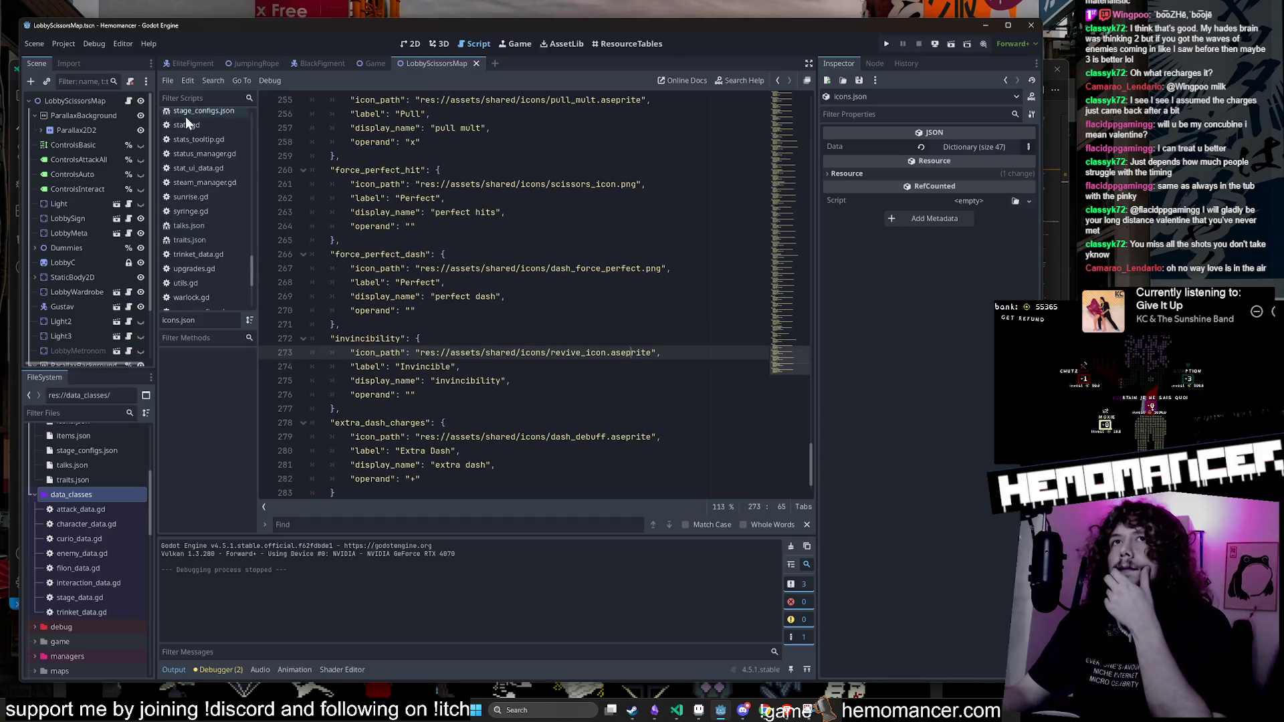
# Step: Show the LobbyScissorsMap lobby scene in the 2D editor
pyautogui.click(405, 46)
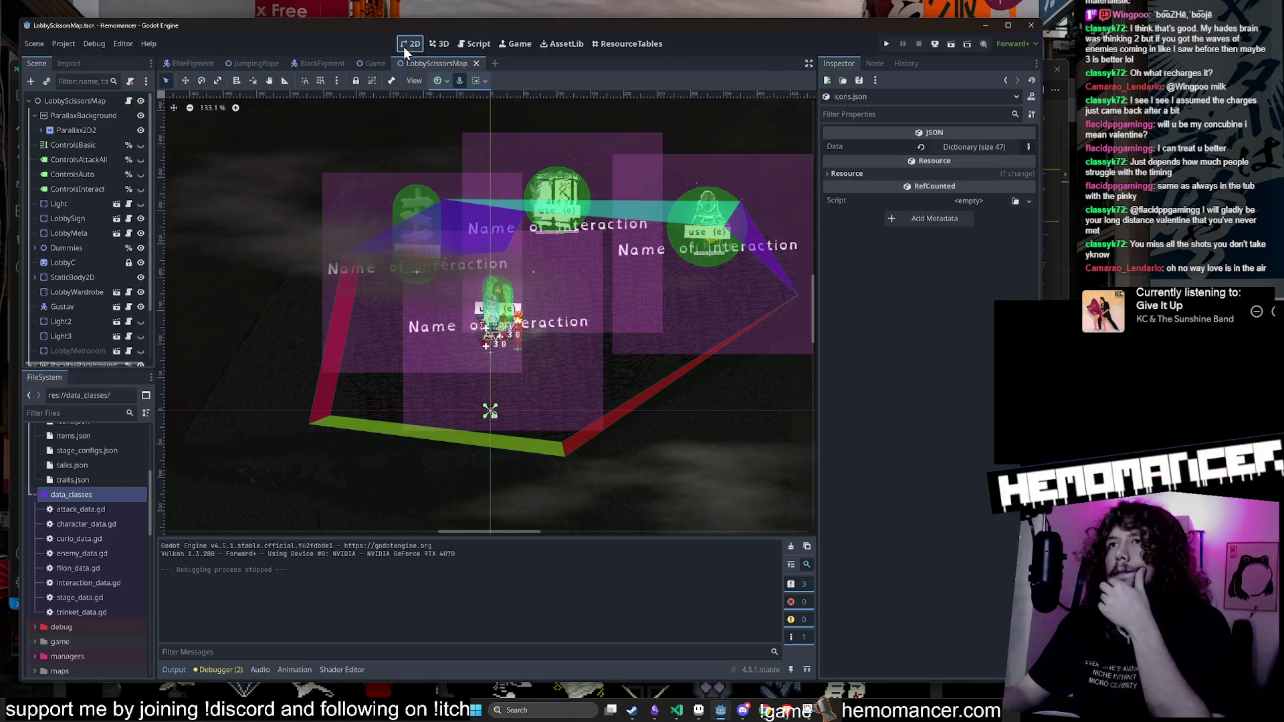
pyautogui.scroll(-2, 74, 540)
pyautogui.scroll(5, 33, 493)
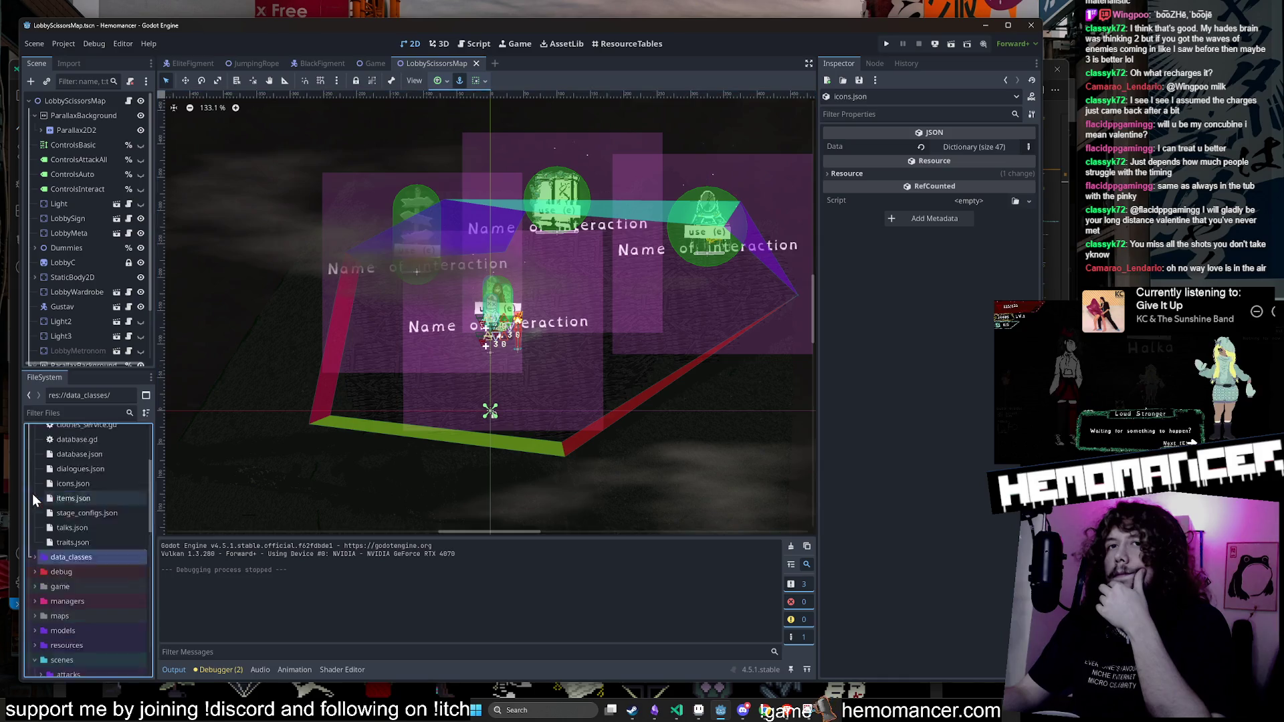
# Step: Collapse the database and scenes folders in the FileSystem dock, then bring up the Select Resource quick-open dialog
pyautogui.click(30, 522)
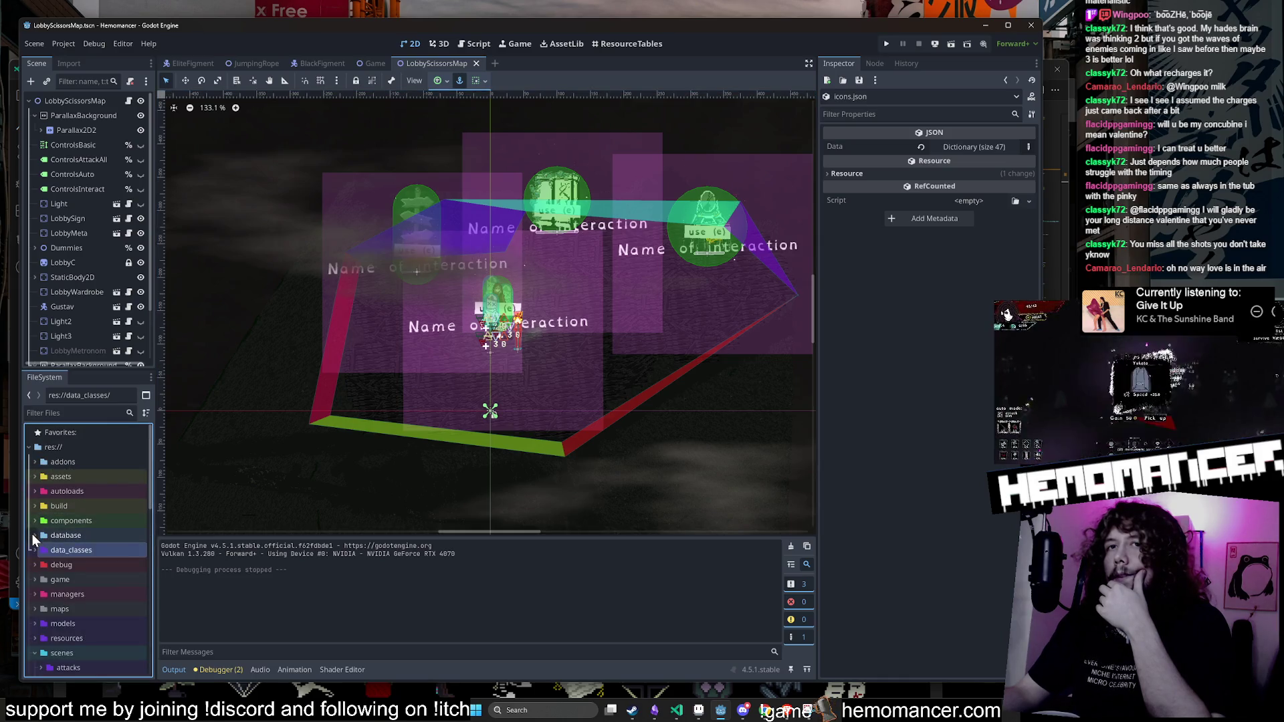
pyautogui.scroll(-5, 32, 533)
pyautogui.click(37, 468)
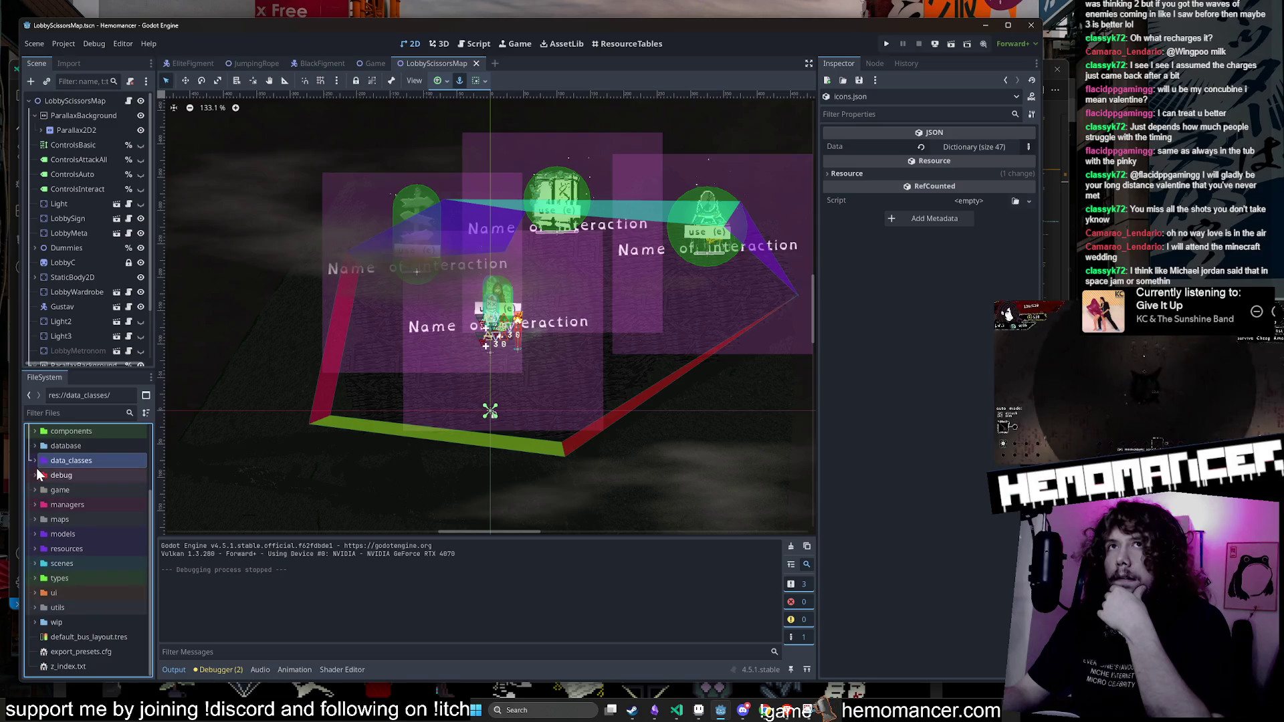
pyautogui.scroll(3, 36, 468)
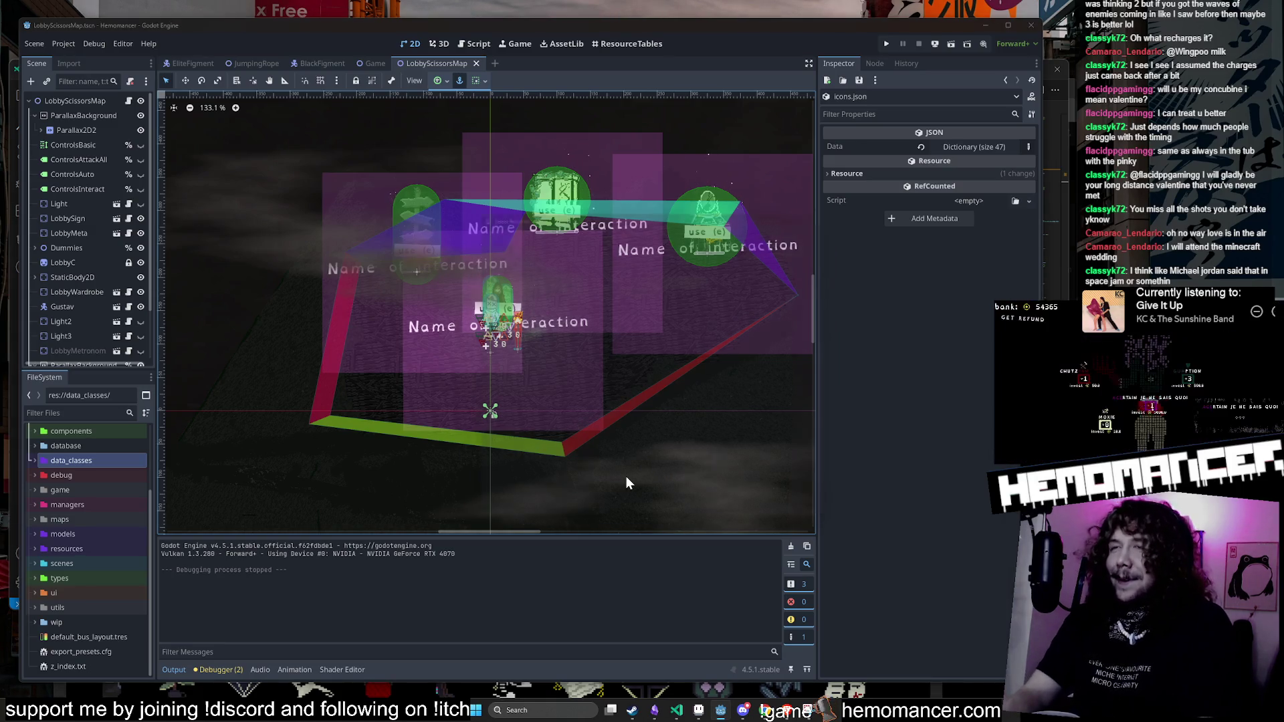
pyautogui.hotkey('shift', 'alt', 'o')
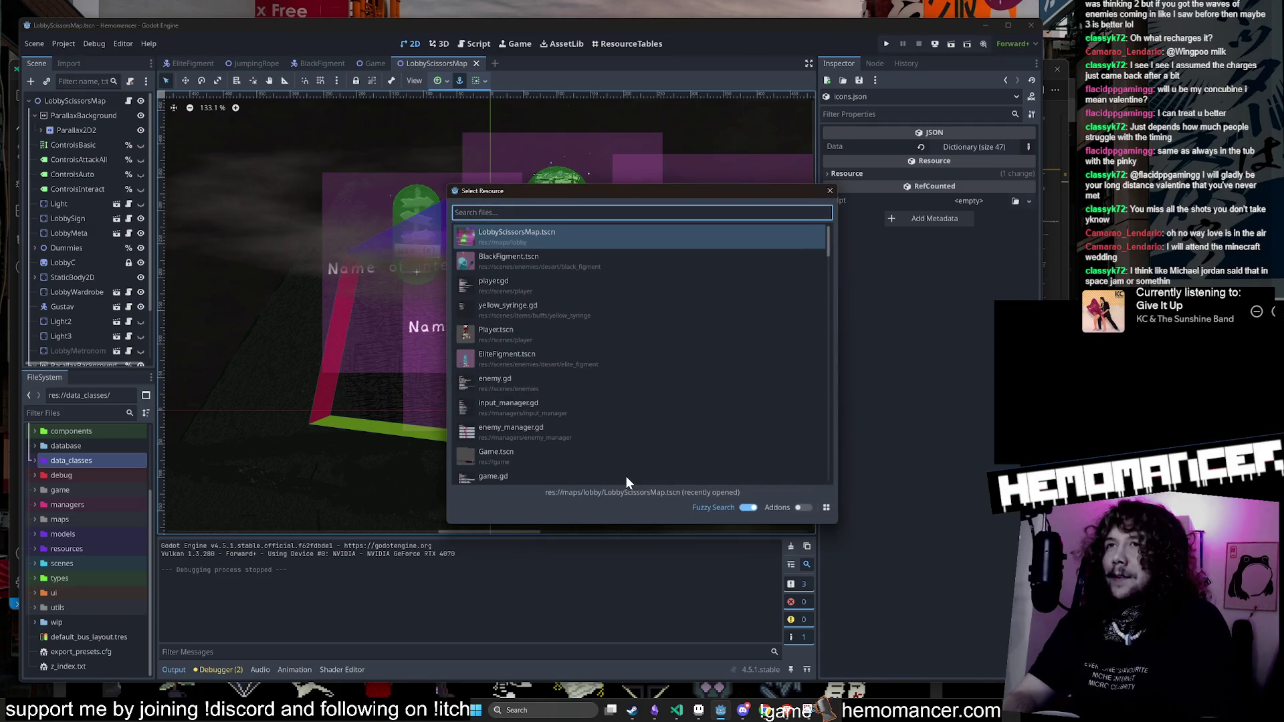
# Step: Open player.gd and place the caret in the dash miss label code
pyautogui.write('player')
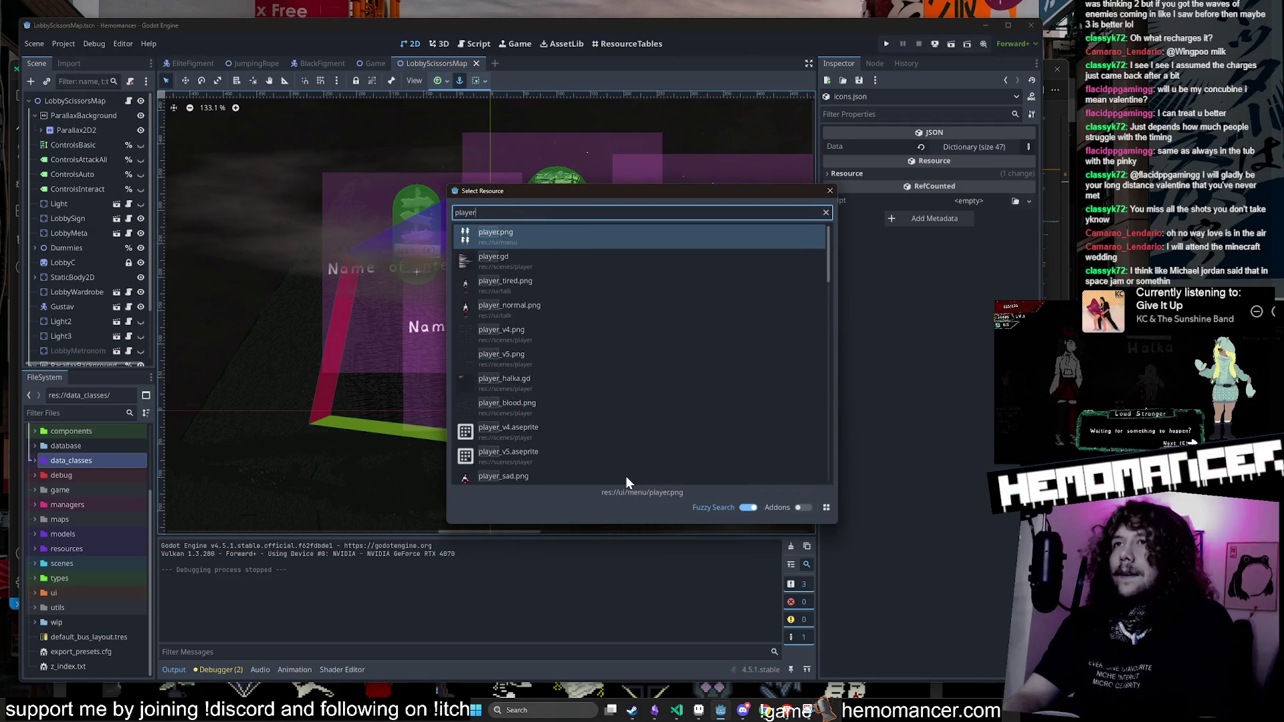
pyautogui.press('Return')
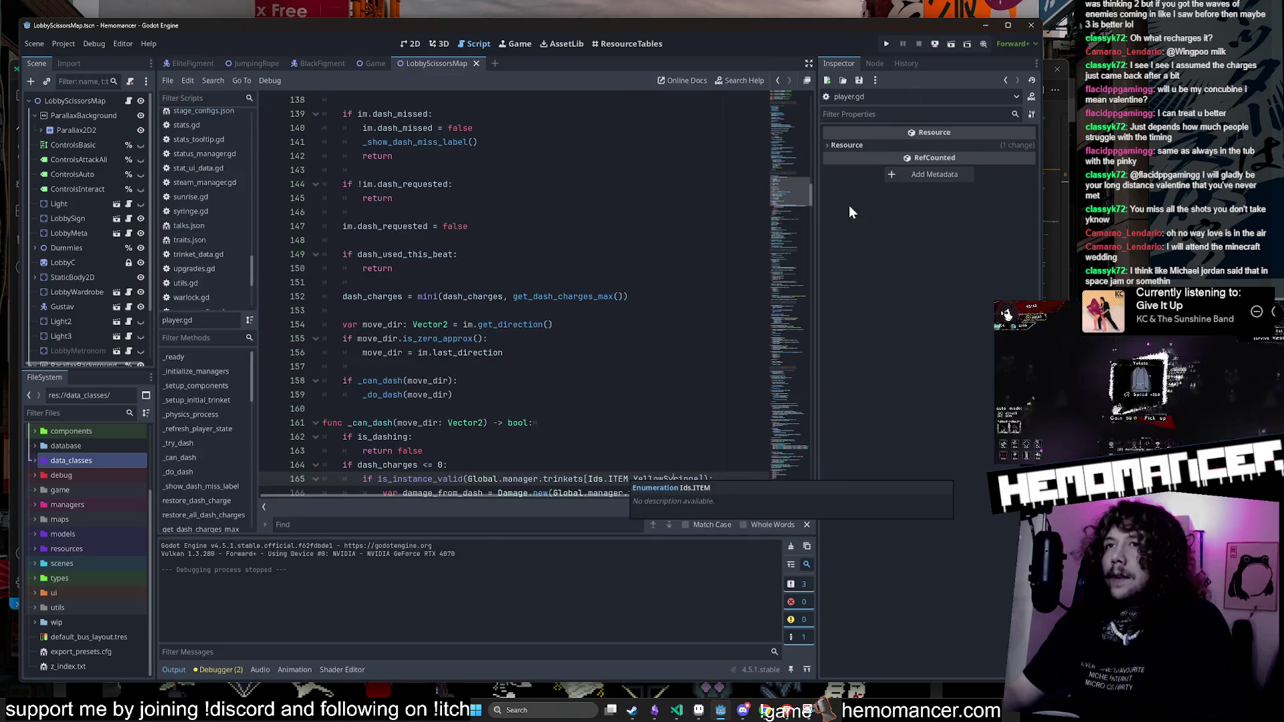
pyautogui.moveTo(792, 189); pyautogui.dragTo(787, 274)
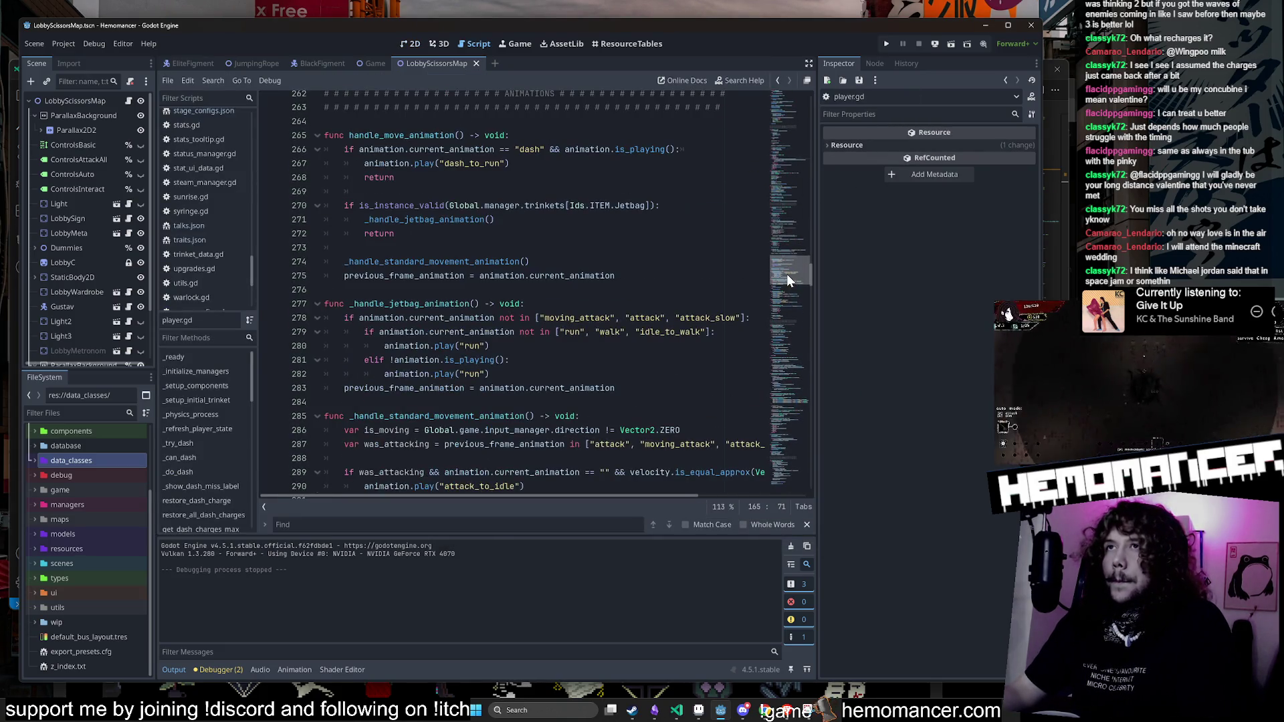
pyautogui.scroll(-5, 656, 273)
pyautogui.scroll(6, 656, 274)
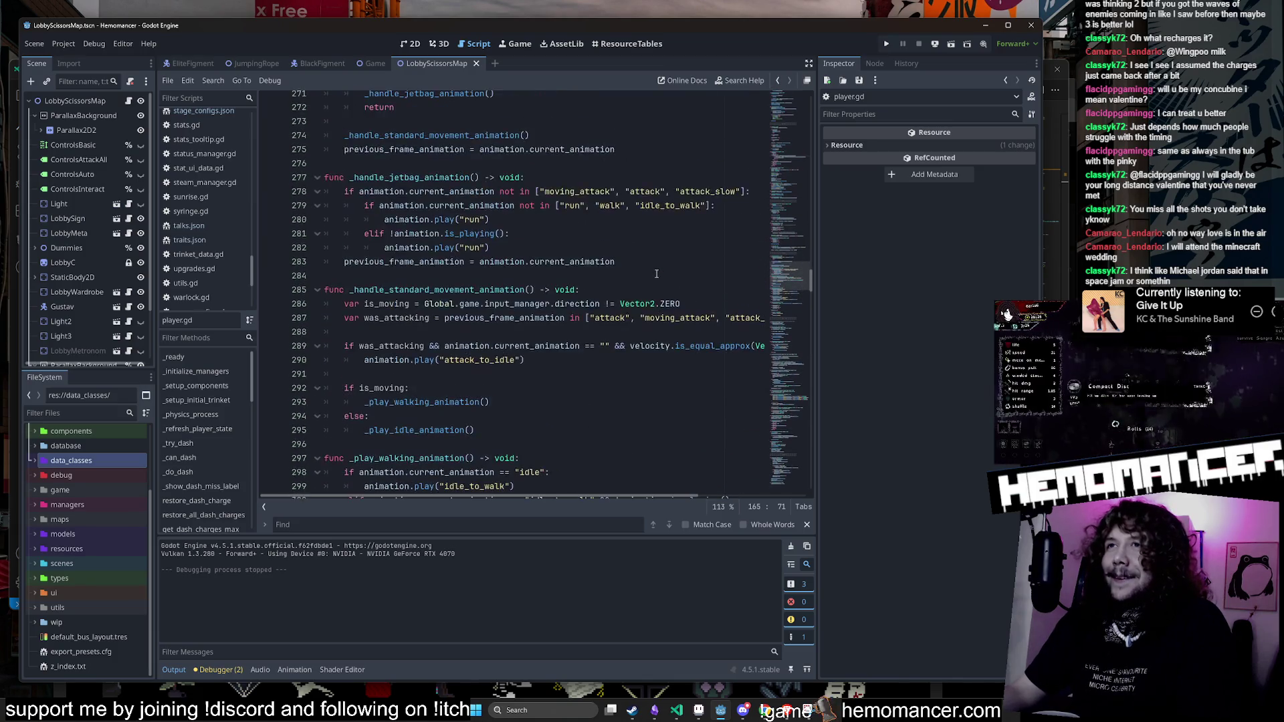
pyautogui.scroll(20, 656, 273)
pyautogui.click(656, 273)
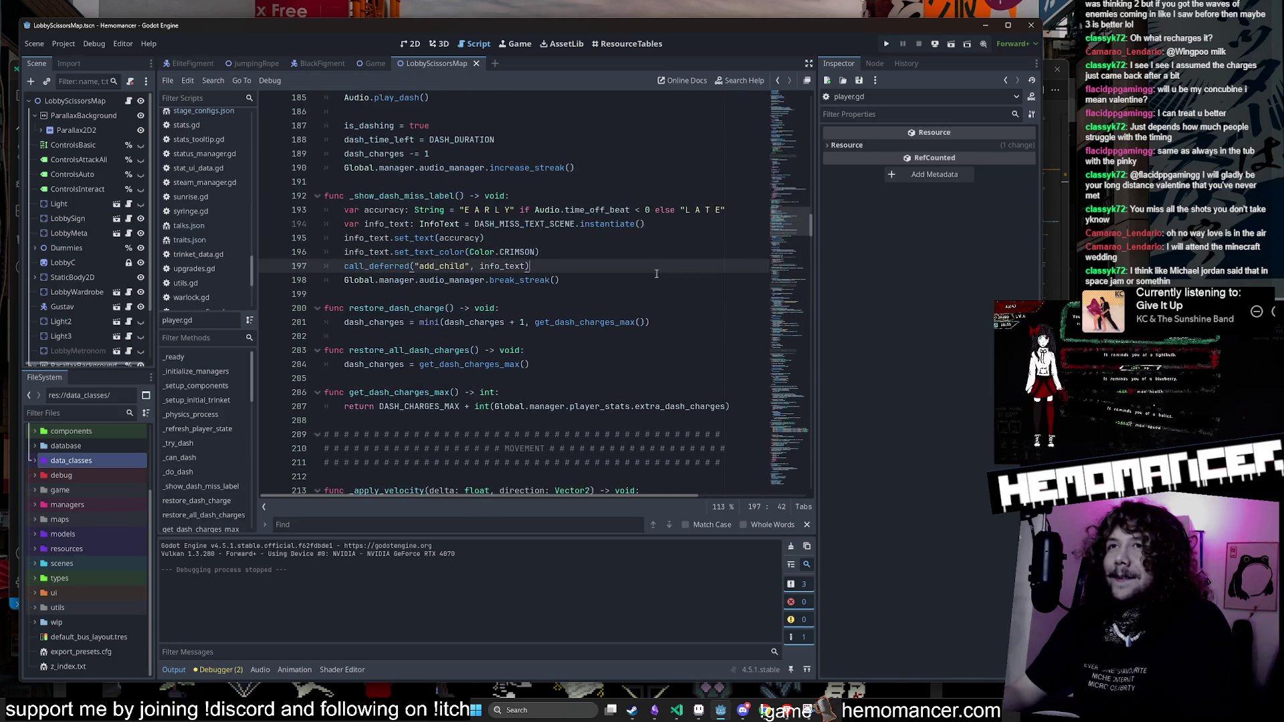
# Step: Step through the 'dash' matches in player.gd, then continue in VS Code at line 130
pyautogui.hotkey('ctrl', 'f')
pyautogui.write('dash')
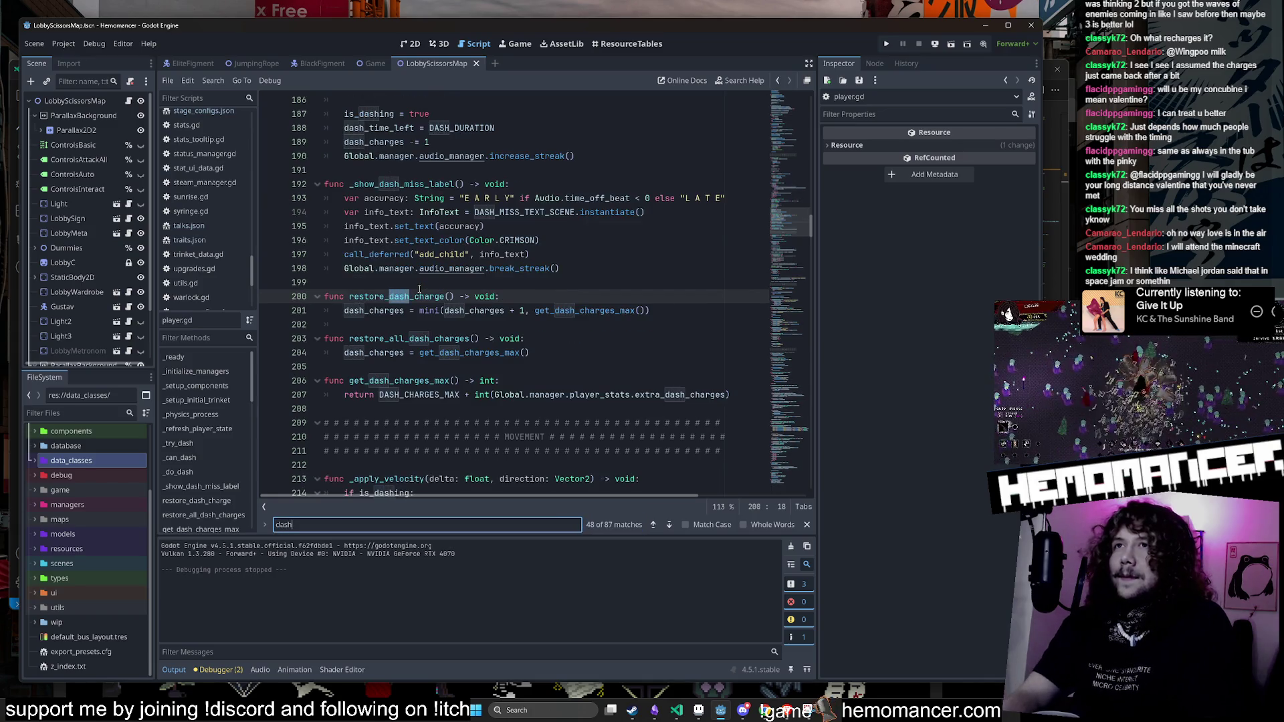
pyautogui.press('Return')
pyautogui.press('Return')
pyautogui.press('Return')
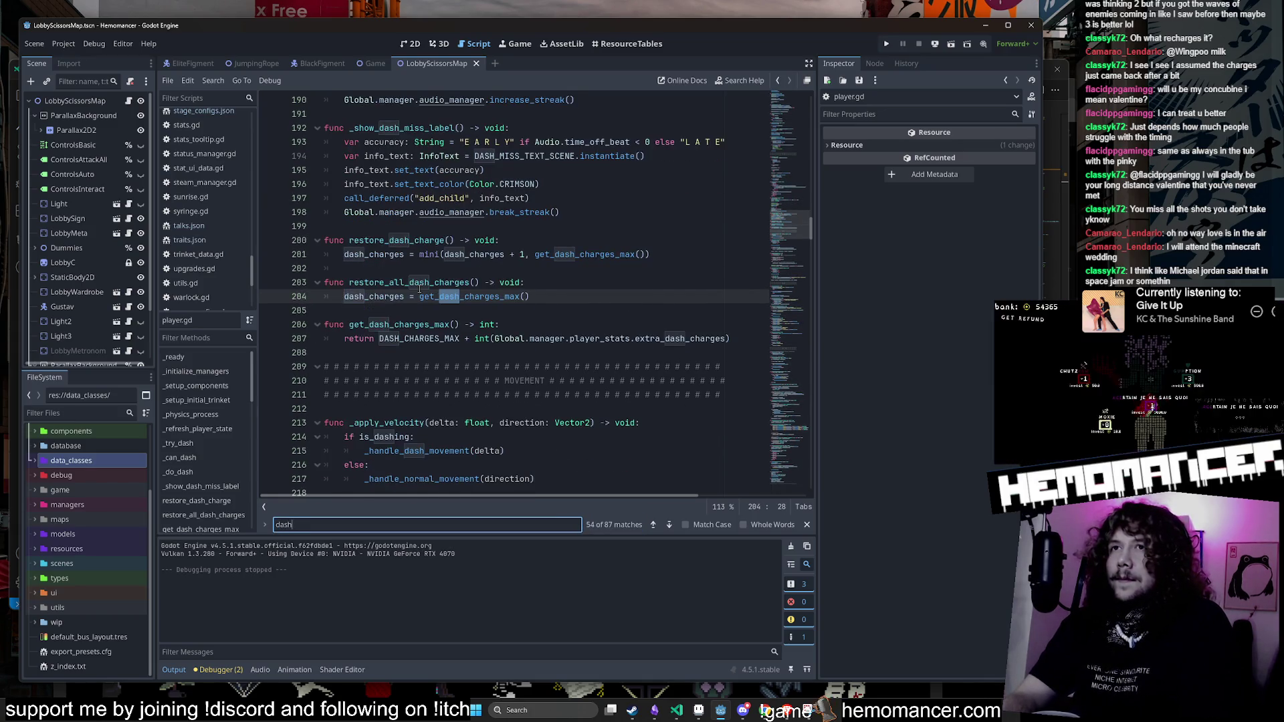
pyautogui.press('Return')
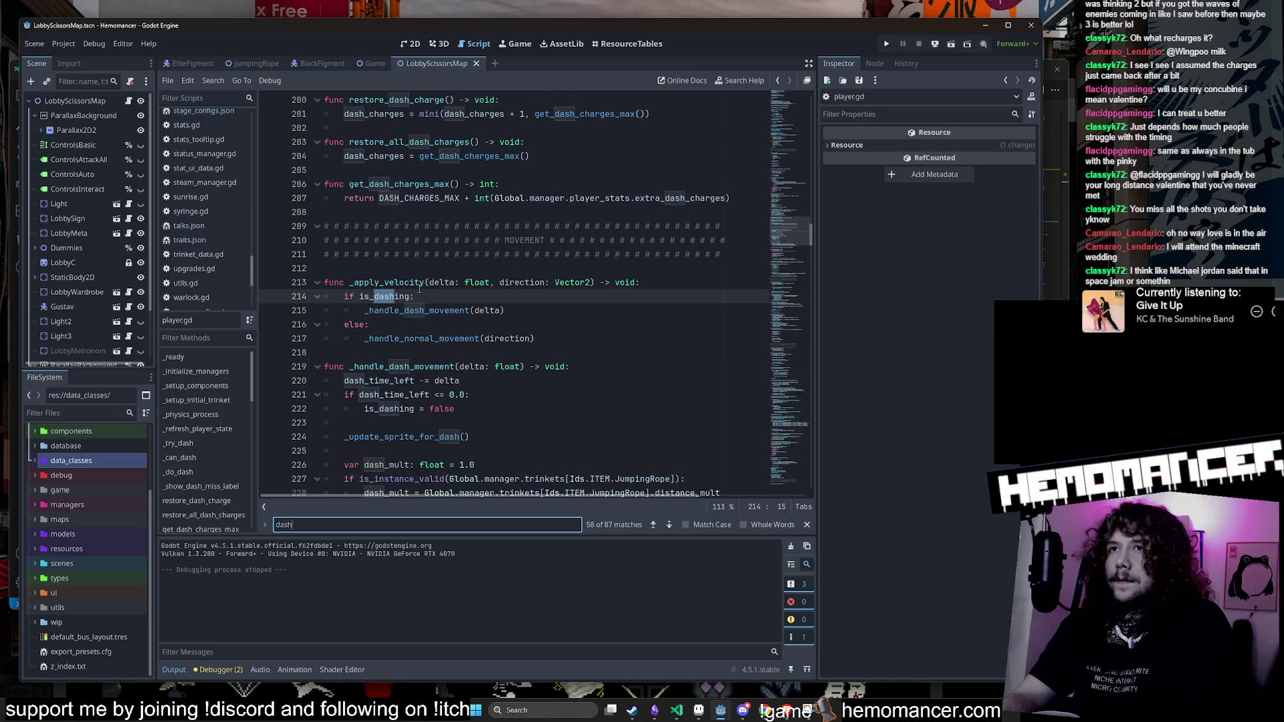
pyautogui.press('Return')
pyautogui.press('Return')
pyautogui.press('Return')
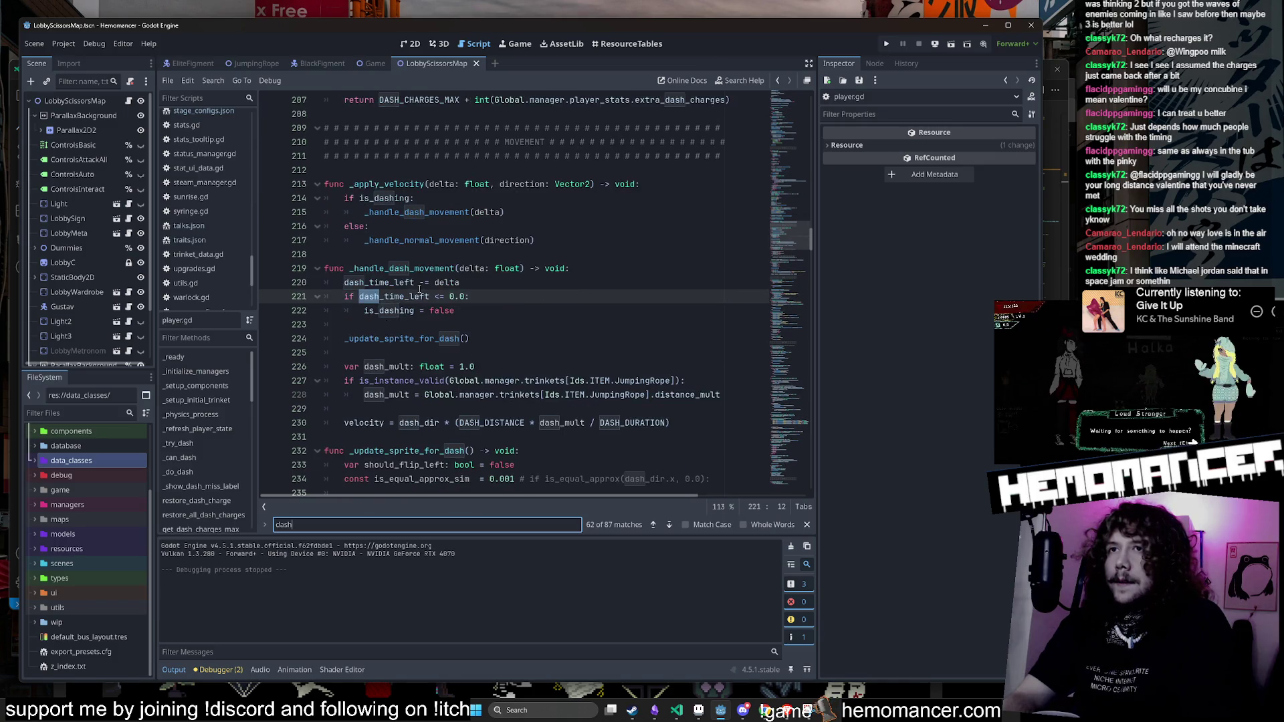
pyautogui.press('Return')
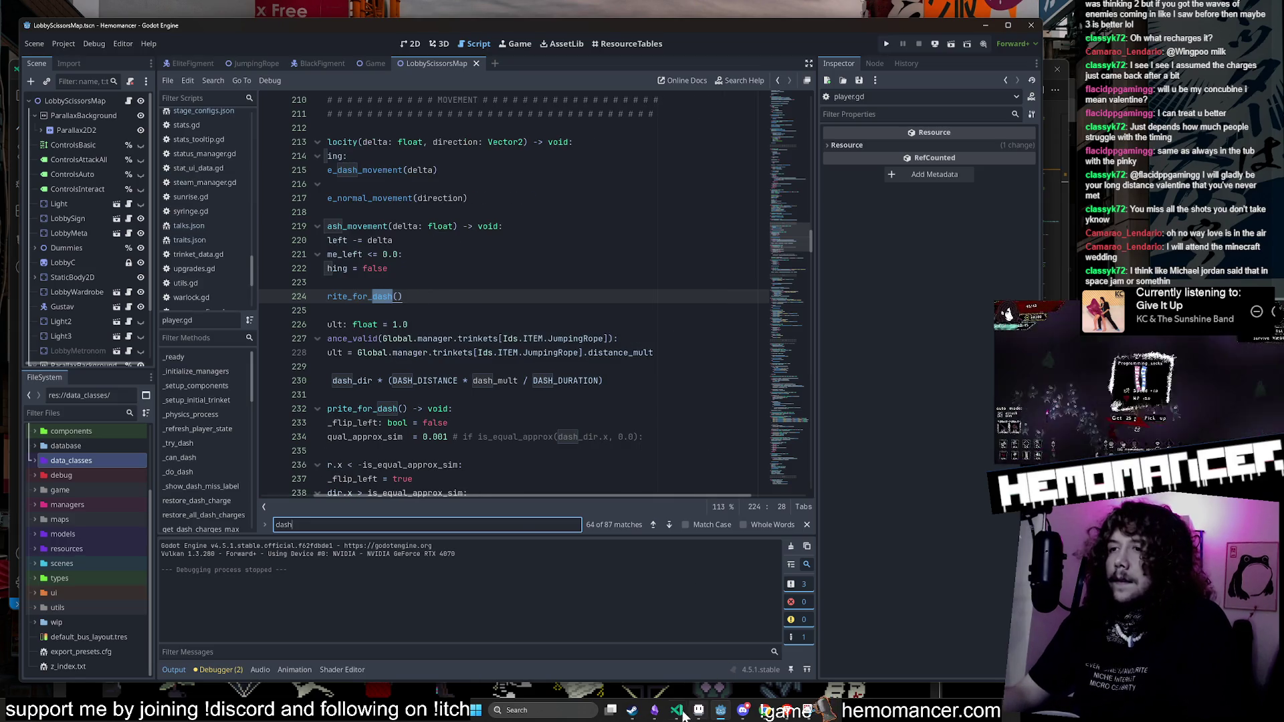
pyautogui.click(678, 711)
pyautogui.click(522, 214)
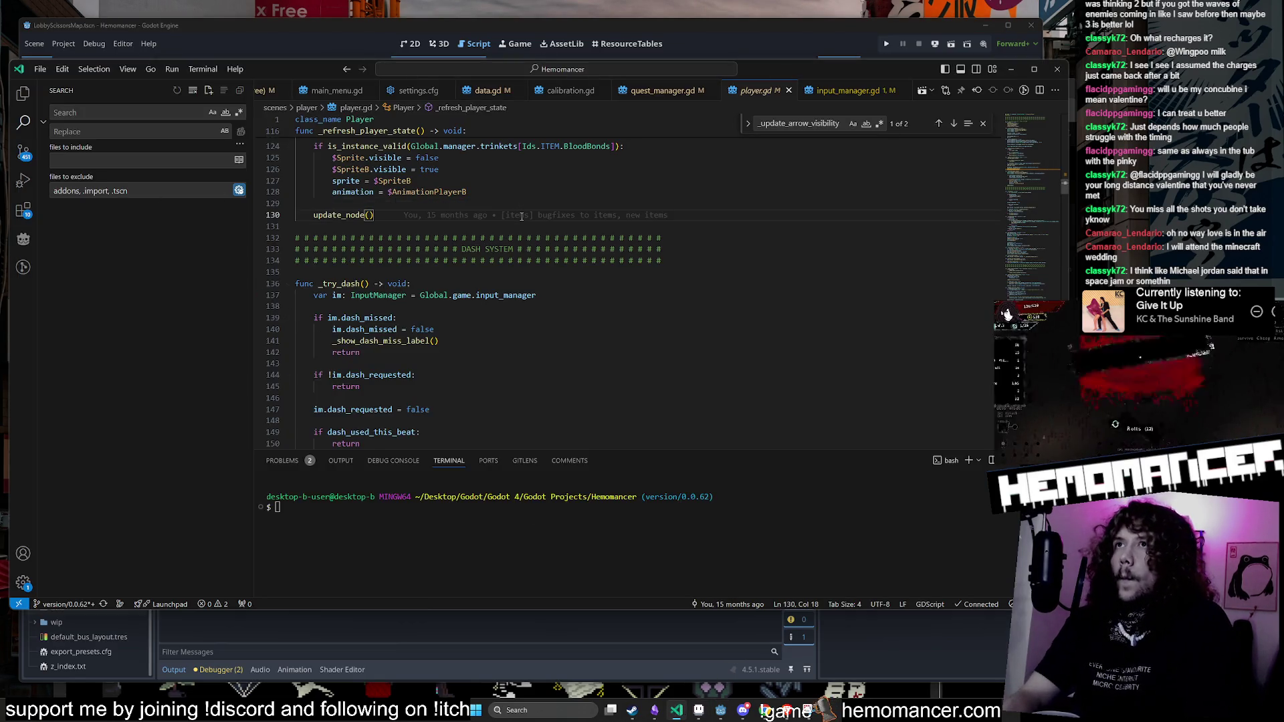
# Step: Switch to input_manager.gd and scroll through its input handling
pyautogui.hotkey('ctrl', 'p')
pyautogui.press('Escape')
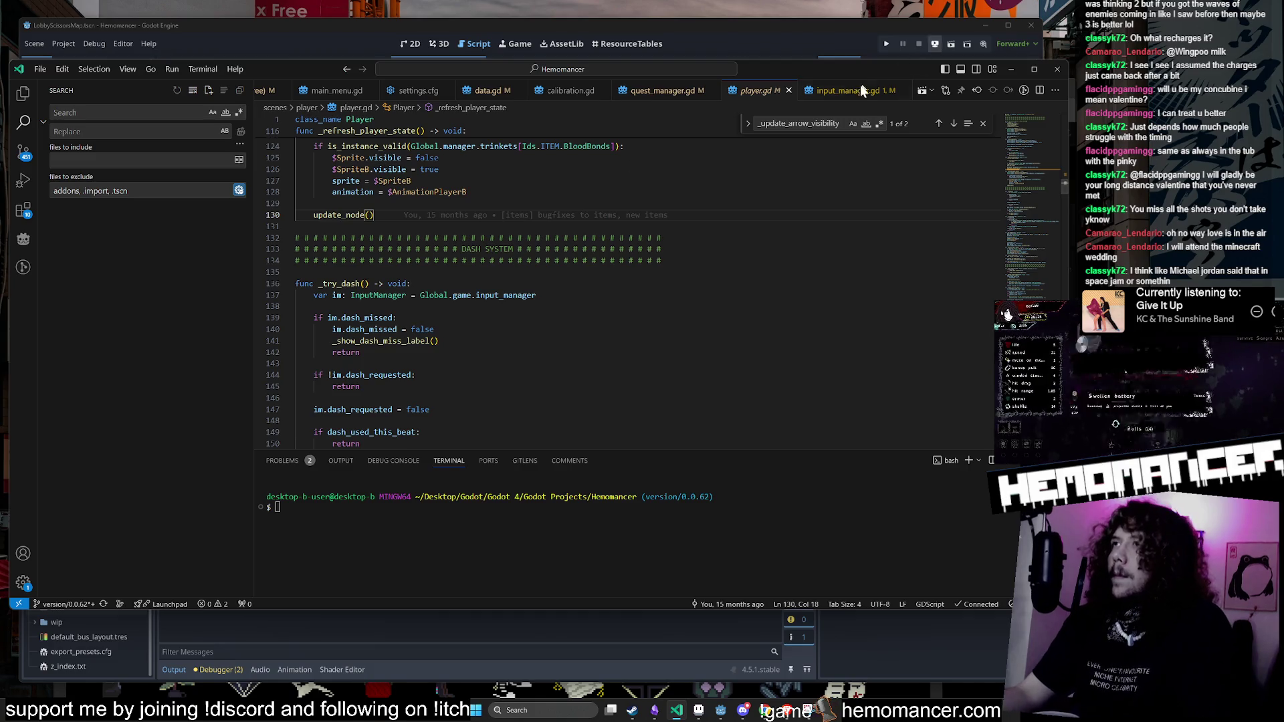
pyautogui.click(858, 89)
pyautogui.scroll(-3, 472, 260)
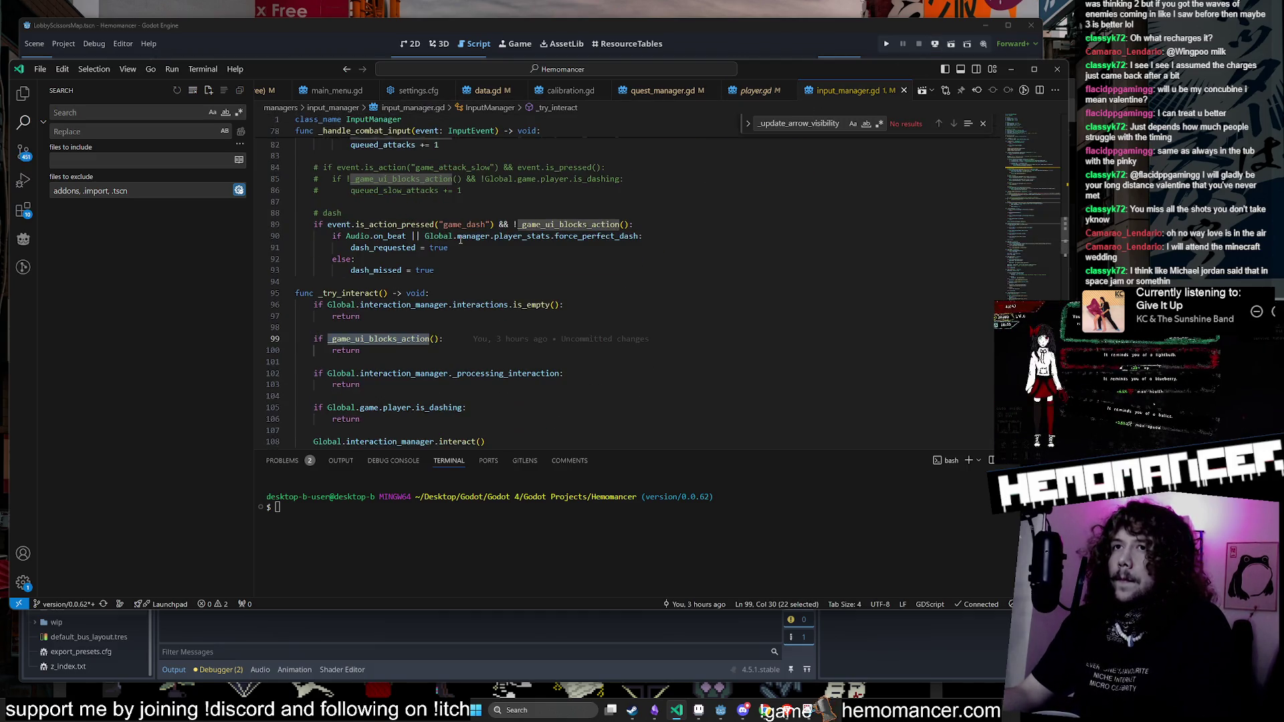
pyautogui.scroll(-12, 460, 239)
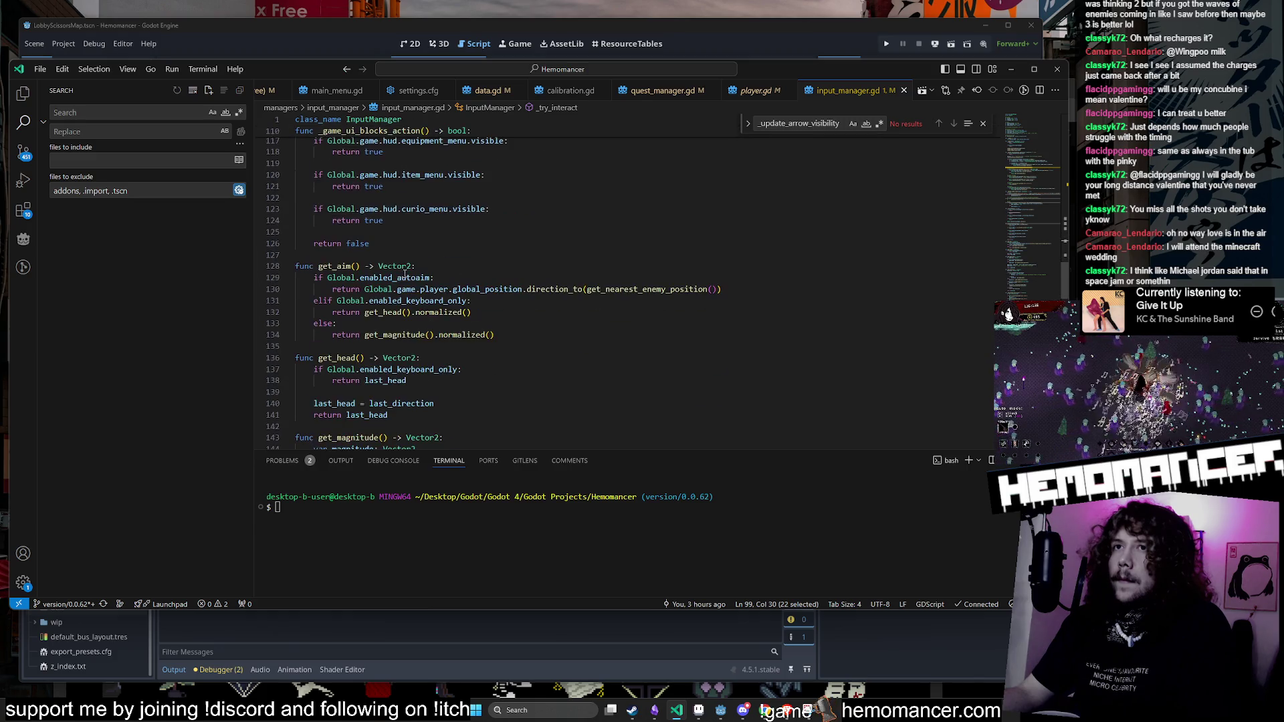
pyautogui.scroll(-15, 405, 269)
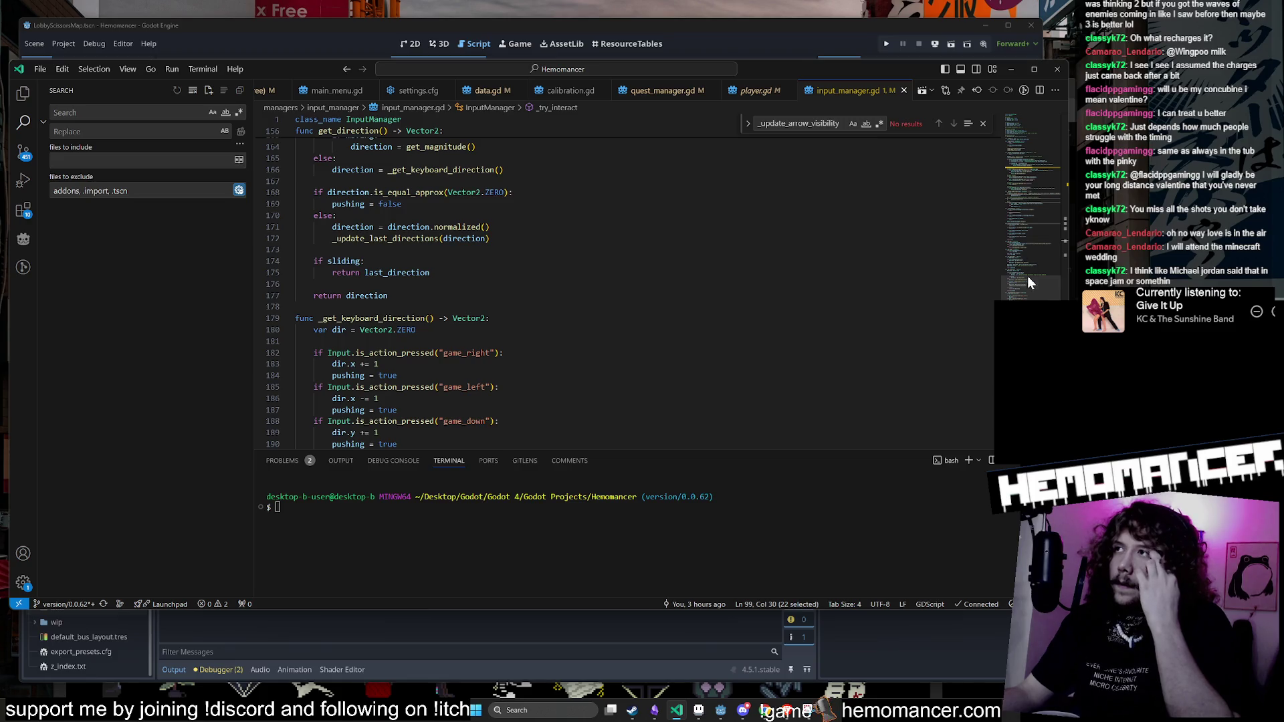
# Step: Jump to the game controls code, then search the whole project for TopHat
pyautogui.click(1024, 182)
pyautogui.moveTo(1022, 179); pyautogui.dragTo(1024, 163)
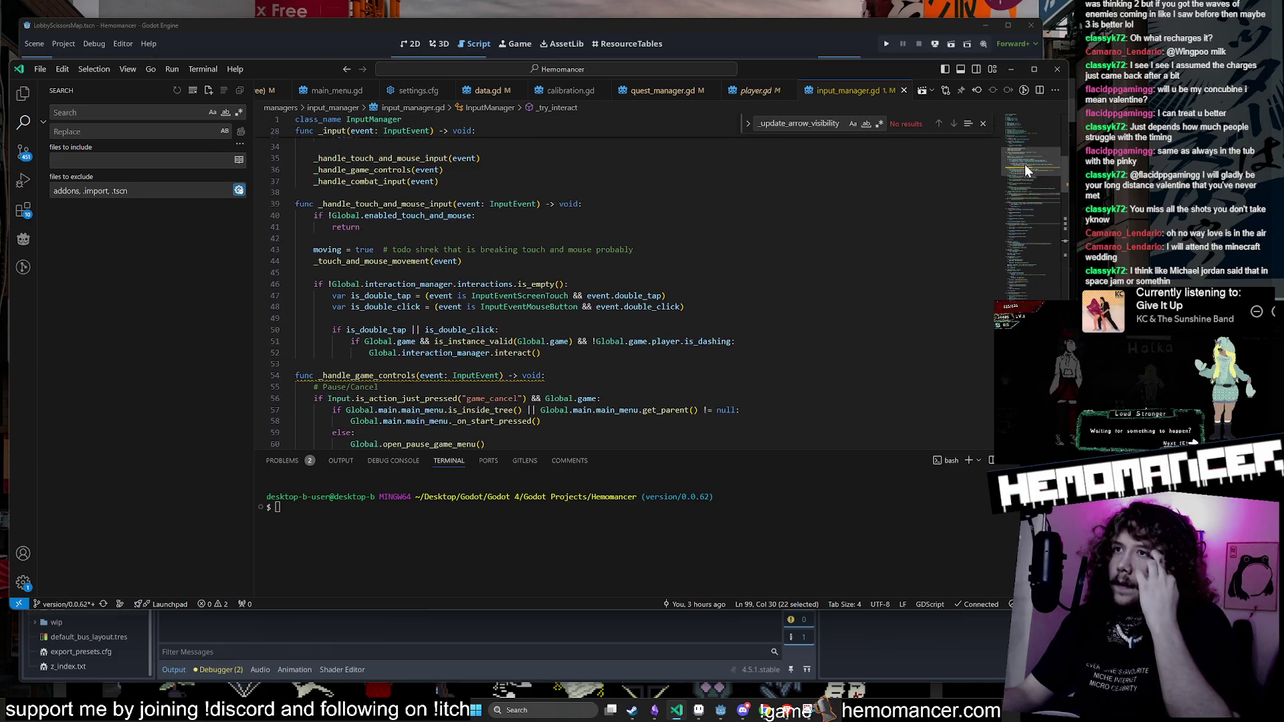
pyautogui.click(195, 112)
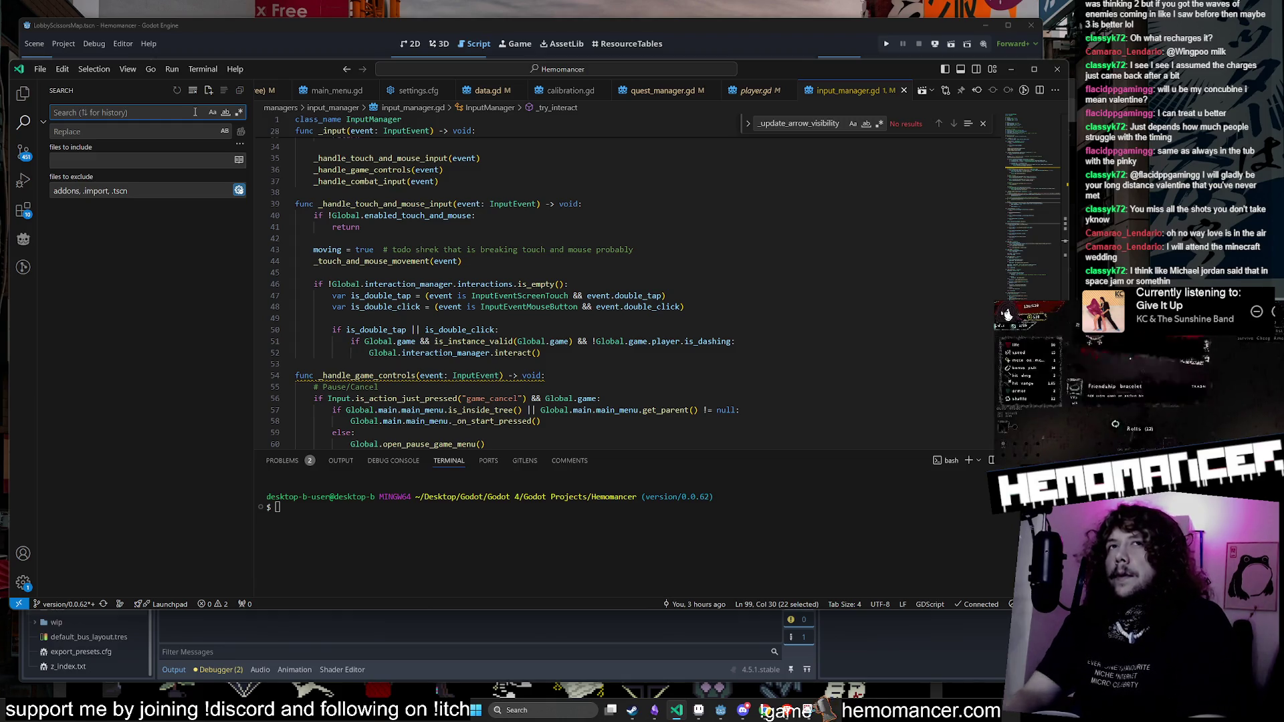
pyautogui.write('TopHat')
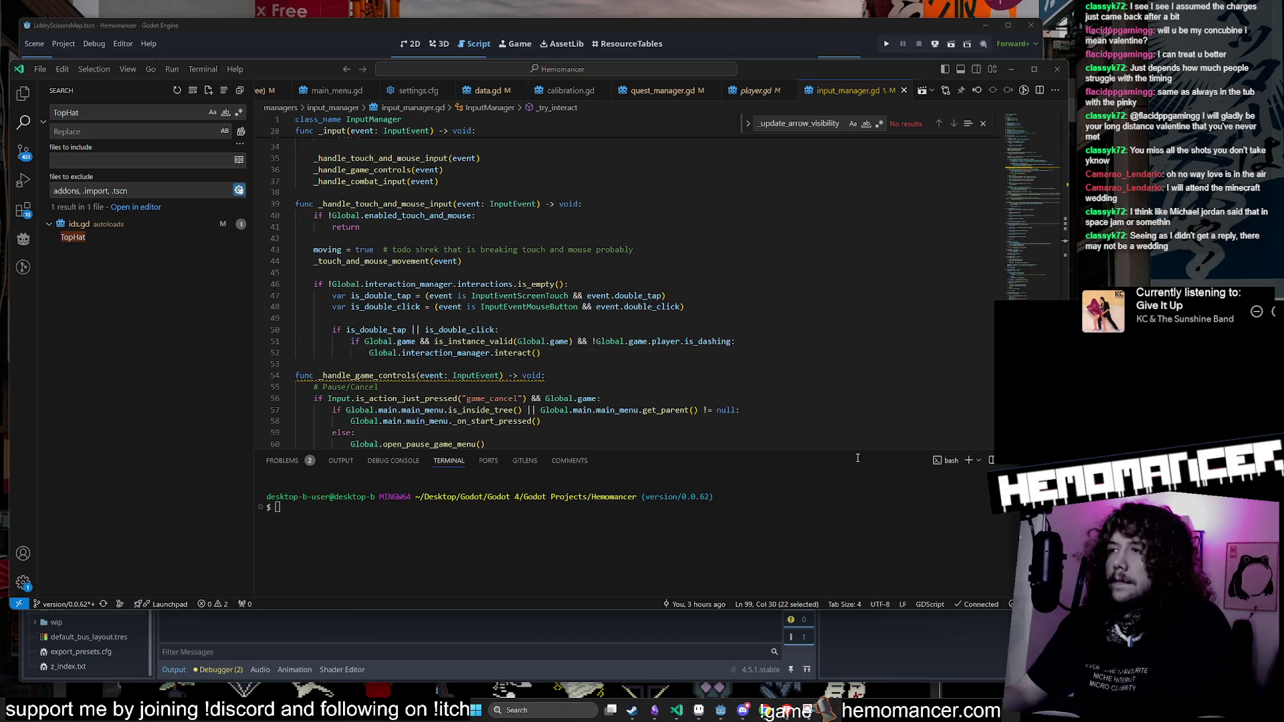
# Step: Open ids.gd at the TopHat match and select the CLOTHES enum name on line 74
pyautogui.click(128, 238)
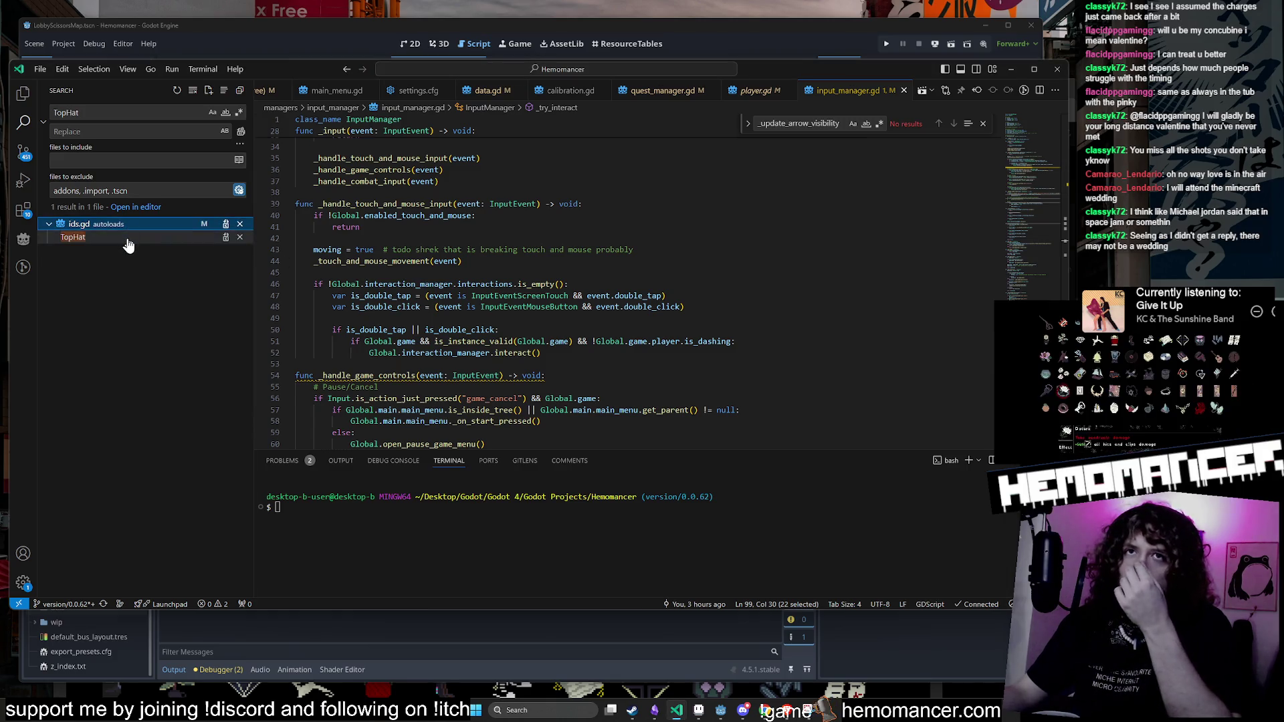
pyautogui.press('Return')
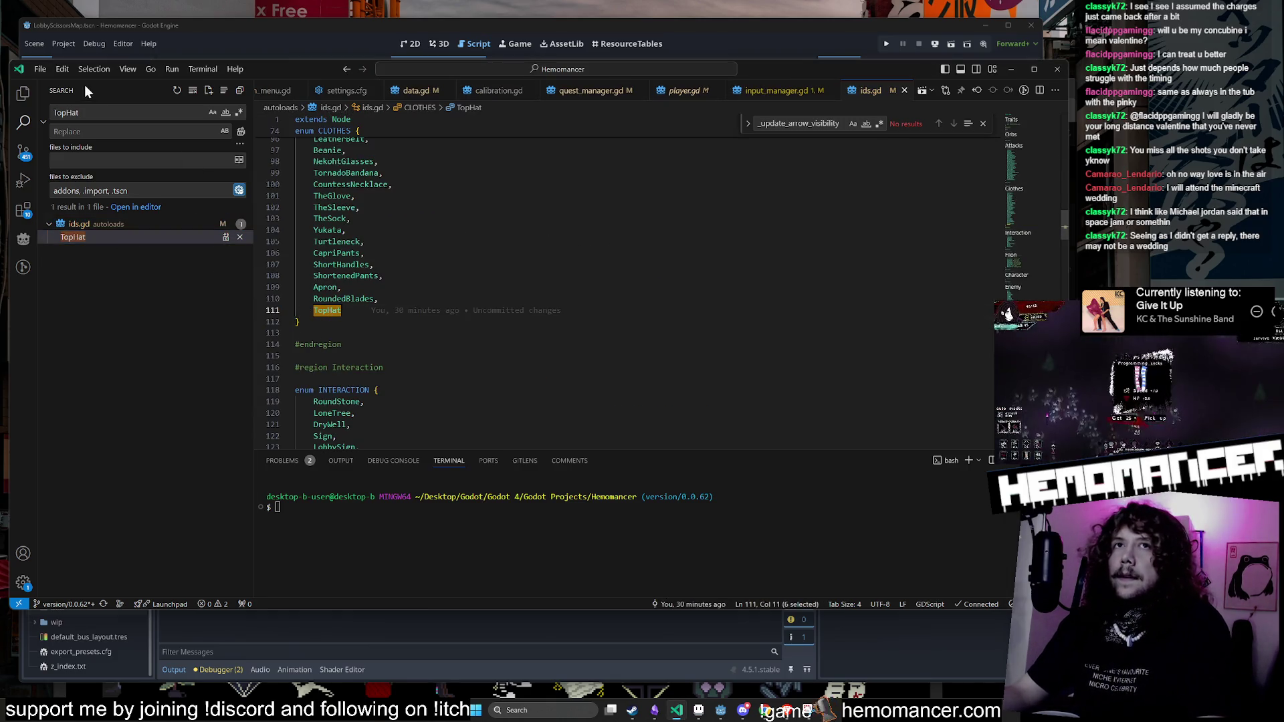
pyautogui.click(106, 115)
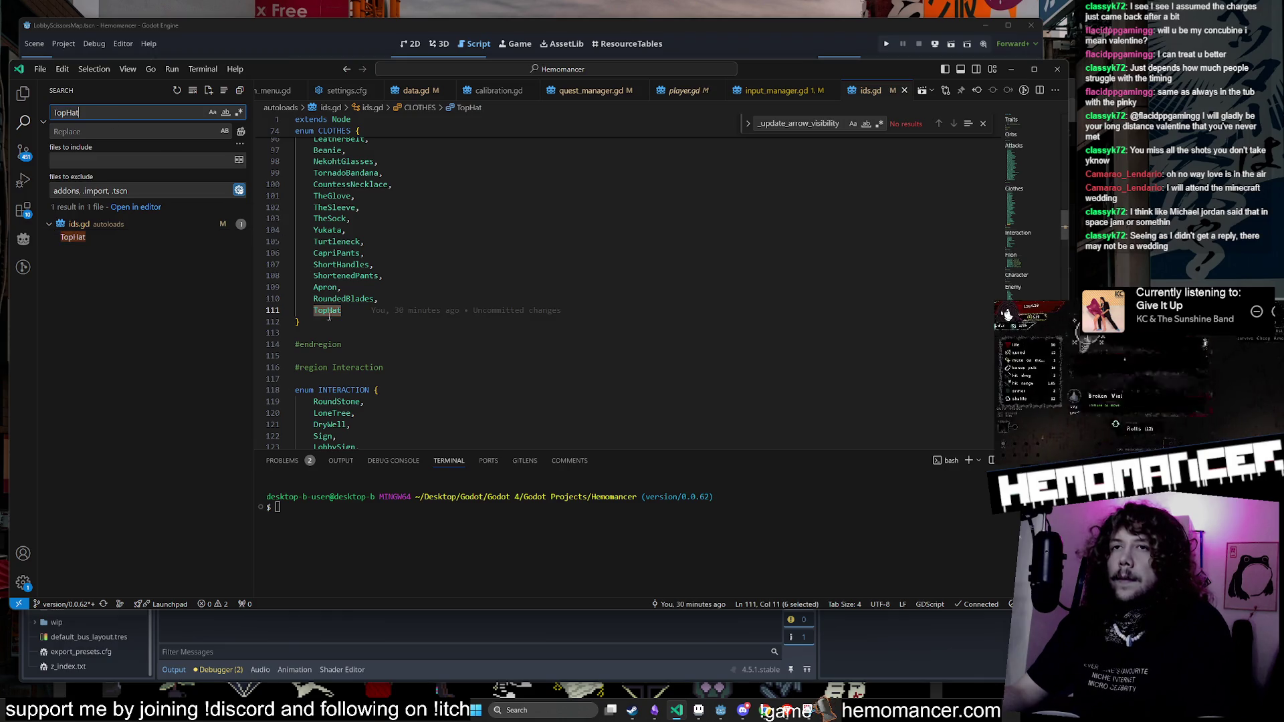
pyautogui.scroll(10, 332, 318)
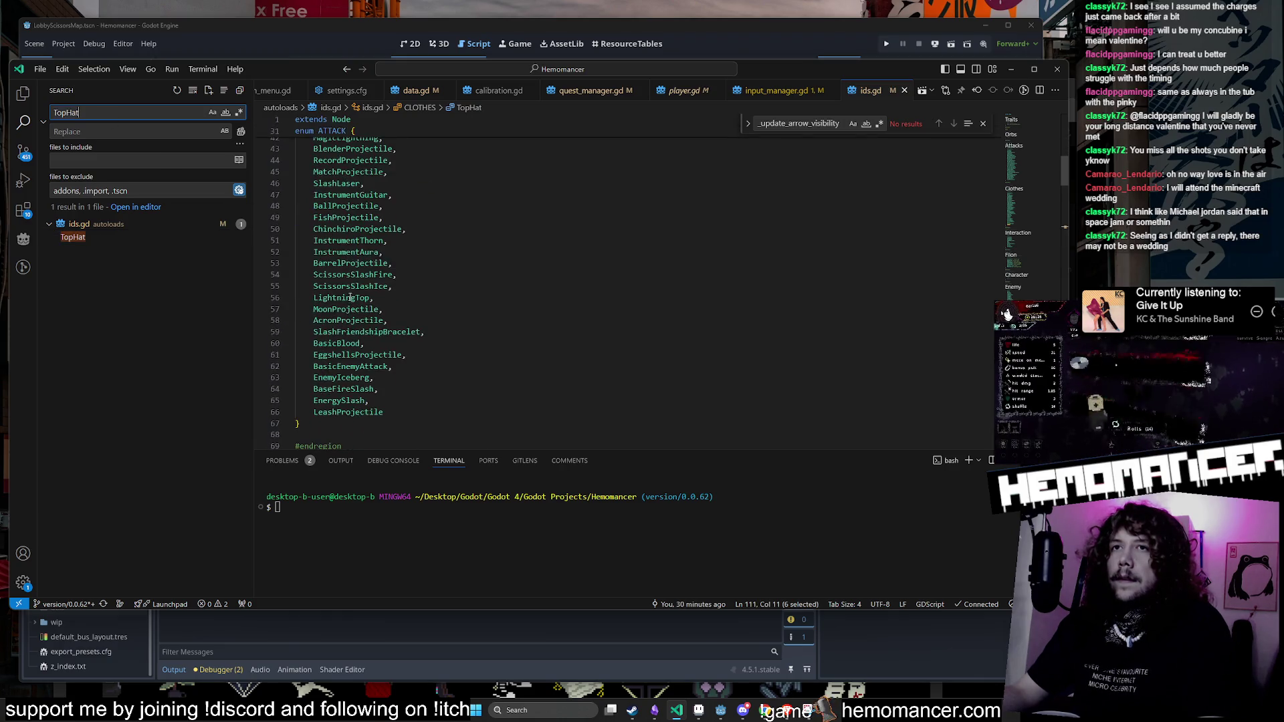
pyautogui.scroll(-1, 349, 296)
pyautogui.doubleClick(345, 299)
pyautogui.write('CLOTHES.')
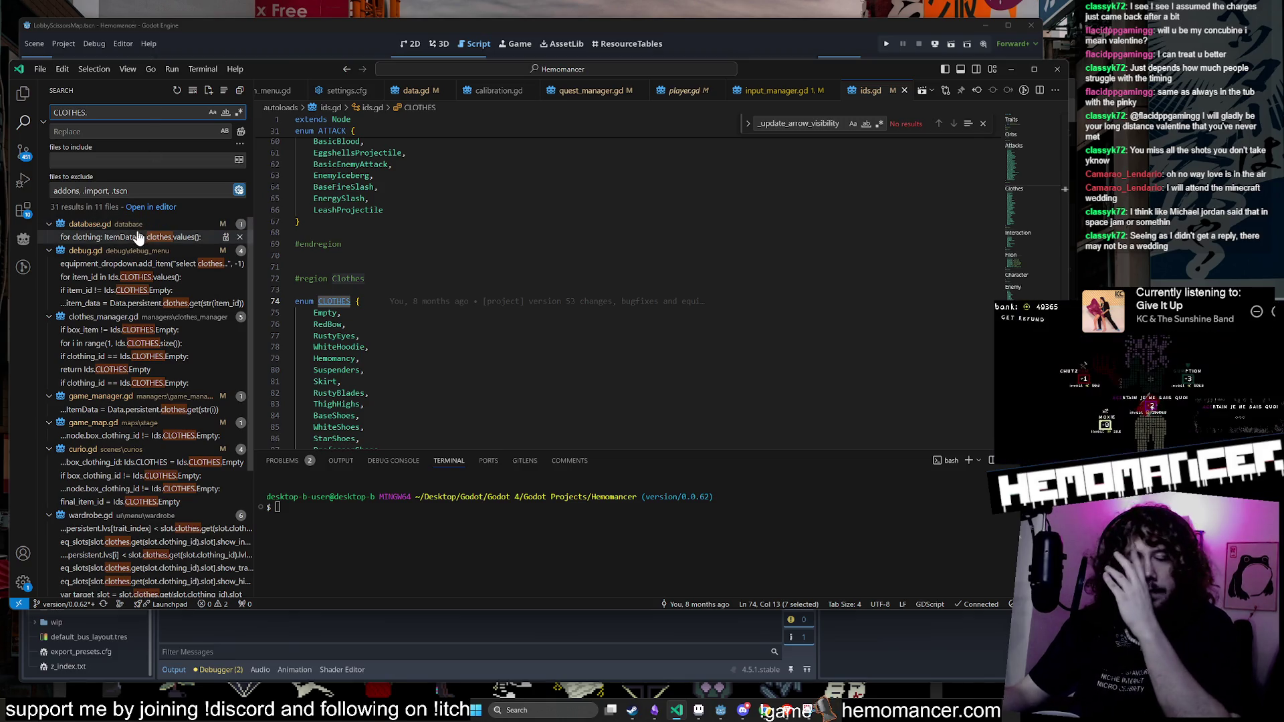
pyautogui.scroll(-3, 137, 237)
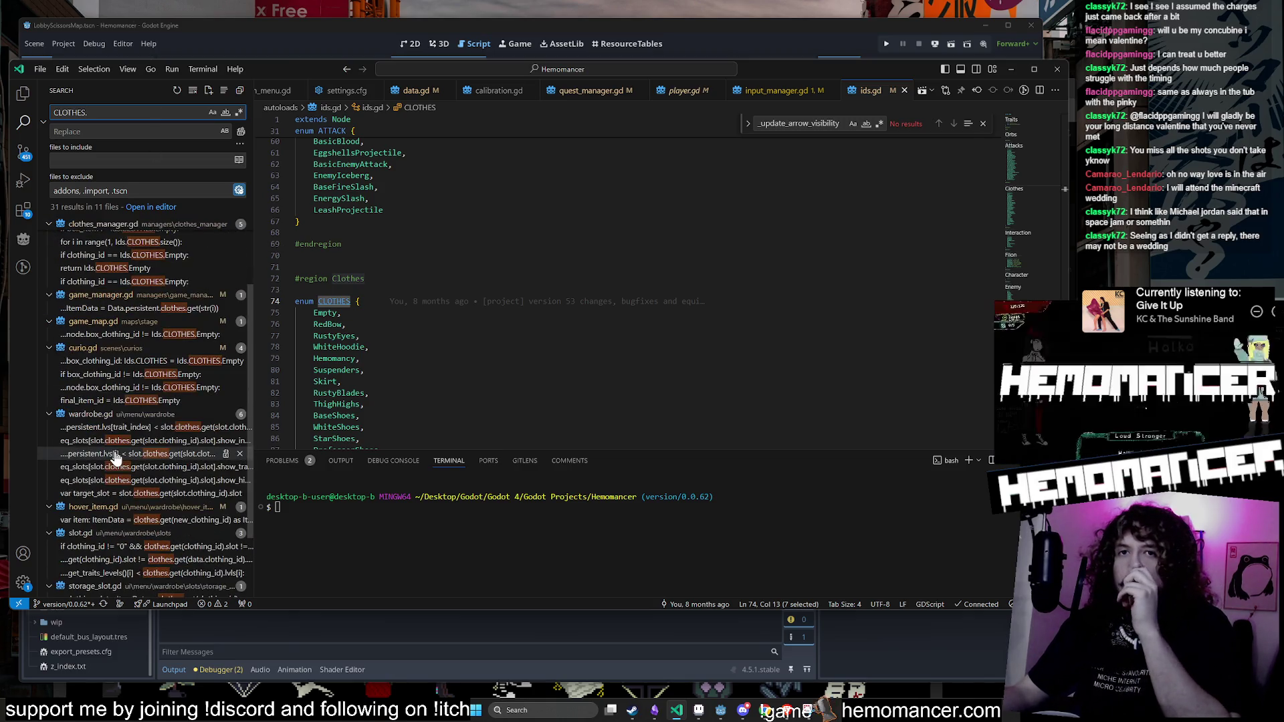
# Step: Select the project search query, then open stats.gd in Godot's script editor
pyautogui.tripleClick(108, 114)
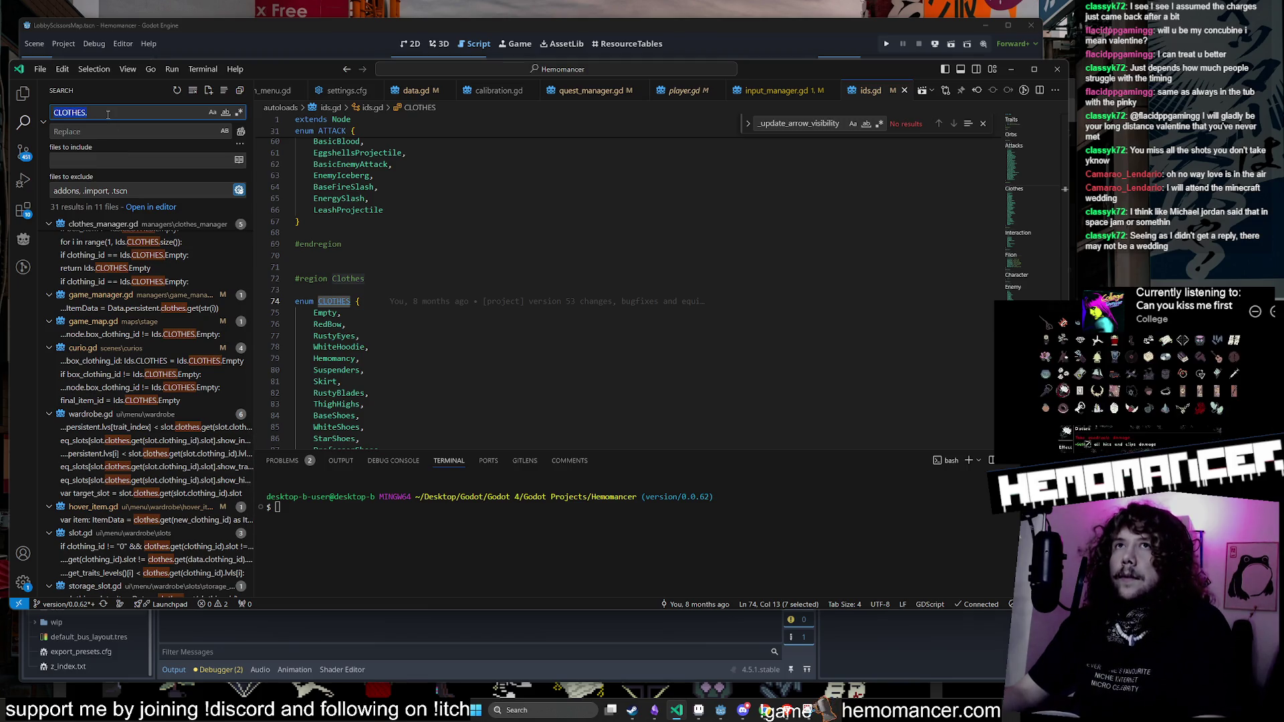
pyautogui.click(496, 29)
pyautogui.click(518, 252)
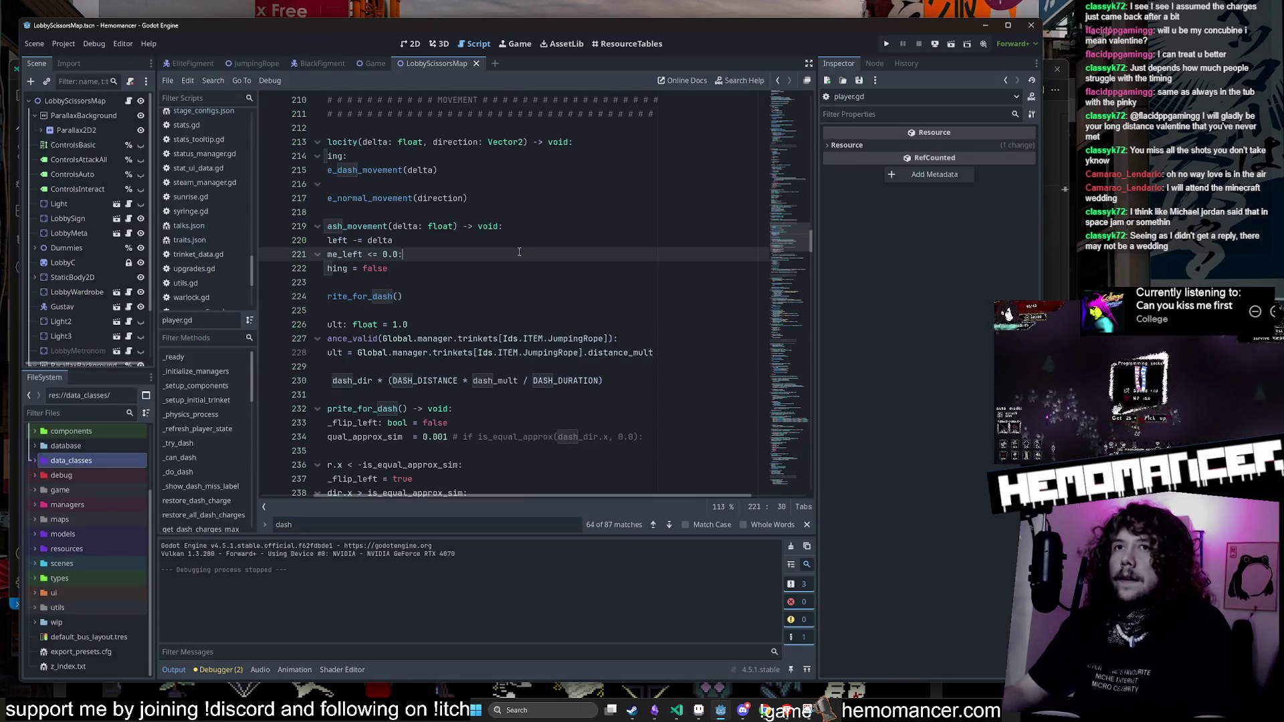
pyautogui.hotkey('ctrl', 'alt', 'o')
pyautogui.write('stats')
pyautogui.press('Return')
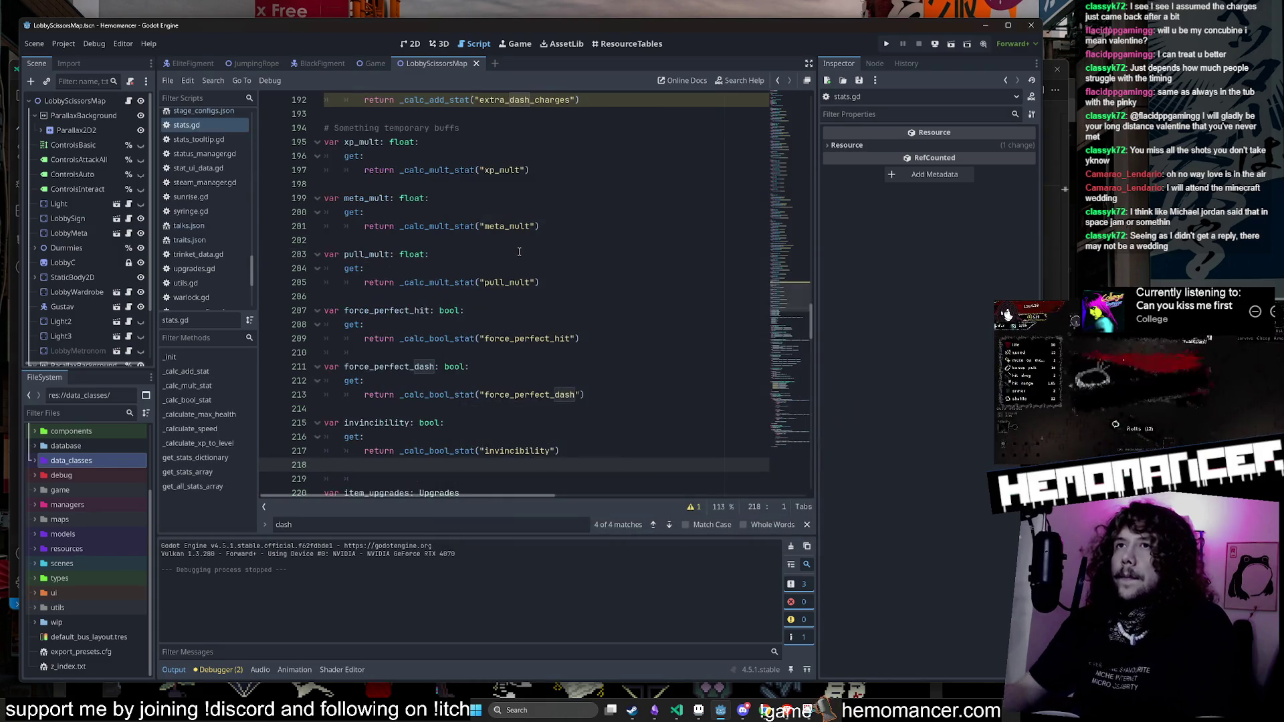
# Step: Select the force_perfect_dash stat name in stats.gd and return to VS Code
pyautogui.scroll(-6, 519, 252)
pyautogui.scroll(5, 528, 301)
pyautogui.click(534, 353)
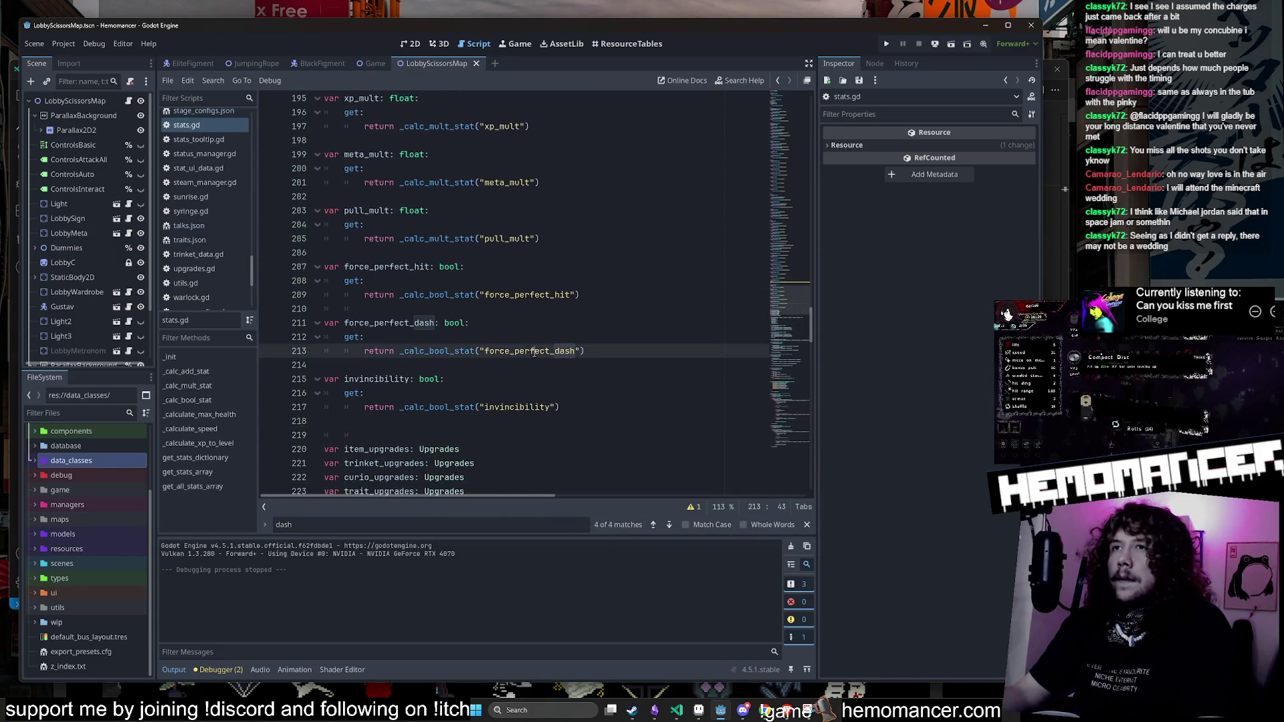
pyautogui.doubleClick(534, 351)
pyautogui.hotkey('ctrl', 'c')
pyautogui.hotkey('alt', 'Tab')
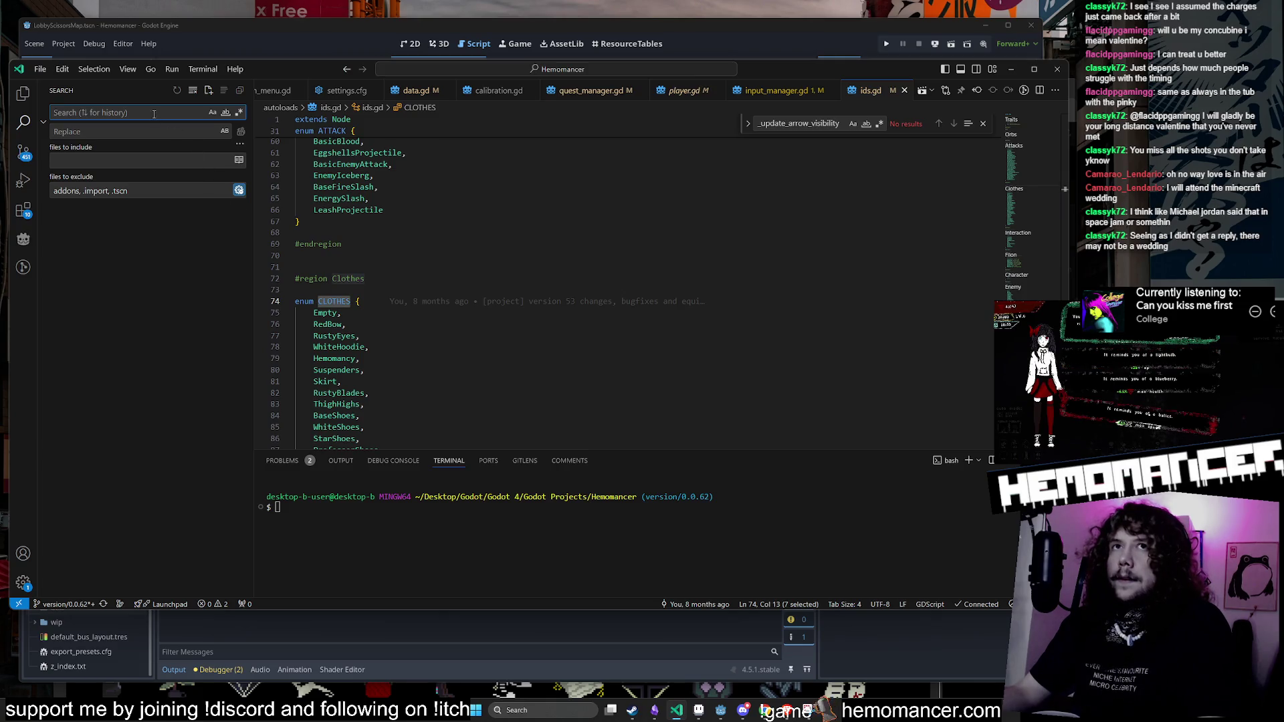
# Step: Search the project for force_perfect_dash and open its matches in icons.json, items.json and input_manager.gd
pyautogui.hotkey('ctrl', 'v')
pyautogui.click(133, 237)
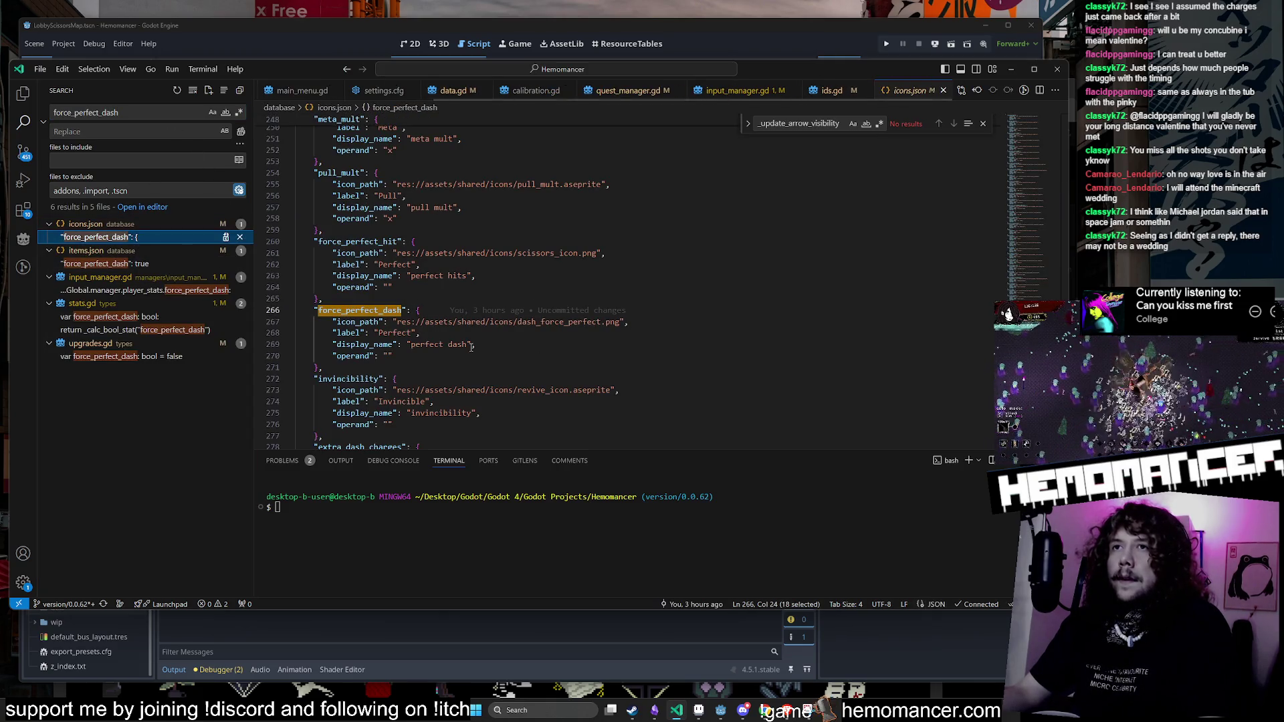
pyautogui.click(134, 263)
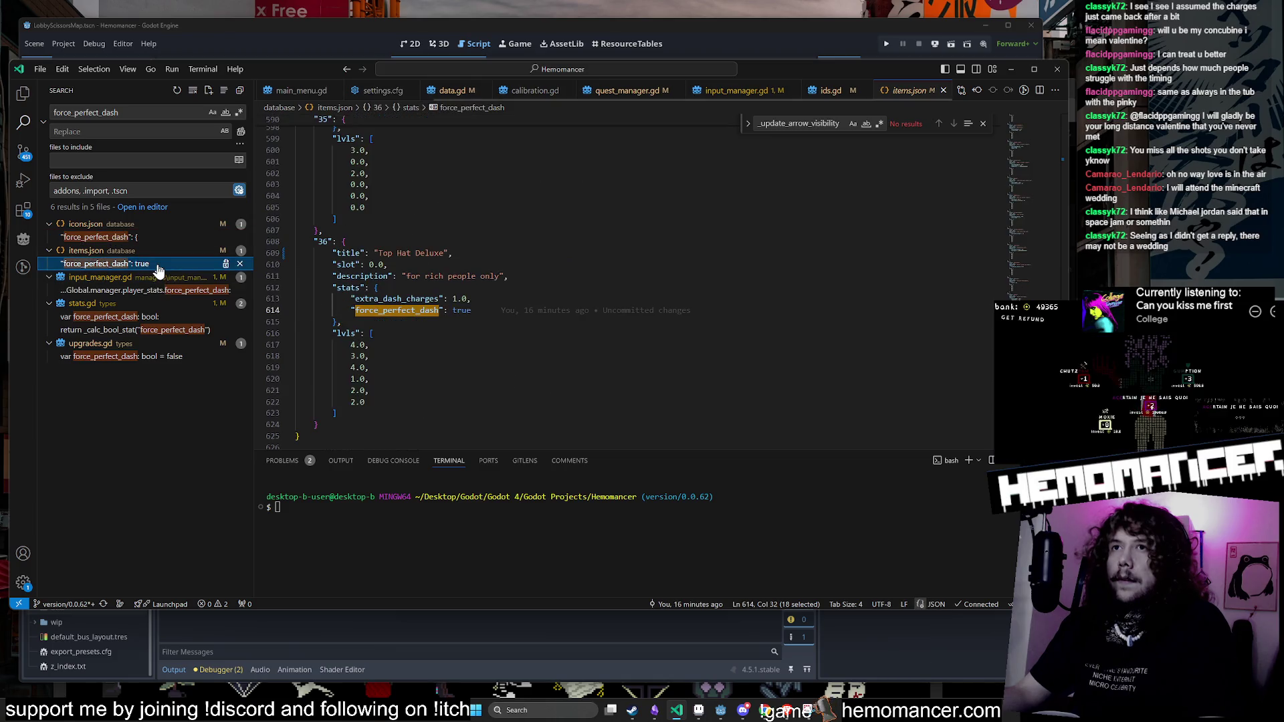
pyautogui.moveTo(349, 301)
pyautogui.mouseDown()
pyautogui.moveTo(575, 294)
pyautogui.moveTo(523, 297)
pyautogui.mouseUp()
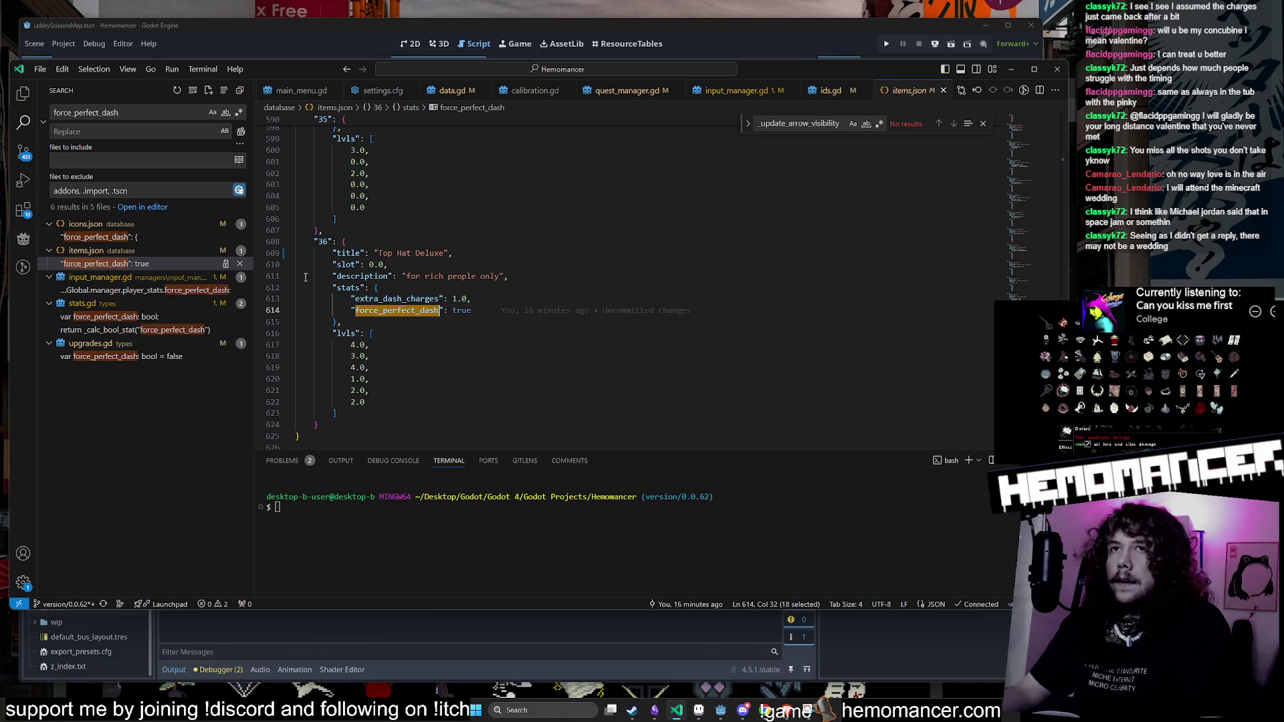
pyautogui.click(137, 290)
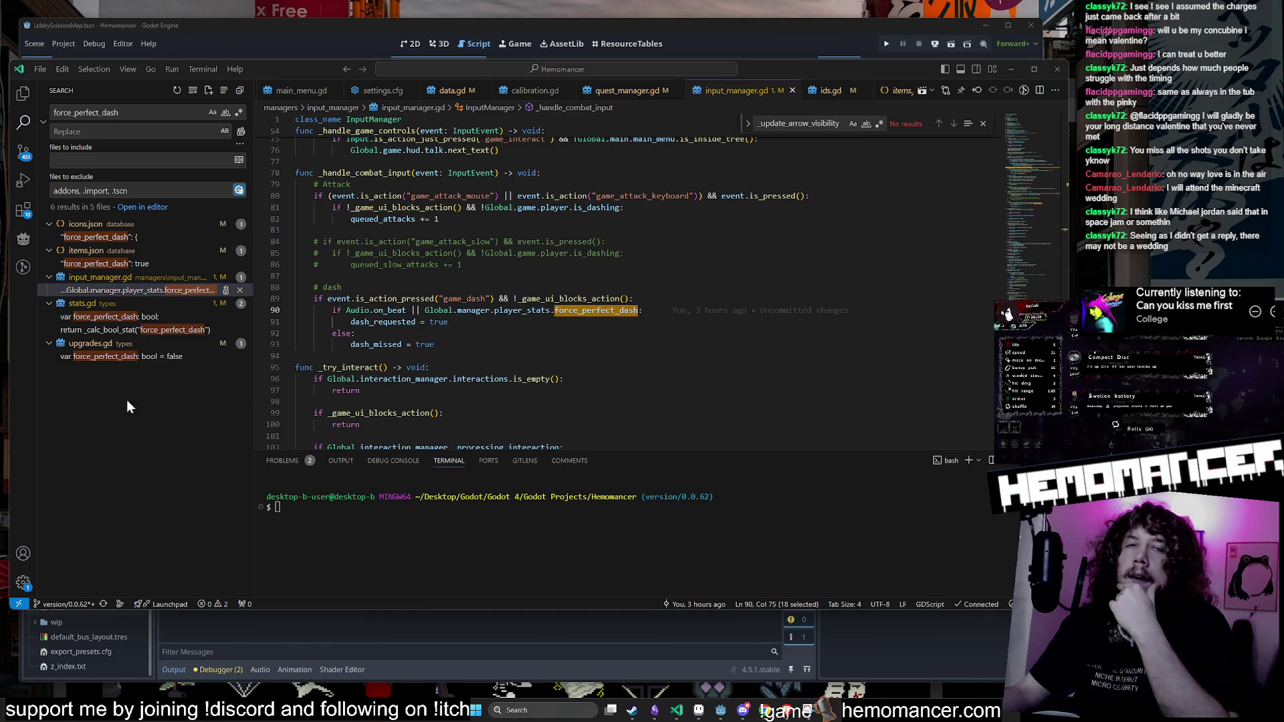
# Step: Review the on_beat dash handling around line 90 of input_manager.gd
pyautogui.click(375, 310)
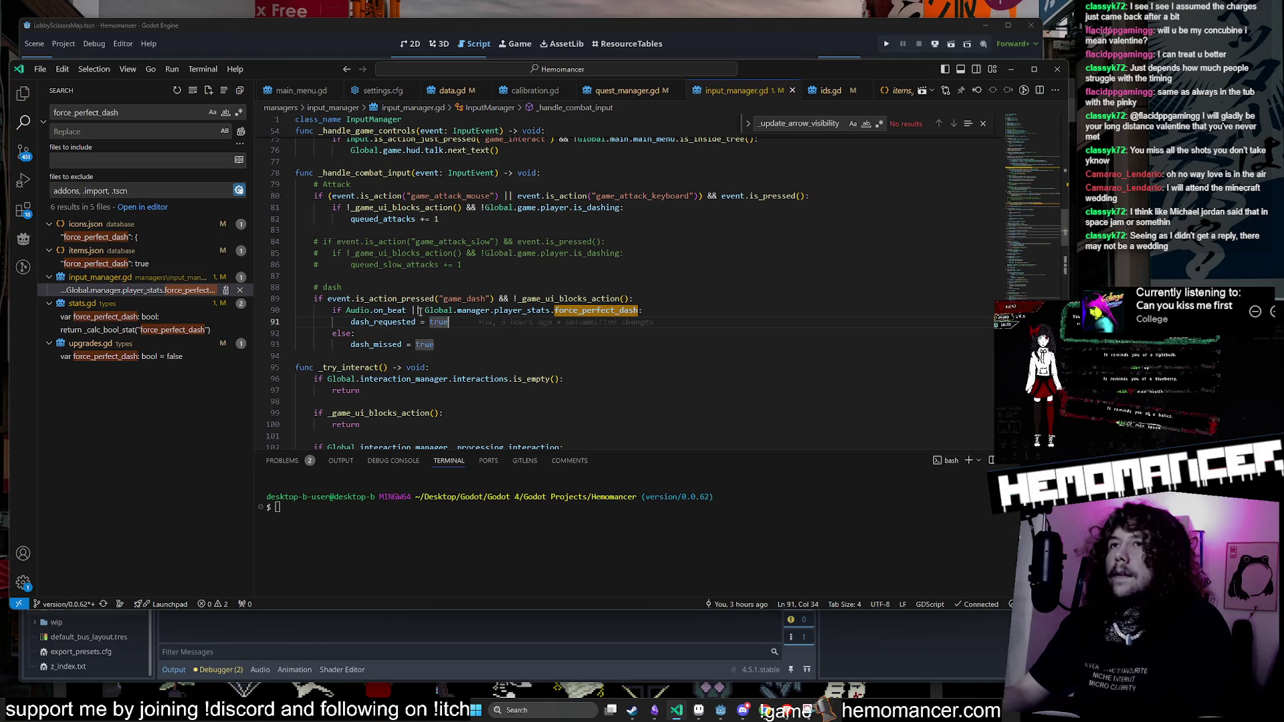
pyautogui.scroll(-2, 568, 342)
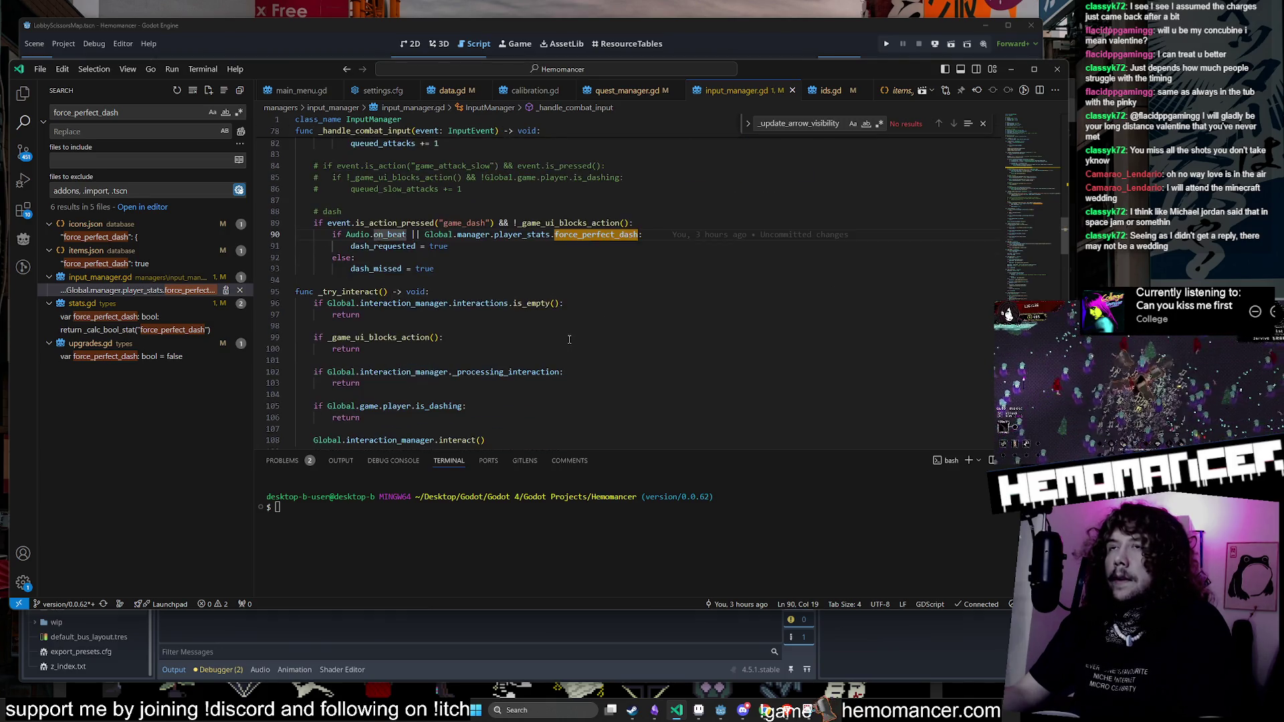
pyautogui.scroll(6, 568, 340)
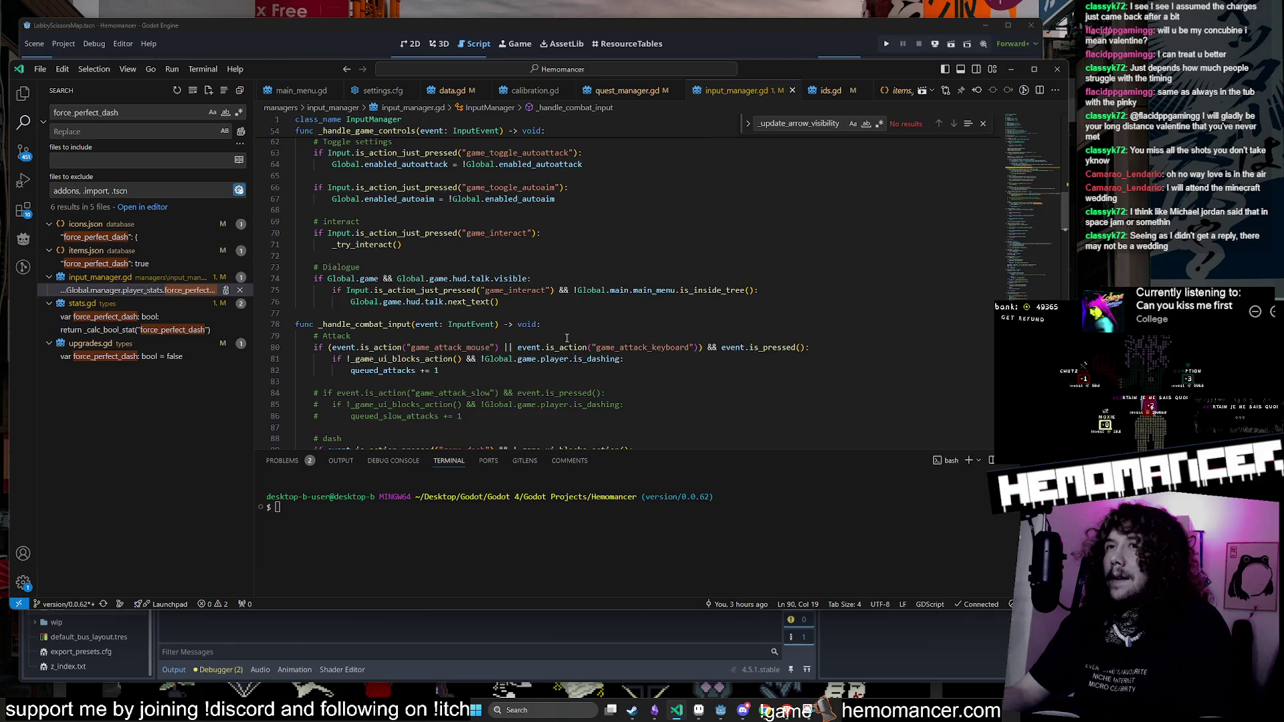
pyautogui.scroll(5, 566, 338)
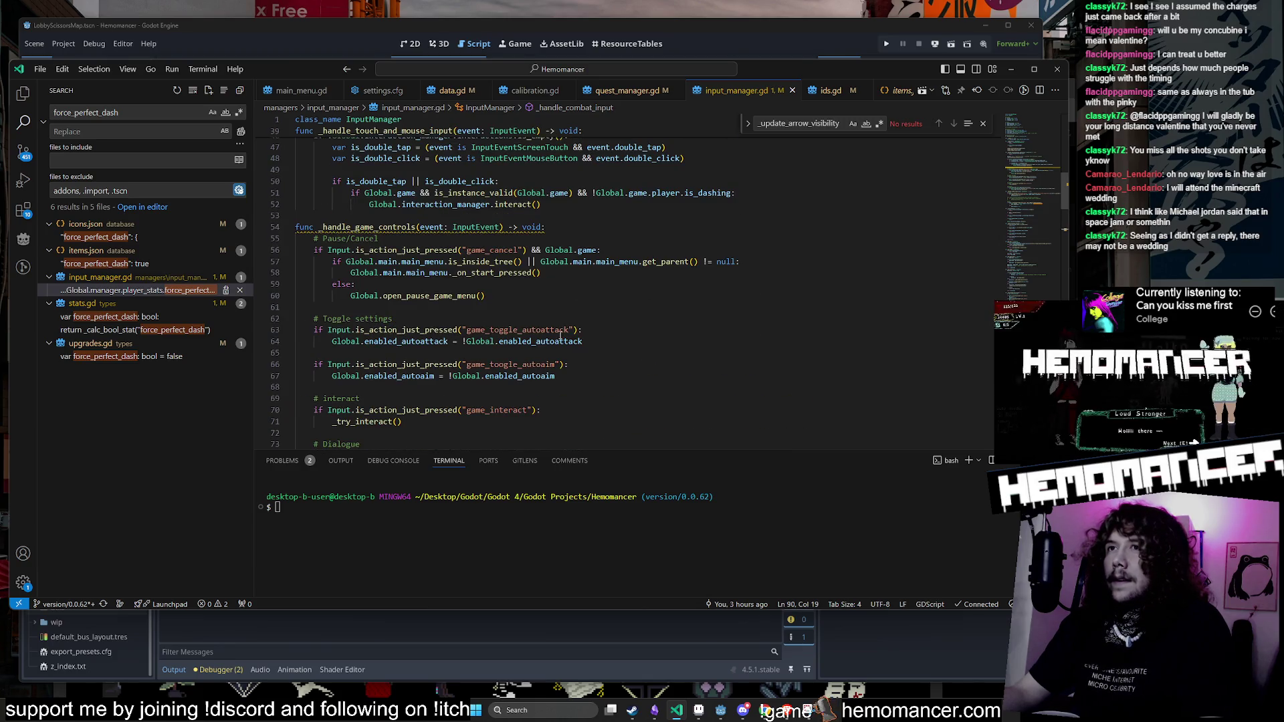
pyautogui.scroll(12, 558, 334)
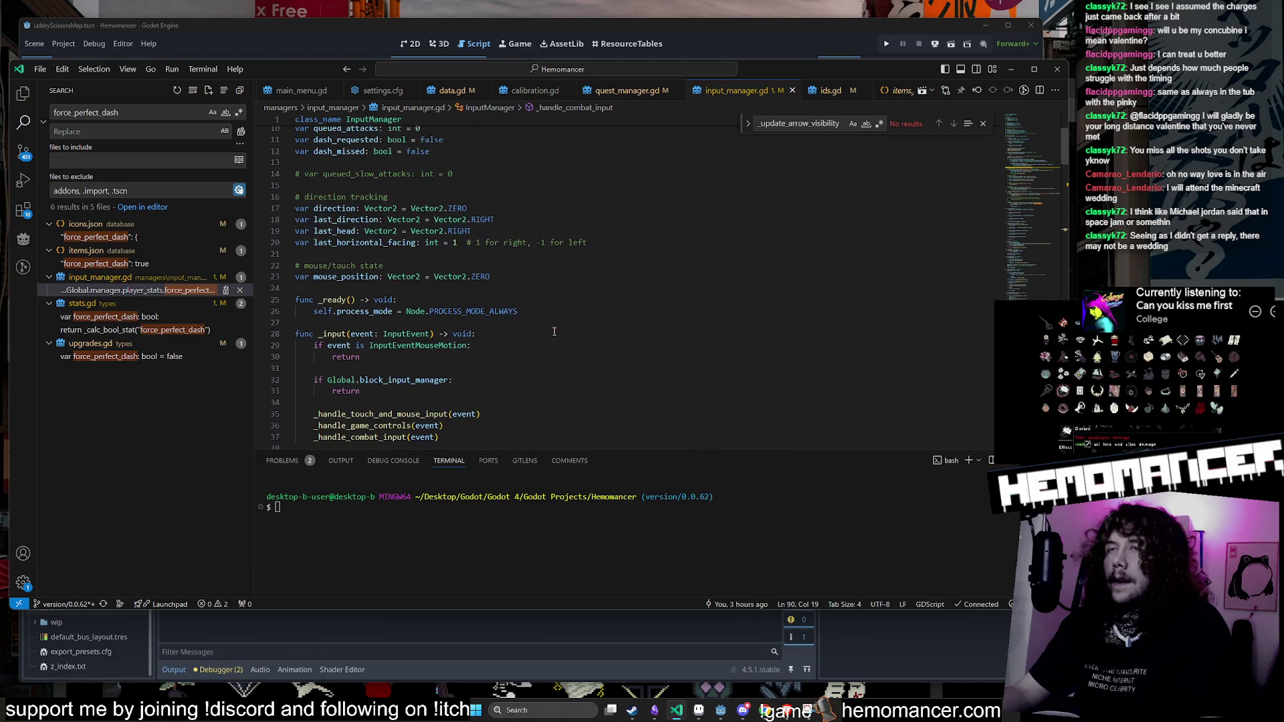
pyautogui.scroll(-20, 554, 331)
pyautogui.scroll(-12, 559, 333)
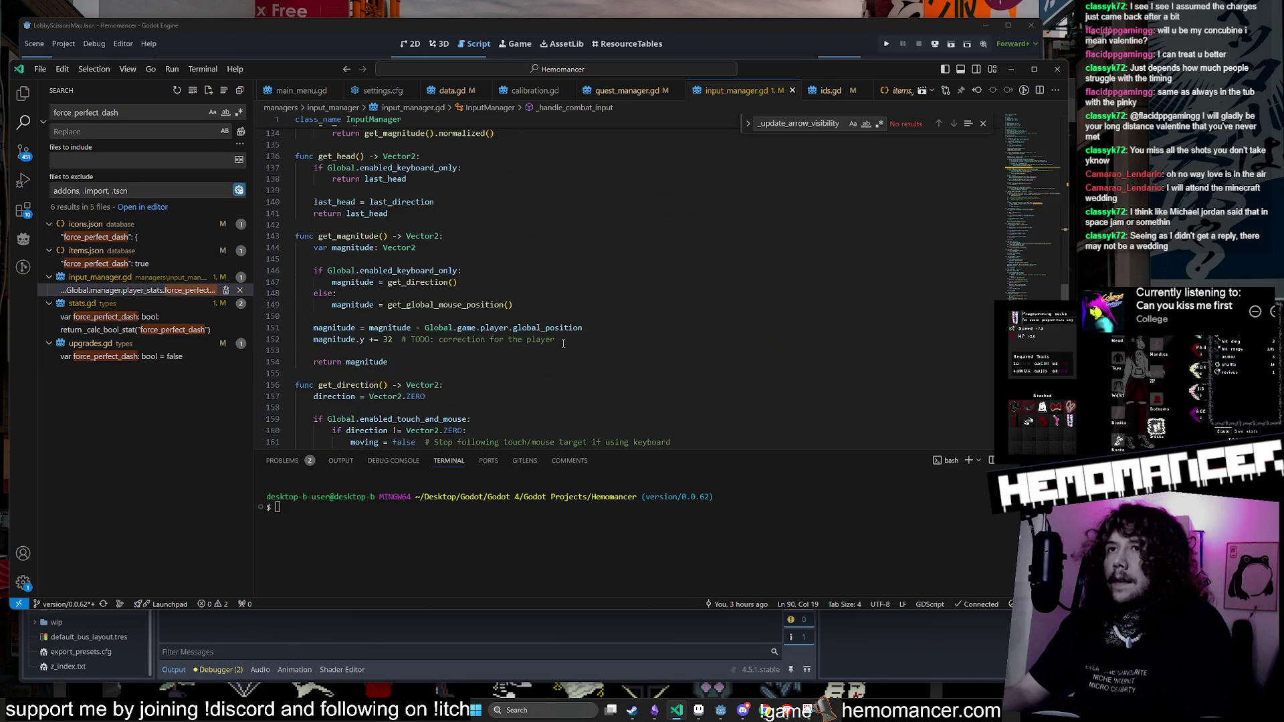
# Step: Find 'quest' within input_manager.gd and select the project search query for replacement
pyautogui.hotkey('ctrl', 'f')
pyautogui.write('quest')
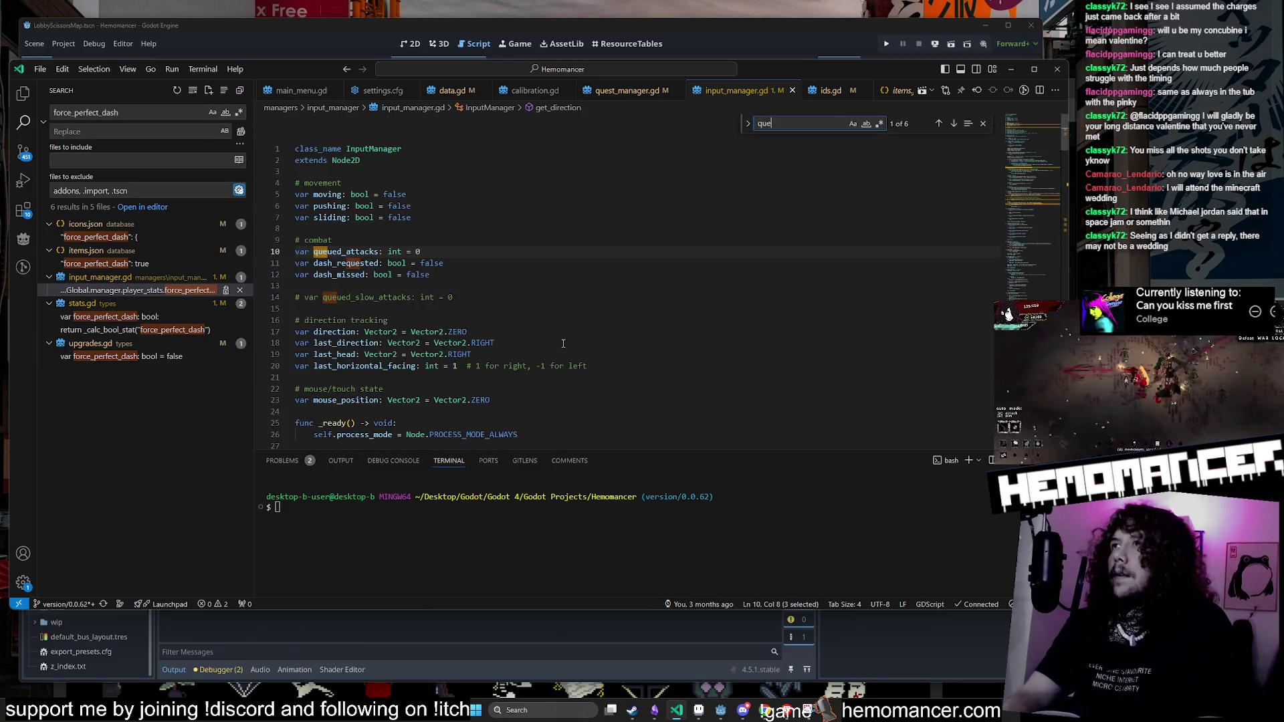
pyautogui.press('Return')
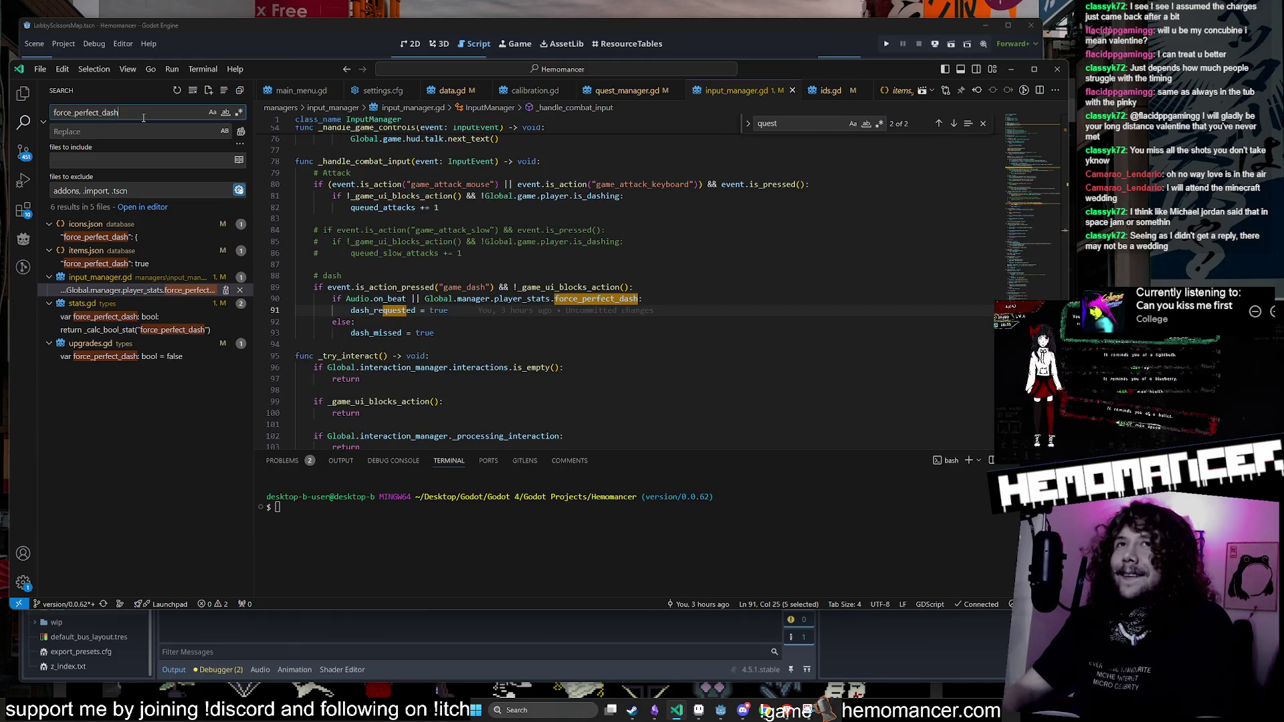
pyautogui.doubleClick(143, 118)
pyautogui.write('progress_quest')
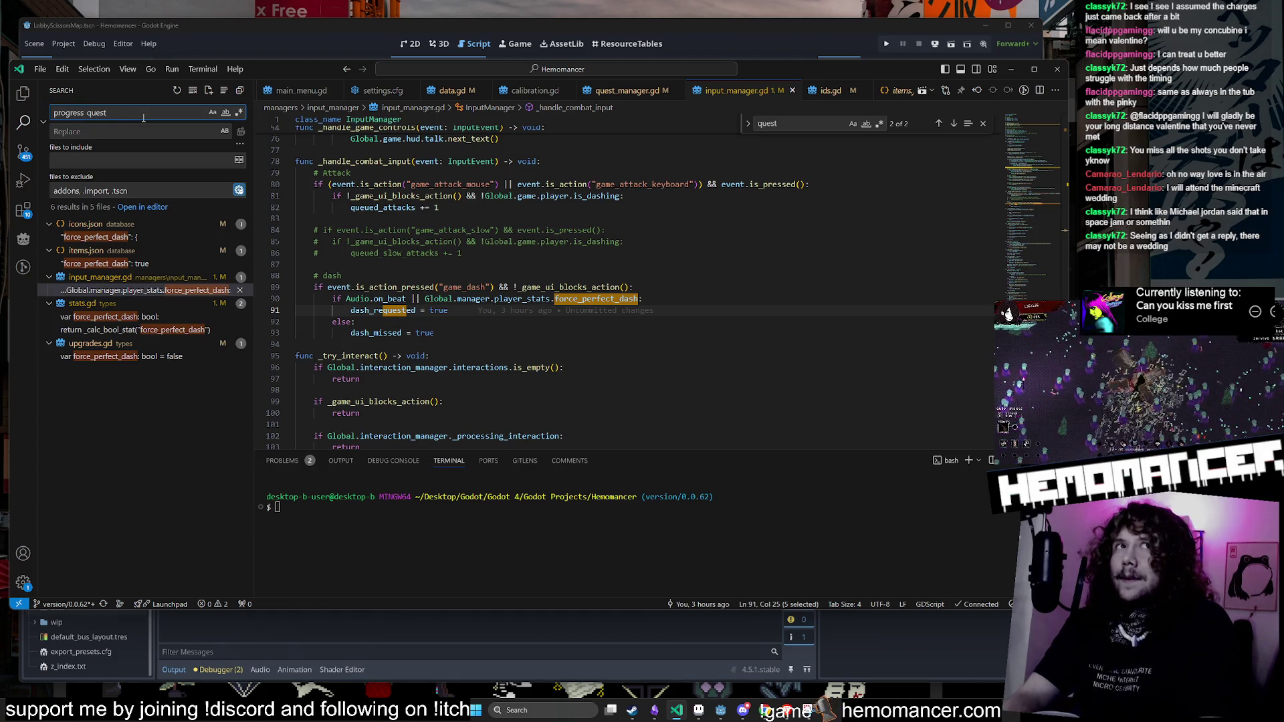
# Step: Open the progress_quest call in lobby_map.gd and select the tutorial-step block on lines 34–40
pyautogui.click(177, 278)
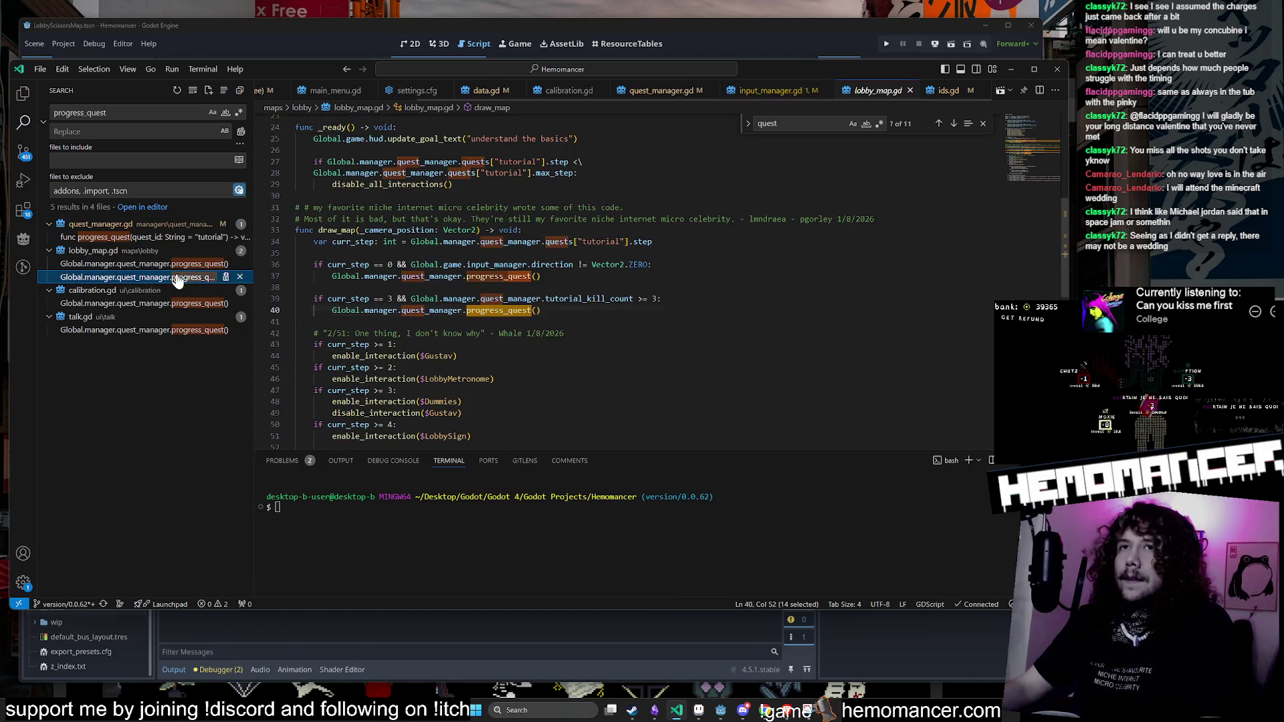
pyautogui.click(603, 313)
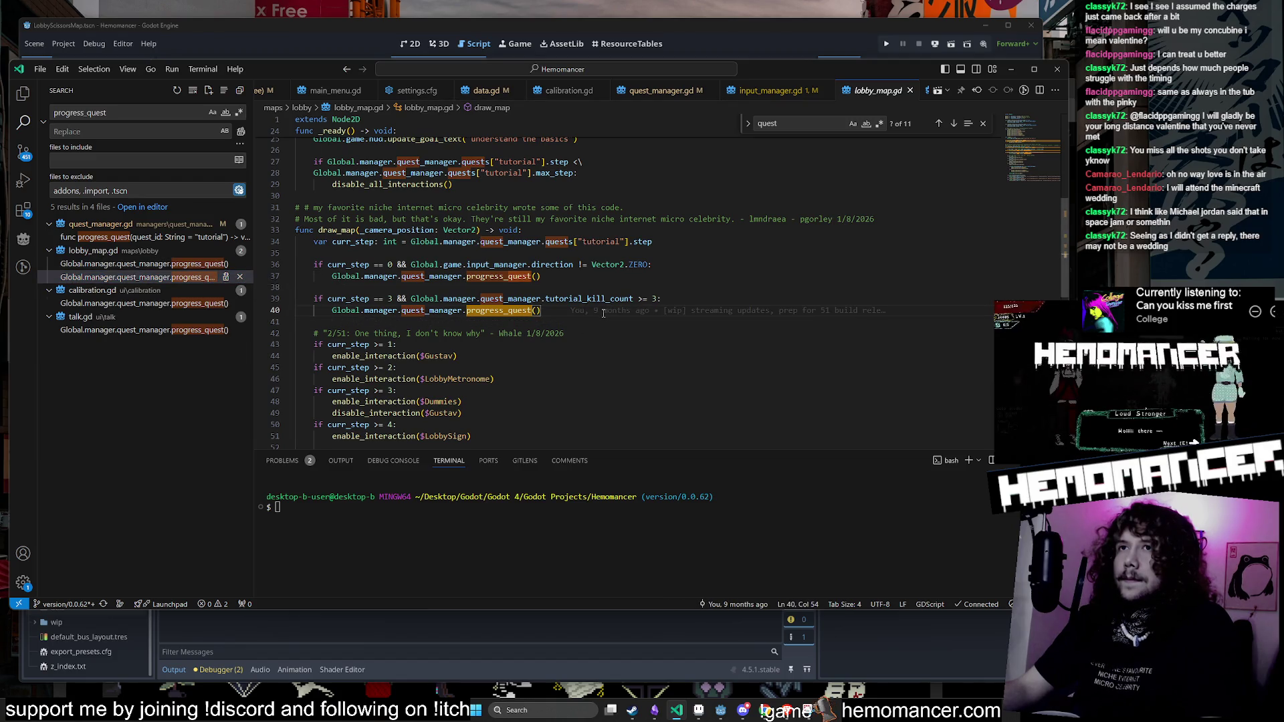
pyautogui.moveTo(603, 313); pyautogui.dragTo(317, 298)
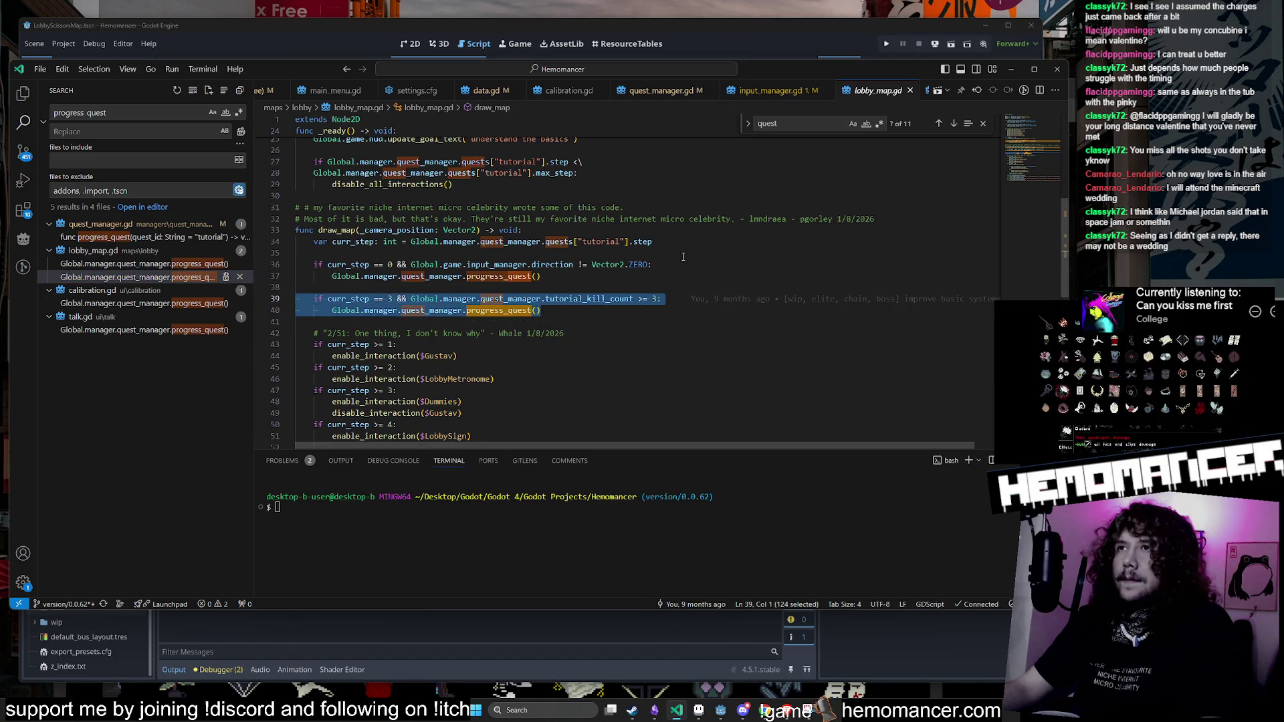
pyautogui.moveTo(588, 313)
pyautogui.mouseDown()
pyautogui.moveTo(348, 274)
pyautogui.moveTo(280, 247)
pyautogui.mouseUp()
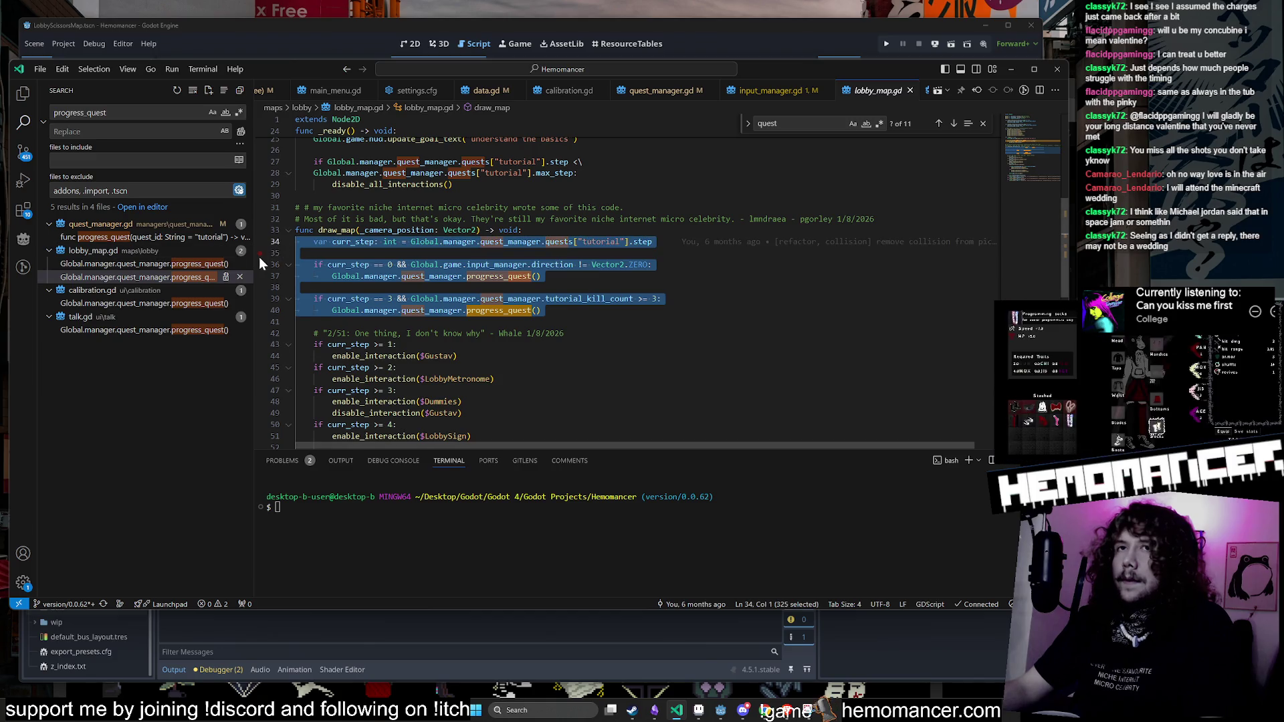
# Step: Back in input_manager.gd, select _handle_combat_input and step between its matches
pyautogui.click(776, 91)
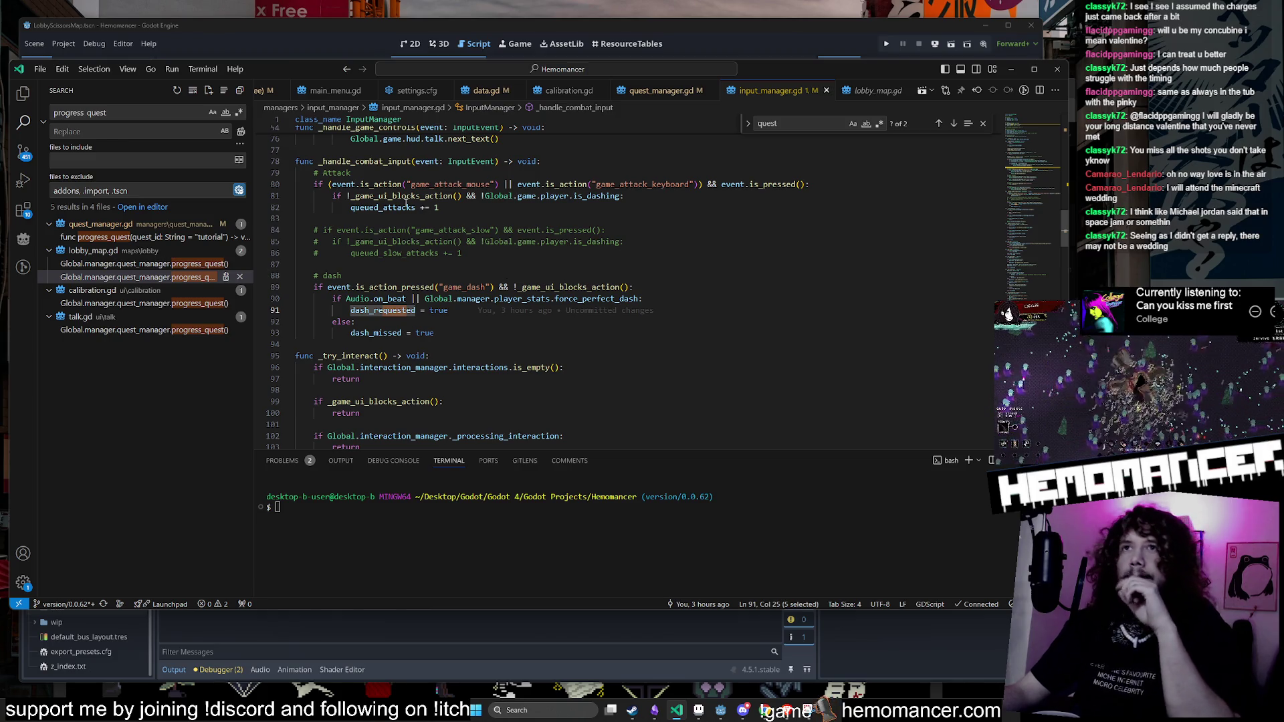
pyautogui.doubleClick(401, 161)
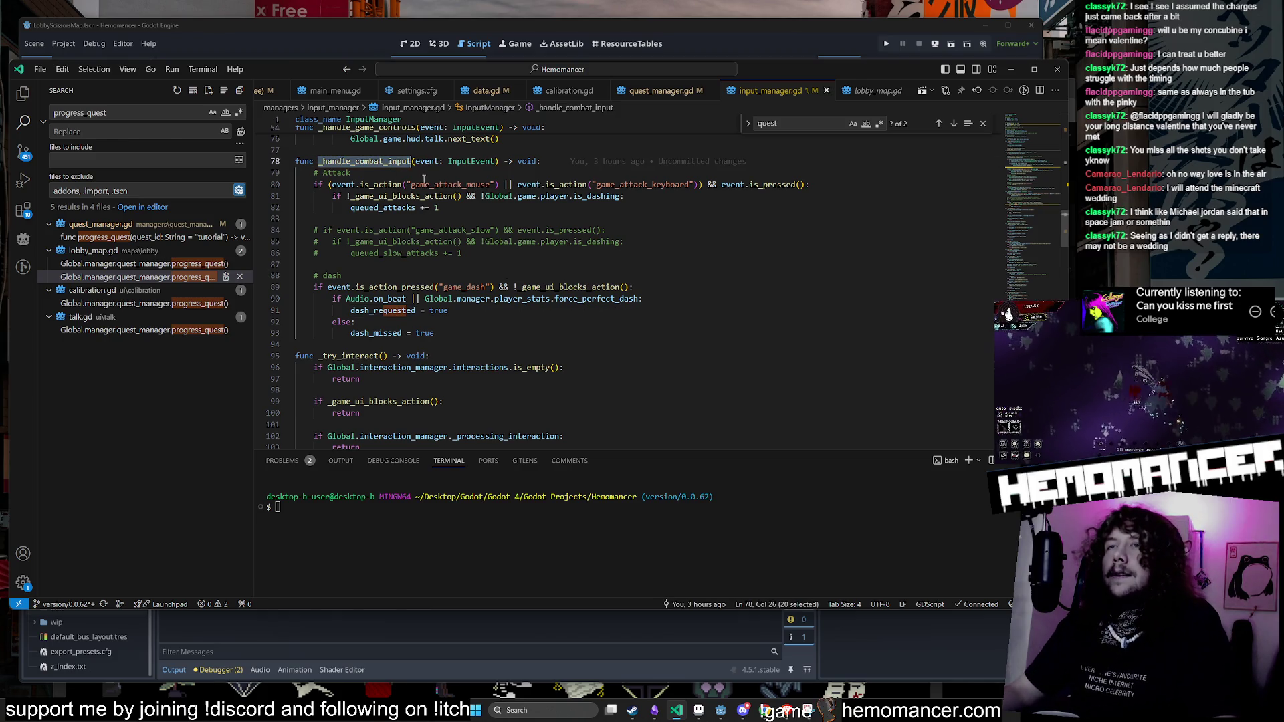
pyautogui.click(939, 124)
pyautogui.click(940, 126)
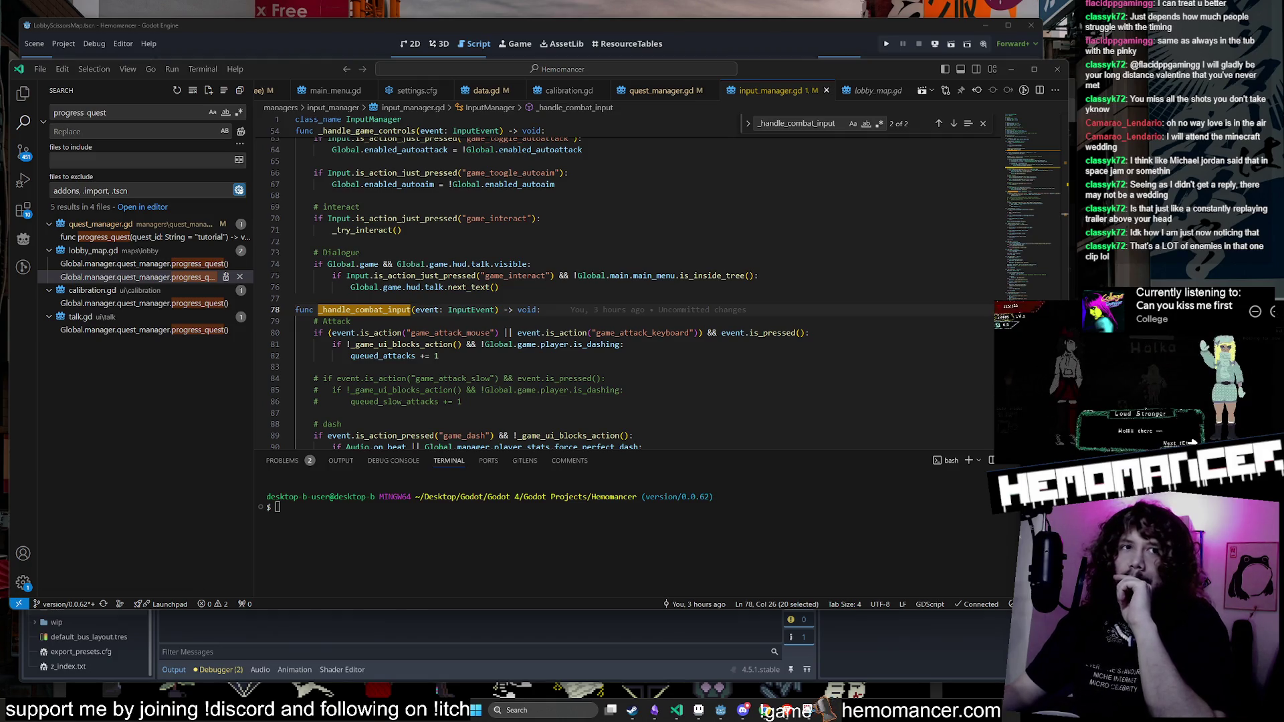
# Step: Review the remaining progress_quest calls in lobby_map.gd, calibration.gd and quest_manager.gd
pyautogui.click(700, 309)
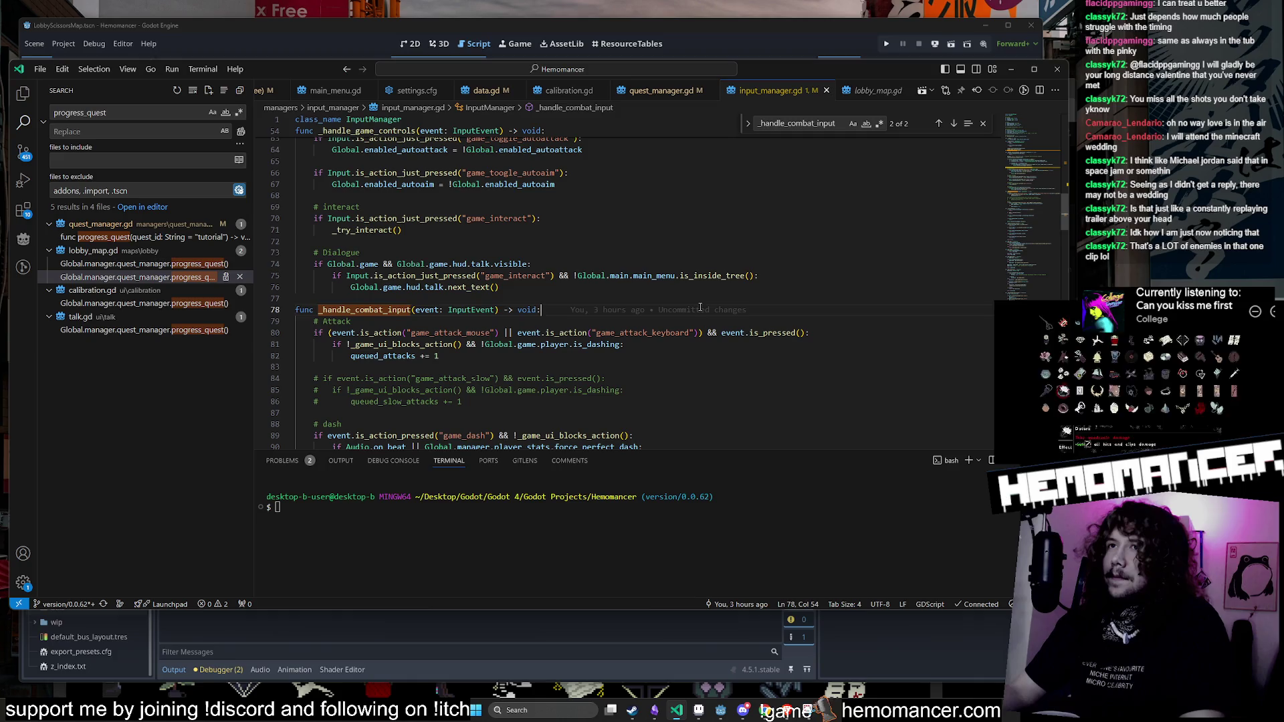
pyautogui.click(700, 299)
pyautogui.scroll(-2, 669, 301)
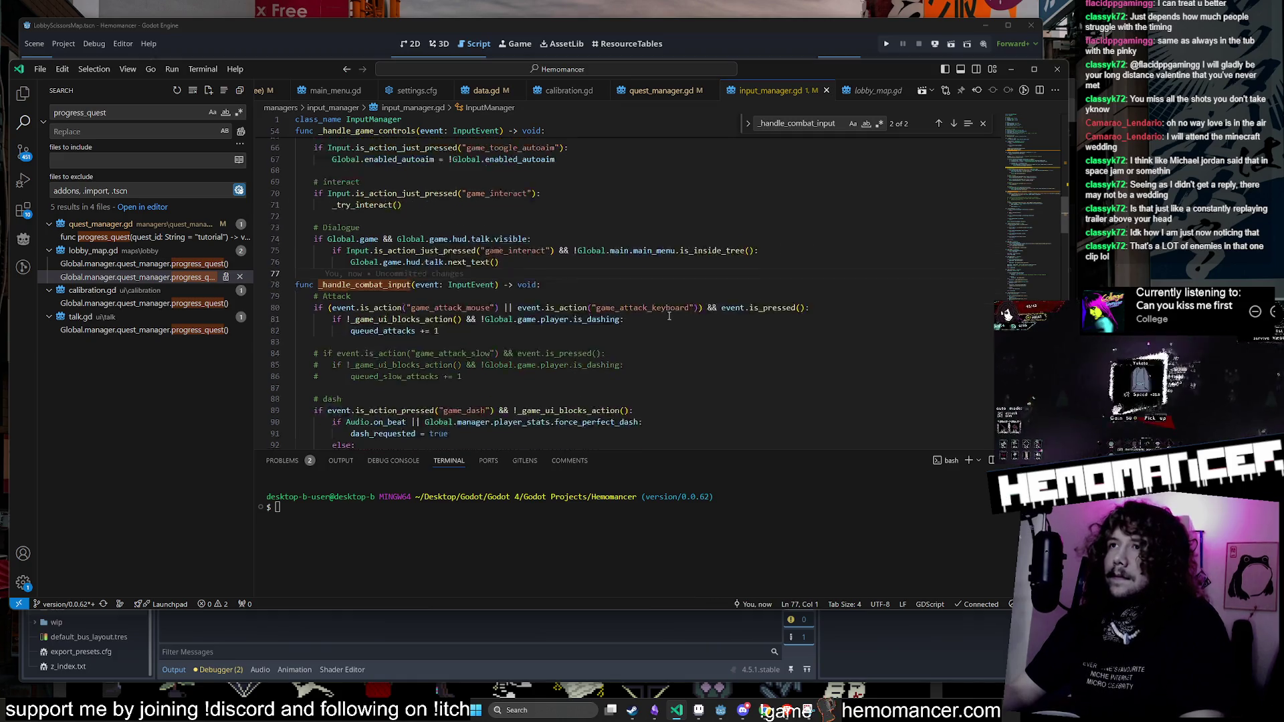
pyautogui.click(160, 278)
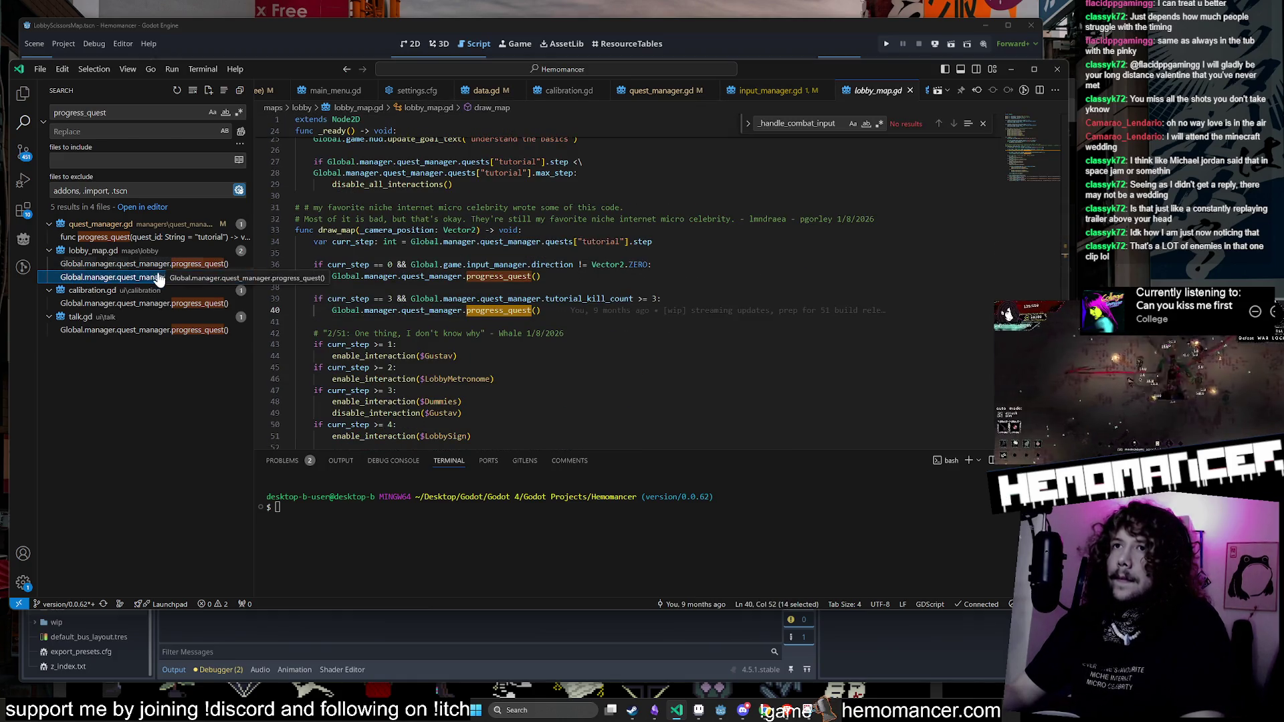
pyautogui.click(153, 304)
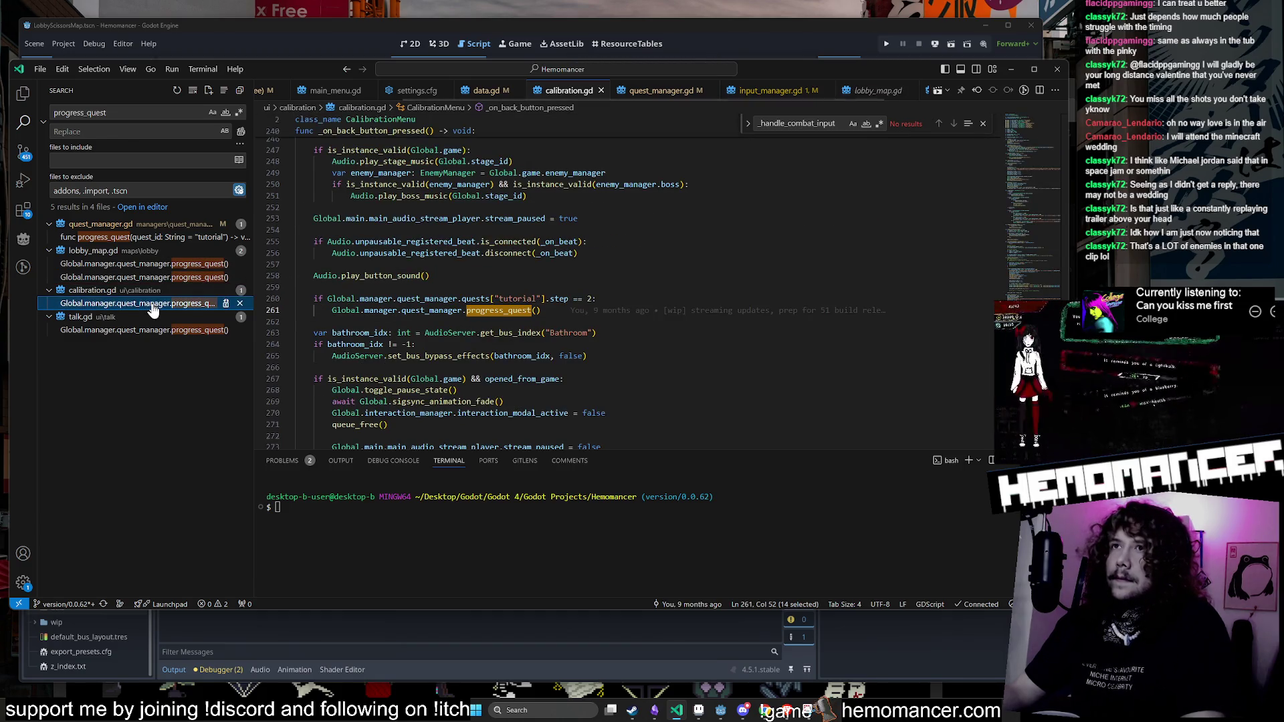
pyautogui.click(144, 238)
# Step: In input_manager.gd, place the caret at the end of the dash condition on line 89
pyautogui.click(756, 93)
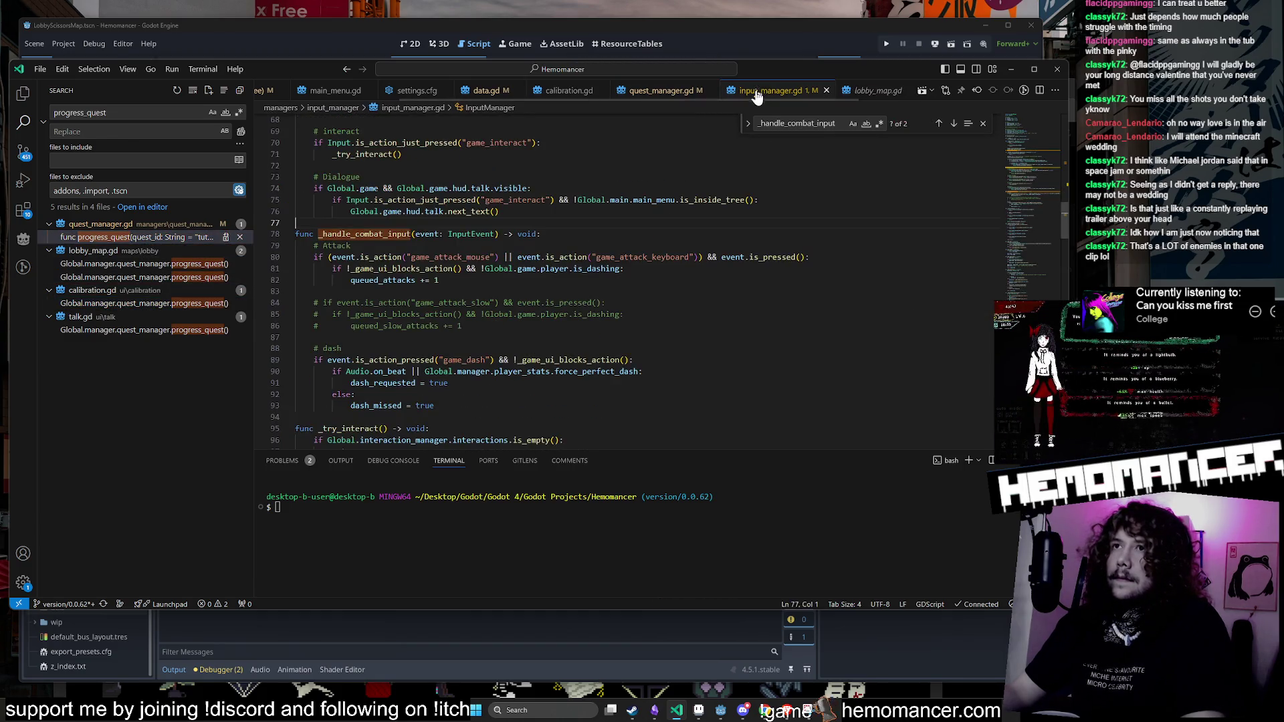
pyautogui.click(351, 245)
pyautogui.scroll(-2, 595, 242)
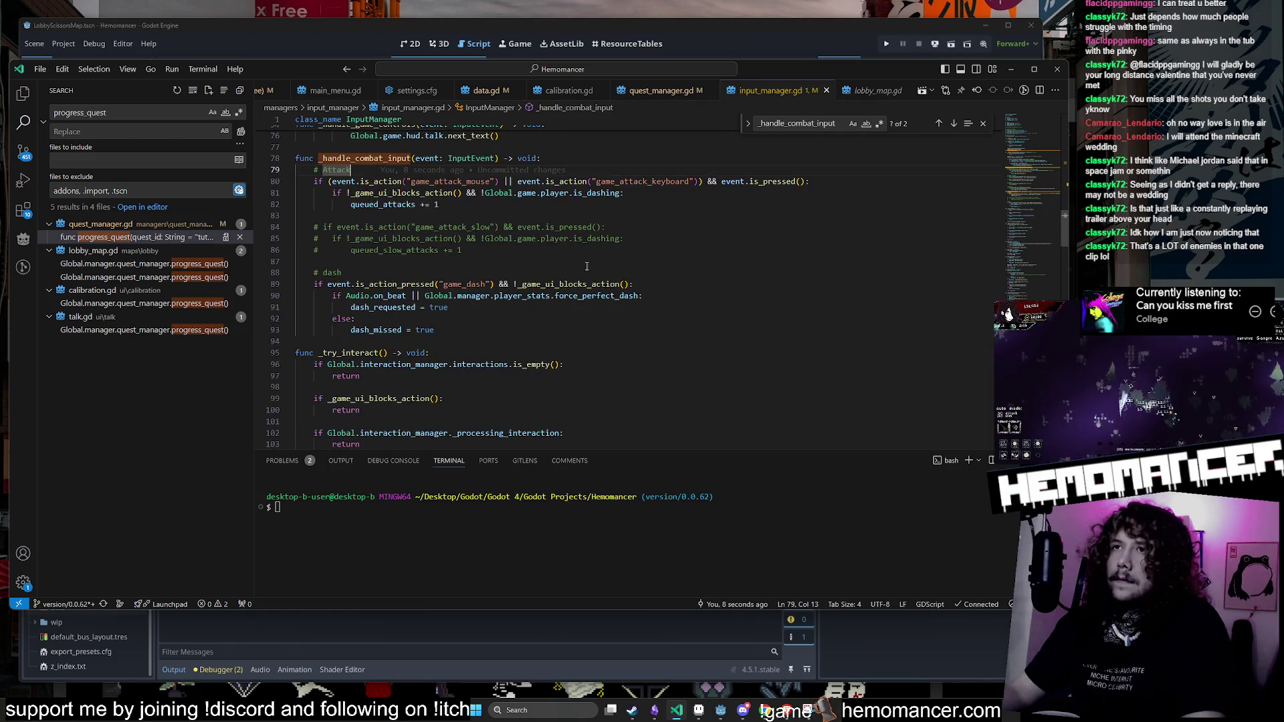
pyautogui.click(585, 273)
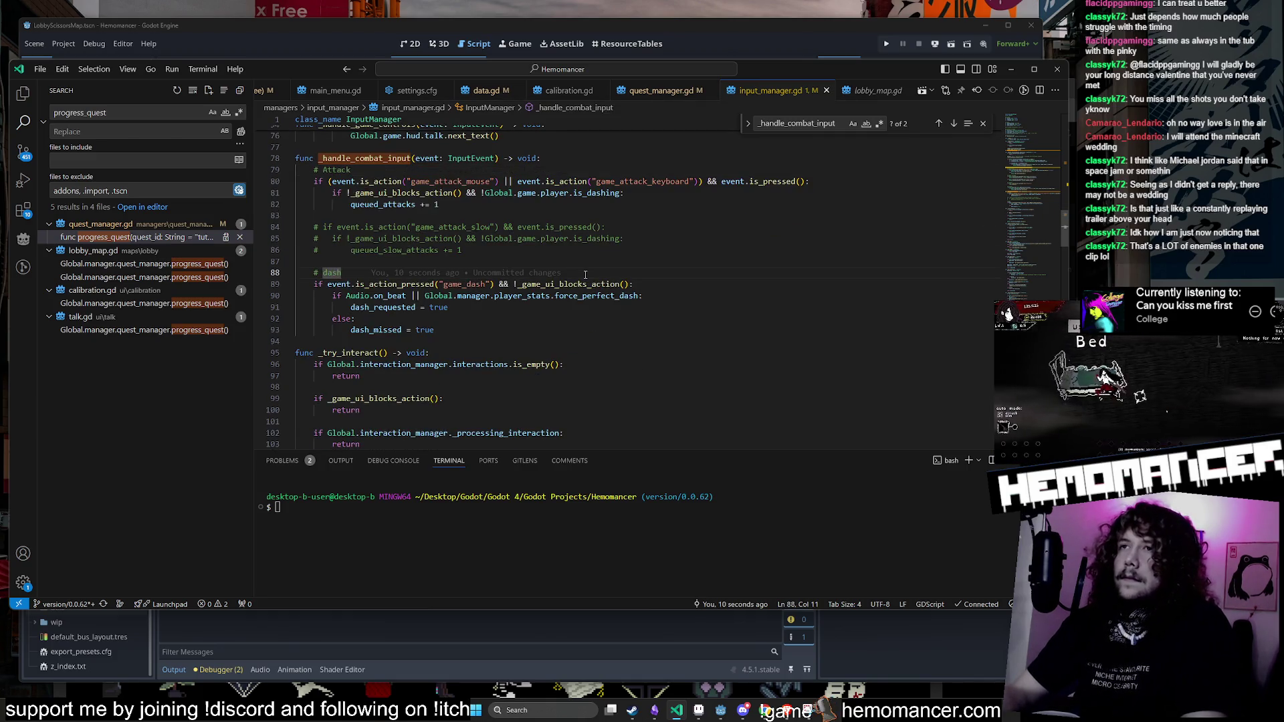
pyautogui.click(629, 285)
# Step: Append '&& !_action_blocked_by_que…' to the line 89 dash condition, correcting typos along the way
pyautogui.write('&&')
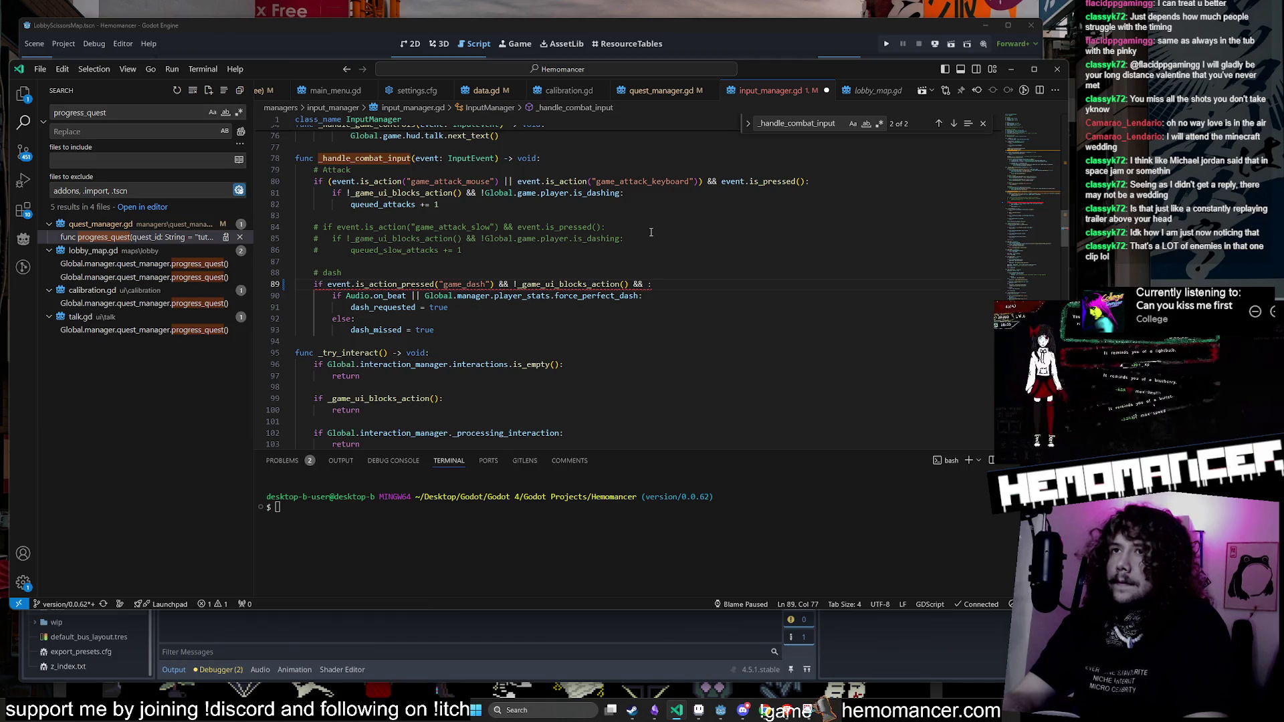
pyautogui.write('!_')
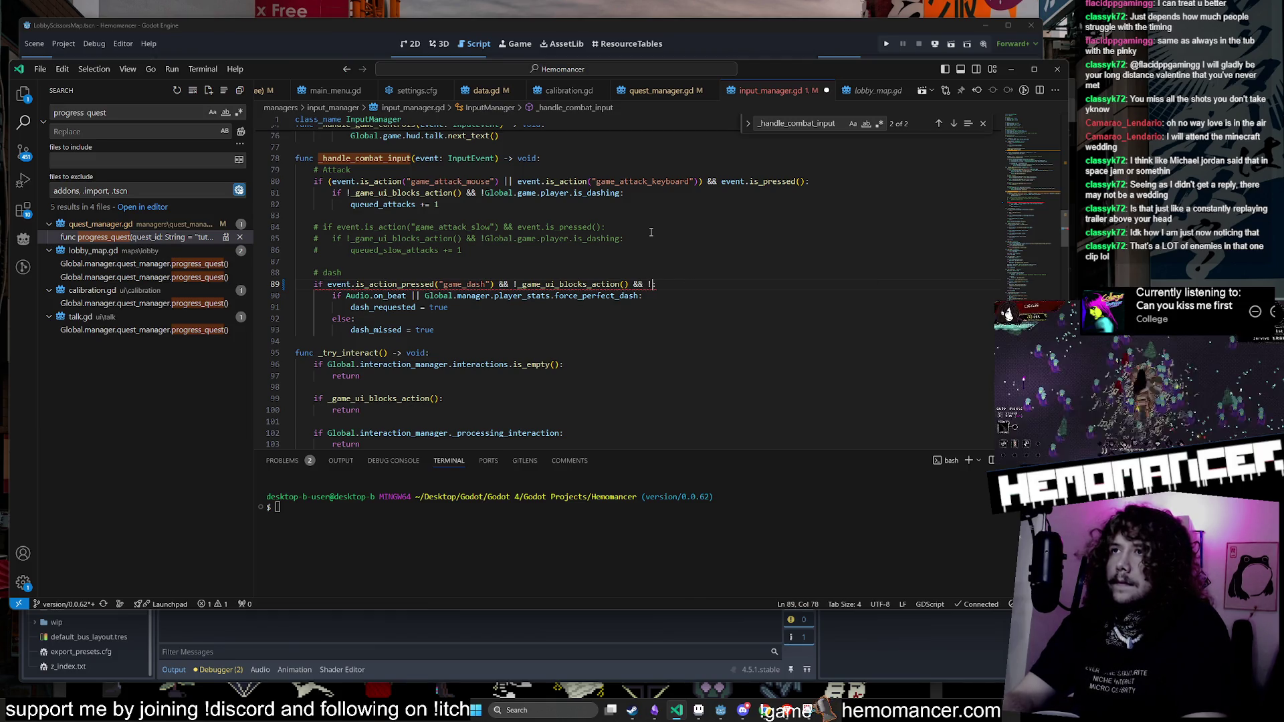
pyautogui.press('BackSpace')
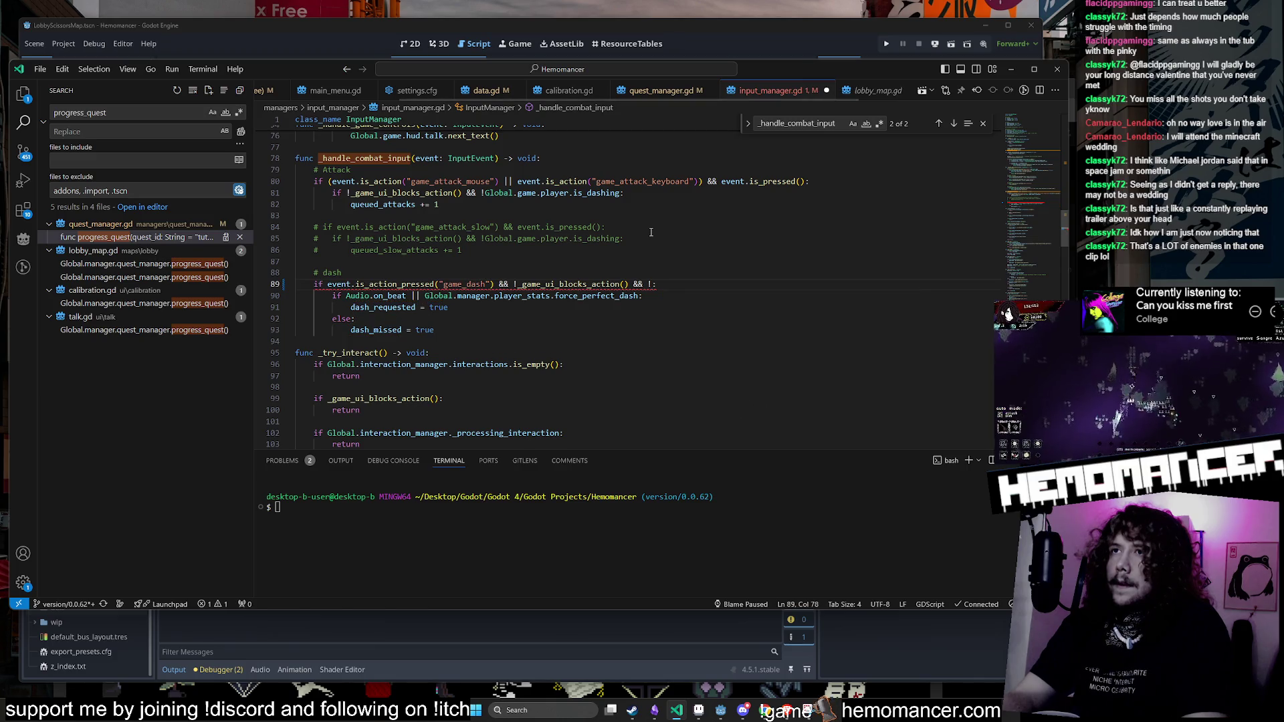
pyautogui.write('qu')
pyautogui.press('BackSpace')
pyautogui.press('BackSpace')
pyautogui.write('_quest_p')
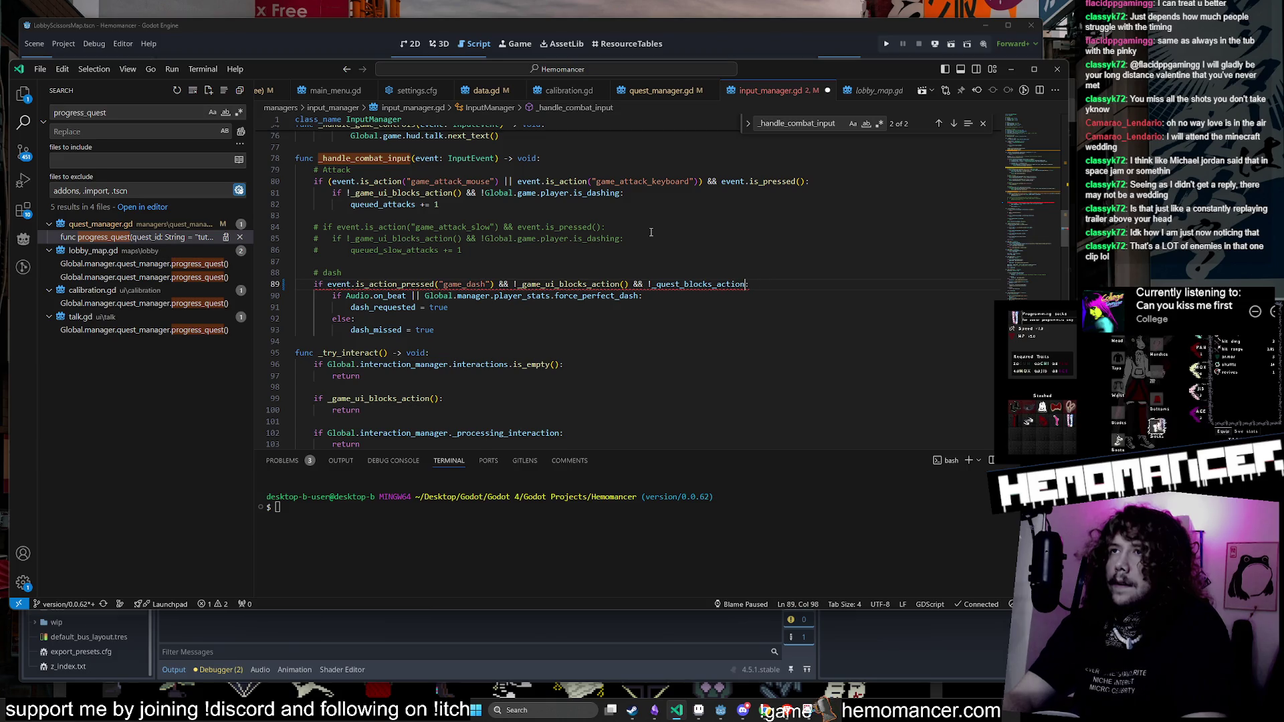
pyautogui.press('BackSpace')
pyautogui.write('(')
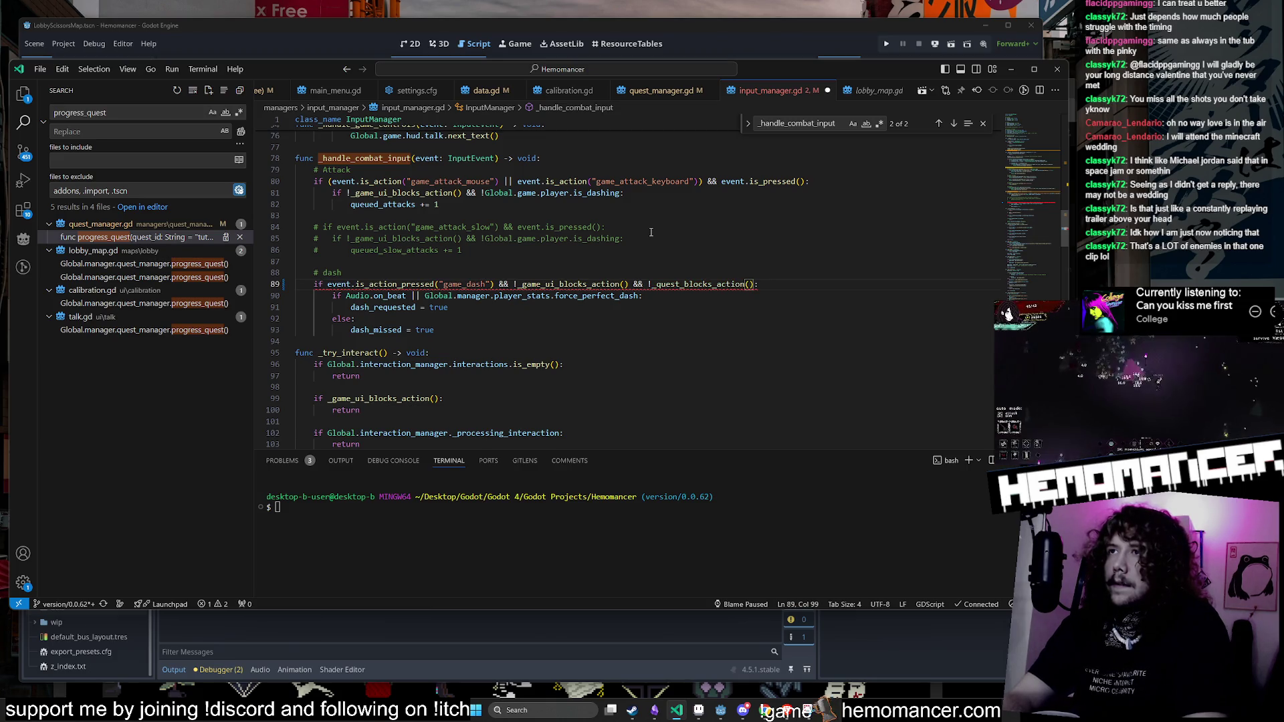
pyautogui.press('BackSpace')
pyautogui.press('BackSpace')
pyautogui.press('BackSpace')
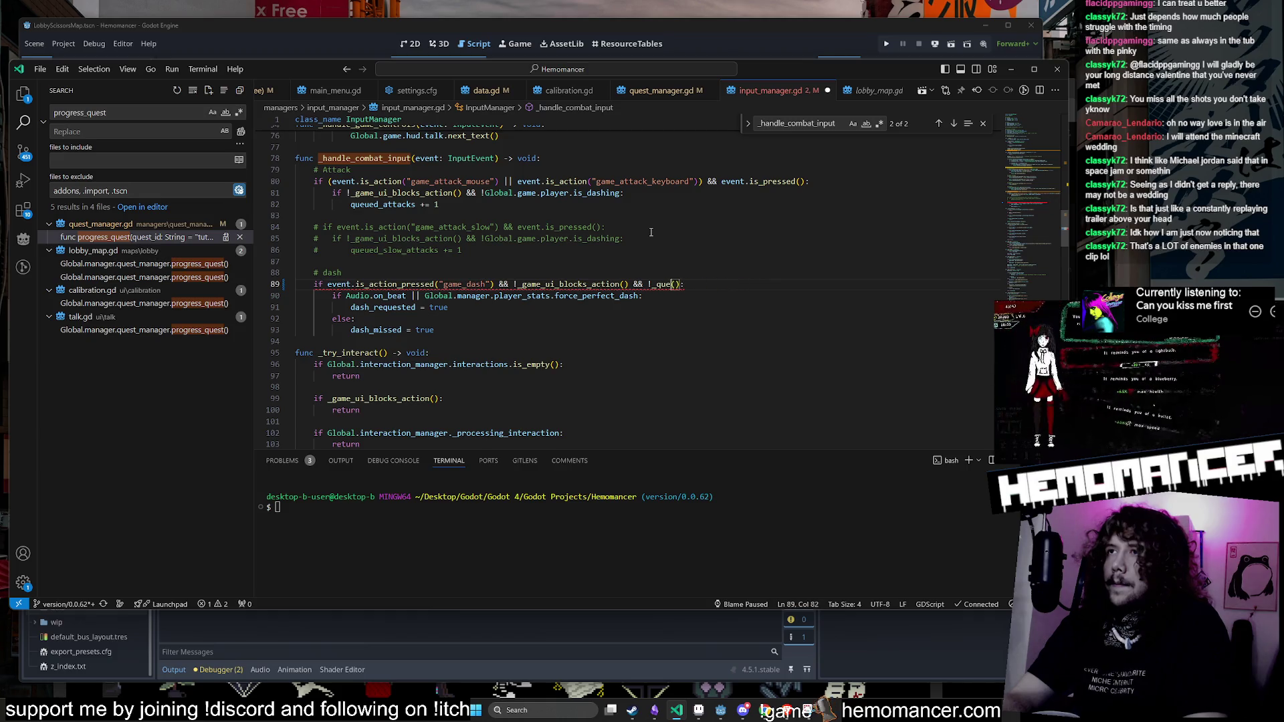
pyautogui.write('action_blocked_')
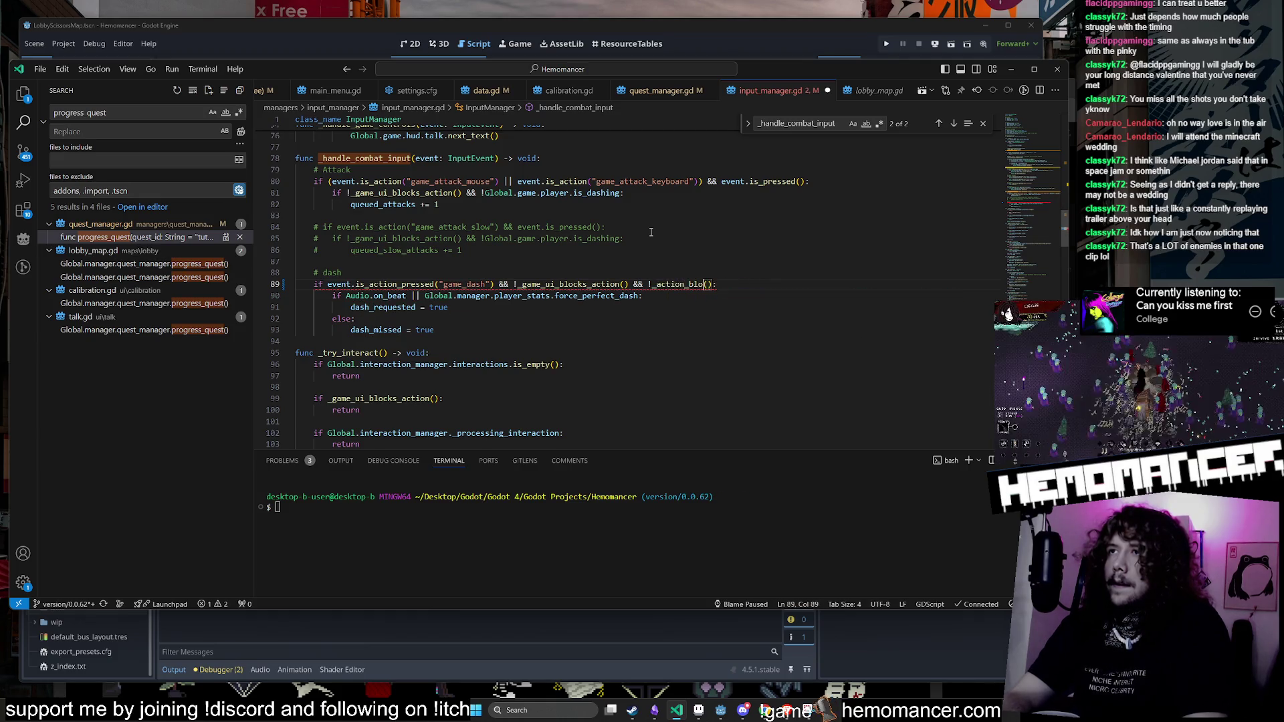
pyautogui.write('by_quest')
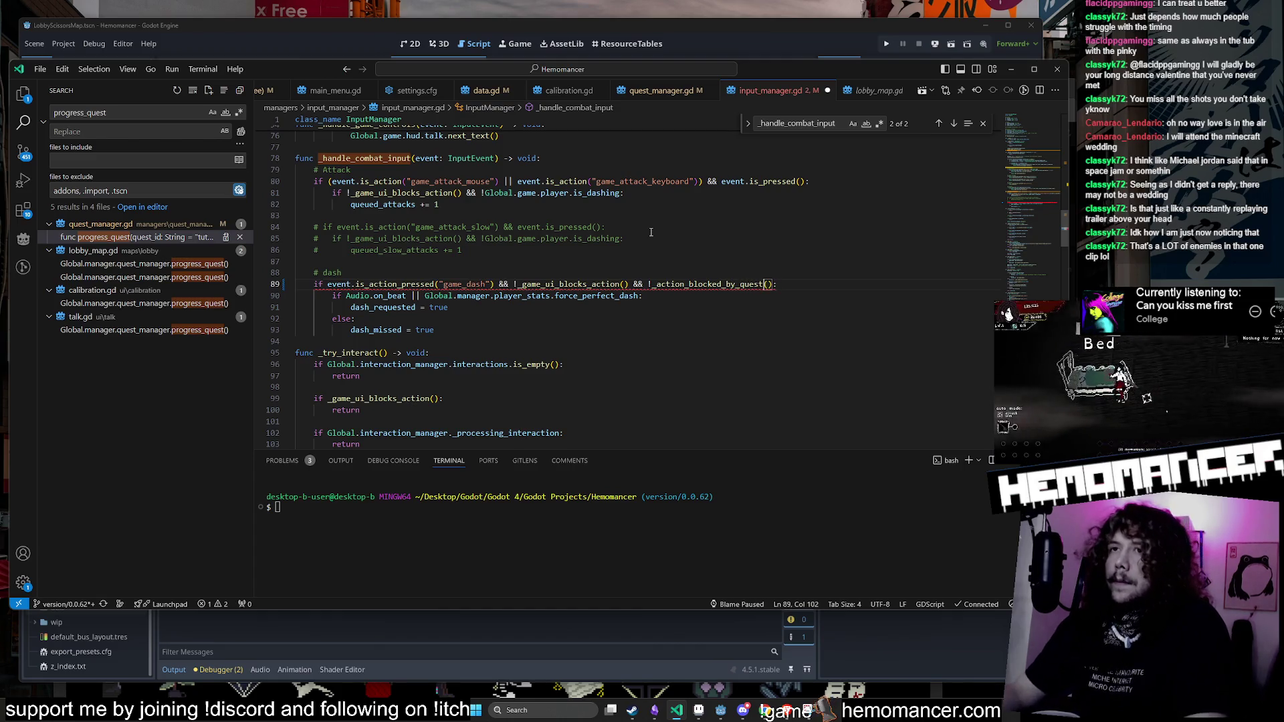
# Step: Add 'func _action_blocked_by_quest() -> void:' below the dash block and paste the tutorial quest-check code
pyautogui.click(474, 343)
pyautogui.press('Return')
pyautogui.press('Return')
pyautogui.press('Return')
pyautogui.press('Up')
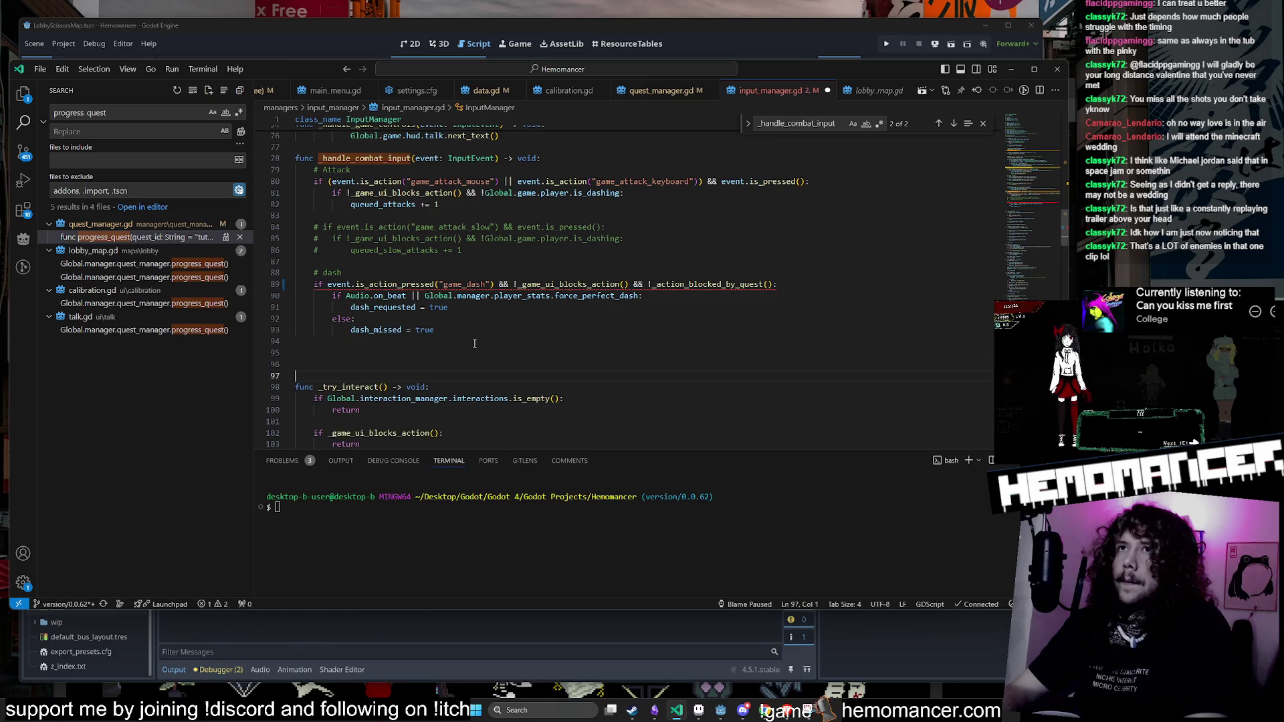
pyautogui.write('func _action_blocked_by')
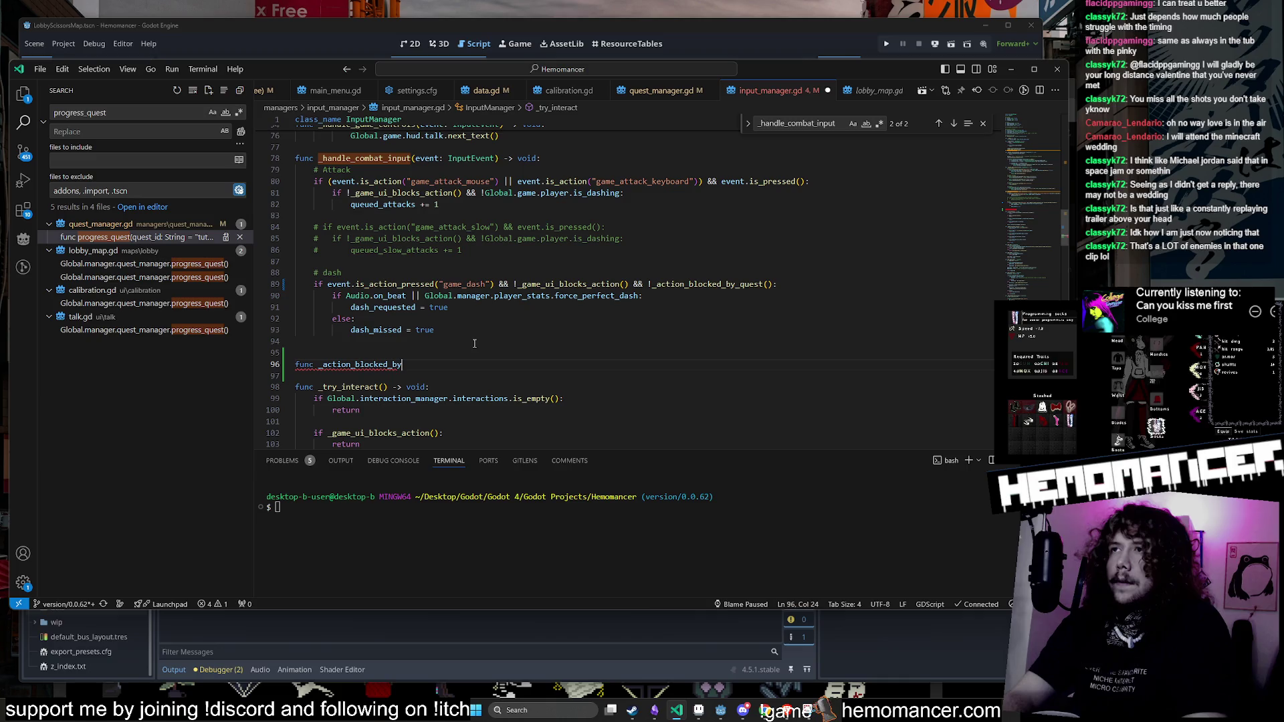
pyautogui.write('_quest()')
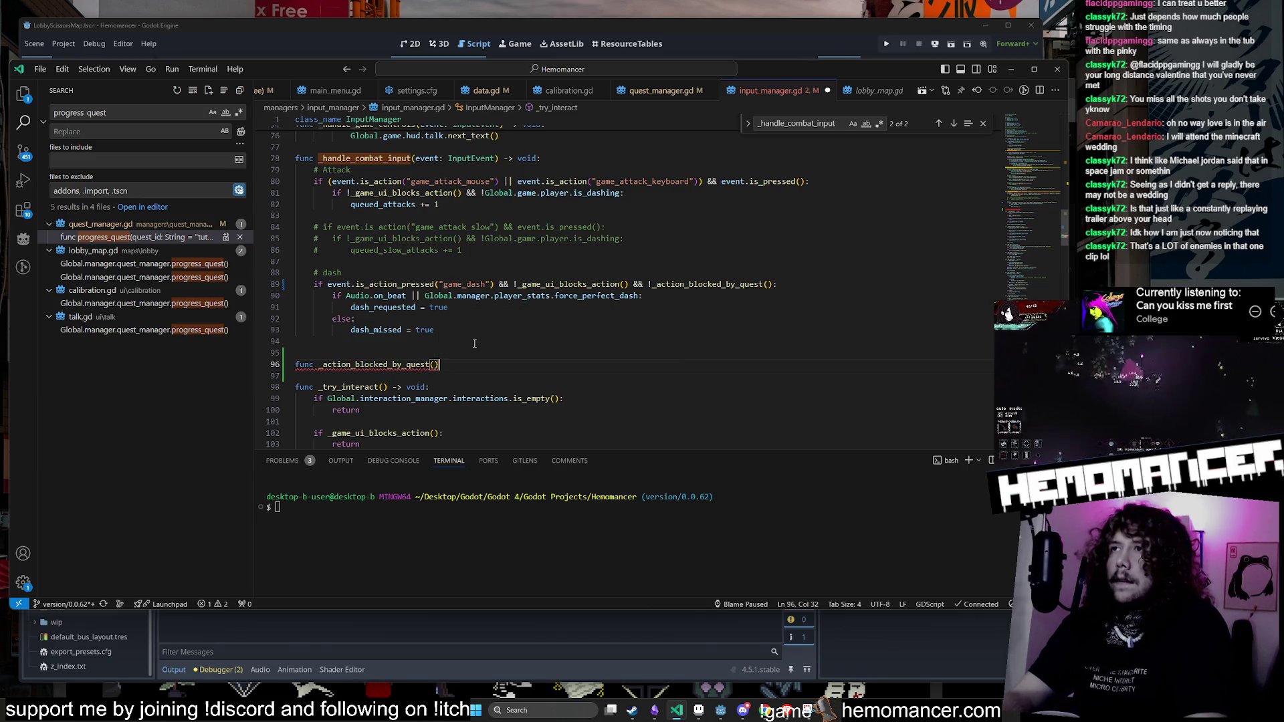
pyautogui.write(' -> void:')
pyautogui.press('Return')
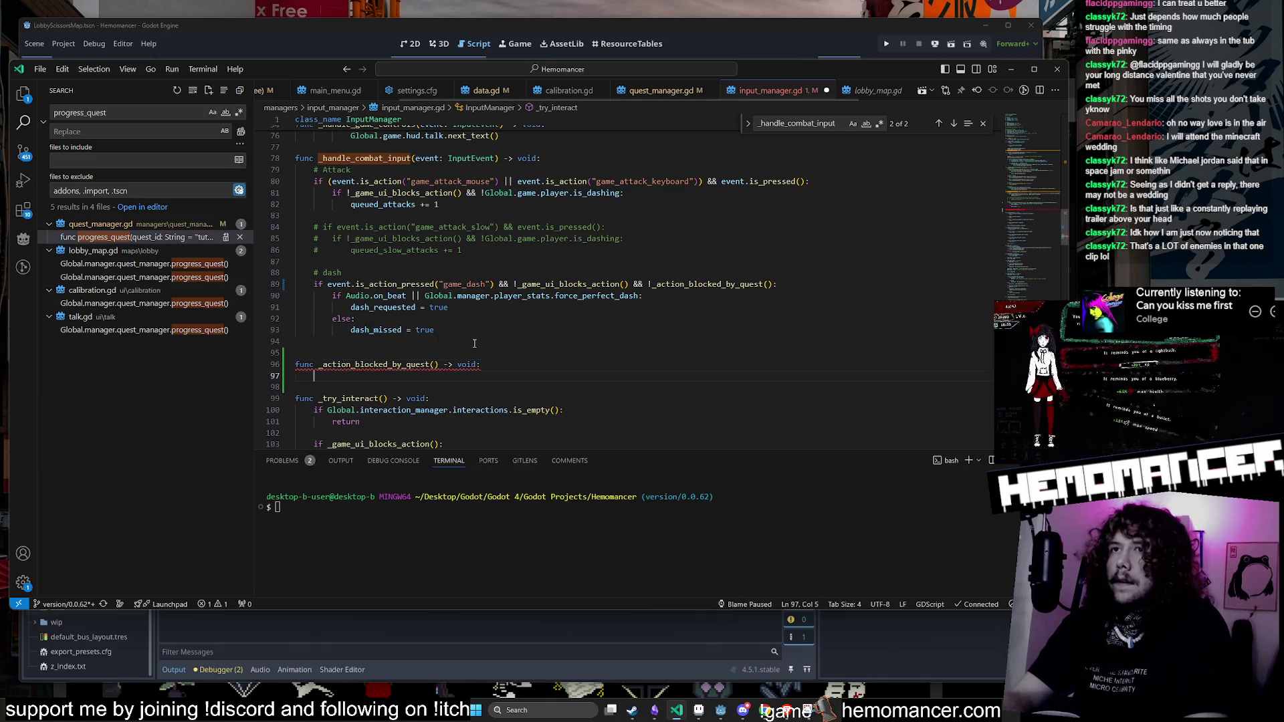
pyautogui.write('var curr_step: int = Global.manager.quest_manager.quests["tutorial"].step  \tif curr_step == 0 && Global.game.input_manager.direction != Vector2.ZERO: \t\tGlobal.manager.quest_manager.progress_quest()  \tif curr_step == 3 && Global.manager.quest_manager.tutorial_kill_count >= 3: \t\tGlobal.manager.quest_manager.progress_quest()')
# Step: Fix the curr_step indentation and delete the step 0 movement check
pyautogui.scroll(-2, 401, 321)
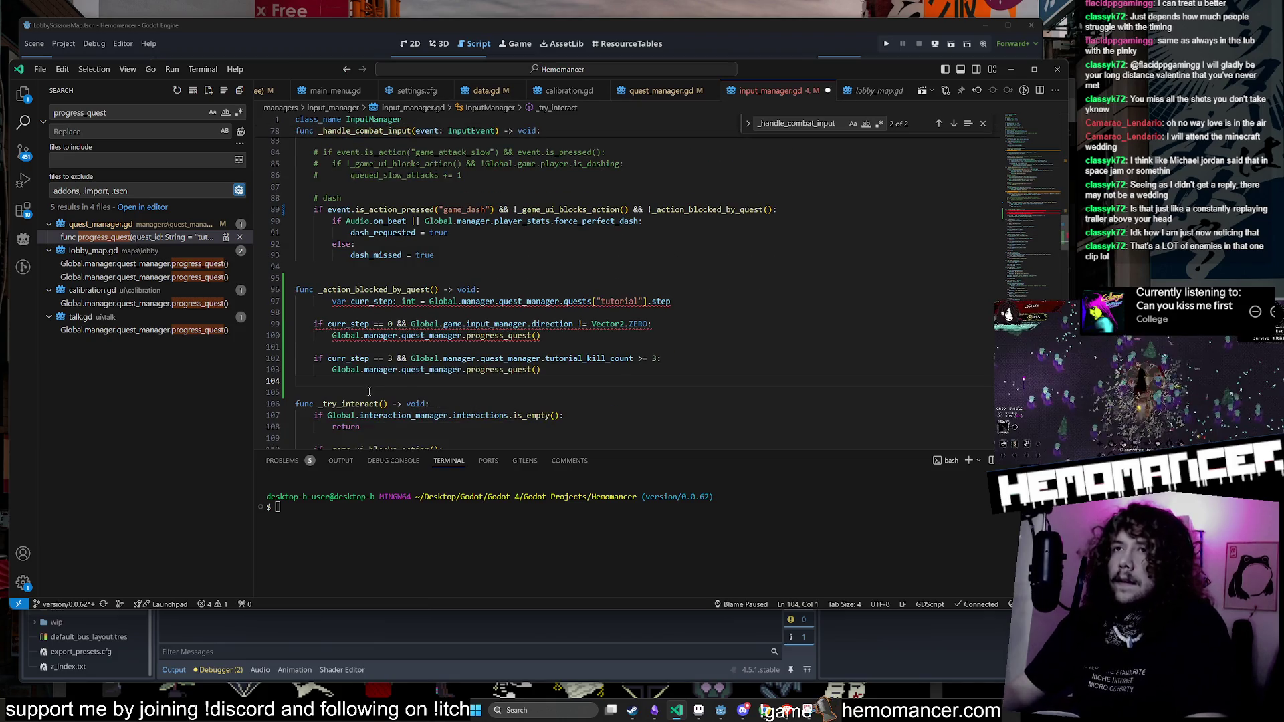
pyautogui.click(325, 308)
pyautogui.click(325, 304)
pyautogui.hotkey('shift', 'Tab')
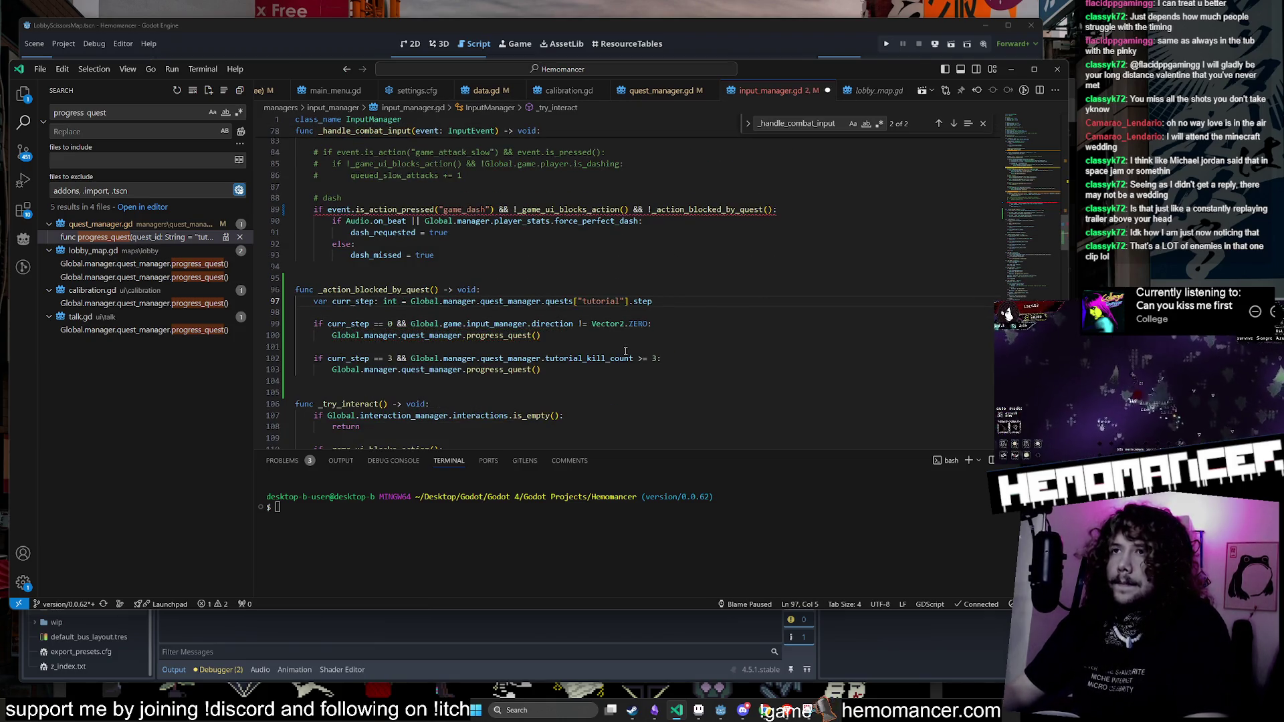
pyautogui.moveTo(549, 335); pyautogui.dragTo(630, 316)
pyautogui.press('Delete')
pyautogui.press('Delete')
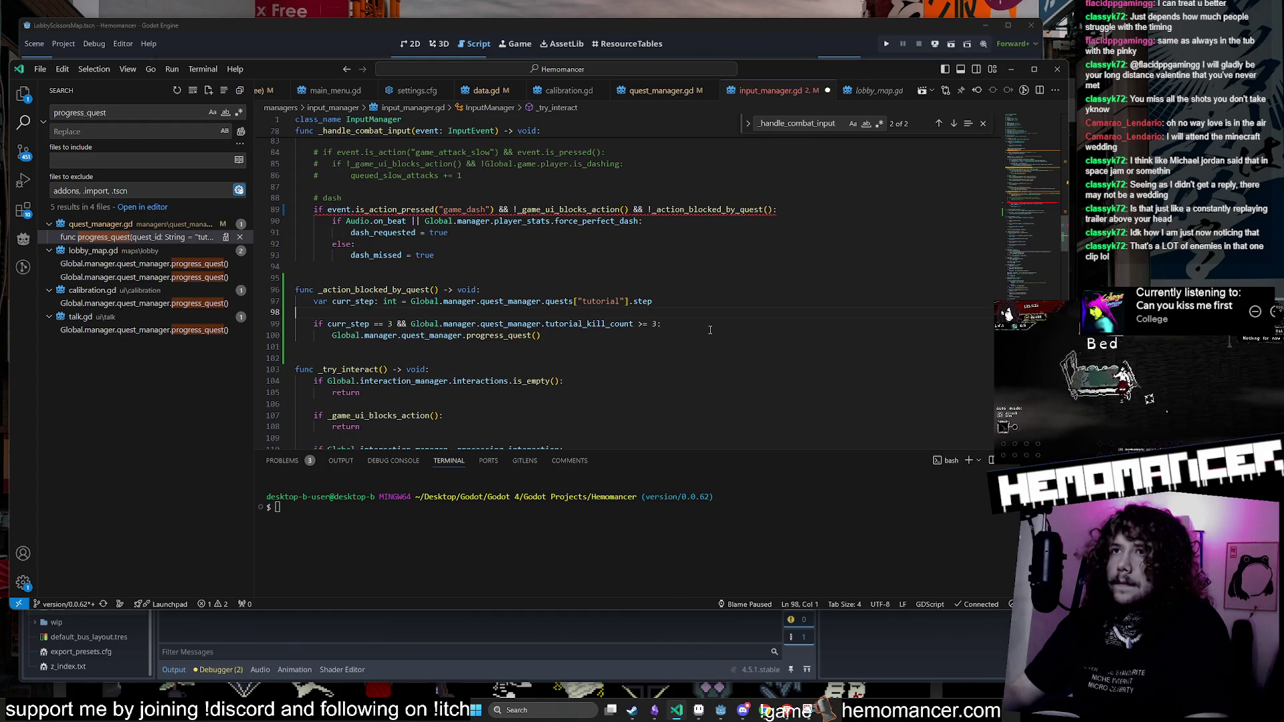
# Step: Add 'return true' after the progress_quest line in the new function
pyautogui.click(699, 338)
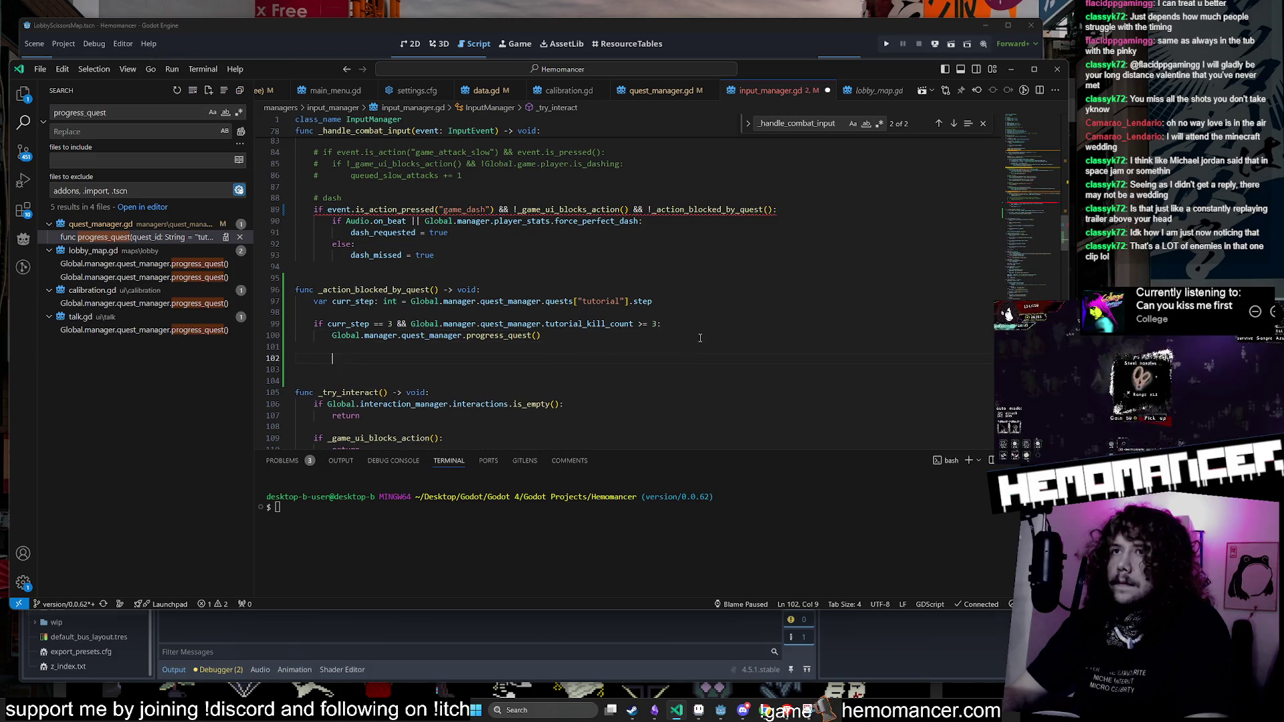
pyautogui.press('Return')
pyautogui.press('Return')
pyautogui.press('BackSpace')
pyautogui.write('trut')
pyautogui.press('BackSpace')
pyautogui.press('BackSpace')
pyautogui.press('BackSpace')
pyautogui.write('return true')
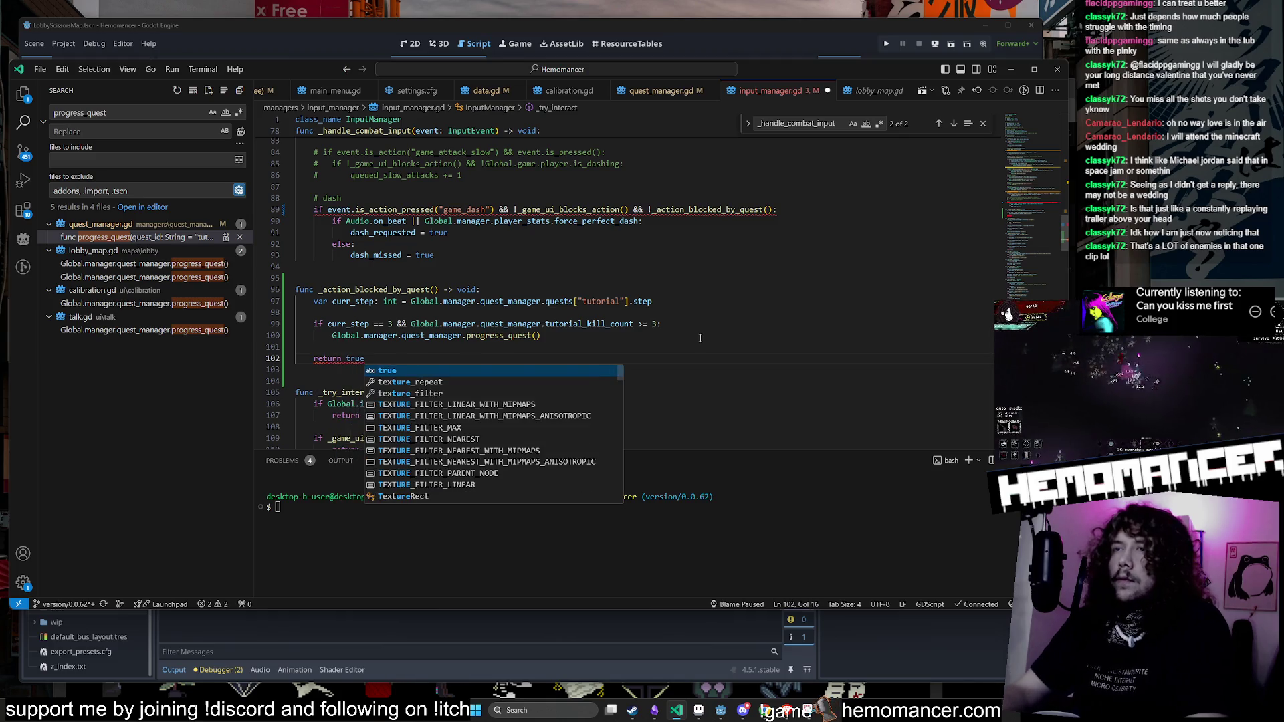
# Step: Select 'blocked' in the line 89 call so it can be renamed to _action_allowed
pyautogui.click(652, 210)
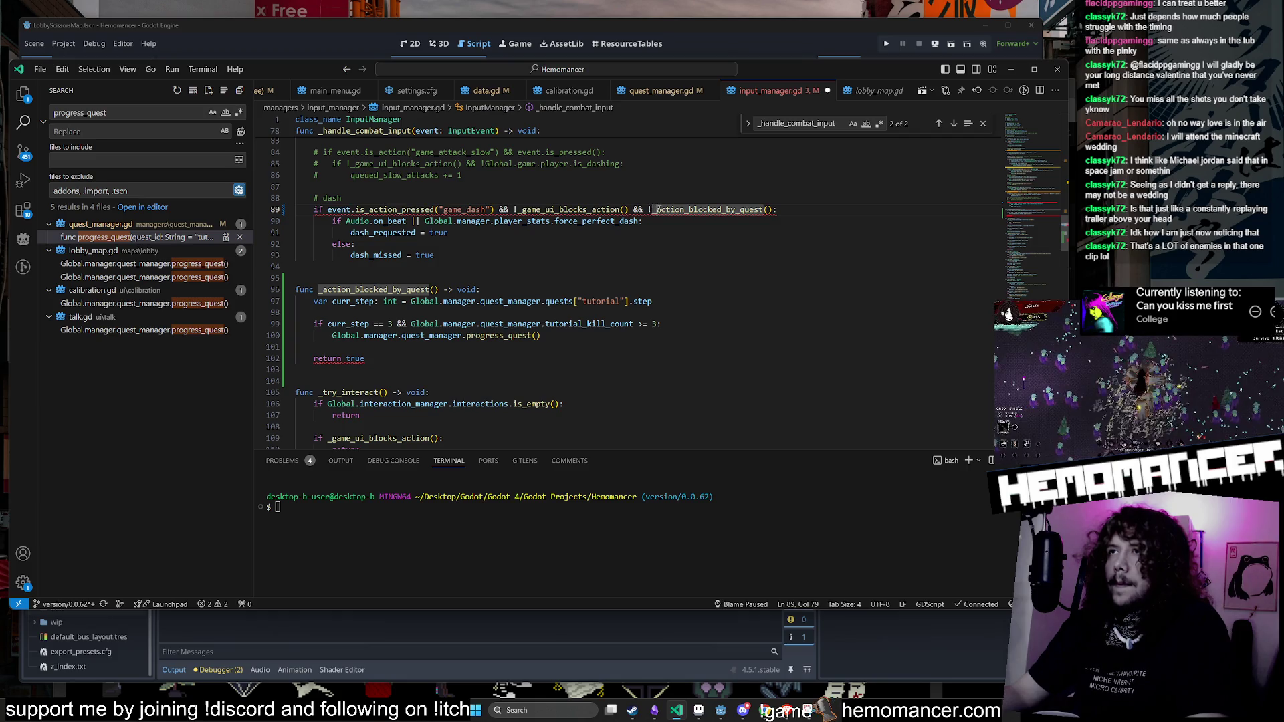
pyautogui.click(725, 209)
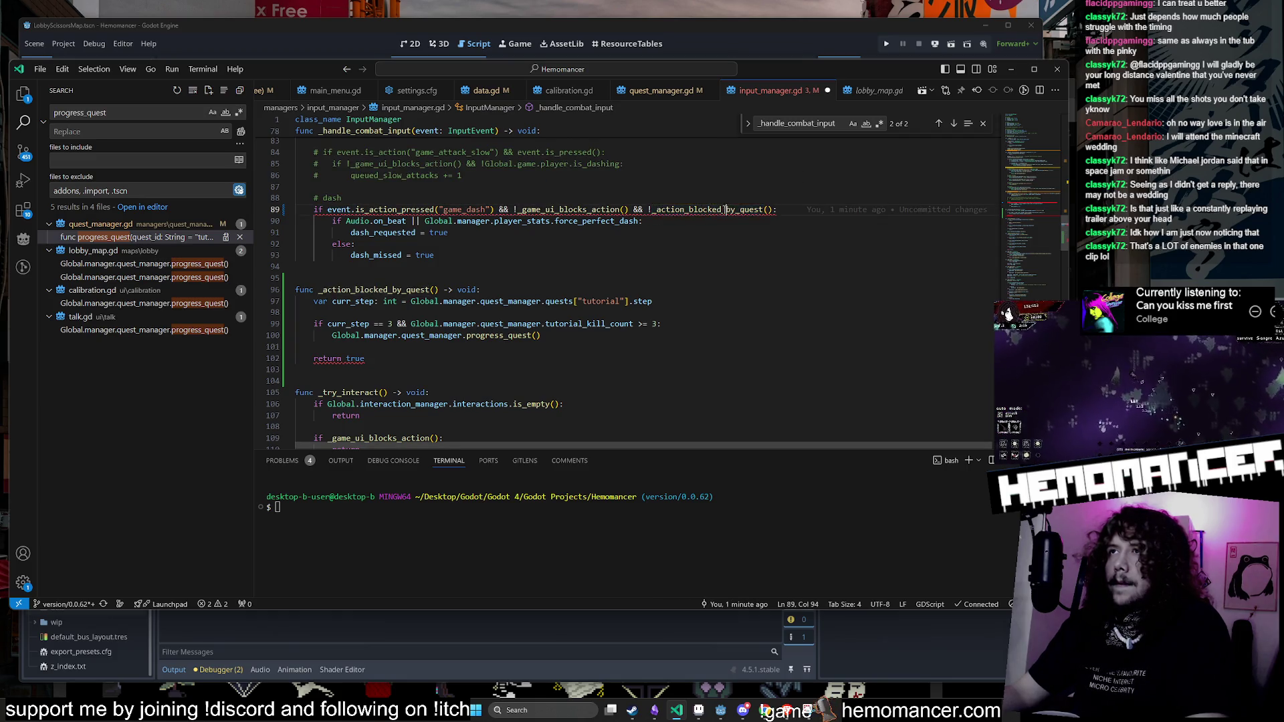
pyautogui.moveTo(722, 210)
pyautogui.mouseDown()
pyautogui.moveTo(685, 211)
pyautogui.moveTo(763, 209)
pyautogui.mouseUp()
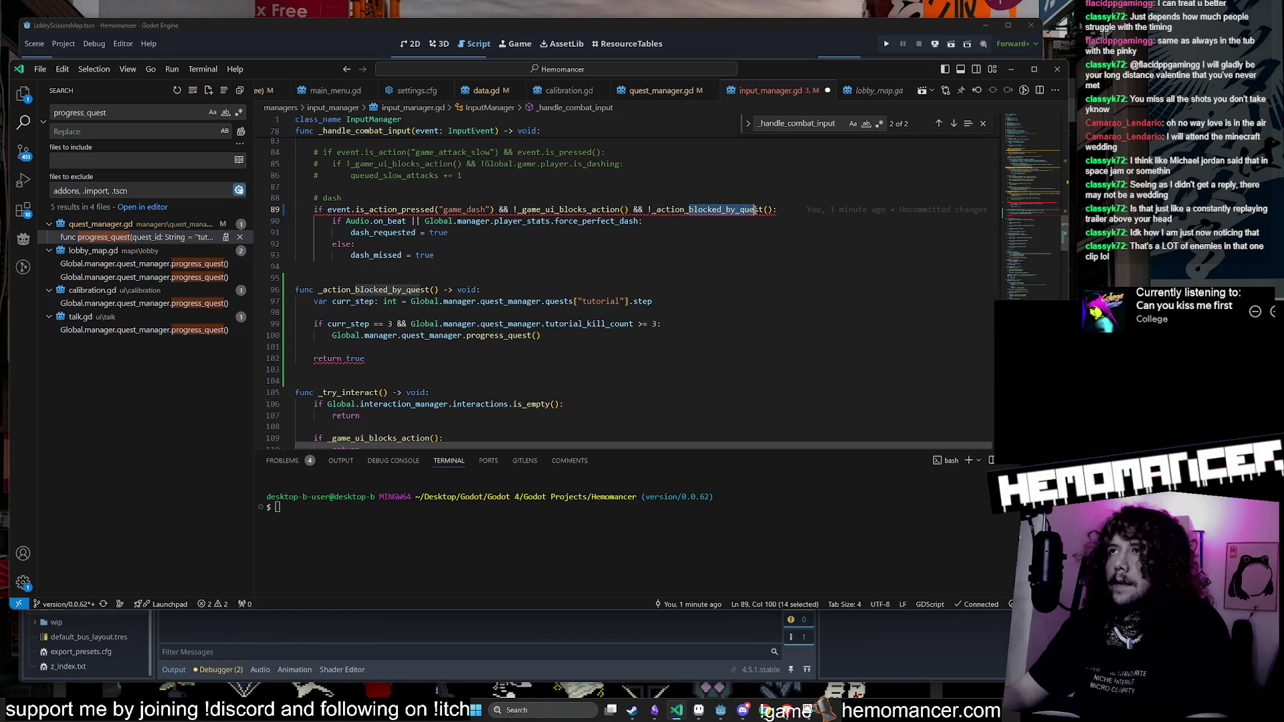
# Step: Rename the function call and its definition to _action_allowed
pyautogui.write('allowed')
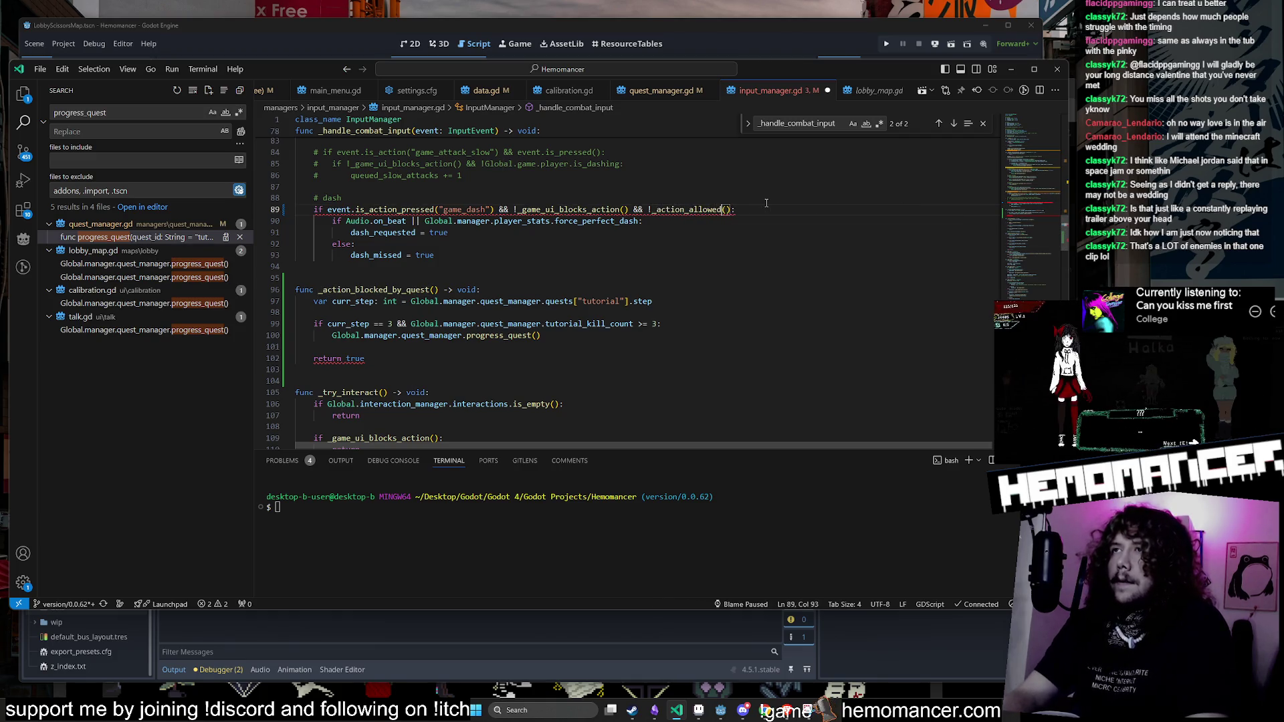
pyautogui.doubleClick(708, 209)
pyautogui.hotkey('ctrl', 'c')
pyautogui.doubleClick(350, 291)
pyautogui.hotkey('ctrl', 'v')
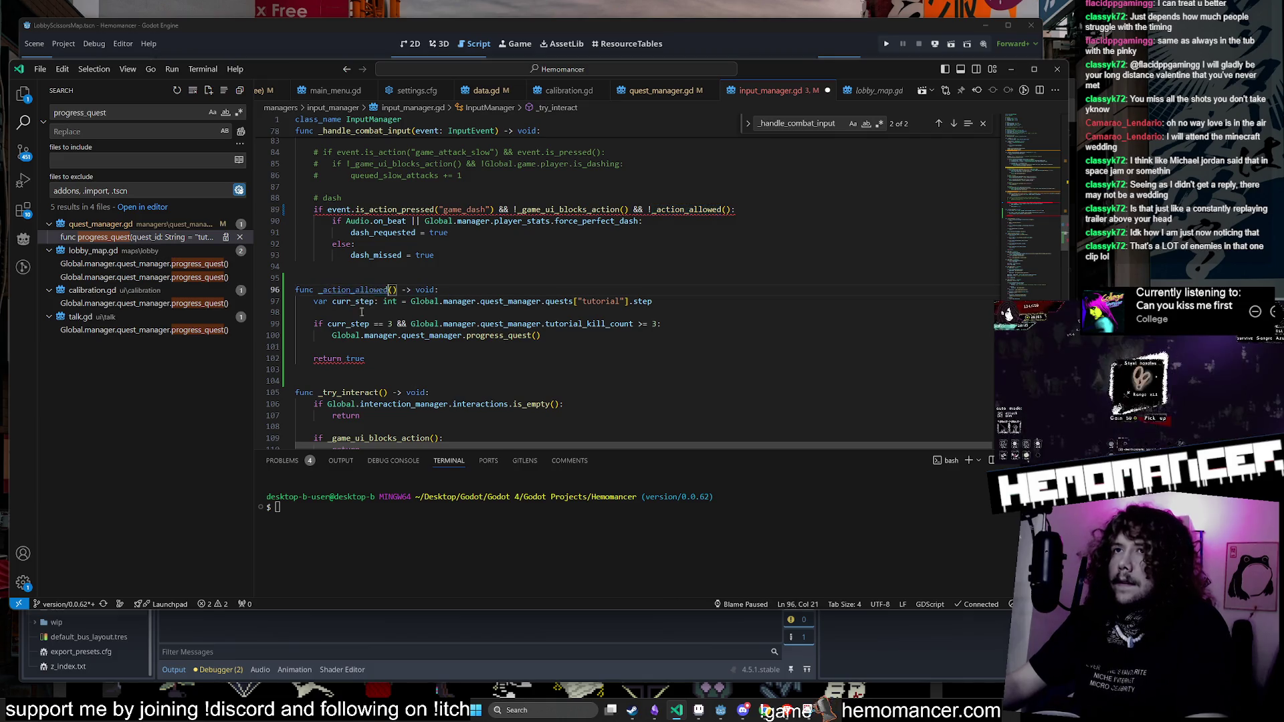
# Step: Open an indented line at the top of the function body and start an if
pyautogui.click(377, 347)
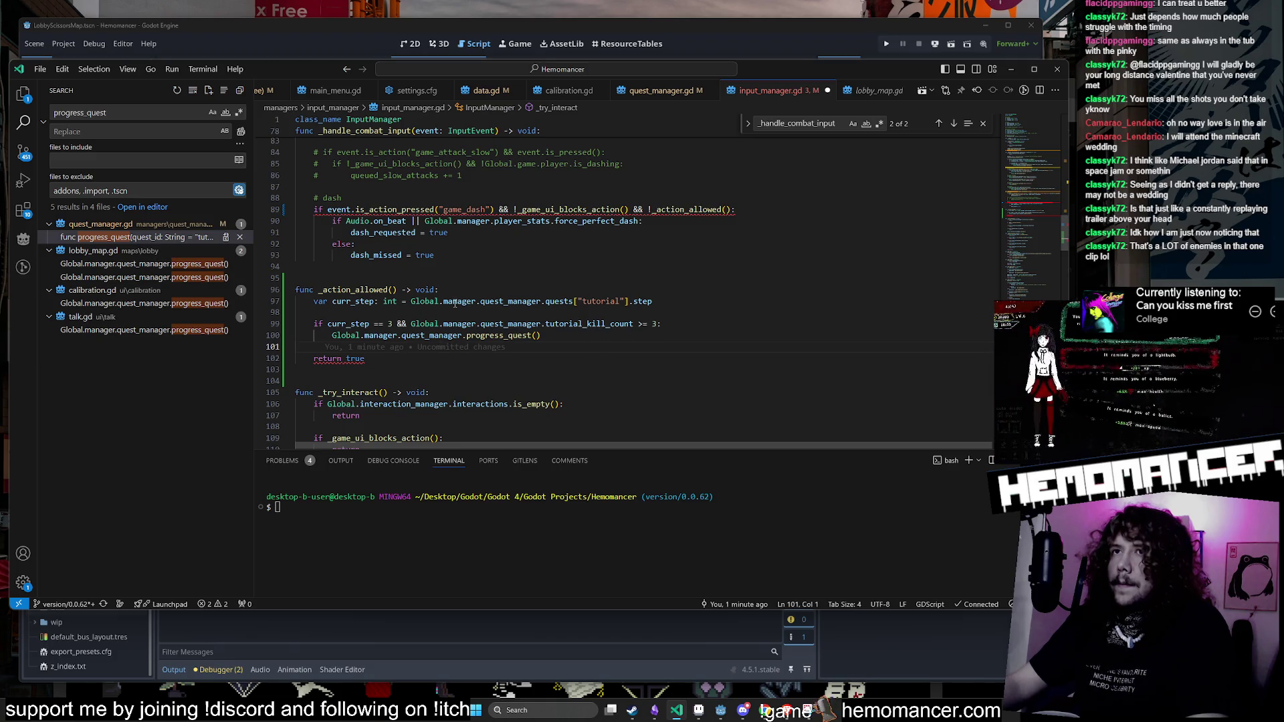
pyautogui.click(481, 291)
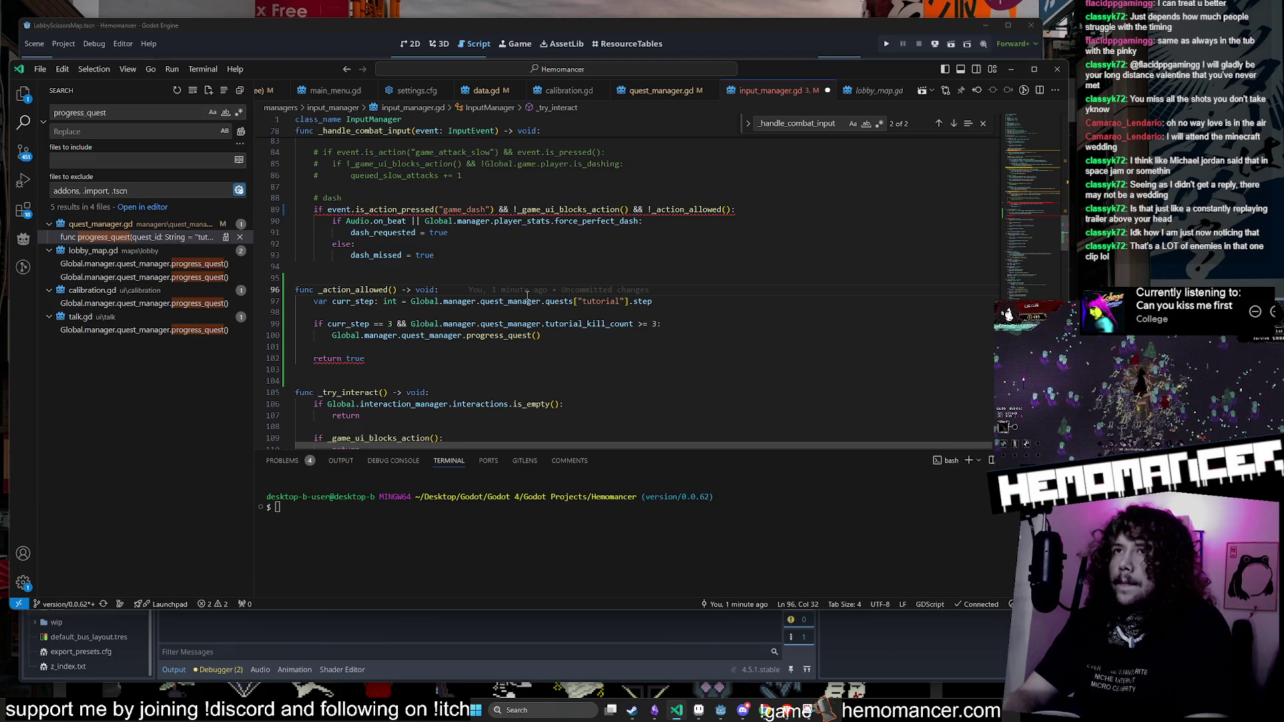
pyautogui.press('Return')
pyautogui.press('Return')
pyautogui.press('Return')
pyautogui.press('Up')
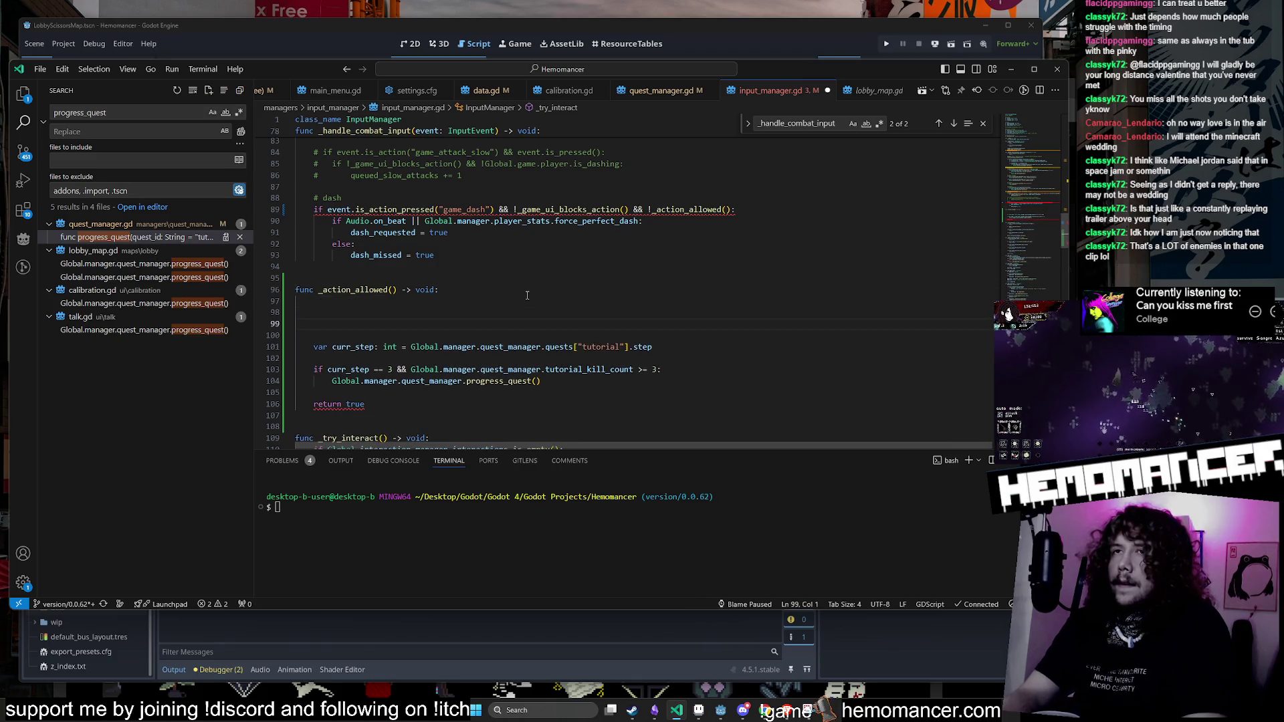
pyautogui.press('Tab')
pyautogui.write('if')
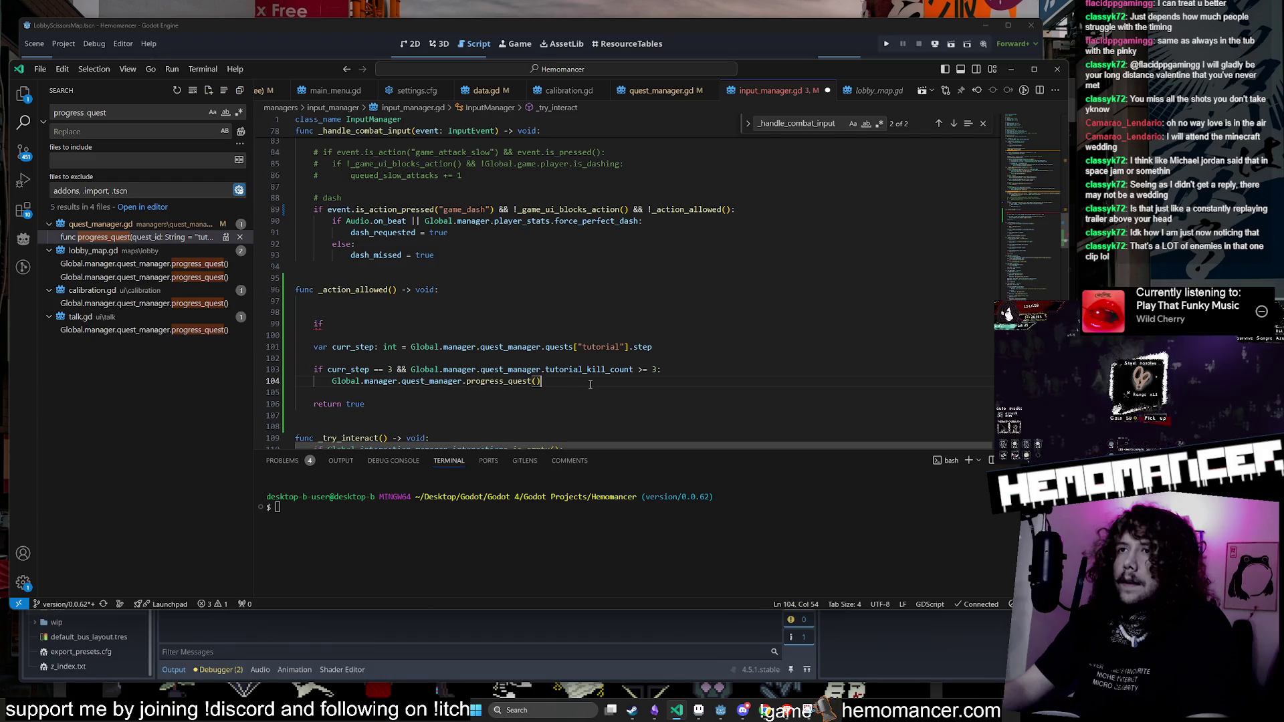
# Step: Add elif and else branches after the progress_quest line, with return true under else
pyautogui.click(552, 381)
pyautogui.press('Return')
pyautogui.press('BackSpace')
pyautogui.write('els')
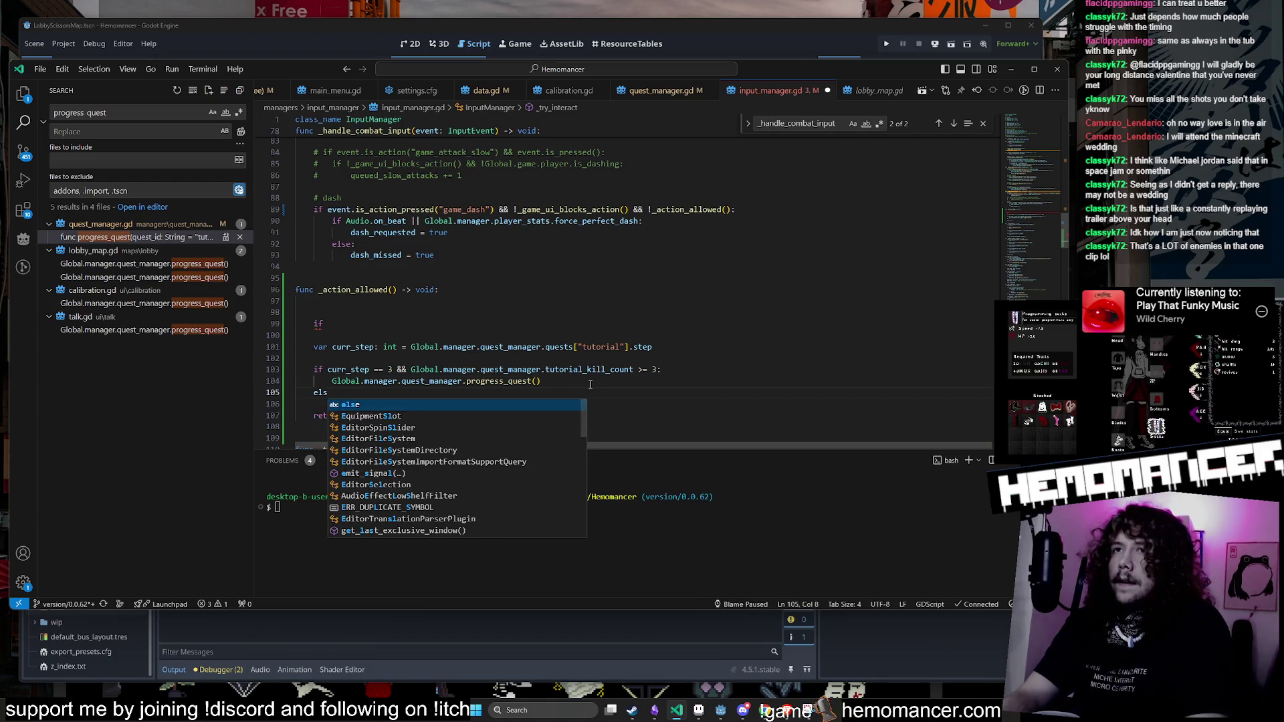
pyautogui.press('BackSpace')
pyautogui.write('if:')
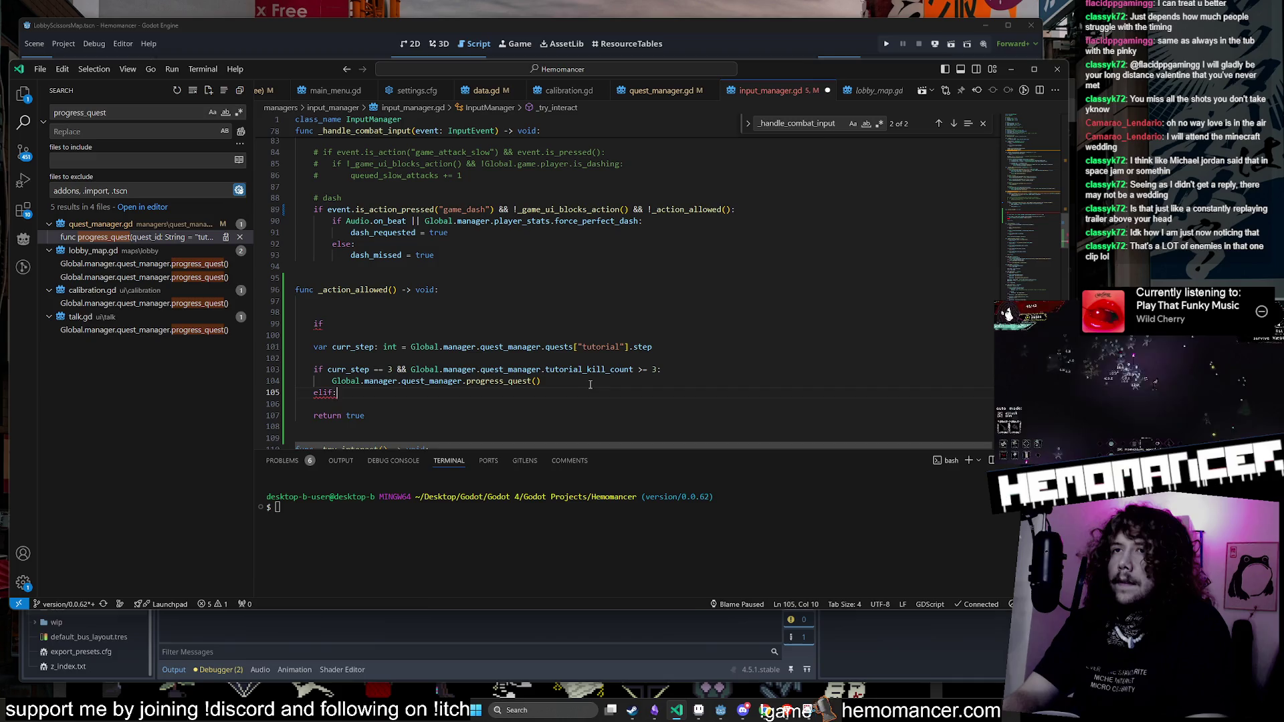
pyautogui.press('Return')
pyautogui.press('Return')
pyautogui.write('lse:')
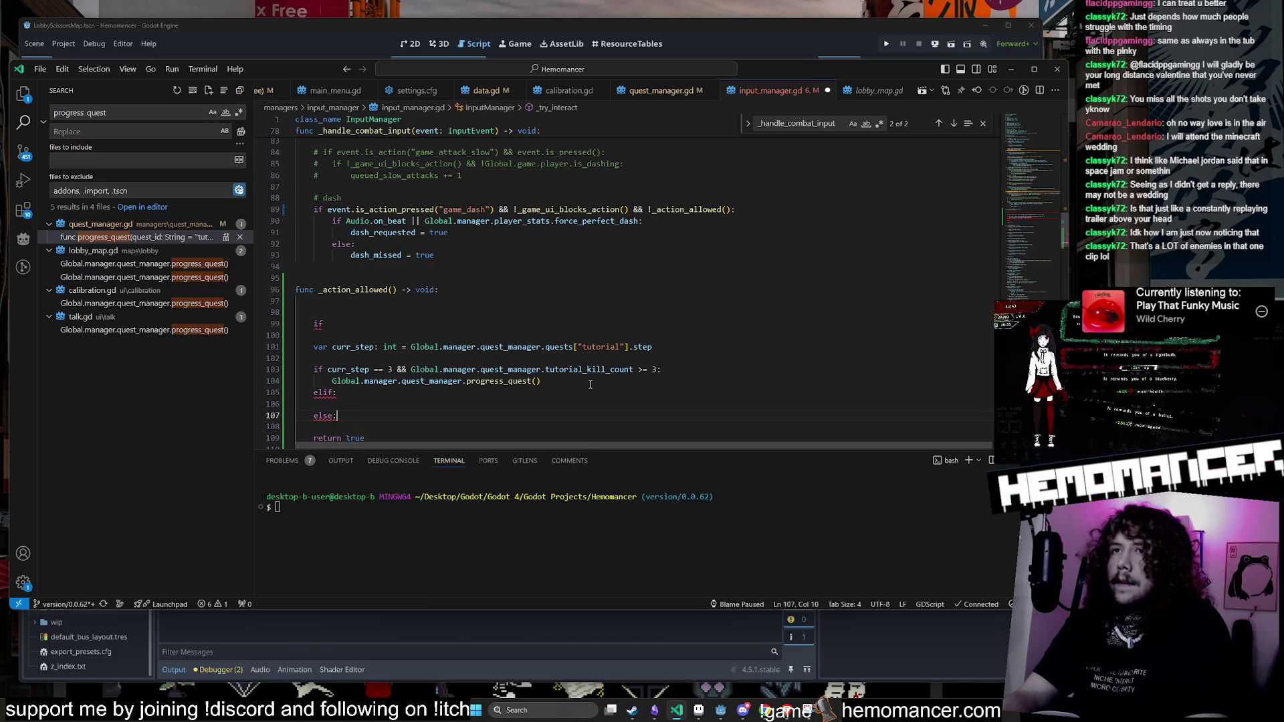
pyautogui.scroll(-1, 336, 382)
pyautogui.click(311, 414)
pyautogui.press('BackSpace')
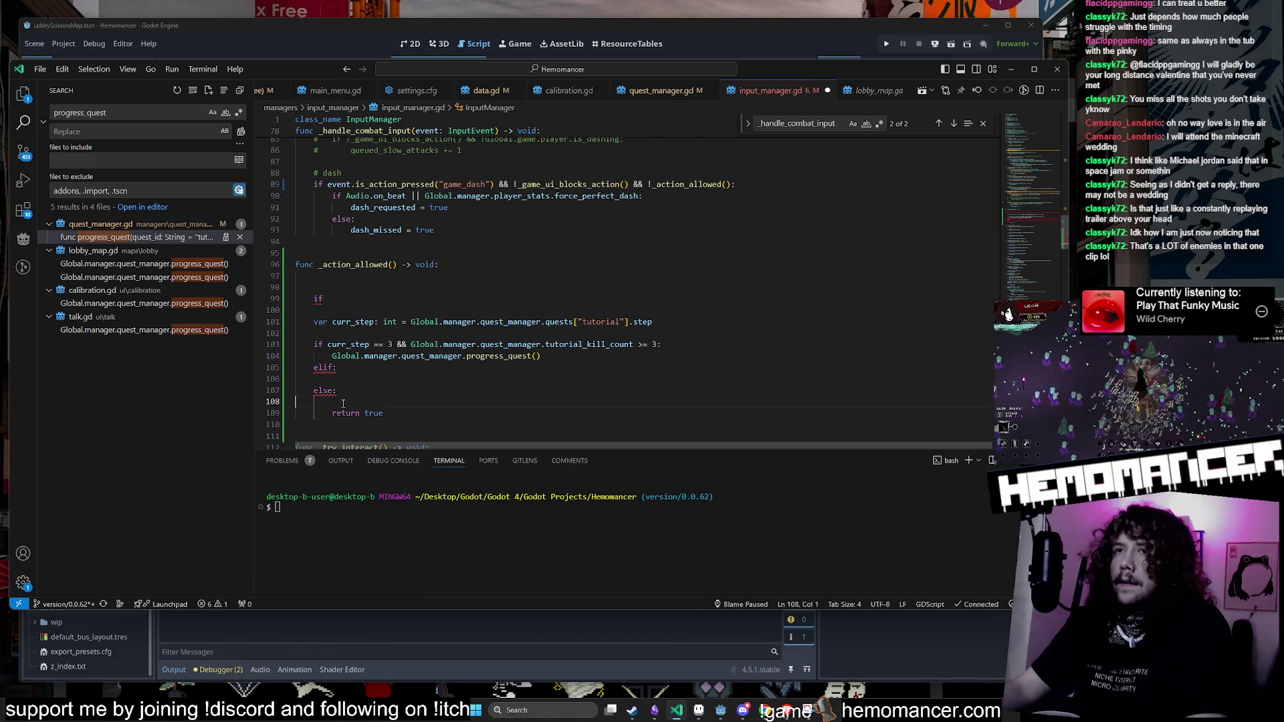
pyautogui.press('Tab')
# Step: Move the curr_step declaration to the top of the function and delete the stray if
pyautogui.click(356, 308)
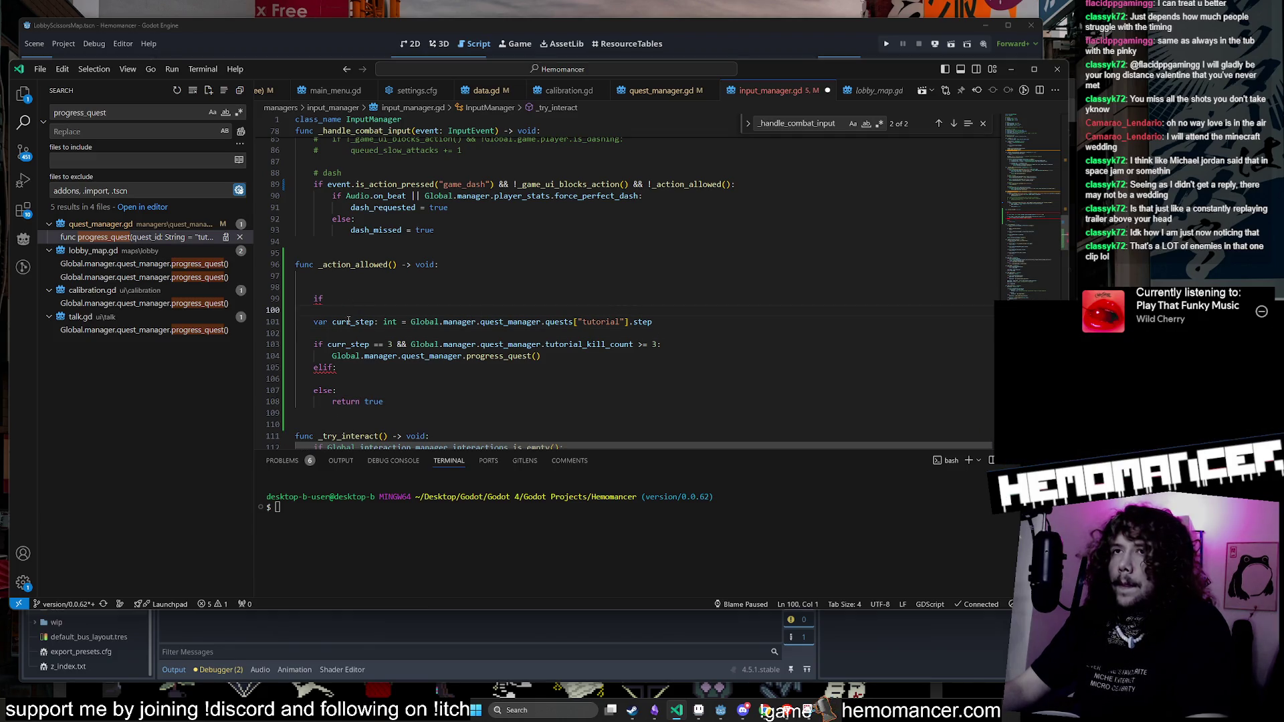
pyautogui.click(677, 318)
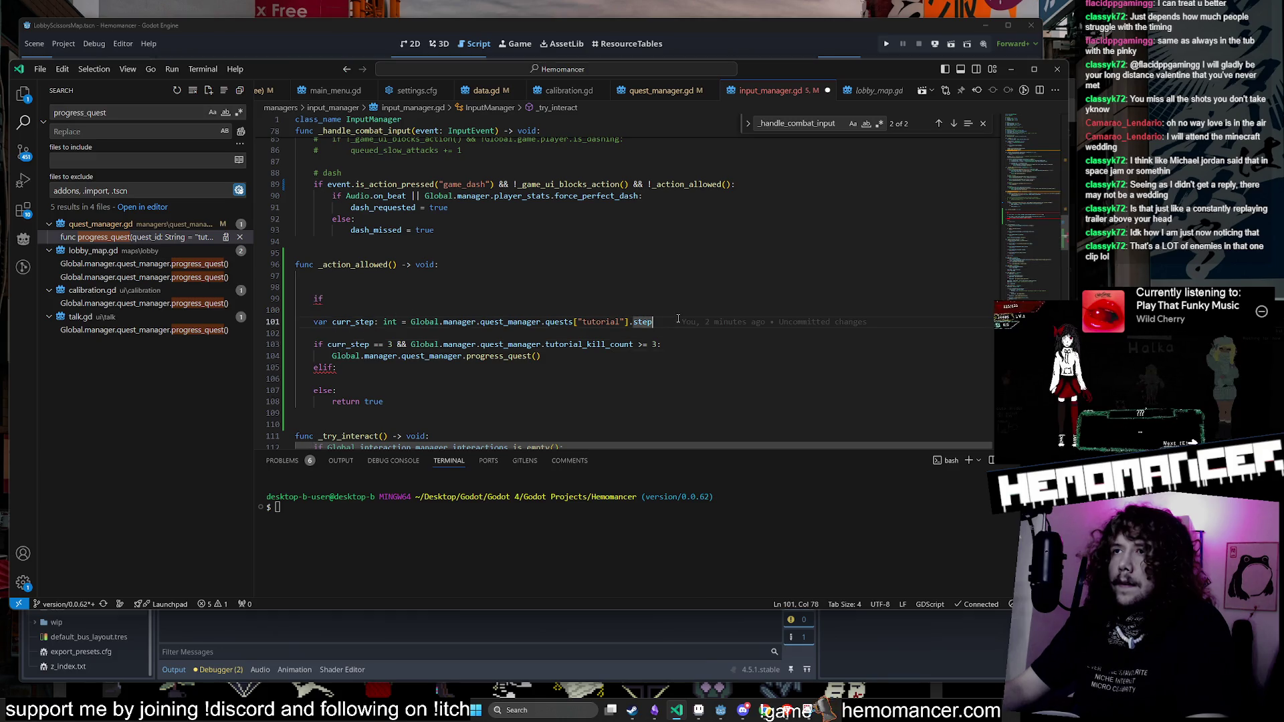
pyautogui.hotkey('alt', 'Up')
pyautogui.hotkey('alt', 'Up')
pyautogui.hotkey('alt', 'Up')
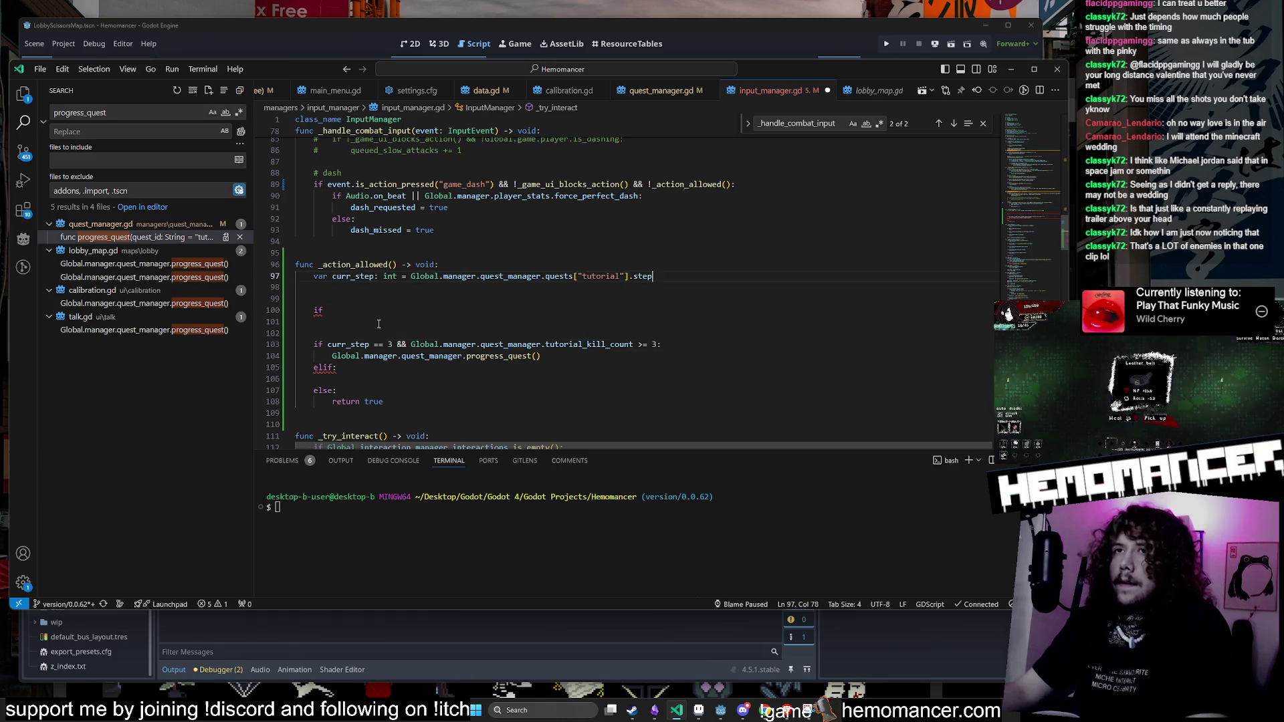
pyautogui.click(438, 326)
pyautogui.press('BackSpace')
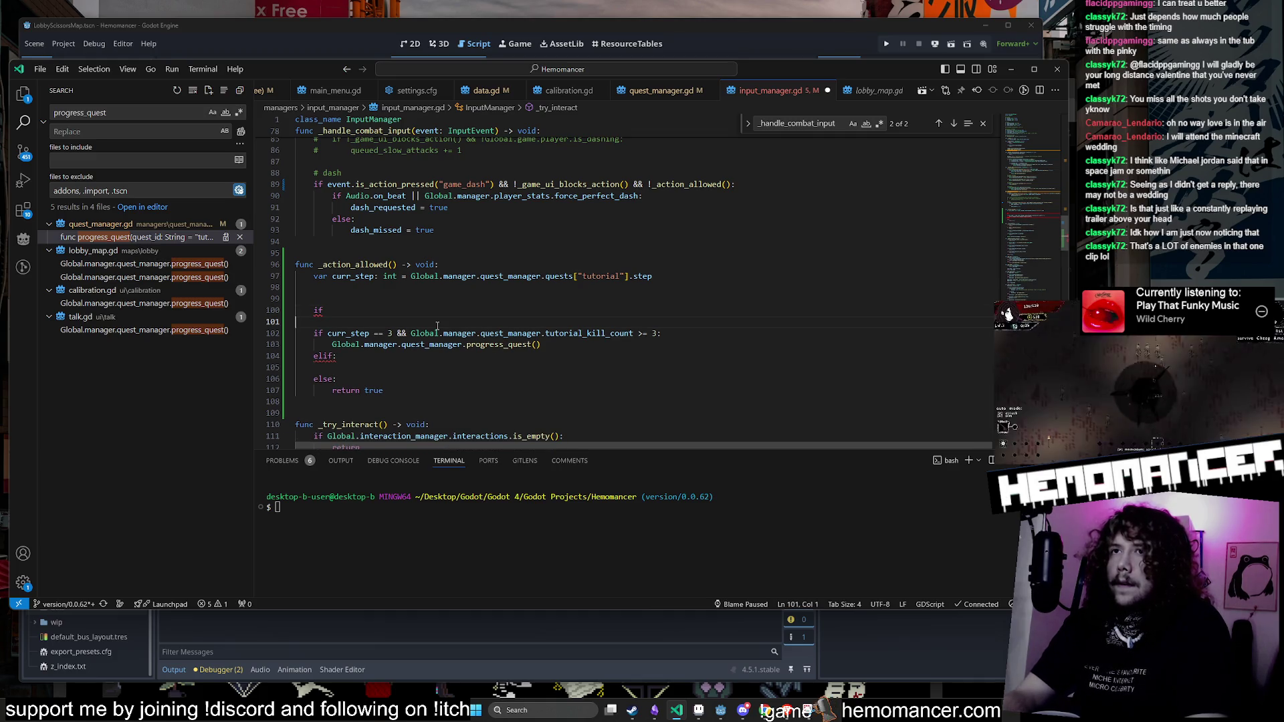
pyautogui.press('BackSpace')
pyautogui.press('BackSpace')
pyautogui.press('BackSpace')
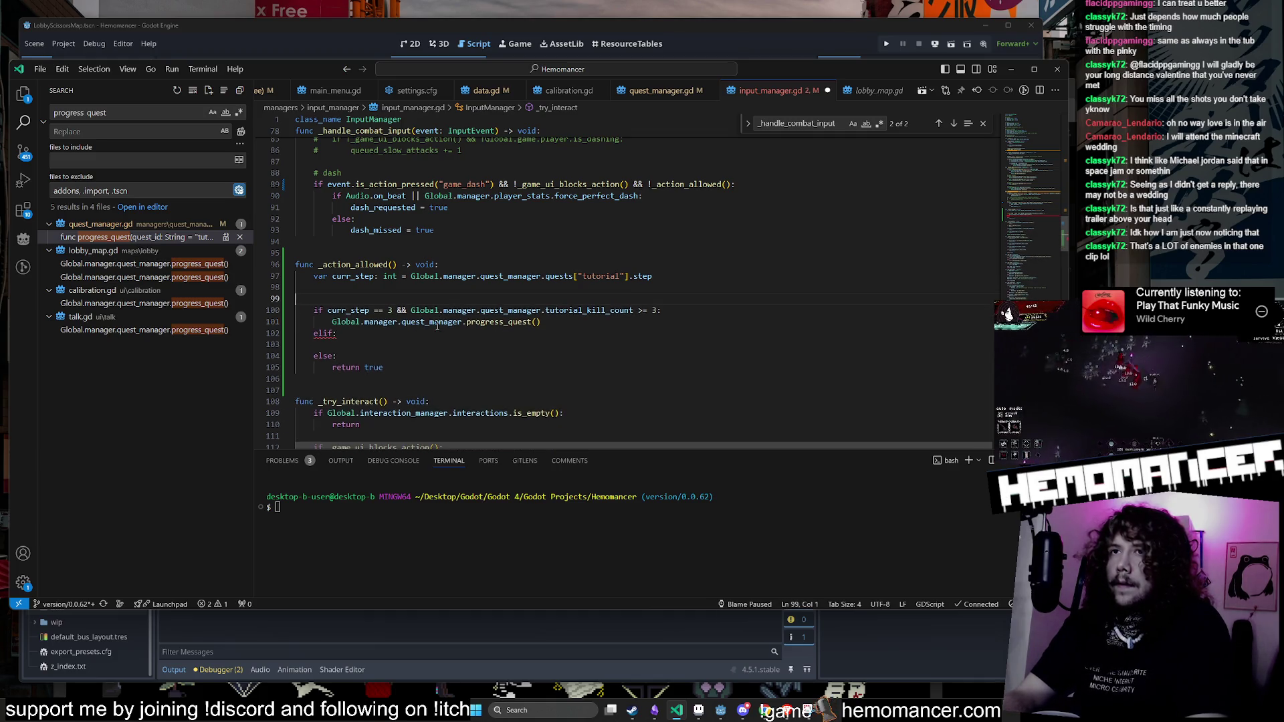
pyautogui.press('Delete')
# Step: Remove the kill-count clause from the curr_step == 3 condition
pyautogui.press('Down')
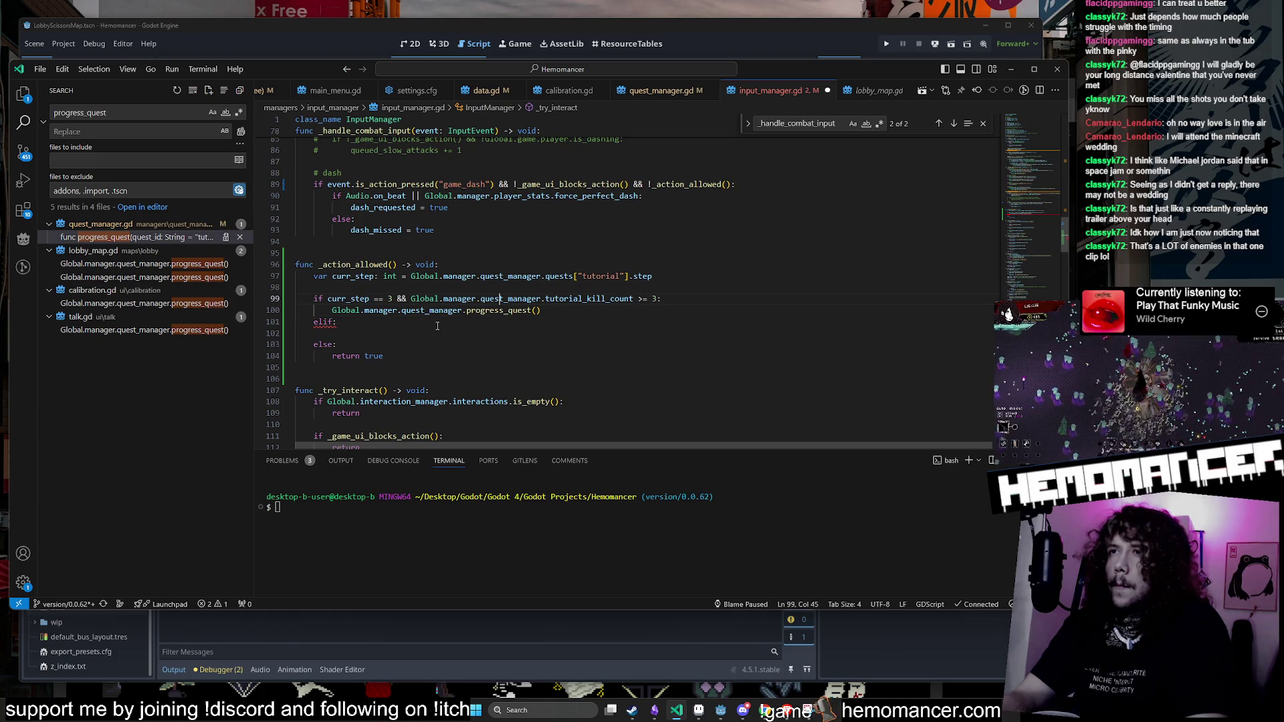
pyautogui.press('Left')
pyautogui.press('Left')
pyautogui.press('Left')
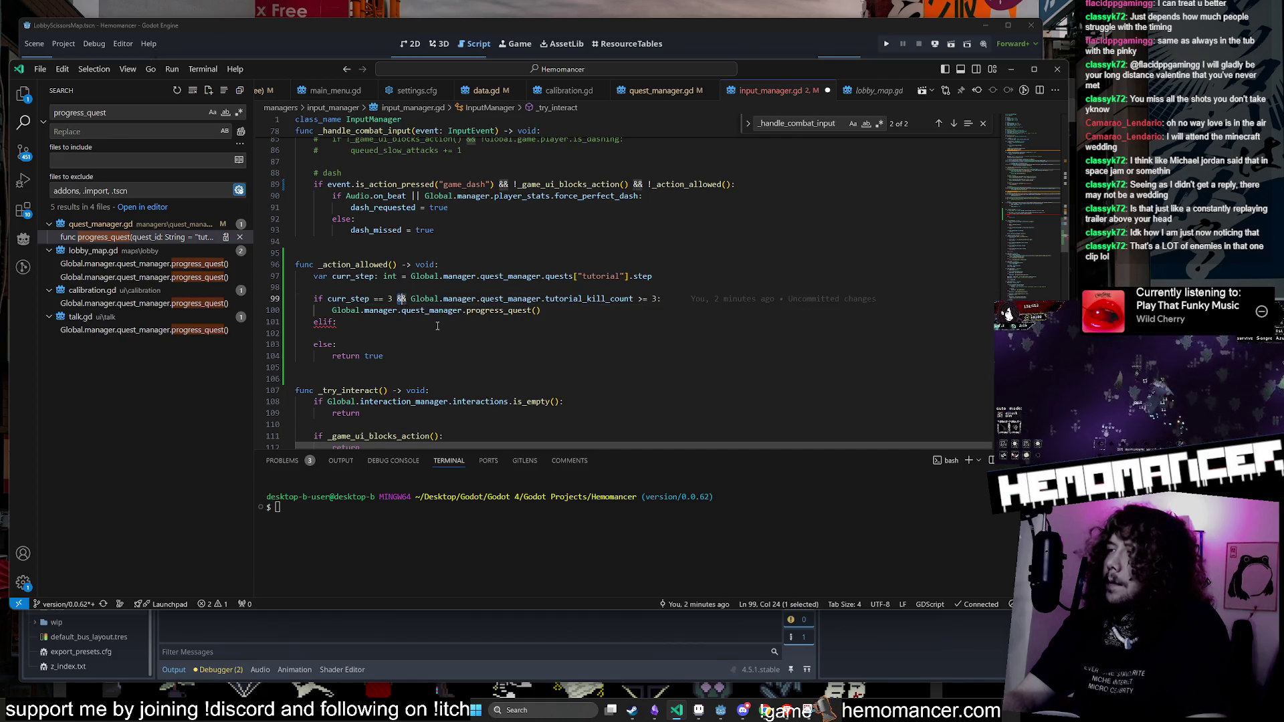
pyautogui.hotkey('shift', 'Right')
pyautogui.hotkey('shift', 'Right')
pyautogui.hotkey('shift', 'Right')
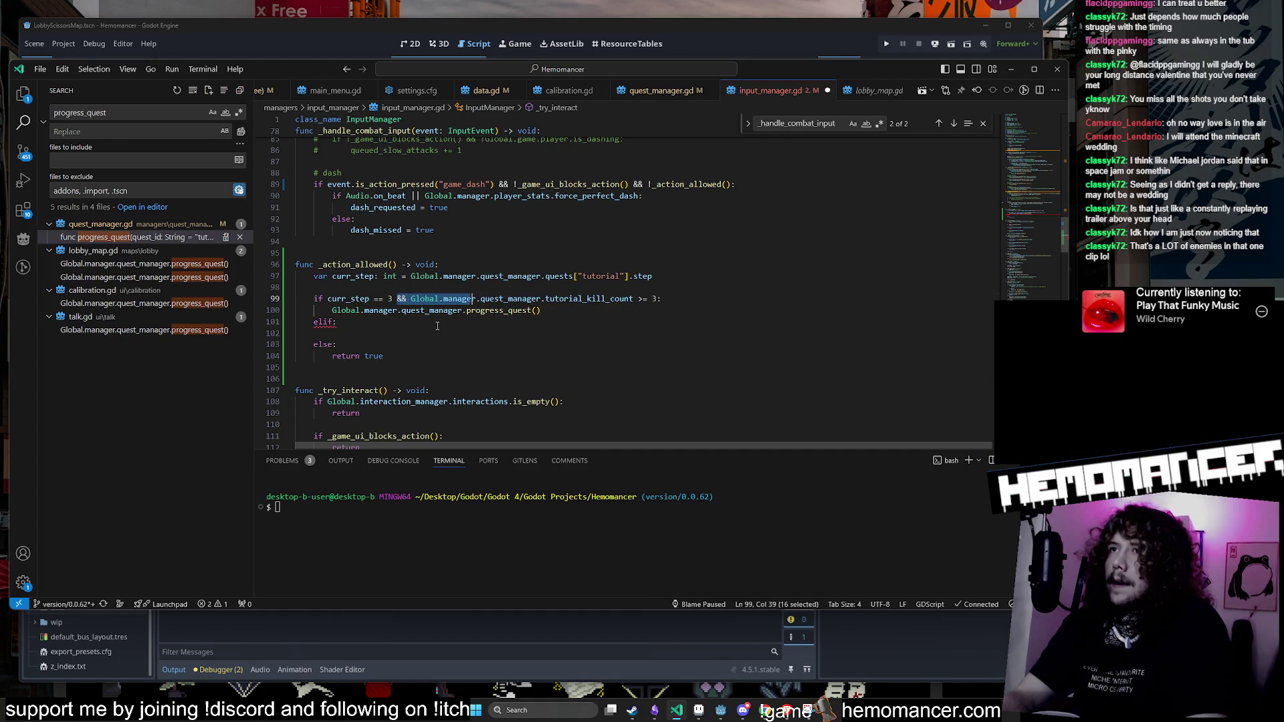
pyautogui.hotkey('shift', 'Right')
pyautogui.hotkey('shift', 'Right')
pyautogui.hotkey('shift', 'Right')
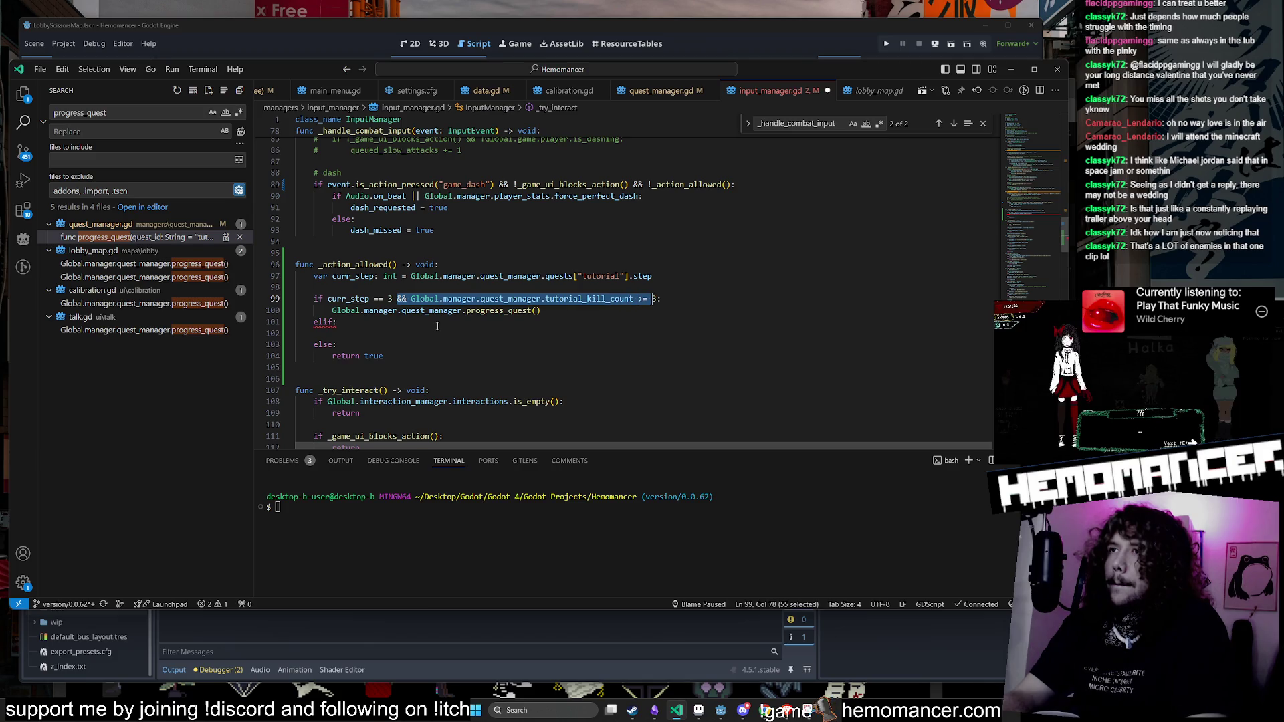
pyautogui.hotkey('shift', 'Right')
pyautogui.press('BackSpace')
# Step: Add return false under the elif and save input_manager.gd
pyautogui.press('Down')
pyautogui.press('Down')
pyautogui.press('Down')
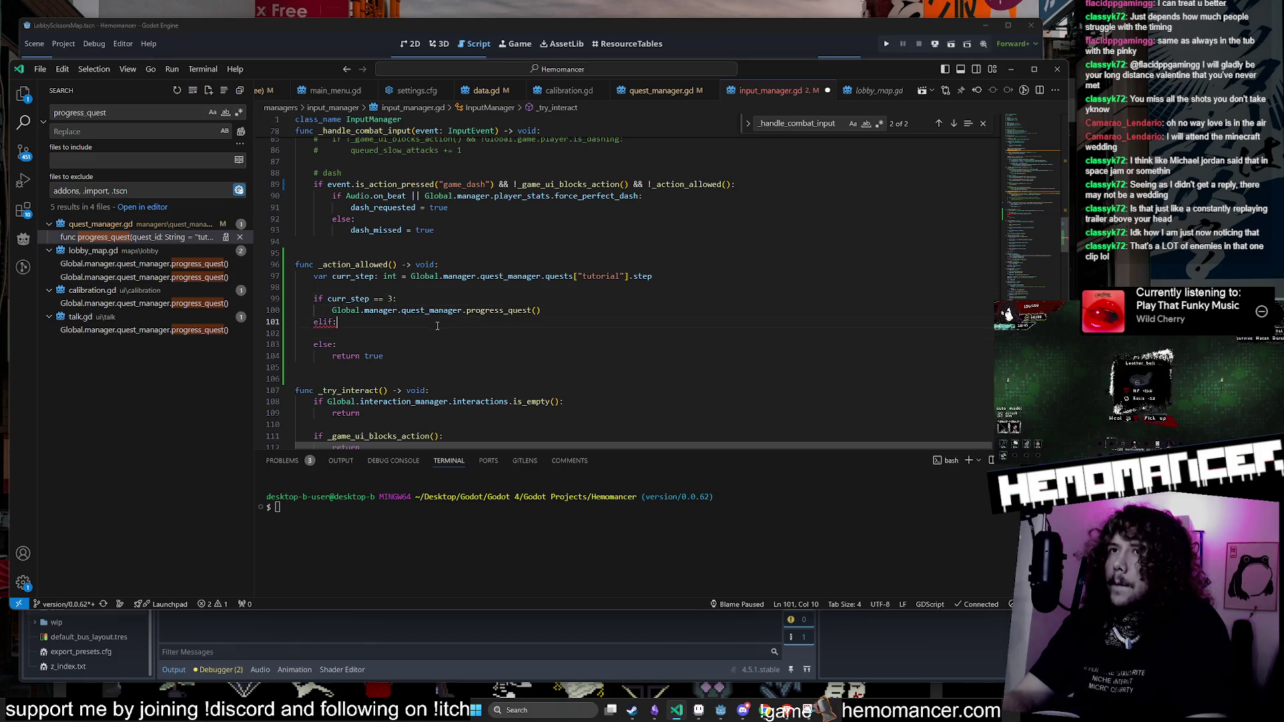
pyautogui.write('return false')
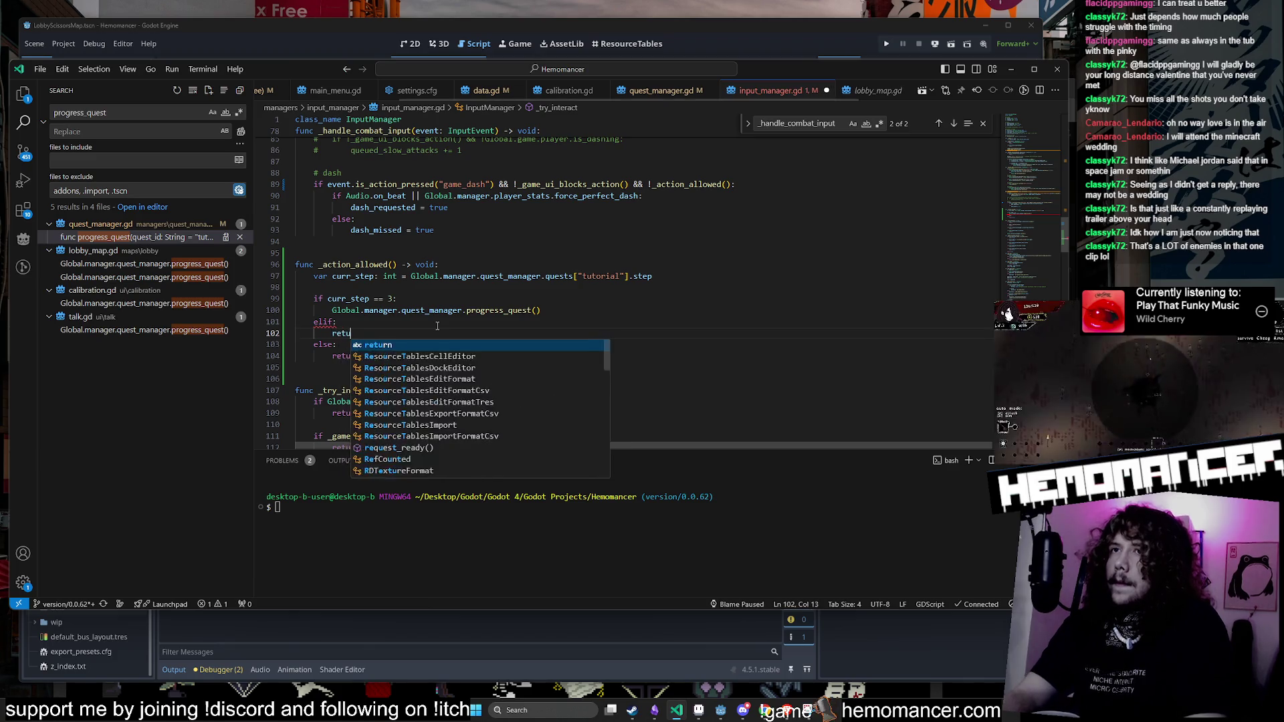
pyautogui.hotkey('ctrl', 's')
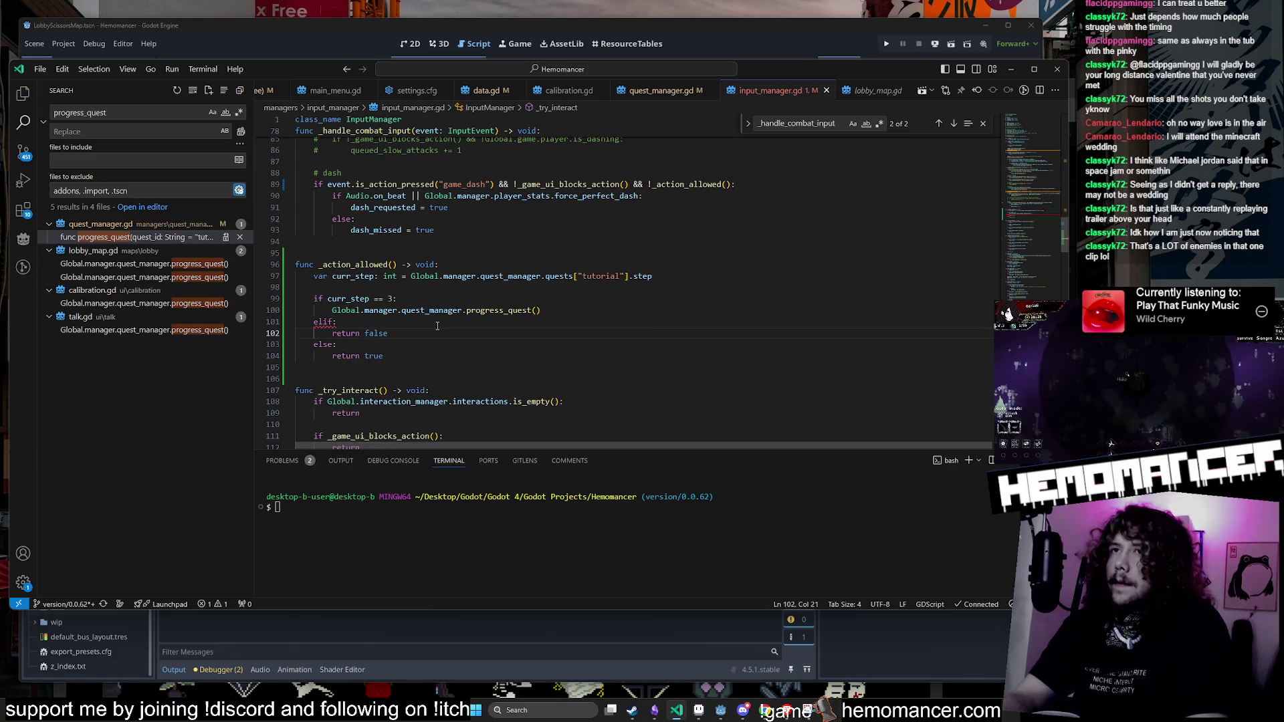
# Step: Add return true on a new line after progress_quest()
pyautogui.press('Up')
pyautogui.press('Up')
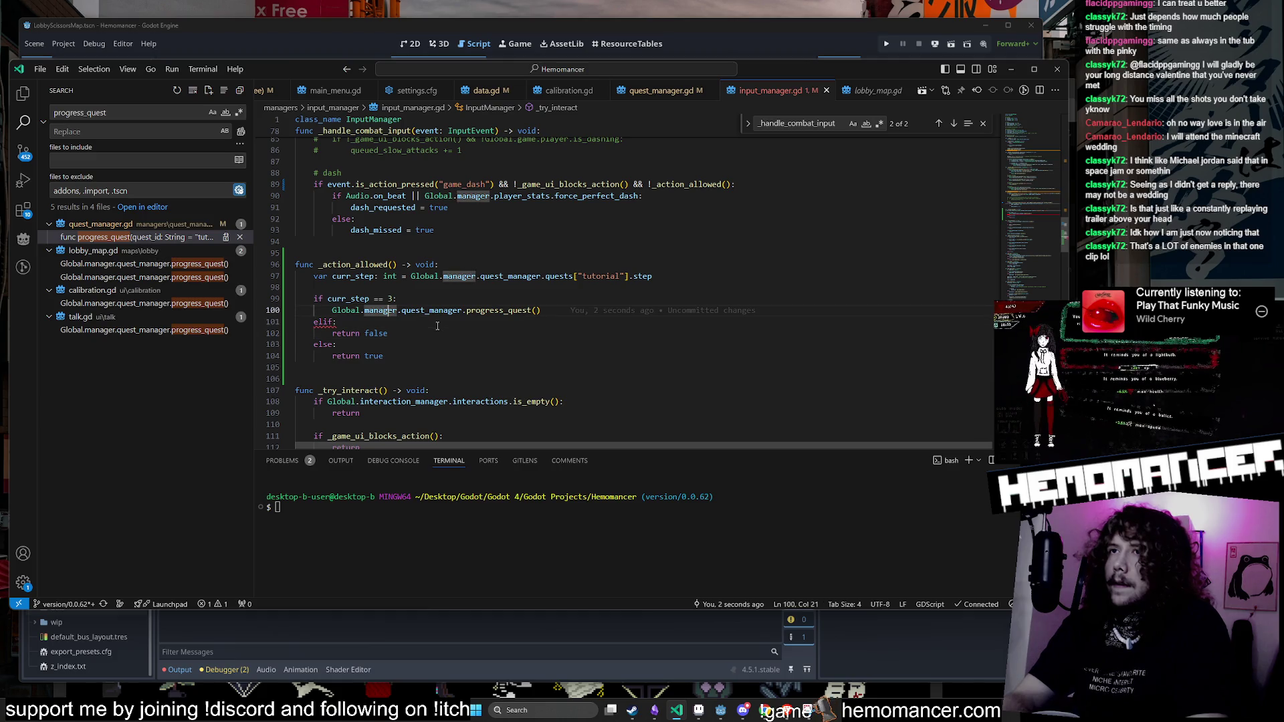
pyautogui.press('Down')
pyautogui.press('Left')
pyautogui.press('Left')
pyautogui.press('Left')
pyautogui.press('Up')
pyautogui.press('End')
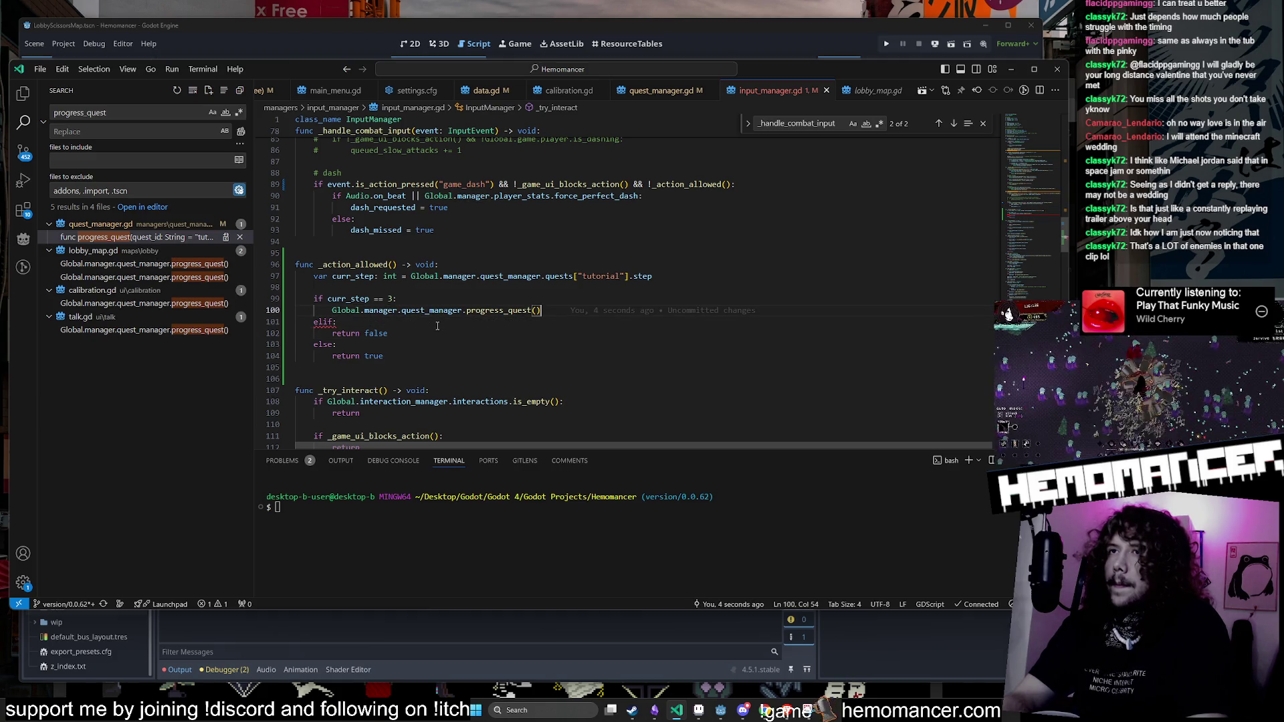
pyautogui.press('Return')
pyautogui.write('return true')
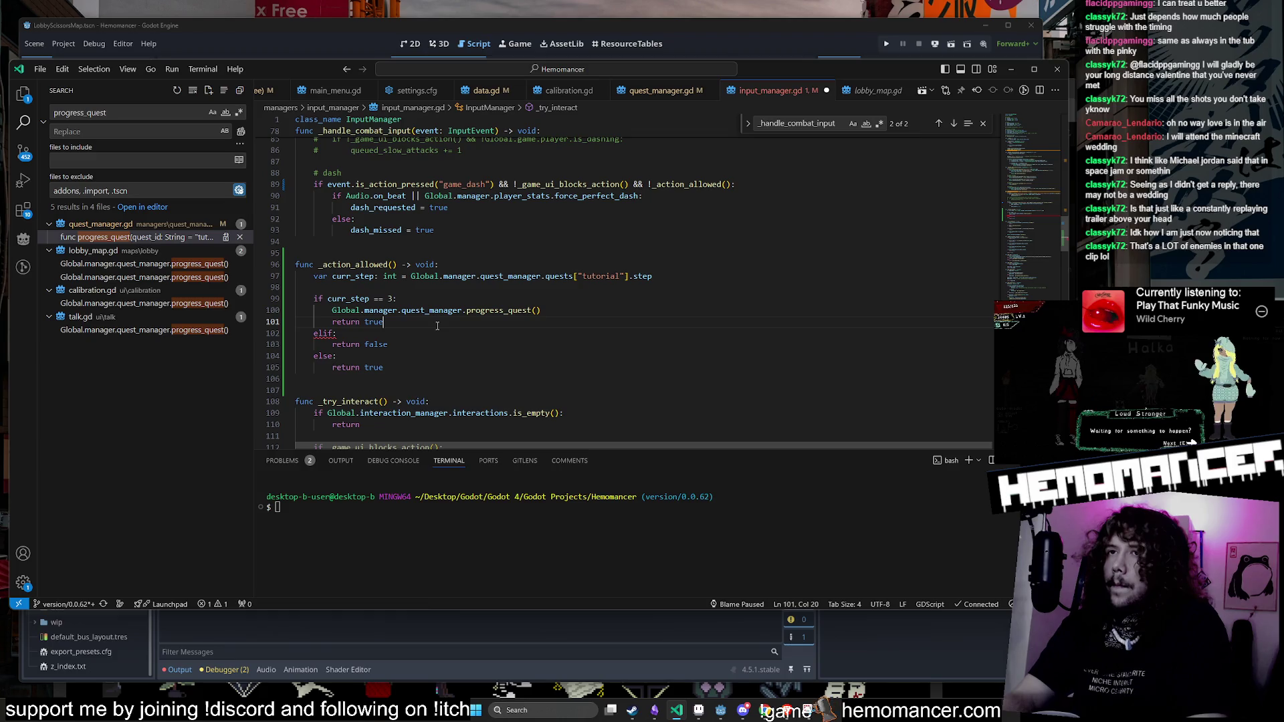
# Step: Turn the final else into an elif and select the word quest_manager
pyautogui.press('Down')
pyautogui.press('Down')
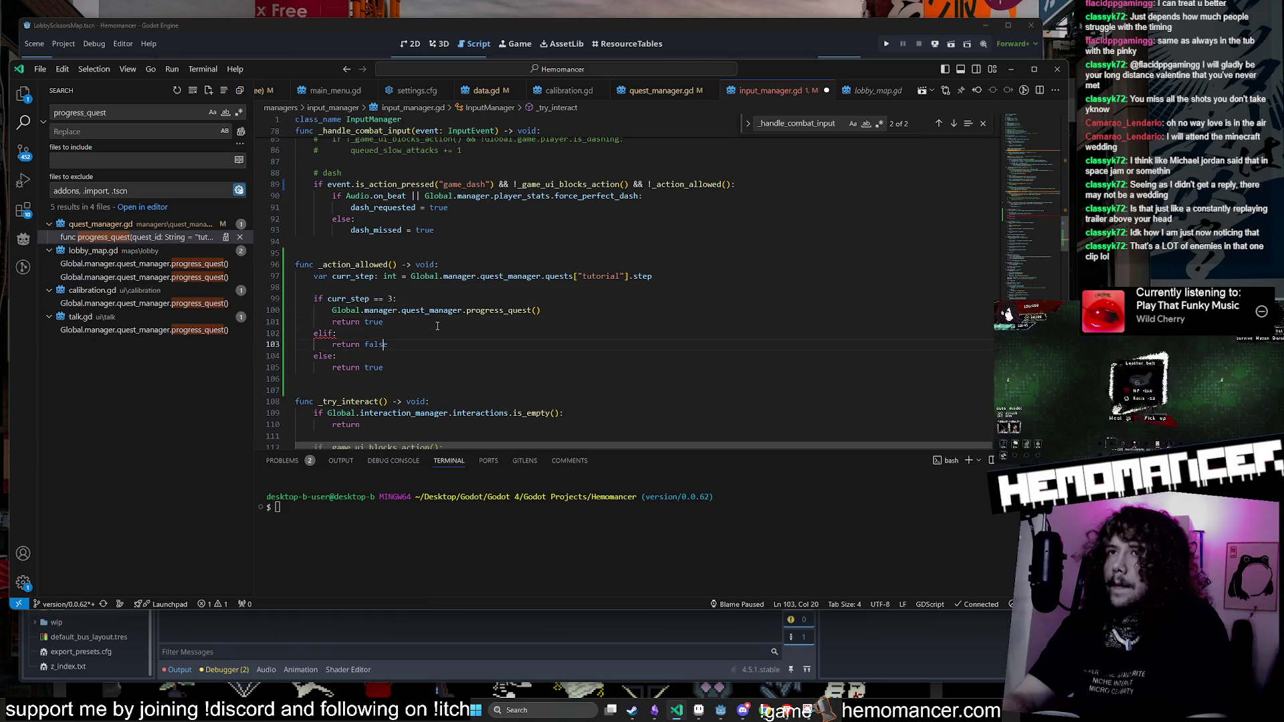
pyautogui.press('BackSpace')
pyautogui.press('BackSpace')
pyautogui.press('BackSpace')
pyautogui.write('if')
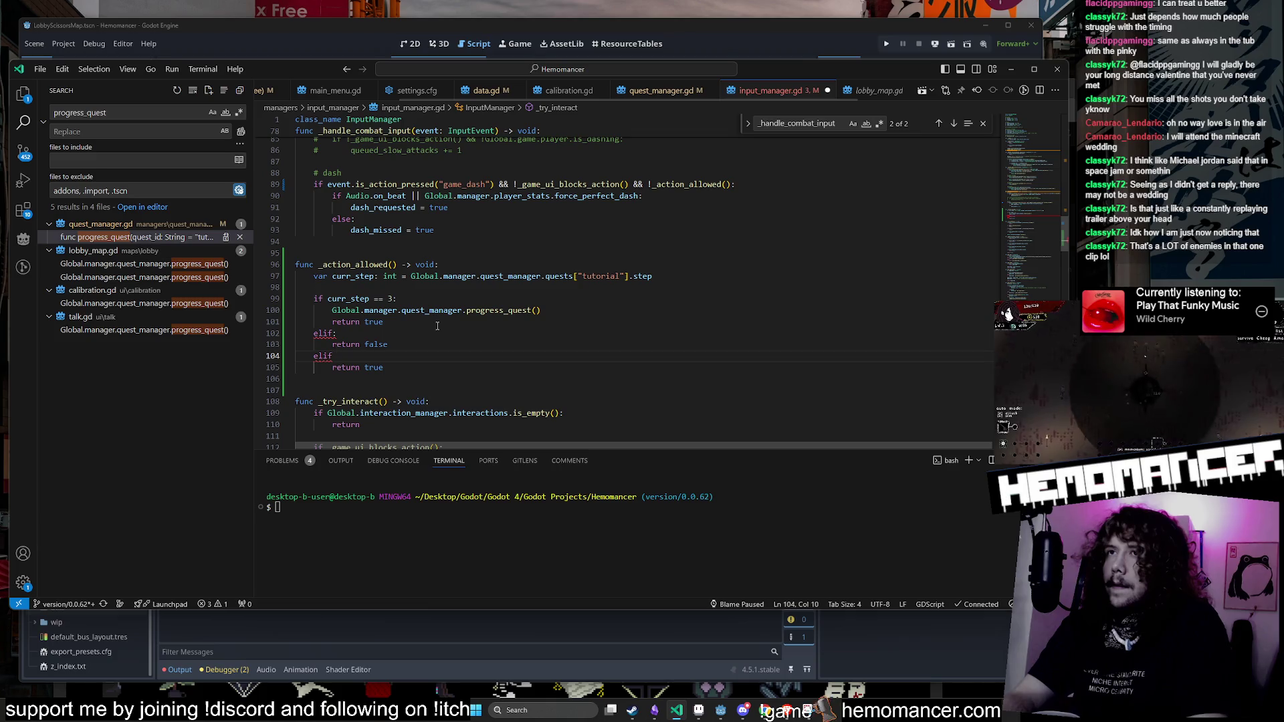
pyautogui.doubleClick(431, 310)
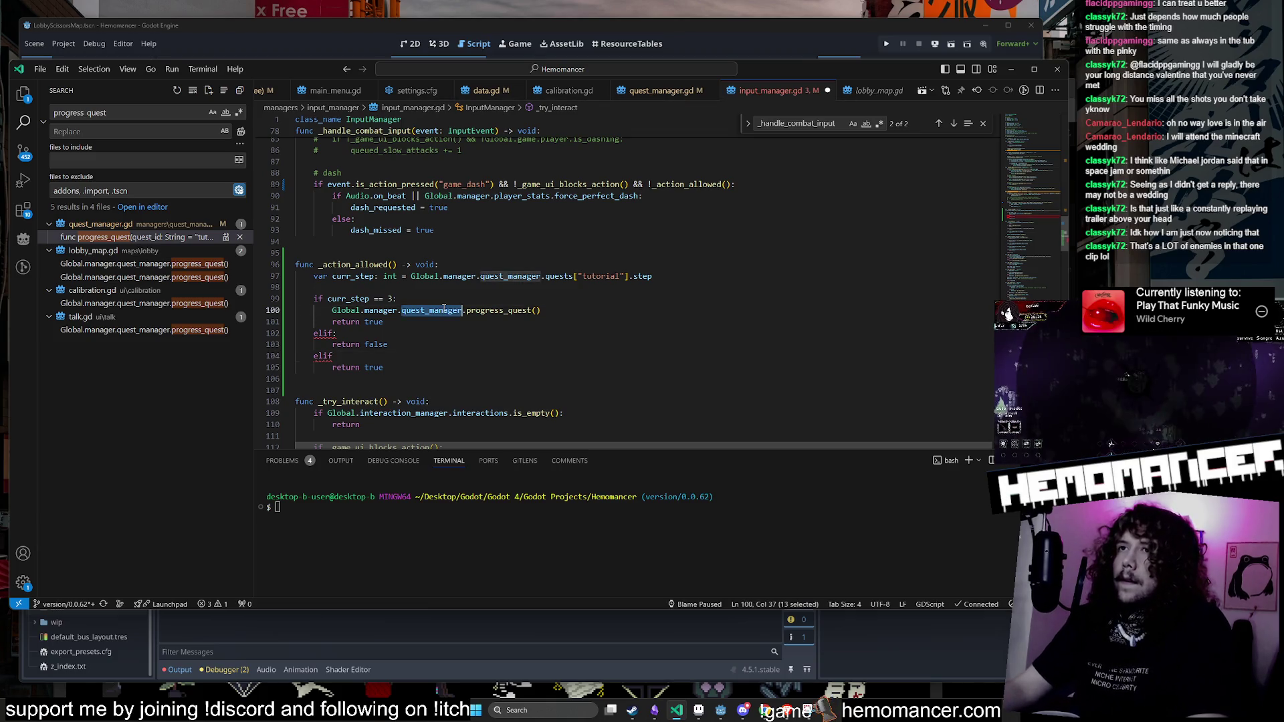
# Step: Search the project for quest_manager and review its uses in data.gd, input_manager.gd, enemy.gd and hud.gd
pyautogui.hotkey('ctrl', 'shift', 'f')
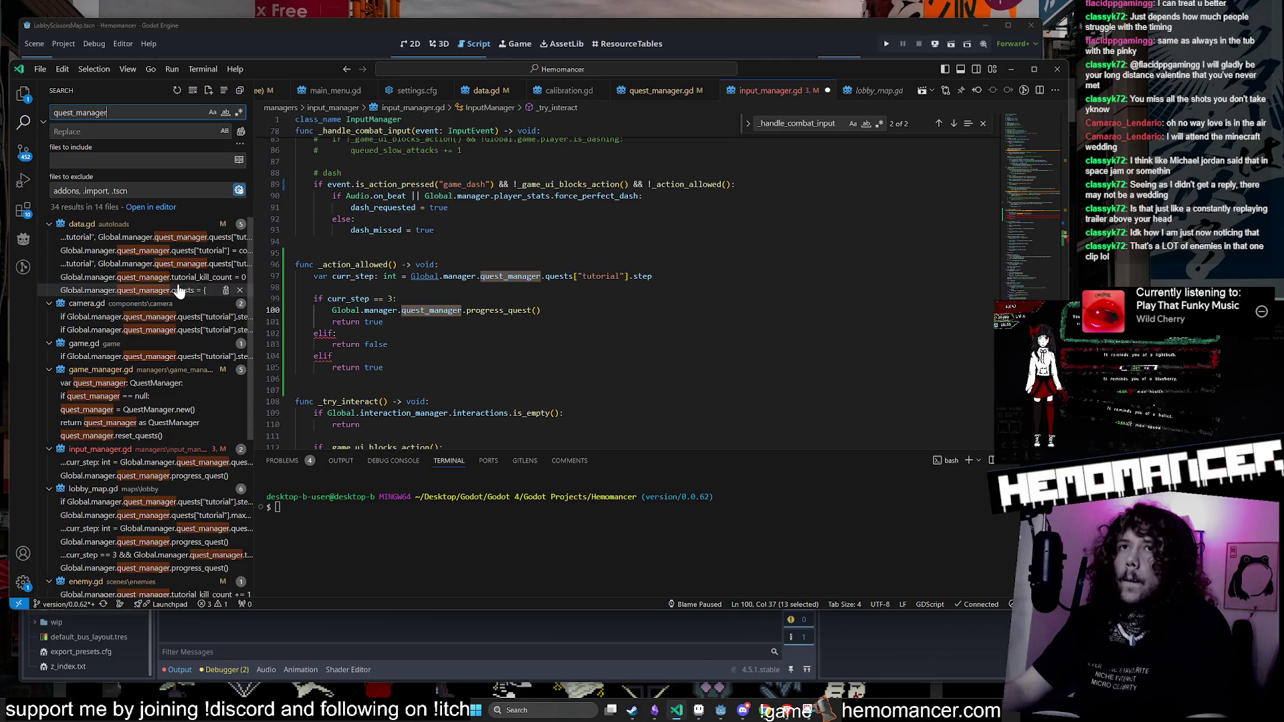
pyautogui.click(174, 266)
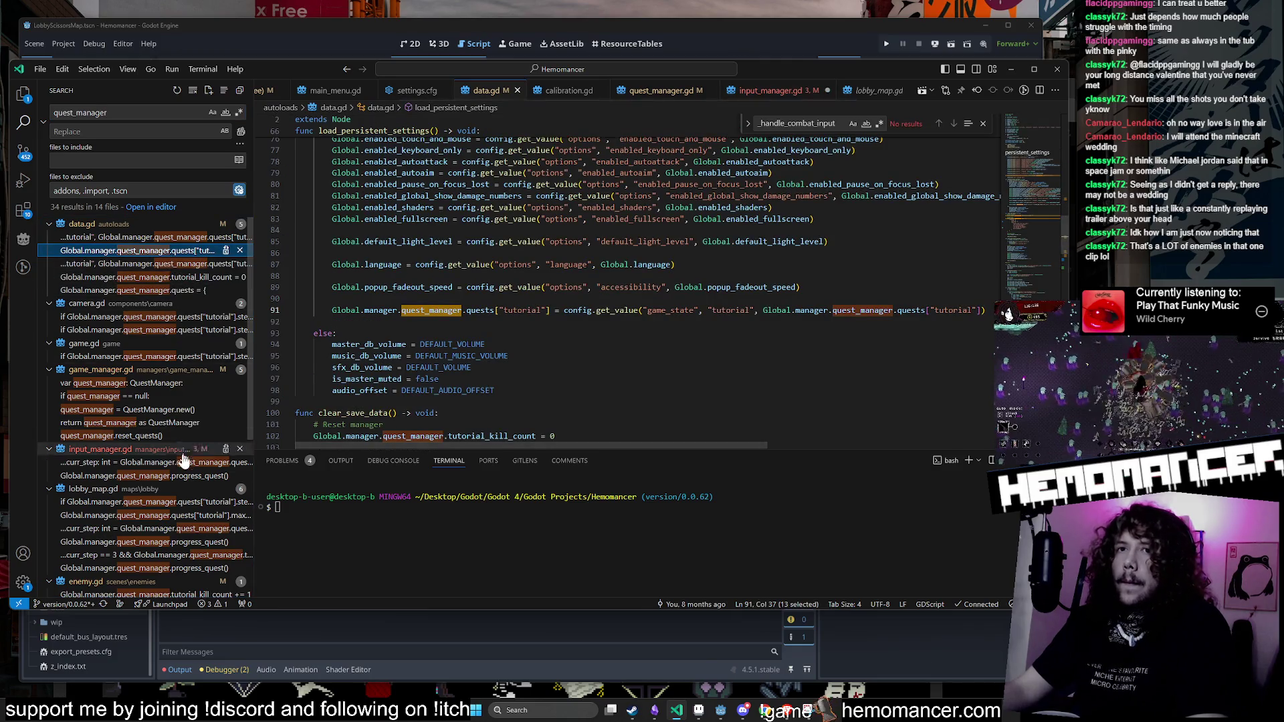
pyautogui.click(170, 477)
pyautogui.scroll(-3, 171, 494)
pyautogui.click(174, 519)
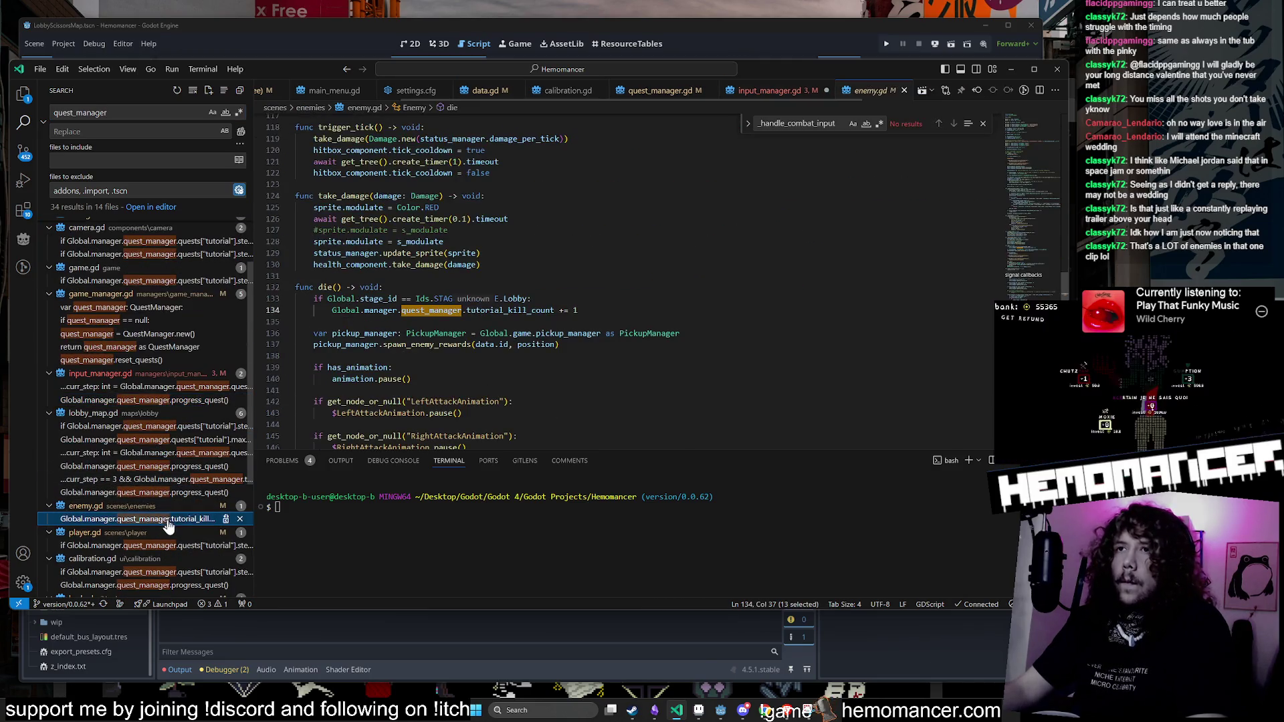
pyautogui.scroll(-3, 161, 529)
pyautogui.click(160, 549)
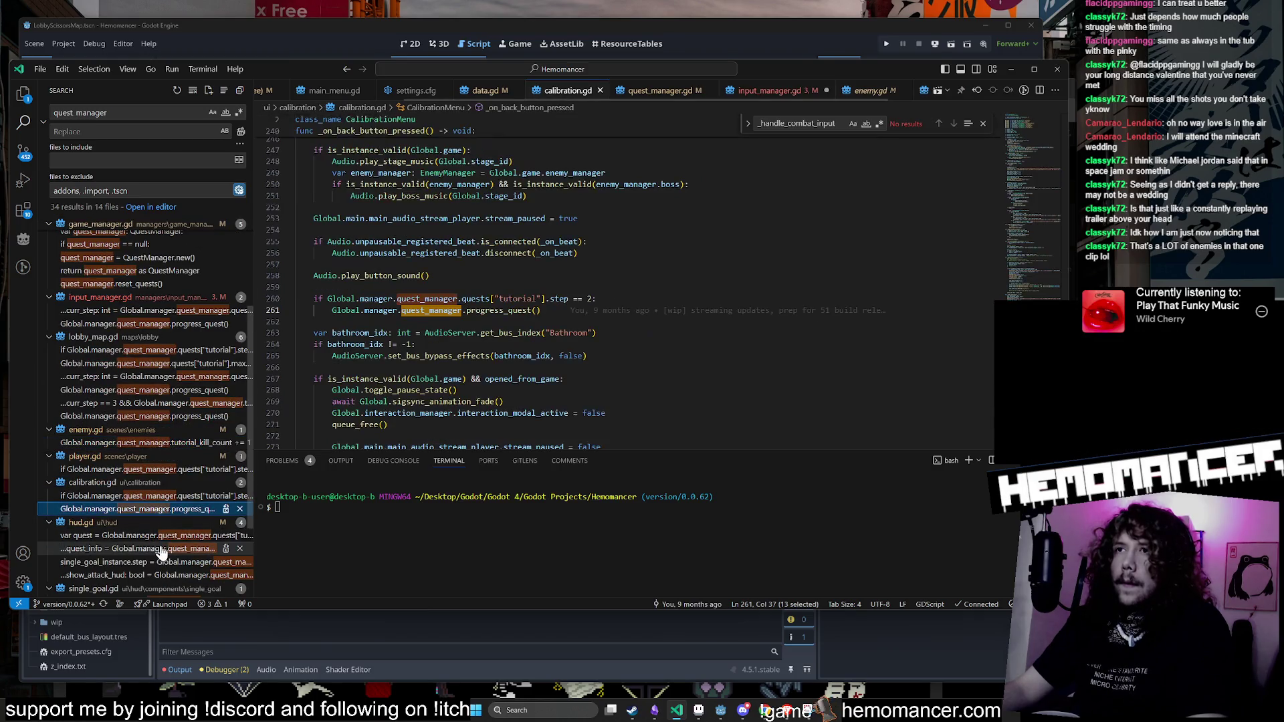
# Step: Review calibration.gd and main_menu.gd, select the tutorial step condition on line 68, and return to input_manager.gd
pyautogui.click(164, 495)
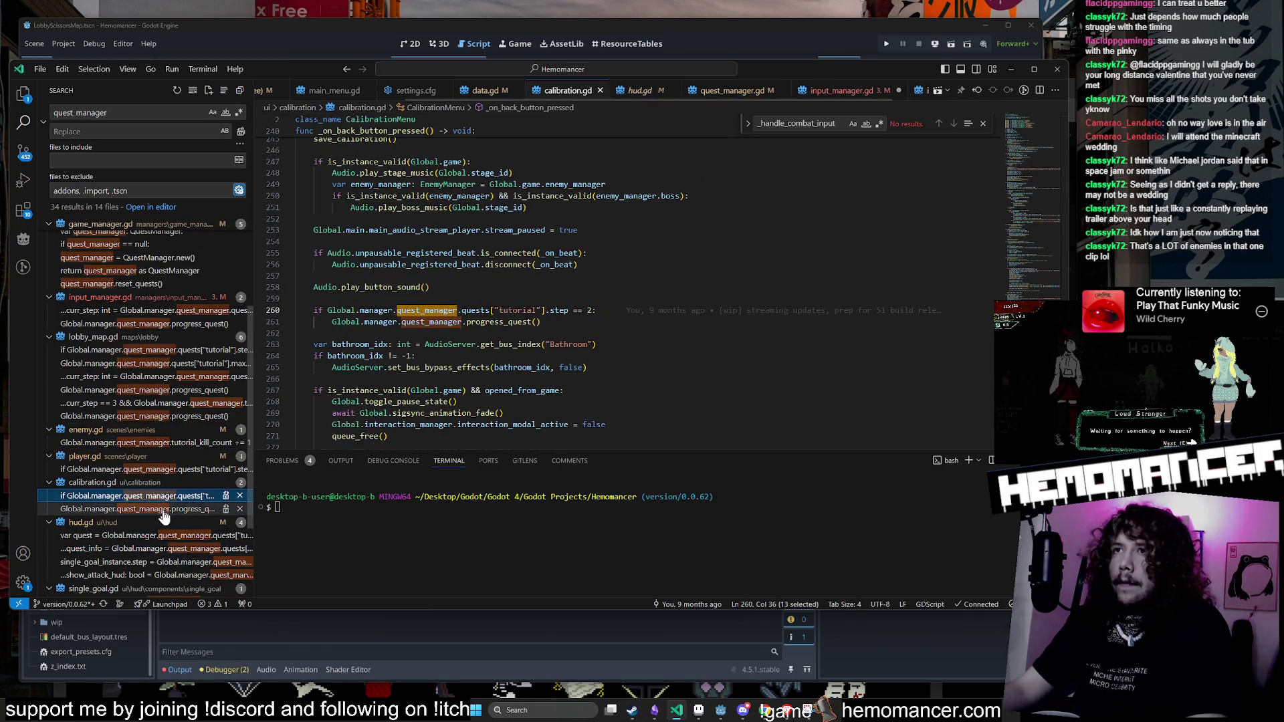
pyautogui.click(164, 509)
pyautogui.scroll(-3, 155, 511)
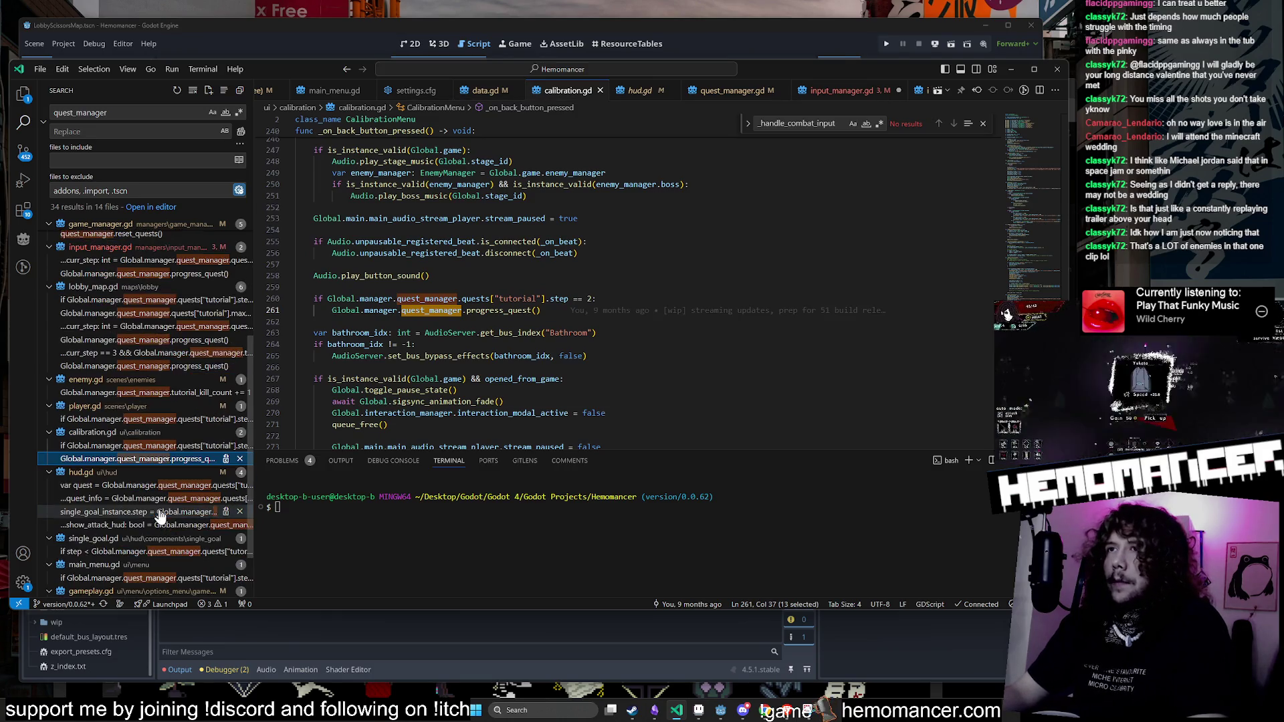
pyautogui.scroll(-3, 156, 511)
pyautogui.click(142, 513)
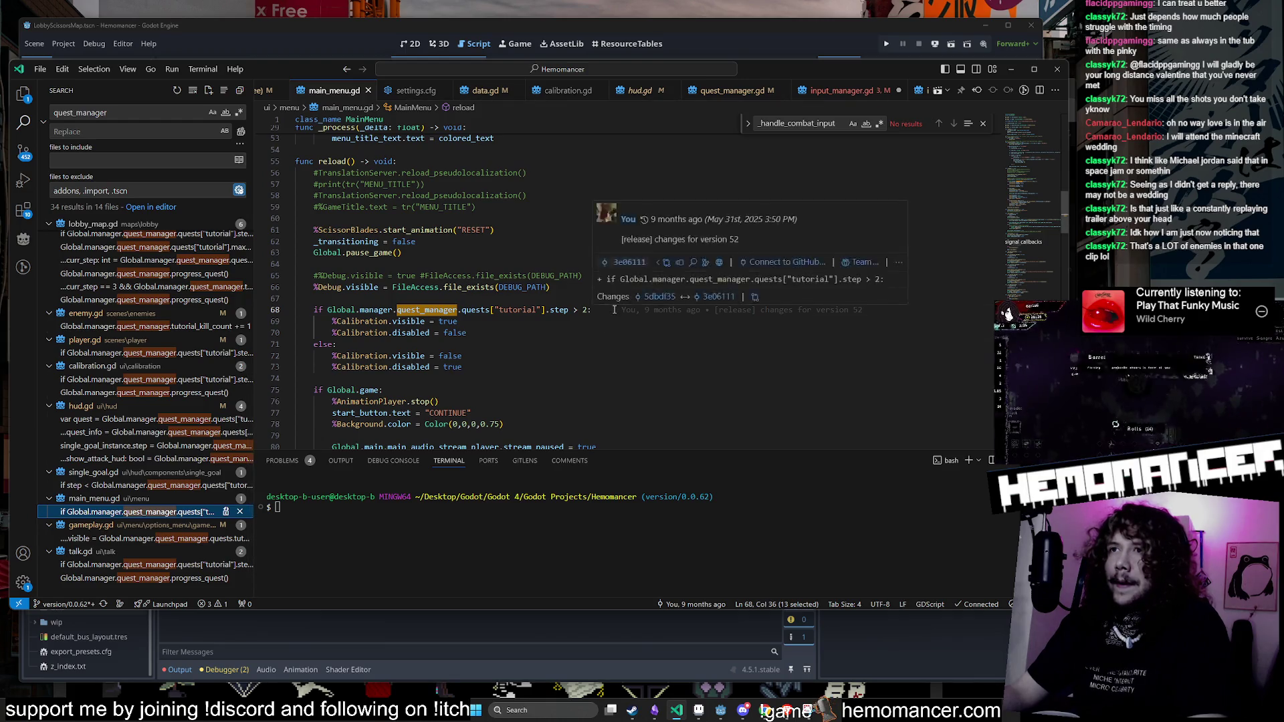
pyautogui.moveTo(590, 309); pyautogui.dragTo(313, 312)
pyautogui.hotkey('ctrl', 'c')
pyautogui.scroll(5, 186, 349)
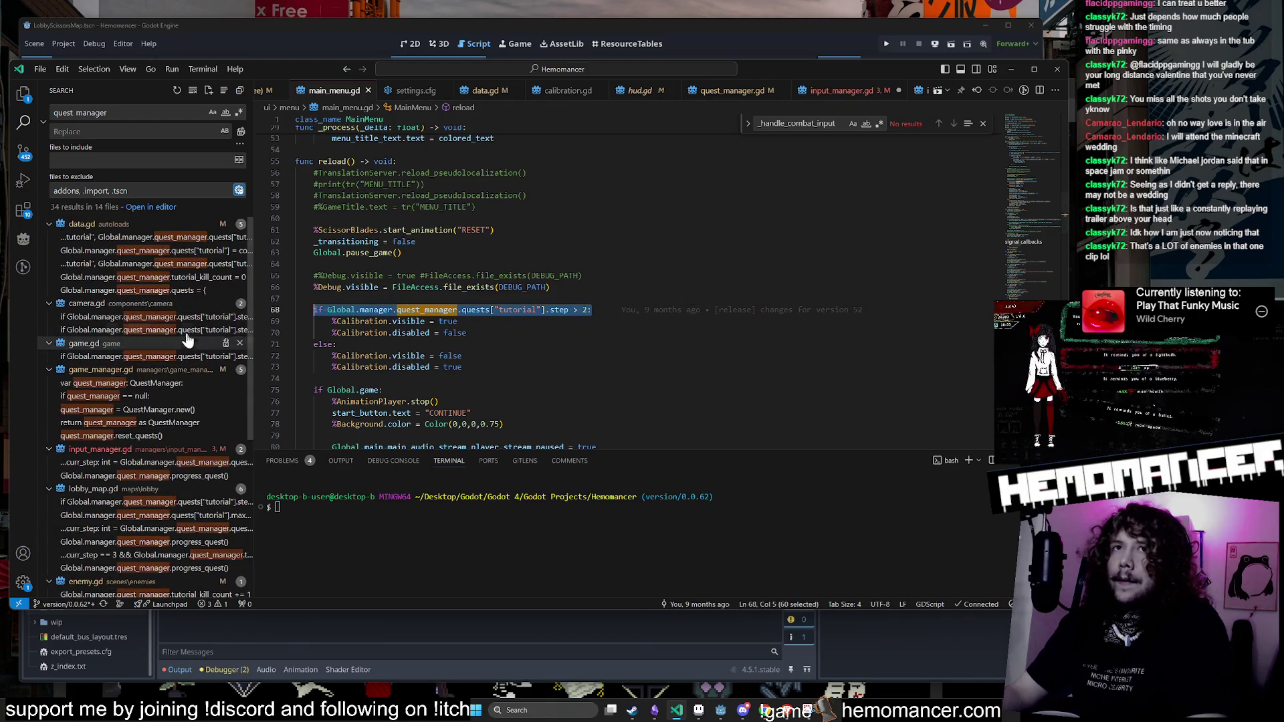
pyautogui.click(840, 97)
# Step: Paste the copied tutorial step condition into the empty elif on line 102
pyautogui.click(499, 302)
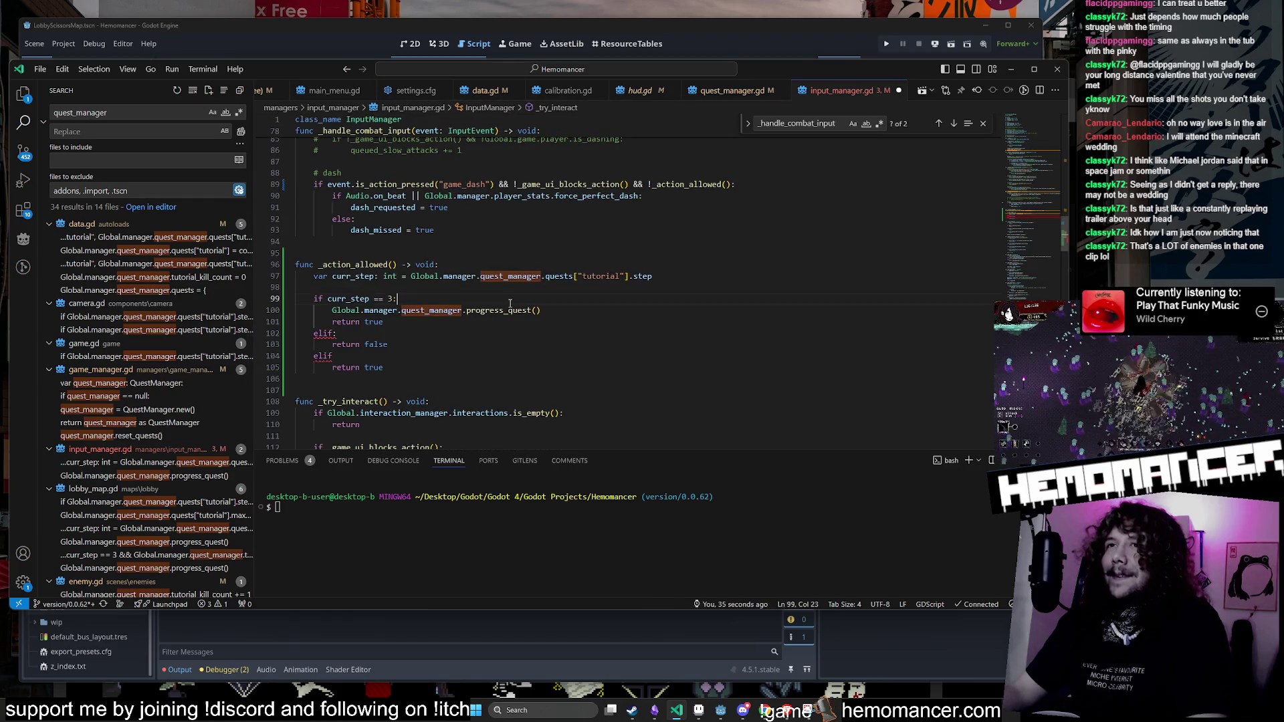
pyautogui.hotkey('ctrl', 'v')
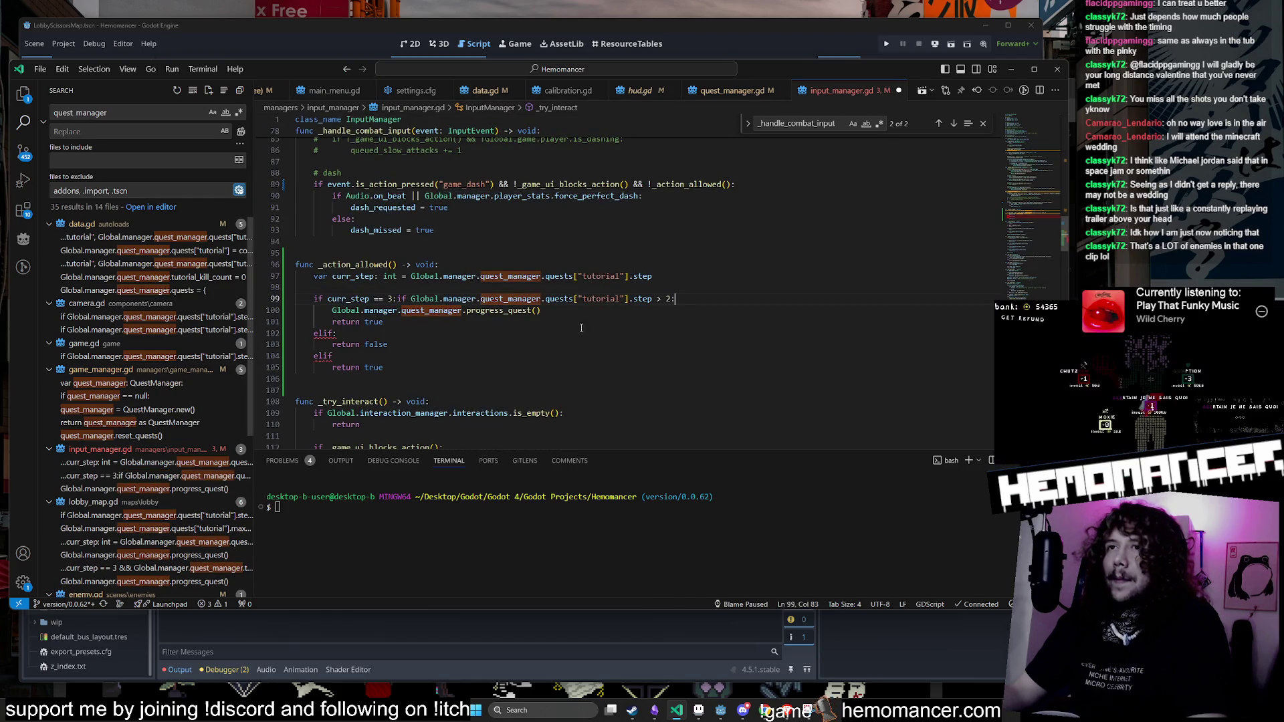
pyautogui.keyDown('shift'); pyautogui.click(398, 299); pyautogui.keyUp('shift')
pyautogui.hotkey('ctrl', 'x')
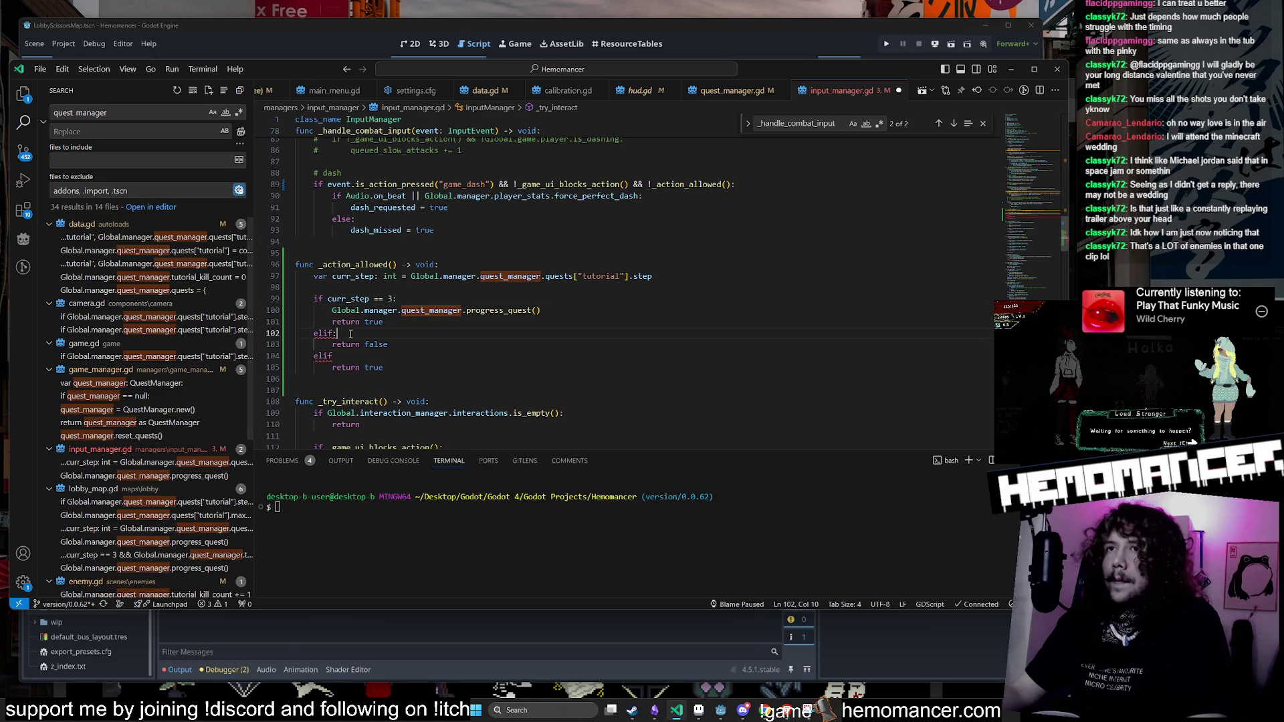
pyautogui.moveTo(336, 333); pyautogui.dragTo(299, 333)
pyautogui.hotkey('ctrl', 'v')
pyautogui.press('Home')
pyautogui.press('Tab')
pyautogui.write('el')
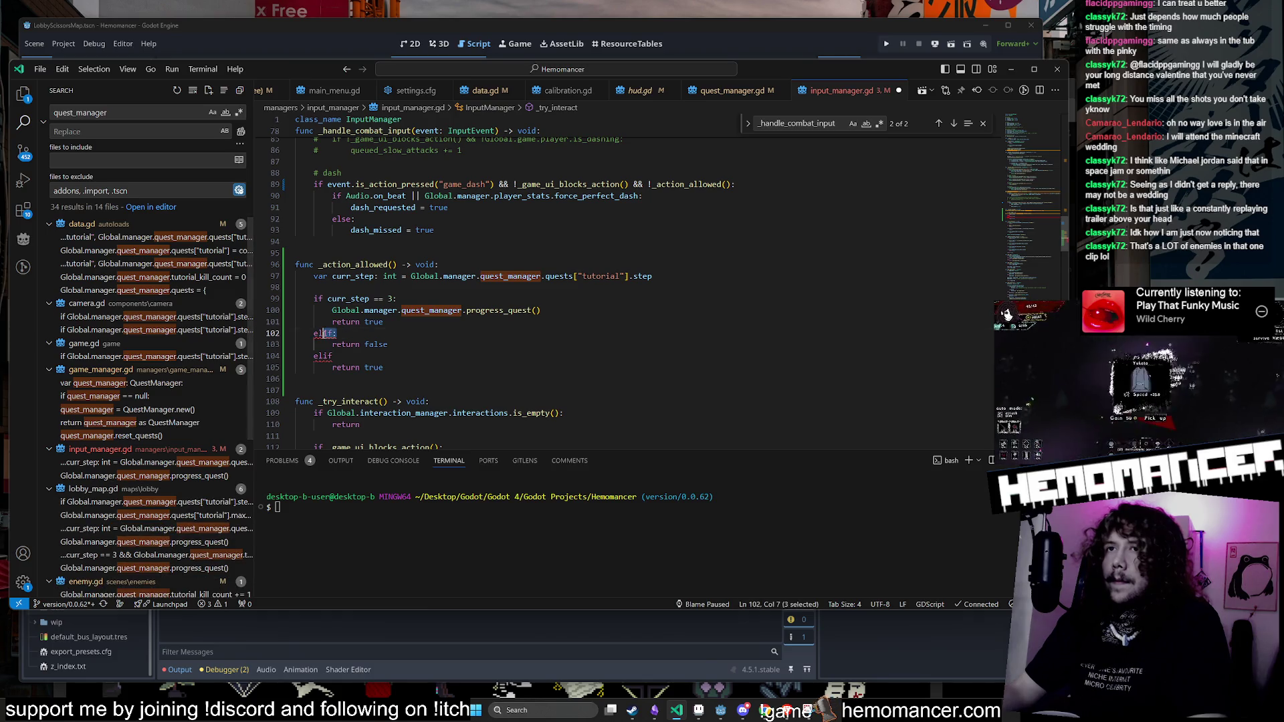
pyautogui.press('End')
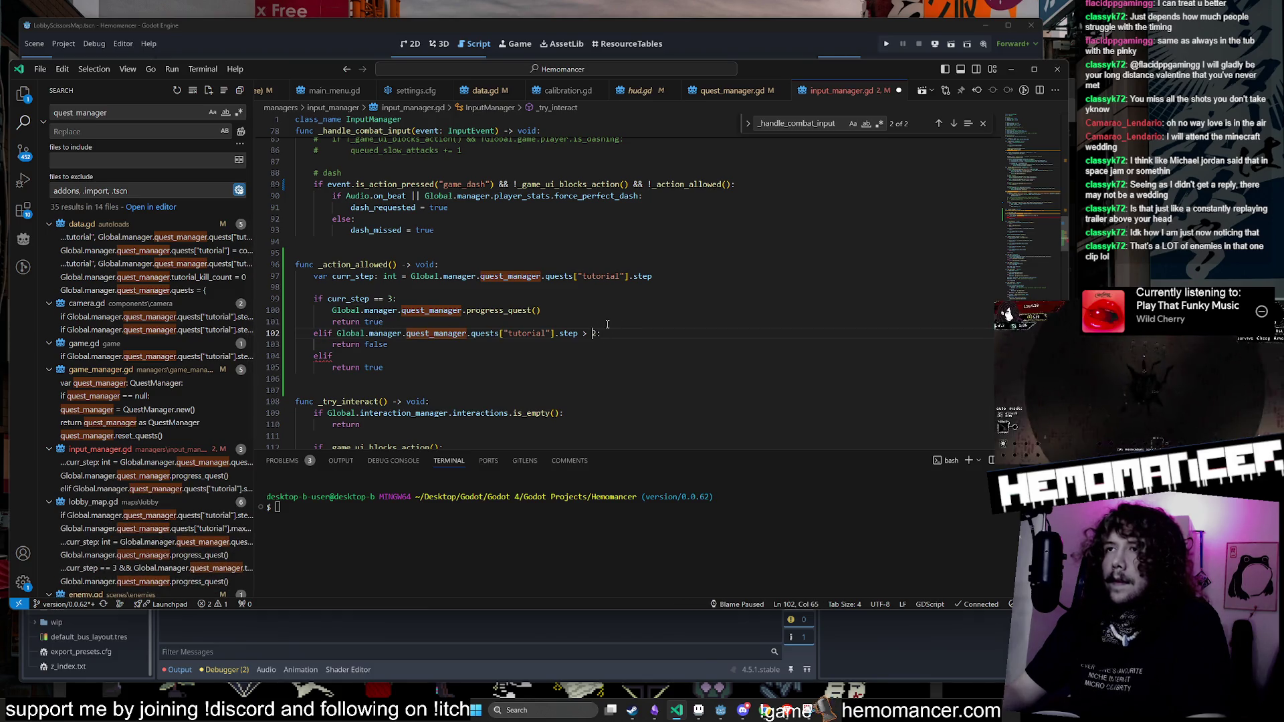
# Step: Change the return on line 103 from false to true
pyautogui.press('Left')
pyautogui.press('Left')
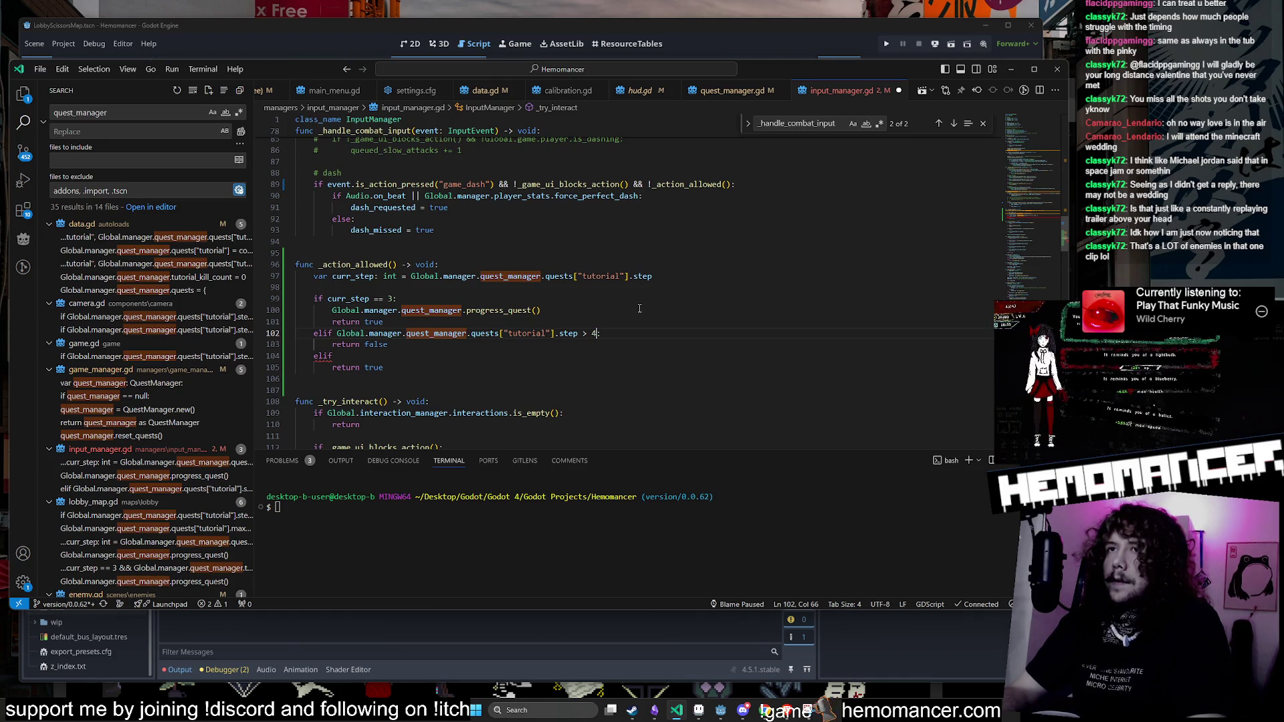
pyautogui.press('BackSpace')
pyautogui.write(':')
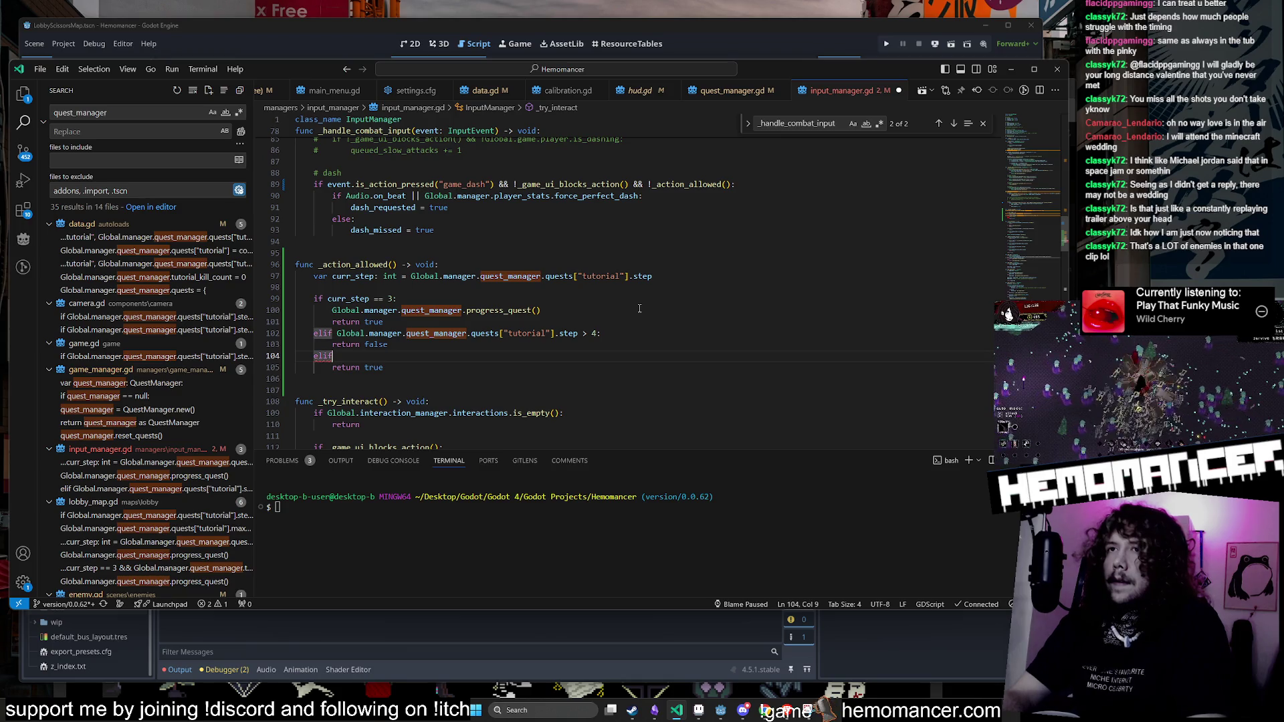
pyautogui.press('Up')
pyautogui.press('End')
pyautogui.press('BackSpace')
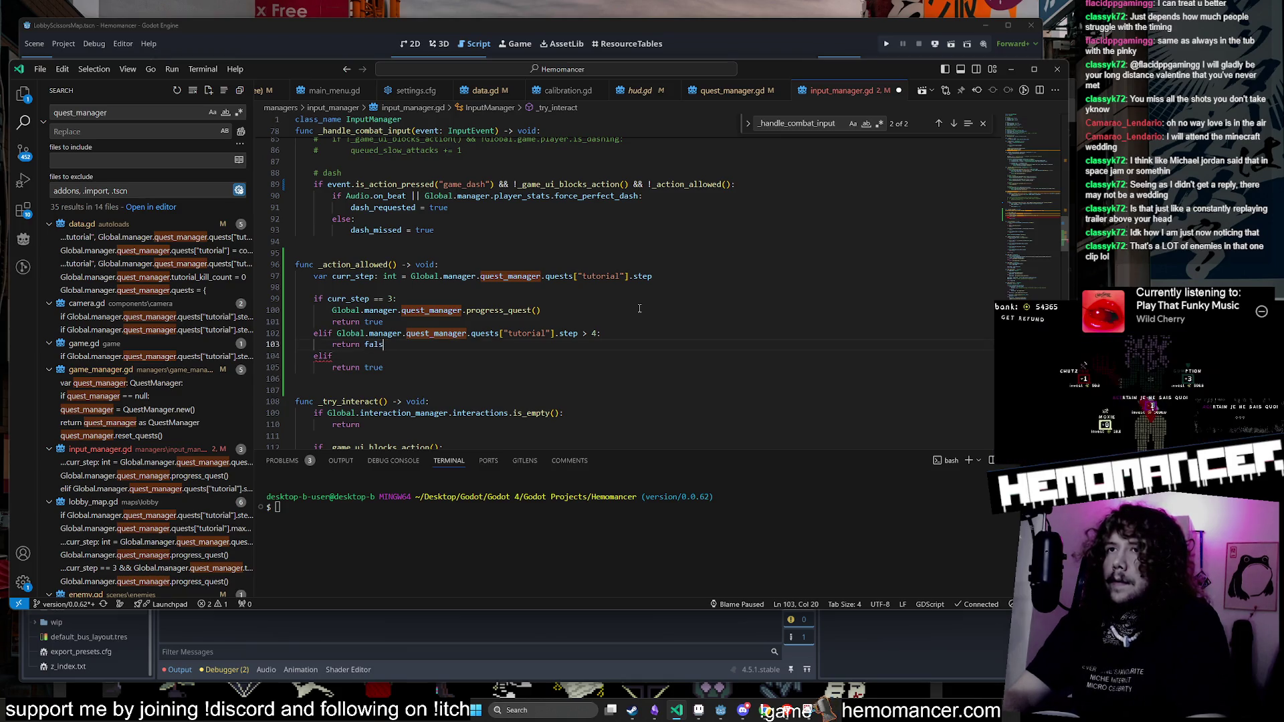
pyautogui.press('BackSpace')
pyautogui.write('true')
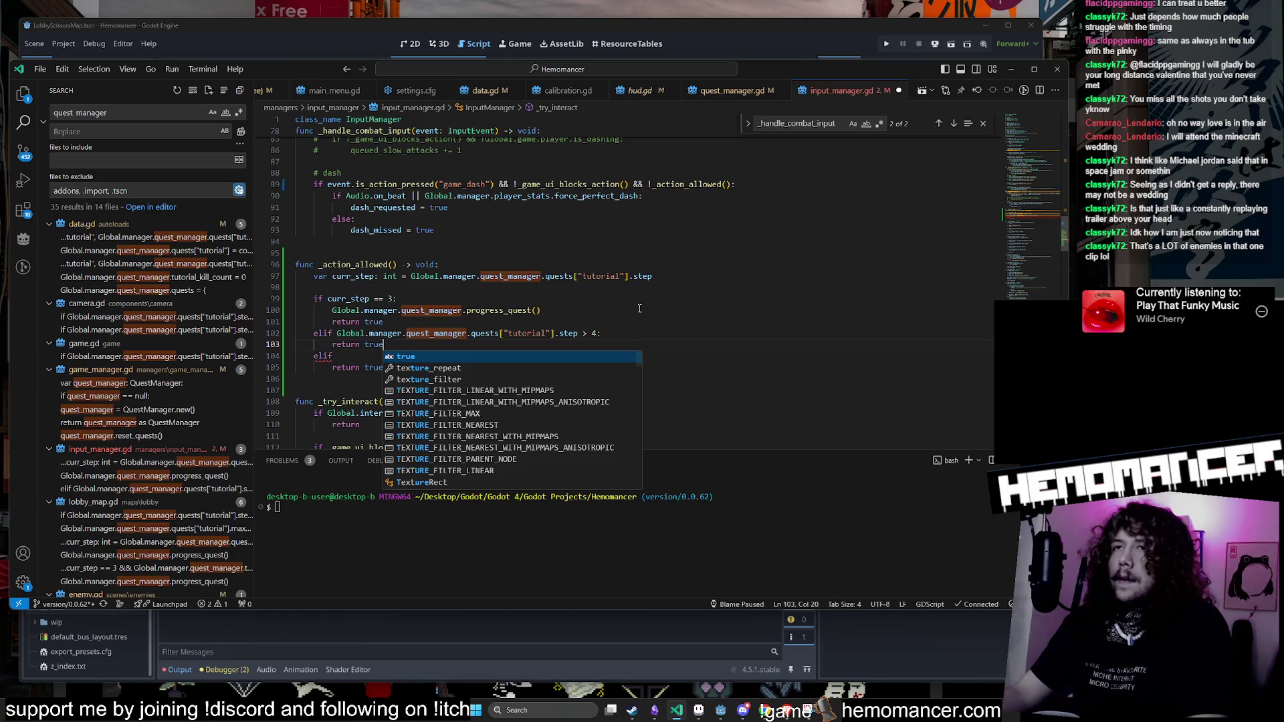
# Step: Add a closing else: branch that returns false
pyautogui.click(365, 352)
pyautogui.write('se:')
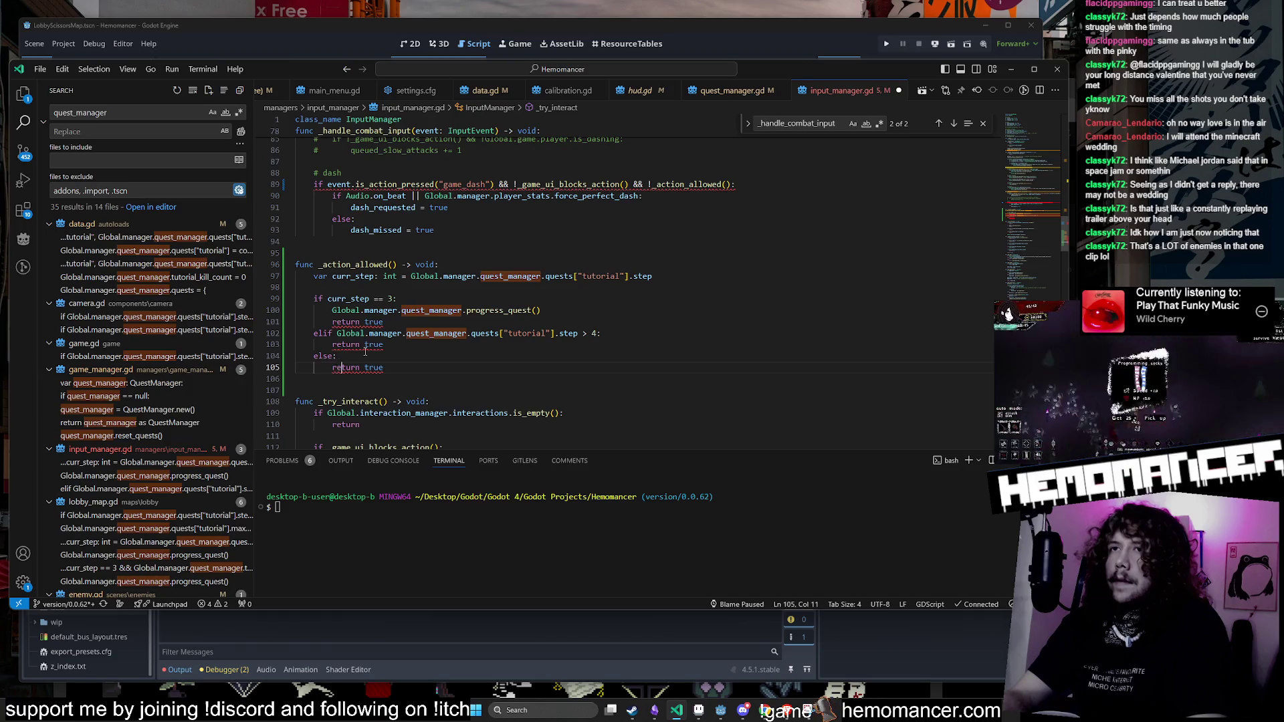
pyautogui.write('turn fa')
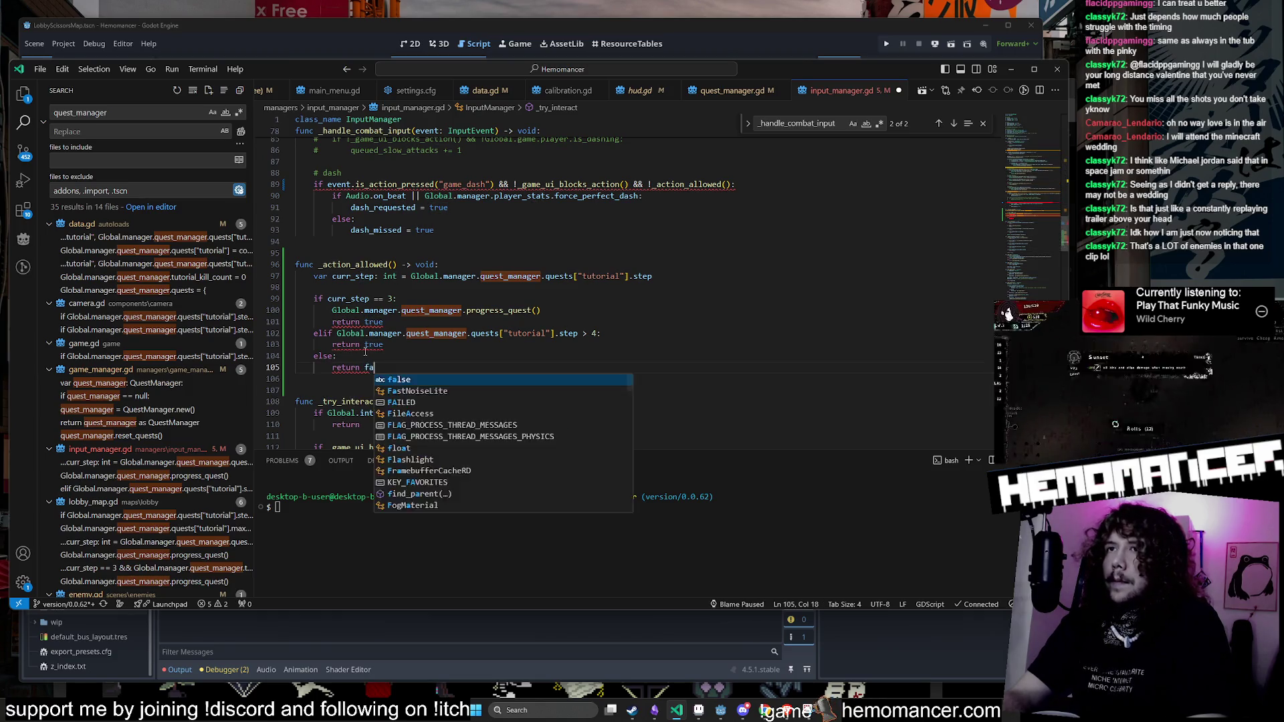
pyautogui.write('lse')
pyautogui.press('Escape')
pyautogui.press('Up')
pyautogui.press('Up')
pyautogui.press('Up')
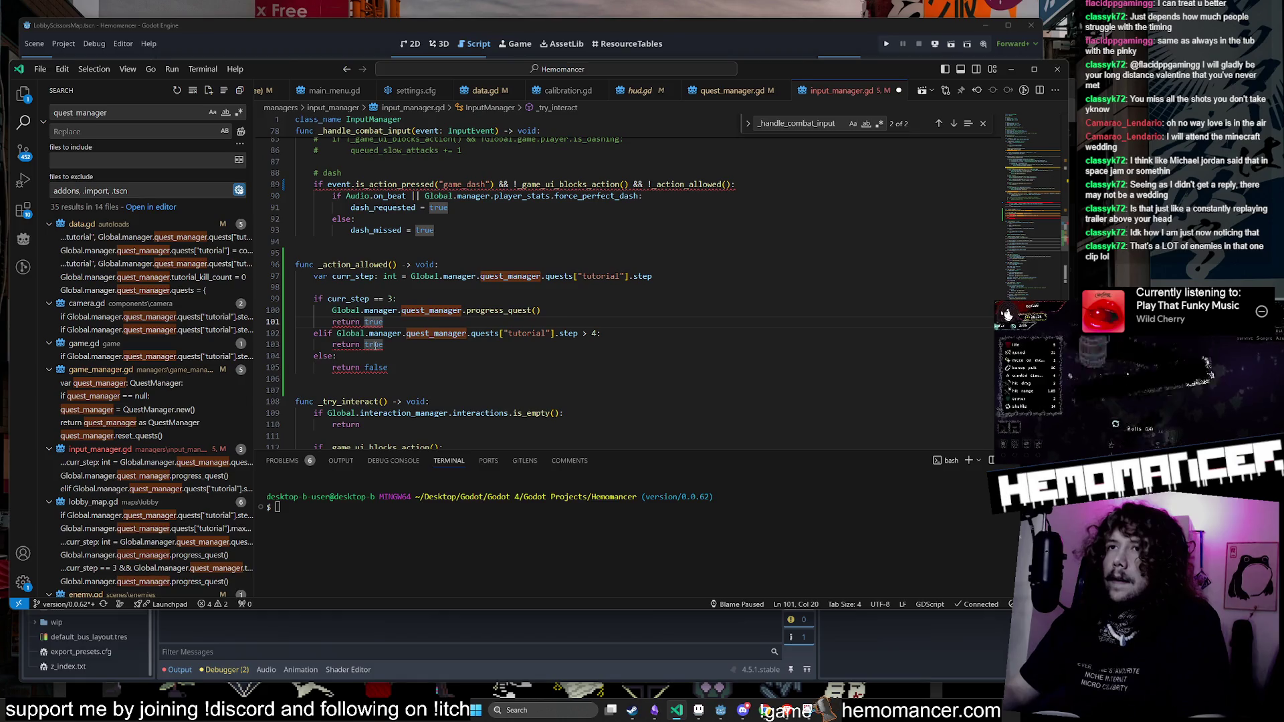
pyautogui.moveTo(373, 345)
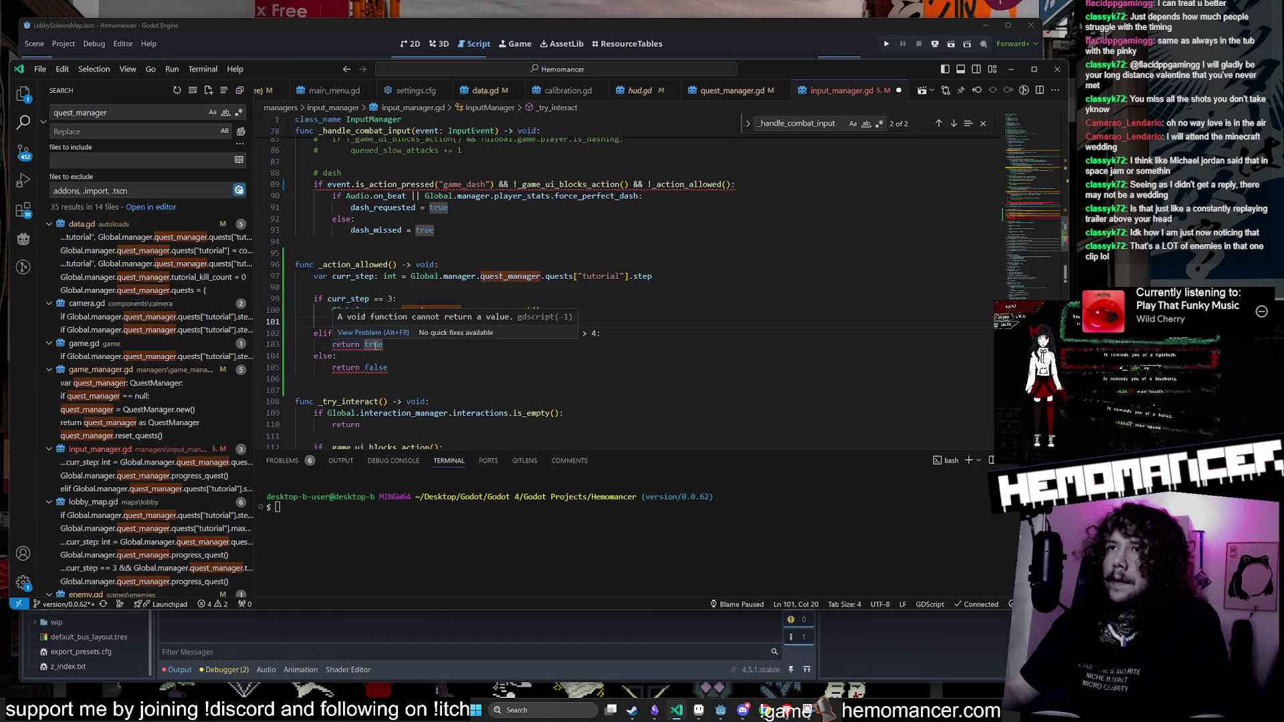
# Step: Change _action_allowed's return type from void to bool and remove the blank line above it
pyautogui.click(381, 355)
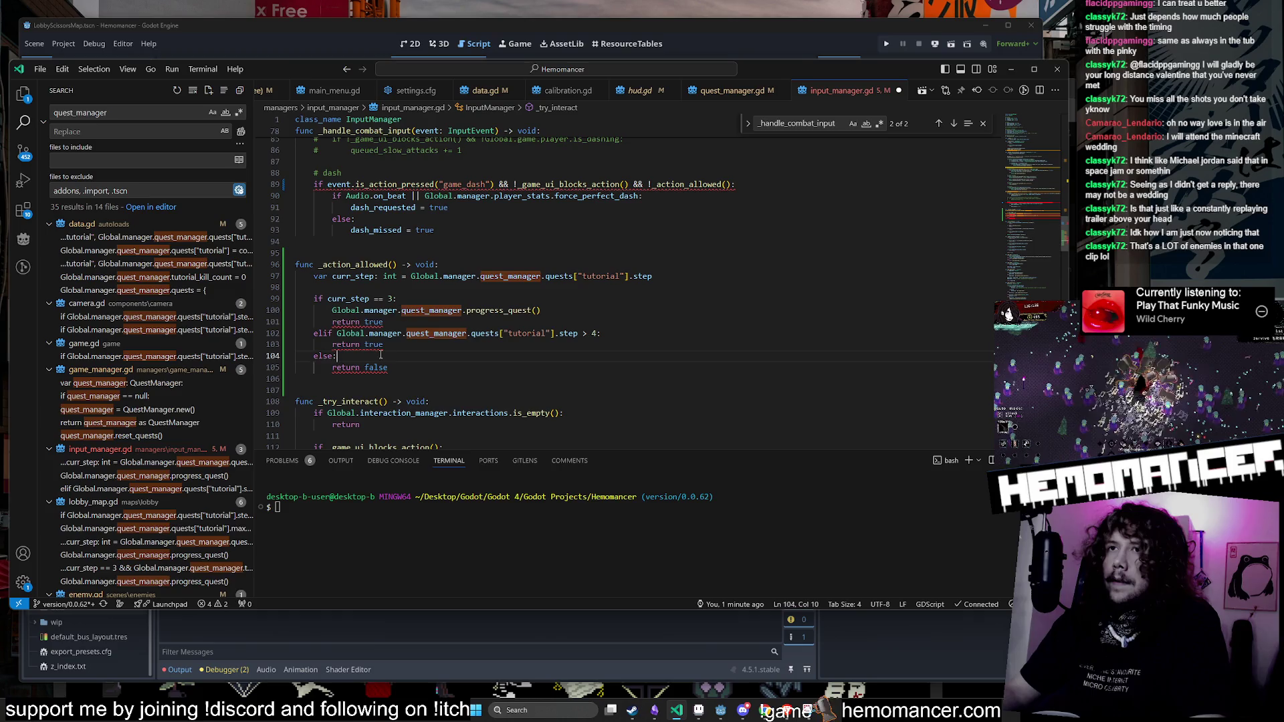
pyautogui.doubleClick(425, 265)
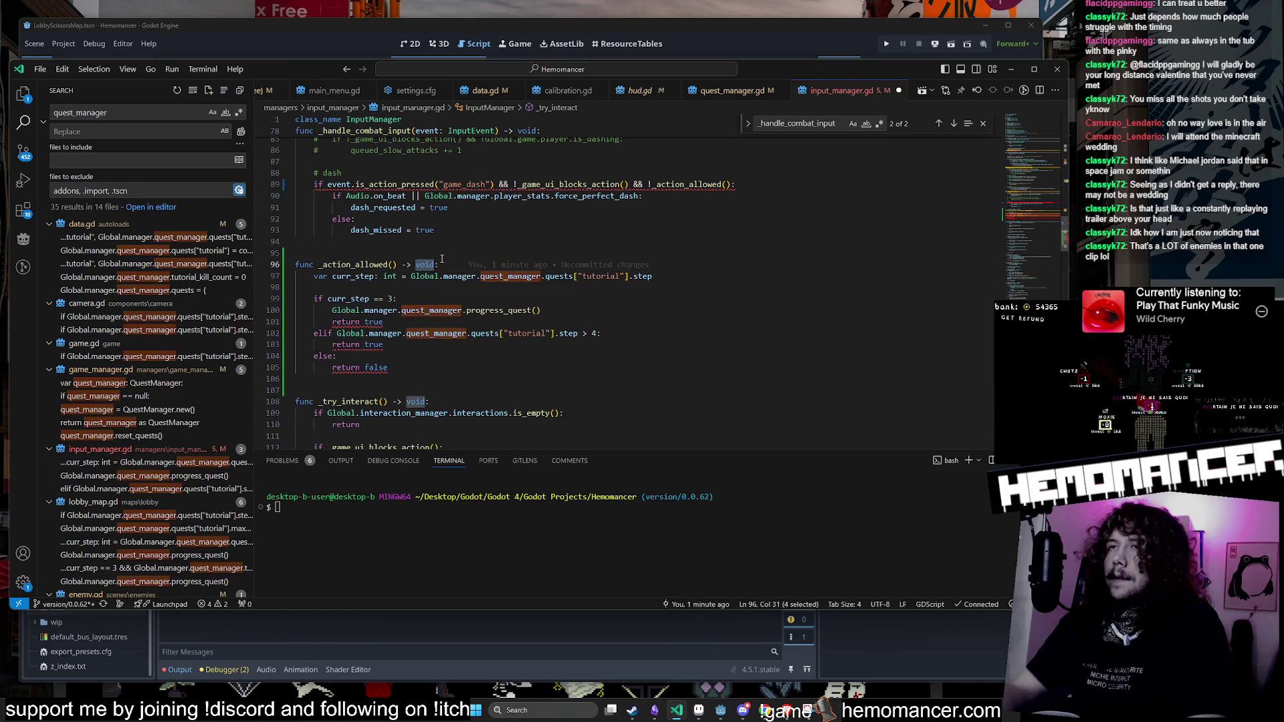
pyautogui.write('bool')
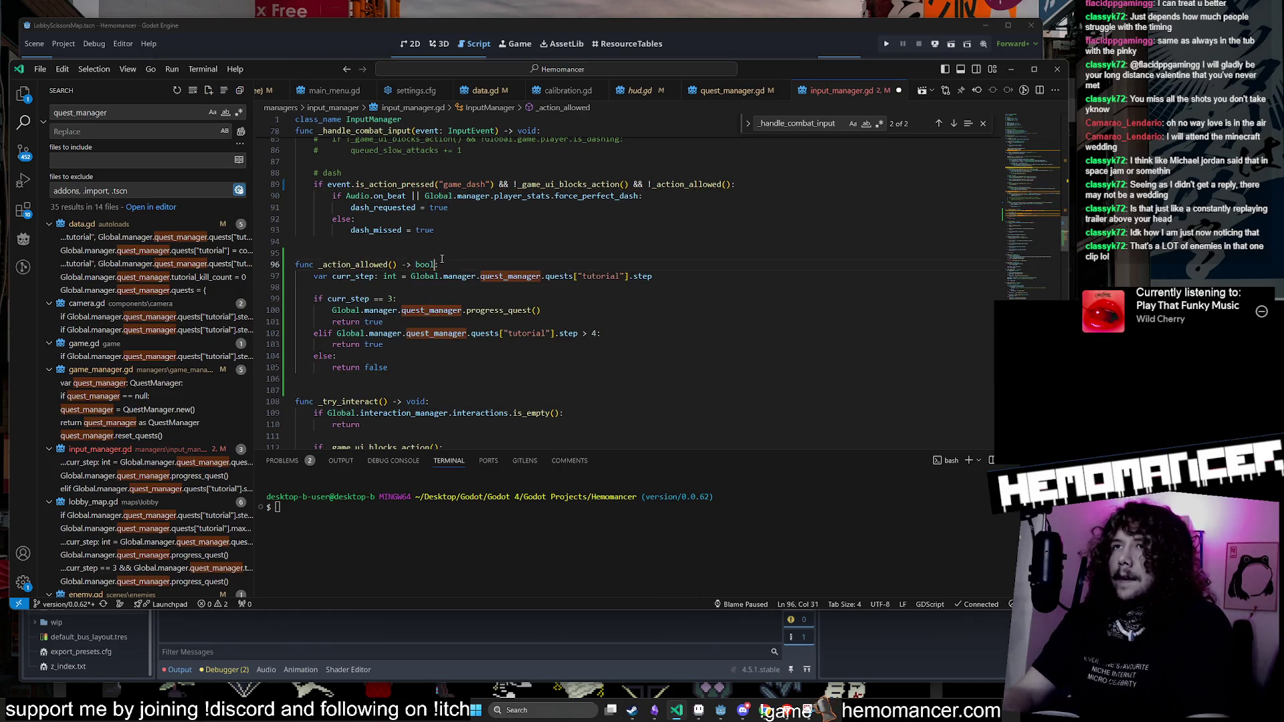
pyautogui.press('Delete')
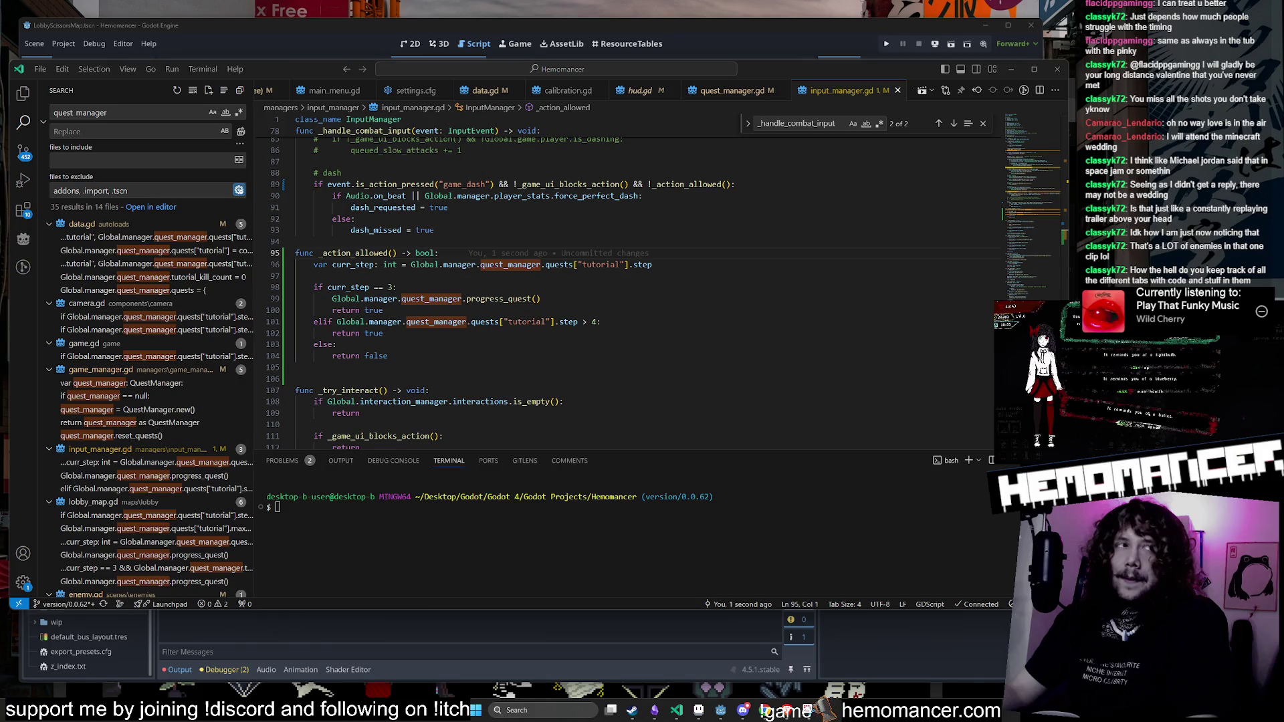
# Step: Make tutorial step 4 trigger progress_quest() and save the script
pyautogui.click(711, 321)
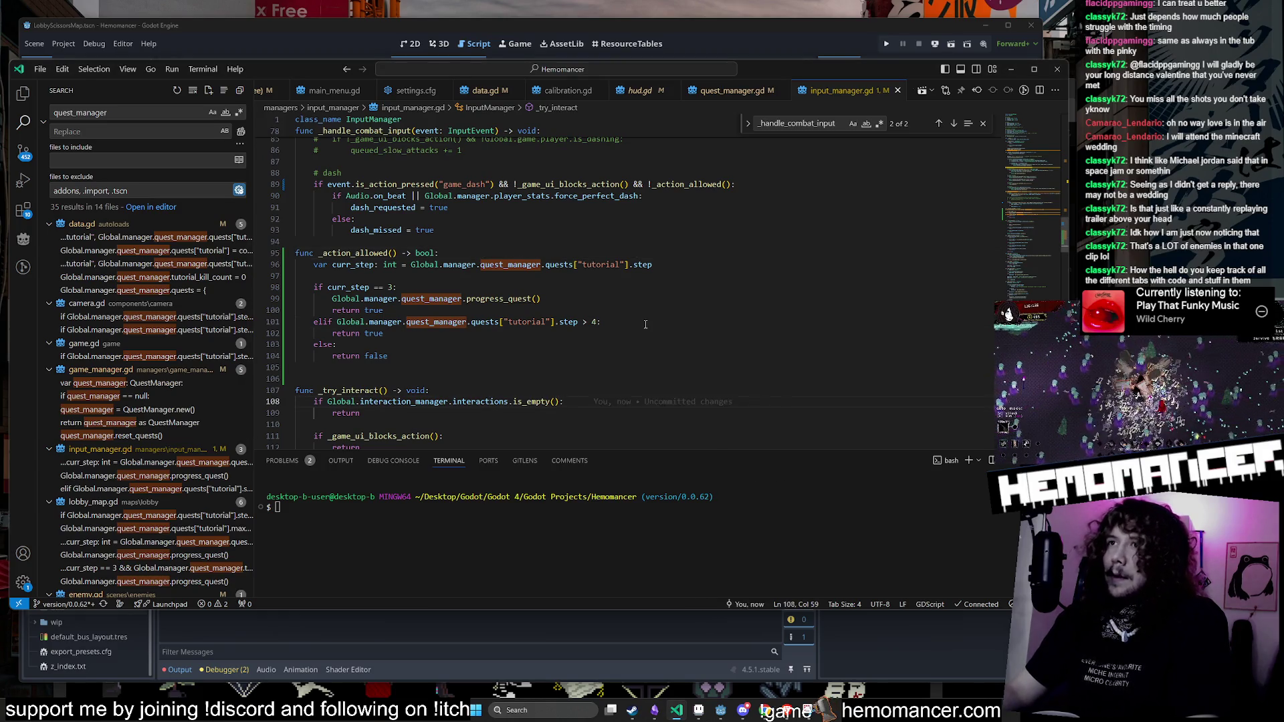
pyautogui.click(557, 348)
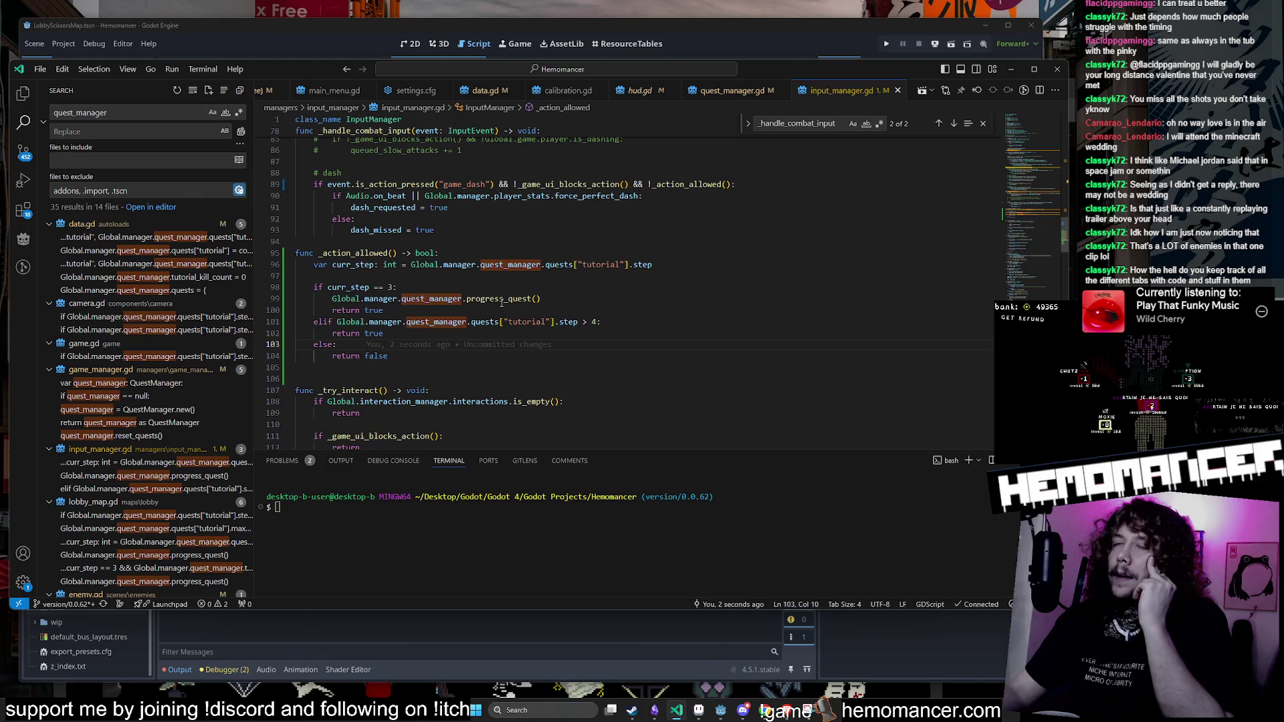
pyautogui.click(373, 279)
pyautogui.write('4:')
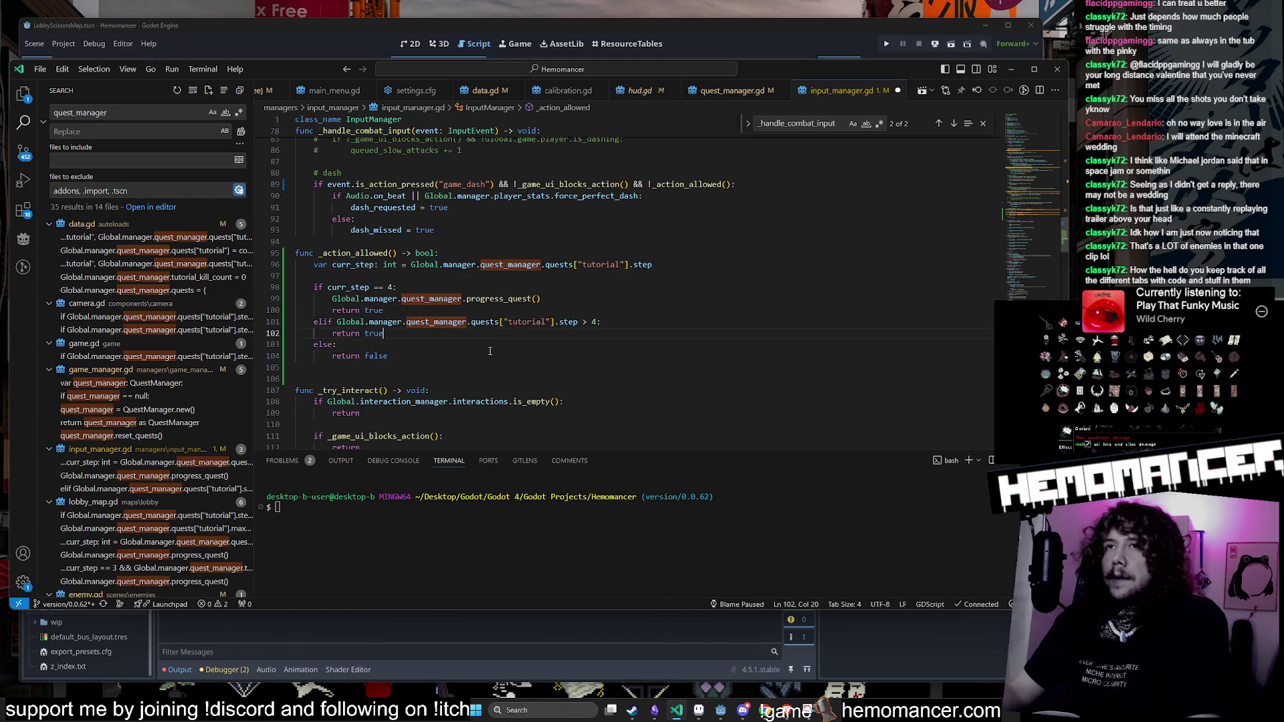
pyautogui.click(366, 322)
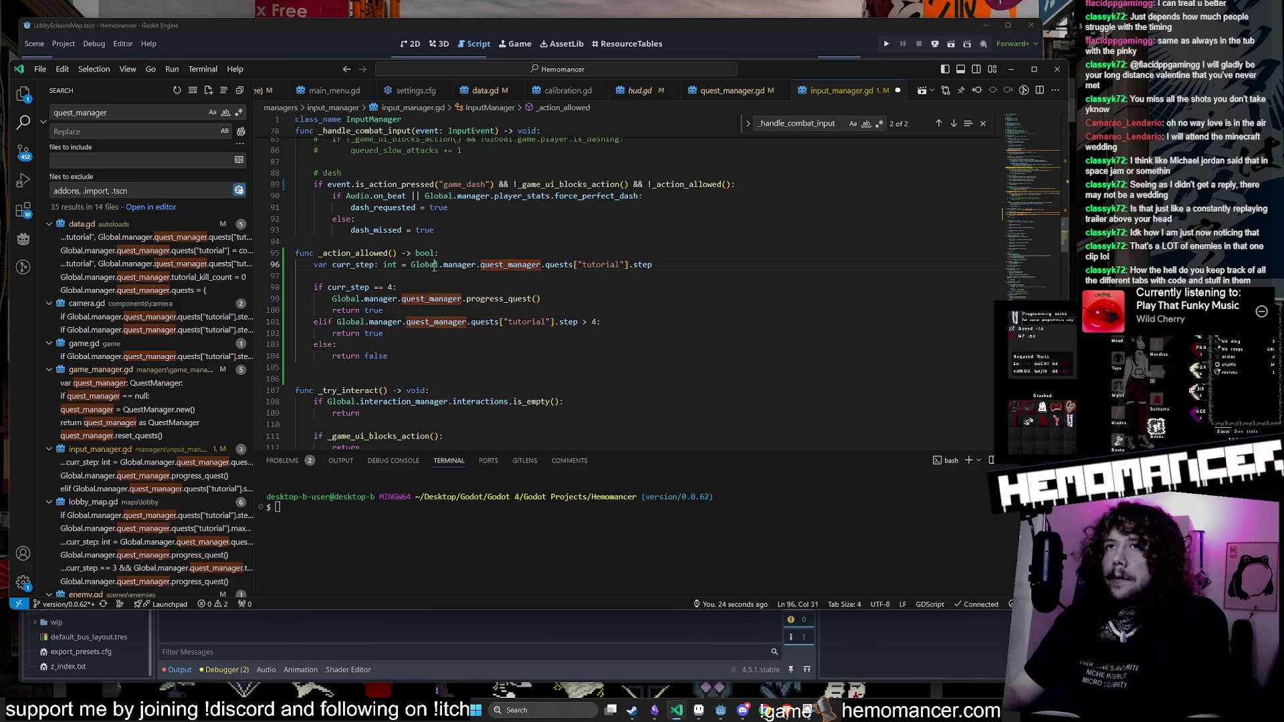
pyautogui.hotkey('ctrl', 's')
# Step: Locate the _action_allowed dash check on line 89 and select its negation
pyautogui.doubleClick(352, 255)
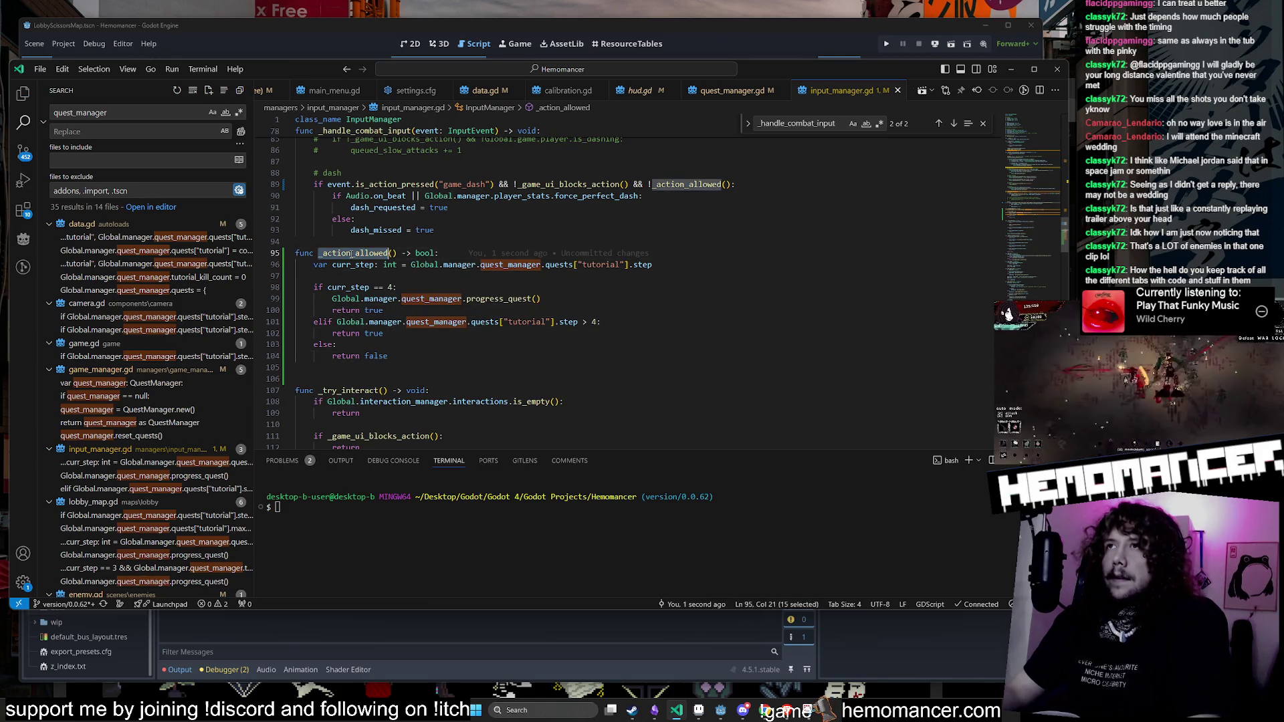
pyautogui.click(439, 298)
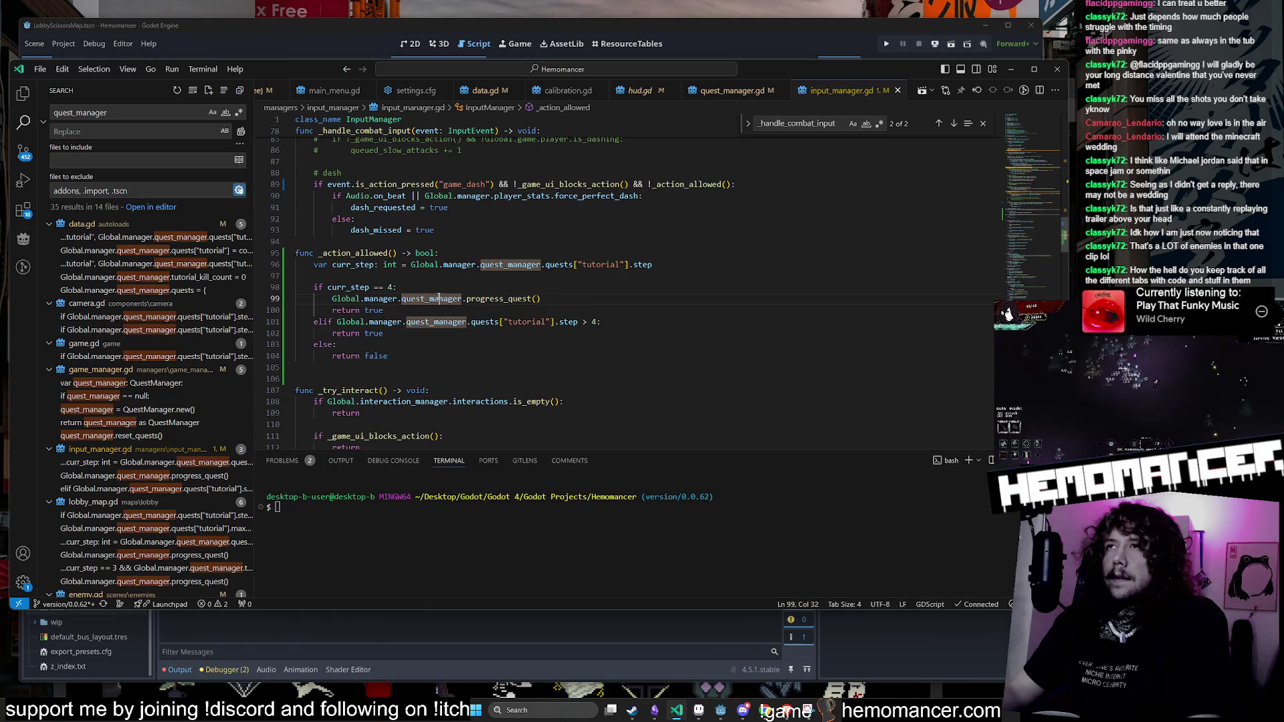
pyautogui.doubleClick(649, 184)
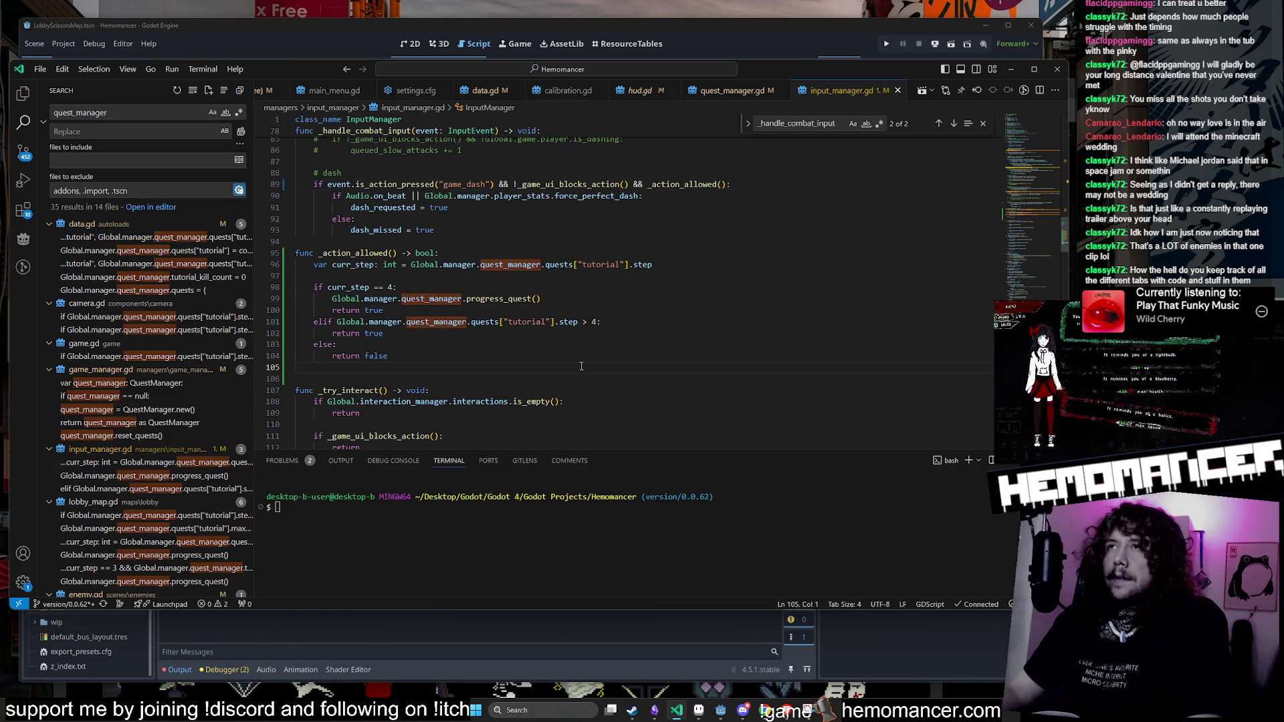
# Step: Run Hemomancer with F5 in a maximised window and check the debug menu
pyautogui.click(1009, 70)
pyautogui.press('F5')
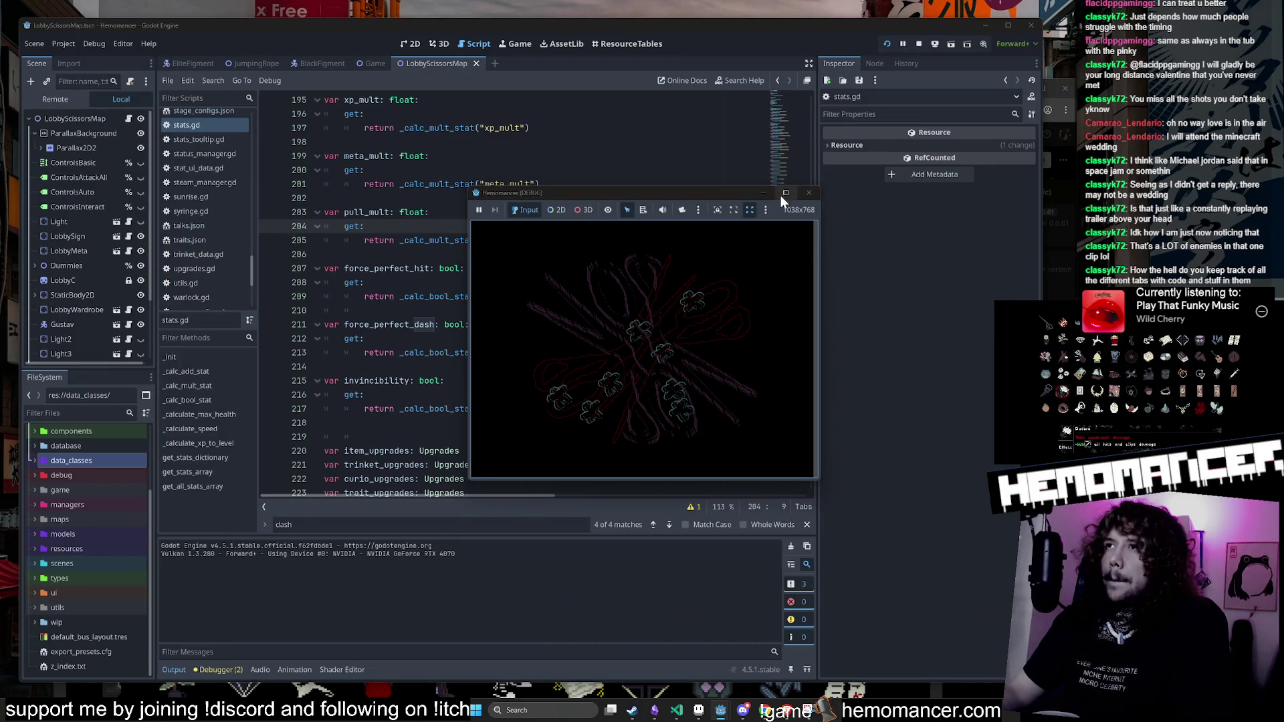
pyautogui.click(784, 195)
pyautogui.click(530, 468)
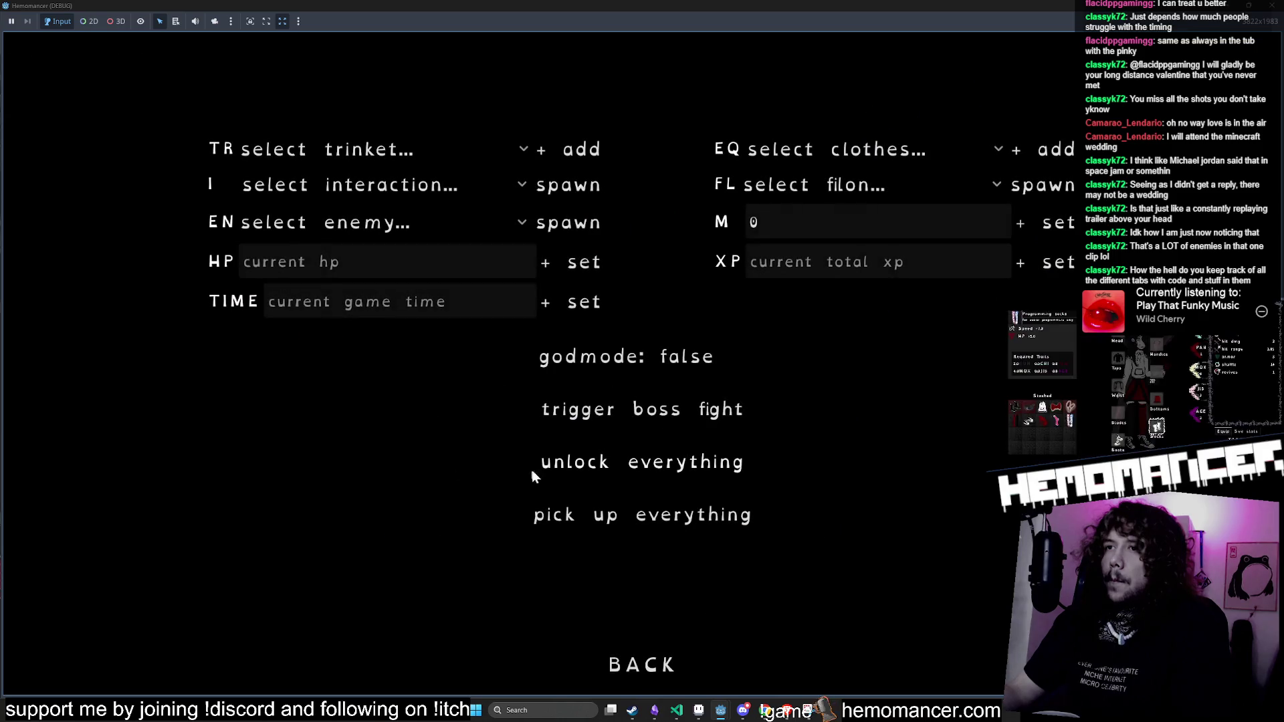
pyautogui.click(648, 659)
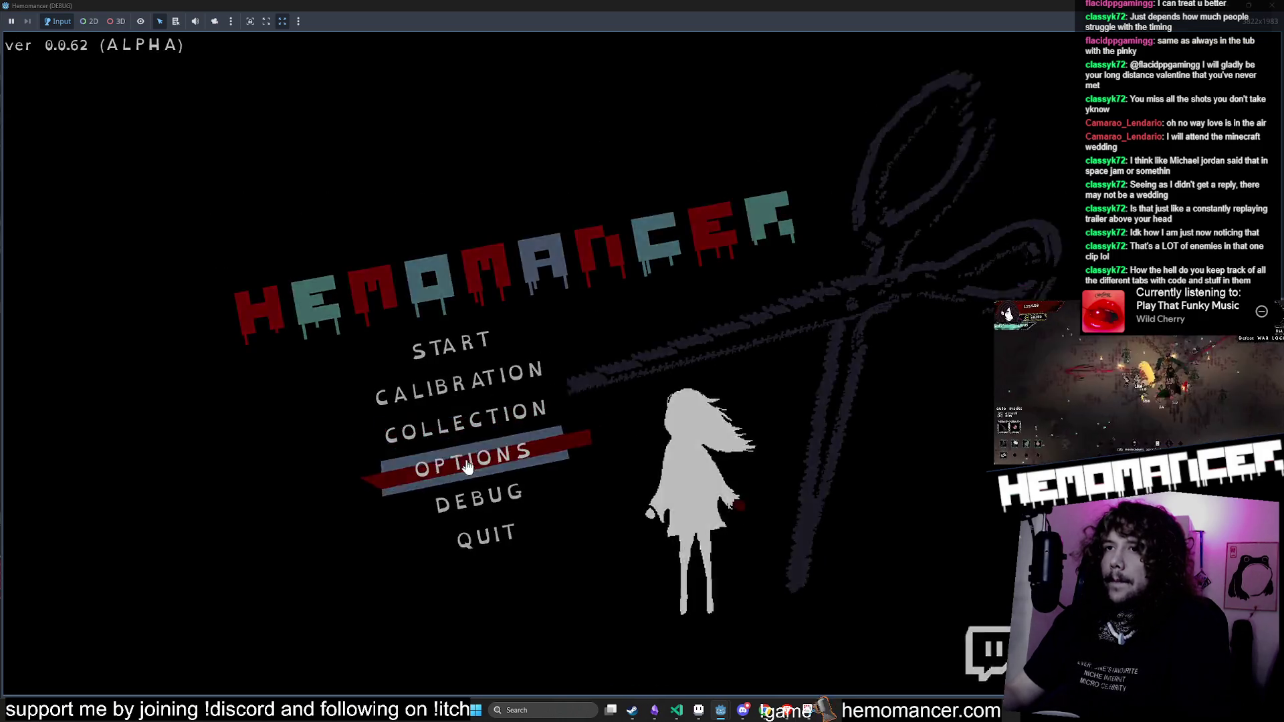
# Step: Delete the save file under Options > Gameplay, then start a new game from the main menu
pyautogui.click(466, 454)
pyautogui.click(642, 302)
pyautogui.click(695, 618)
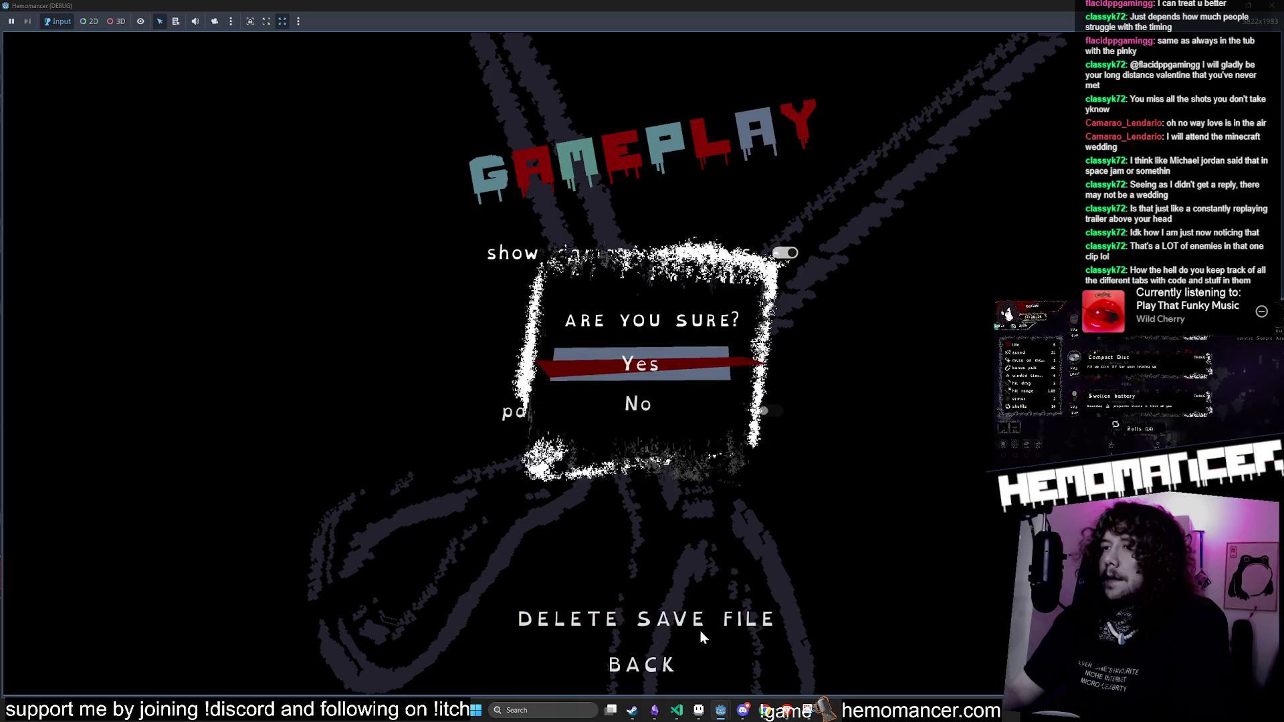
pyautogui.click(648, 671)
pyautogui.click(650, 677)
pyautogui.click(649, 674)
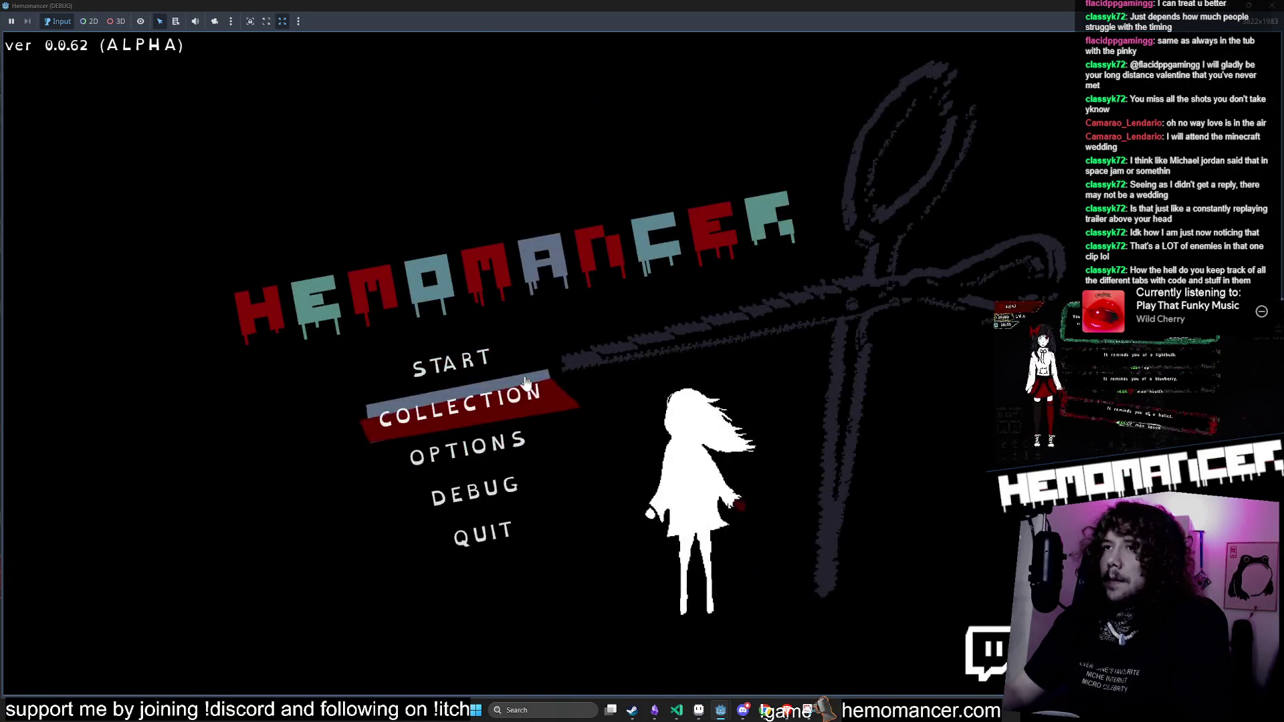
pyautogui.click(508, 361)
# Step: Walk the character around the hub and over to the Gruff Stranger
pyautogui.press('w')
pyautogui.press('d')
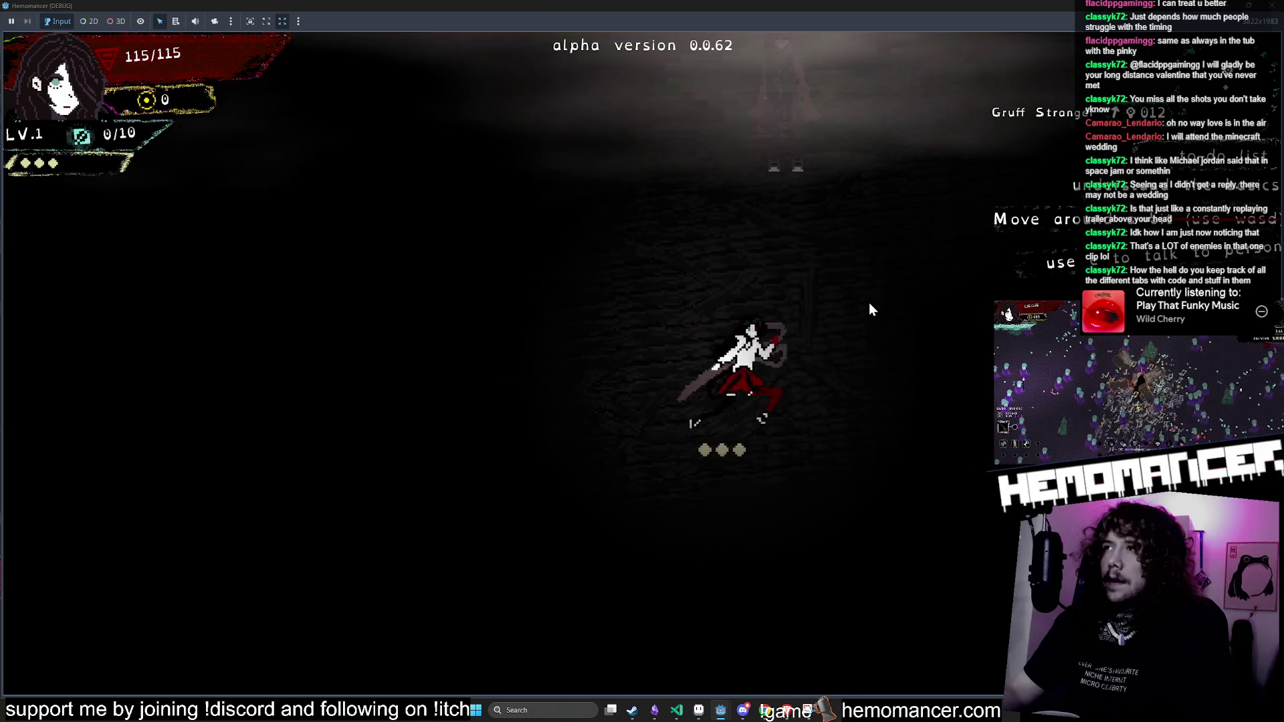
pyautogui.press('s')
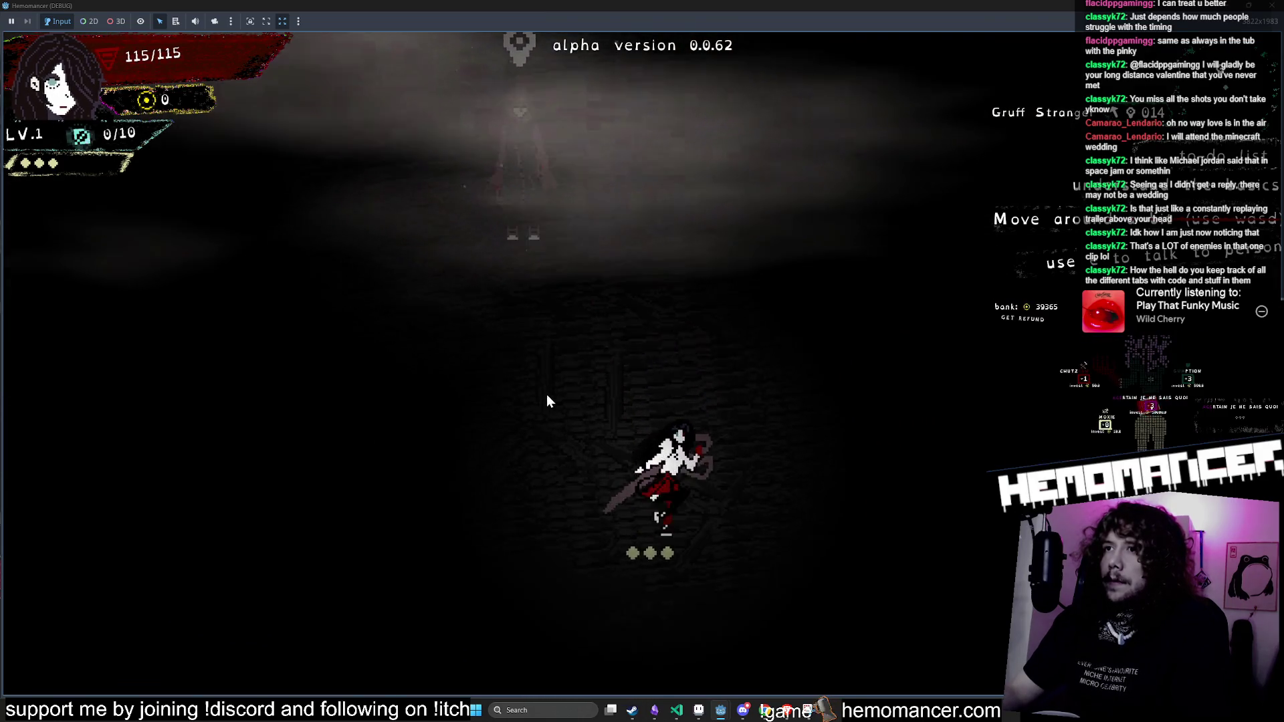
pyautogui.press('a')
pyautogui.press('d')
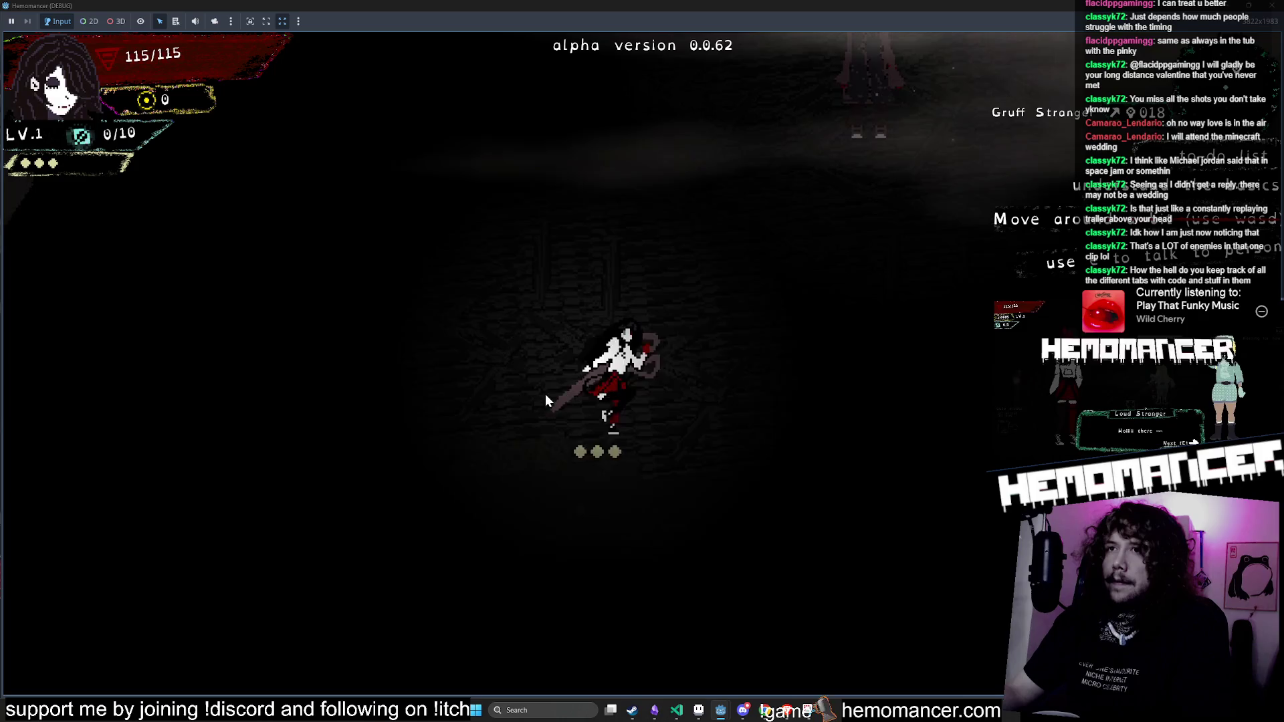
pyautogui.press('w')
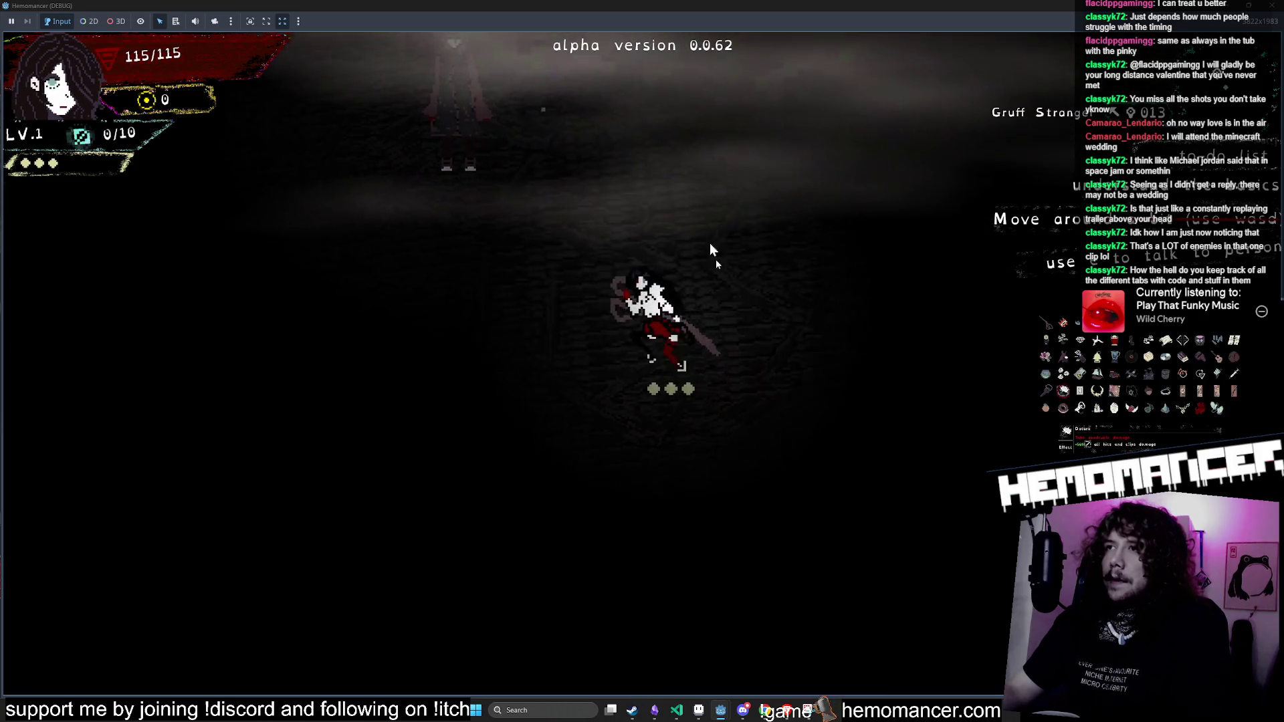
pyautogui.press('a')
# Step: Talk through the Gruff Stranger's dialogue and finish the Metronome calibration
pyautogui.press('e')
pyautogui.press('e')
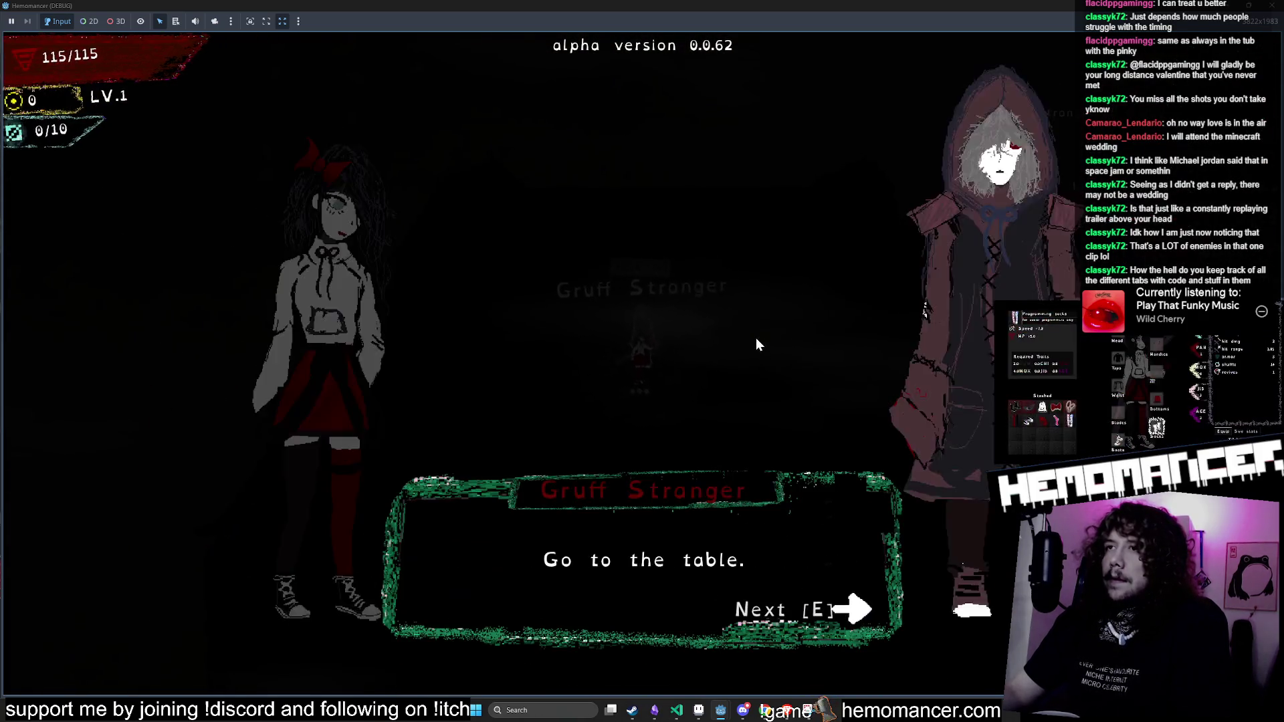
pyautogui.press('e')
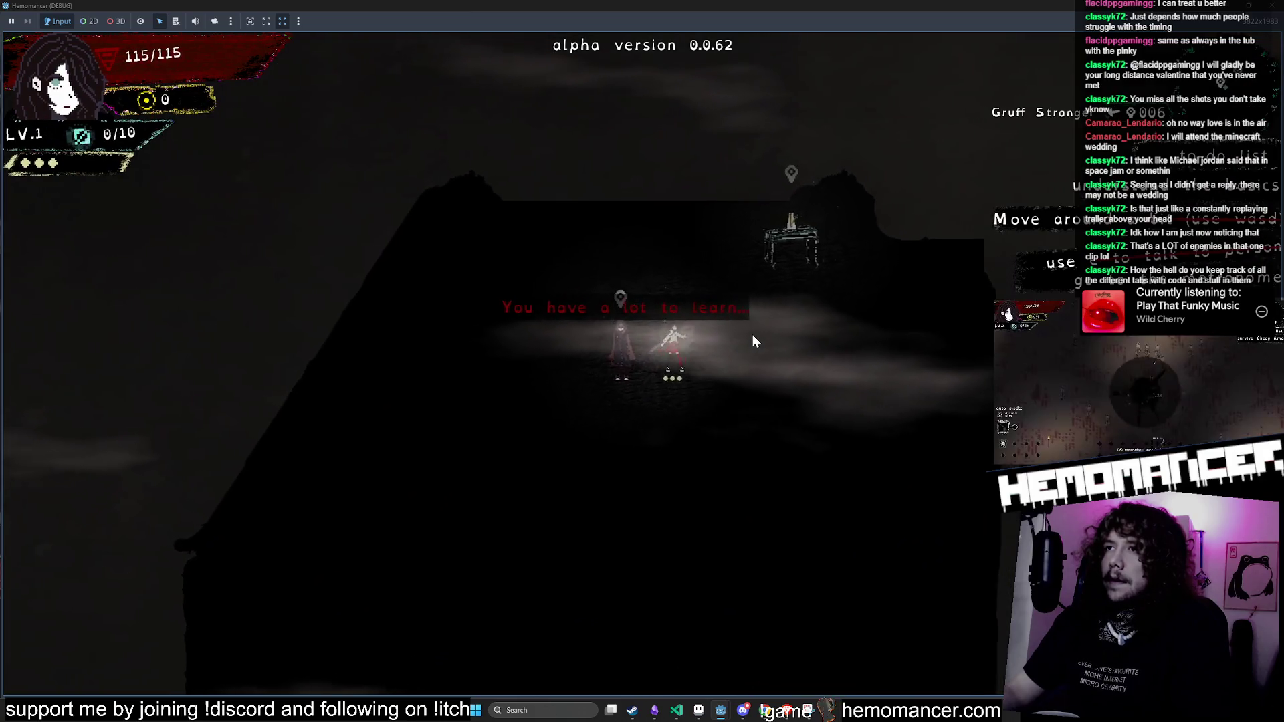
pyautogui.press('d')
pyautogui.press('w')
pyautogui.press('e')
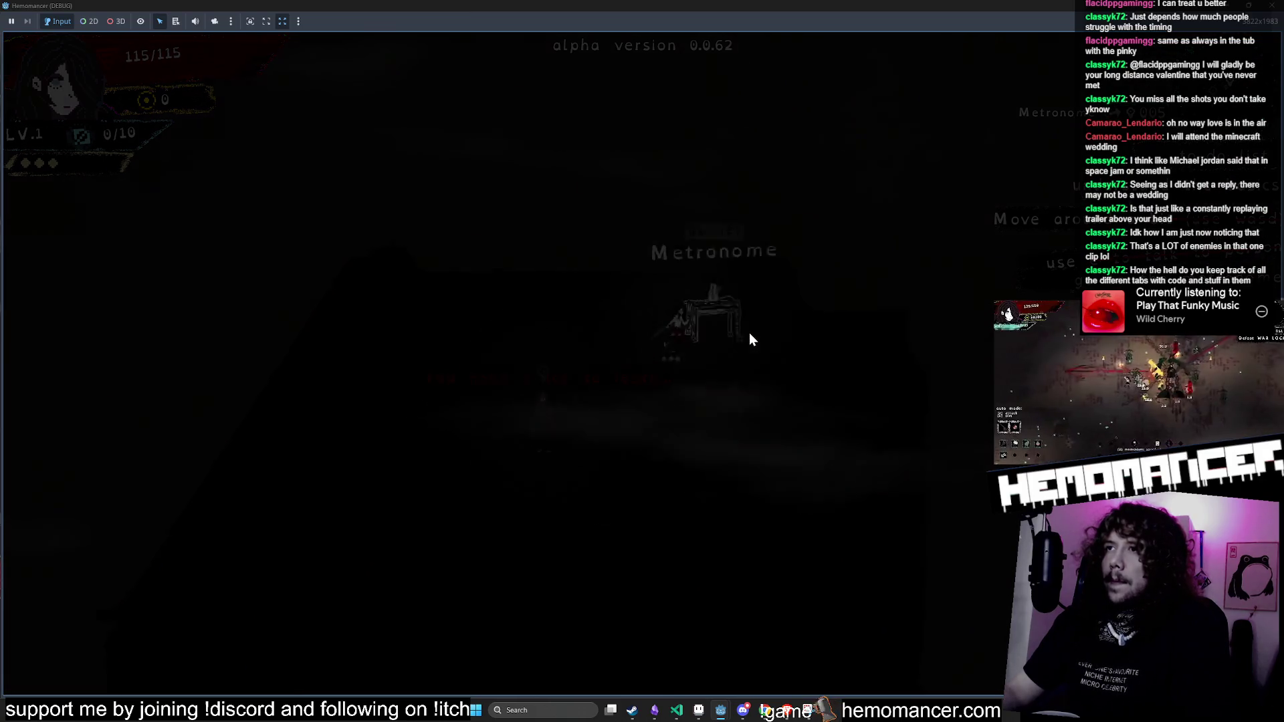
pyautogui.press('e')
pyautogui.press('s')
pyautogui.press('a')
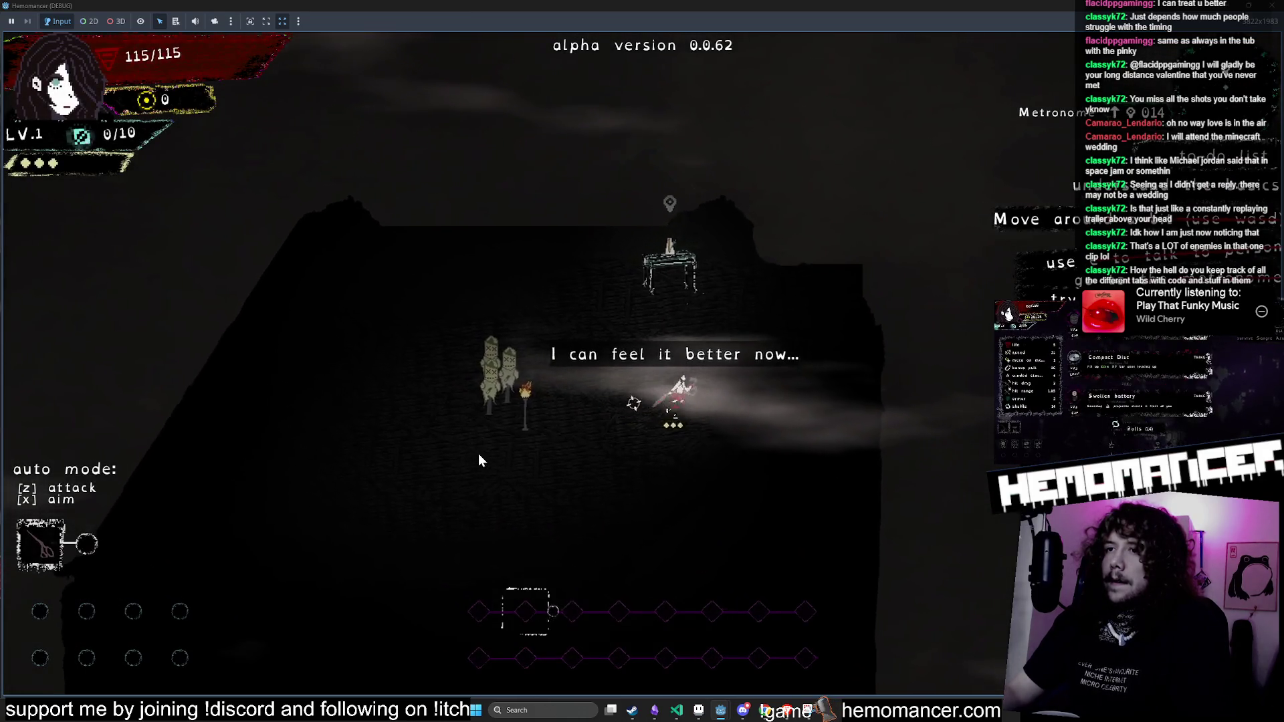
pyautogui.press('a')
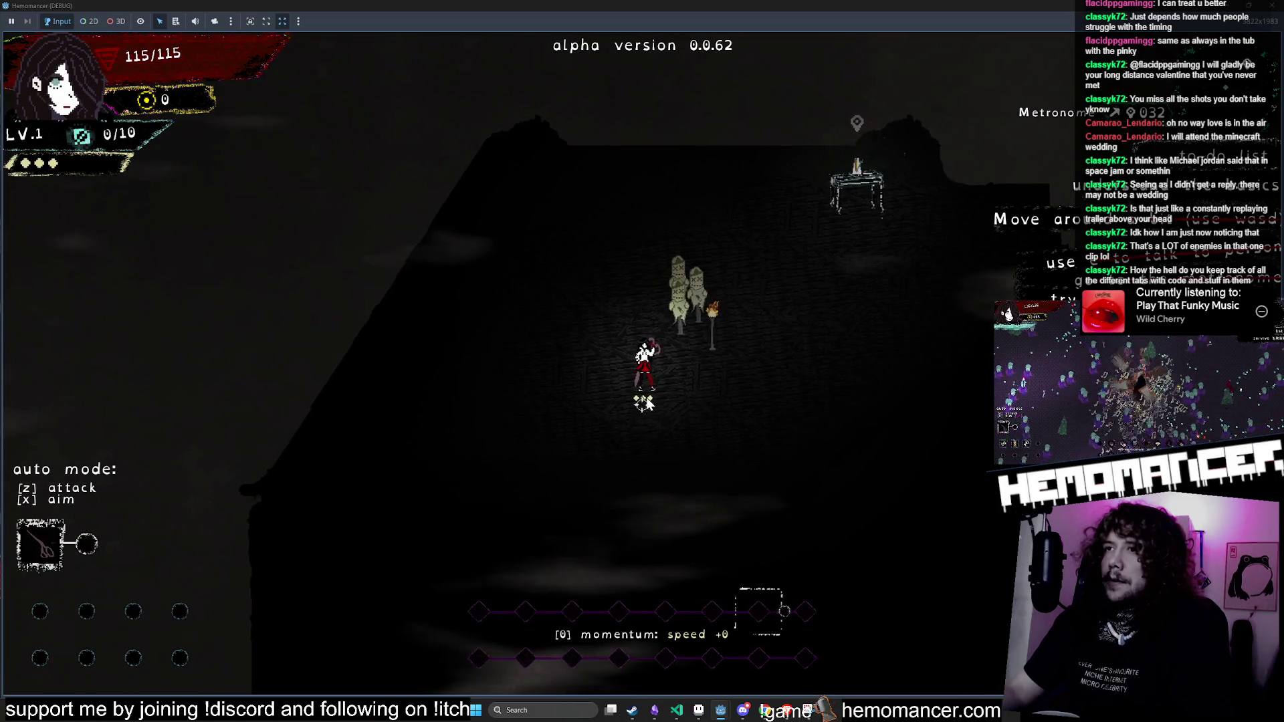
# Step: Attack the two training dummies until they die
pyautogui.click(724, 324)
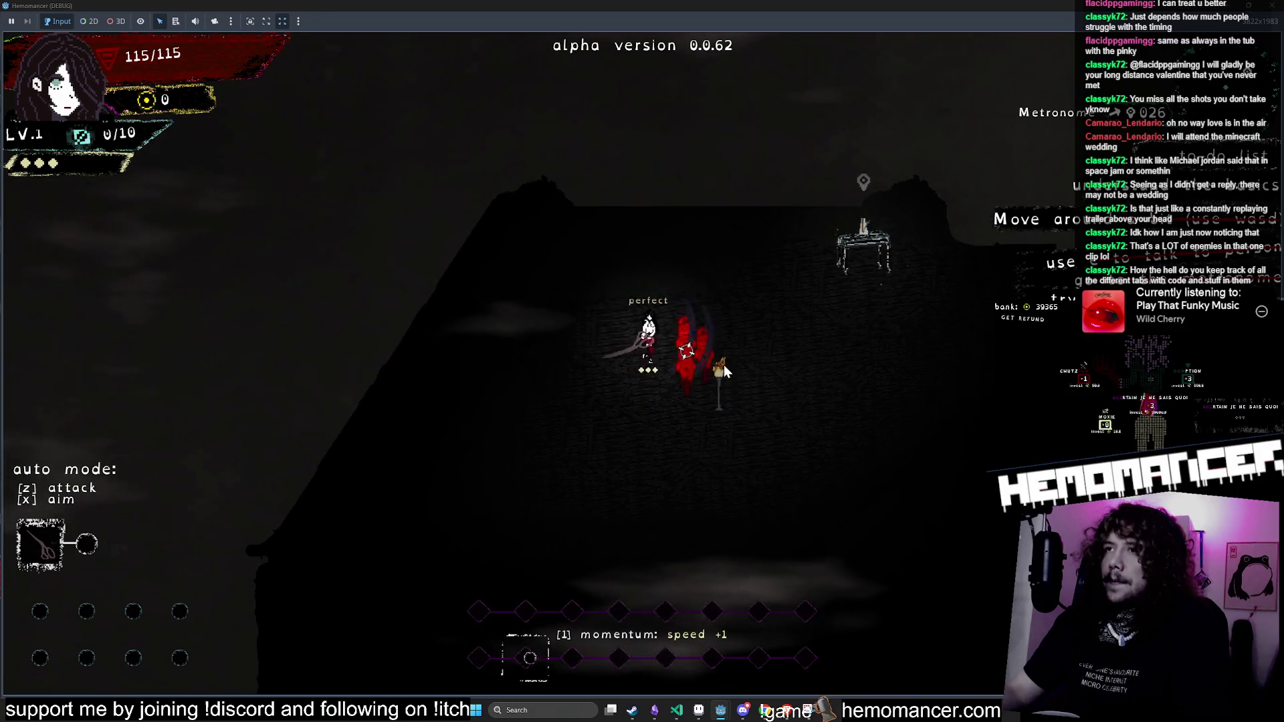
pyautogui.press('w')
pyautogui.press('d')
pyautogui.press('d')
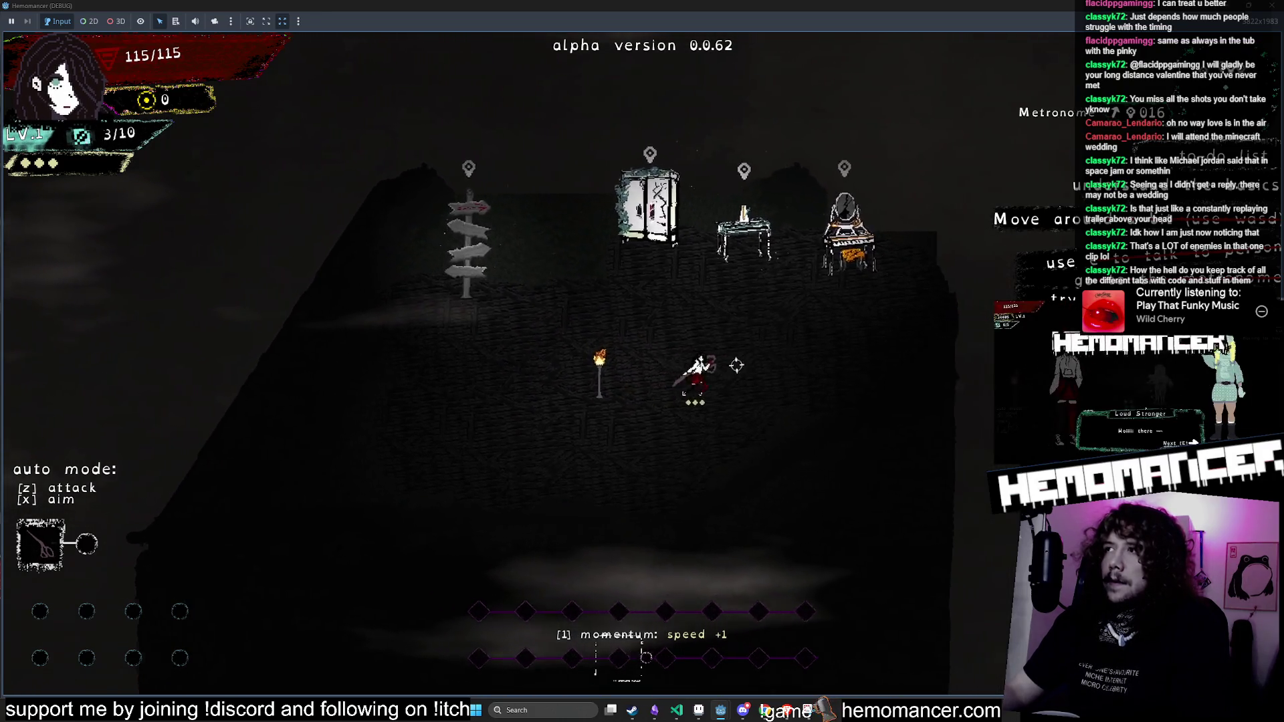
pyautogui.press('a')
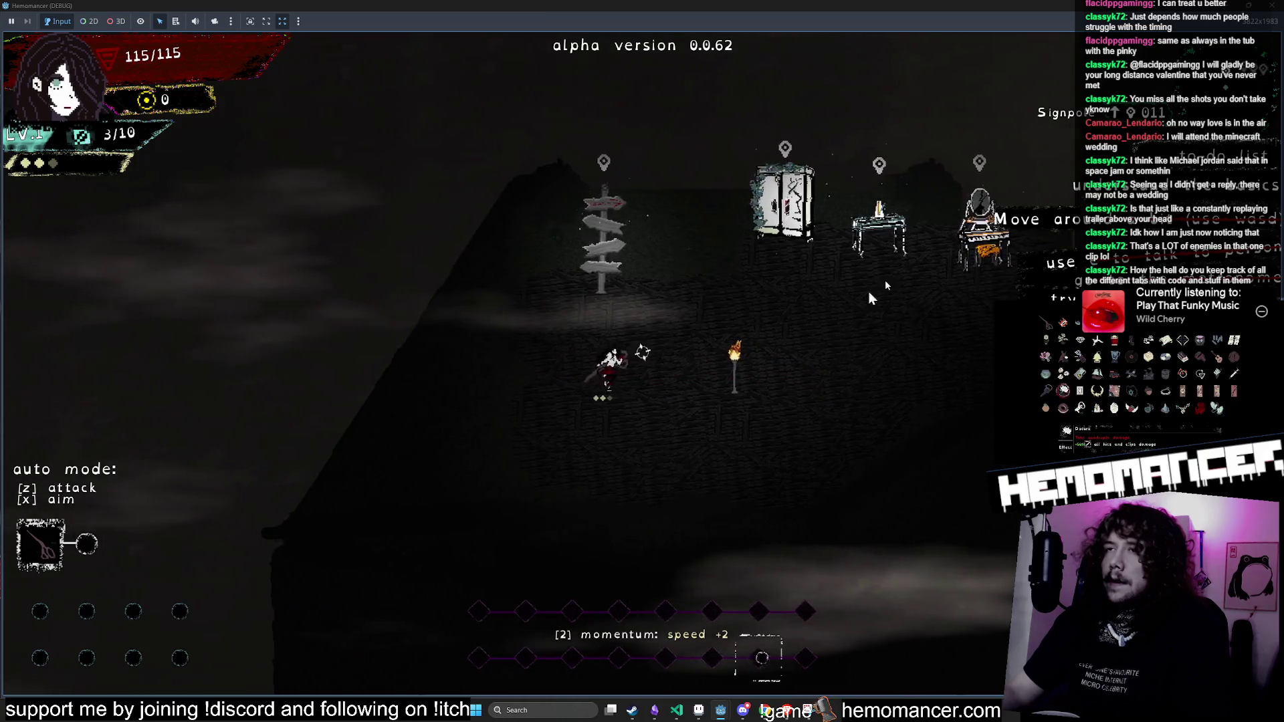
# Step: Walk to the Signpole, open the travel map and leave it with BACK
pyautogui.press('w')
pyautogui.press('w')
pyautogui.press('a')
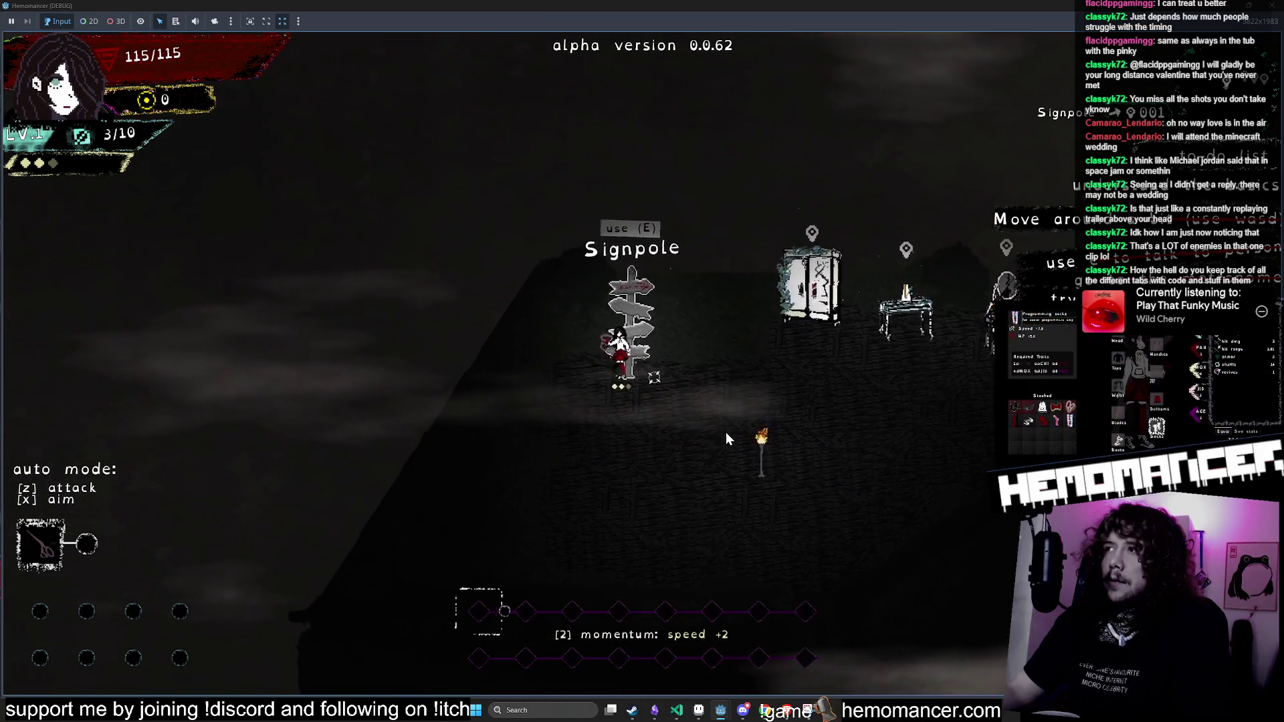
pyautogui.press('e')
pyautogui.press('s')
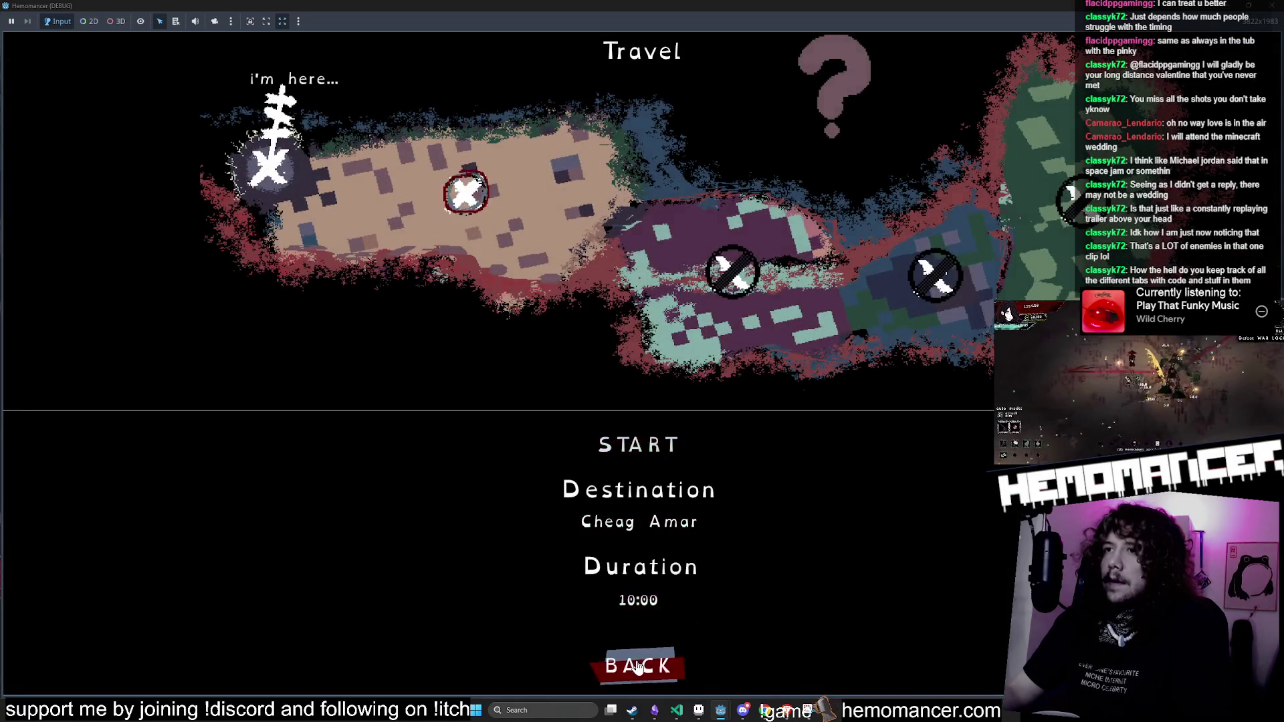
pyautogui.press('e')
# Step: Reopen the Signpole travel map, close it, and choose DIE from the game menu
pyautogui.press('d')
pyautogui.press('s')
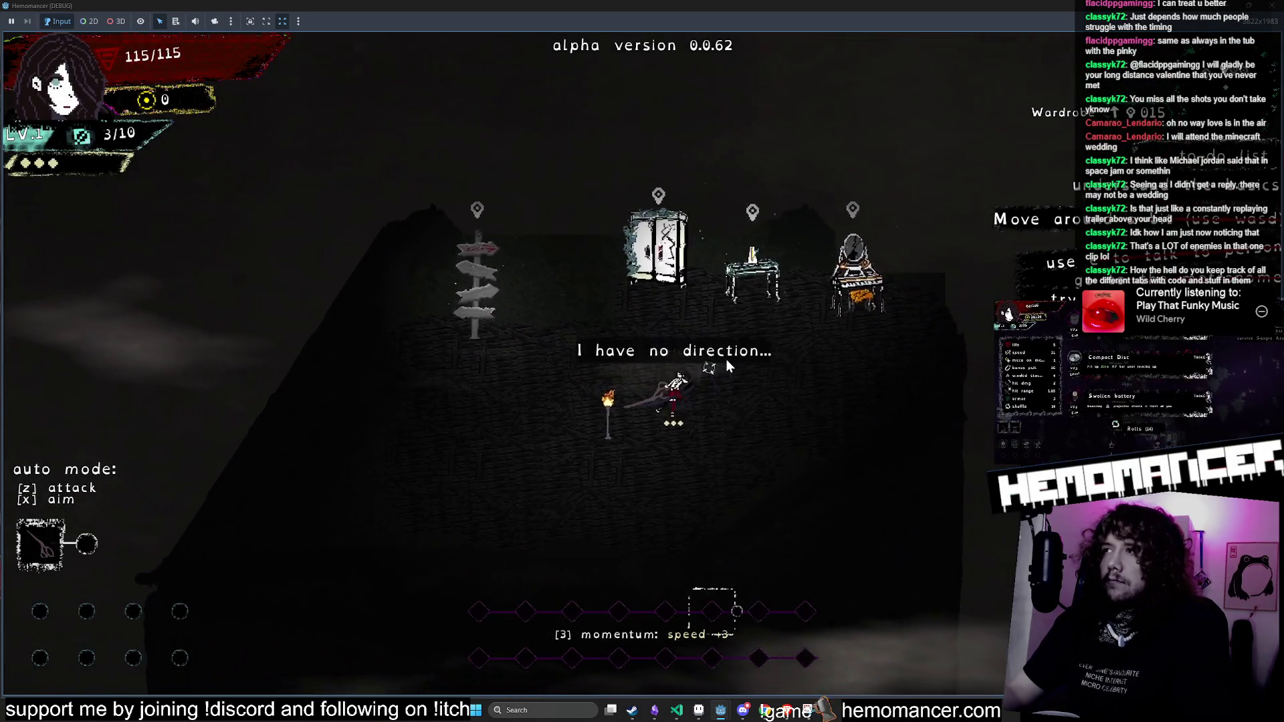
pyautogui.press('a')
pyautogui.press('w')
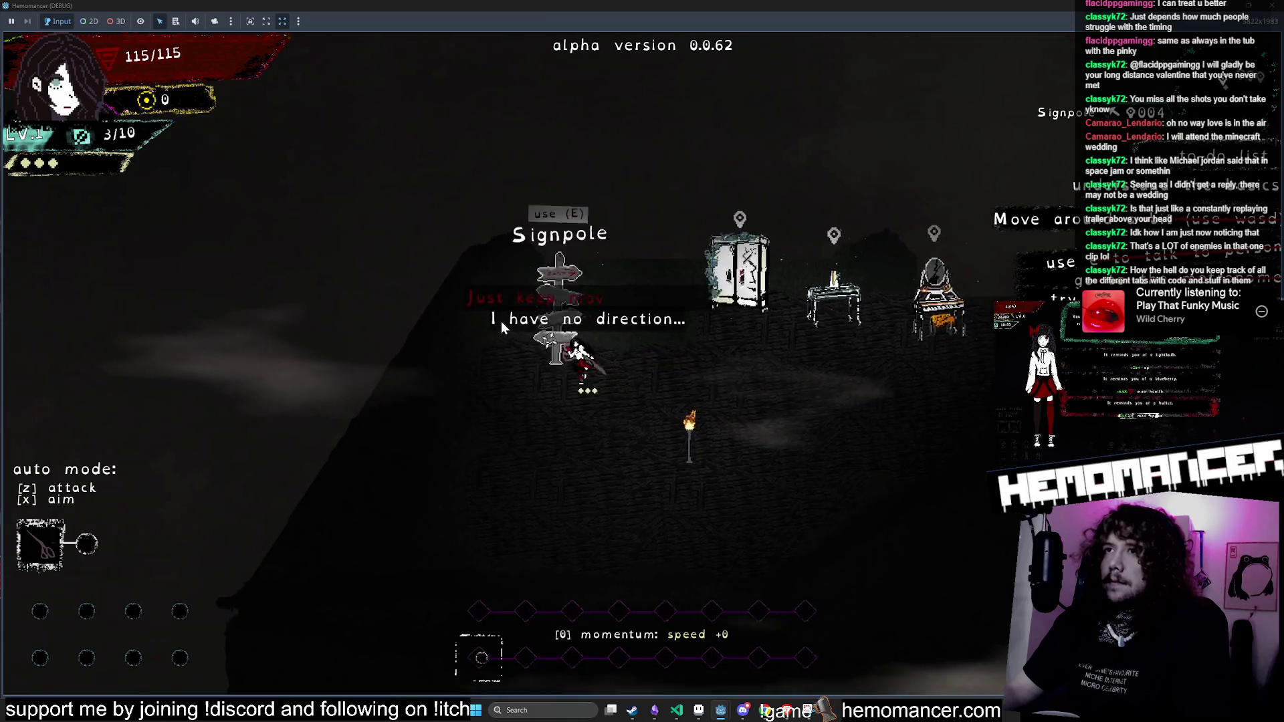
pyautogui.press('e')
pyautogui.press('Escape')
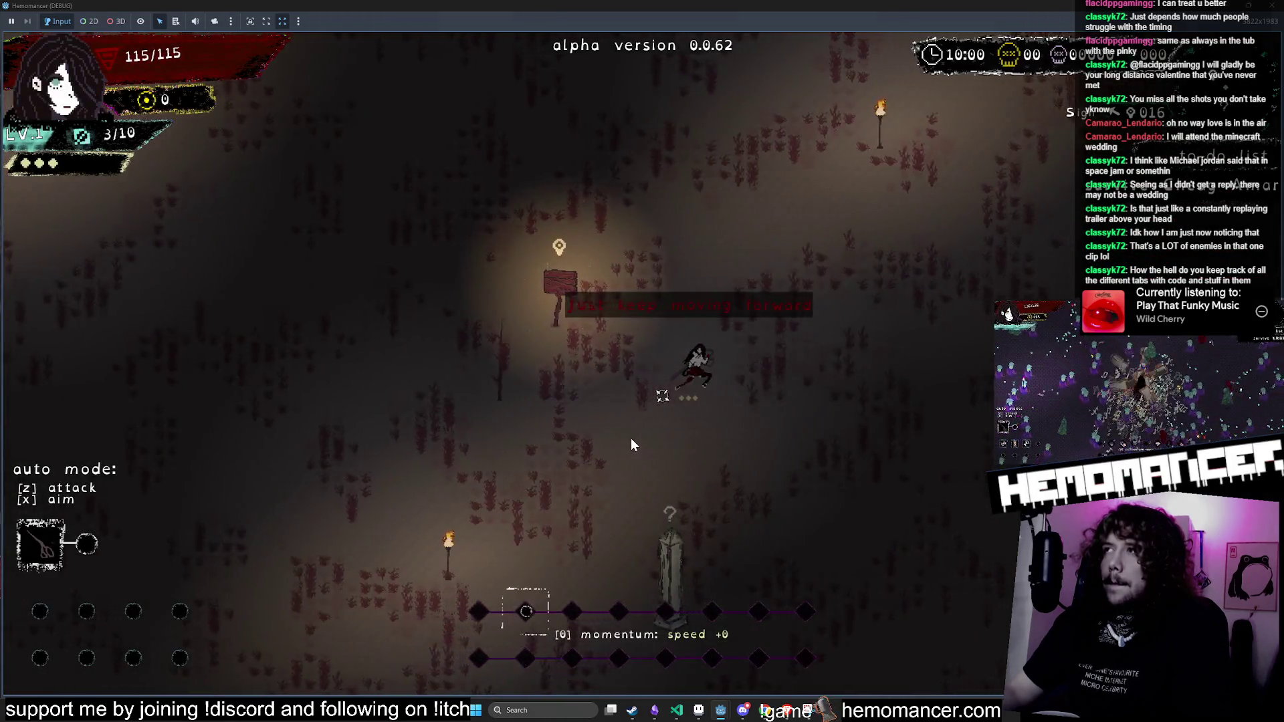
pyautogui.press('Escape')
pyautogui.click(507, 532)
# Step: Confirm ending the run, then cycle through the game menu and the DEBUG panel
pyautogui.press('Return')
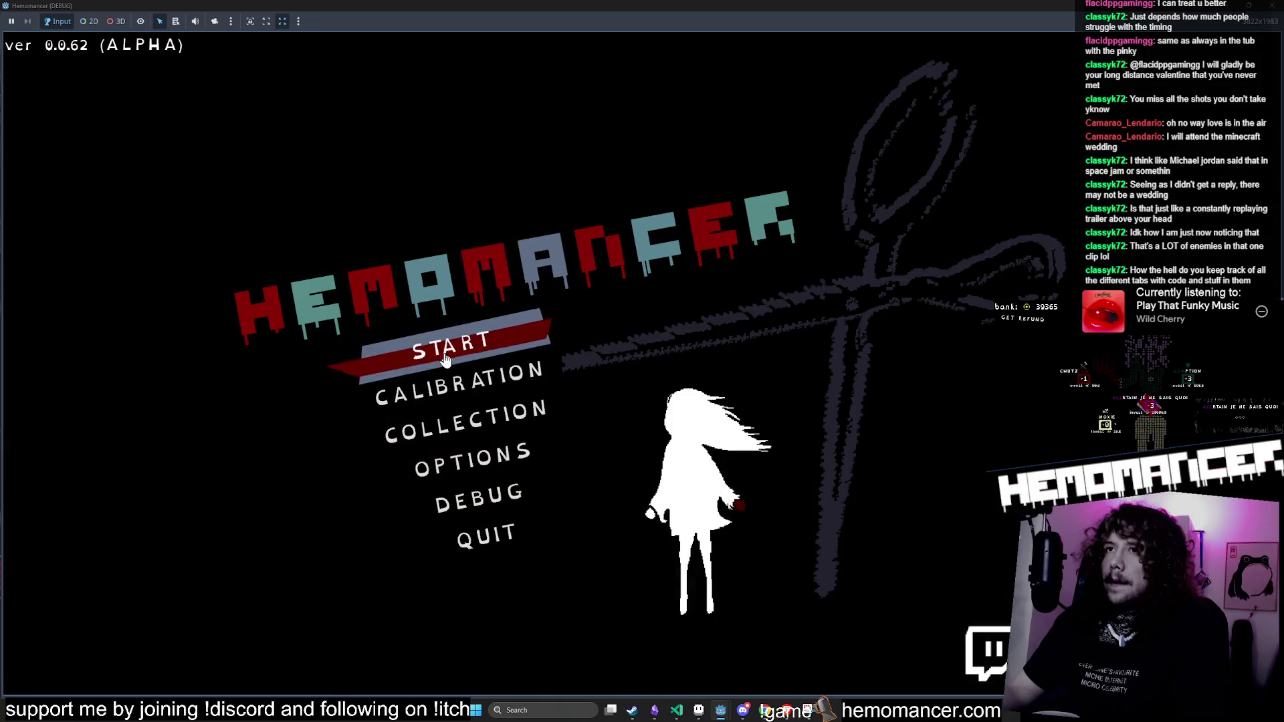
pyautogui.press('Escape')
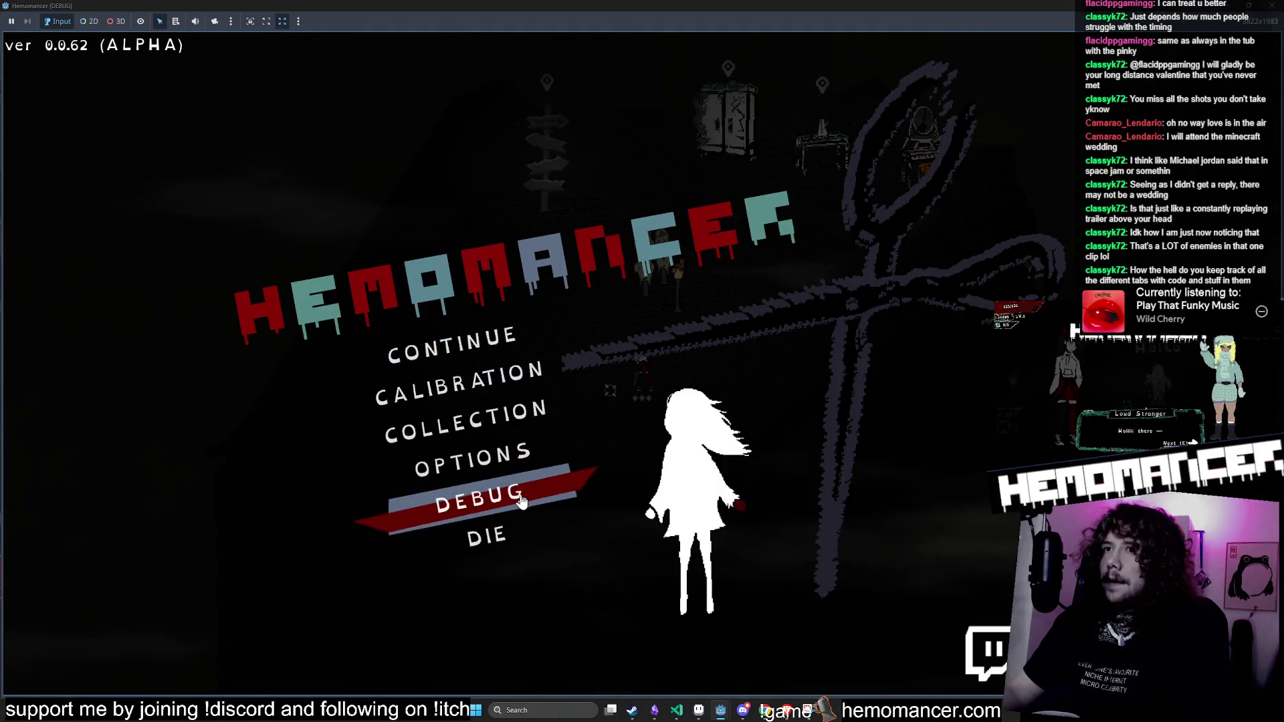
pyautogui.click(481, 498)
pyautogui.press('Escape')
pyautogui.press('Return')
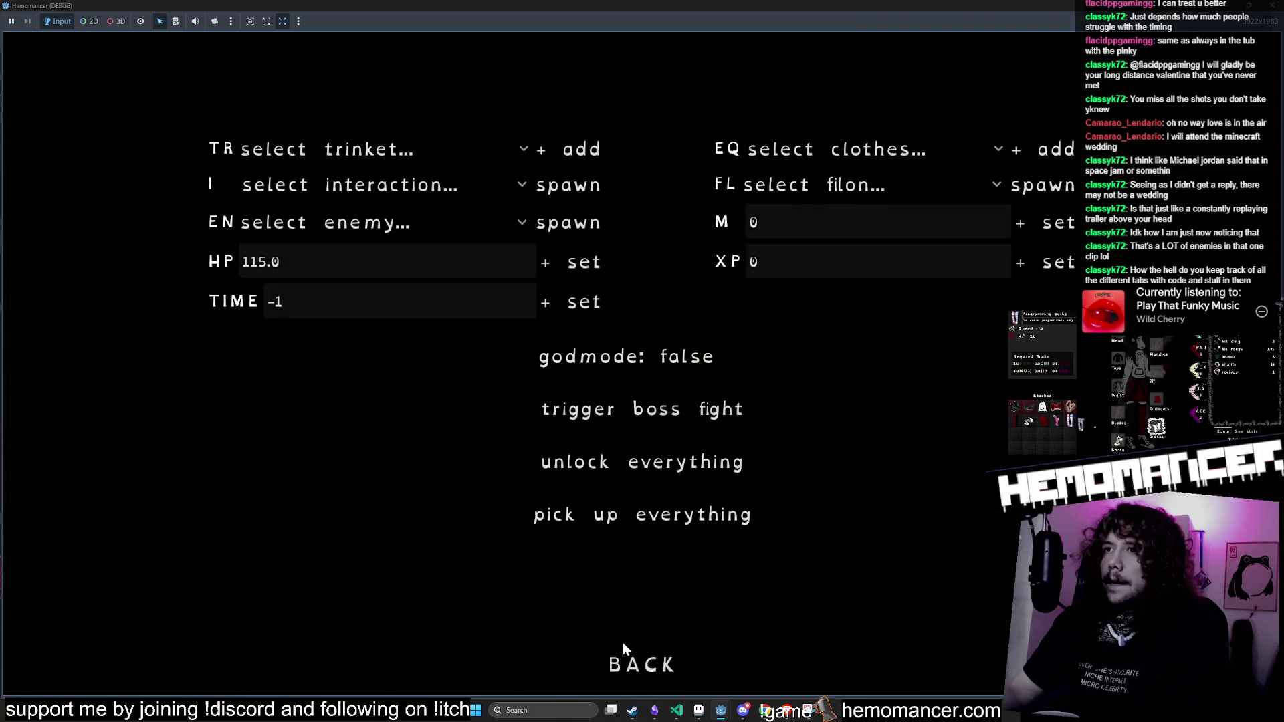
pyautogui.click(623, 645)
# Step: Delete the save file under Options > Gameplay and back out to the main menu
pyautogui.click(516, 441)
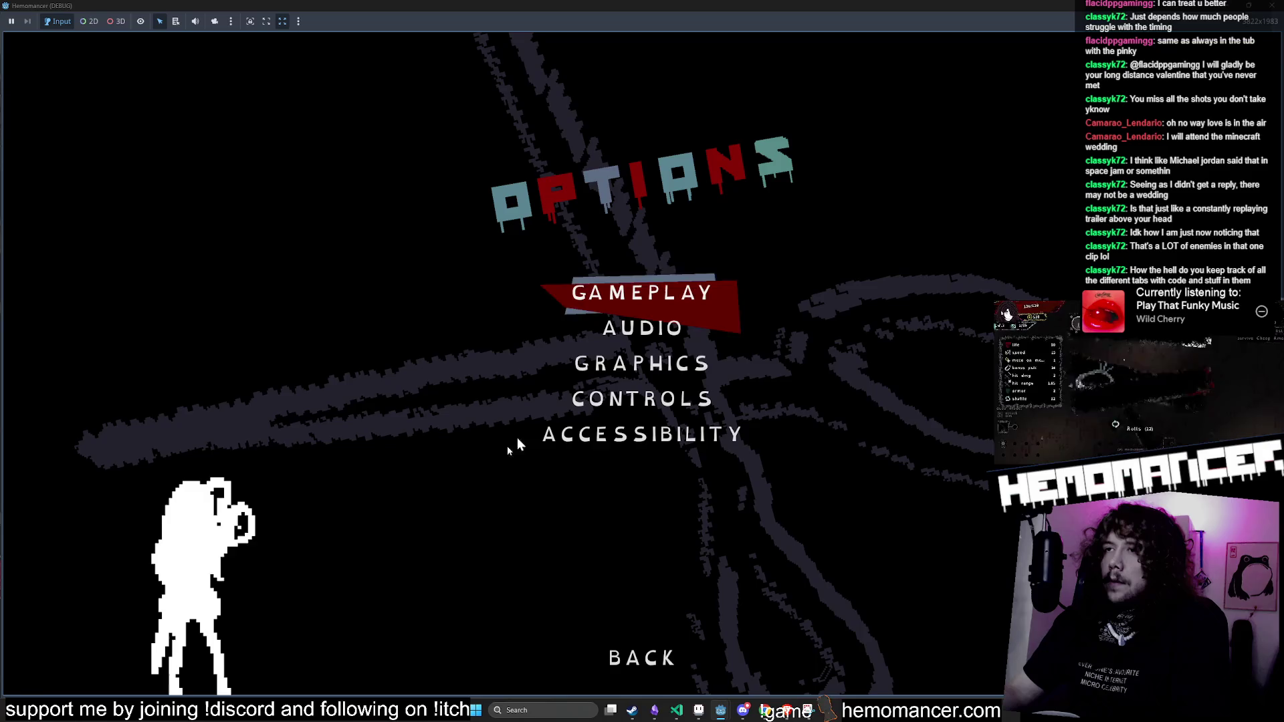
pyautogui.click(679, 295)
pyautogui.click(659, 618)
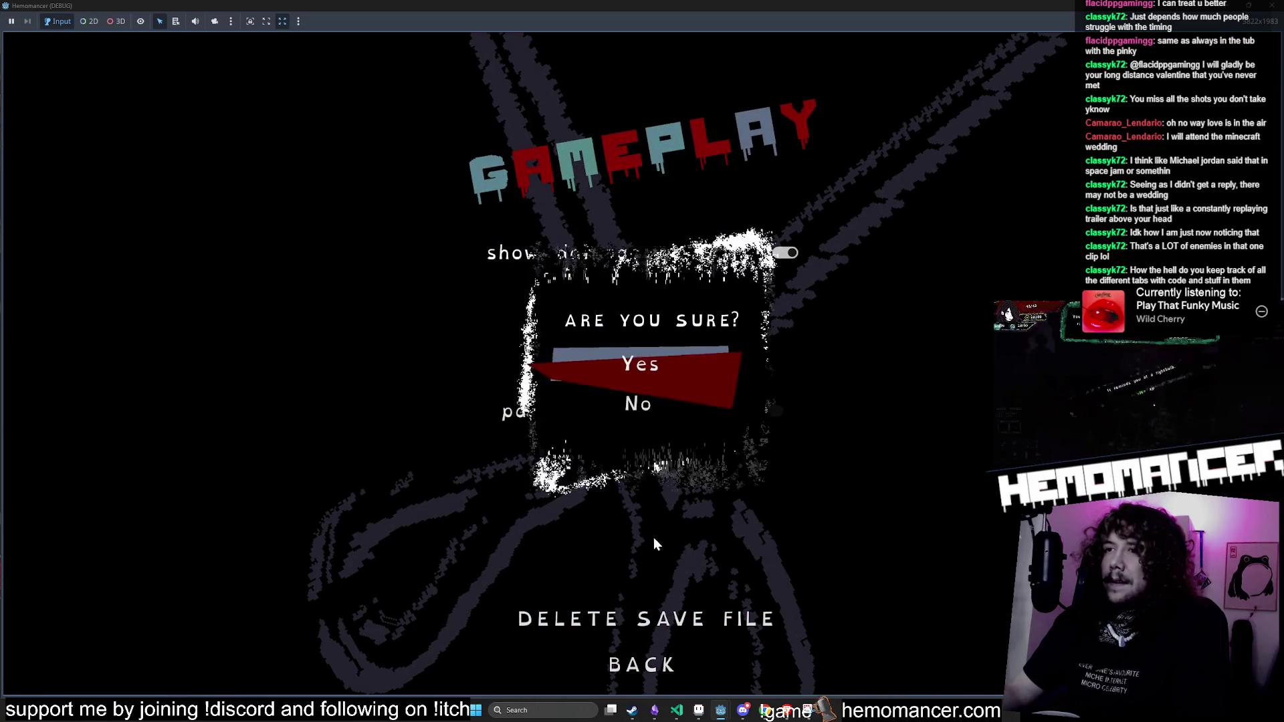
pyautogui.press('Return')
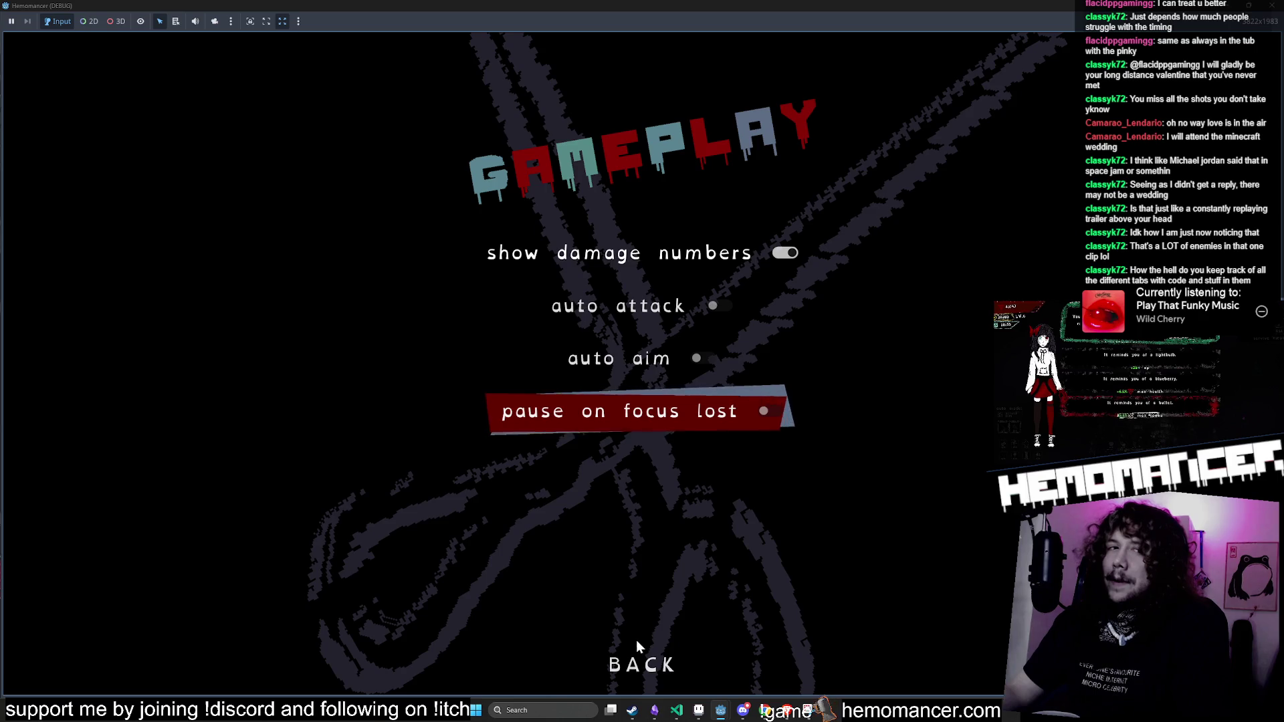
pyautogui.click(636, 641)
pyautogui.click(636, 642)
# Step: Start a fresh game, talk with the Gruff Stranger and use the Metronome
pyautogui.click(492, 364)
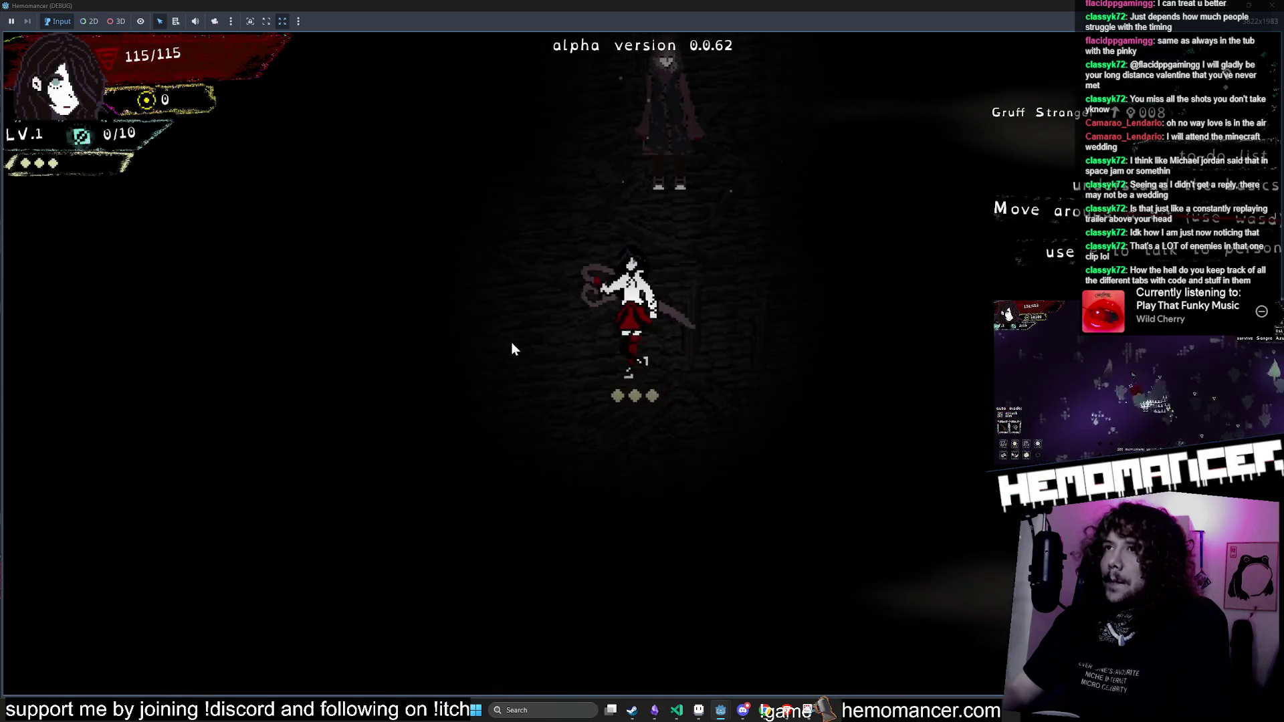
pyautogui.press('e')
pyautogui.press('e')
pyautogui.press('e')
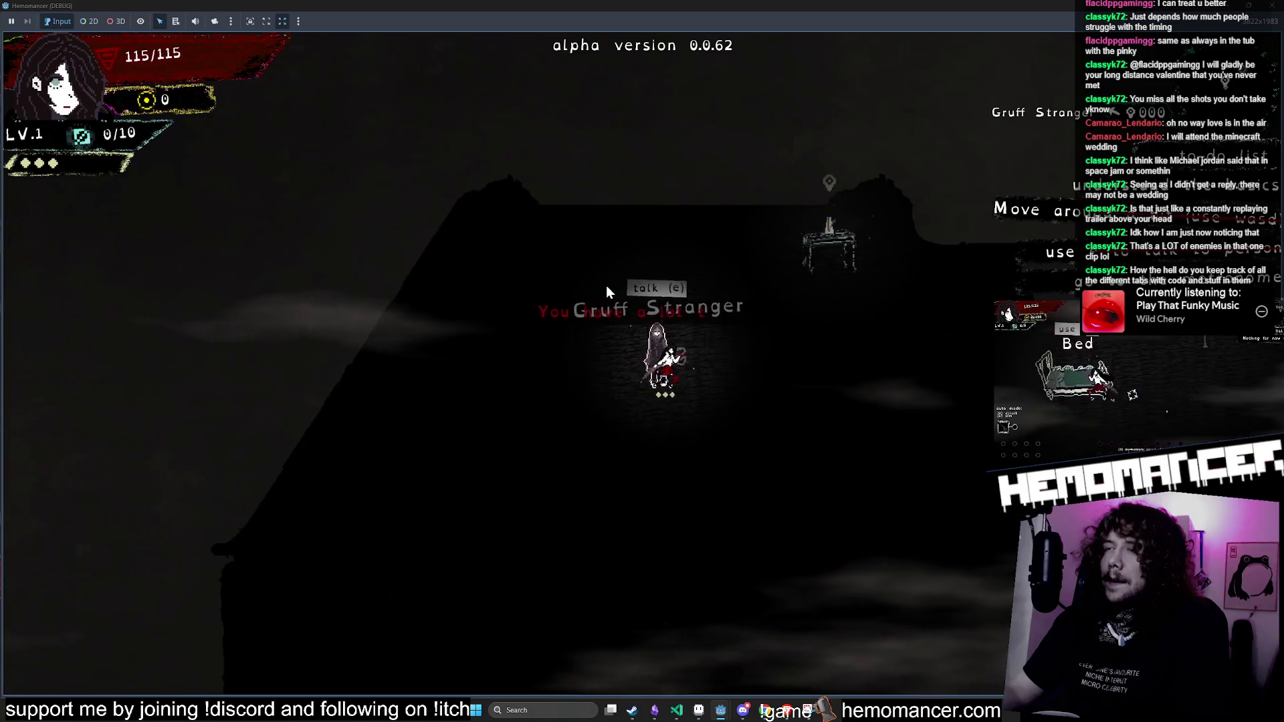
pyautogui.press('w')
pyautogui.press('d')
pyautogui.press('e')
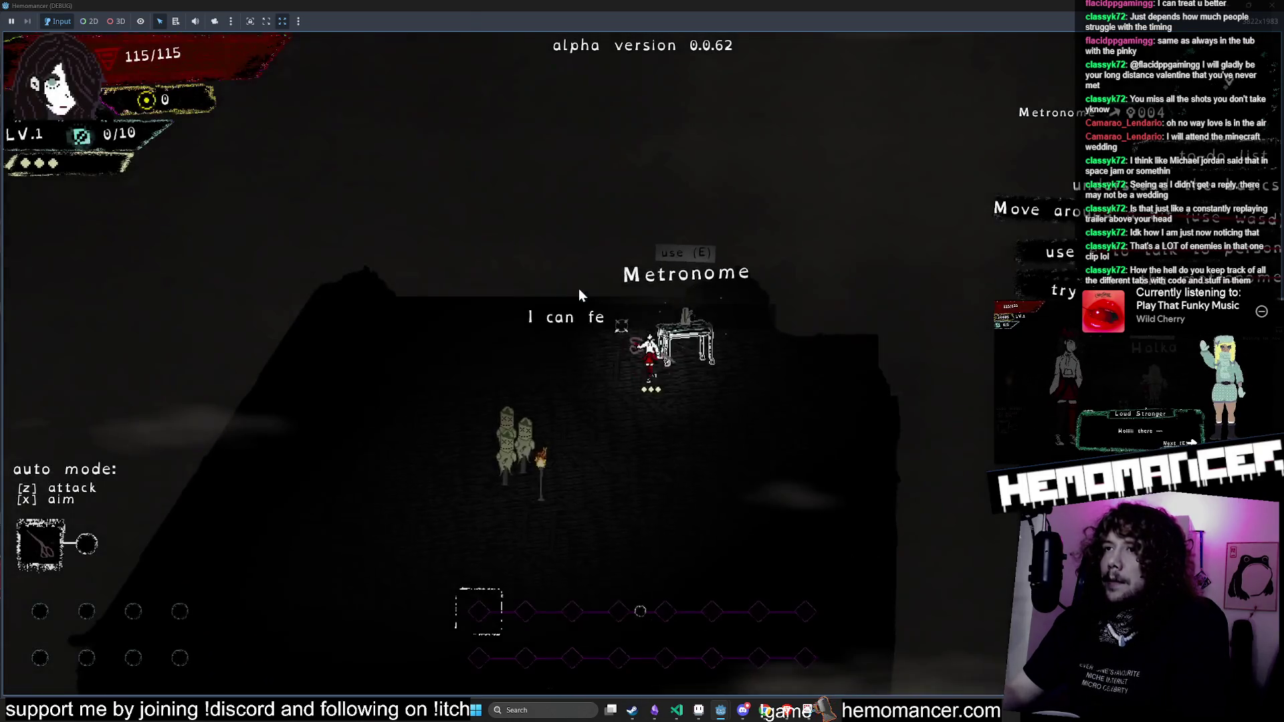
# Step: Travel from the signpost into the stage and run right until the character perishes
pyautogui.press('s')
pyautogui.press('a')
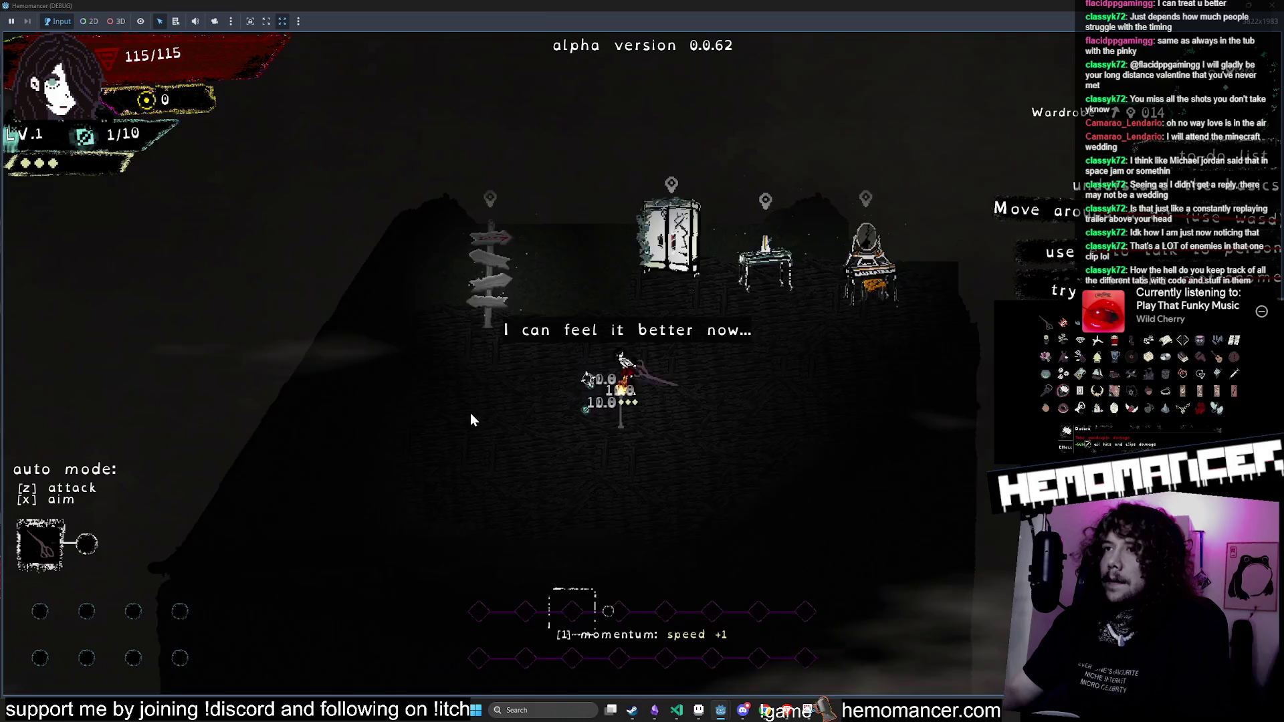
pyautogui.press('w')
pyautogui.press('a')
pyautogui.press('e')
pyautogui.click(669, 450)
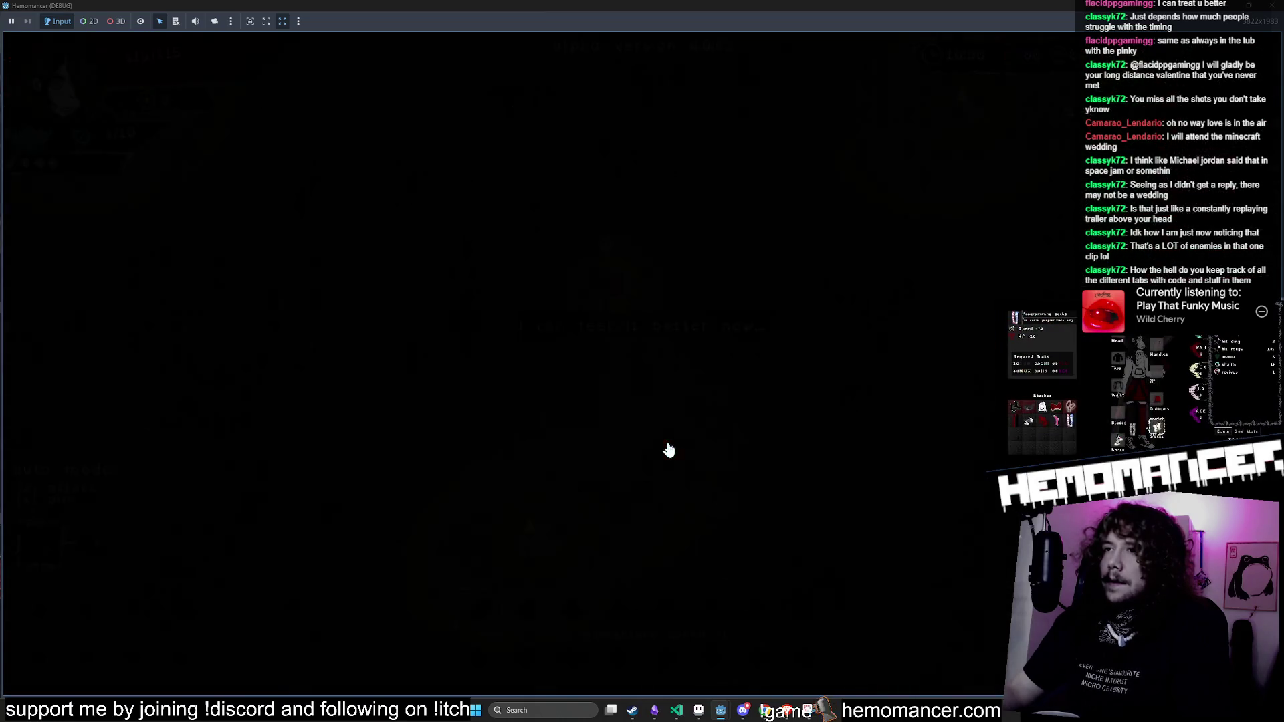
pyautogui.press('d')
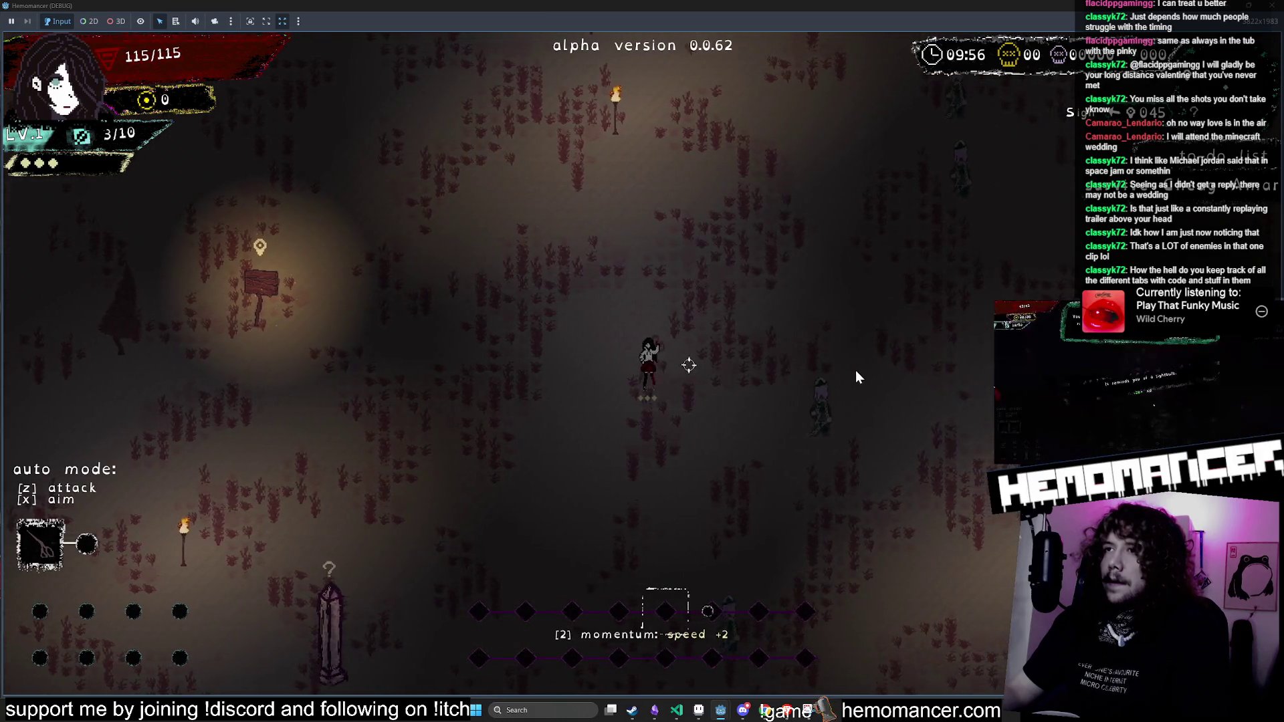
pyautogui.press('d')
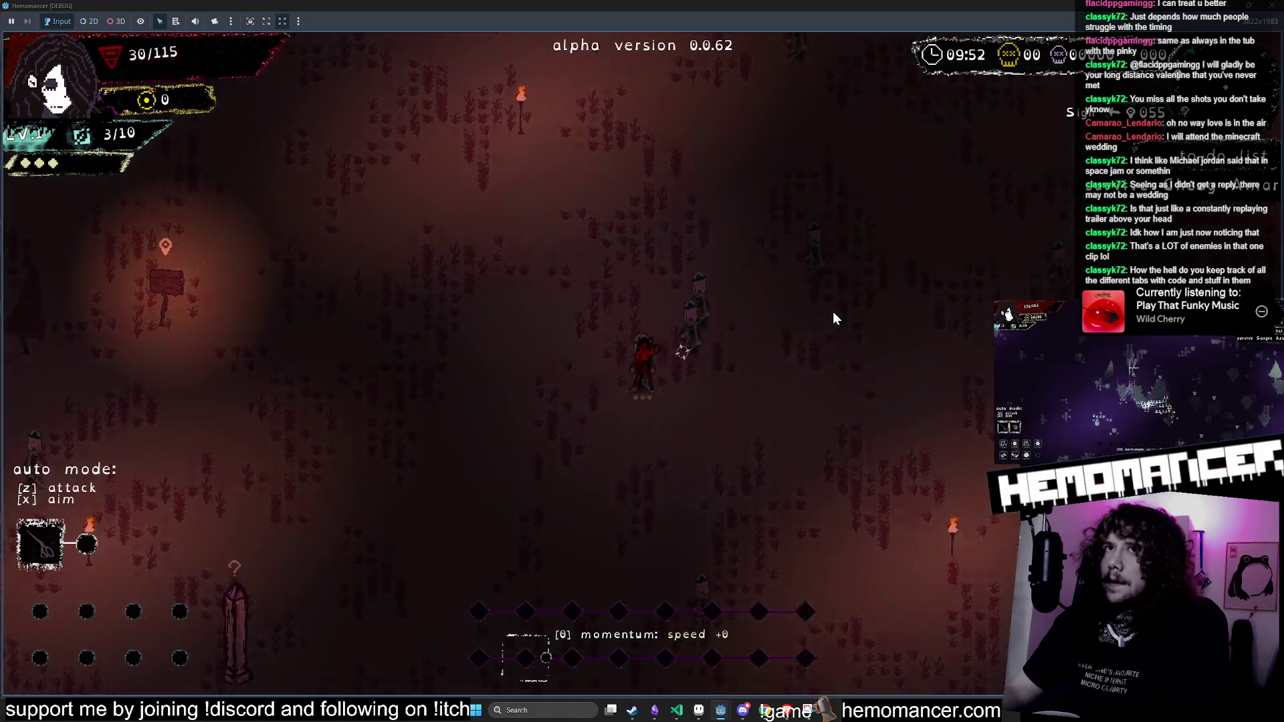
pyautogui.click(626, 376)
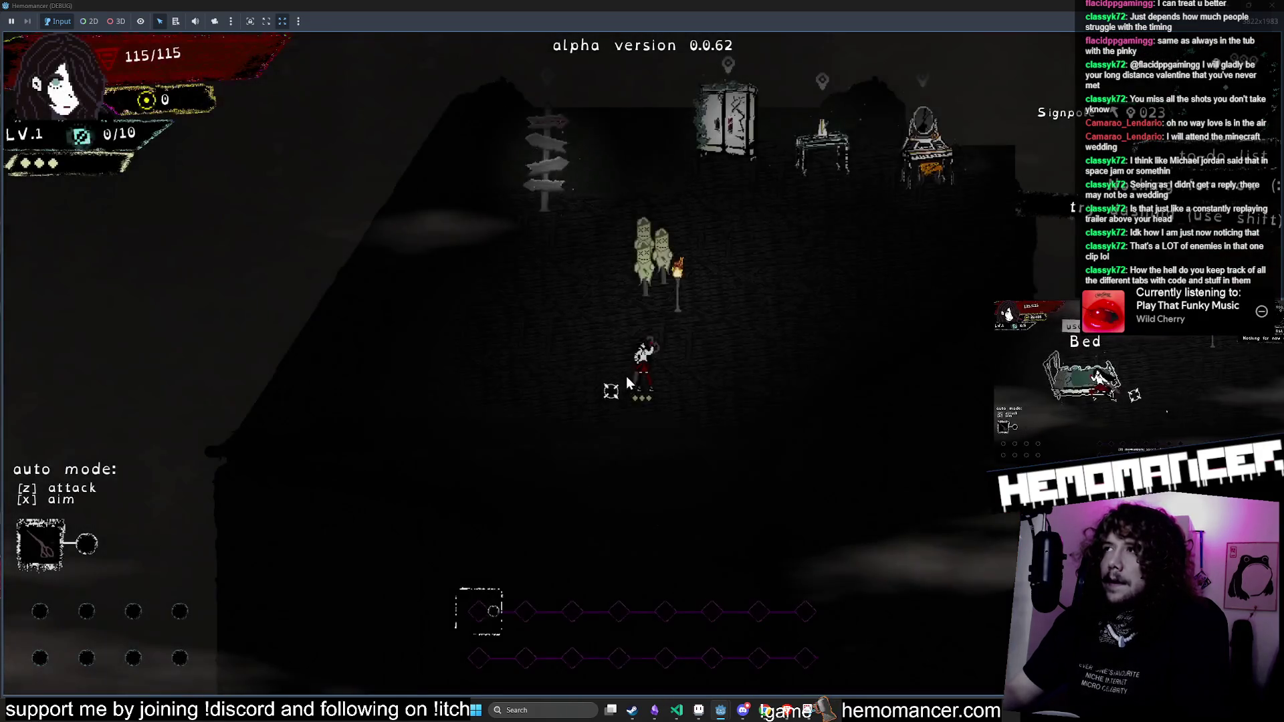
# Step: Walk back through the hub and hit the training dummy
pyautogui.press('w')
pyautogui.press('d')
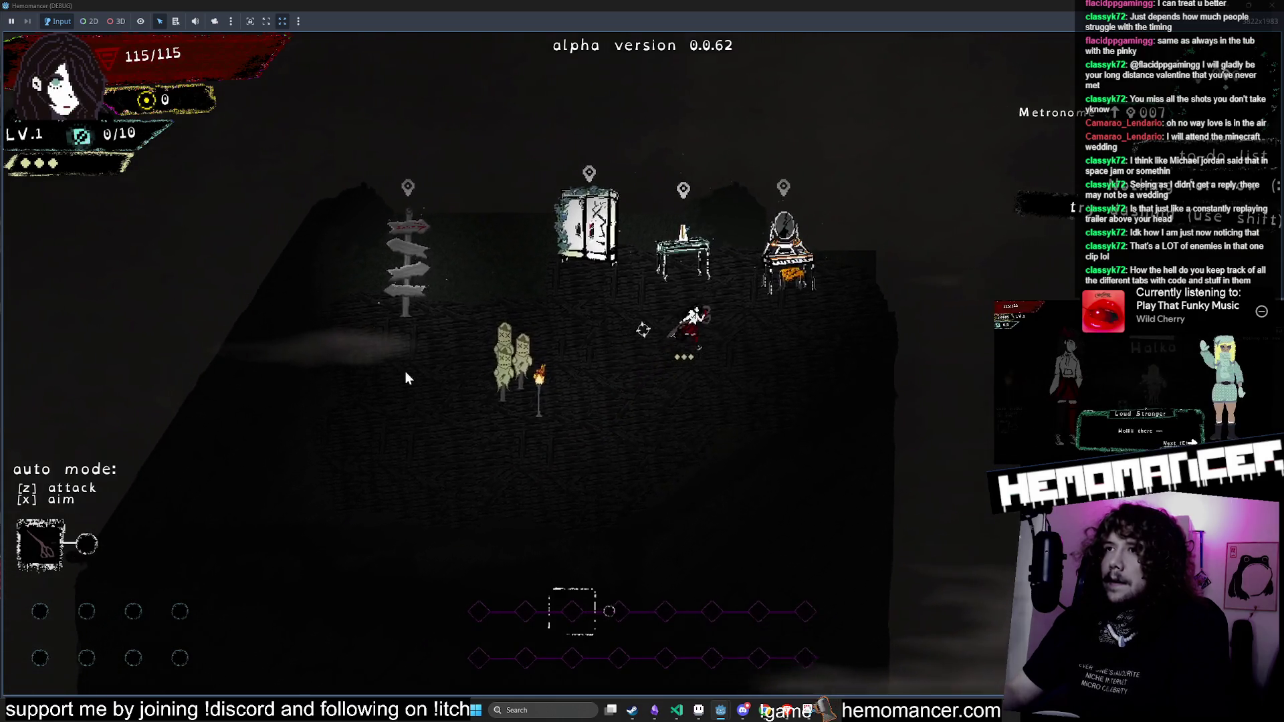
pyautogui.press('a')
pyautogui.press('s')
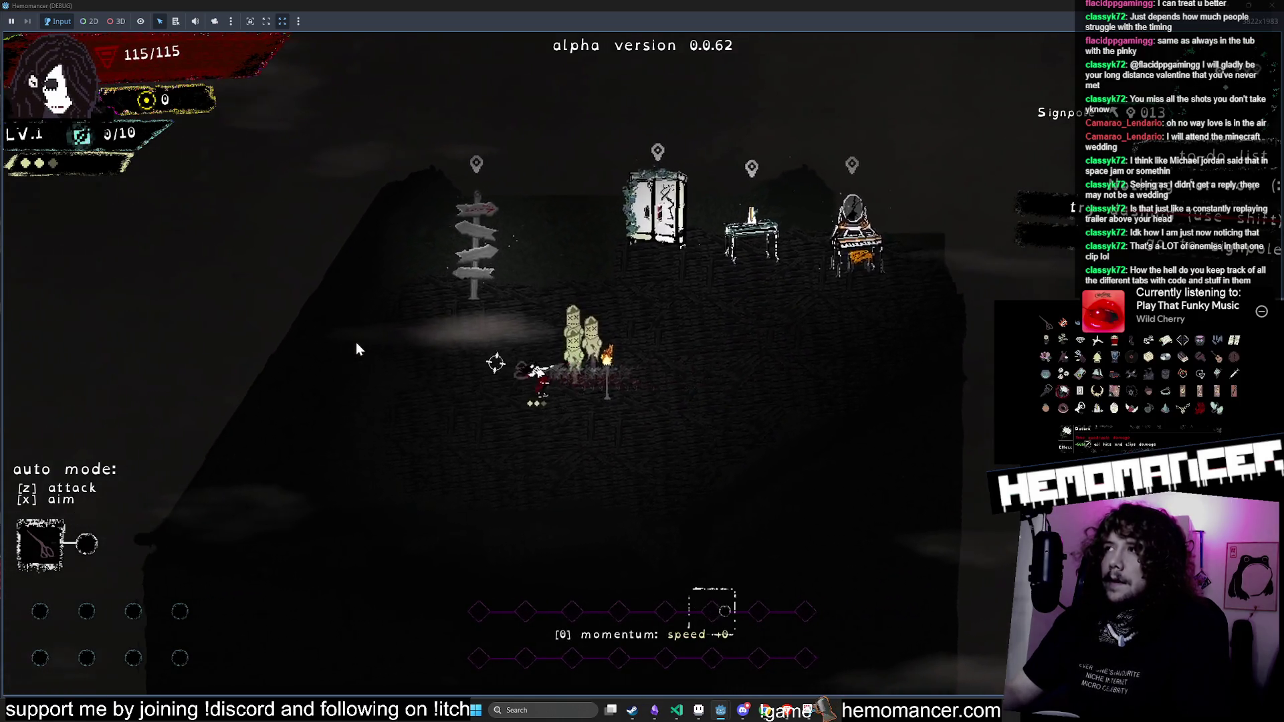
pyautogui.press('w')
pyautogui.press('d')
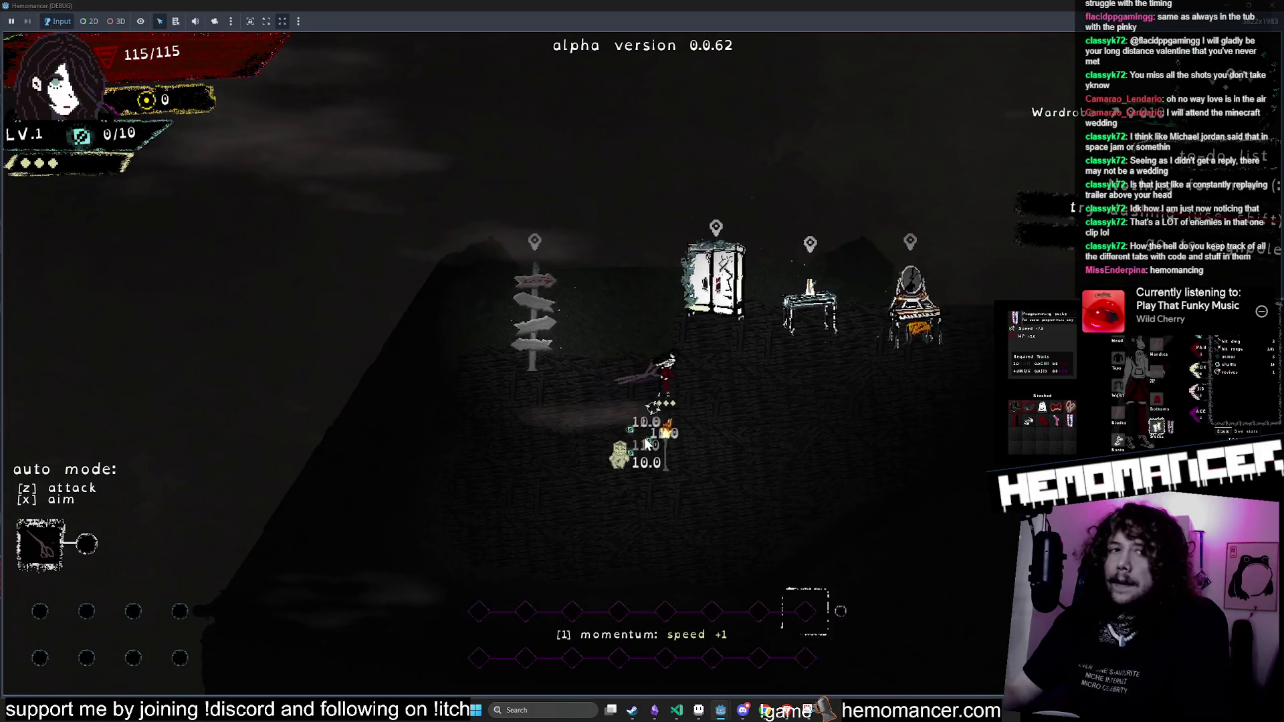
# Step: Depart again from the Signpole, run through the field on the beat, then pause
pyautogui.press('a')
pyautogui.press('w')
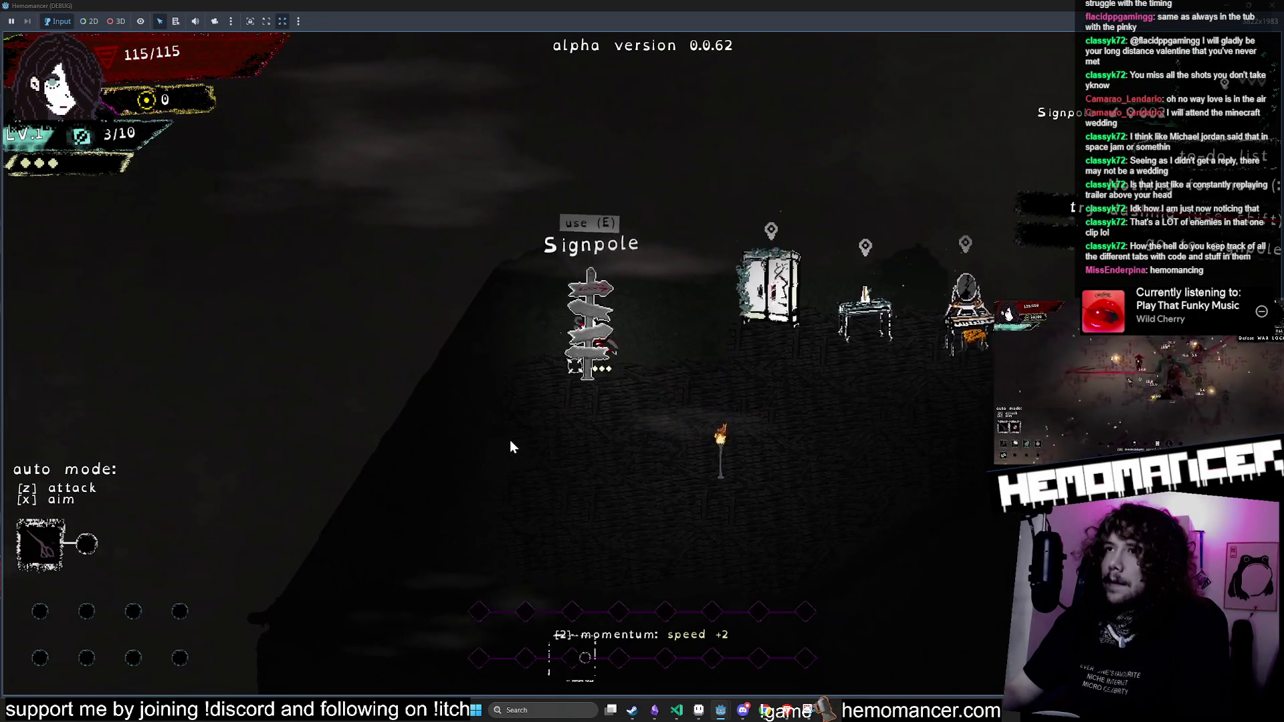
pyautogui.press('e')
pyautogui.press('e')
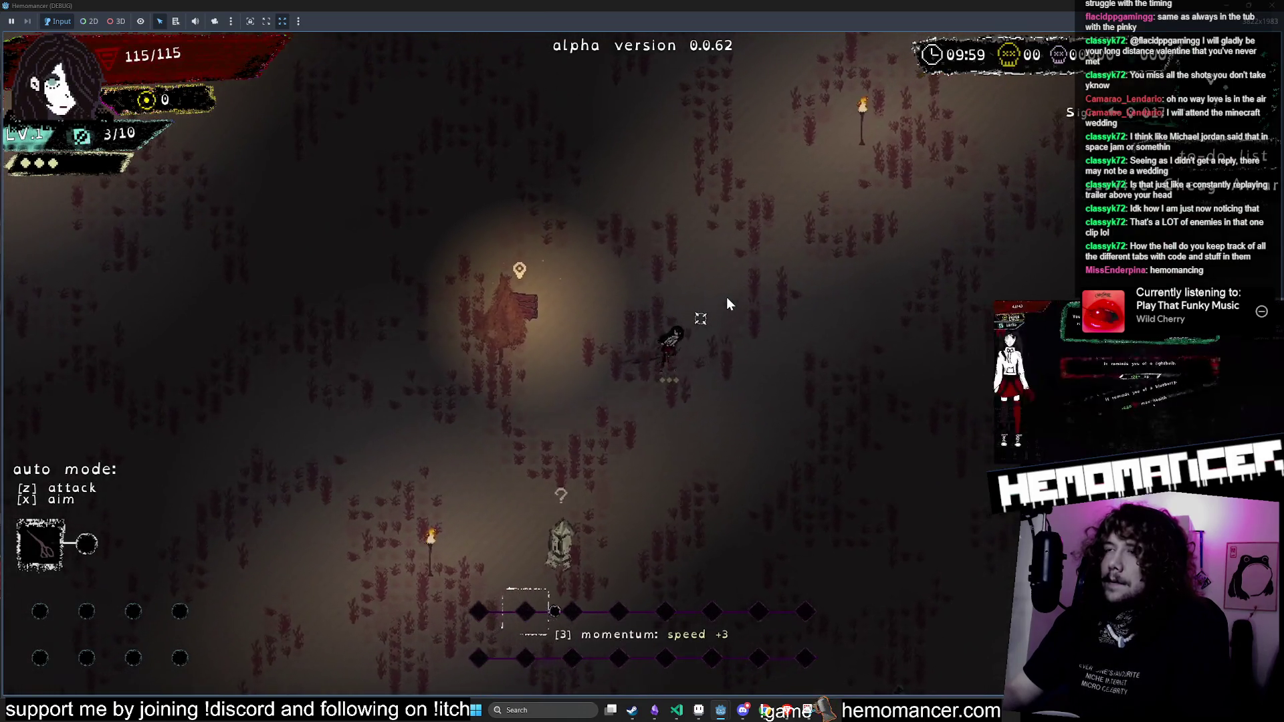
pyautogui.press('w')
pyautogui.press('d')
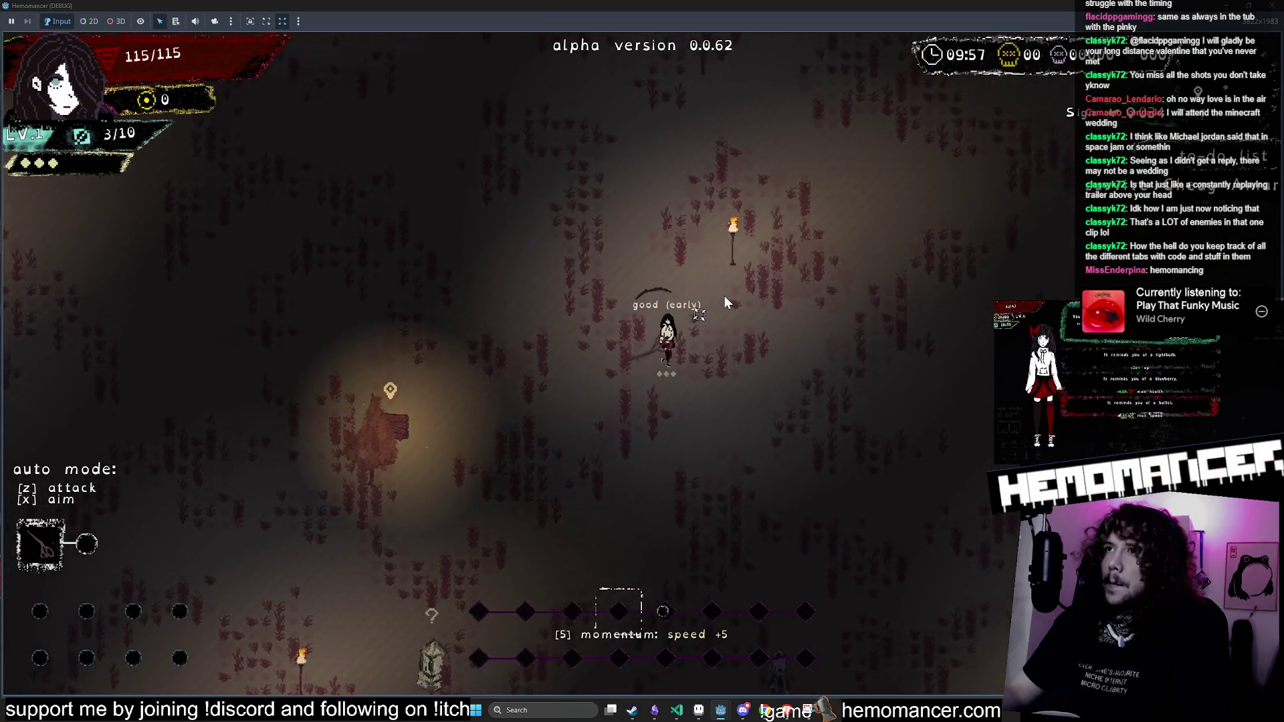
pyautogui.press('d')
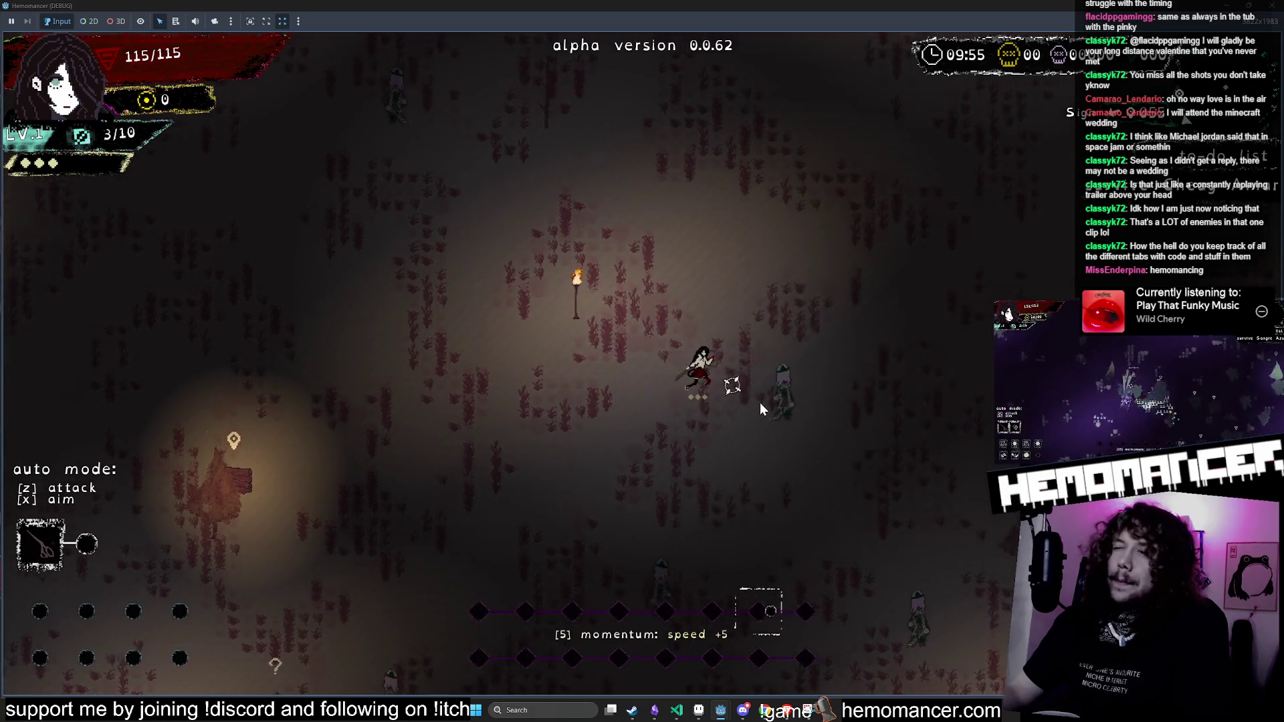
pyautogui.press('d')
pyautogui.press('s')
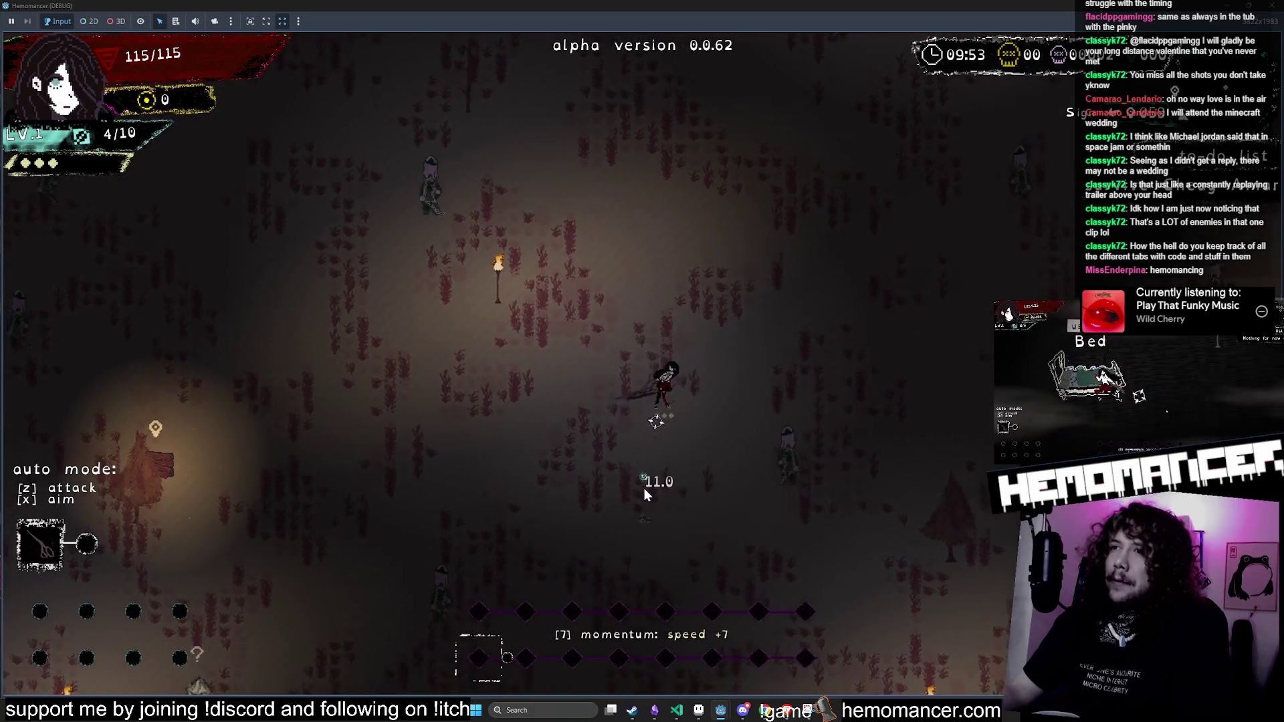
pyautogui.press('s')
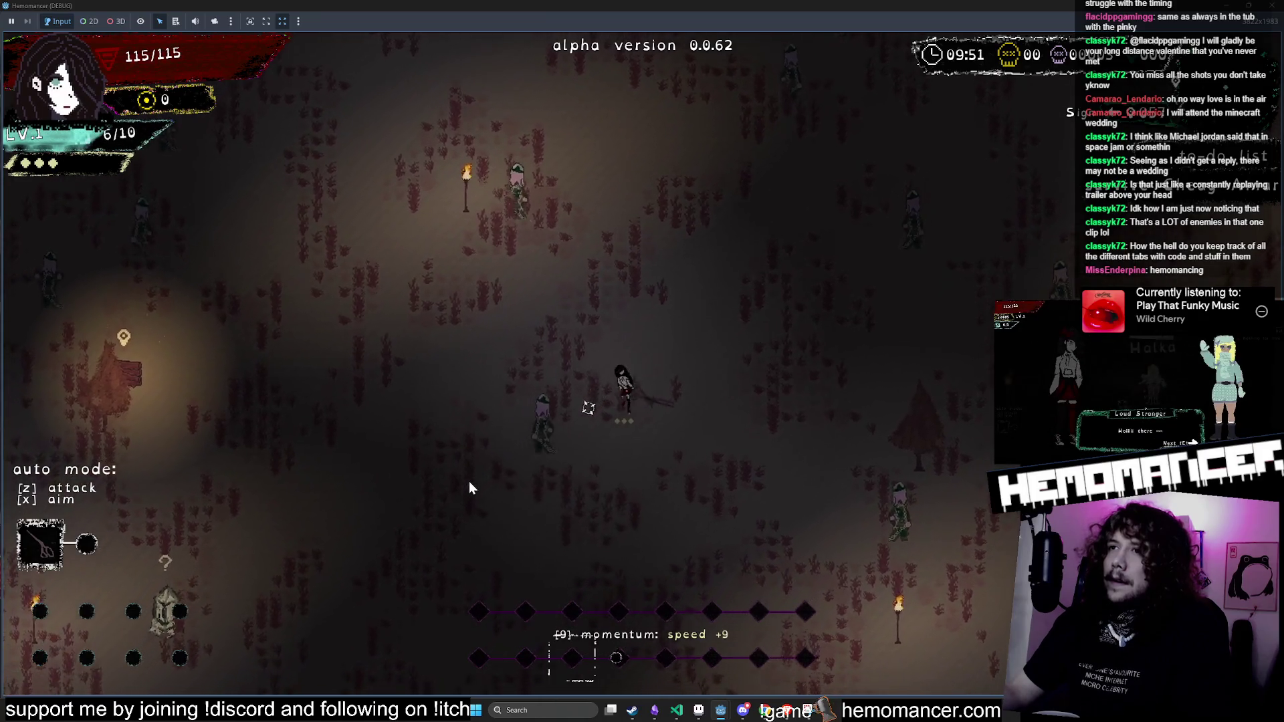
pyautogui.press('Escape')
# Step: Choose DIE, confirm it, and start the game again from the title
pyautogui.click(480, 558)
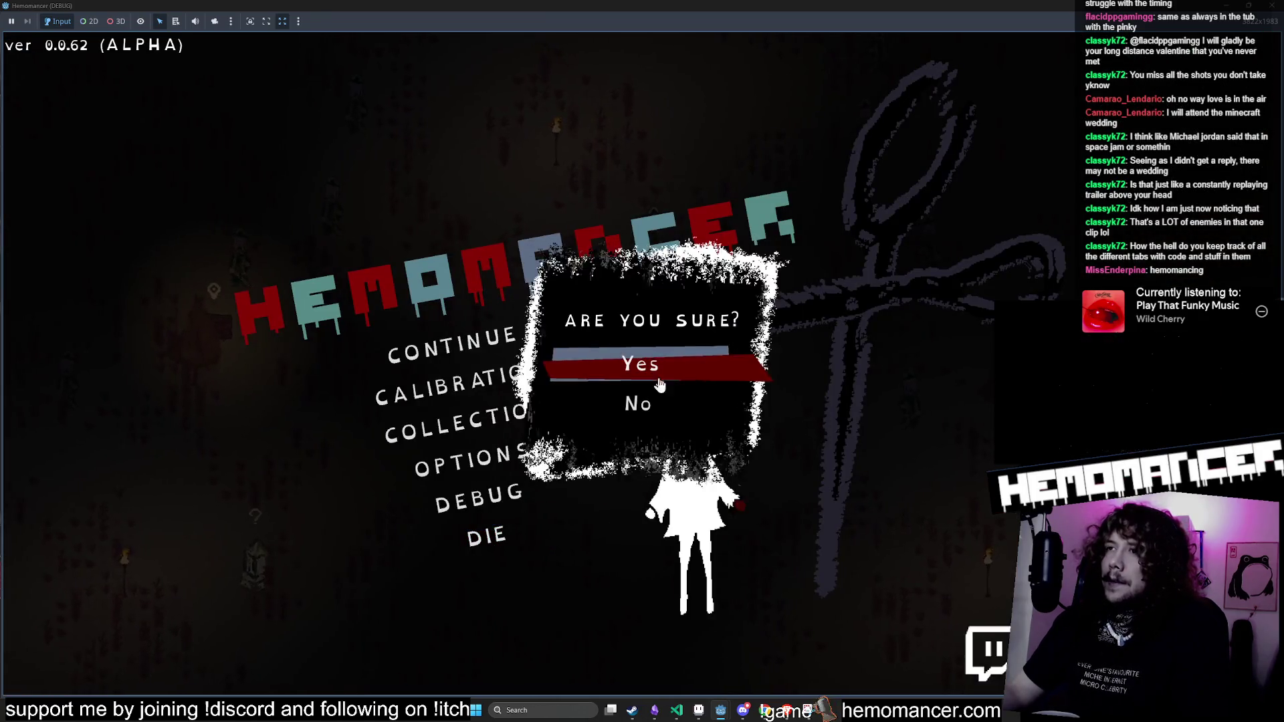
pyautogui.click(658, 384)
pyautogui.click(514, 348)
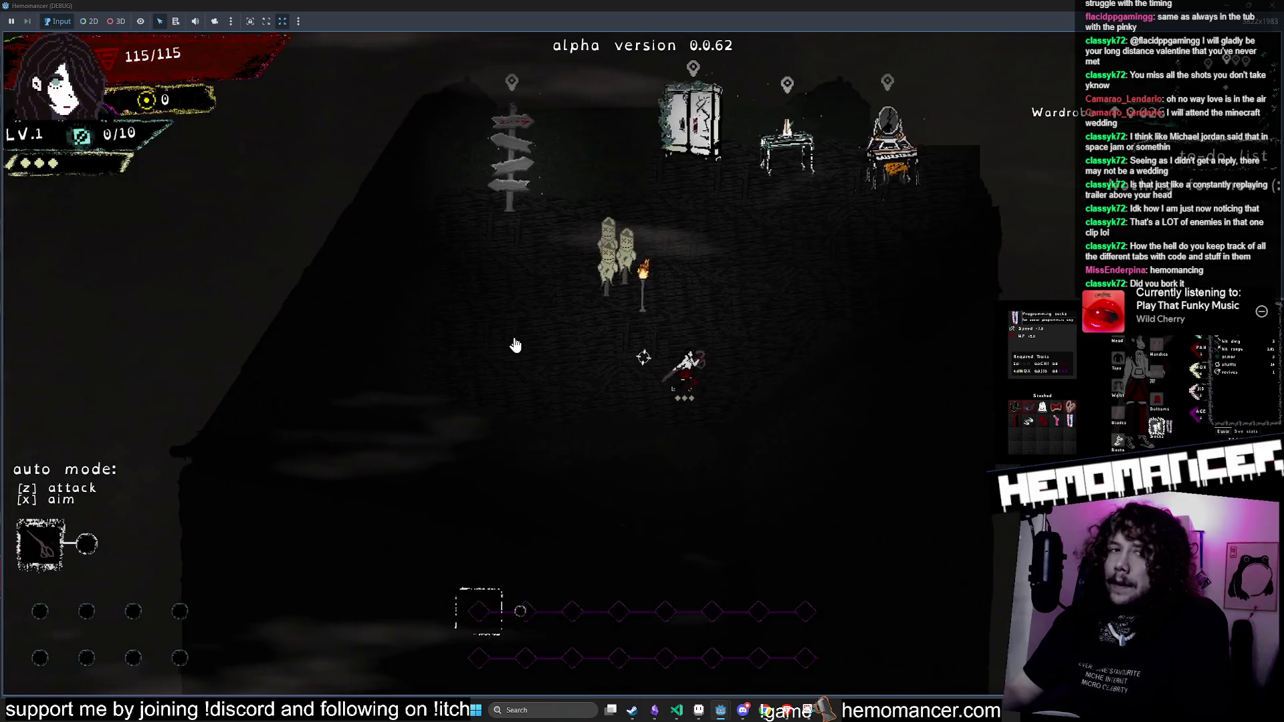
# Step: Delete the save file from Options > Gameplay and return to the main menu
pyautogui.press('Escape')
pyautogui.click(510, 455)
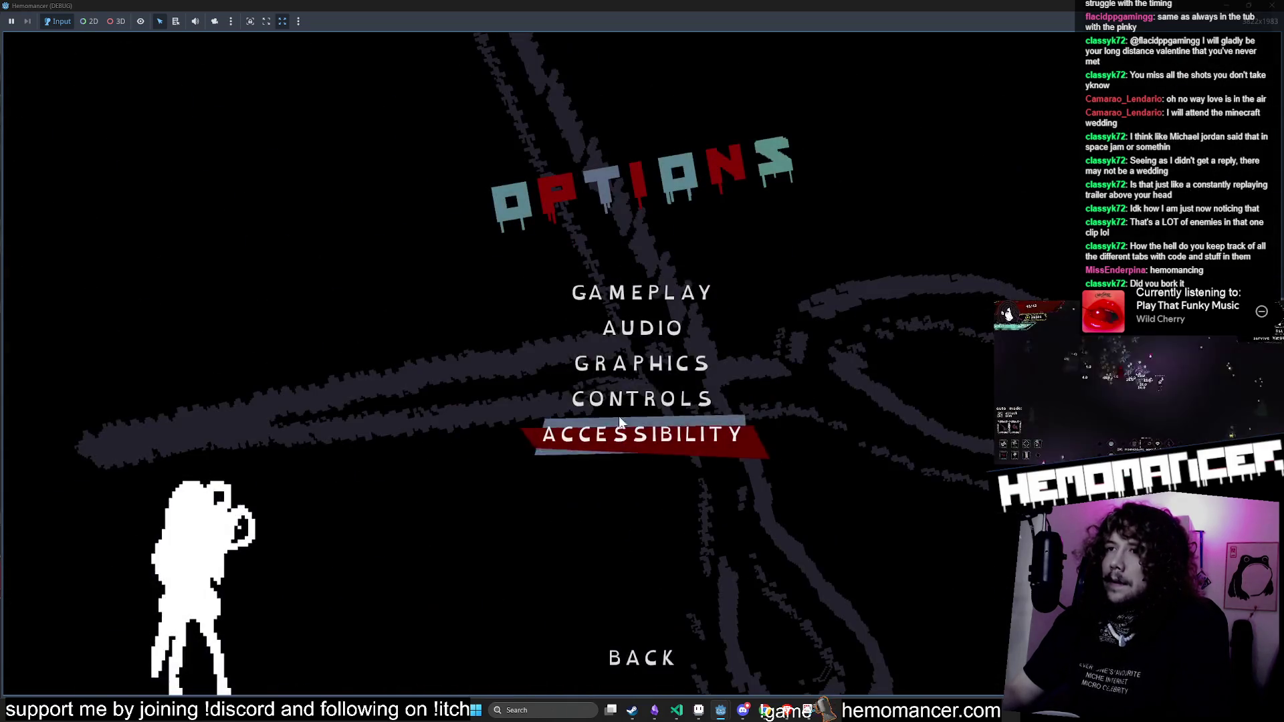
pyautogui.click(642, 301)
pyautogui.click(697, 625)
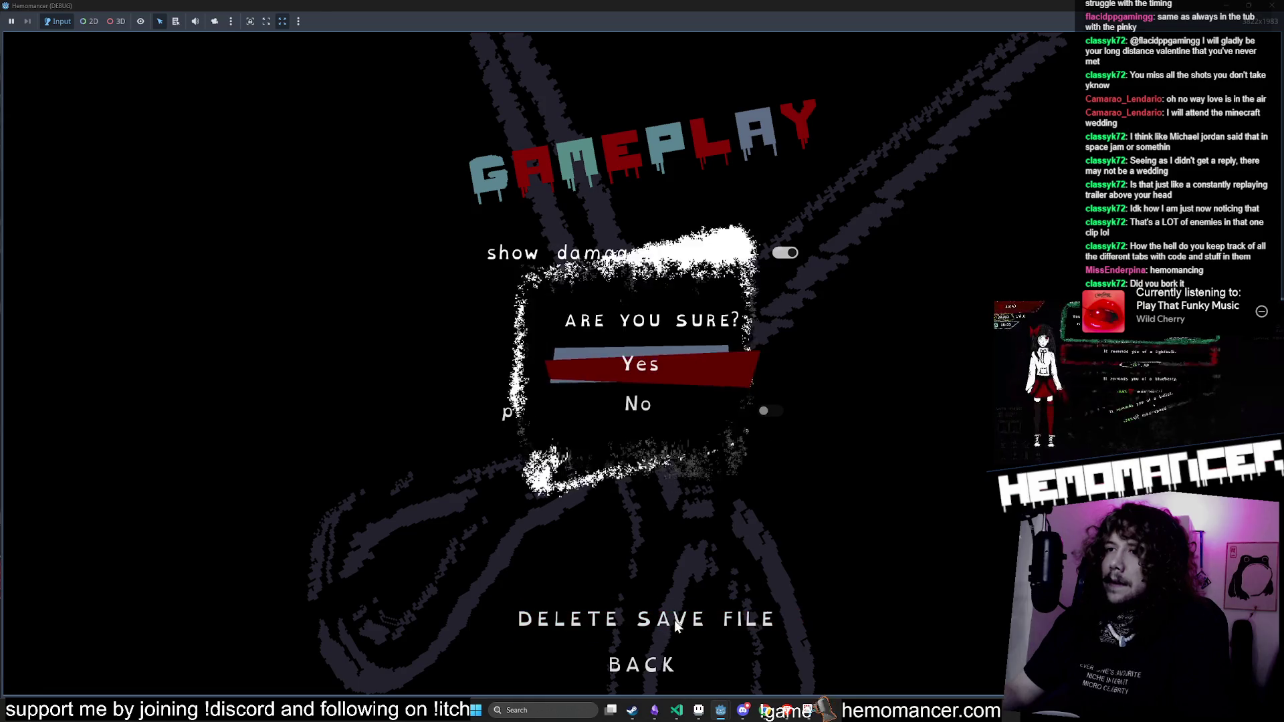
pyautogui.press('Return')
pyautogui.click(615, 662)
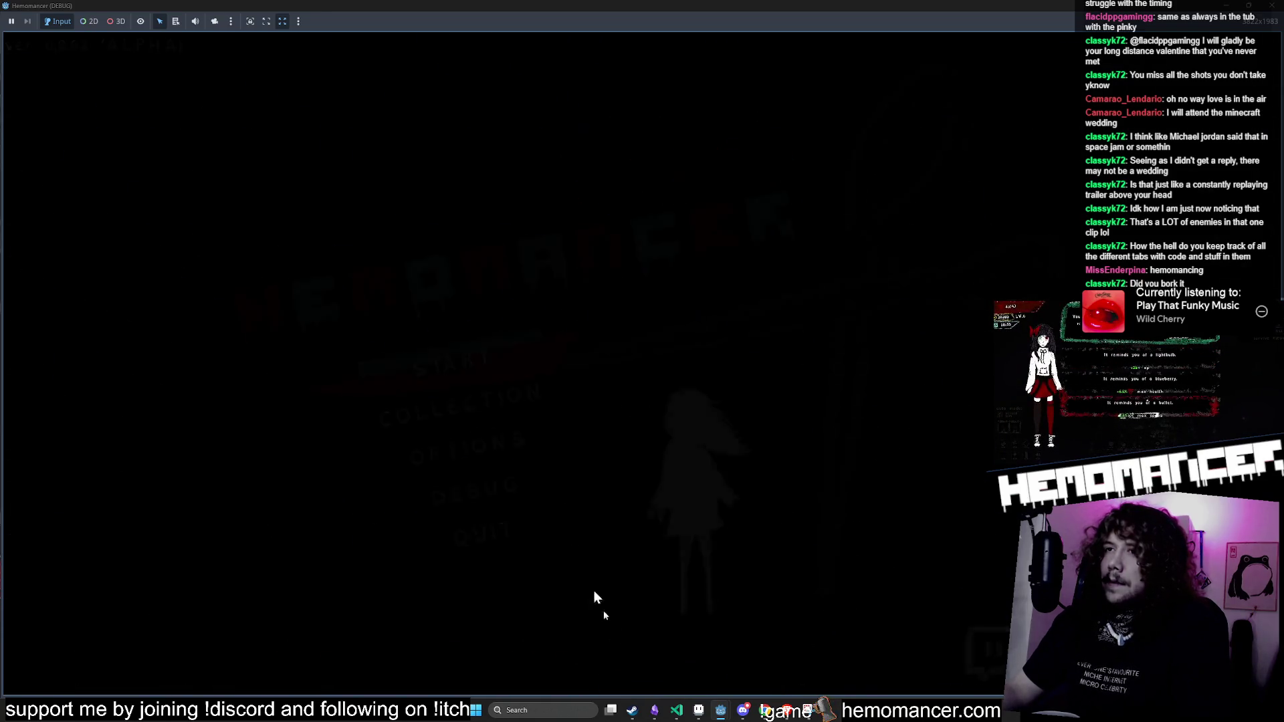
# Step: Start a fresh game and walk around the dark room up to the Gruff Stranger
pyautogui.click(451, 364)
pyautogui.press('w')
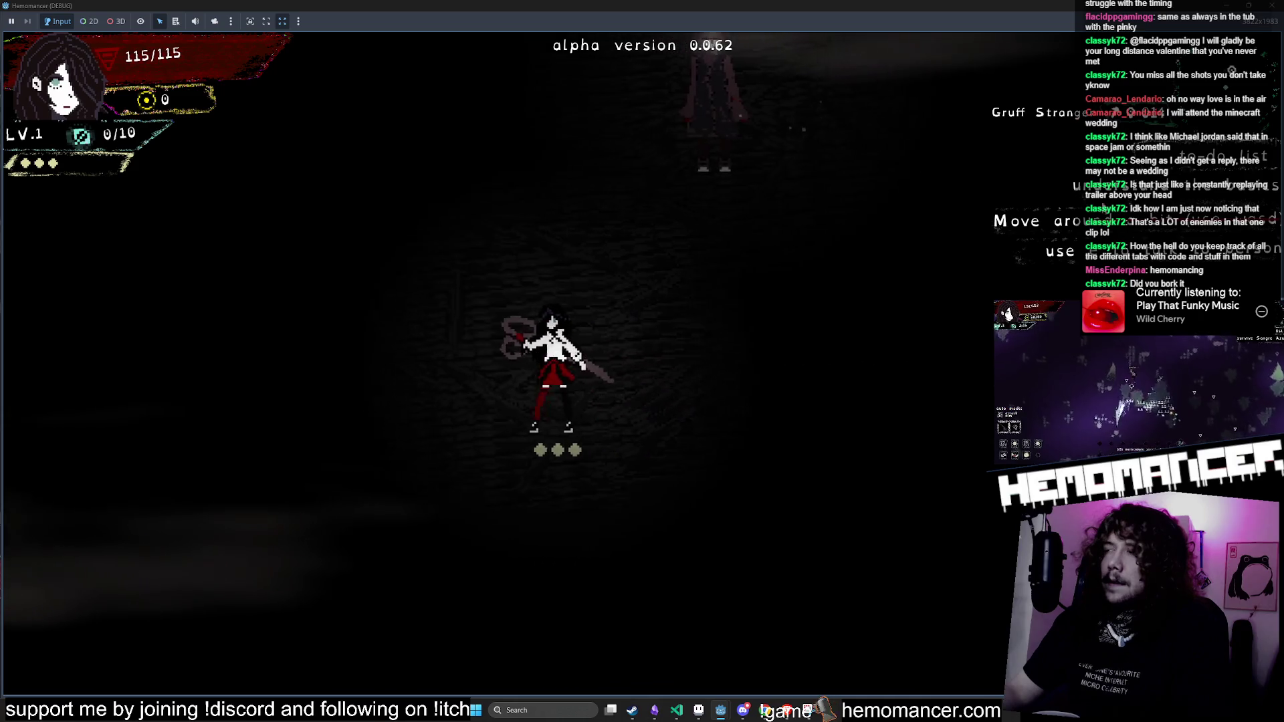
pyautogui.press('d')
pyautogui.press('d')
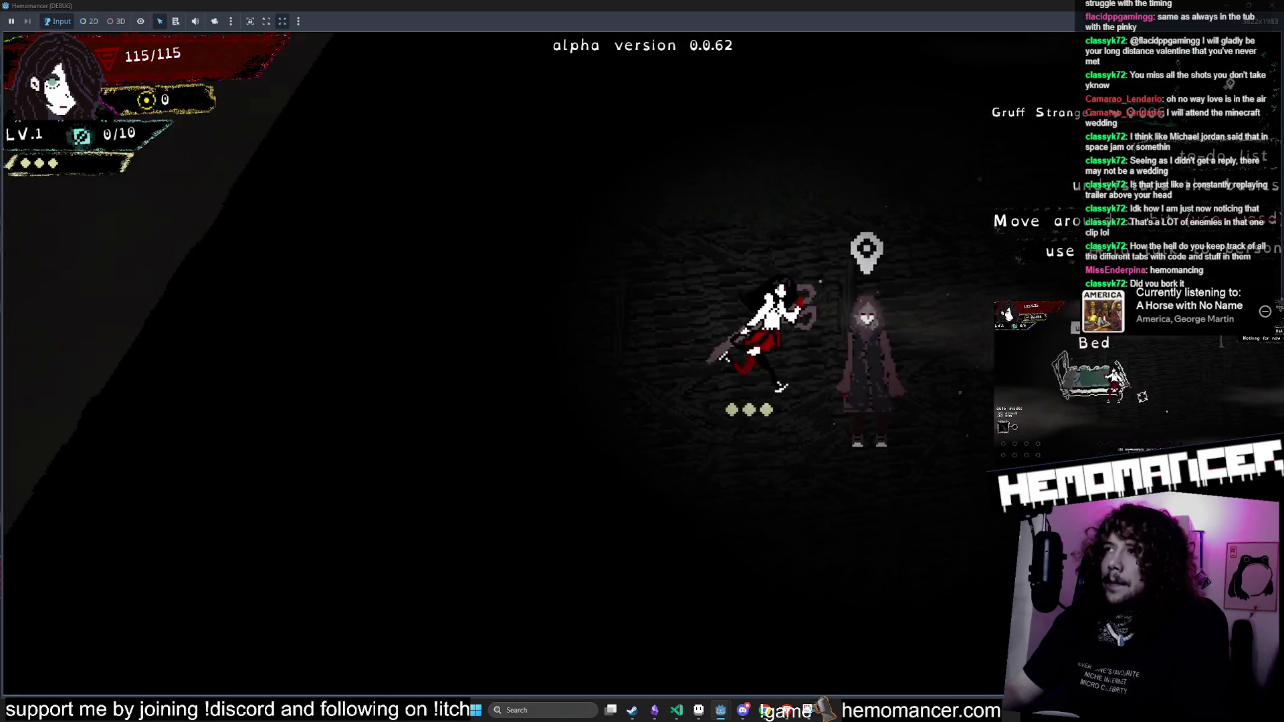
pyautogui.press('s')
pyautogui.press('a')
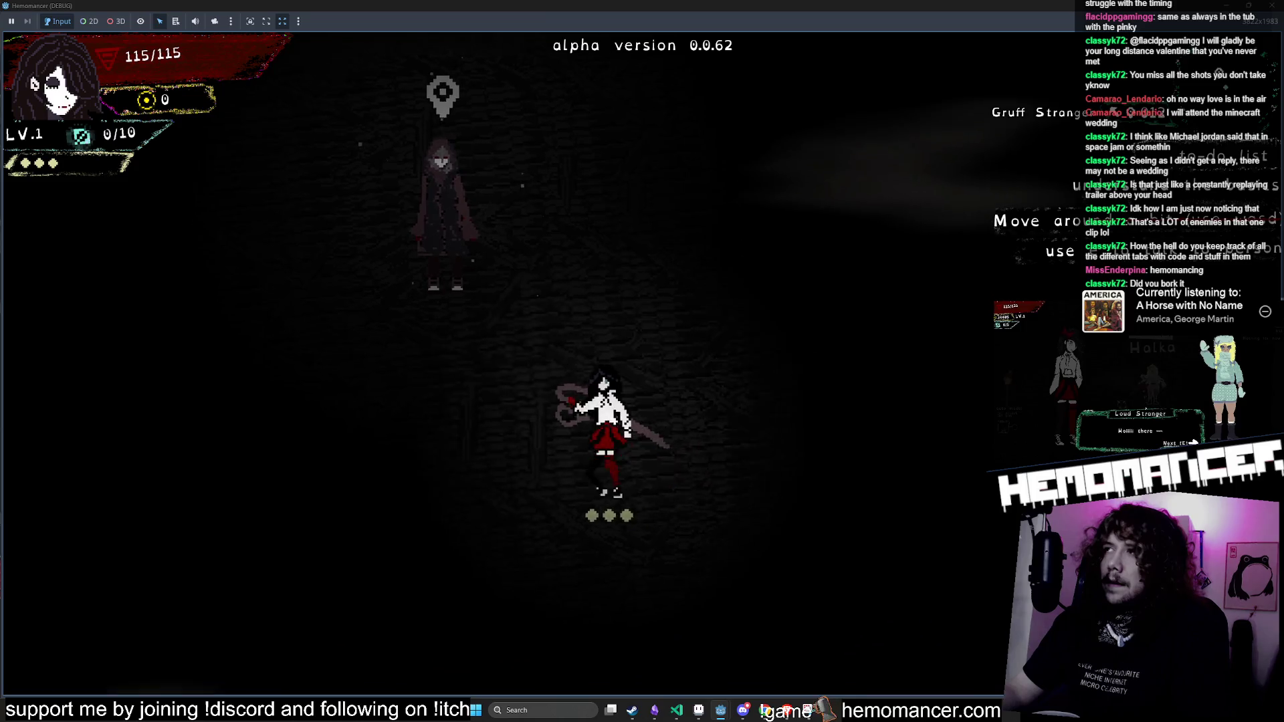
pyautogui.press('w')
pyautogui.press('d')
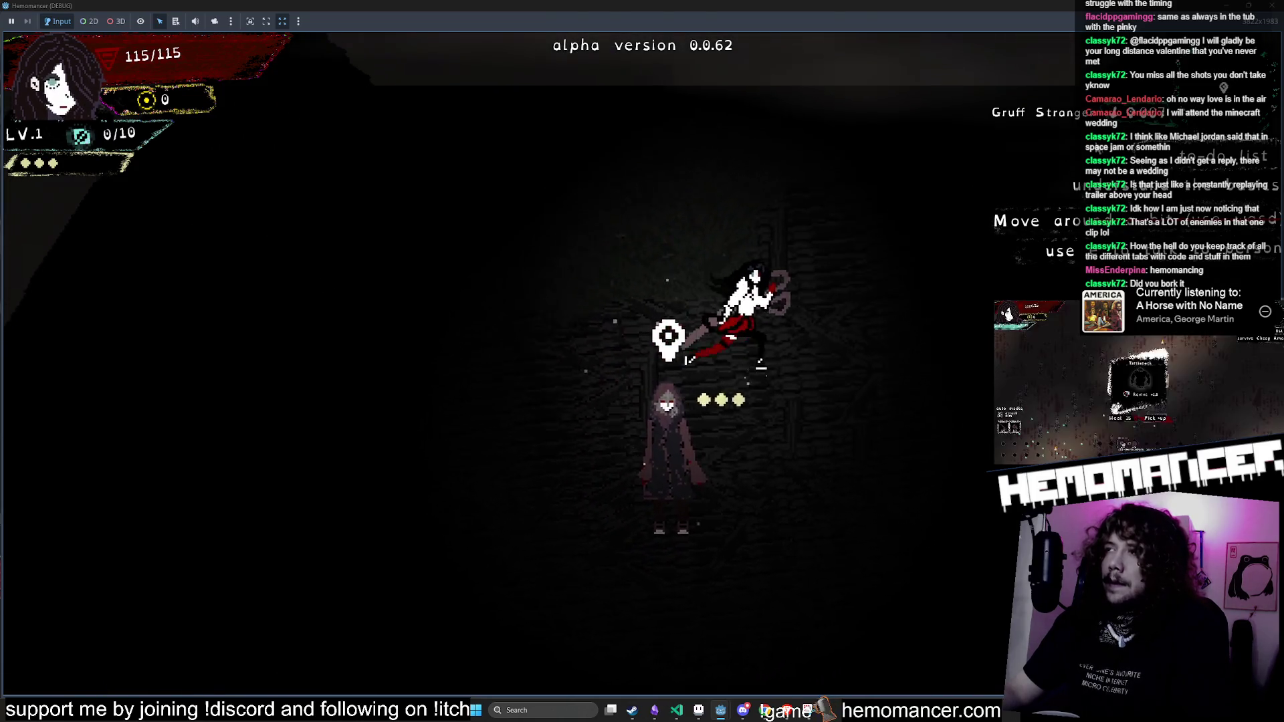
pyautogui.press('s')
pyautogui.press('a')
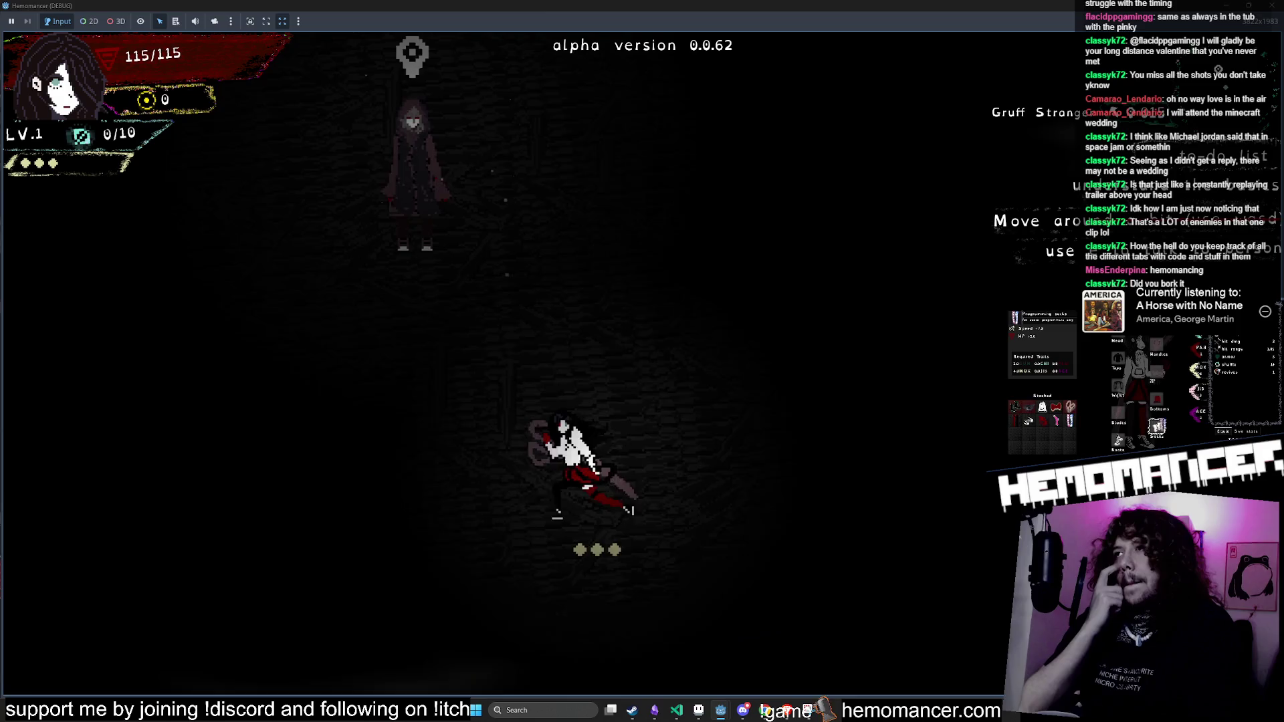
pyautogui.press('d')
pyautogui.press('w')
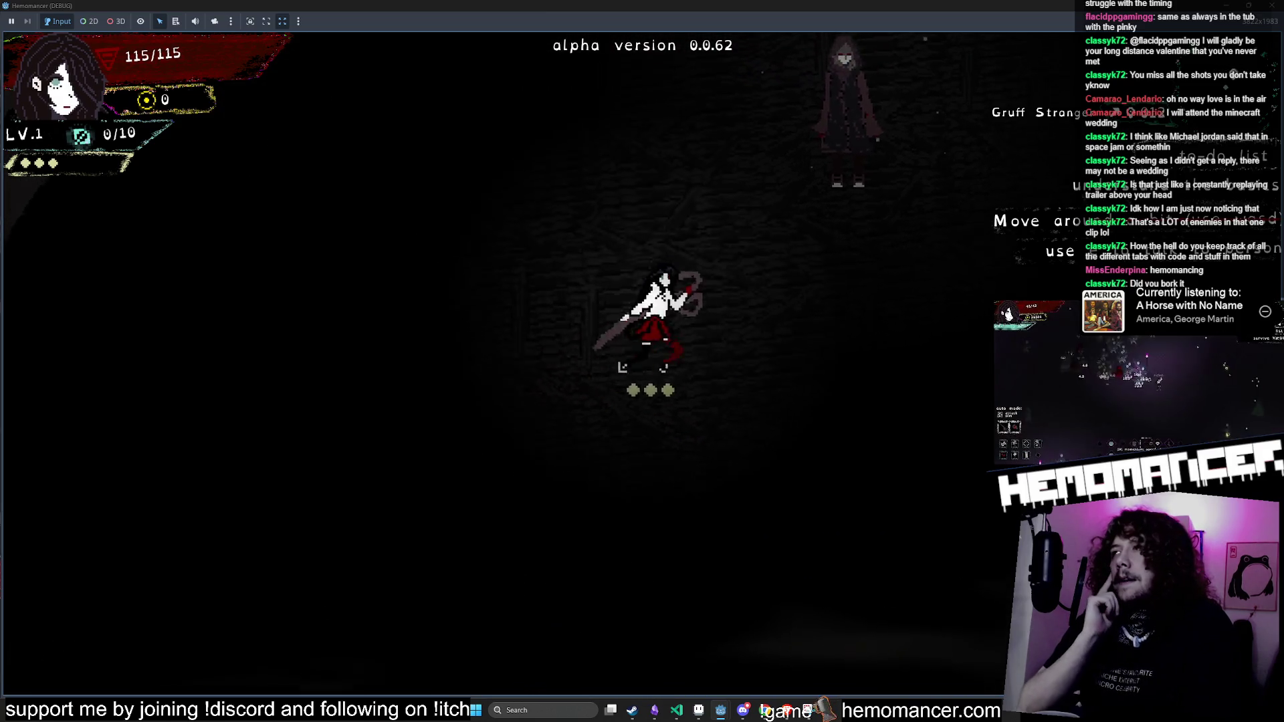
# Step: Talk to the Gruff Stranger, then calibrate timing at the Metronome and click BACK
pyautogui.press('e')
pyautogui.press('e')
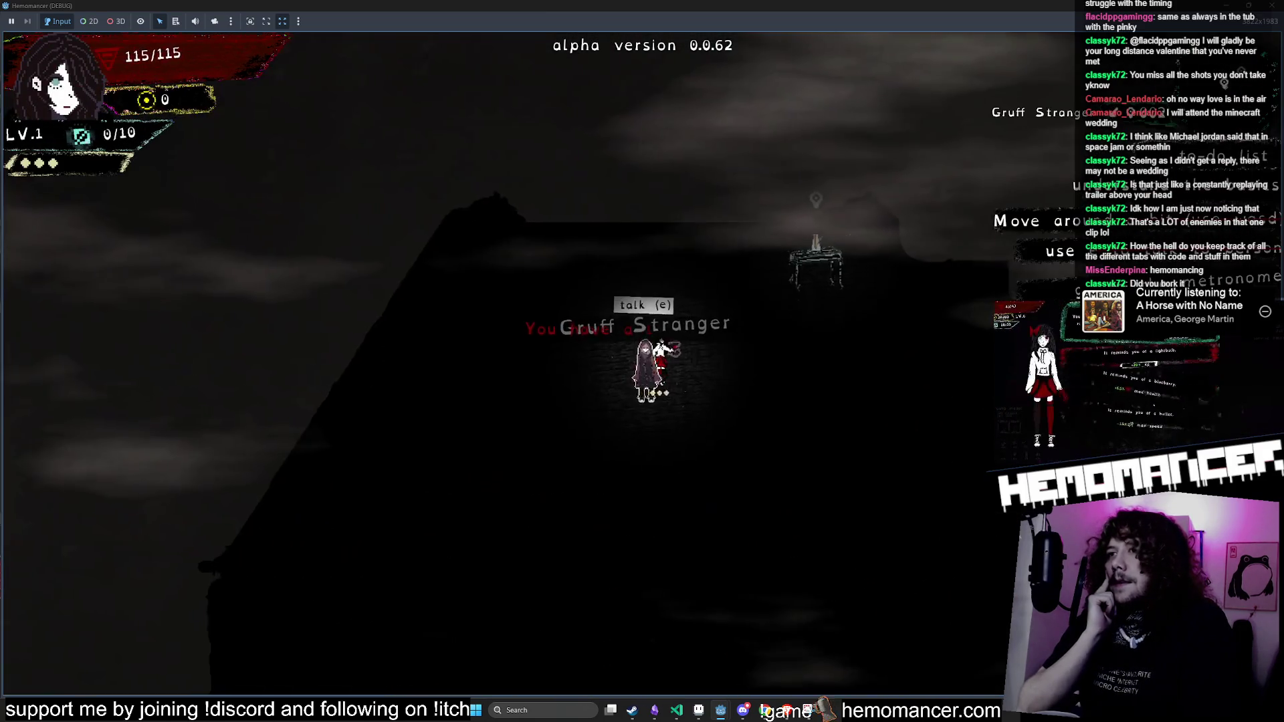
pyautogui.press('d')
pyautogui.press('w')
pyautogui.press('w')
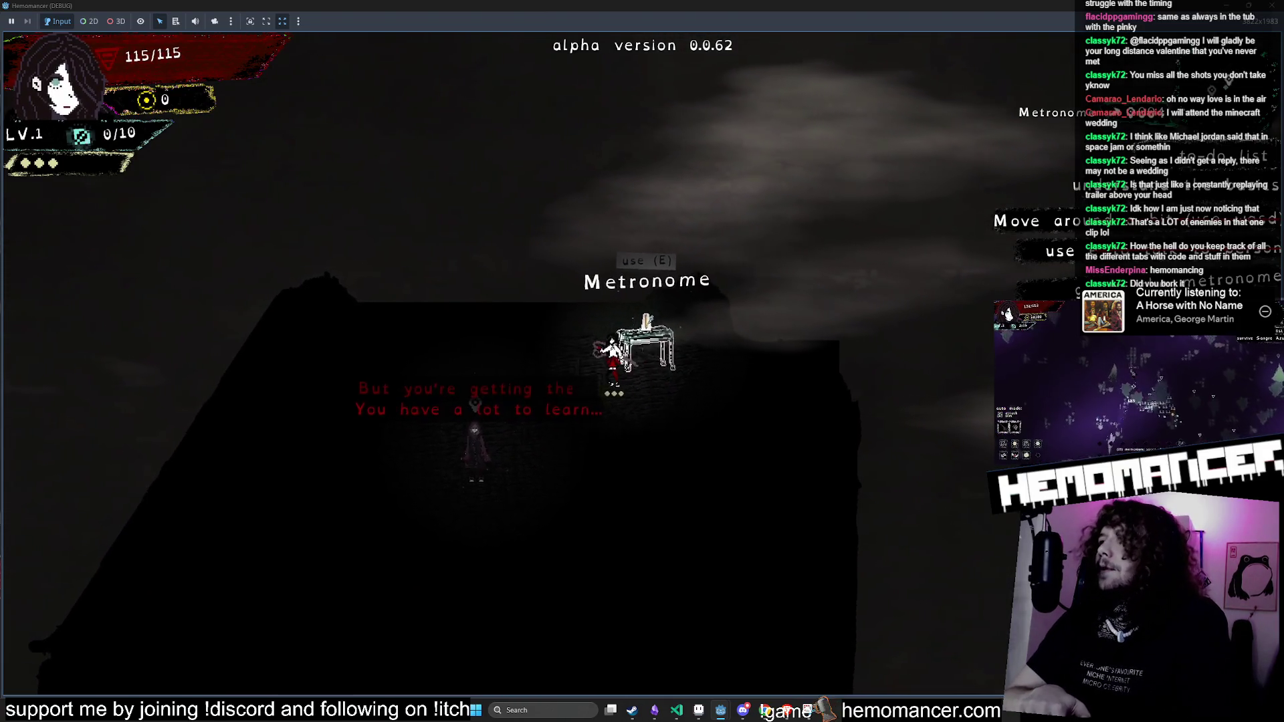
pyautogui.press('s')
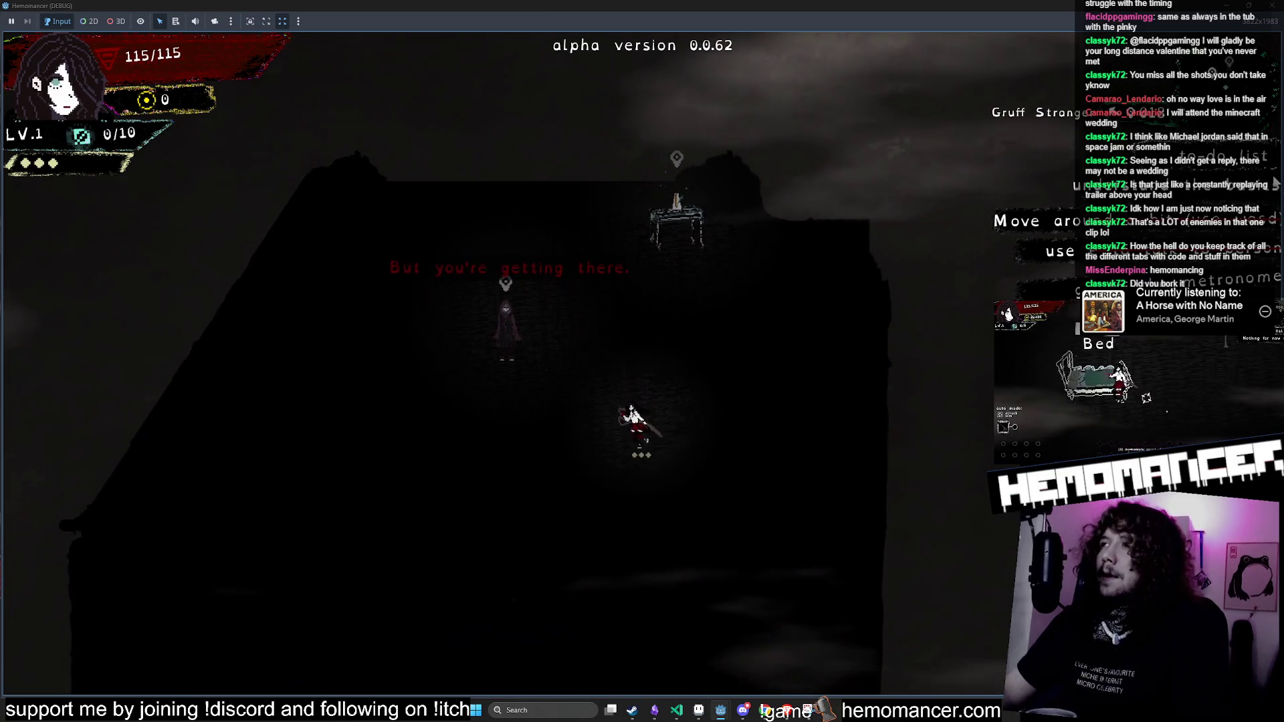
pyautogui.press('d')
pyautogui.press('e')
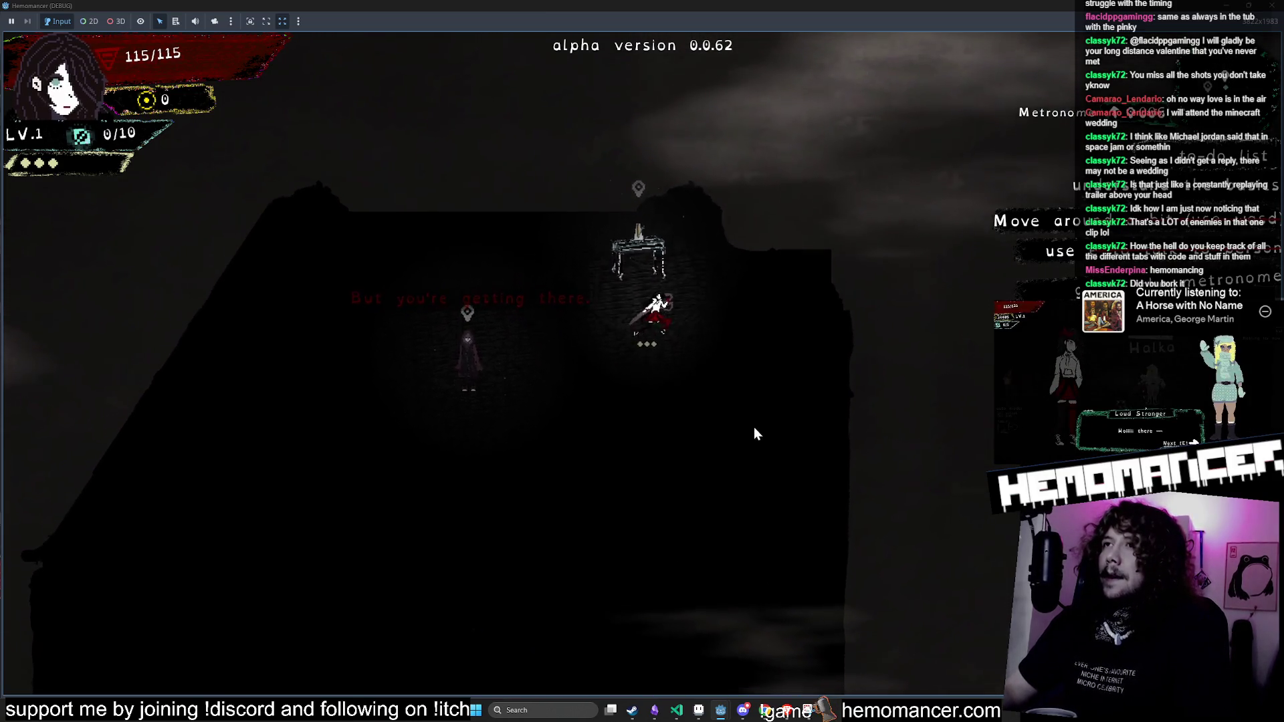
pyautogui.click(666, 679)
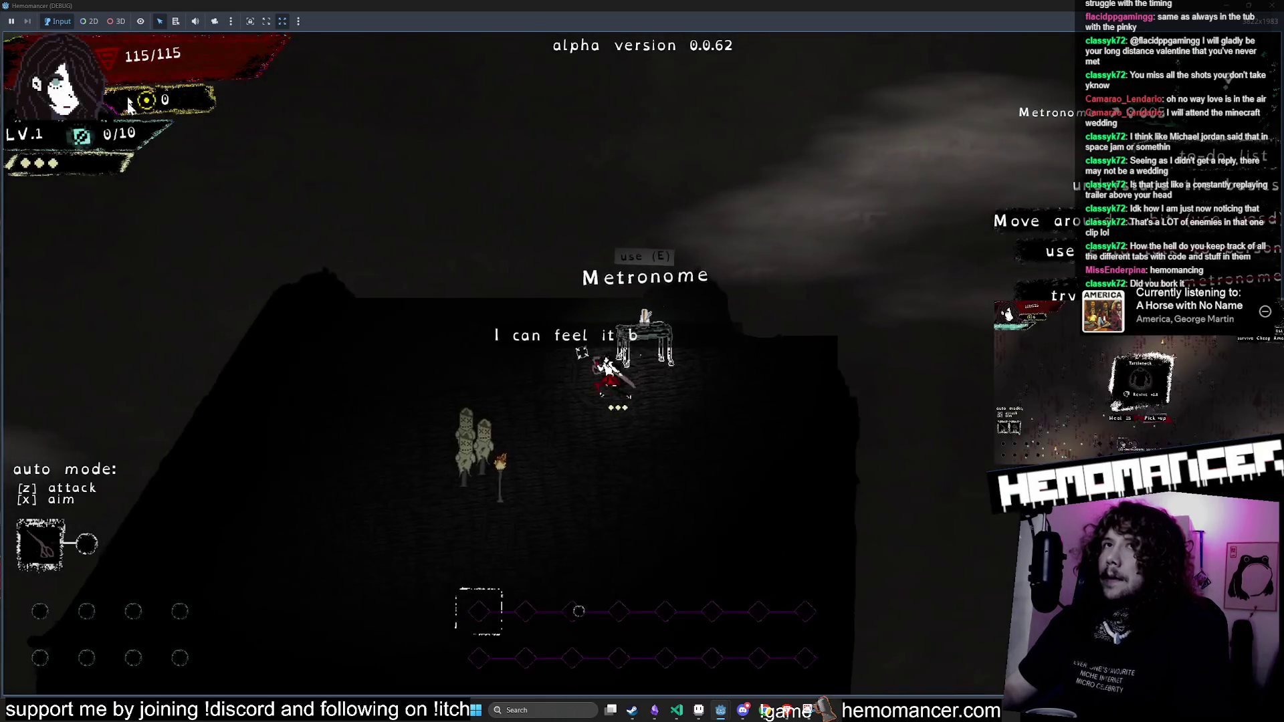
# Step: Walk the character back and forth across the hub, past the Signpole and torch
pyautogui.press('w')
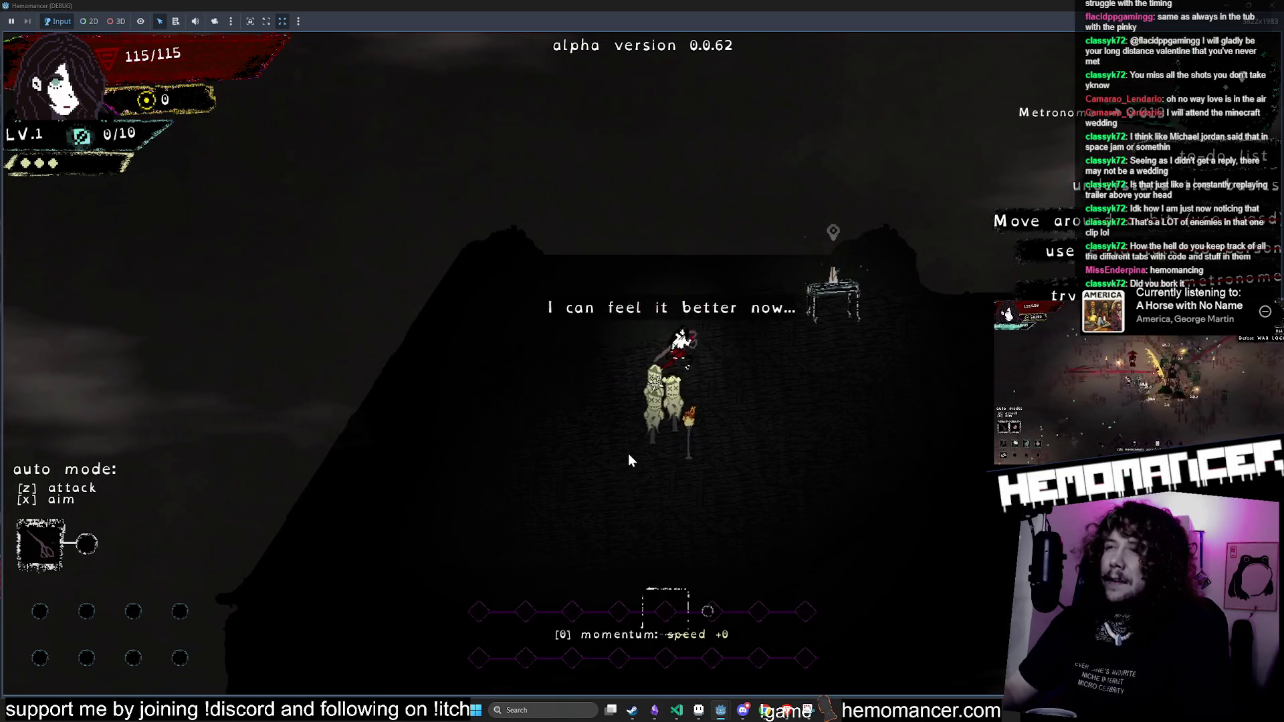
pyautogui.press('s')
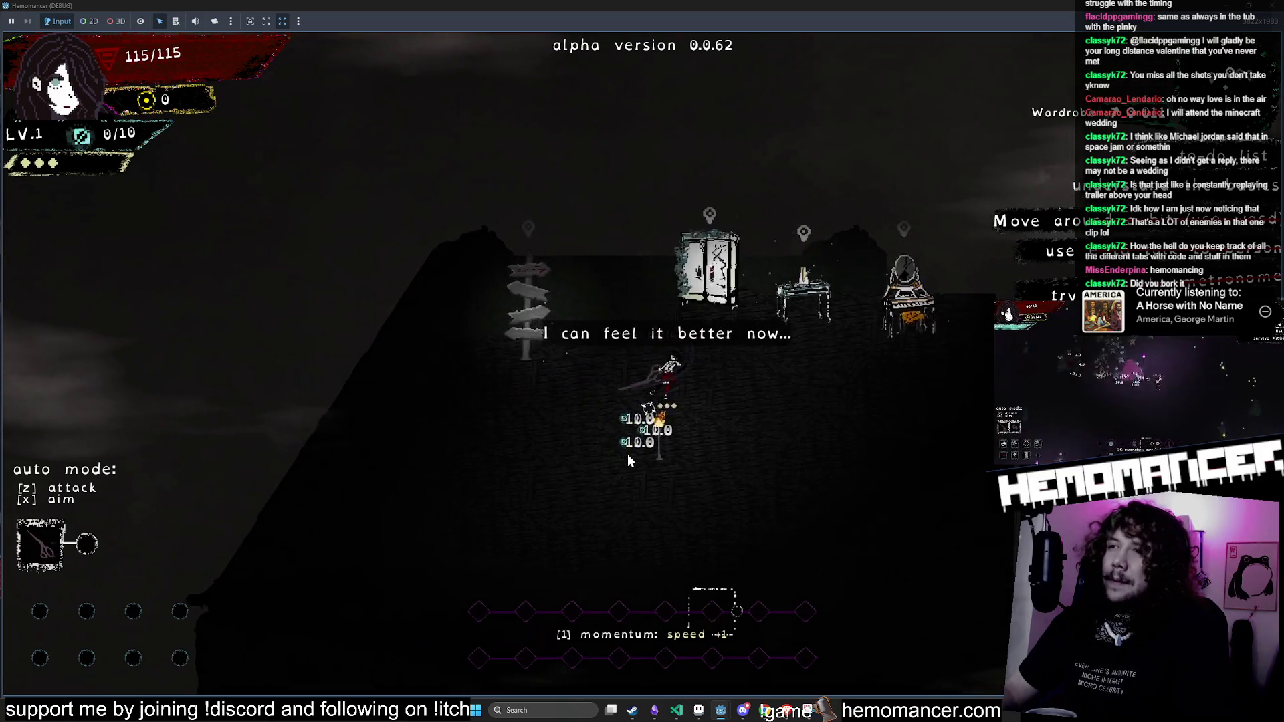
pyautogui.press('a')
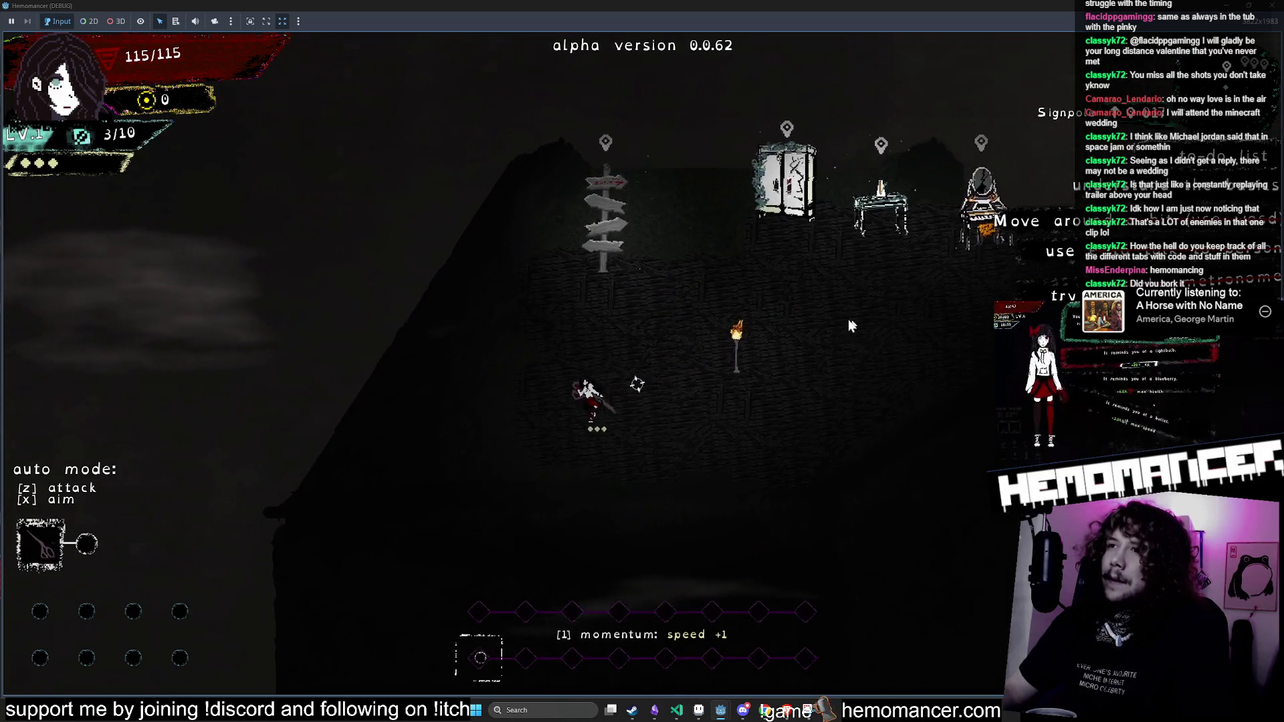
pyautogui.press('d')
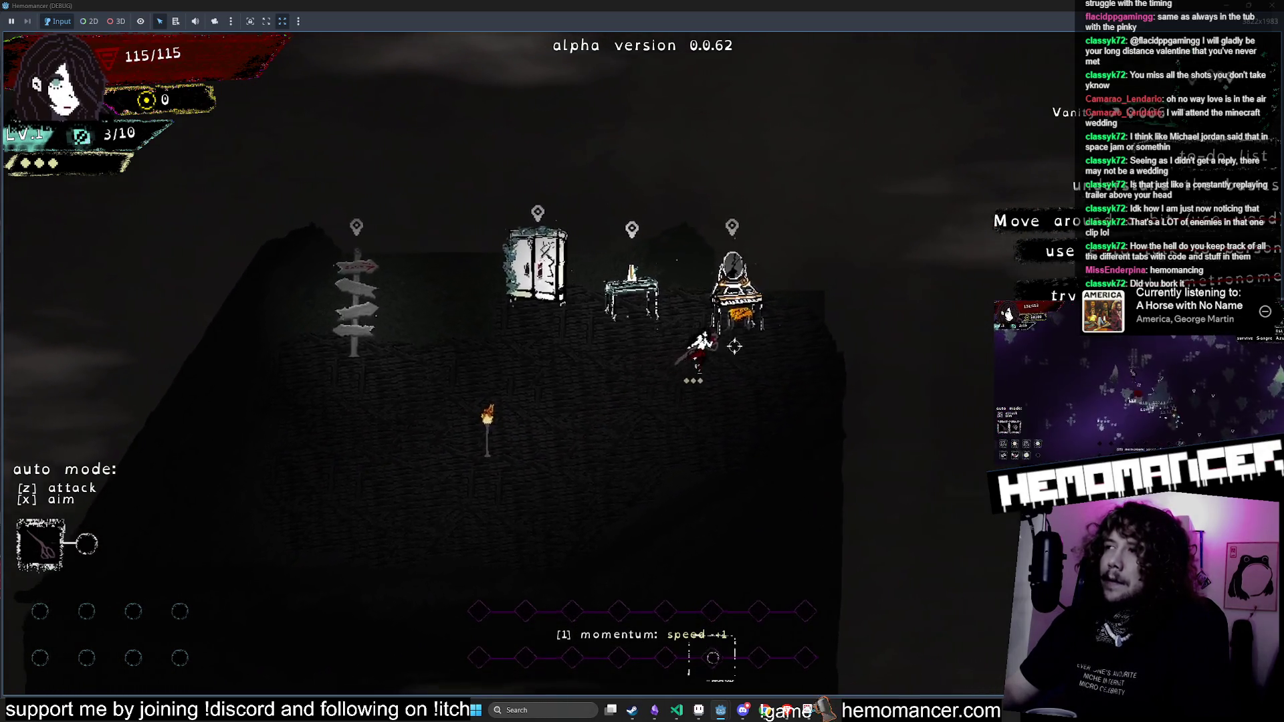
pyautogui.press('a')
pyautogui.press('a')
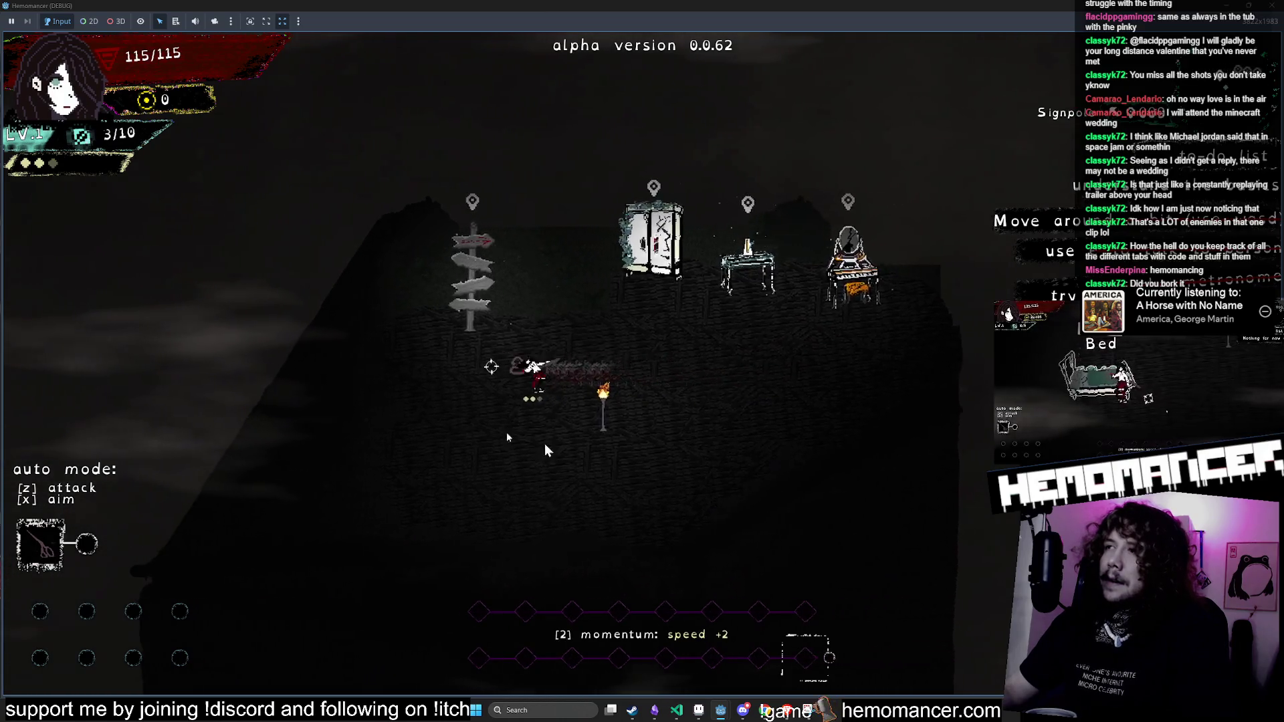
pyautogui.press('d')
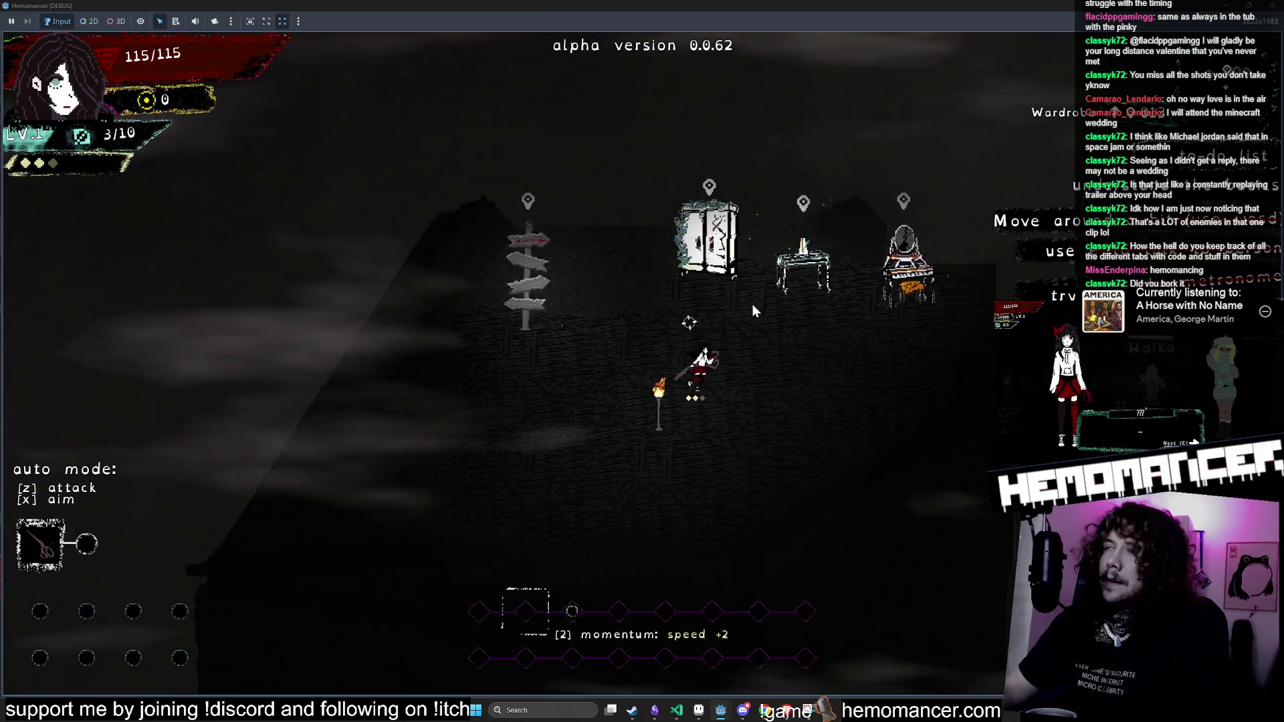
pyautogui.press('a')
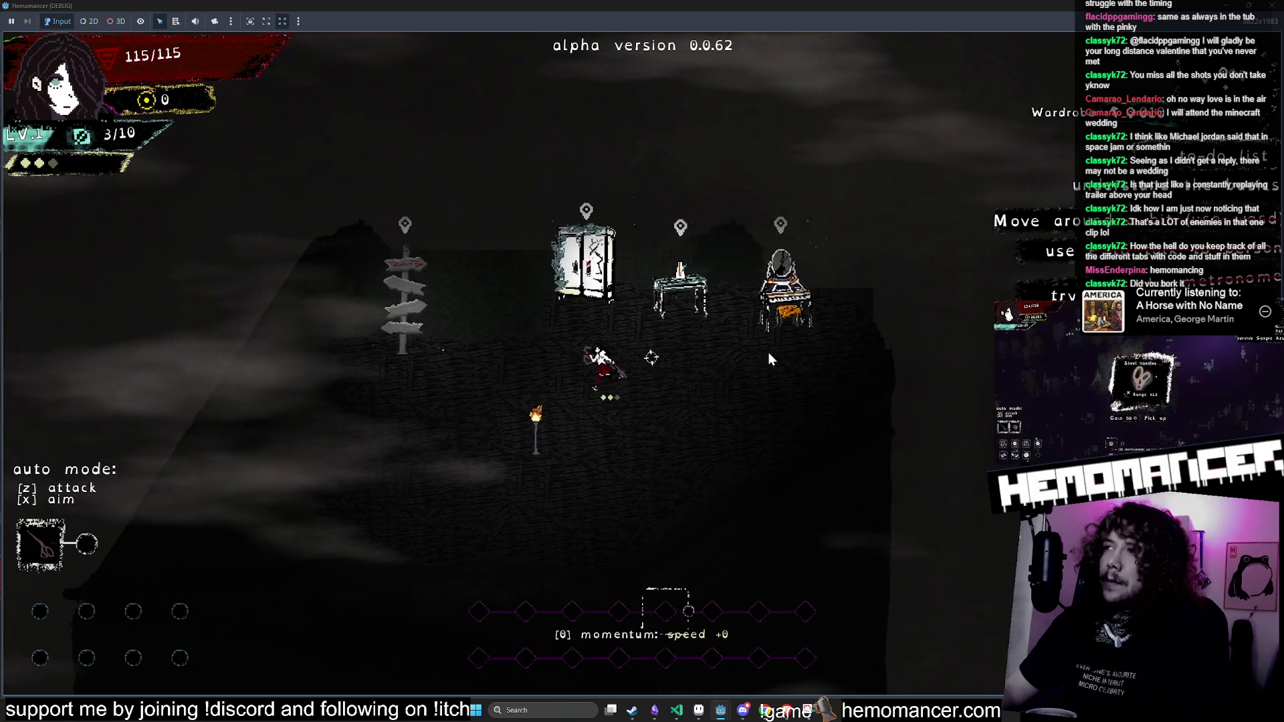
pyautogui.press('d')
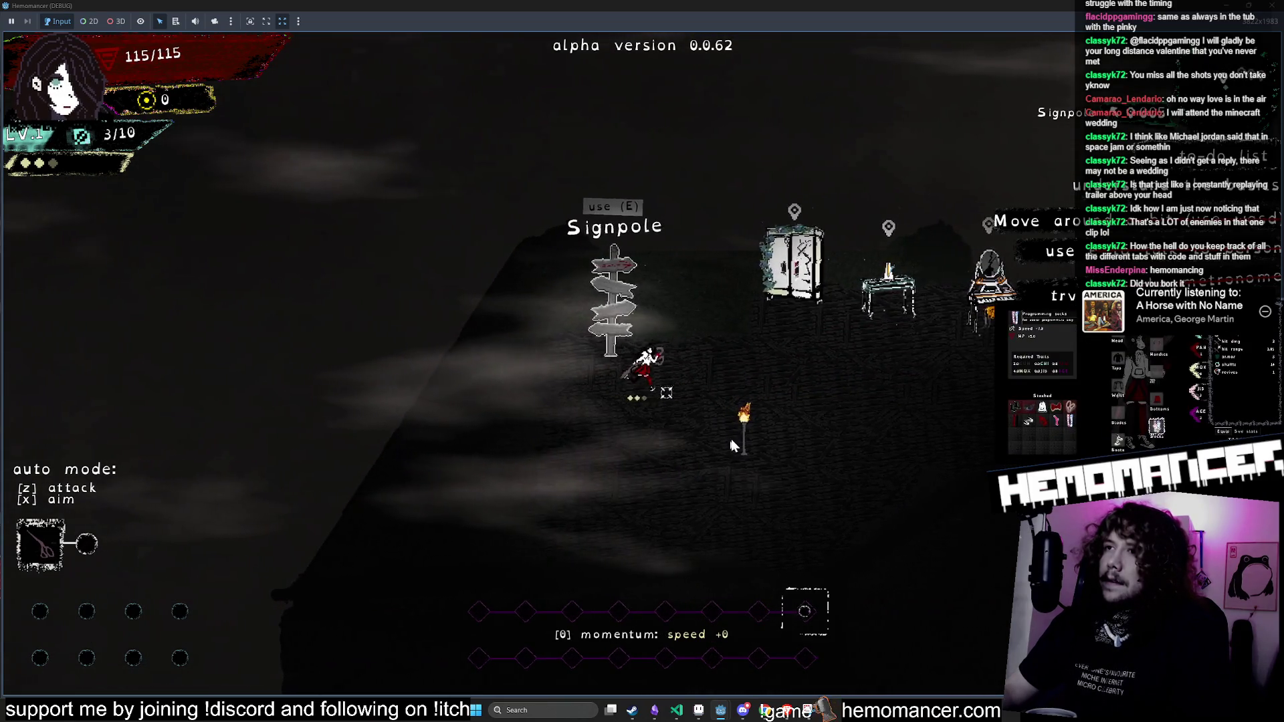
pyautogui.press('w')
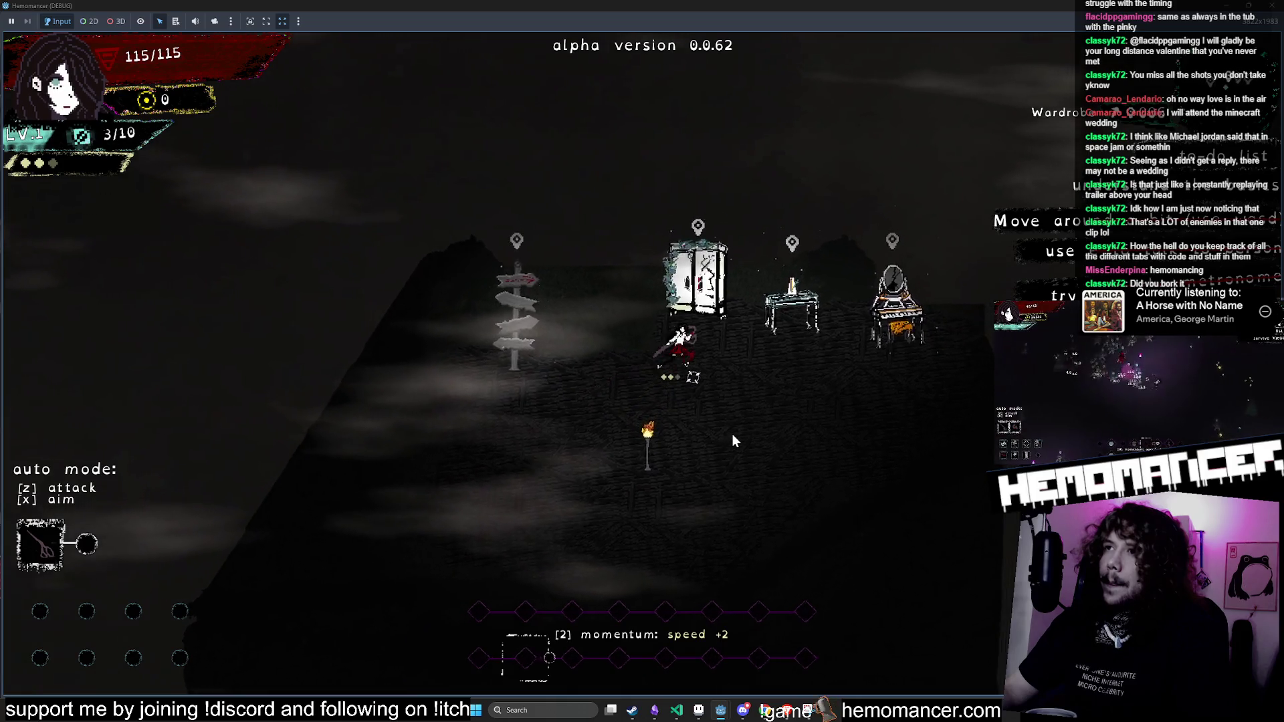
pyautogui.press('a')
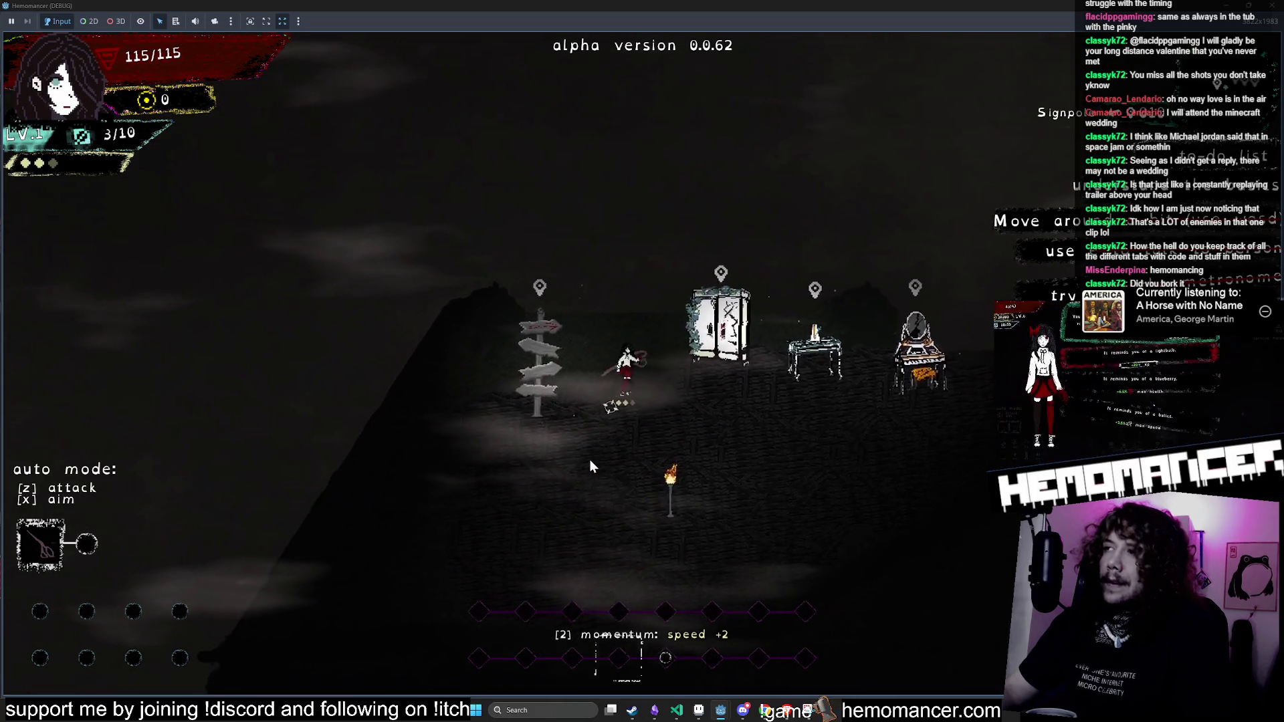
pyautogui.press('s')
pyautogui.press('d')
pyautogui.press('s')
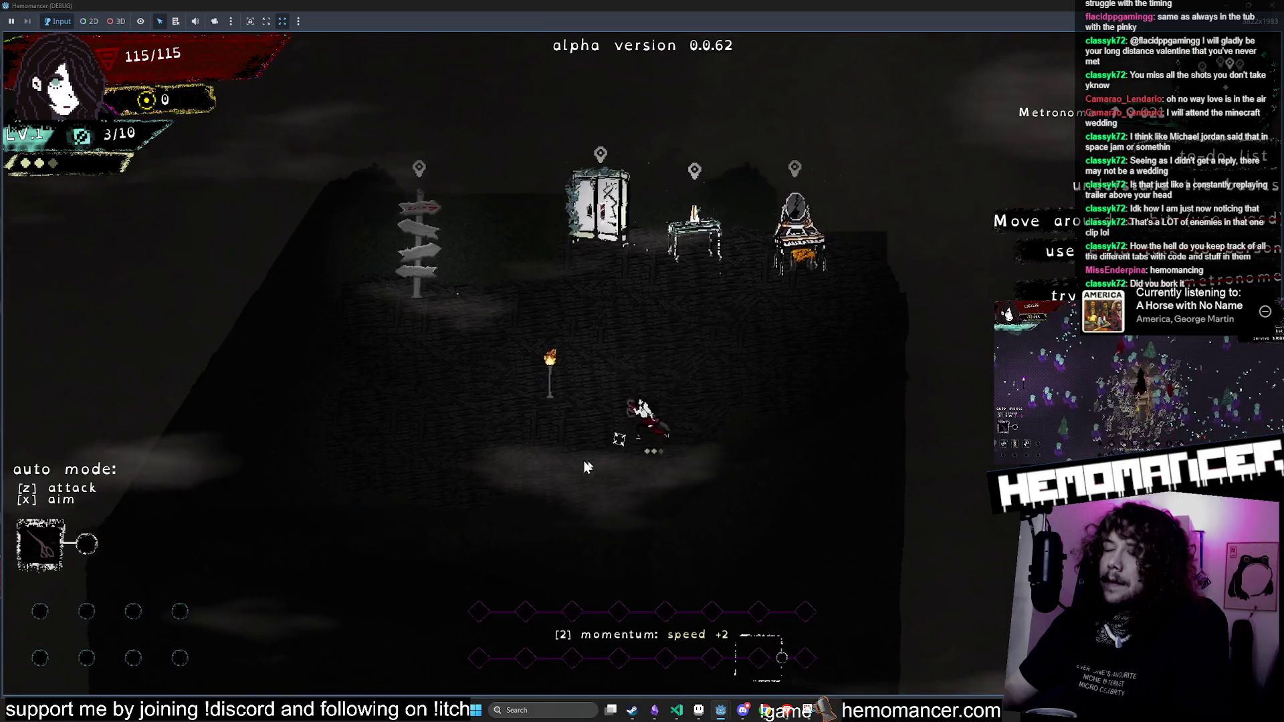
pyautogui.press('a')
# Step: Walk to the Metronome table and the Vanity, then back past the torch toward the signpost
pyautogui.press('d')
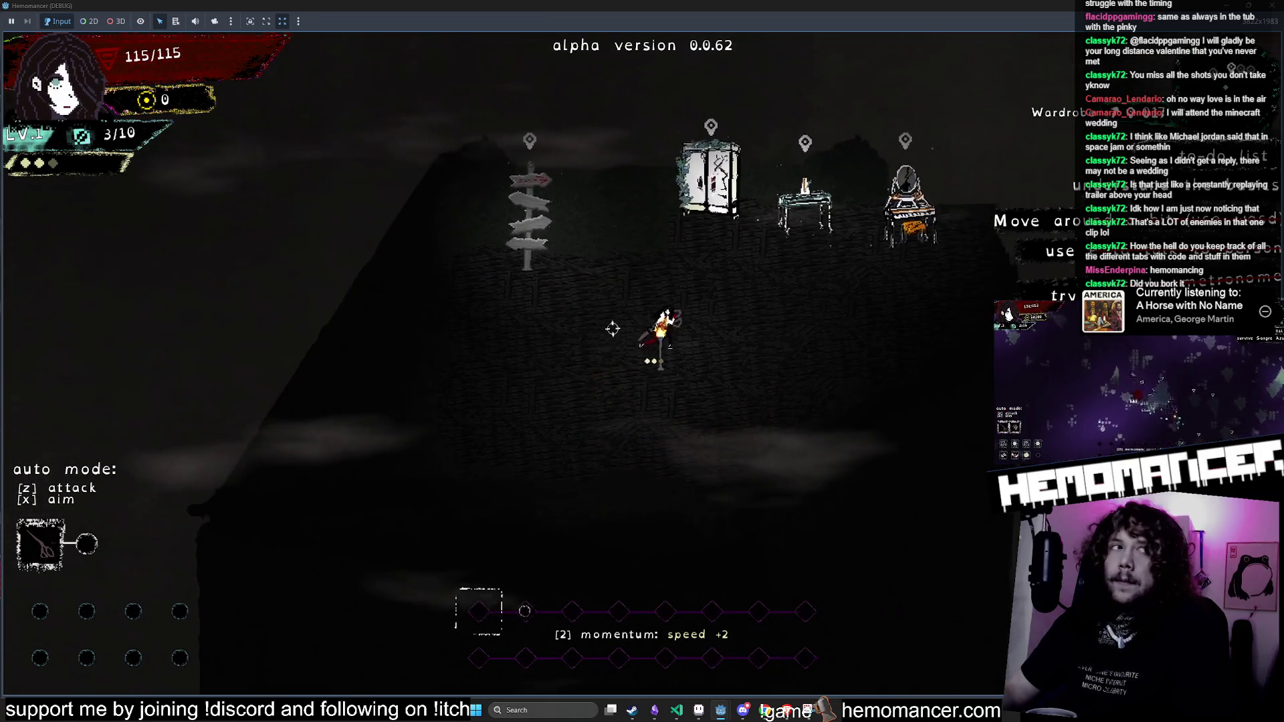
pyautogui.press('w')
pyautogui.press('d')
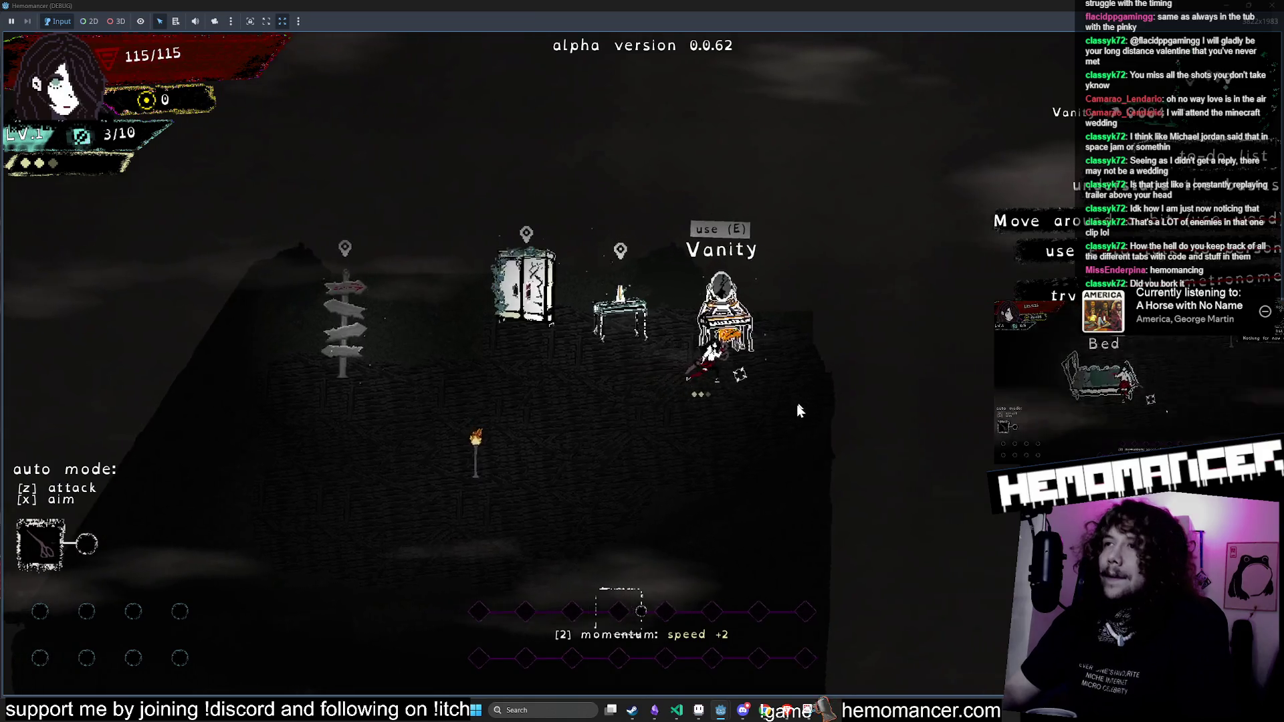
pyautogui.press('s')
pyautogui.press('a')
pyautogui.press('a')
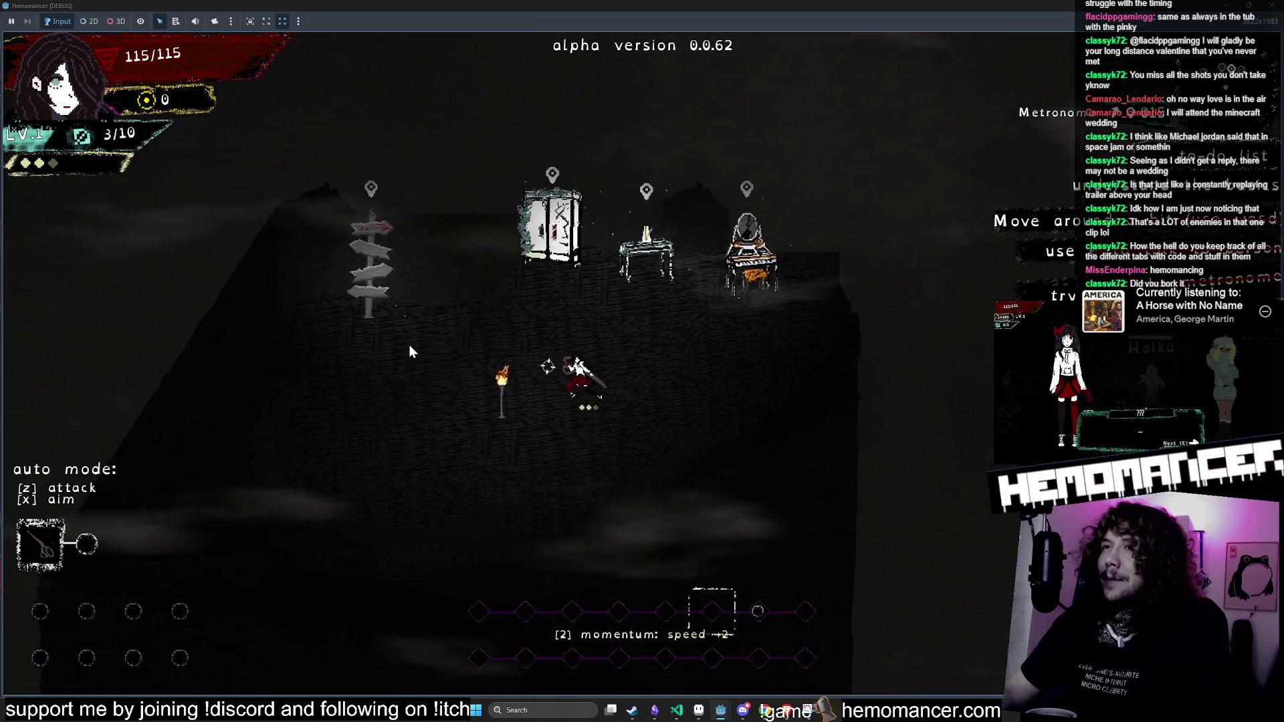
pyautogui.press('a')
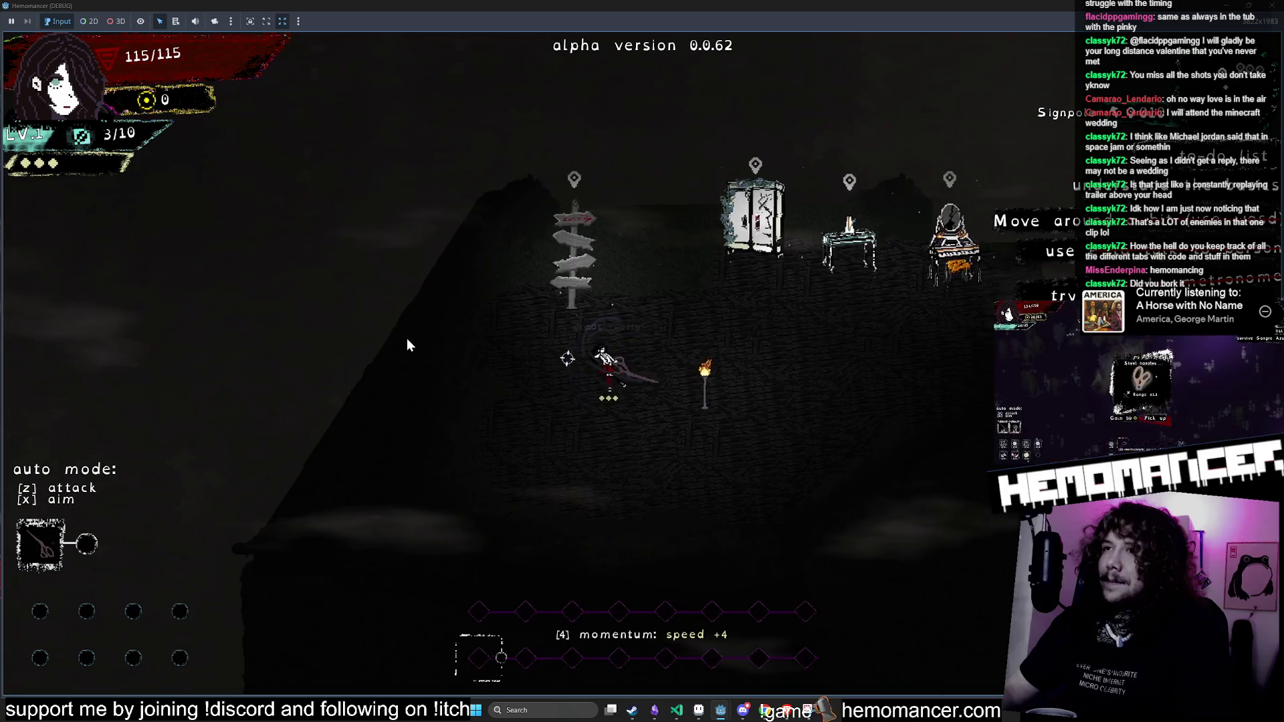
pyautogui.press('d')
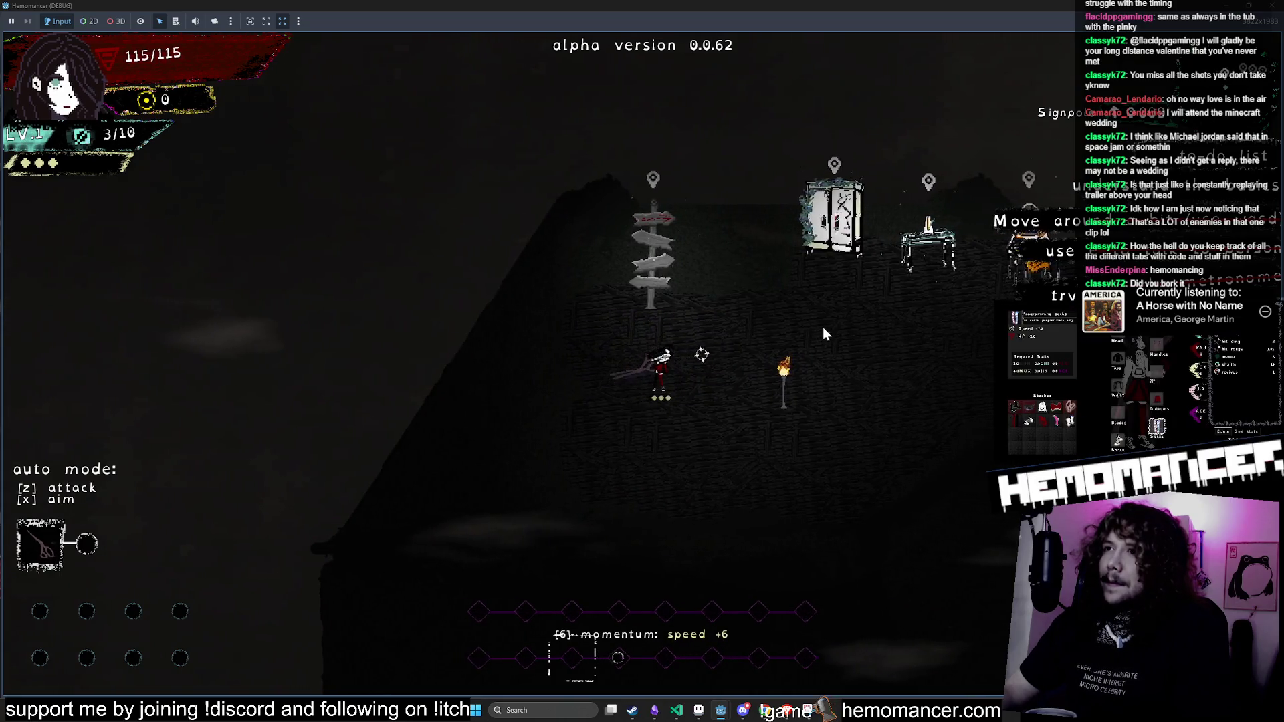
pyautogui.press('d')
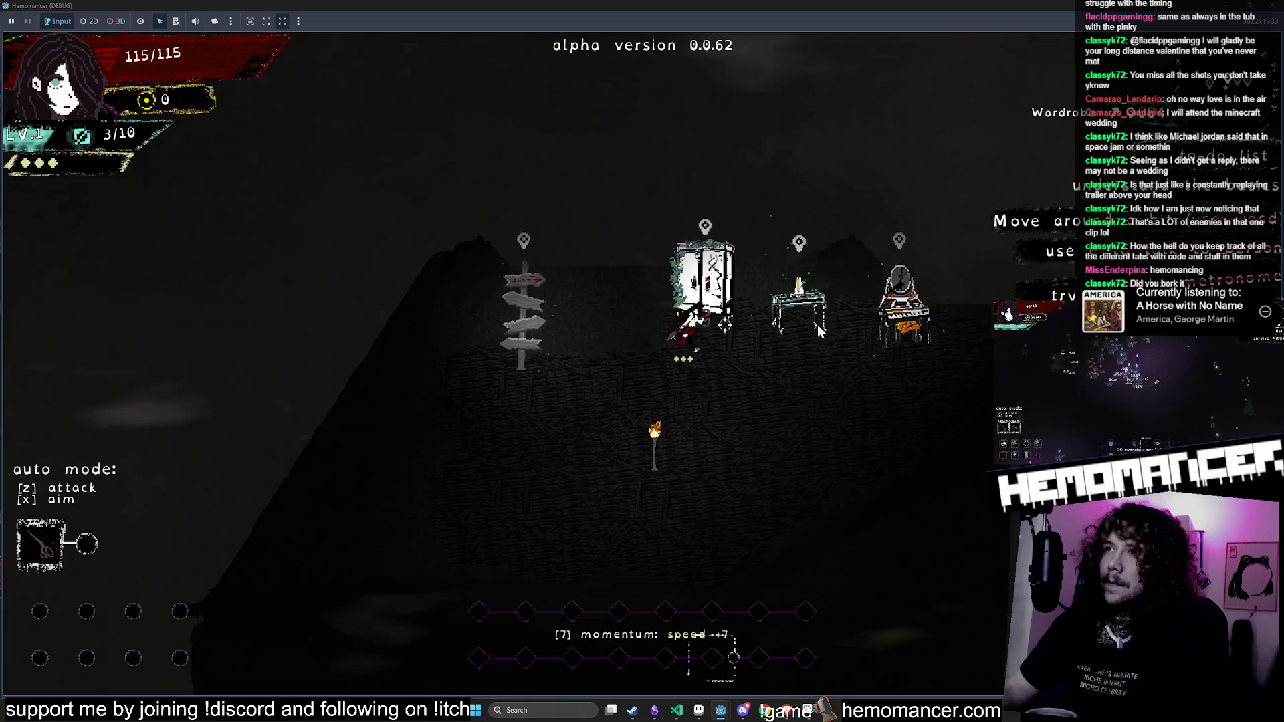
pyautogui.press('s')
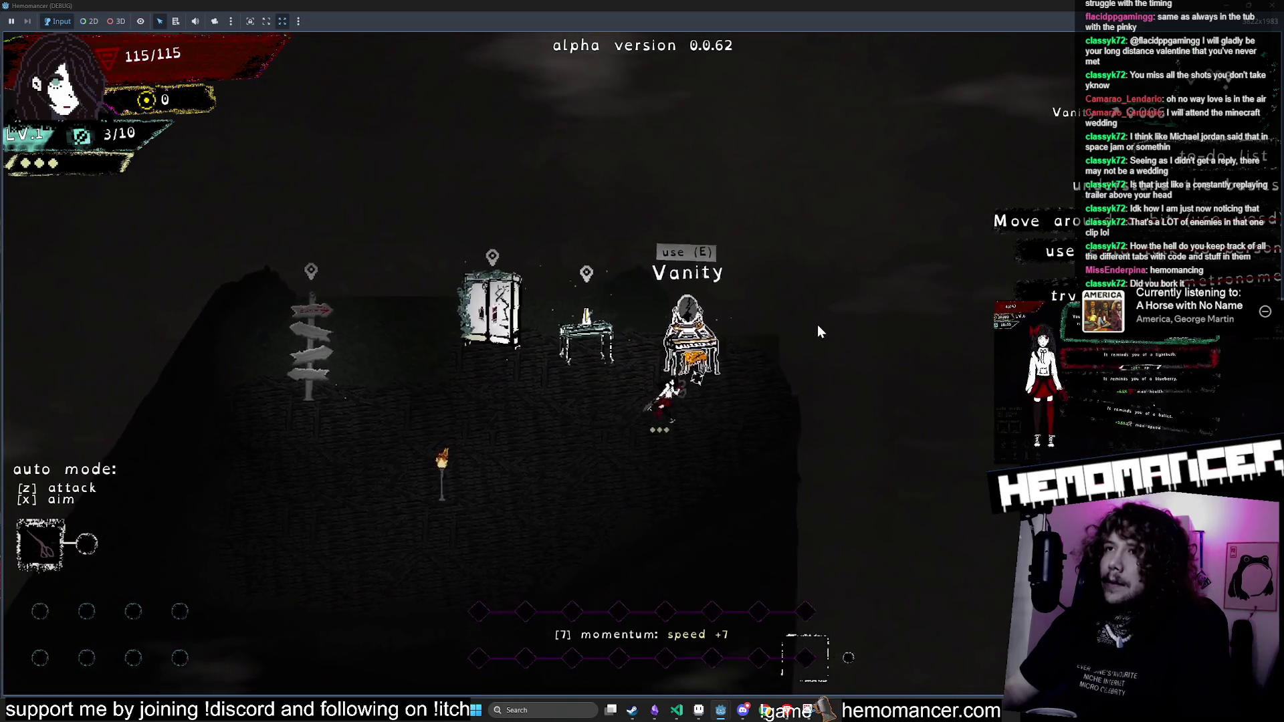
pyautogui.press('a')
pyautogui.press('a')
pyautogui.press('w')
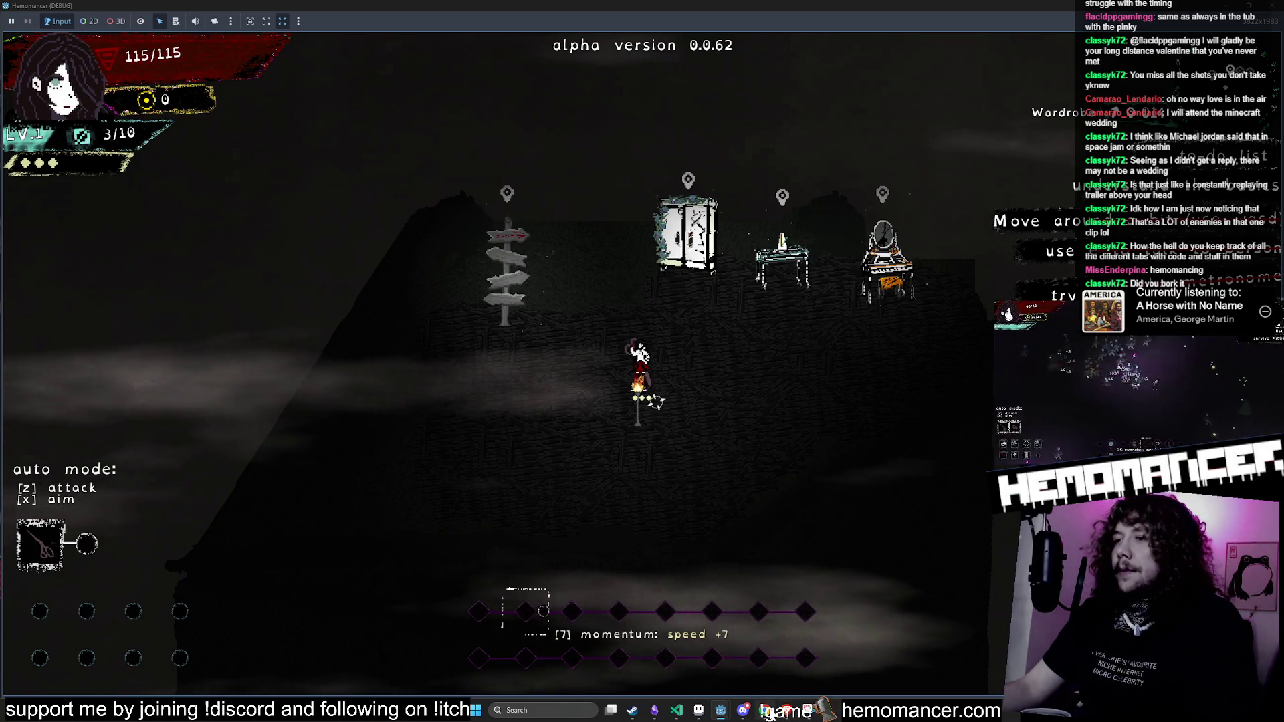
pyautogui.click(769, 714)
# Step: Add an IN PROGRESS card describing a lobby book that tracks paying achievements and quests
pyautogui.click(921, 432)
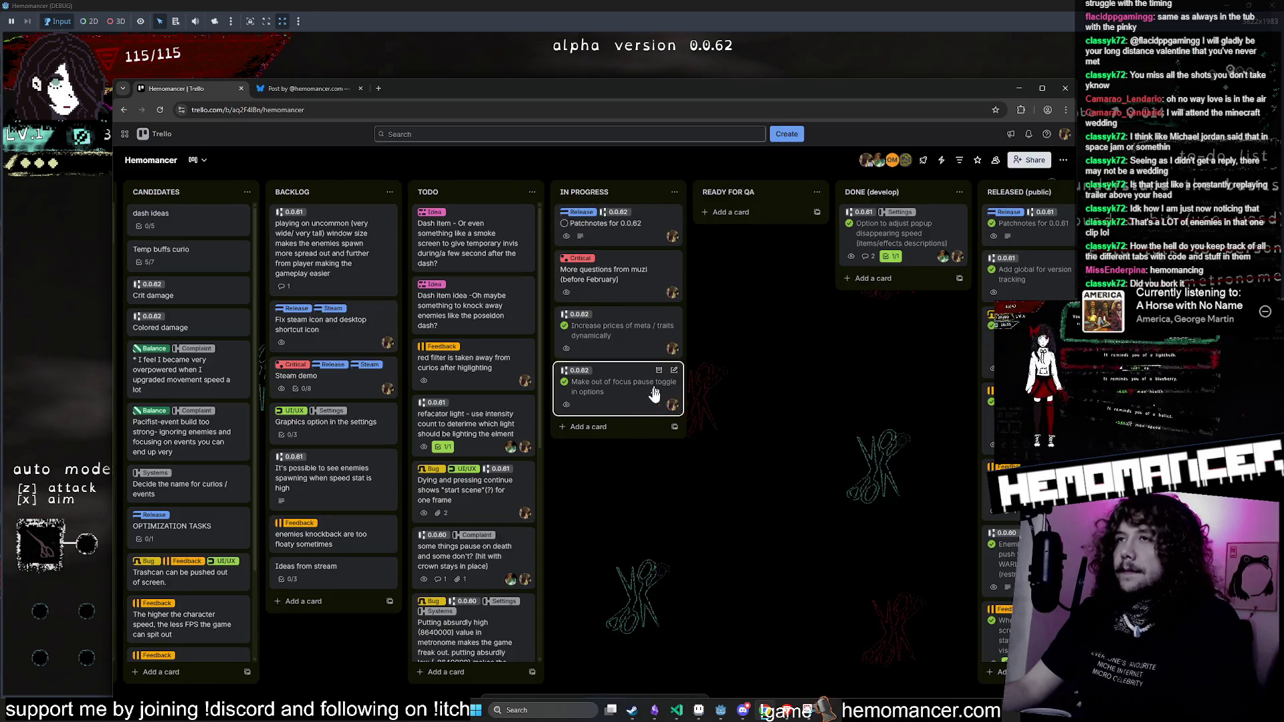
pyautogui.click(619, 427)
pyautogui.write('add b')
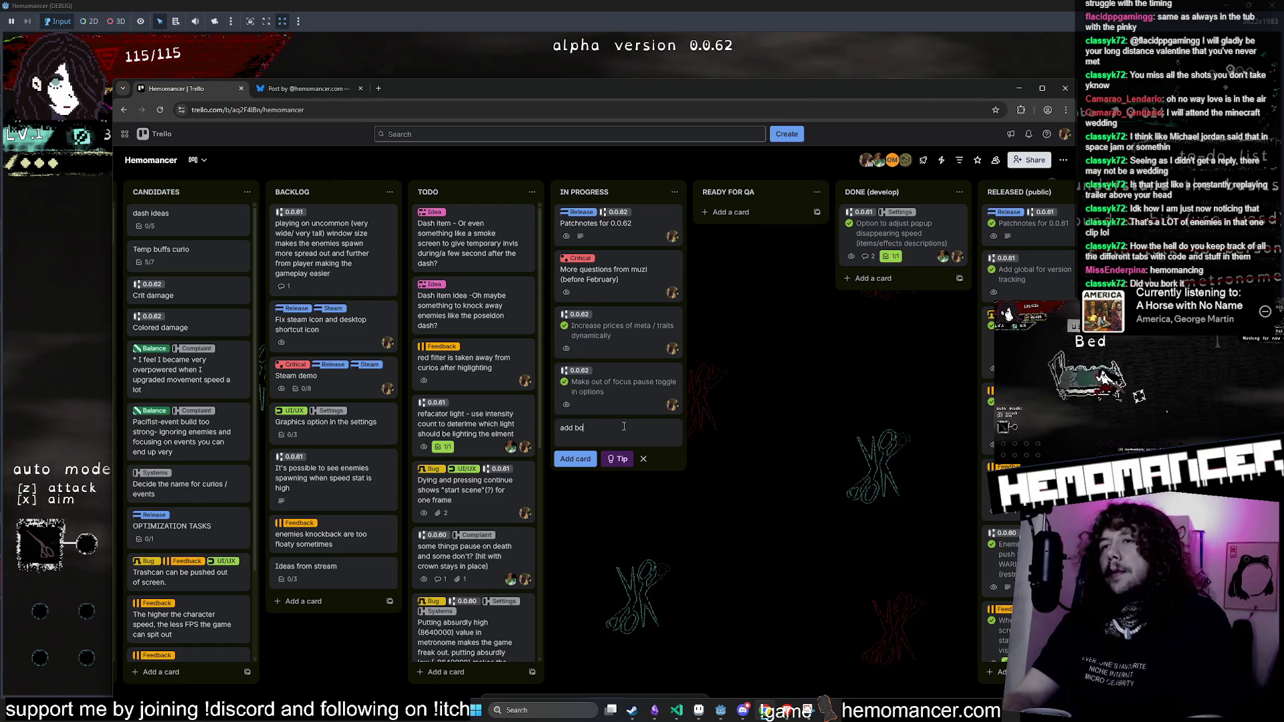
pyautogui.write('ok to the lobby that wi')
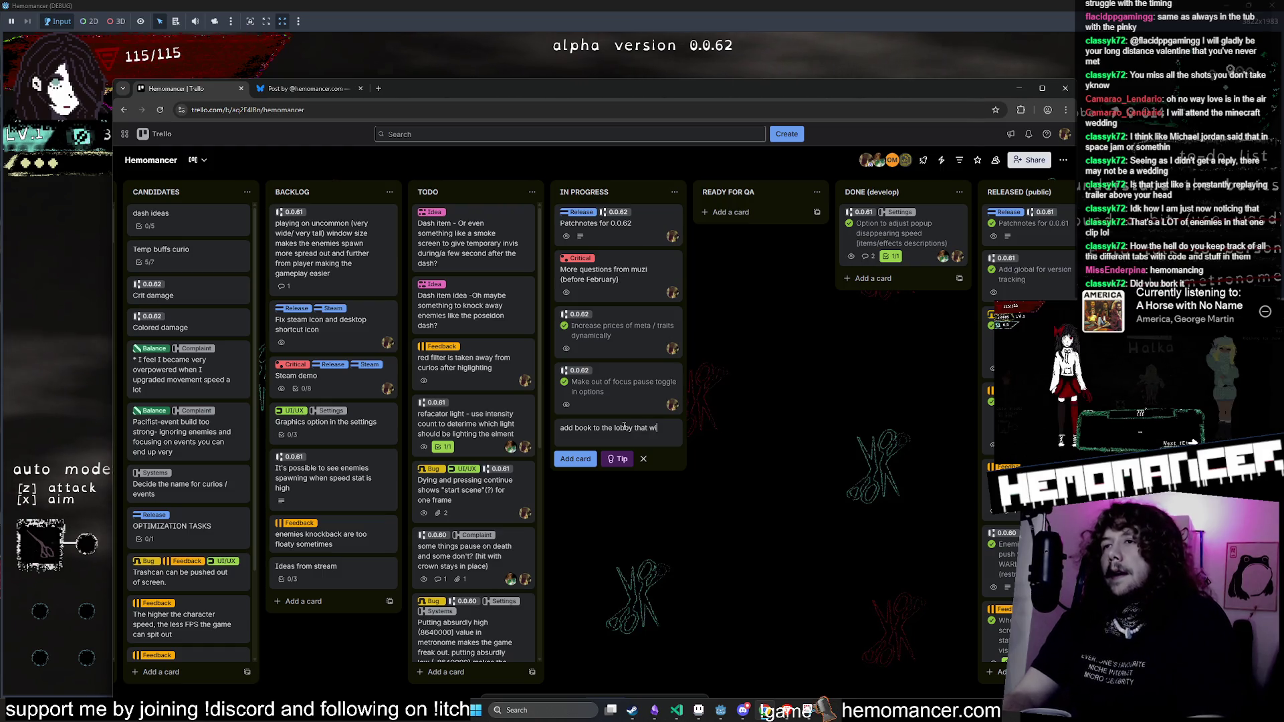
pyautogui.write('ll keep tr')
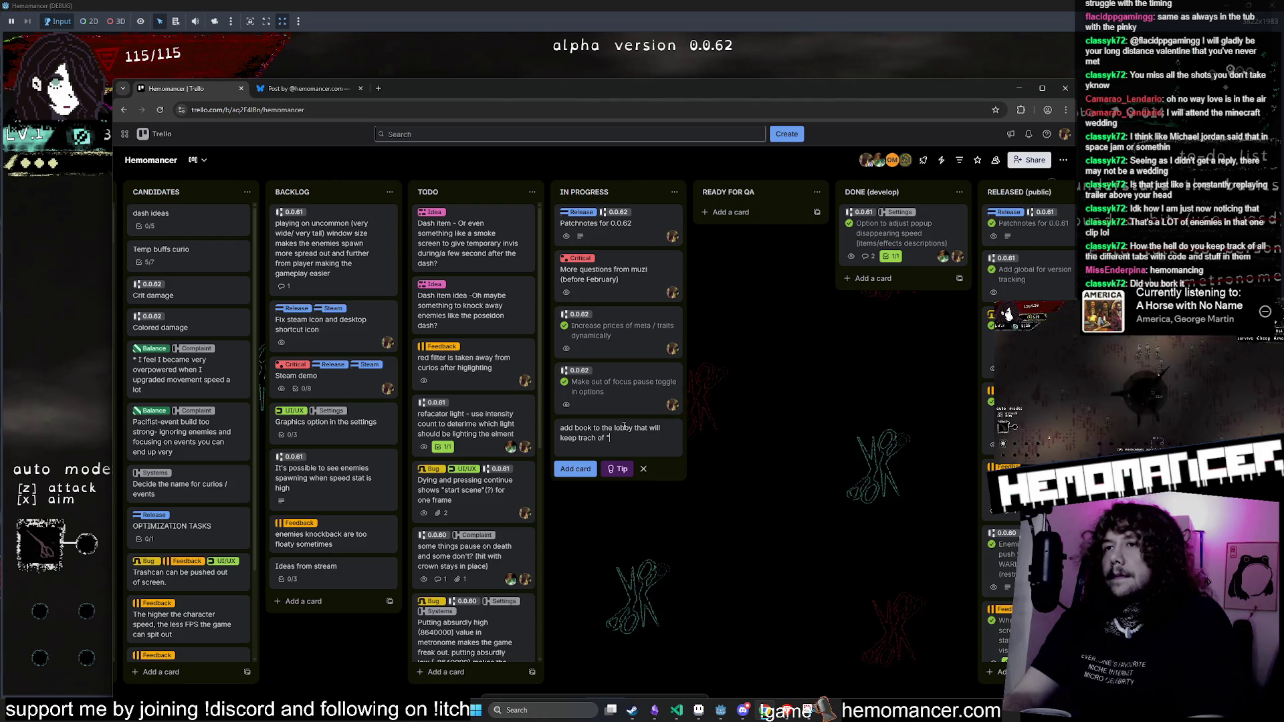
pyautogui.write('achievemnt')
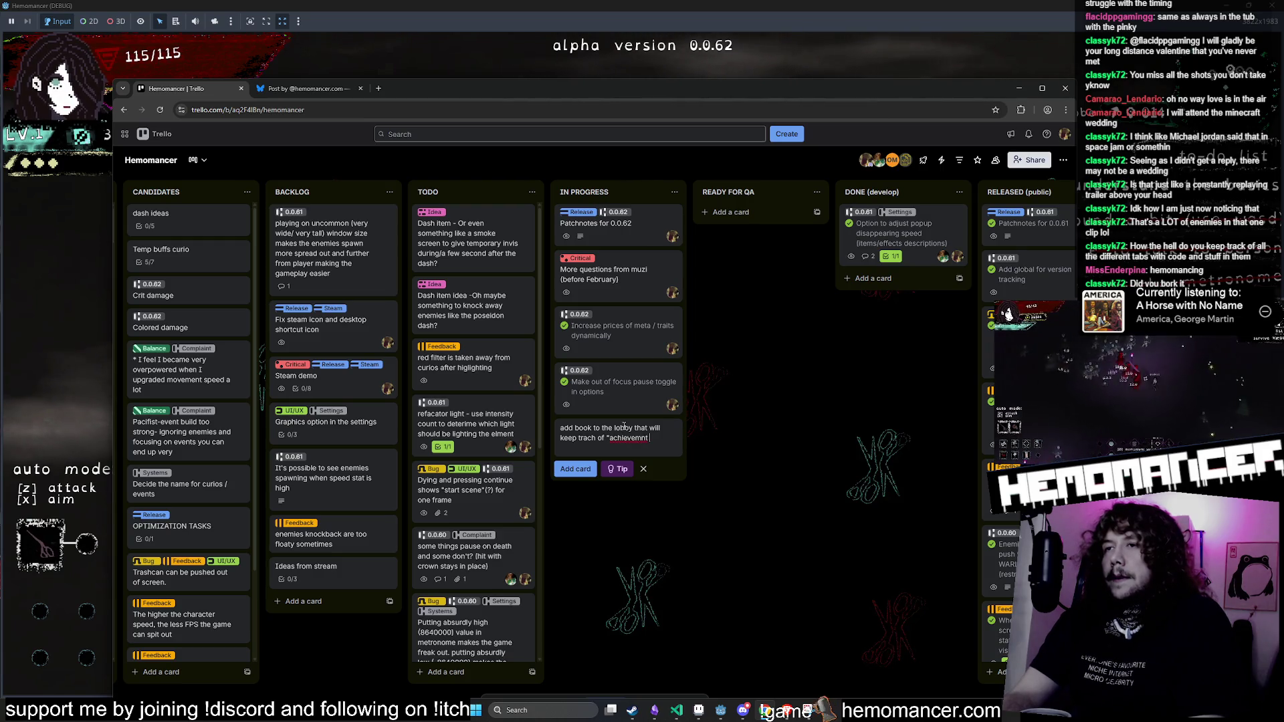
pyautogui.write('s/quests')
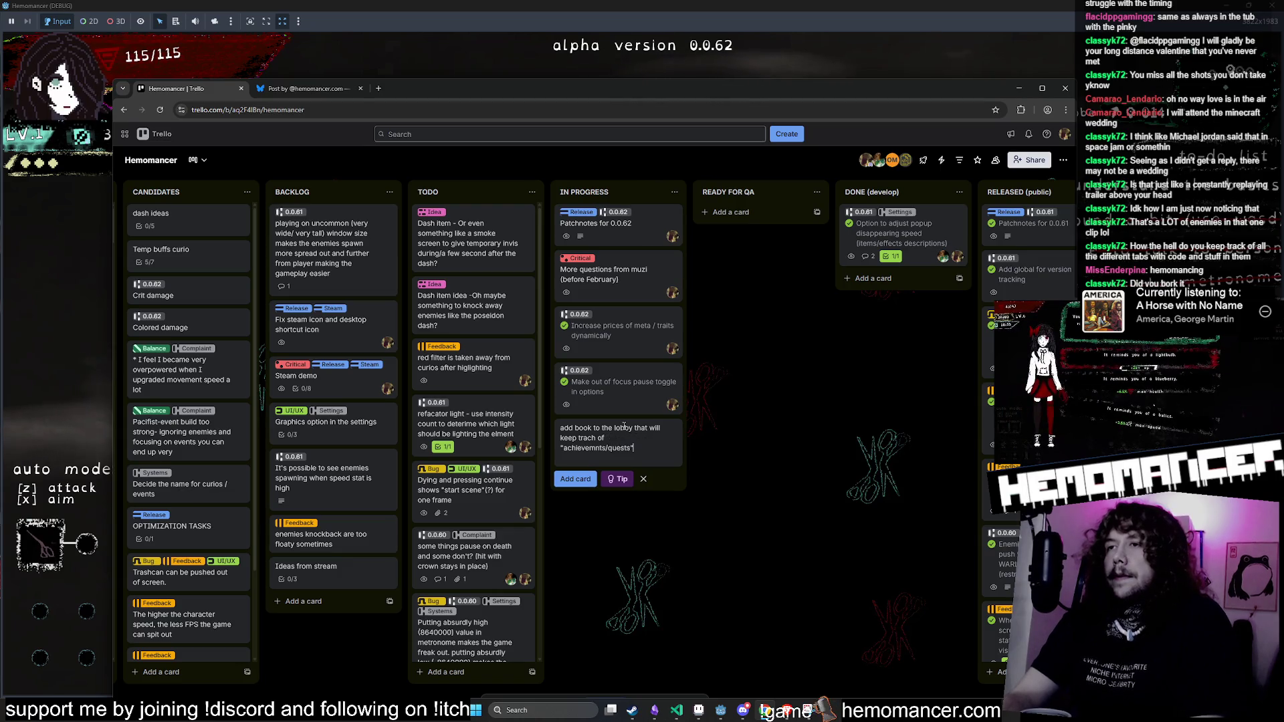
pyautogui.write('ll get money for doin')
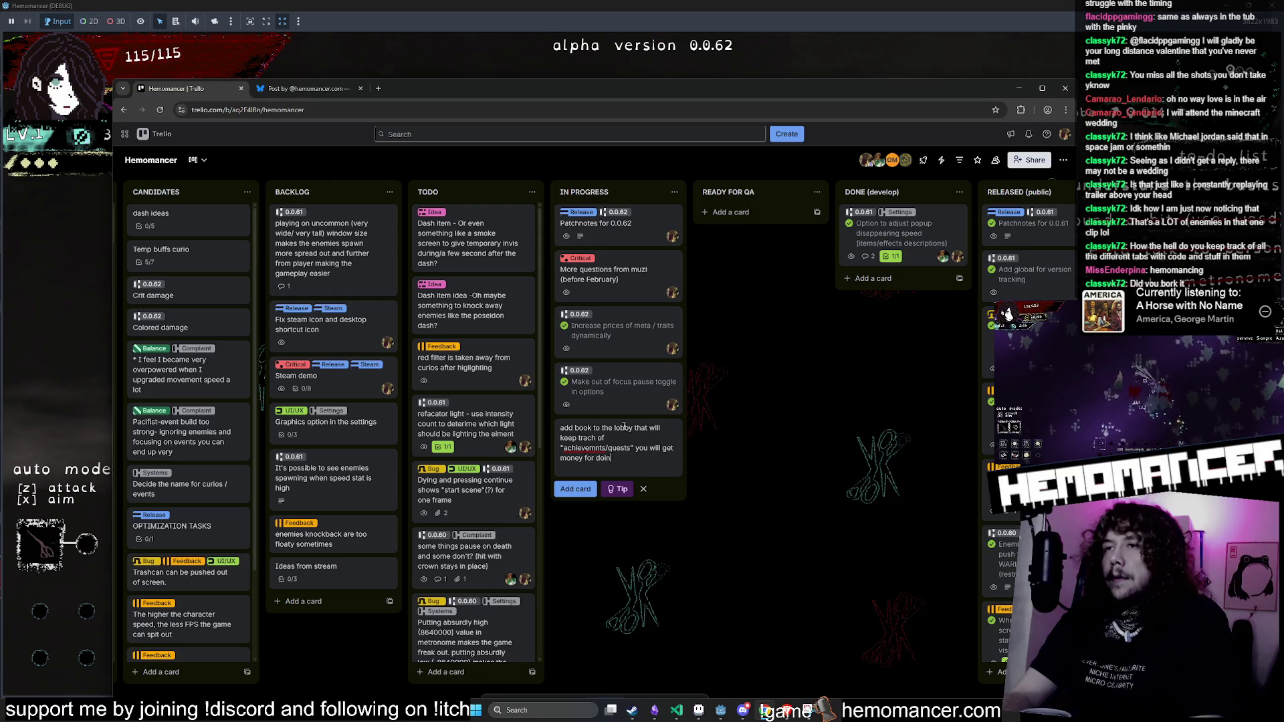
pyautogui.write('you wil lbe a')
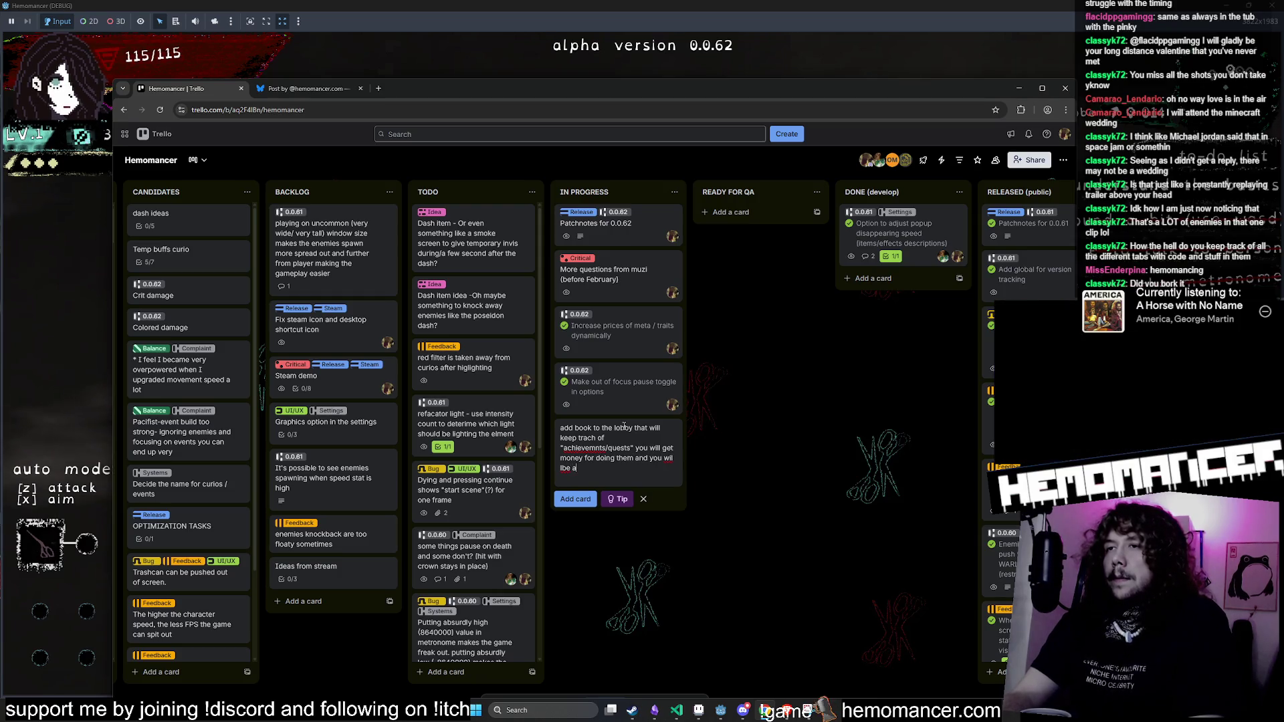
pyautogui.write('ble to disalbe or en')
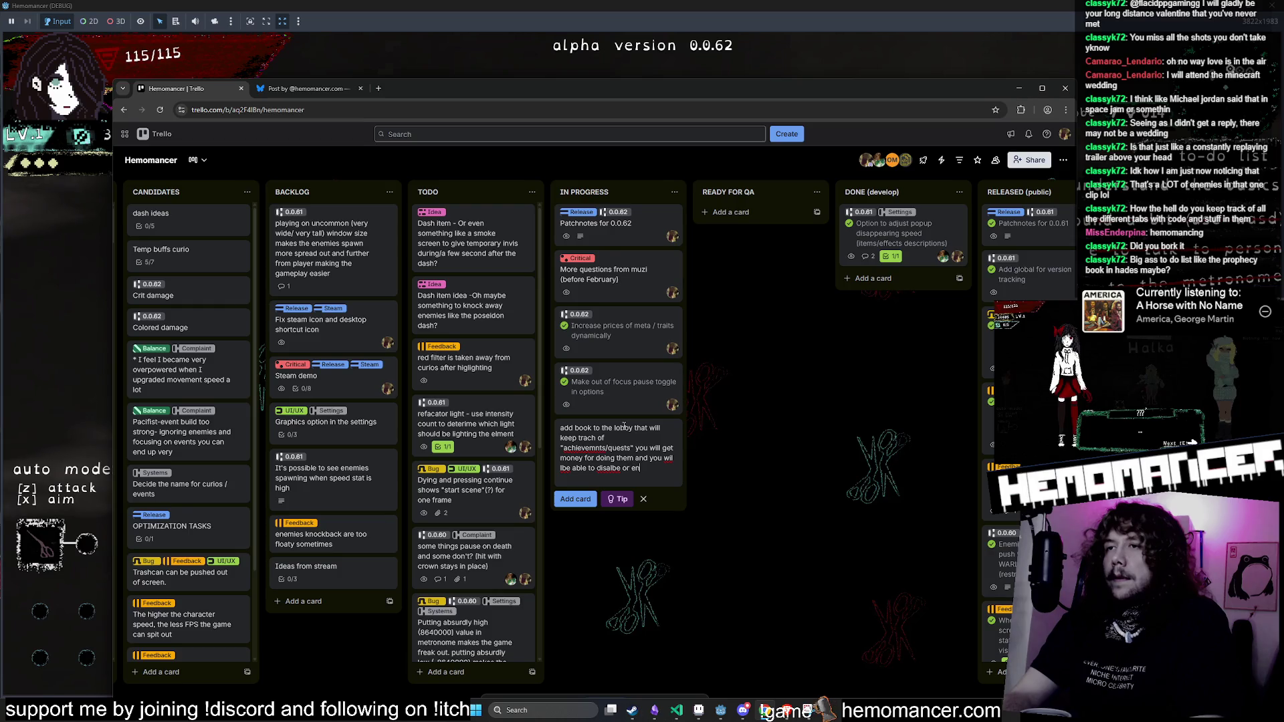
pyautogui.write('able them (?) by interacting with the book. change tutorial ')
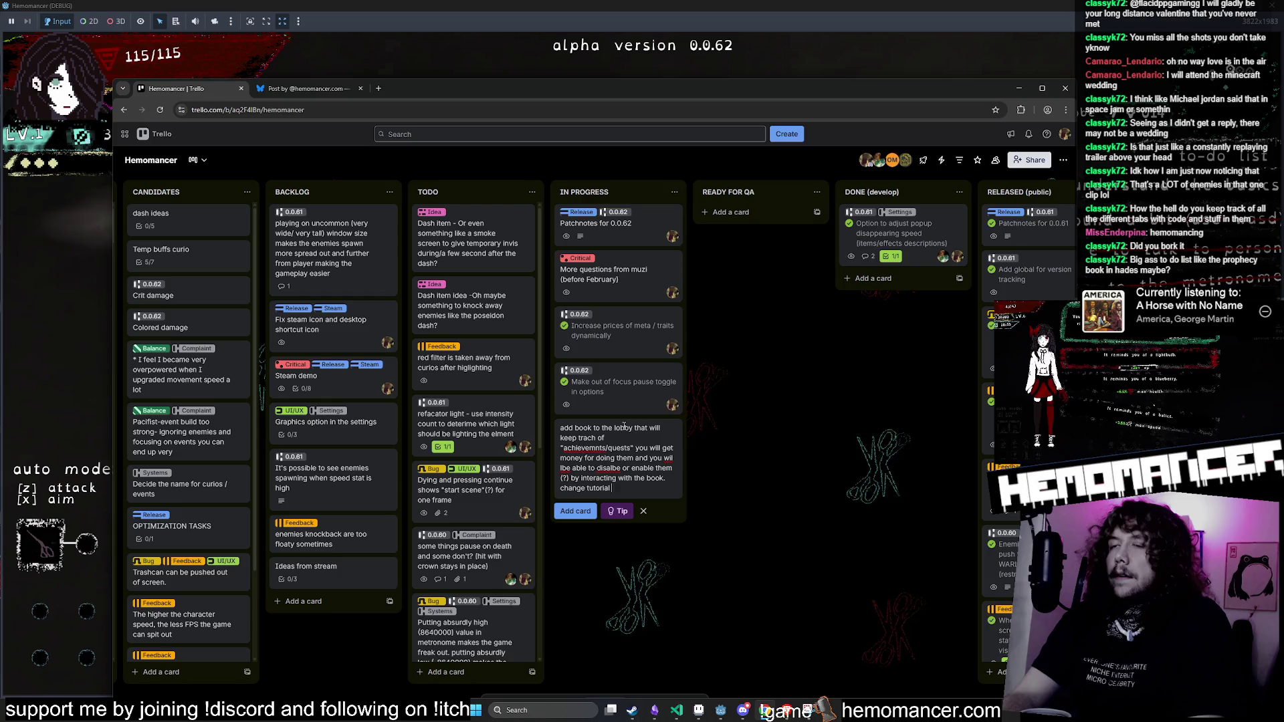
pyautogui.write('so the book will be first thing t')
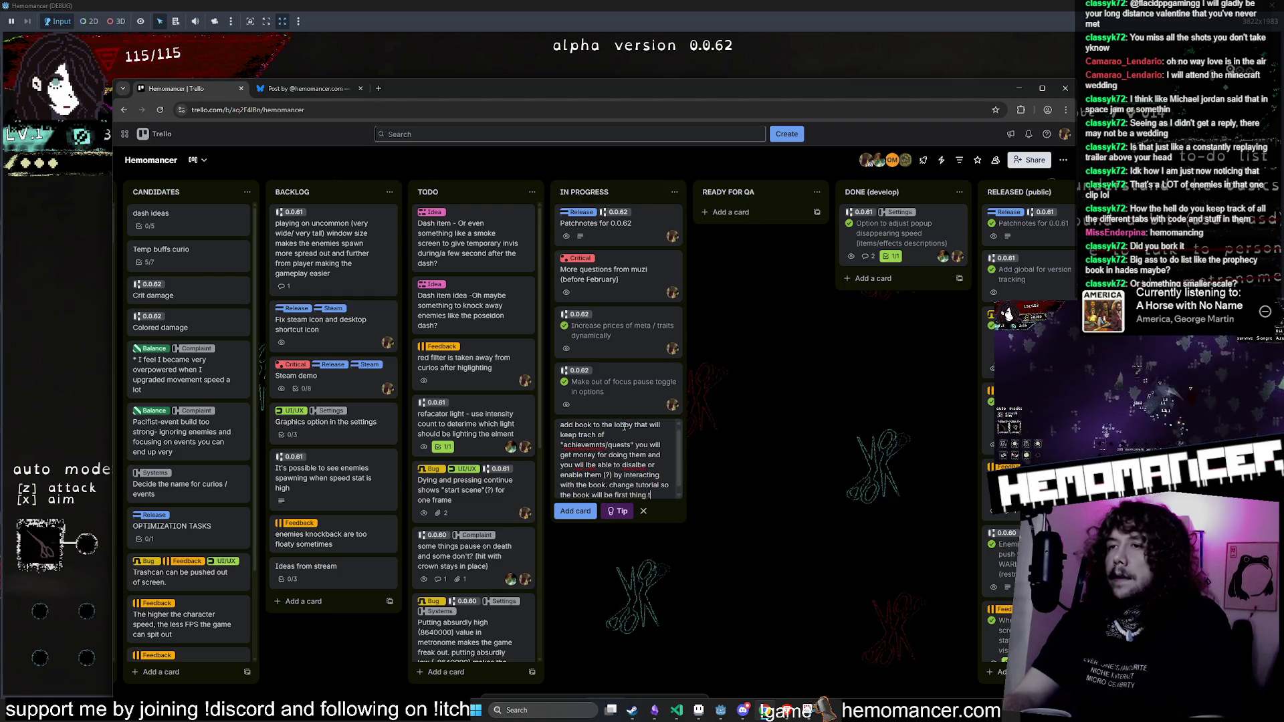
pyautogui.write('hat oyu see')
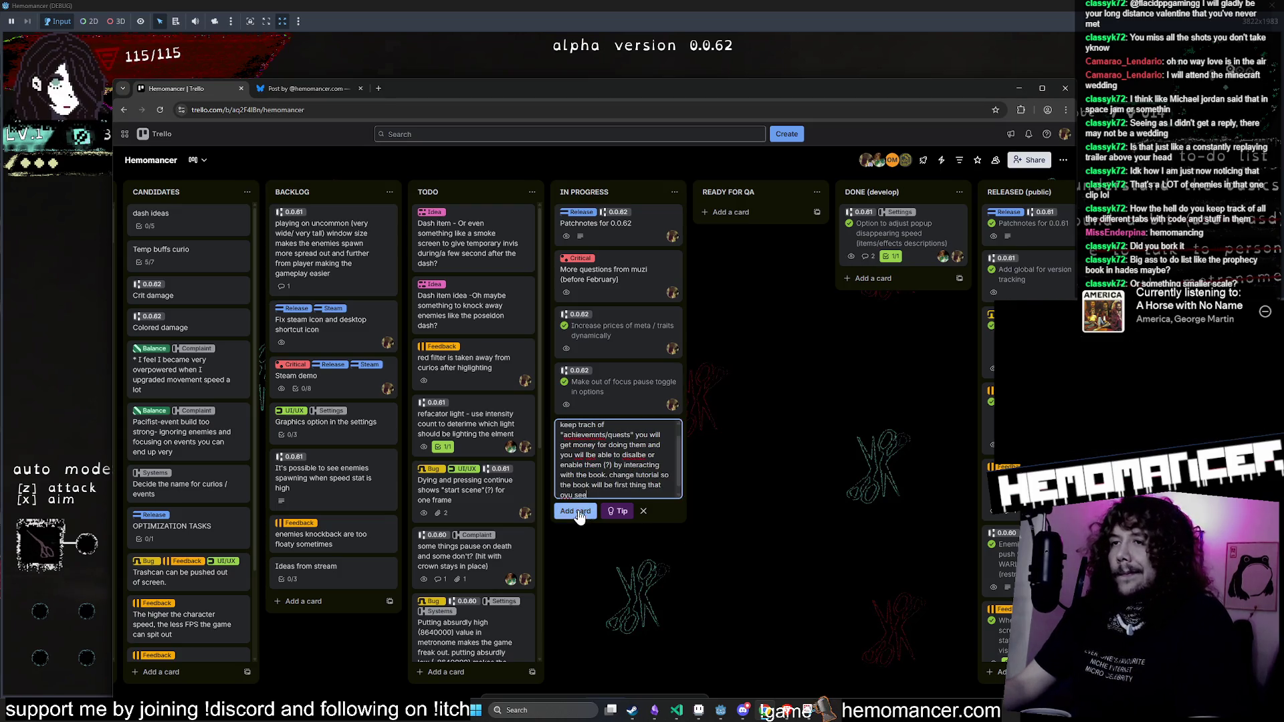
pyautogui.click(576, 512)
pyautogui.click(1018, 87)
# Step: Shrink the game to a window over the editor, enlarge it slightly, and switch to the Hades Wiki
pyautogui.moveTo(1023, 7)
pyautogui.mouseDown()
pyautogui.moveTo(1021, 35)
pyautogui.moveTo(701, 127)
pyautogui.moveTo(508, 97)
pyautogui.mouseUp()
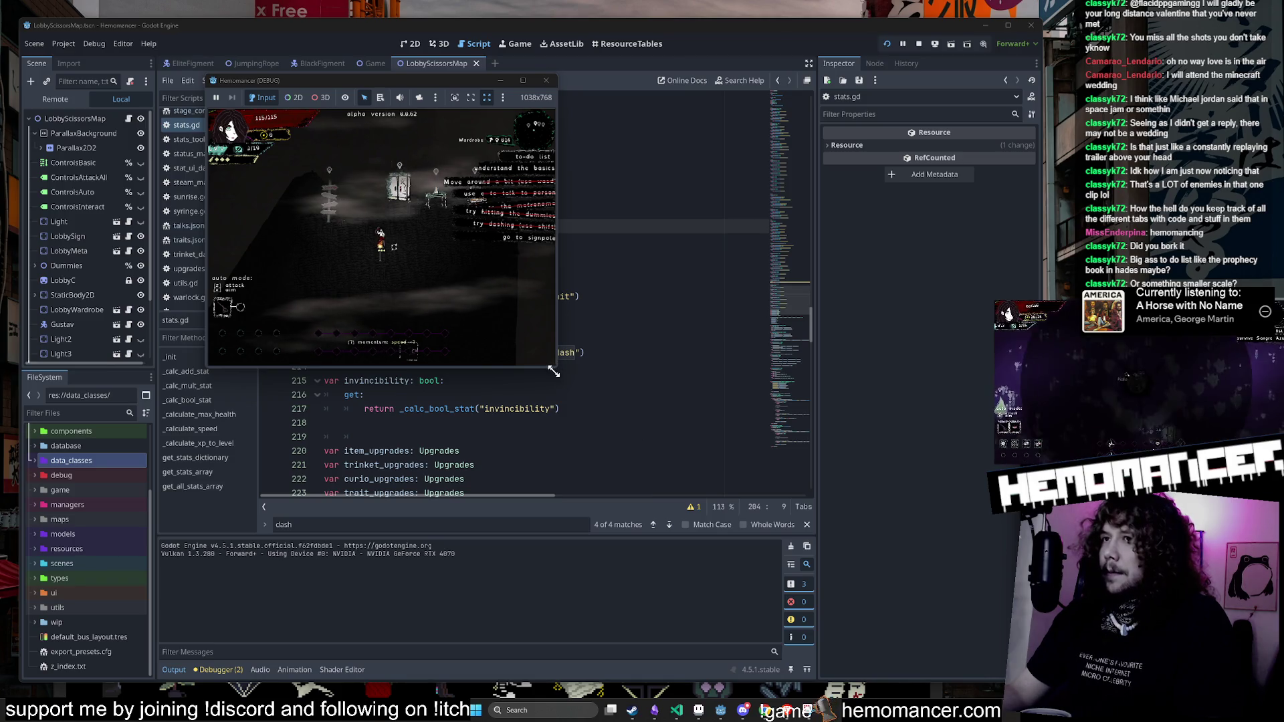
pyautogui.moveTo(557, 372)
pyautogui.mouseDown()
pyautogui.moveTo(599, 433)
pyautogui.moveTo(997, 662)
pyautogui.mouseUp()
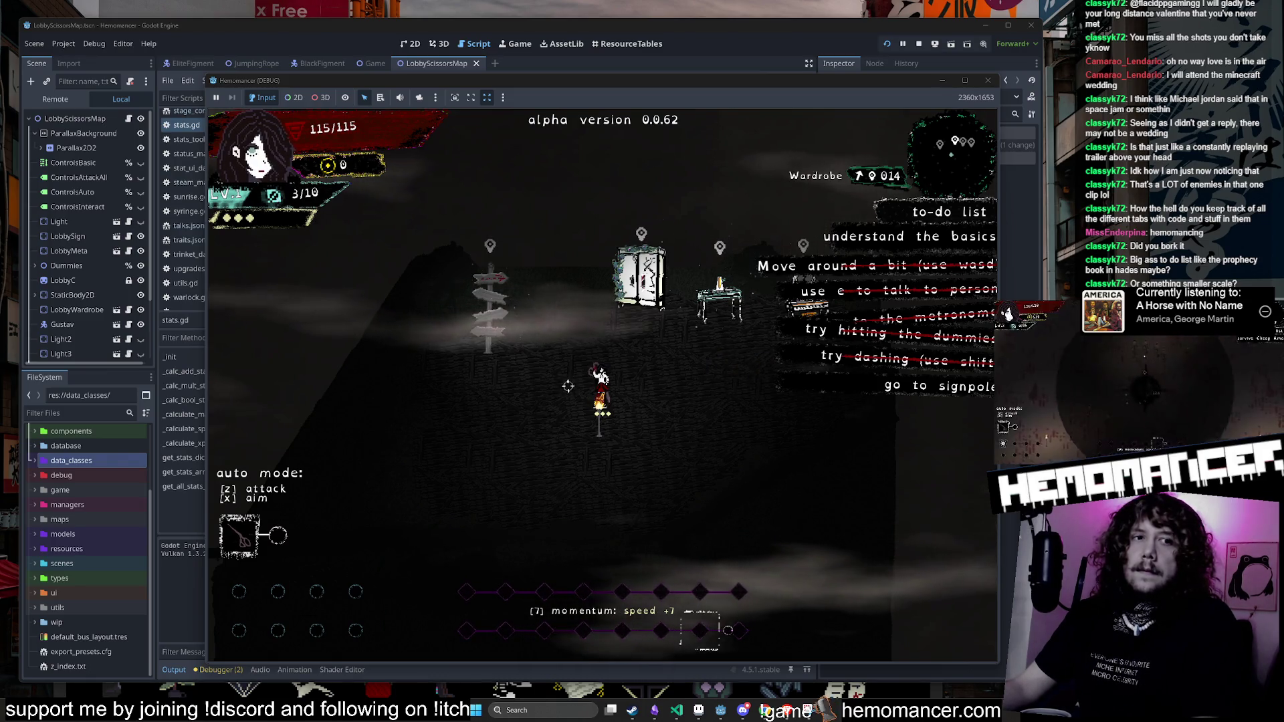
pyautogui.hotkey('alt', 'Tab')
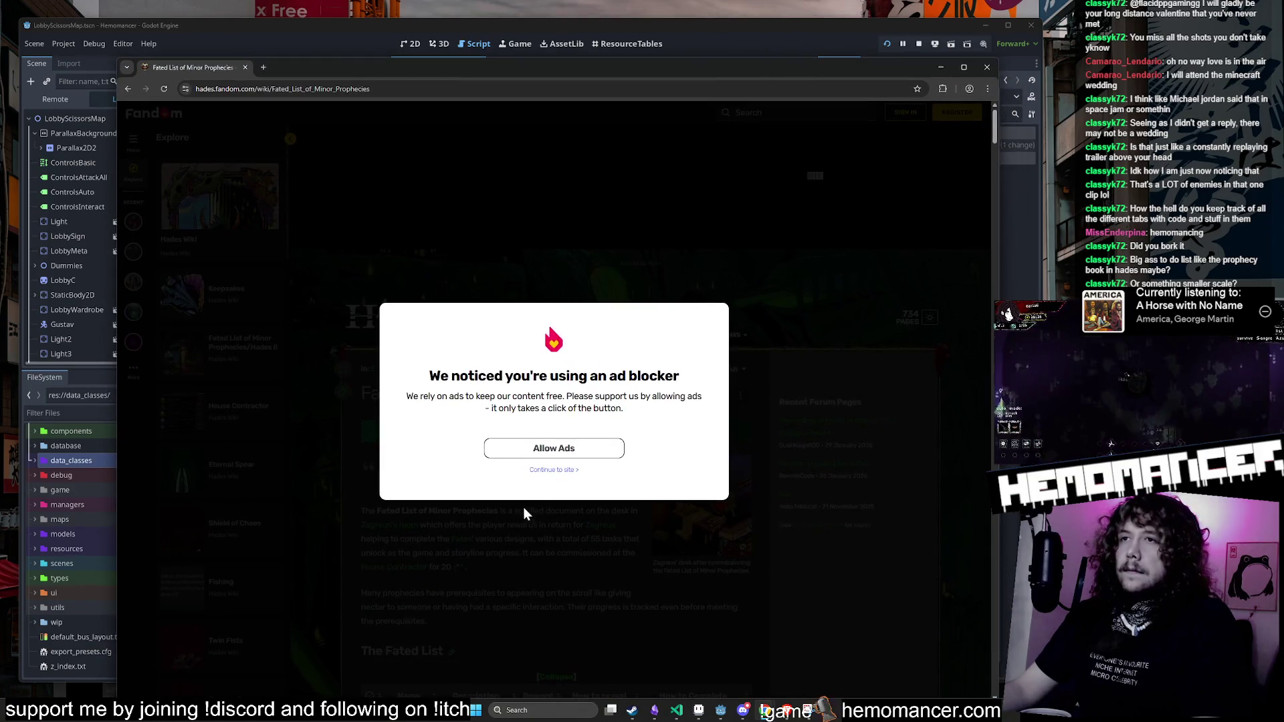
# Step: Dismiss the ad-blocker notice and scroll through the Fated List of Minor Prophecies table
pyautogui.click(558, 472)
pyautogui.scroll(-5, 559, 472)
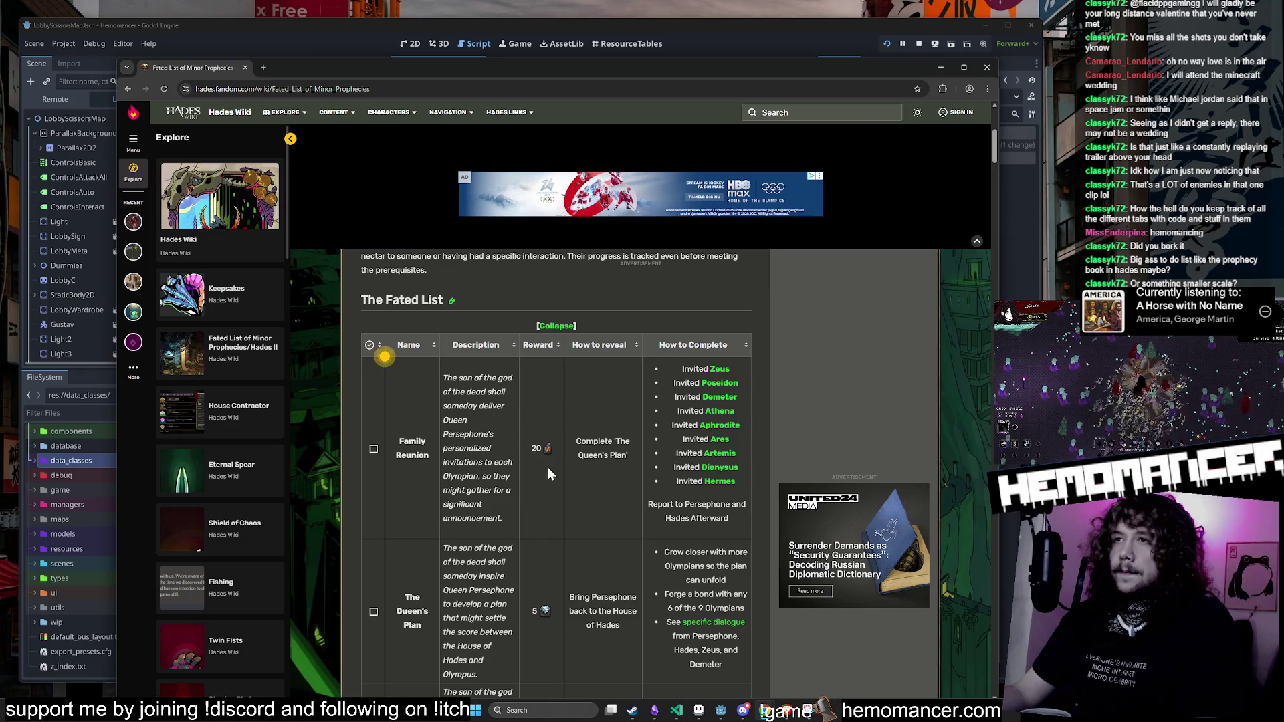
pyautogui.scroll(-2, 548, 467)
pyautogui.scroll(-8, 548, 467)
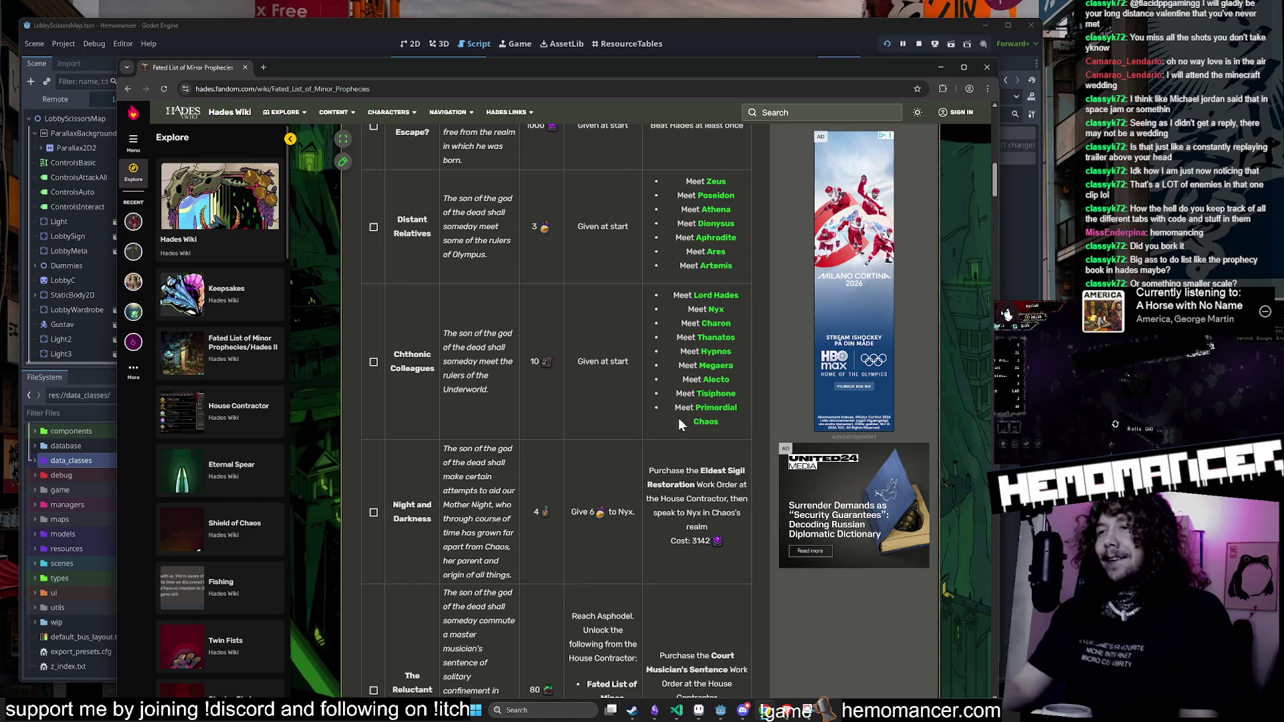
pyautogui.scroll(-7, 528, 428)
pyautogui.scroll(10, 582, 450)
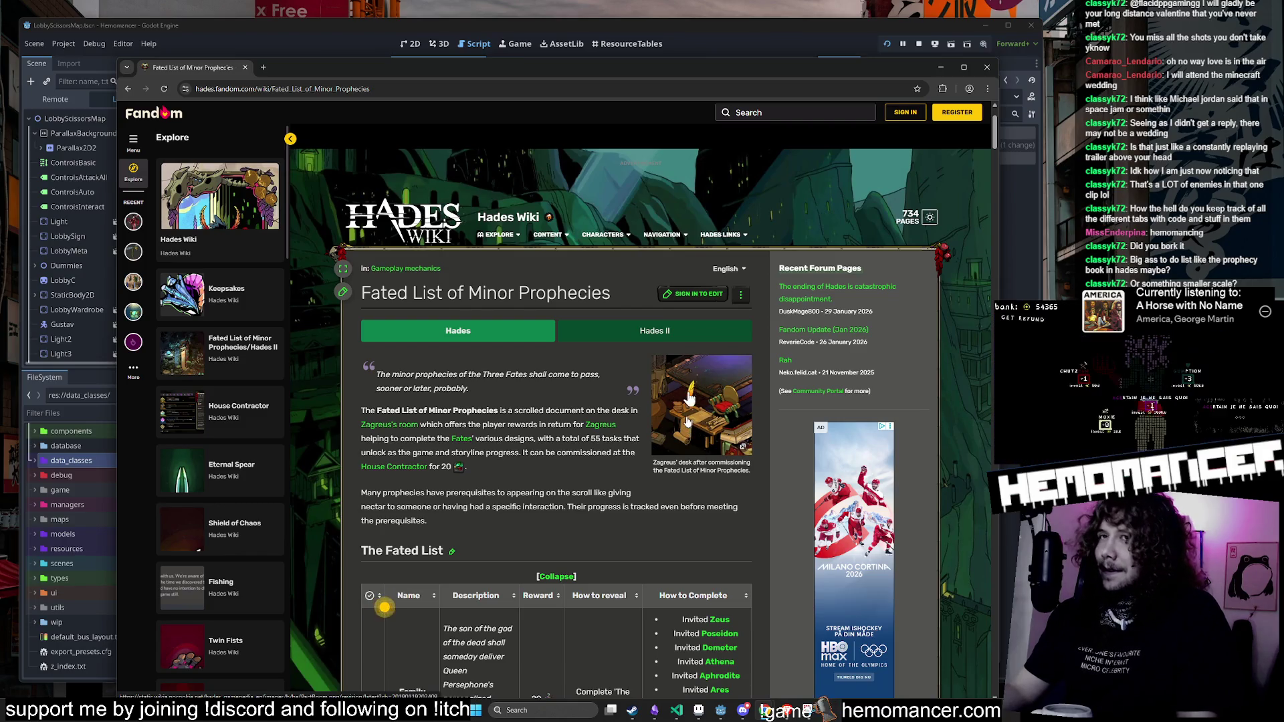
# Step: View the desk picture full size, browse the table again, then select the page's address
pyautogui.click(687, 422)
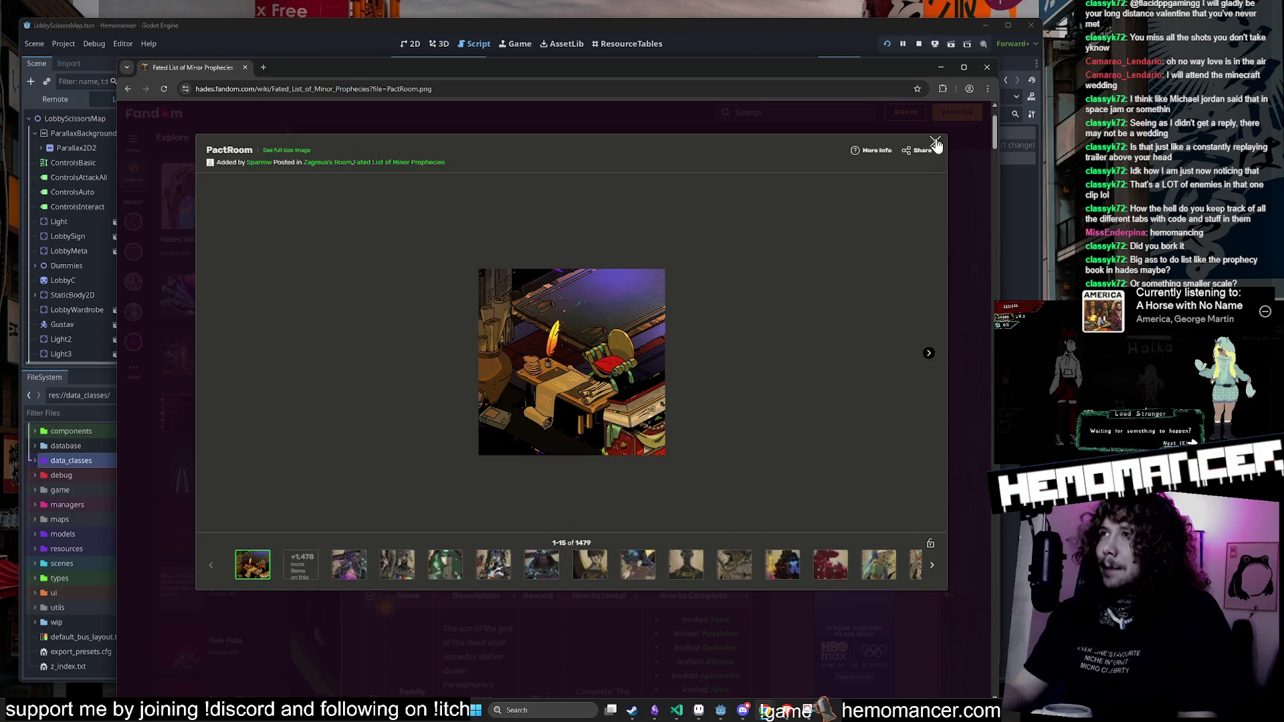
pyautogui.click(934, 143)
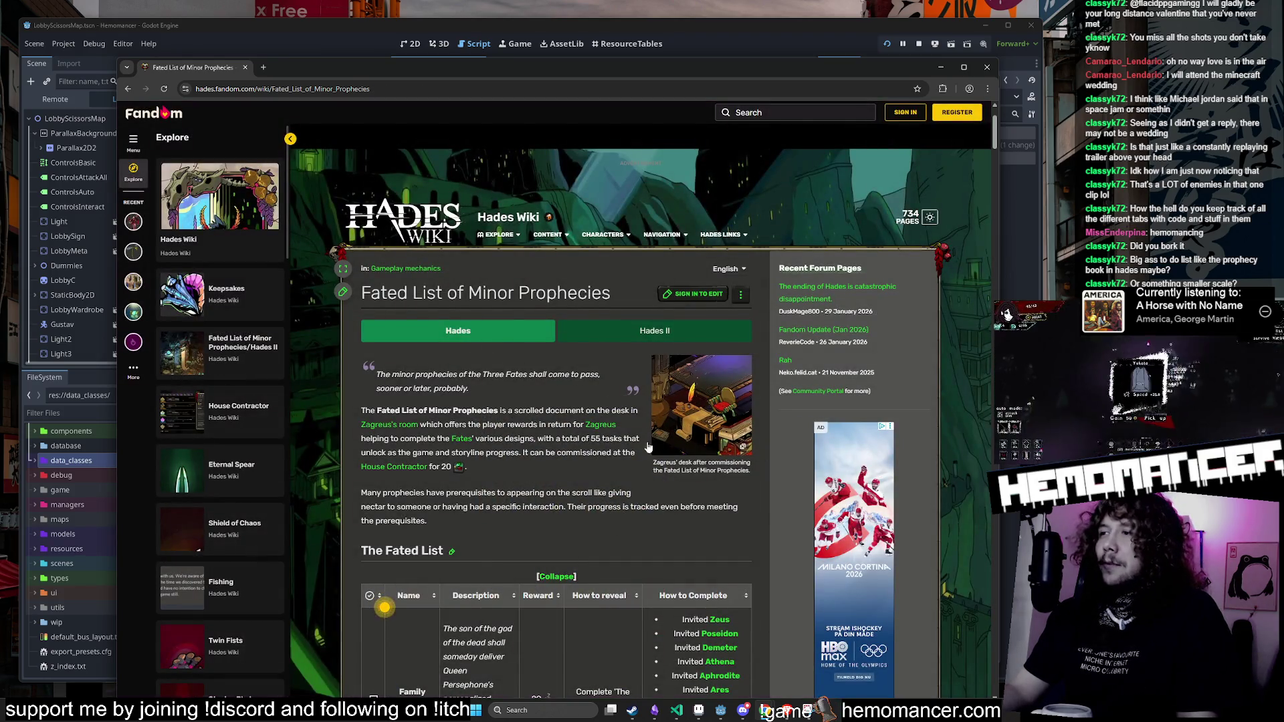
pyautogui.scroll(-15, 647, 446)
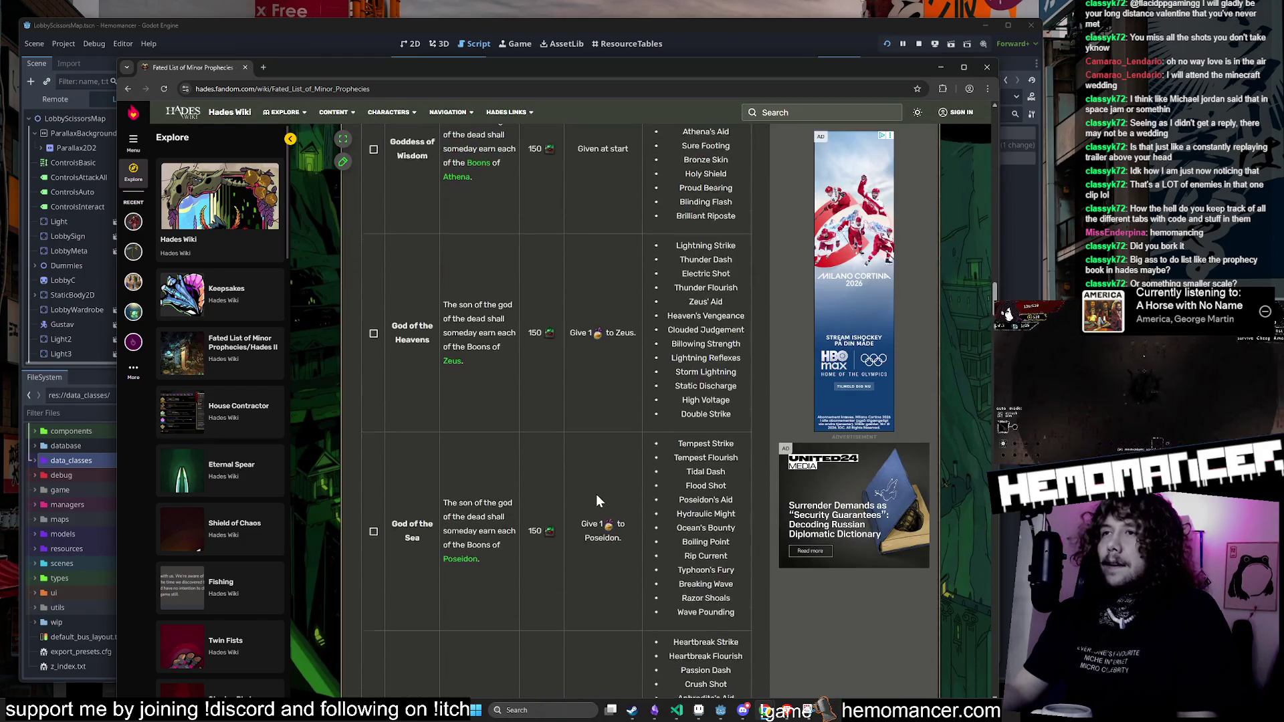
pyautogui.scroll(-15, 597, 500)
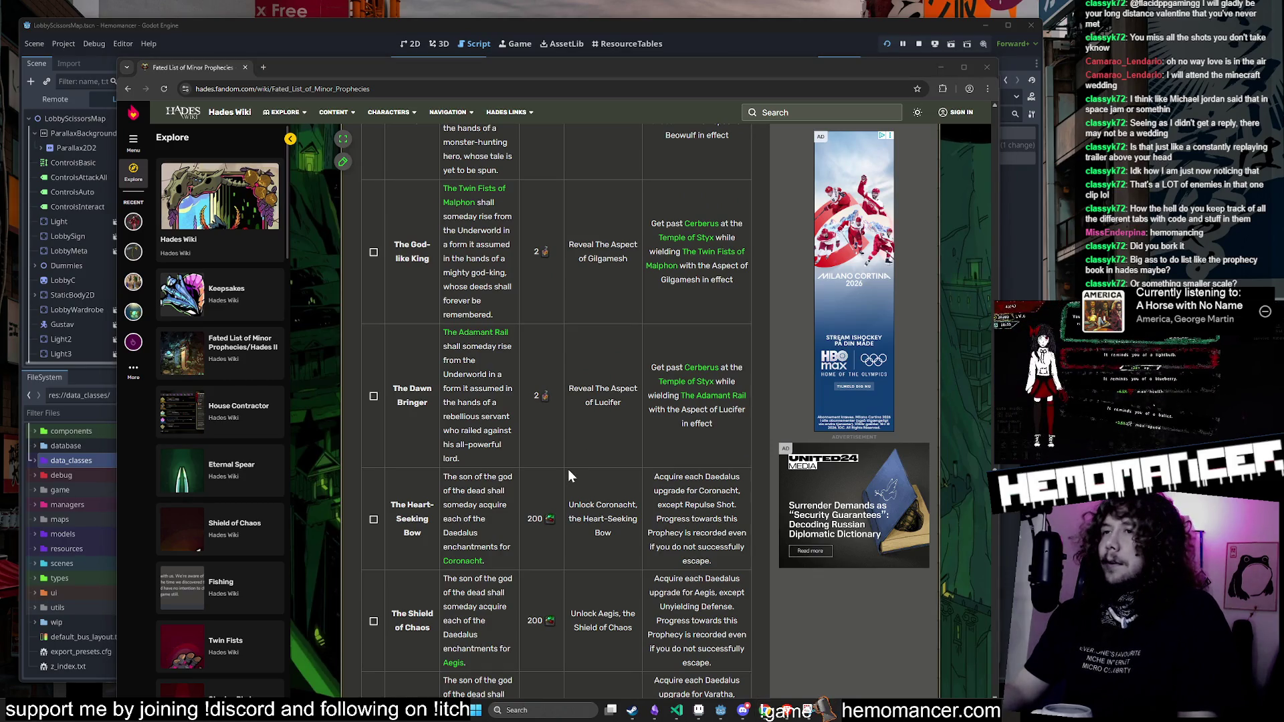
pyautogui.scroll(-9, 568, 468)
pyautogui.scroll(-12, 559, 475)
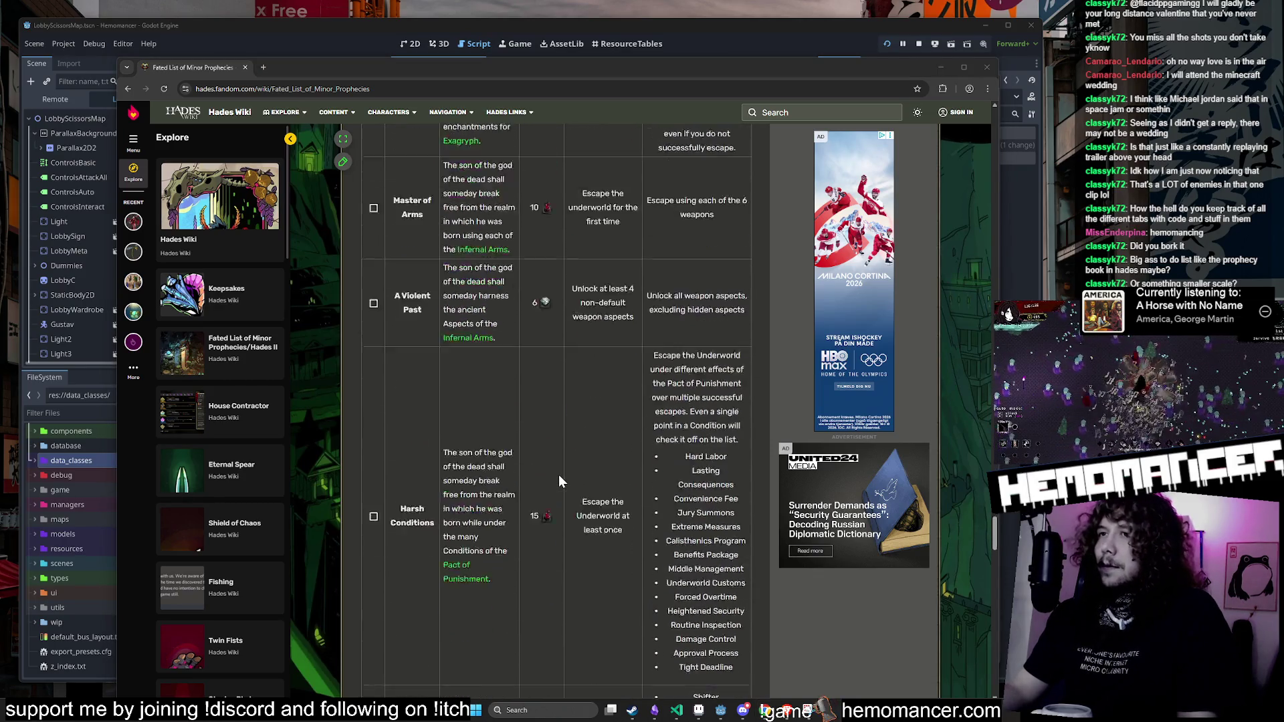
pyautogui.scroll(20, 558, 475)
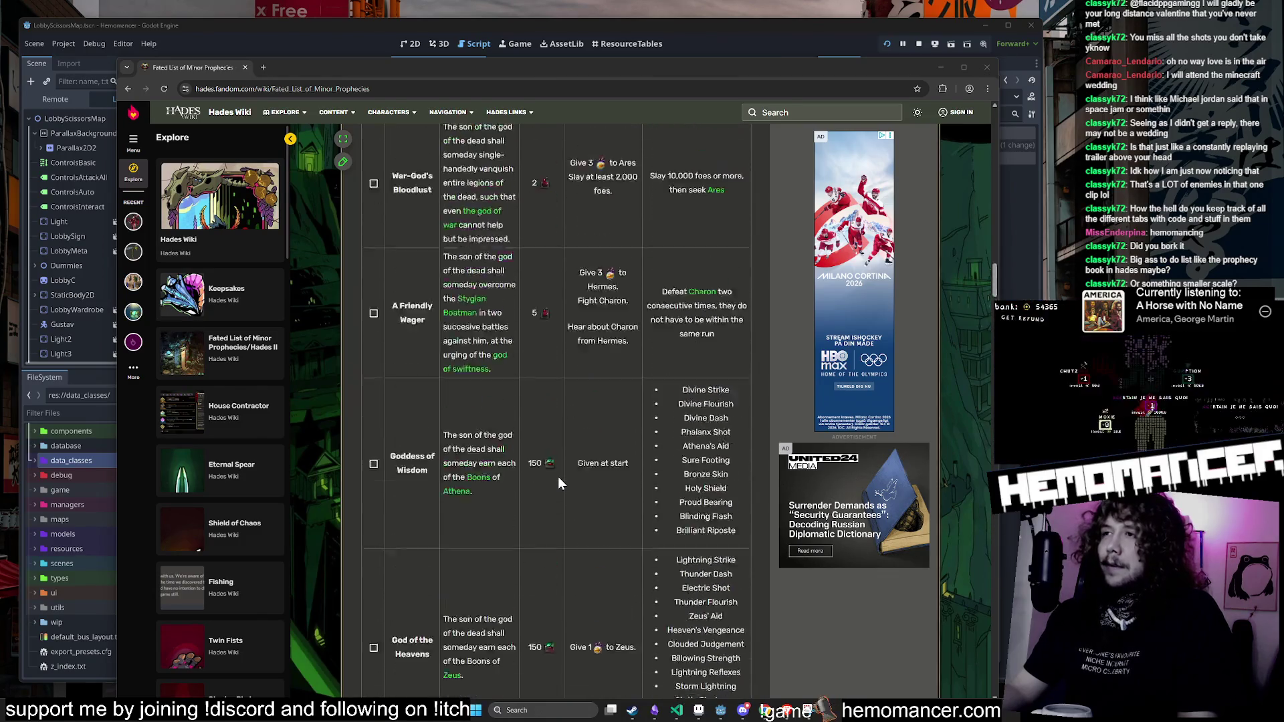
pyautogui.scroll(10, 558, 476)
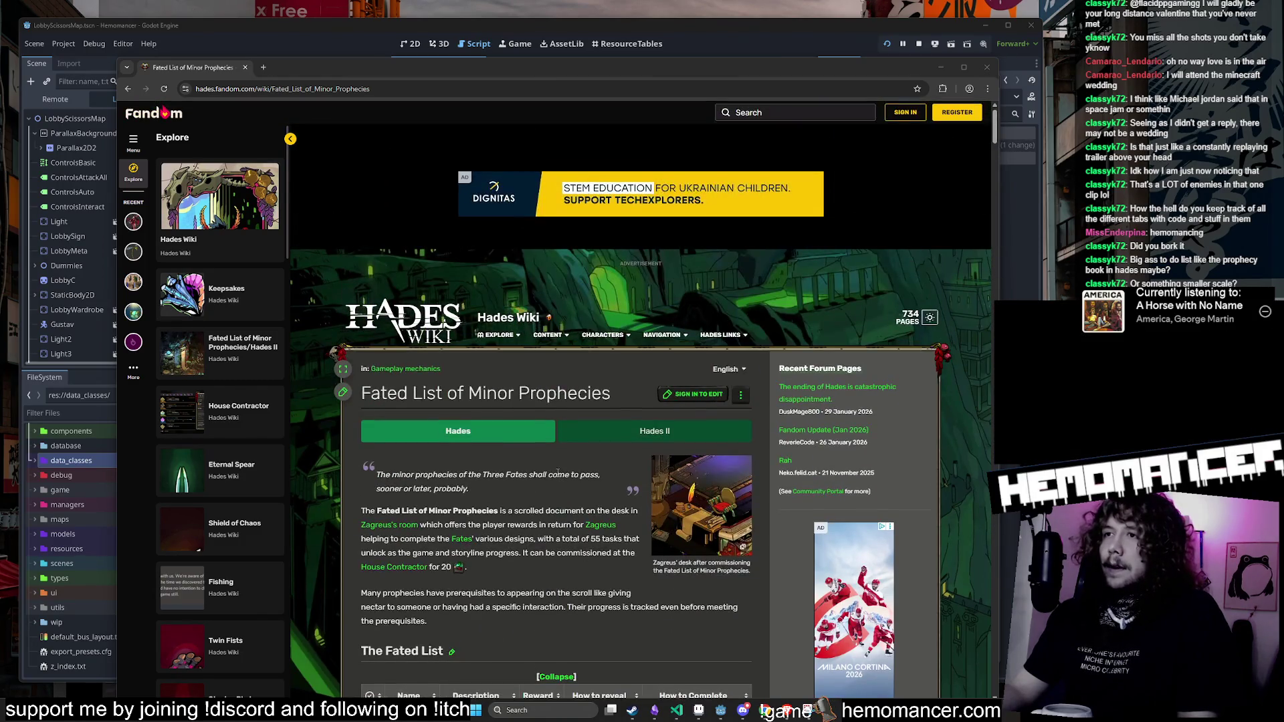
pyautogui.scroll(-3, 546, 437)
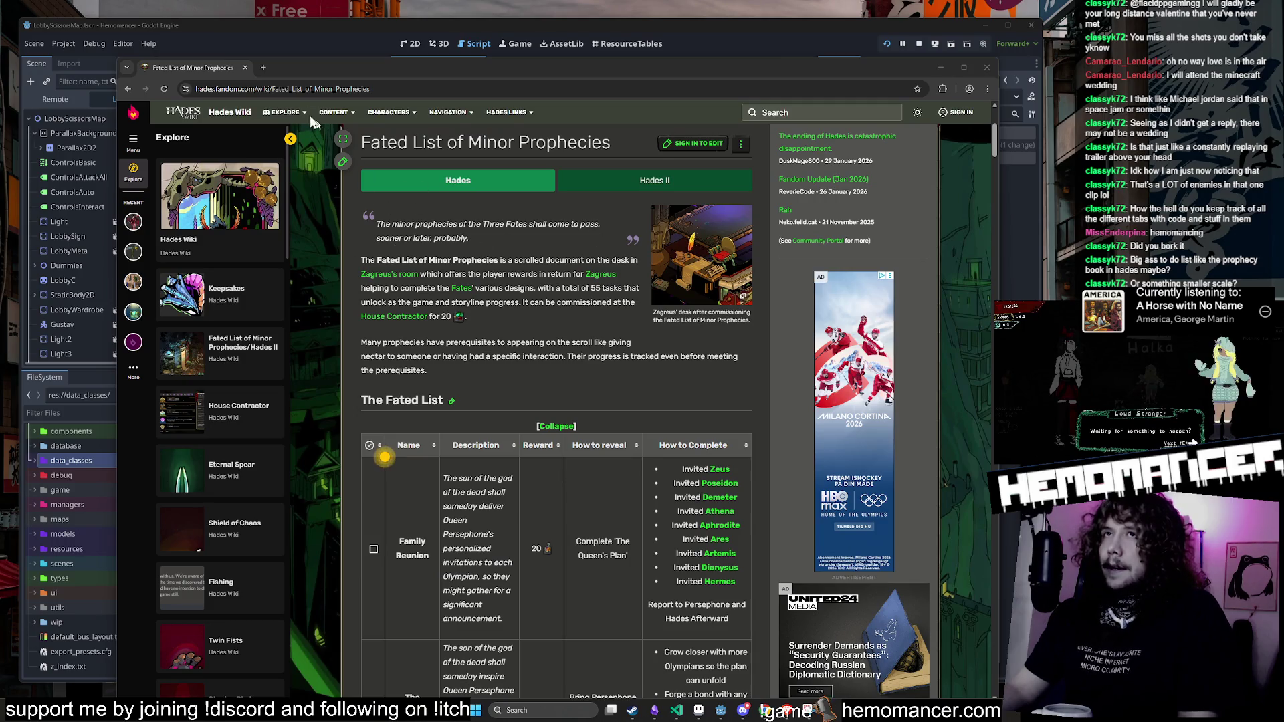
pyautogui.click(546, 88)
# Step: Bring the Trello board forward and open the lobby achievements-book card
pyautogui.click(985, 71)
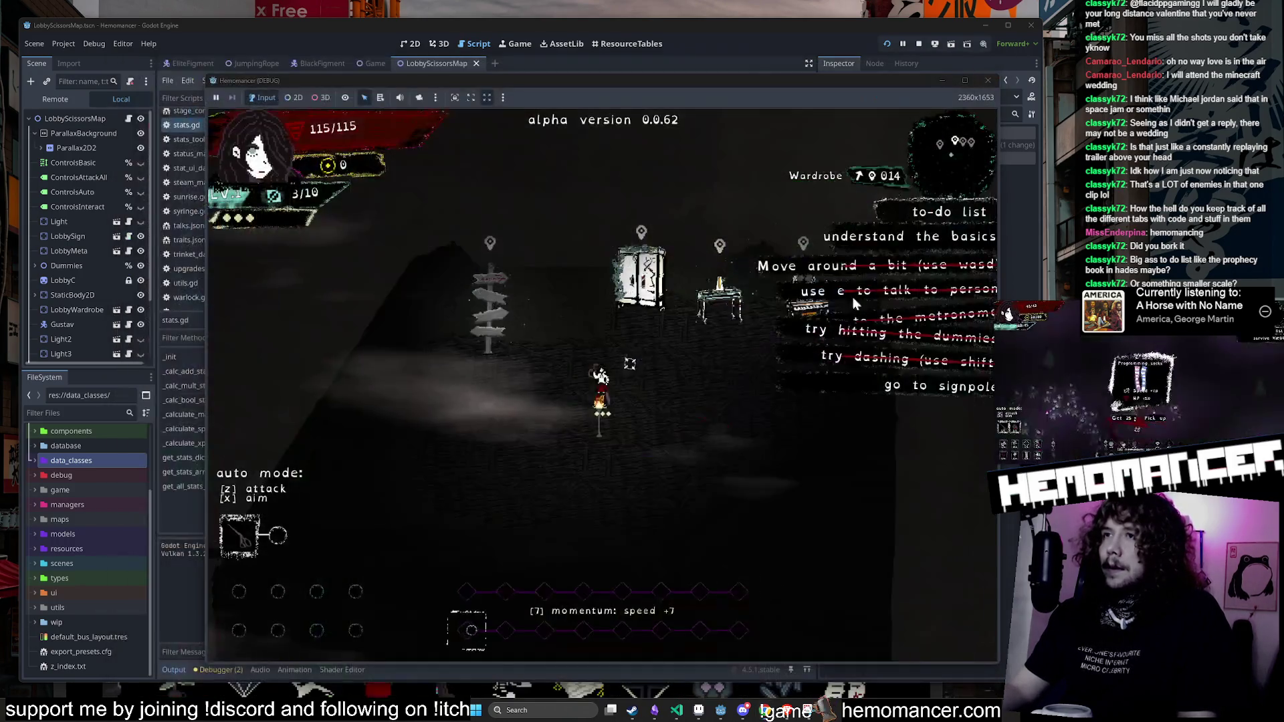
pyautogui.click(764, 710)
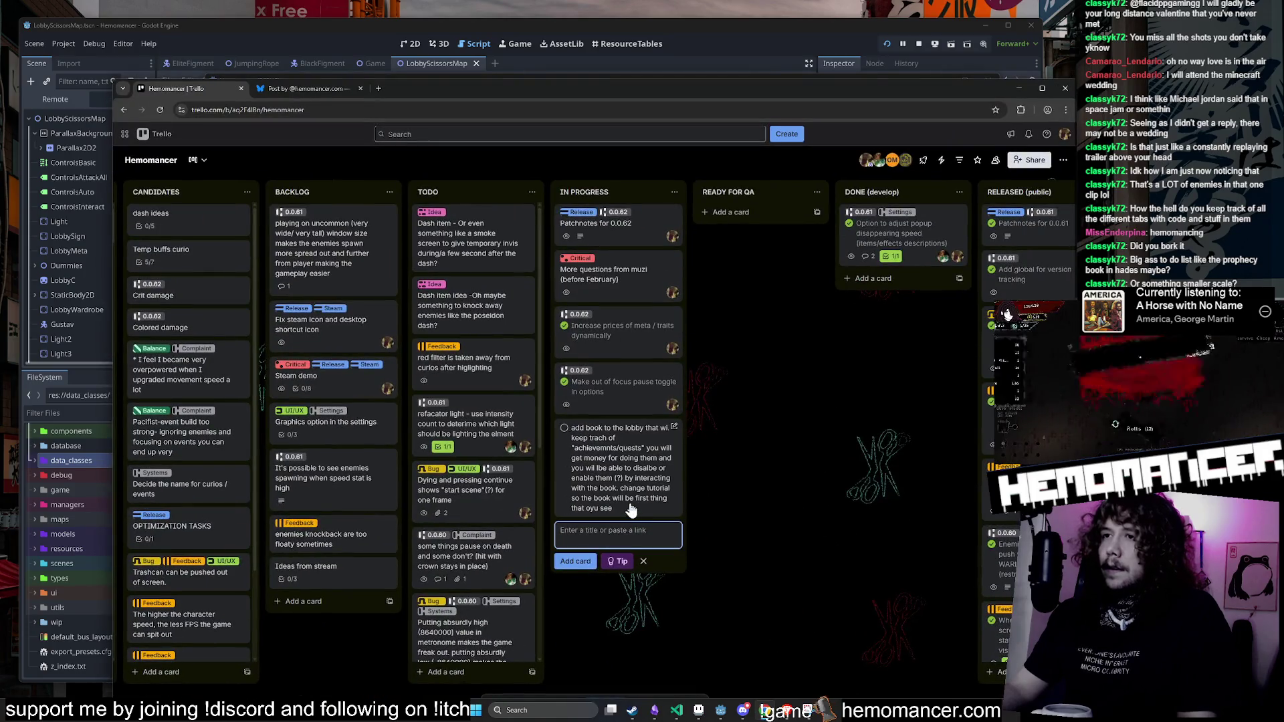
pyautogui.click(630, 509)
# Step: Save a description 'something like that:' plus the pasted Fated List link, then return to the game
pyautogui.click(536, 374)
pyautogui.write('s')
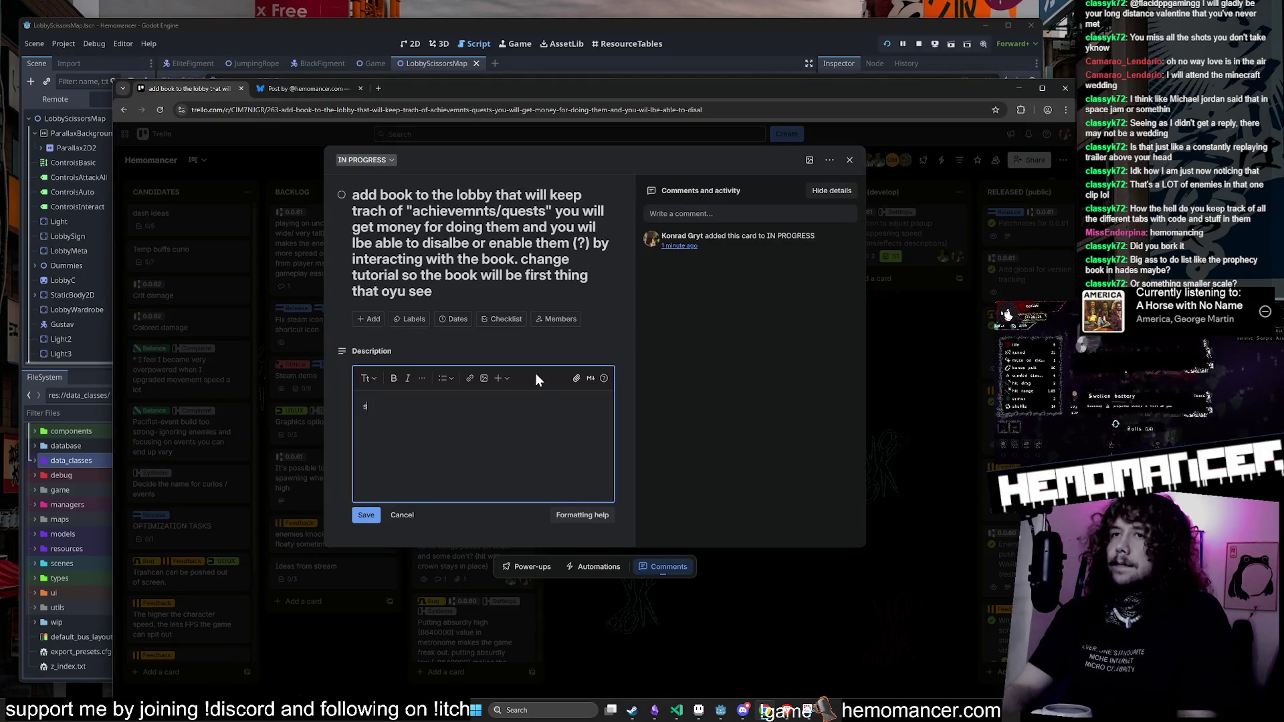
pyautogui.write('omething like that:')
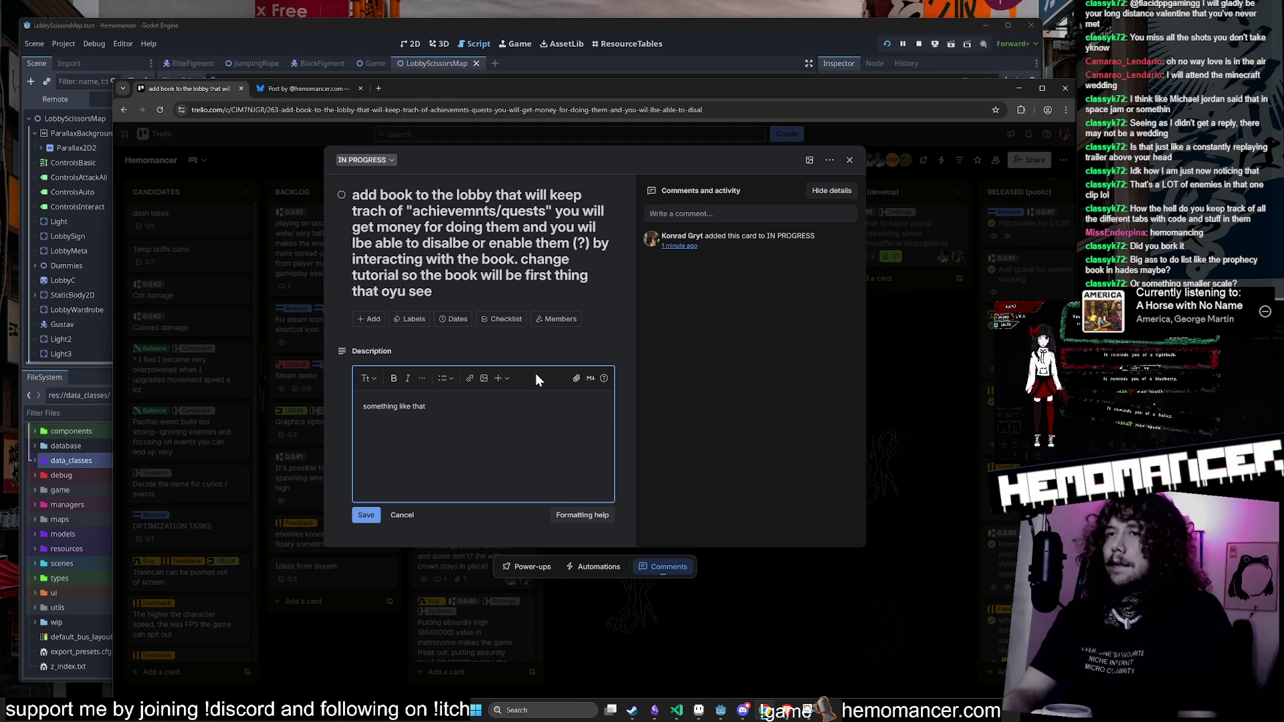
pyautogui.press('Return')
pyautogui.write('https://hades.fandom.com/wiki/Fated_List_of_Minor_Prophecies')
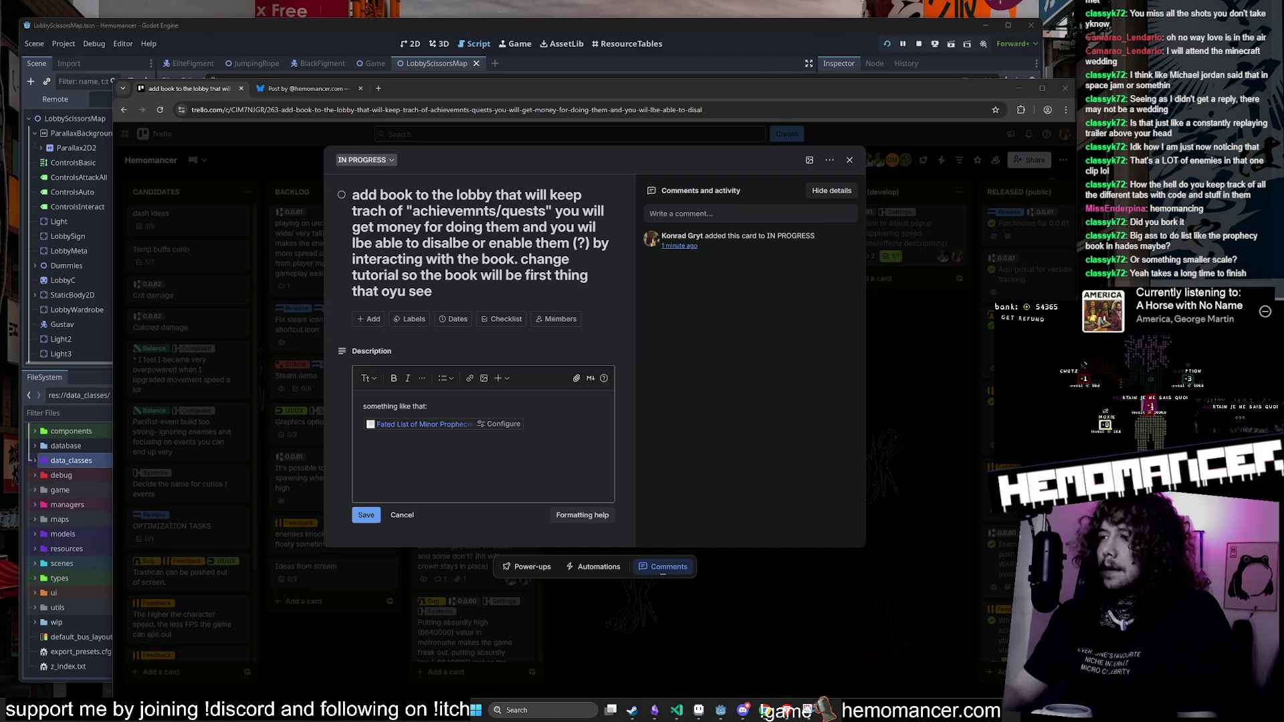
pyautogui.click(366, 515)
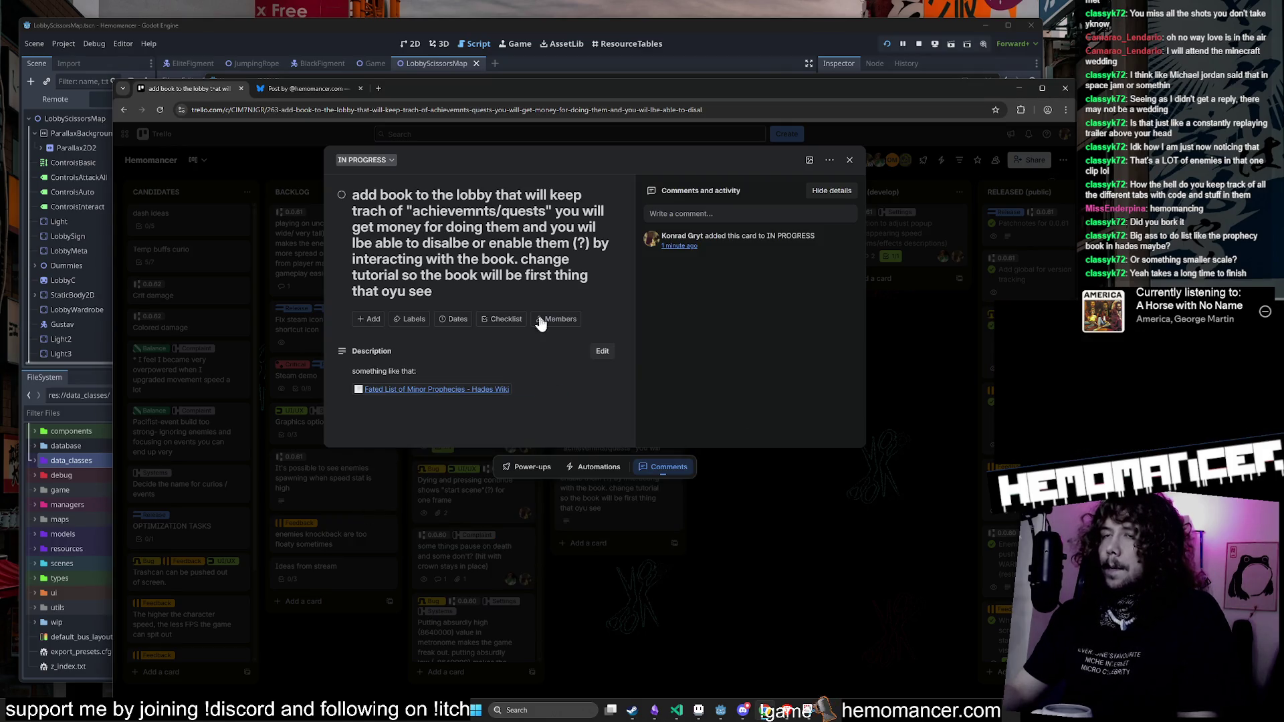
pyautogui.click(778, 559)
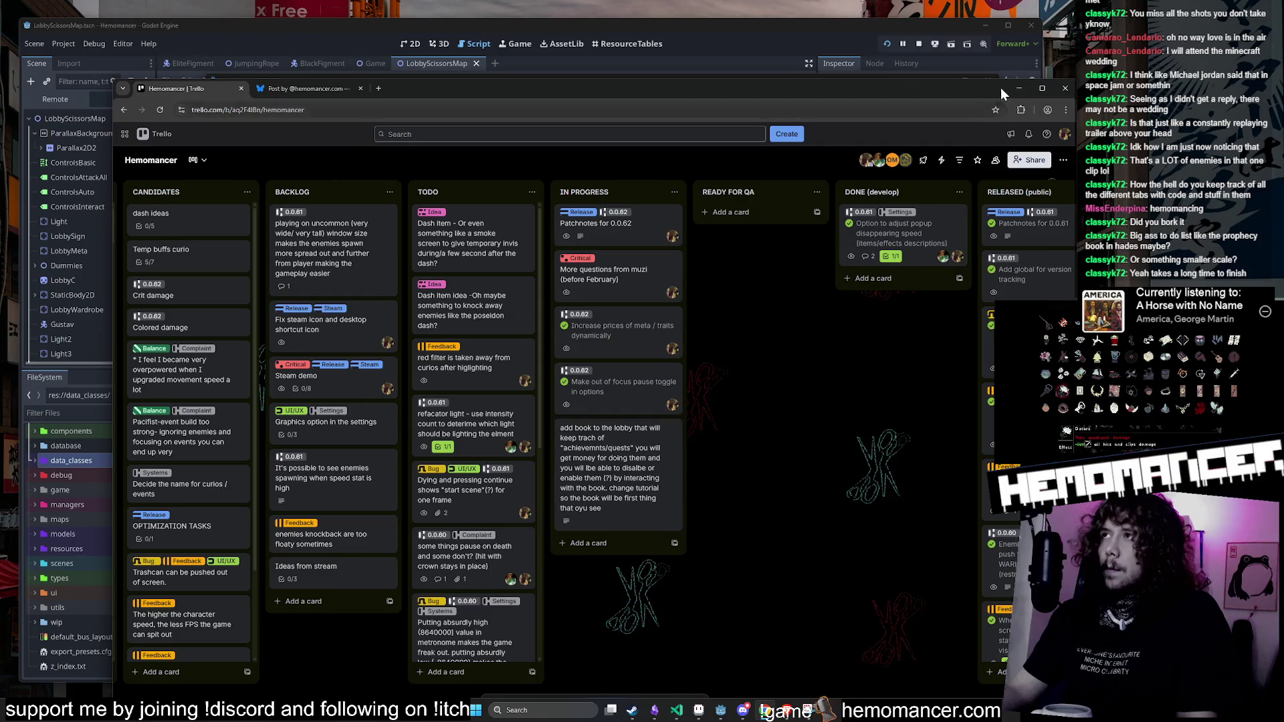
pyautogui.click(1017, 88)
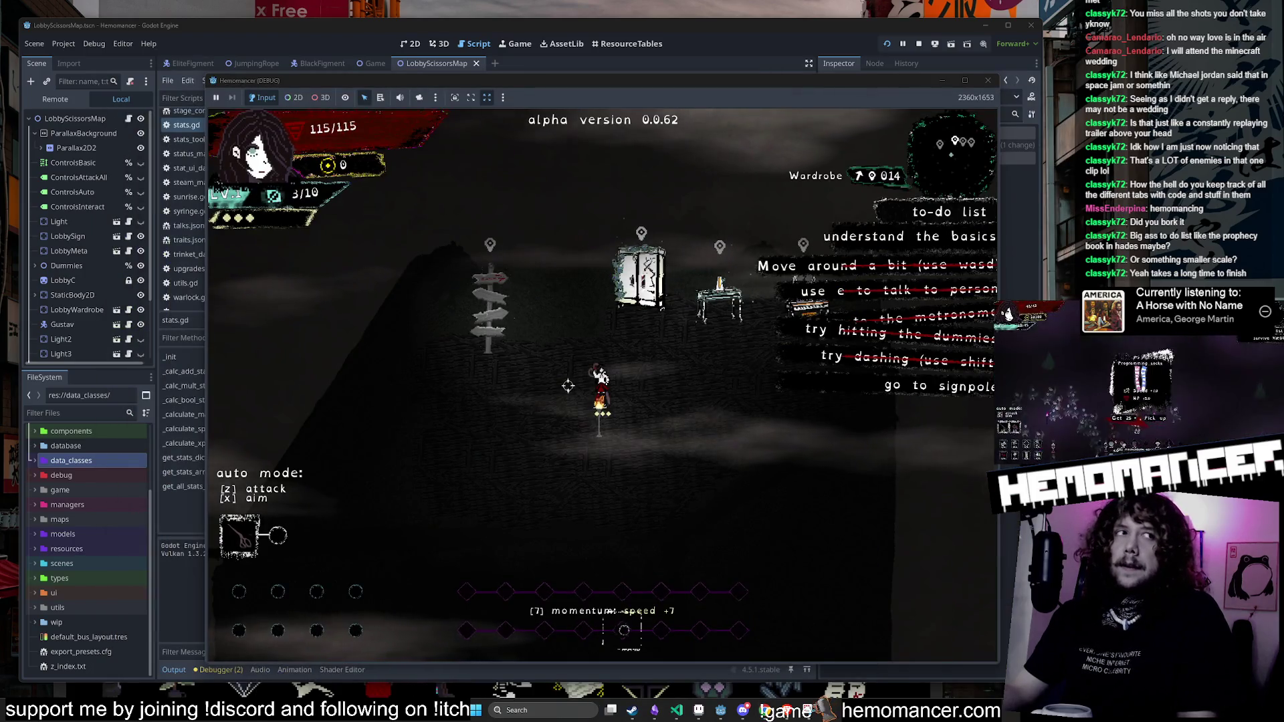
# Step: Walk across the lobby to the signpole and start the trip to Cheag Amar
pyautogui.press('d')
pyautogui.press('d')
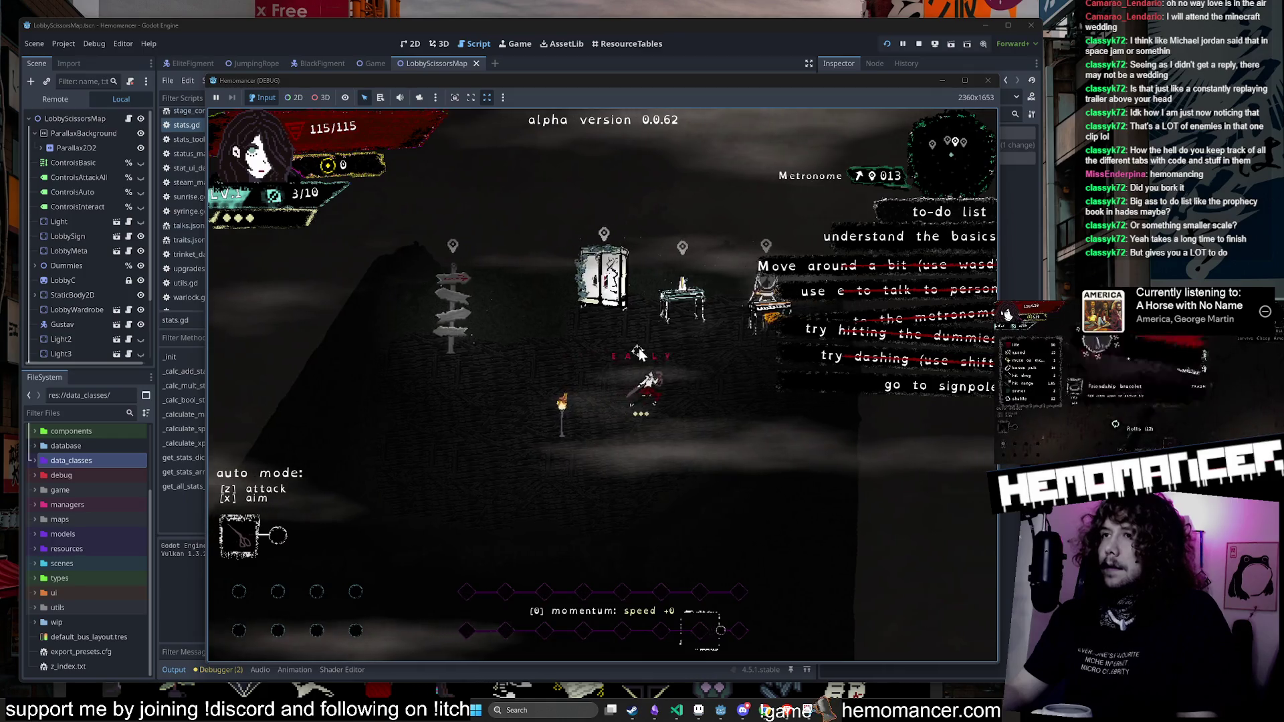
pyautogui.press('a')
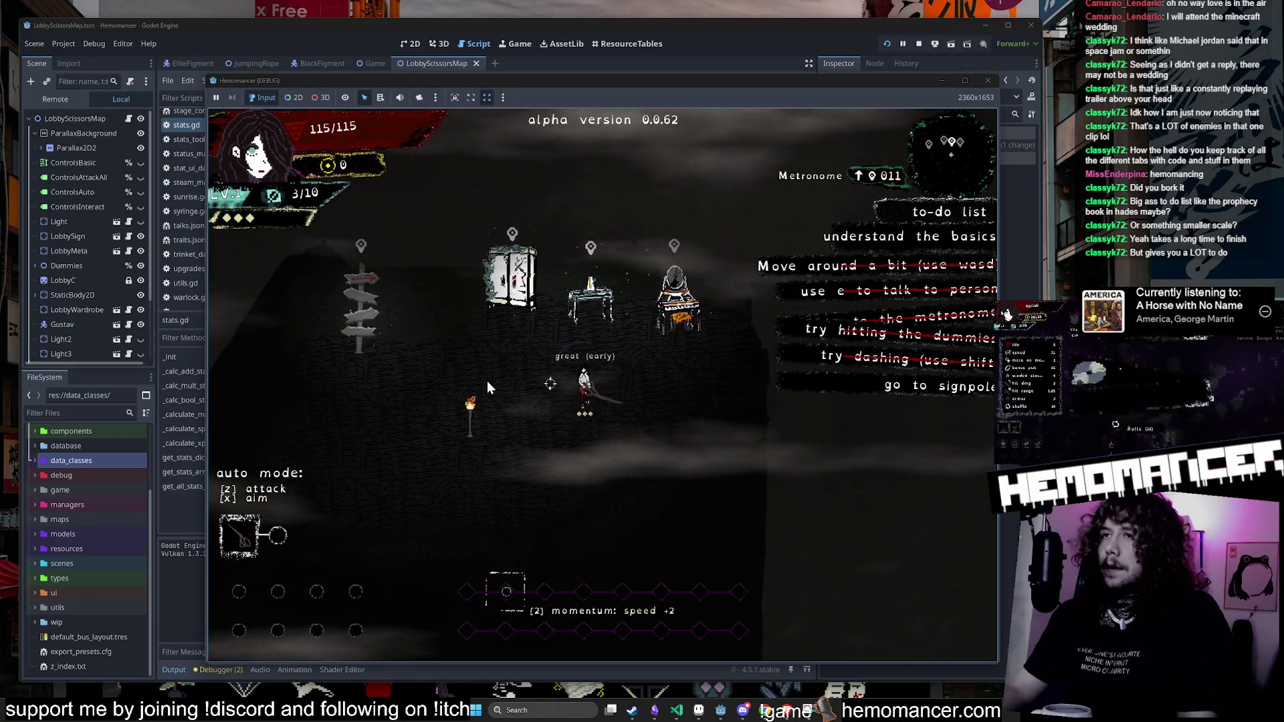
pyautogui.press('a')
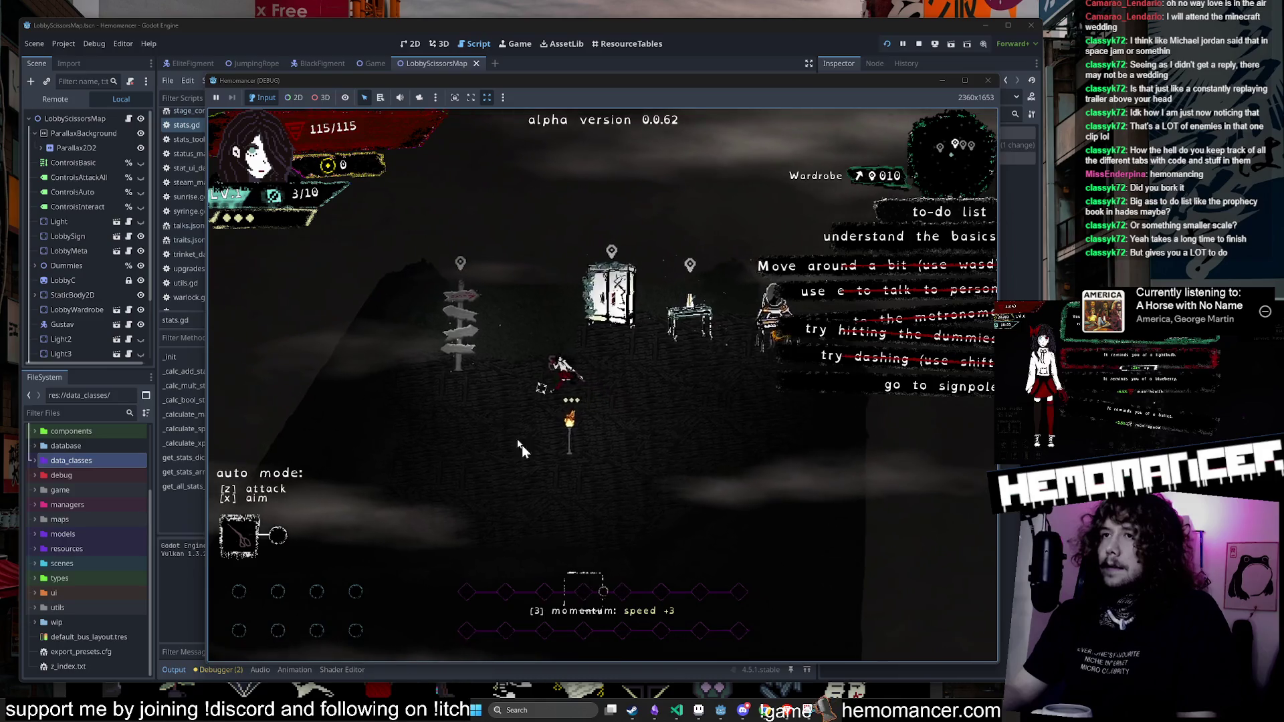
pyautogui.press('s')
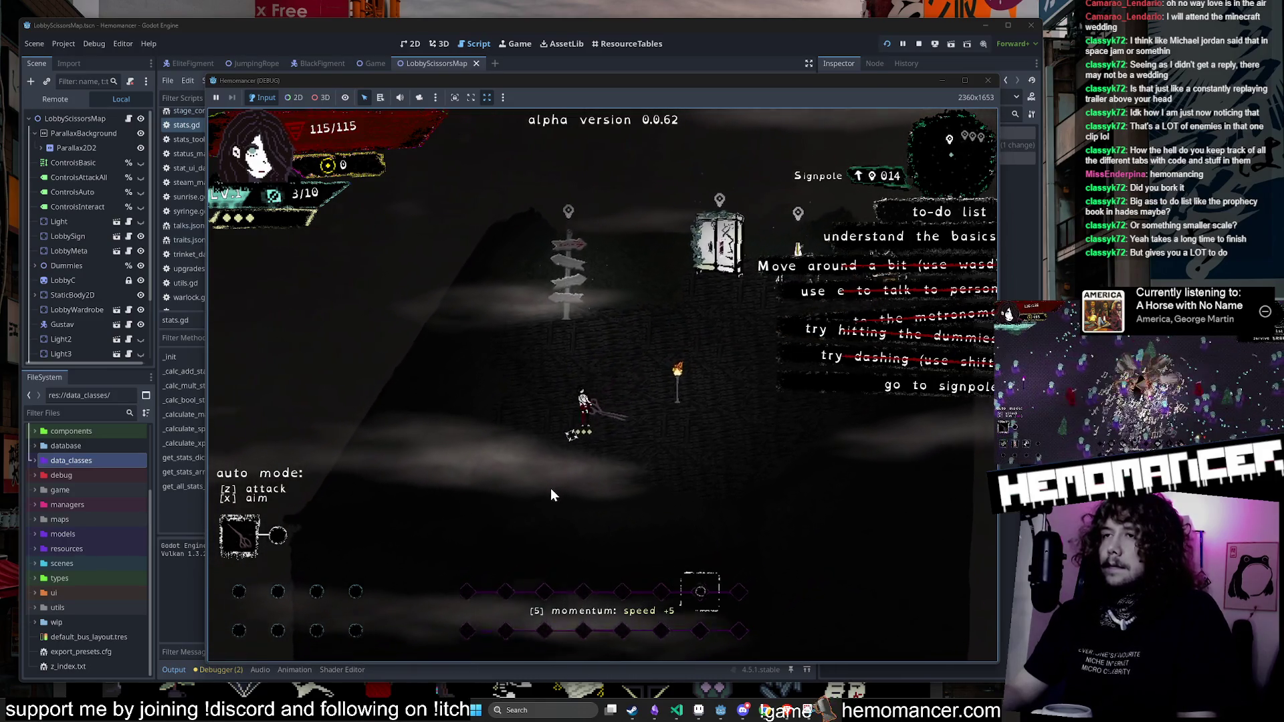
pyautogui.press('d')
pyautogui.press('w')
pyautogui.press('a')
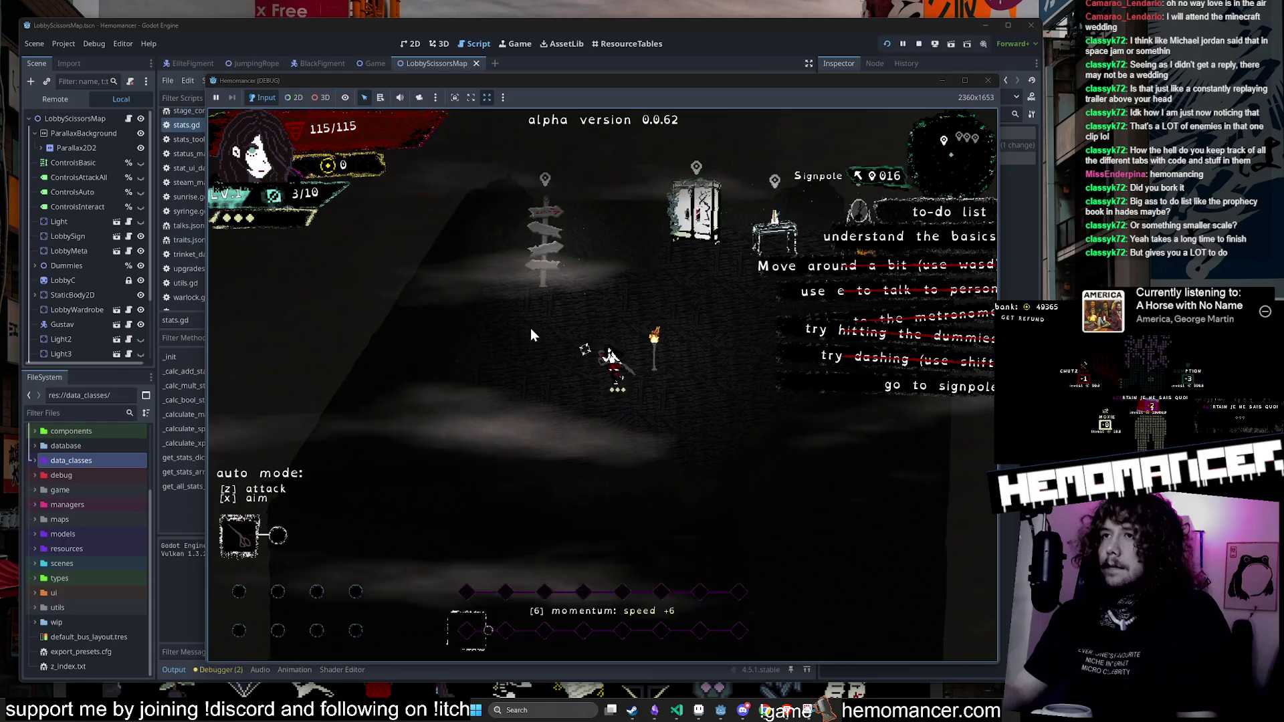
pyautogui.press('e')
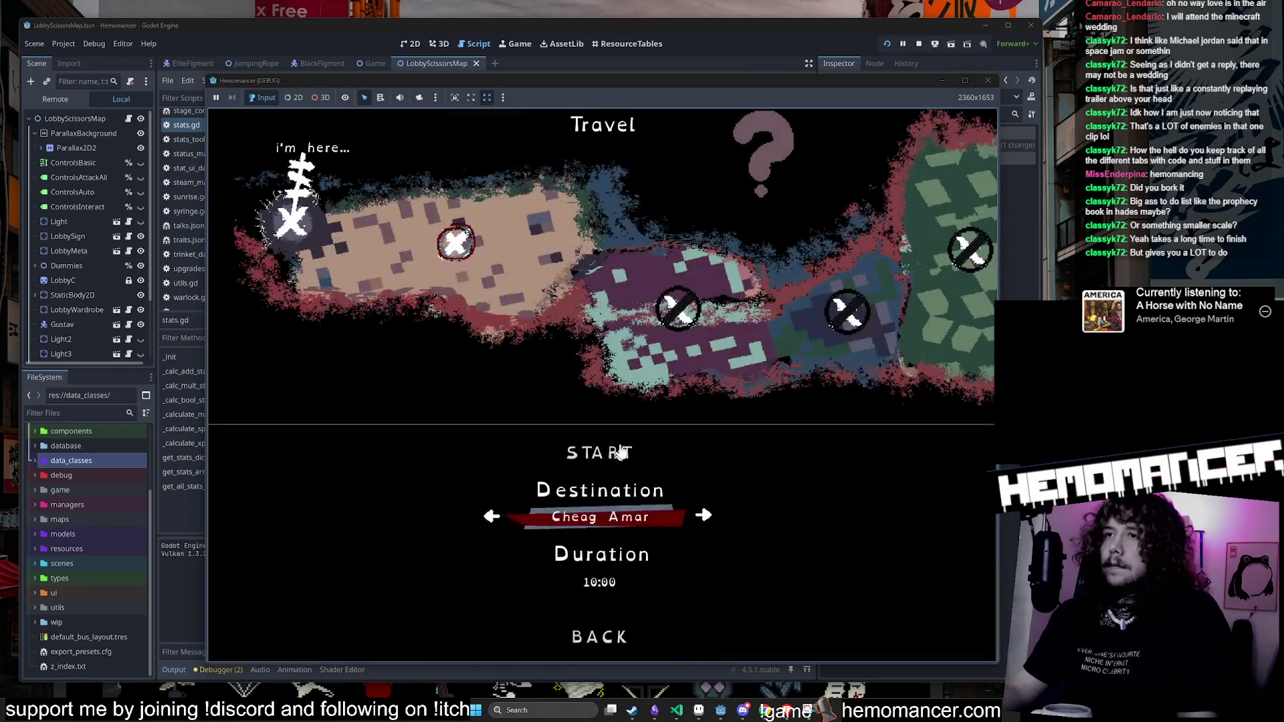
pyautogui.press('e')
# Step: Move up-right through the Cheag Amar field and fight through the enemy group
pyautogui.press('w')
pyautogui.press('d')
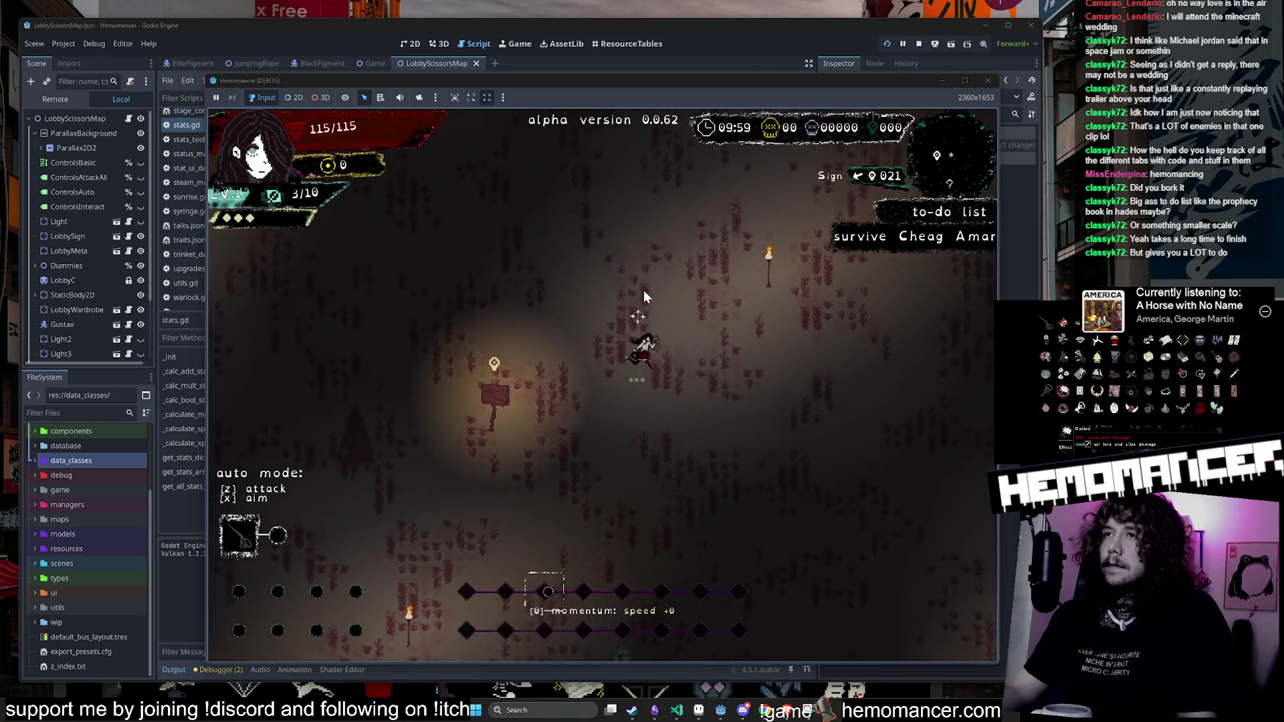
pyautogui.press('w')
pyautogui.press('d')
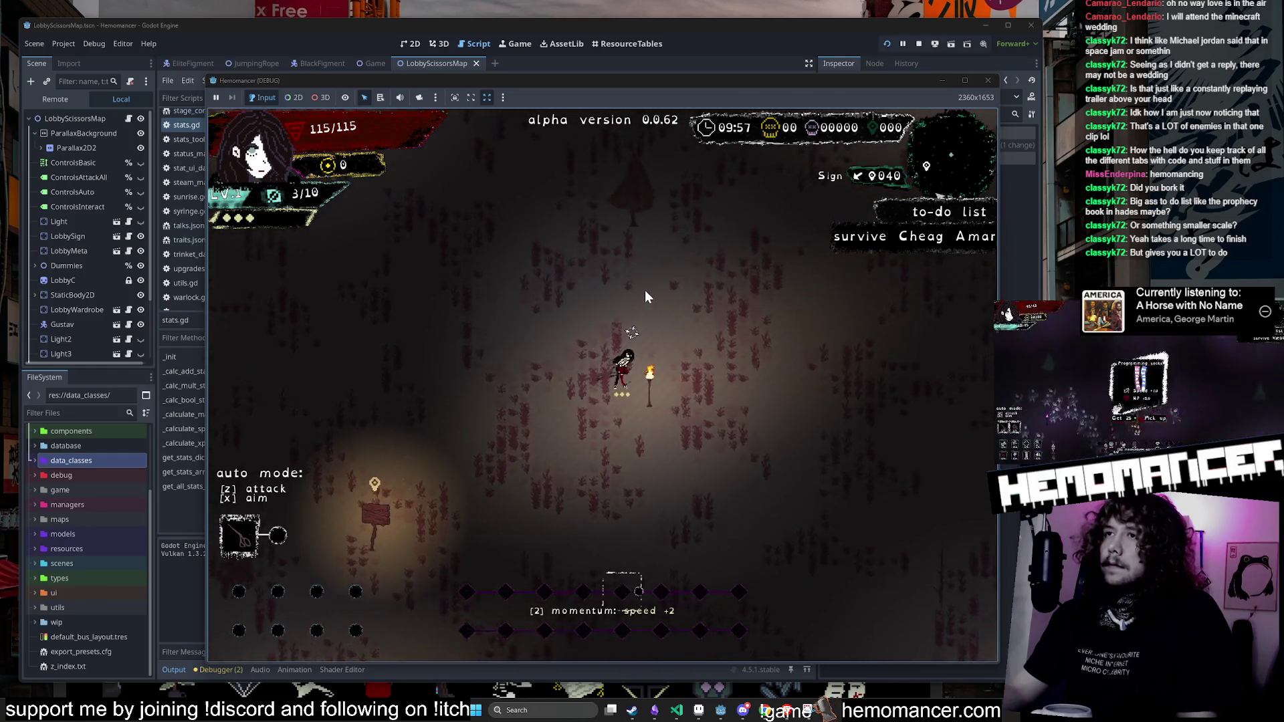
pyautogui.press('w')
pyautogui.press('d')
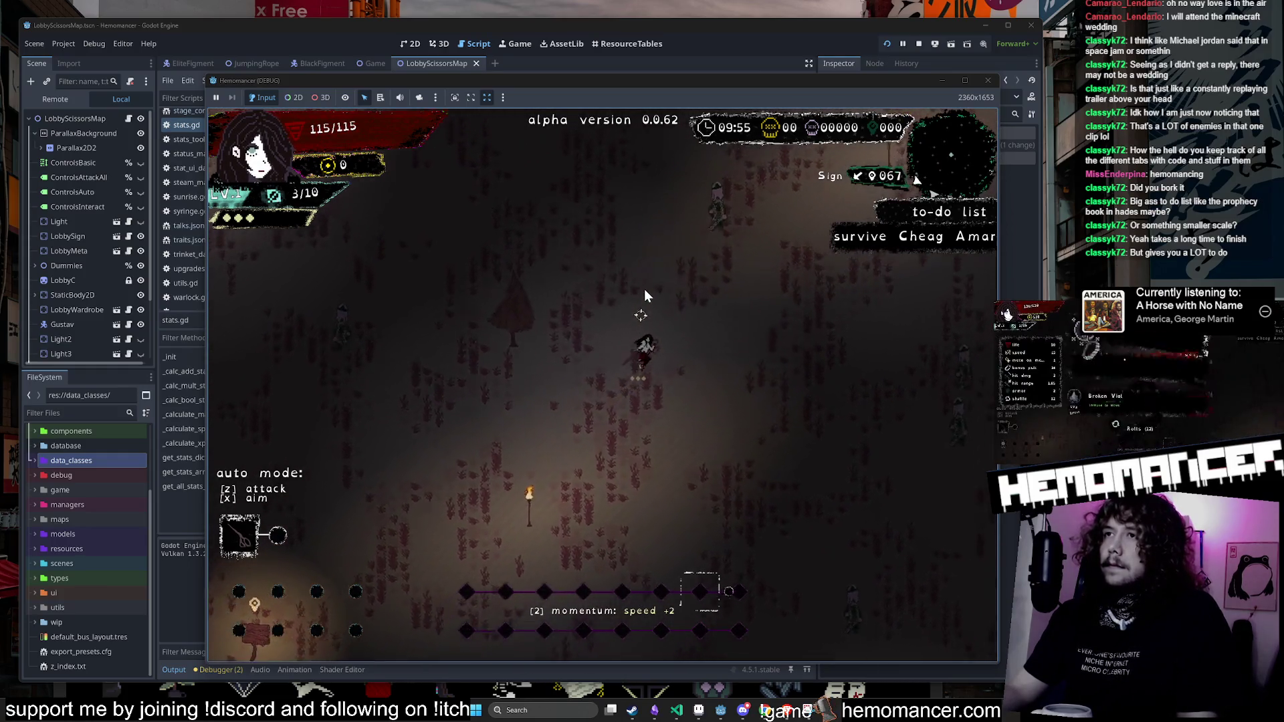
pyautogui.press('d')
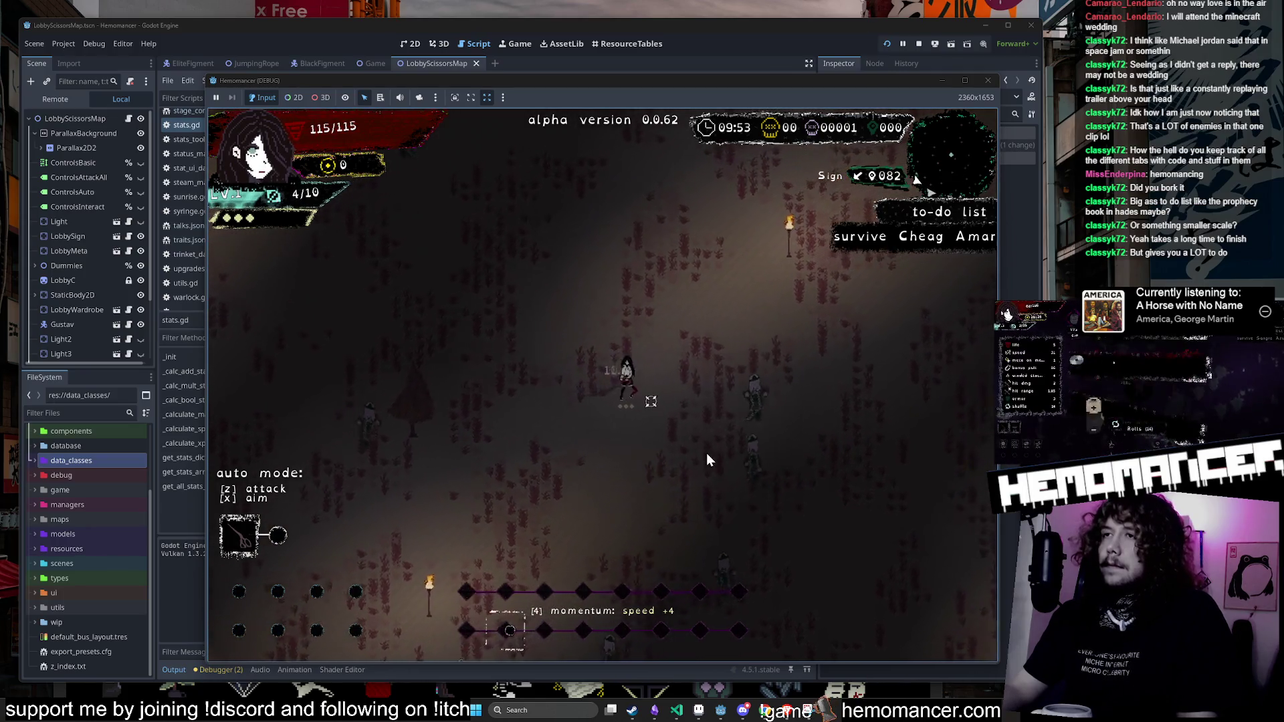
pyautogui.press('s')
pyautogui.press('d')
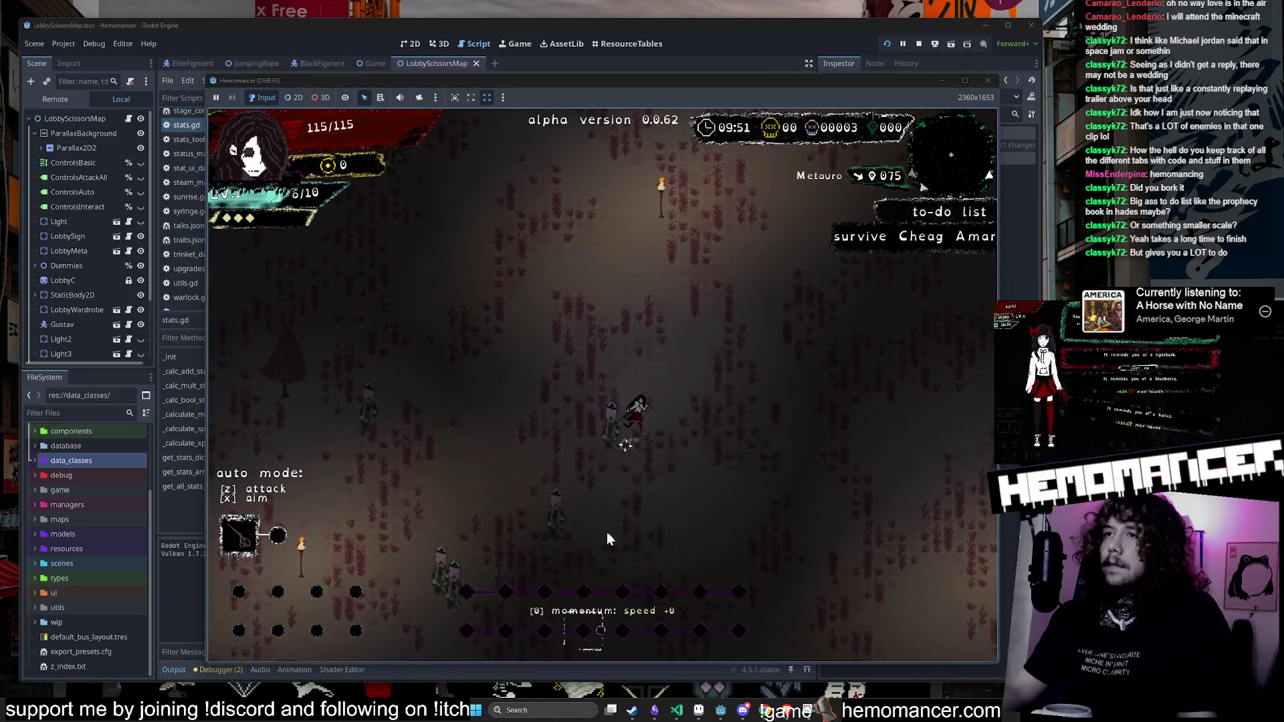
# Step: Retreat up-left to collect experience, then circle around the enemy crowd
pyautogui.press('a')
pyautogui.press('w')
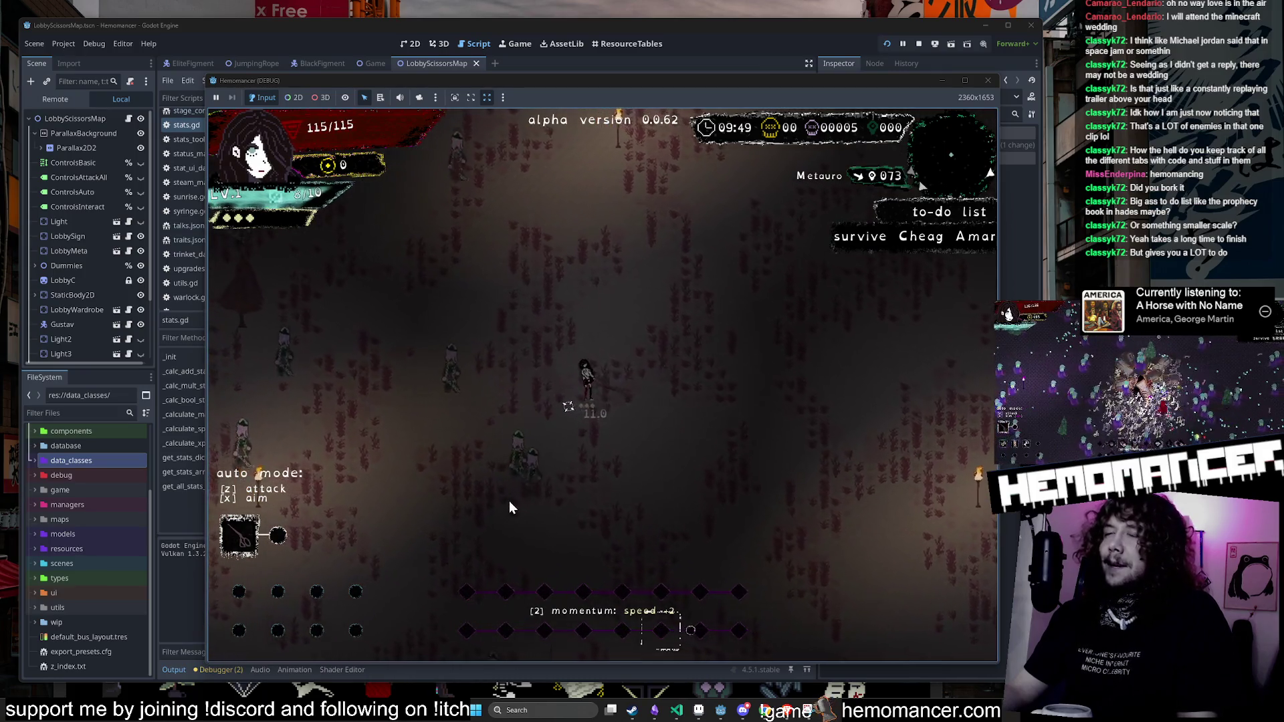
pyautogui.press('a')
pyautogui.press('w')
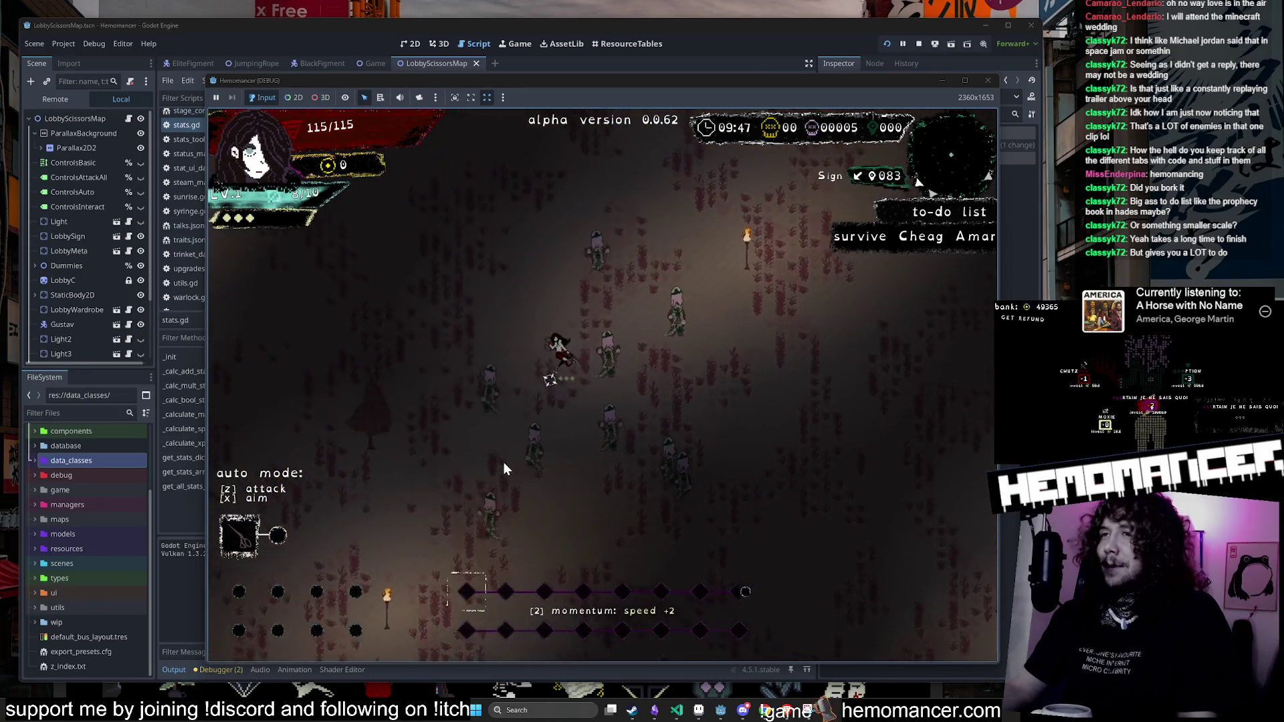
pyautogui.press('s')
pyautogui.press('d')
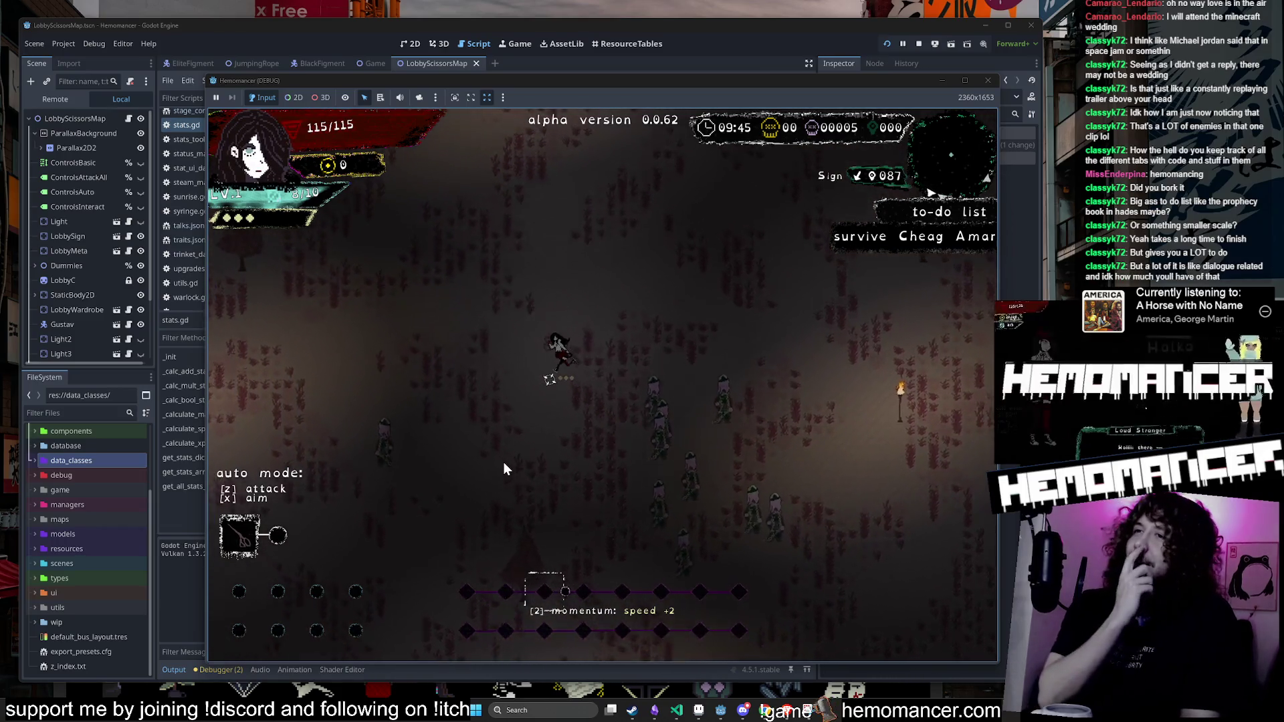
pyautogui.press('d')
pyautogui.press('w')
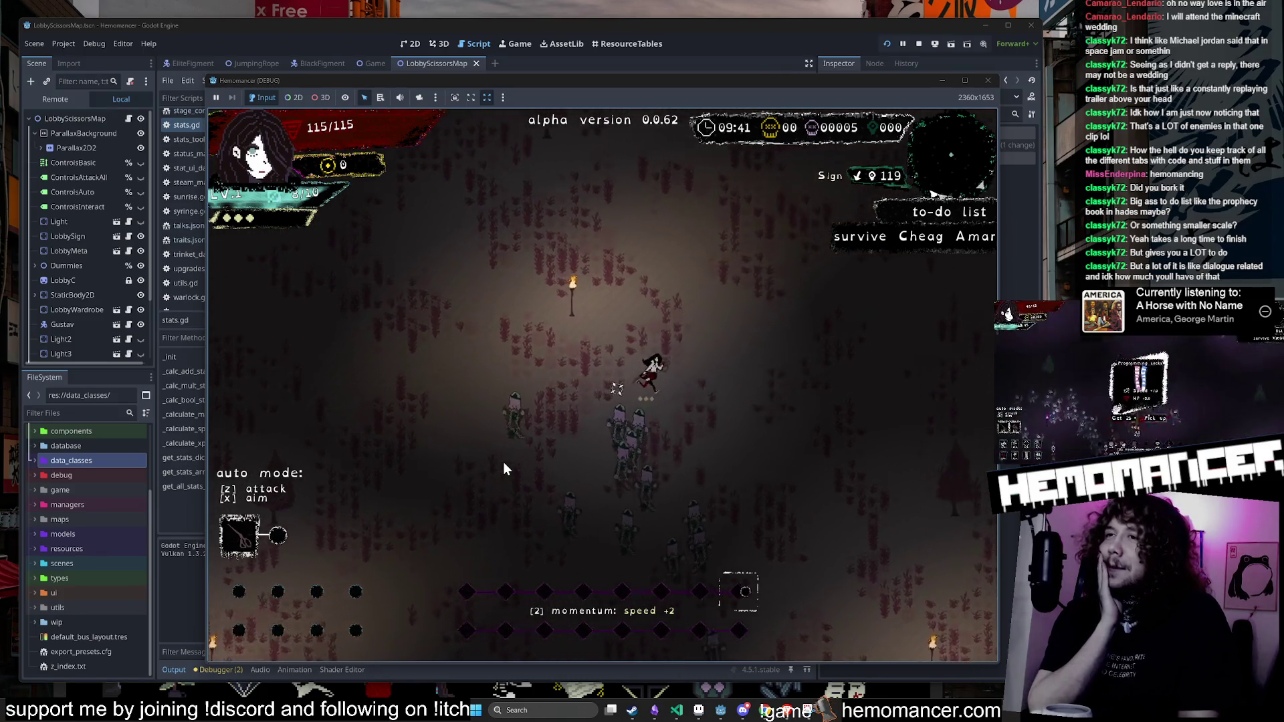
pyautogui.press('d')
pyautogui.press('d')
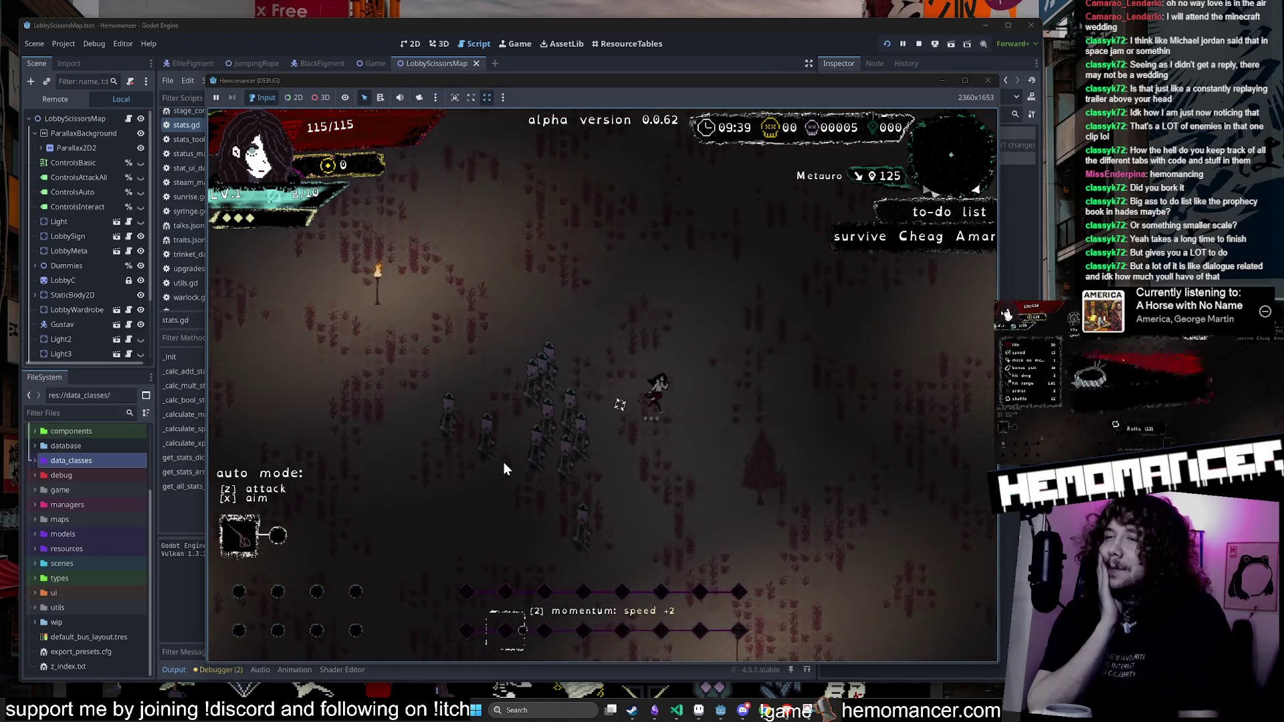
# Step: Quit the run to the title menu and switch to the _global_mind_map canvas
pyautogui.press('Escape')
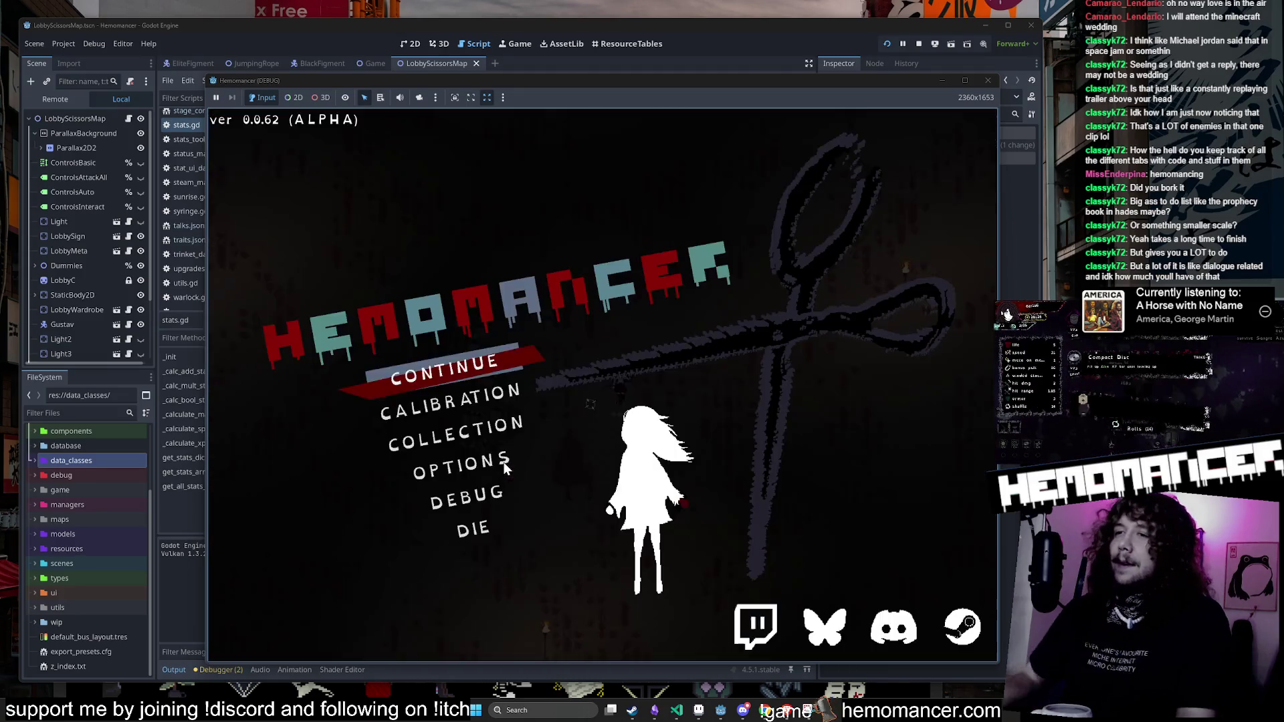
pyautogui.press('Up')
pyautogui.hotkey('alt', 'Tab')
pyautogui.click(67, 117)
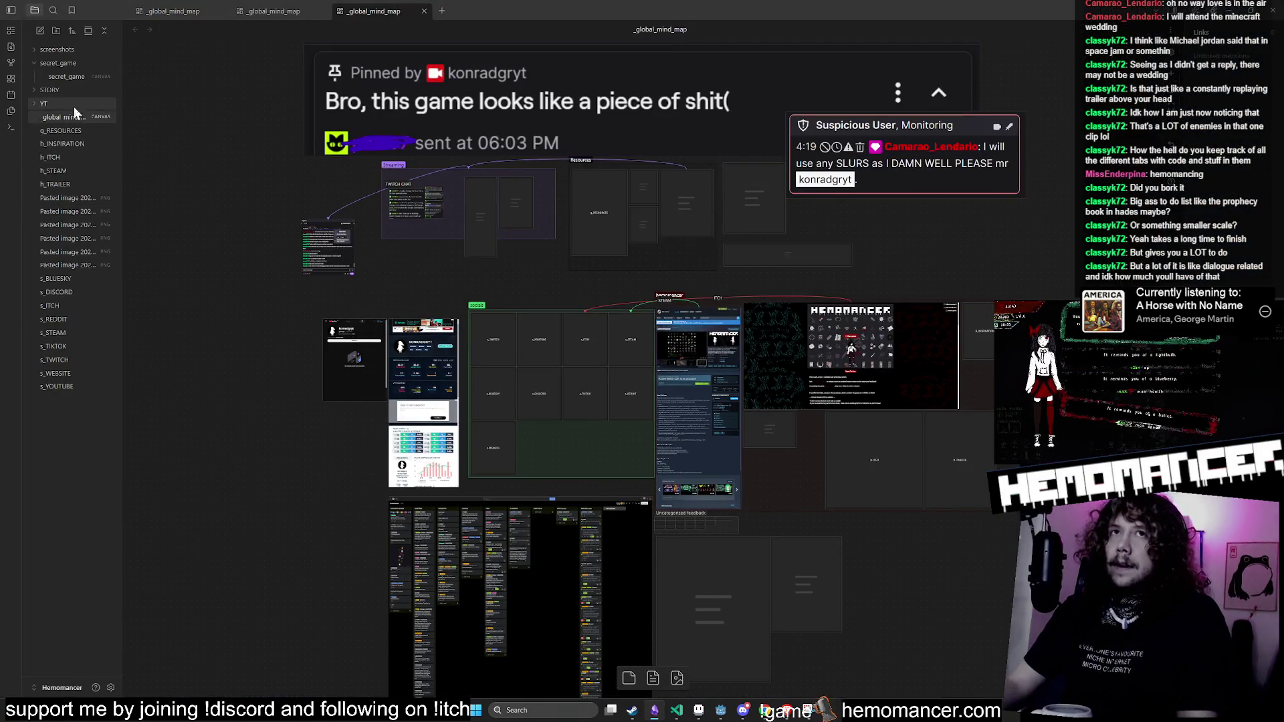
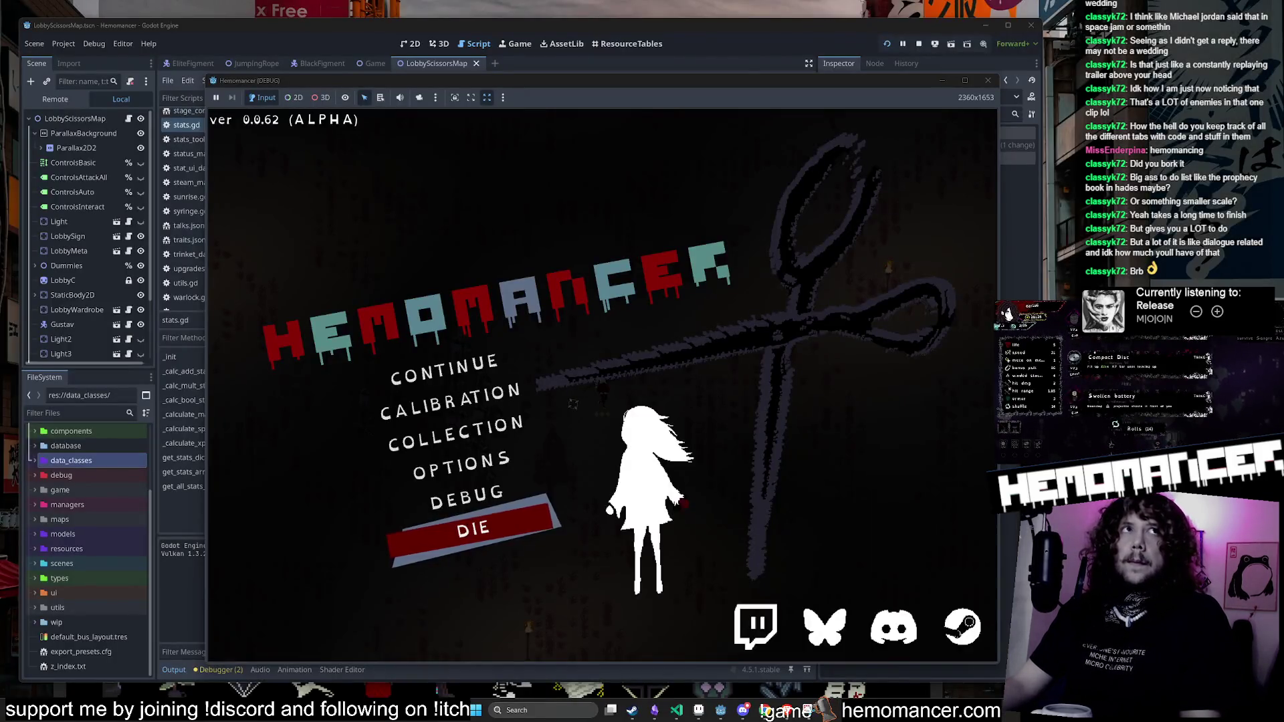
# Step: Start a Hemomancer run from the main menu, take the Dynamo upgrade, and start moving
pyautogui.click(454, 375)
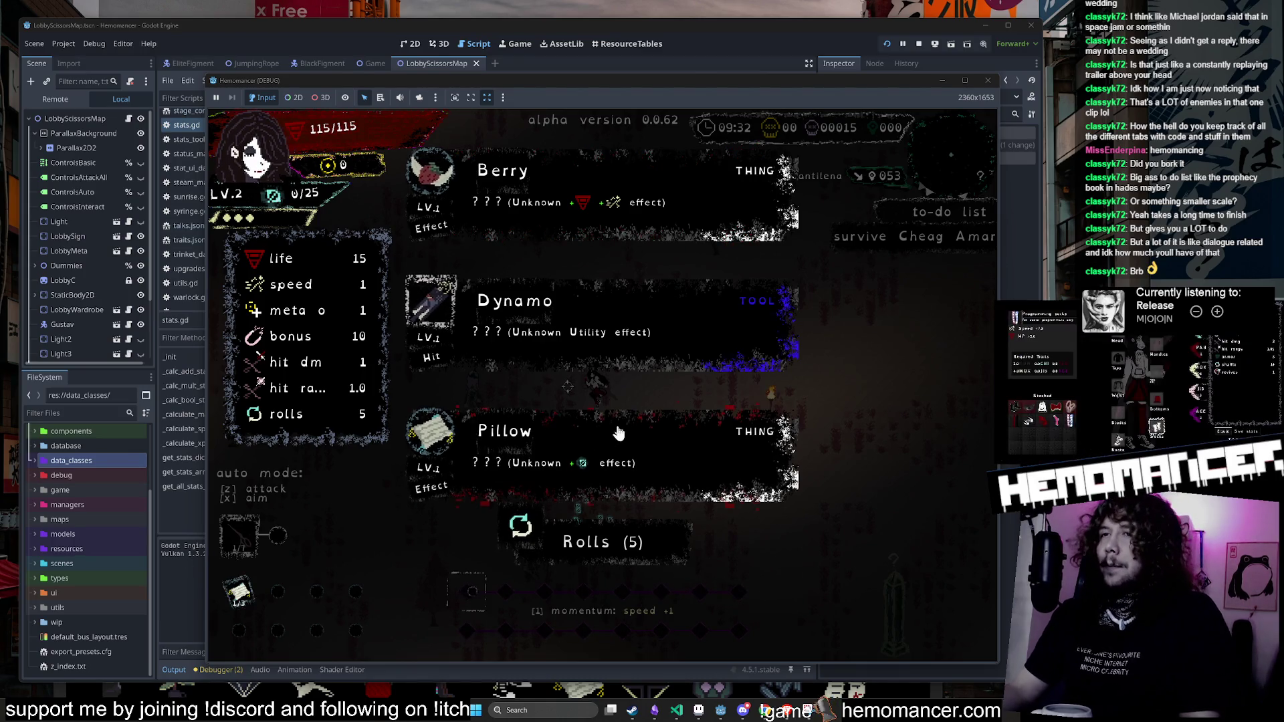
pyautogui.press('2')
pyautogui.press('d')
pyautogui.press('s')
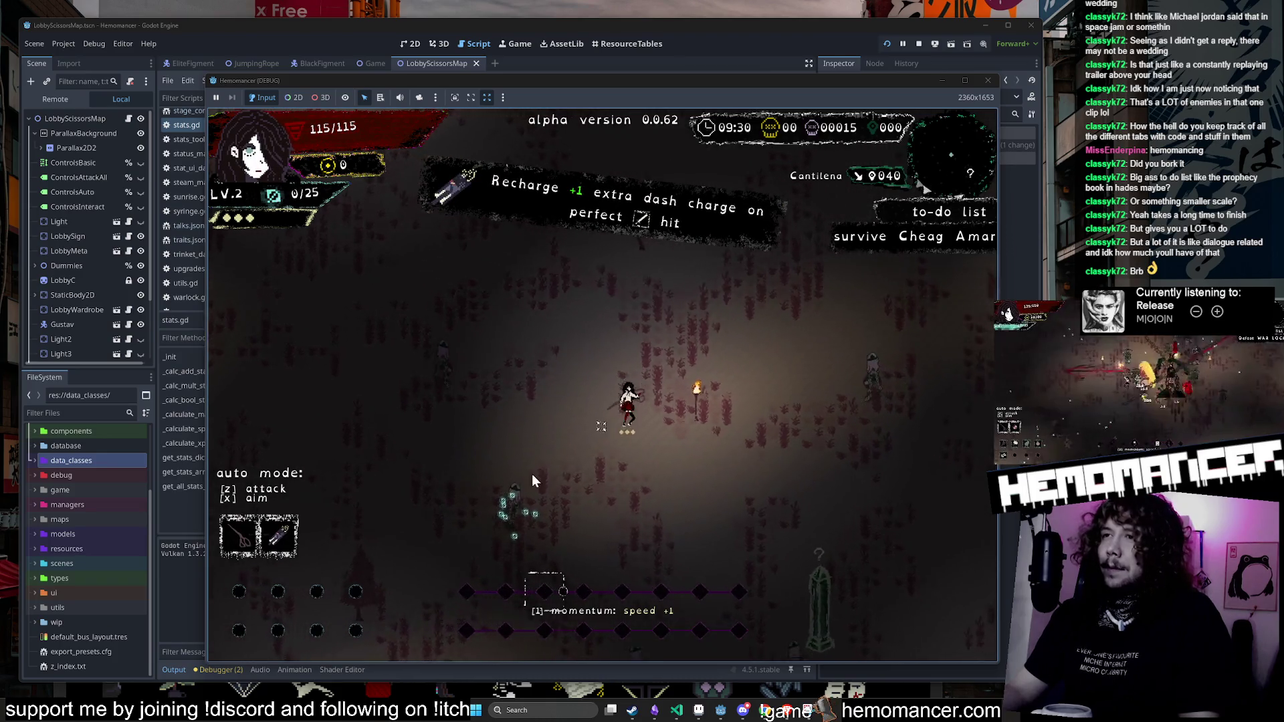
pyautogui.press('a')
pyautogui.press('s')
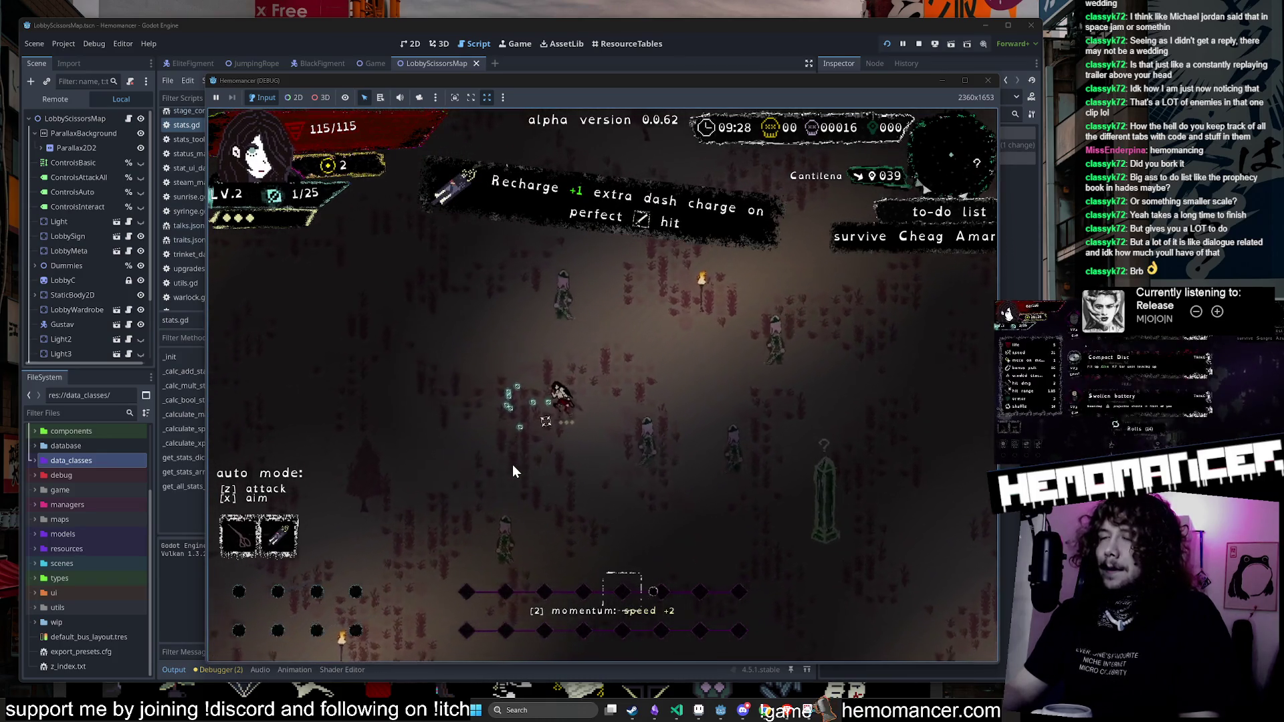
pyautogui.press('s')
pyautogui.press('d')
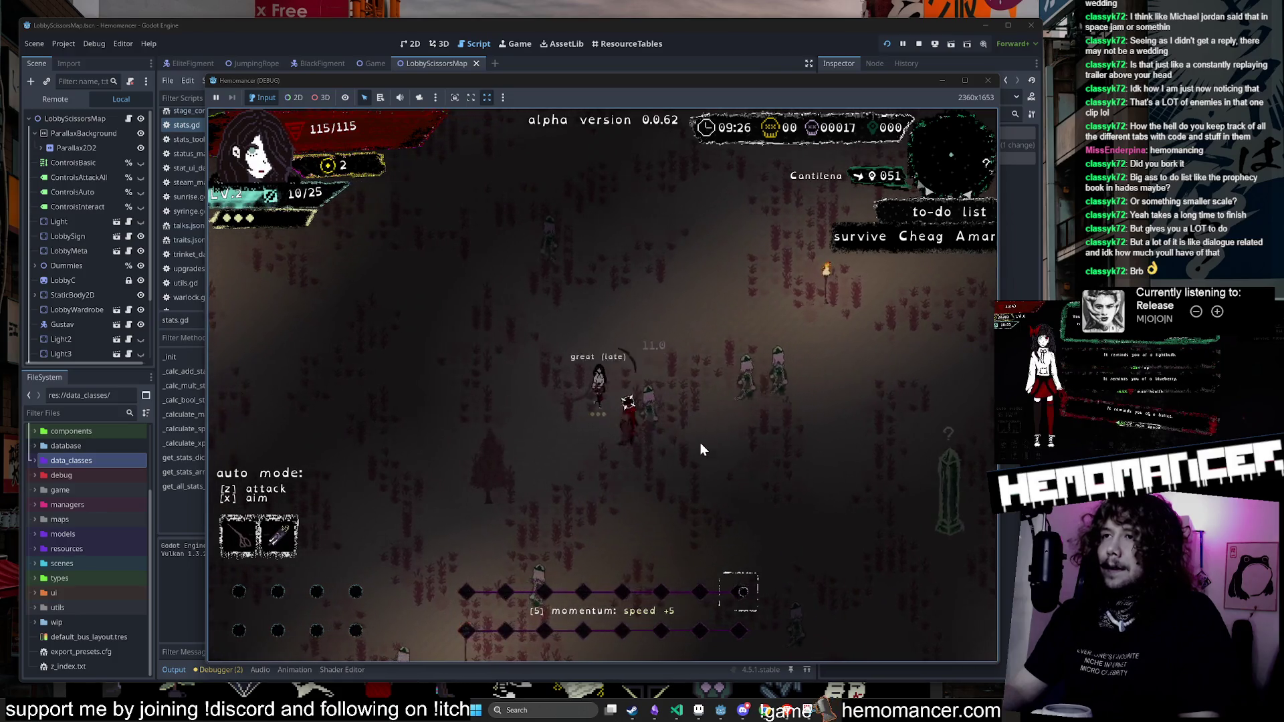
# Step: Fight enemies with WASD until level 3, take the Acorn upgrade, and close the game window
pyautogui.press('w')
pyautogui.press('a')
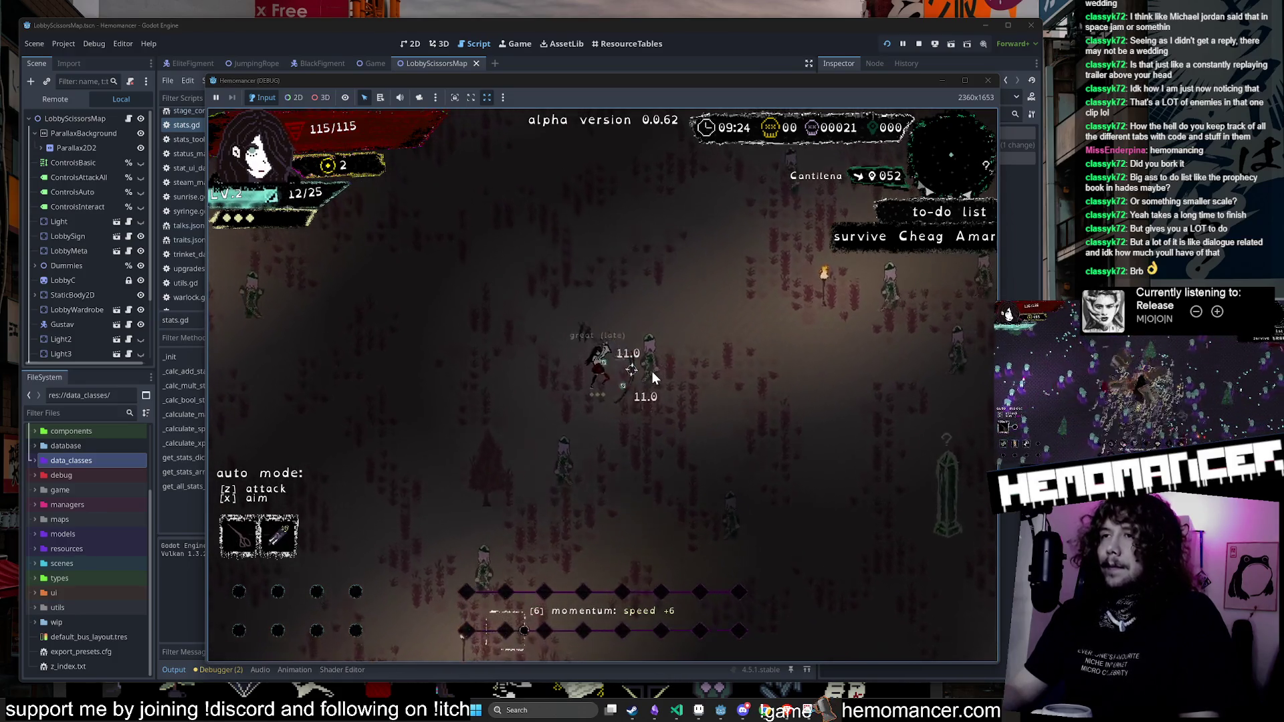
pyautogui.press('d')
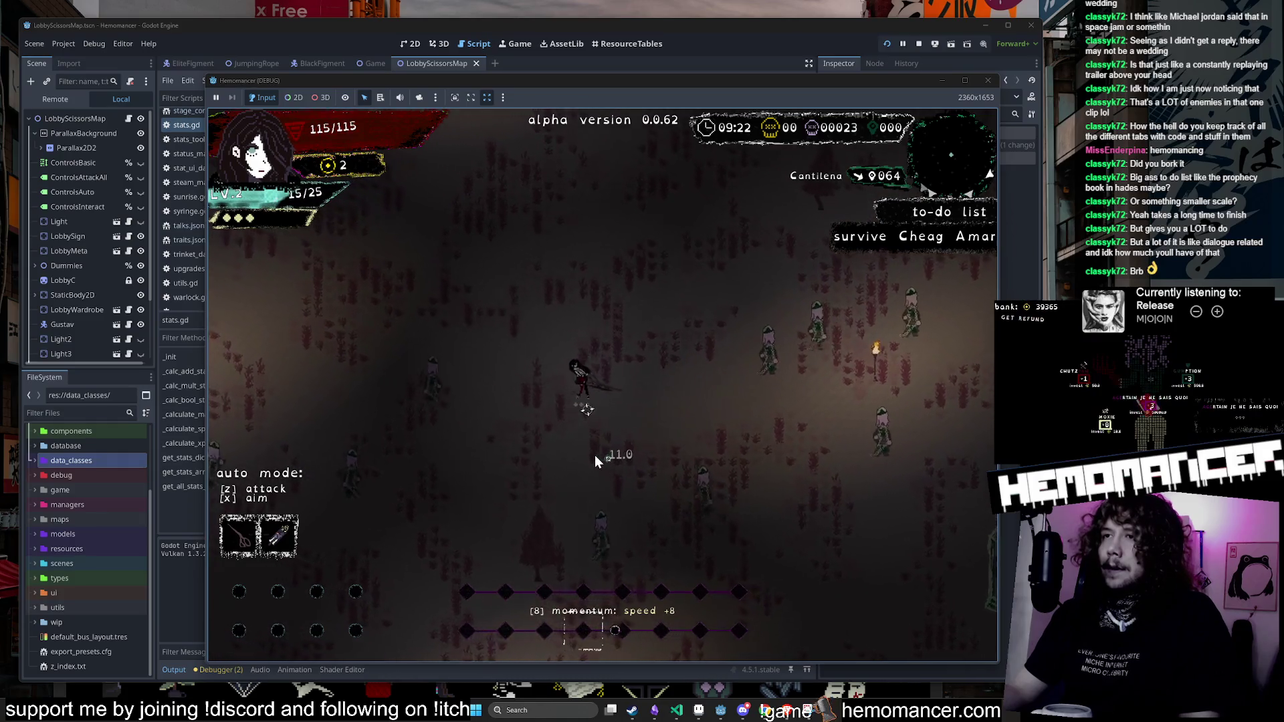
pyautogui.press('w')
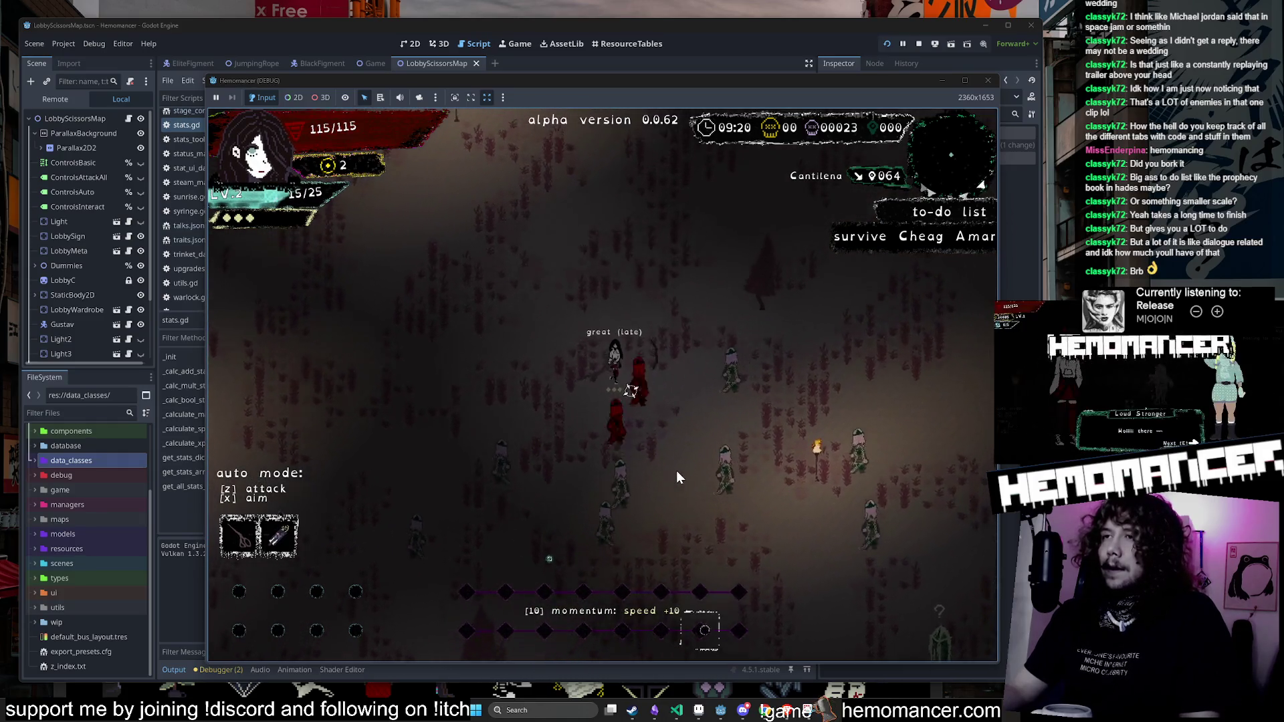
pyautogui.press('w')
pyautogui.press('d')
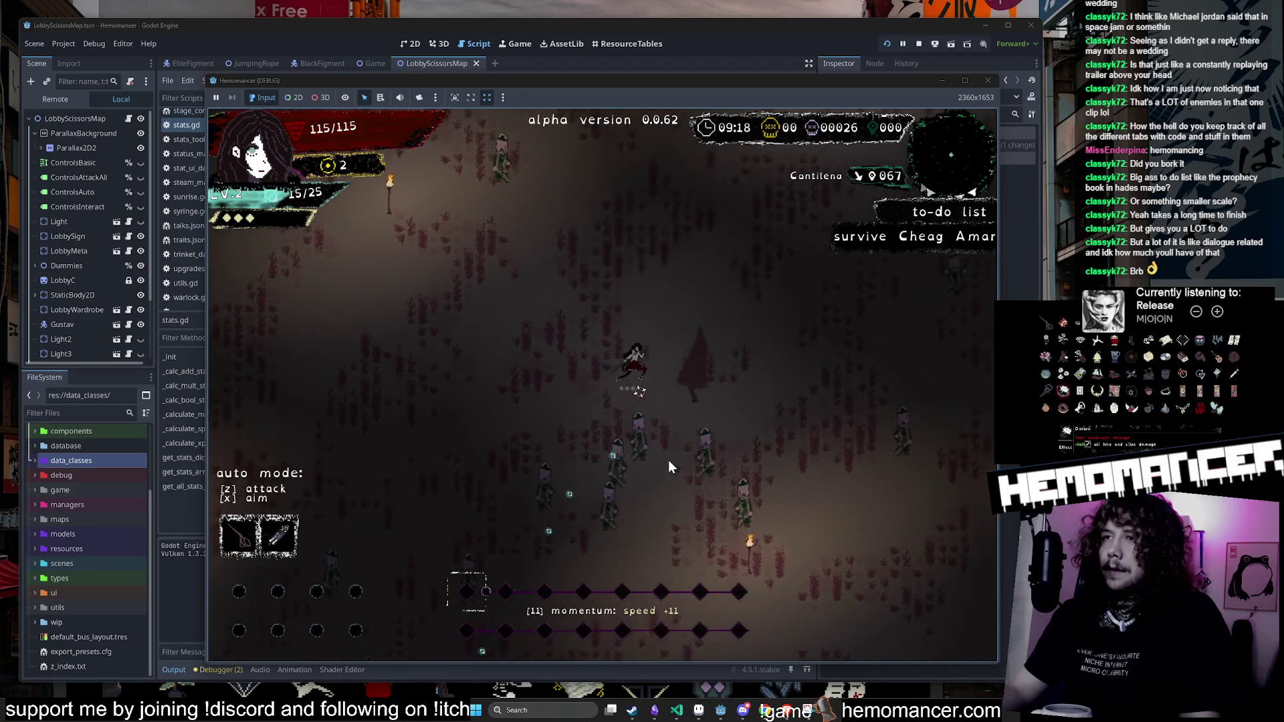
pyautogui.press('s')
pyautogui.press('a')
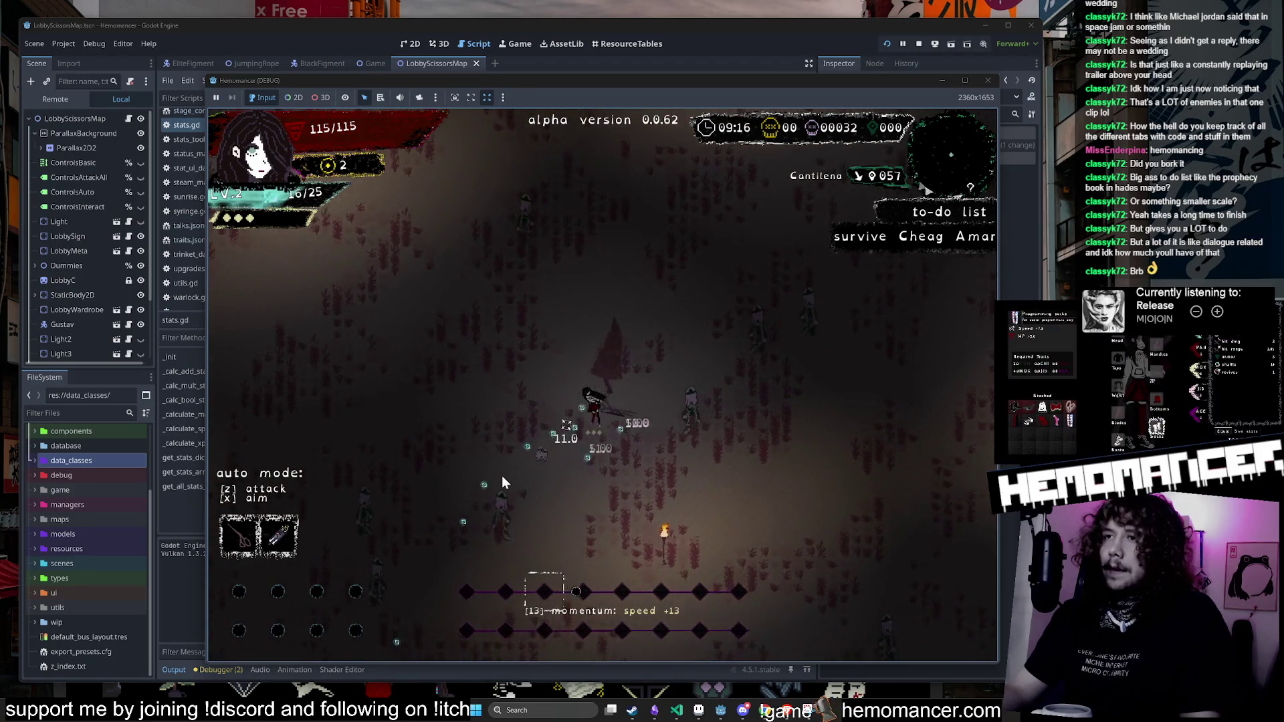
pyautogui.press('w')
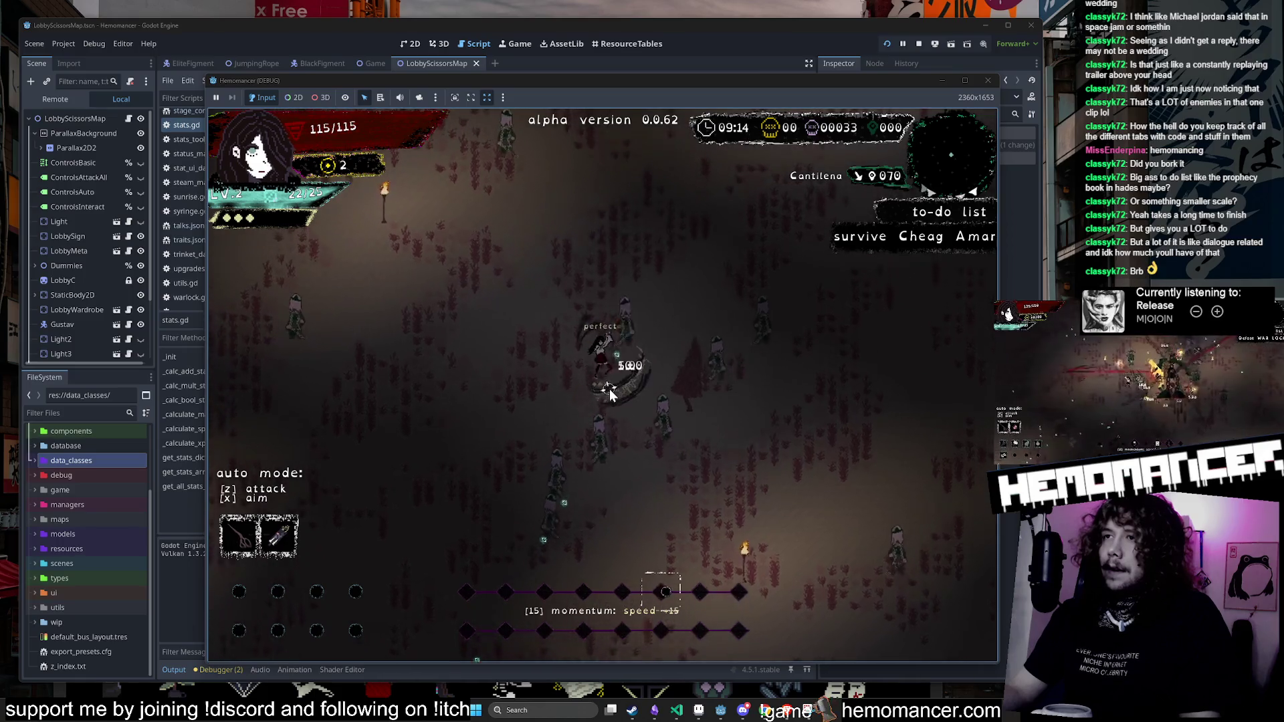
pyautogui.press('w')
pyautogui.press('d')
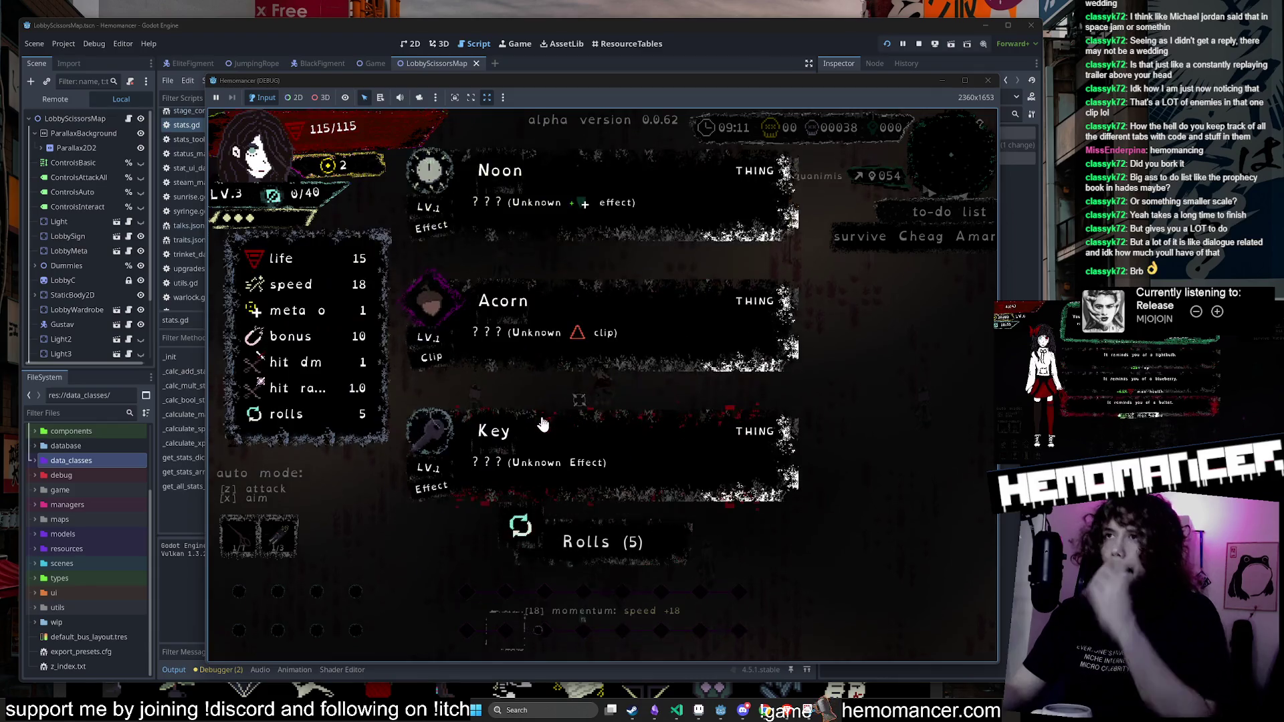
pyautogui.click(639, 302)
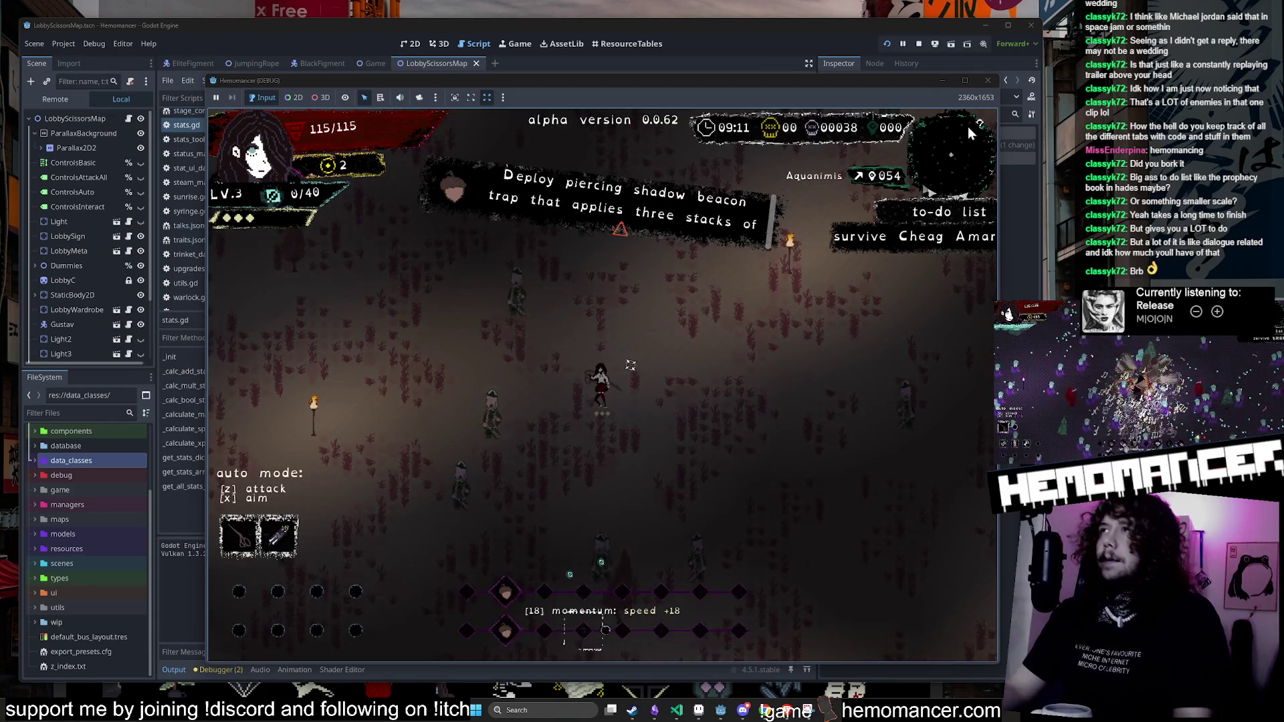
pyautogui.click(988, 80)
# Step: Return to the editor from the game and open hud.gd through Quick Open
pyautogui.click(594, 306)
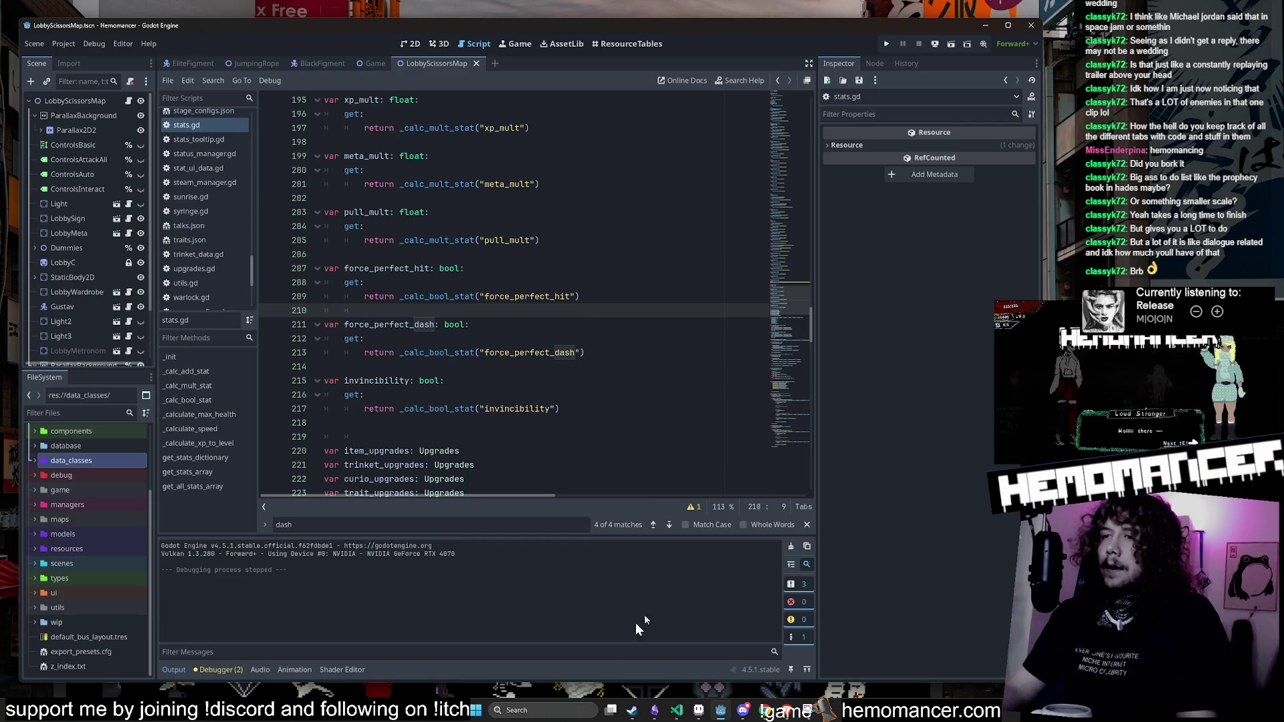
pyautogui.hotkey('alt', 'Tab')
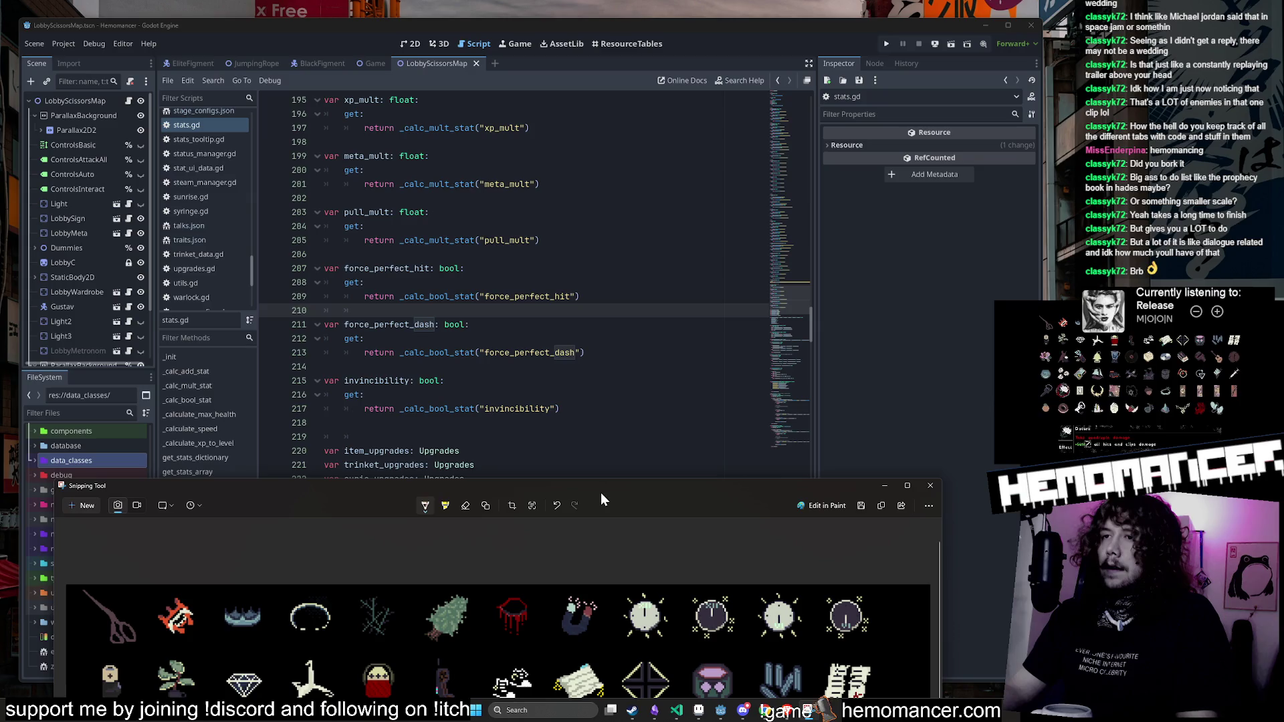
pyautogui.click(929, 485)
pyautogui.click(508, 268)
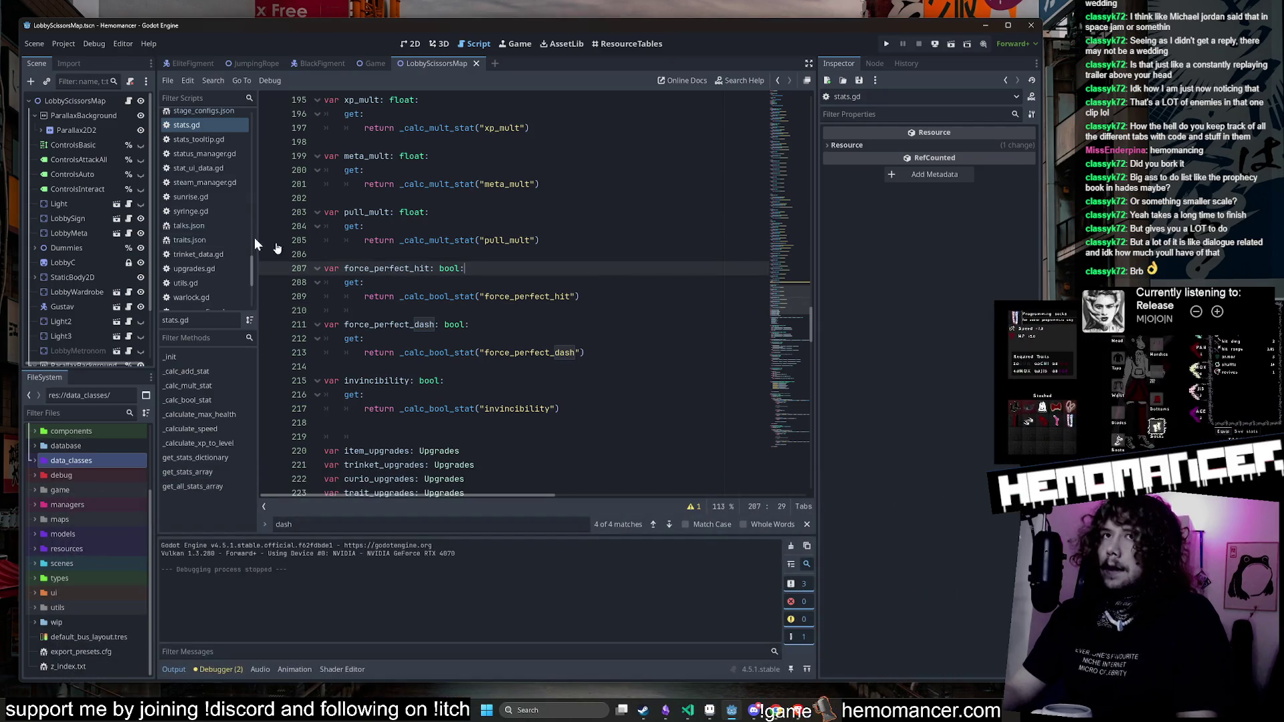
pyautogui.click(501, 282)
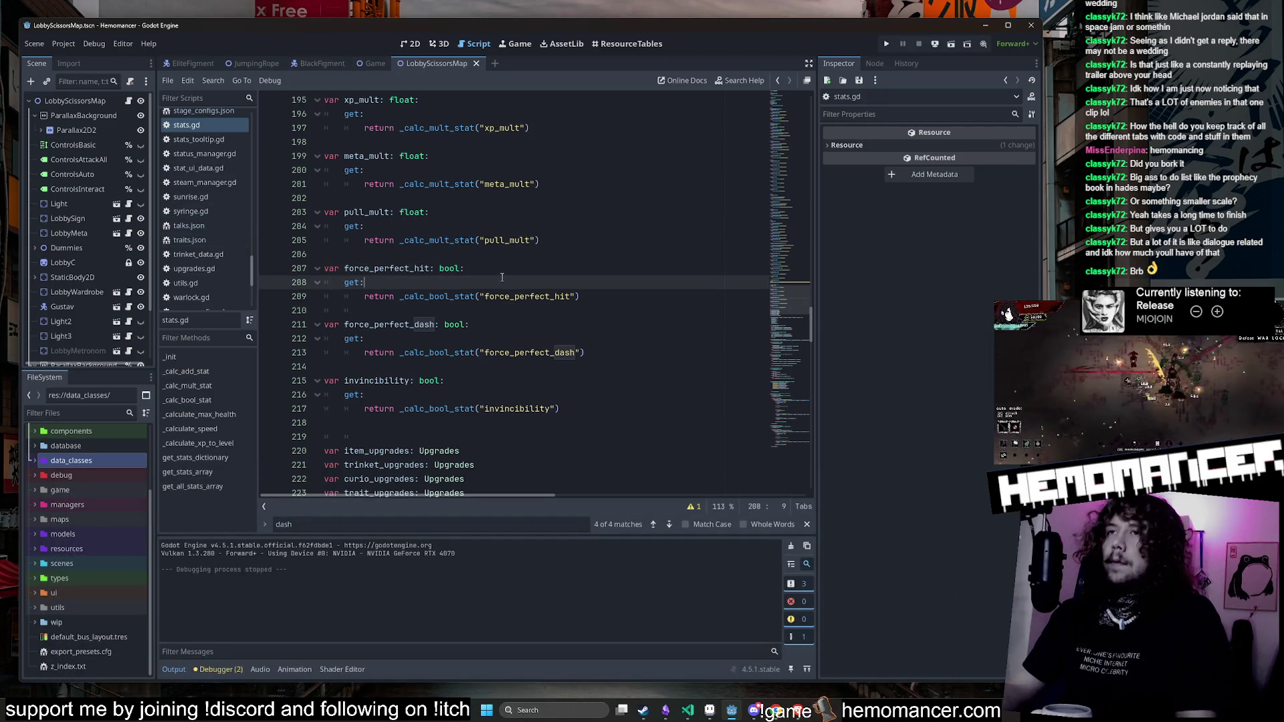
pyautogui.hotkey('alt', 'shift', 'o')
pyautogui.write('Hud')
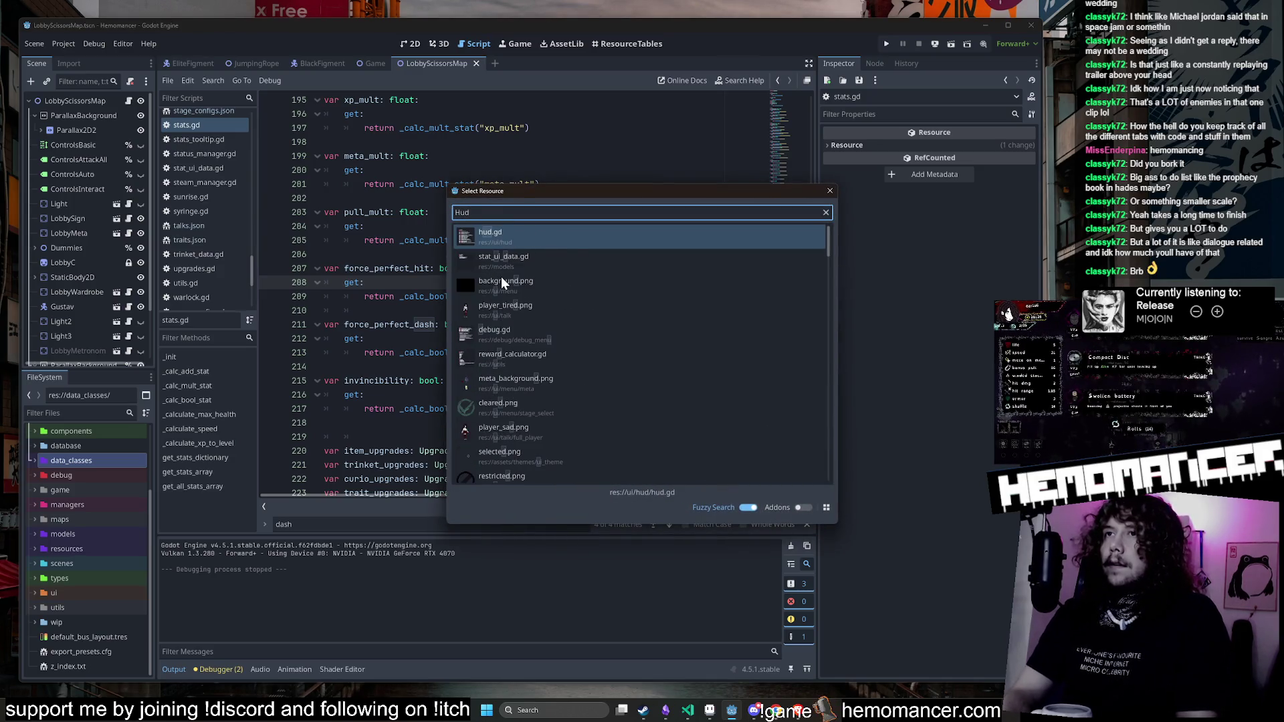
pyautogui.press('Return')
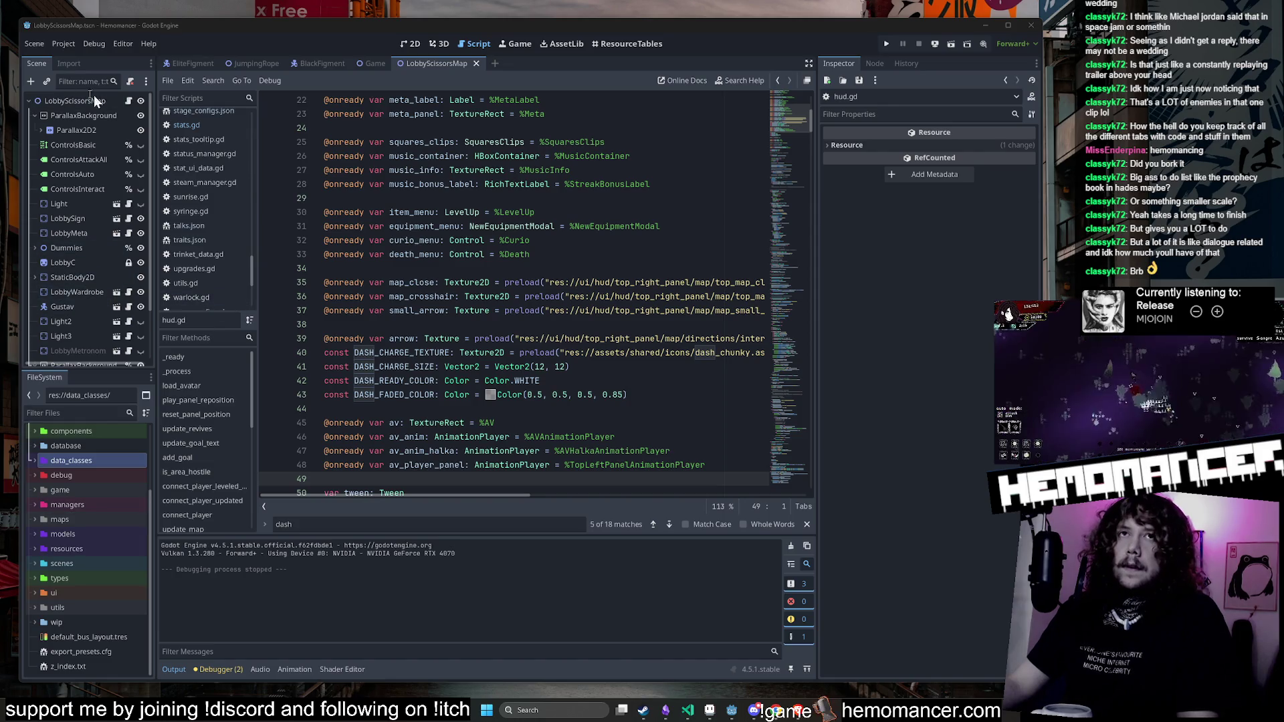
# Step: Open the HUD.tscn scene by searching 'Hud.Tscn' in Quick Open
pyautogui.click(452, 114)
pyautogui.hotkey('shift', 'alt', 'o')
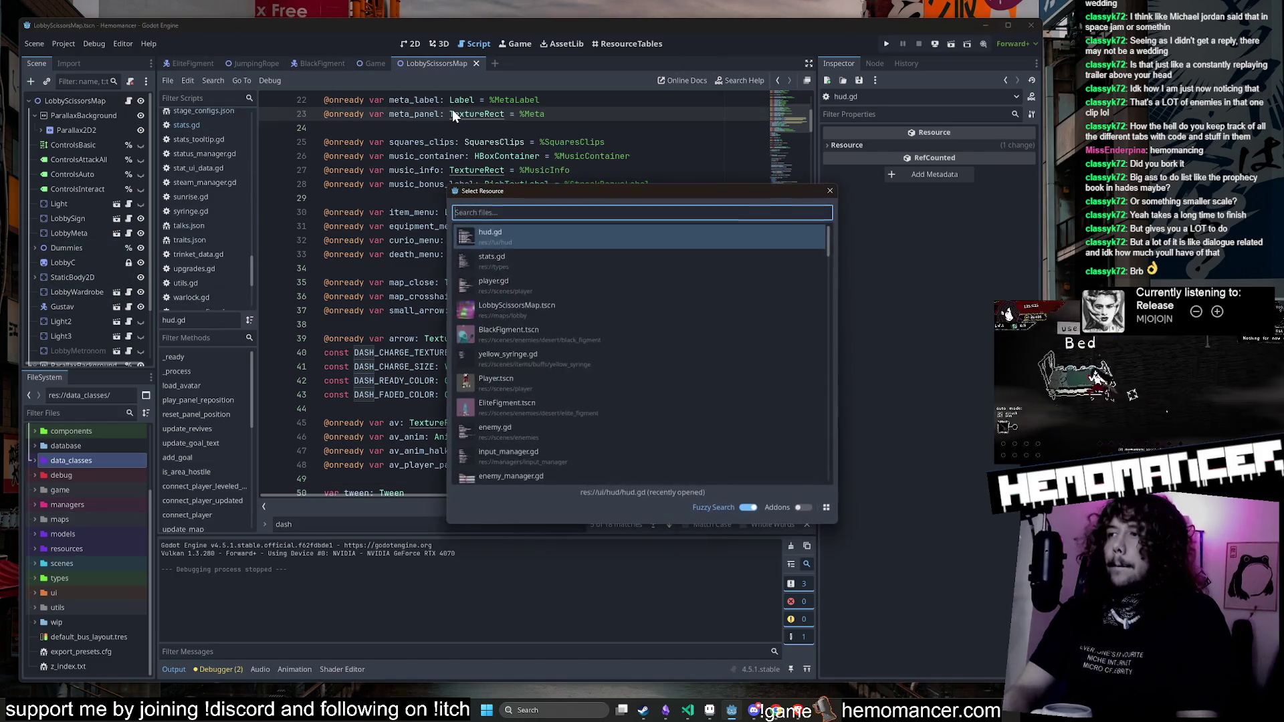
pyautogui.write('Hud')
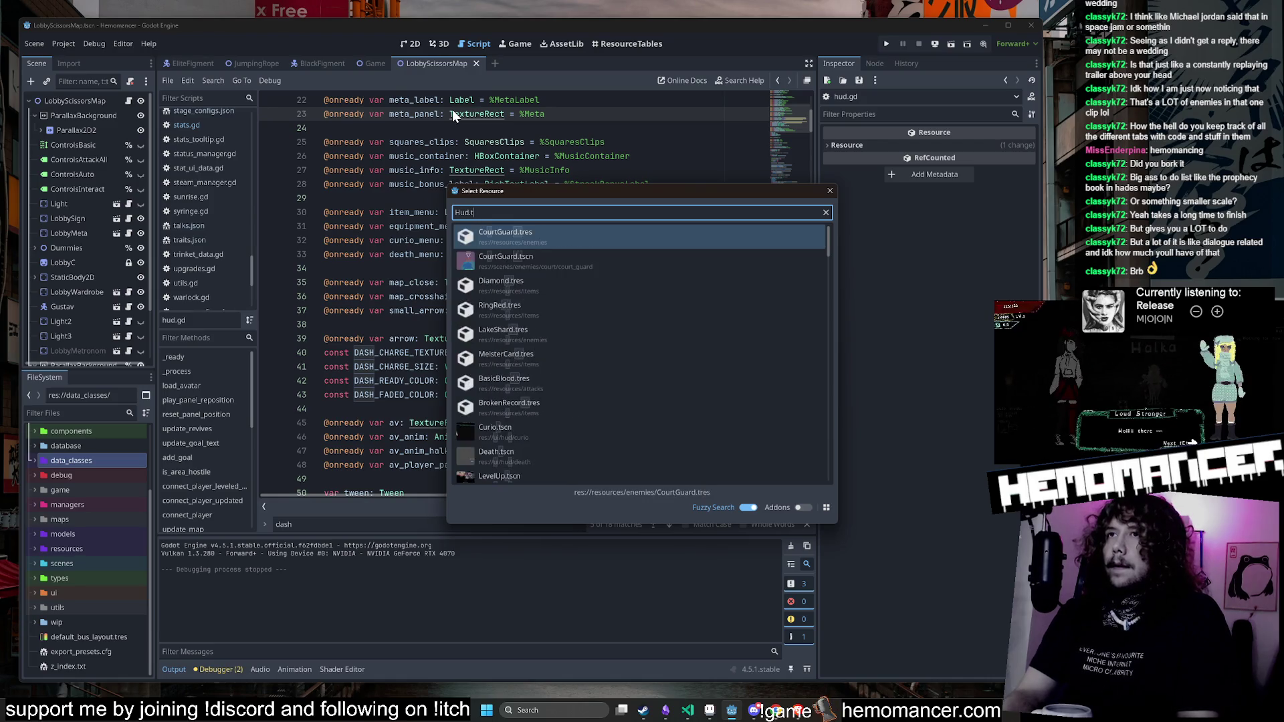
pyautogui.write('.Tscn')
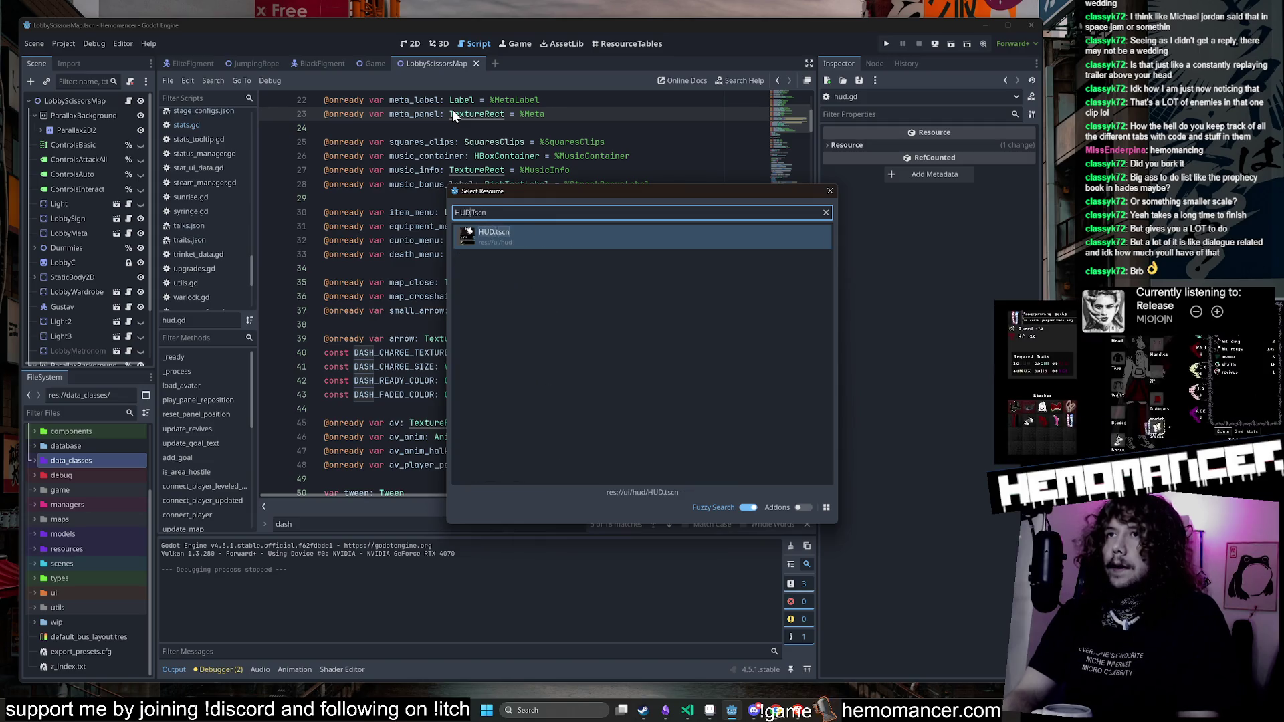
pyautogui.press('Return')
# Step: Select the HUD root node and frame the HUD layout in the 2D view
pyautogui.click(110, 100)
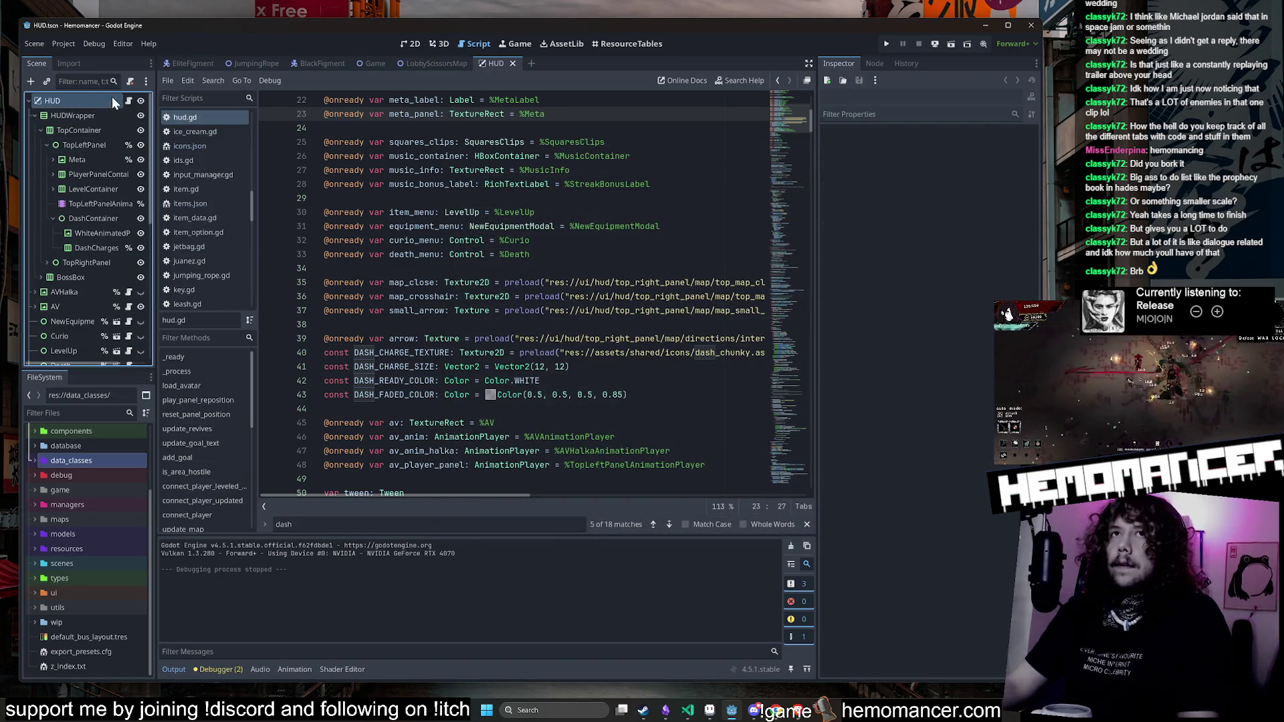
pyautogui.click(410, 44)
pyautogui.scroll(-15, 587, 395)
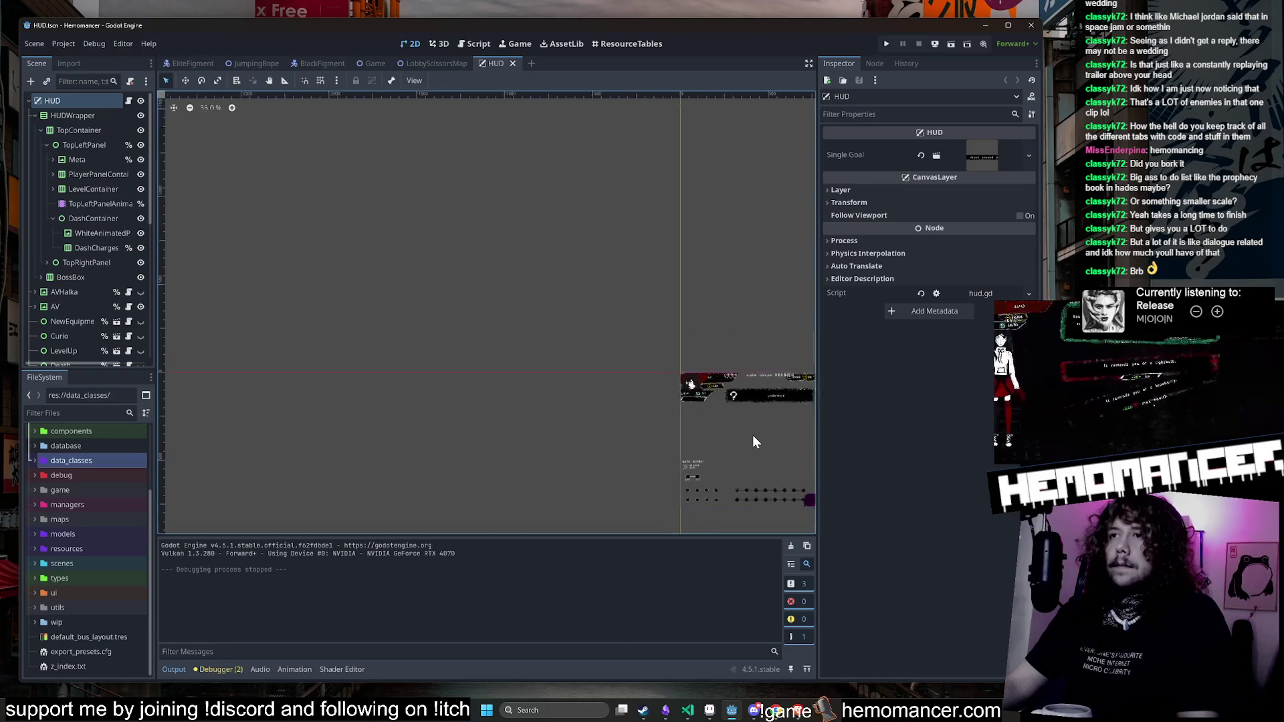
pyautogui.scroll(5, 392, 278)
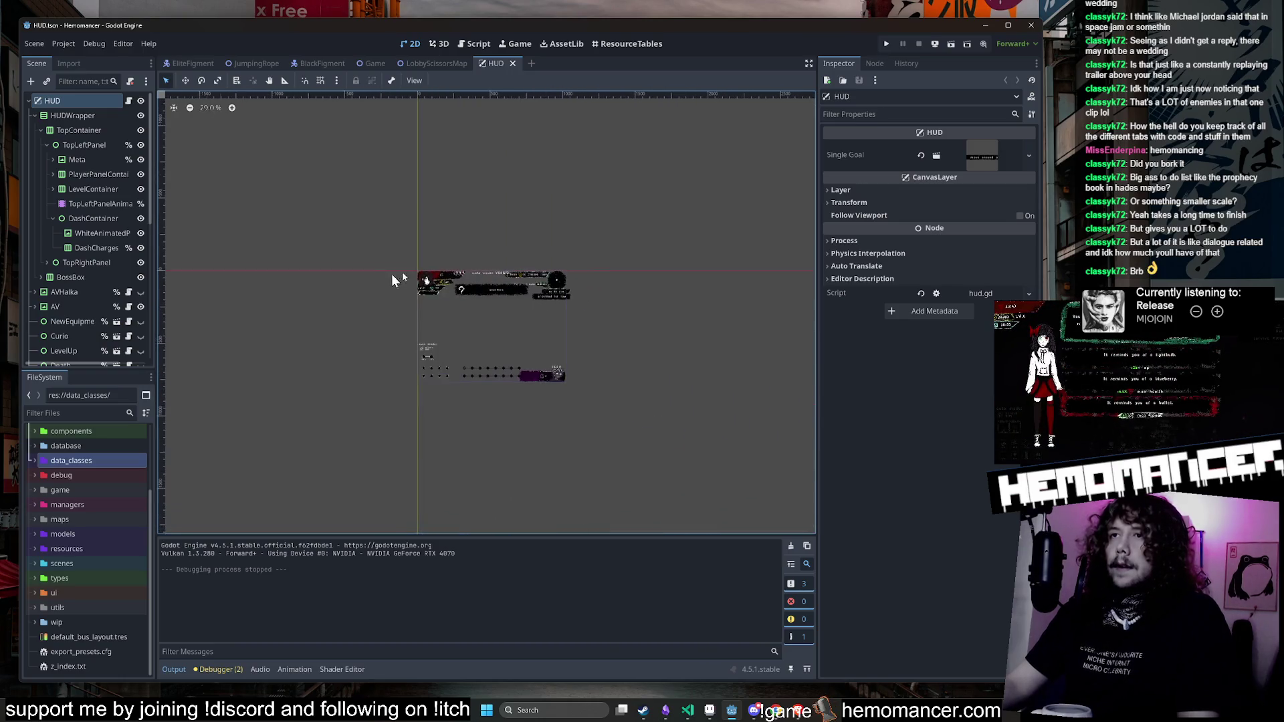
pyautogui.moveTo(399, 433); pyautogui.dragTo(295, 343)
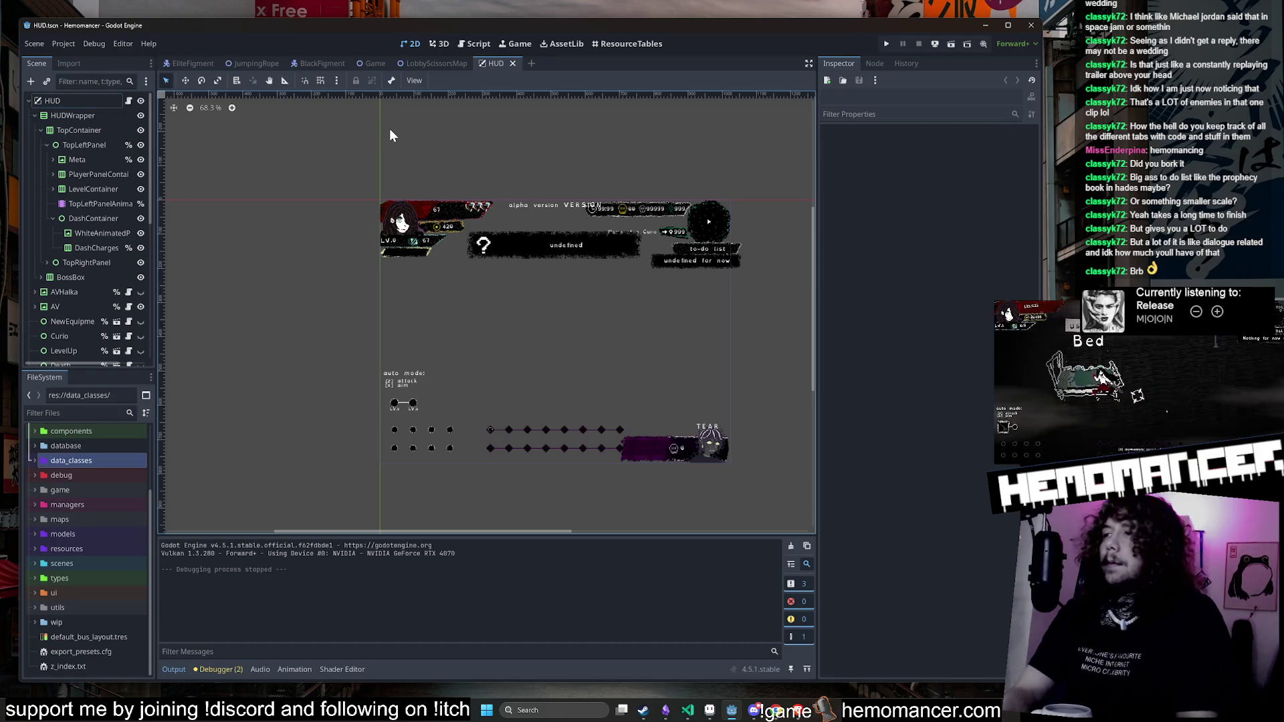
# Step: Open player.gd from Quick Open, then go back to the HUD's 2D view
pyautogui.hotkey('alt', 'shift', 'o')
pyautogui.write('player')
pyautogui.press('Down')
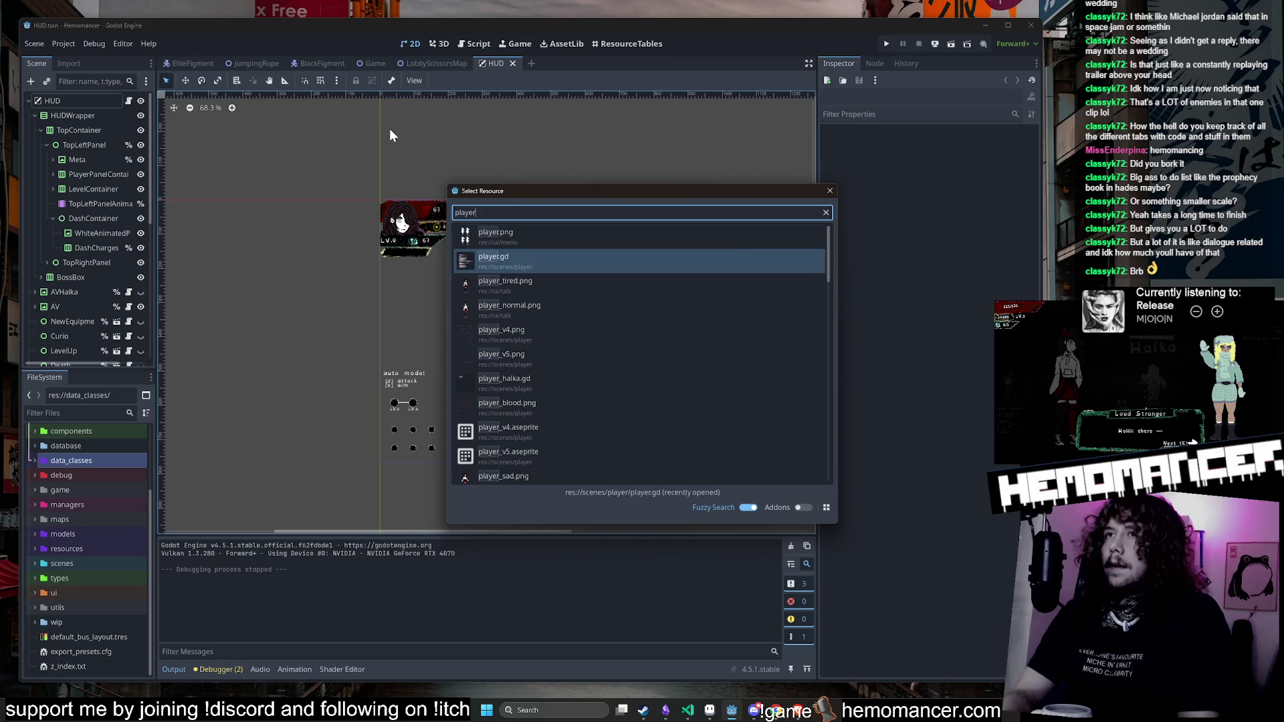
pyautogui.press('Return')
pyautogui.click(405, 44)
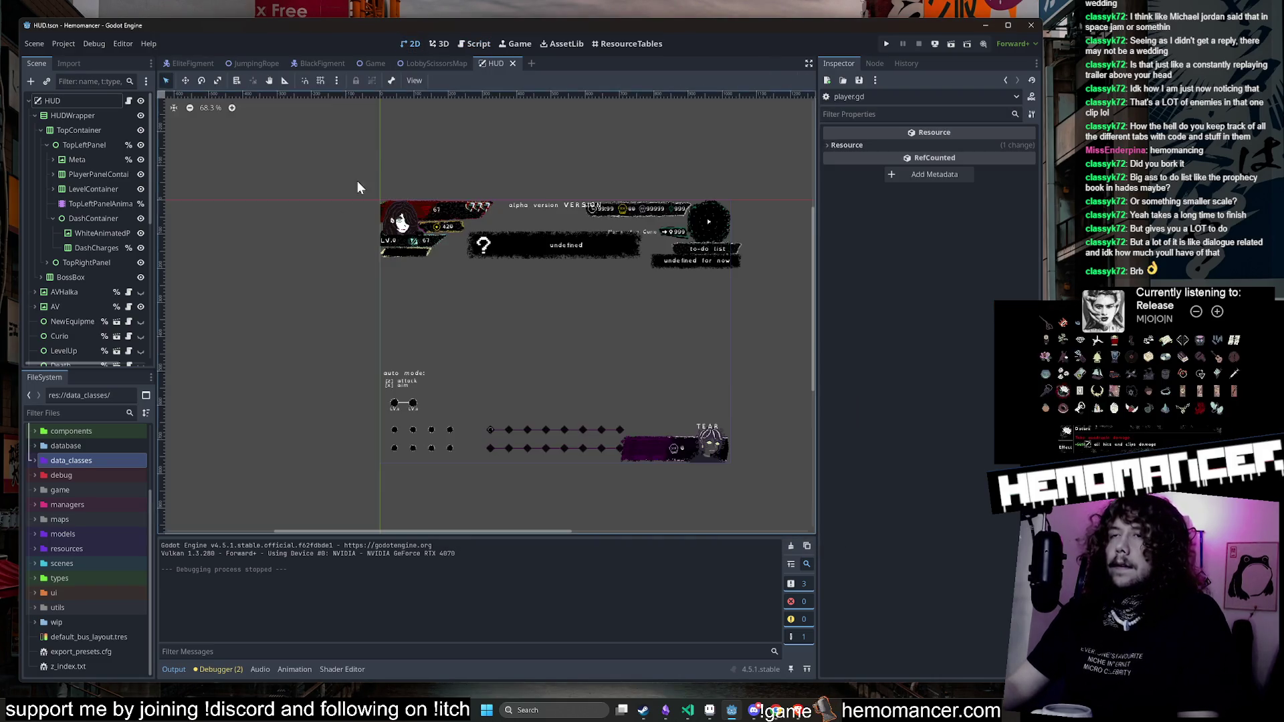
# Step: Open the Player.tscn scene and select its DashIndicator node
pyautogui.hotkey('ctrl', 'shift', 'o')
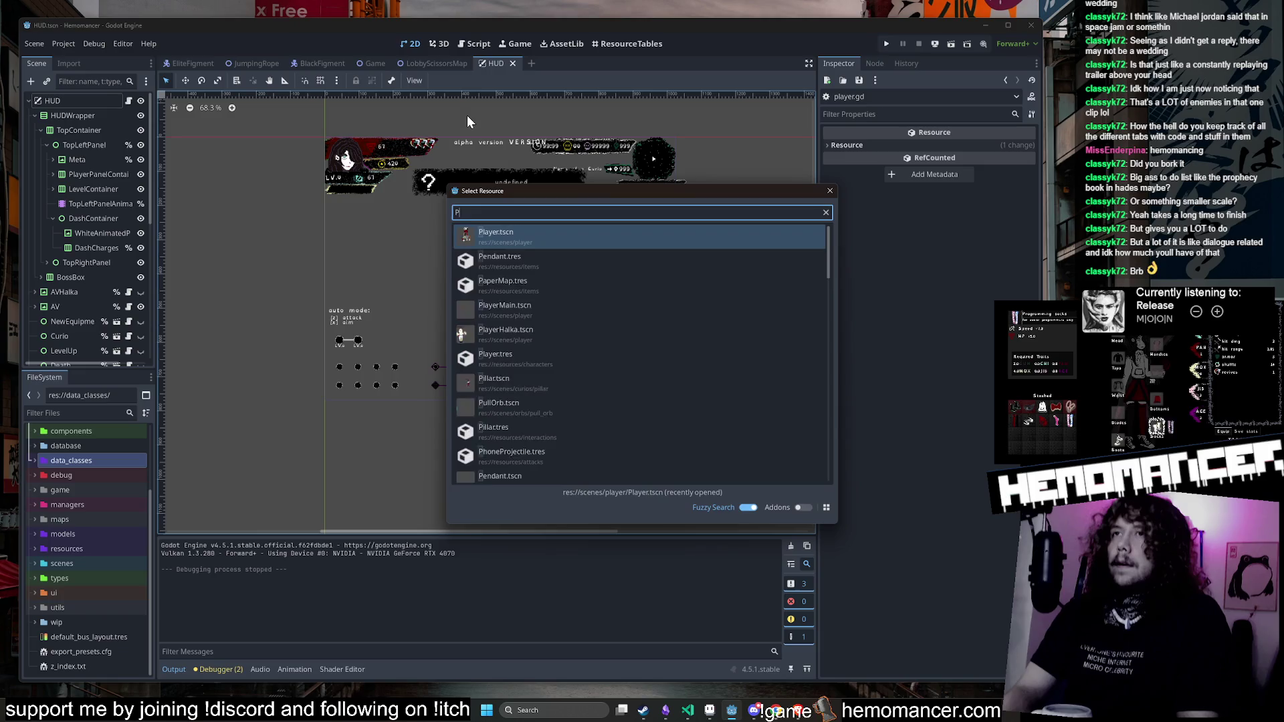
pyautogui.write('player')
pyautogui.press('Return')
pyautogui.scroll(-6, 518, 374)
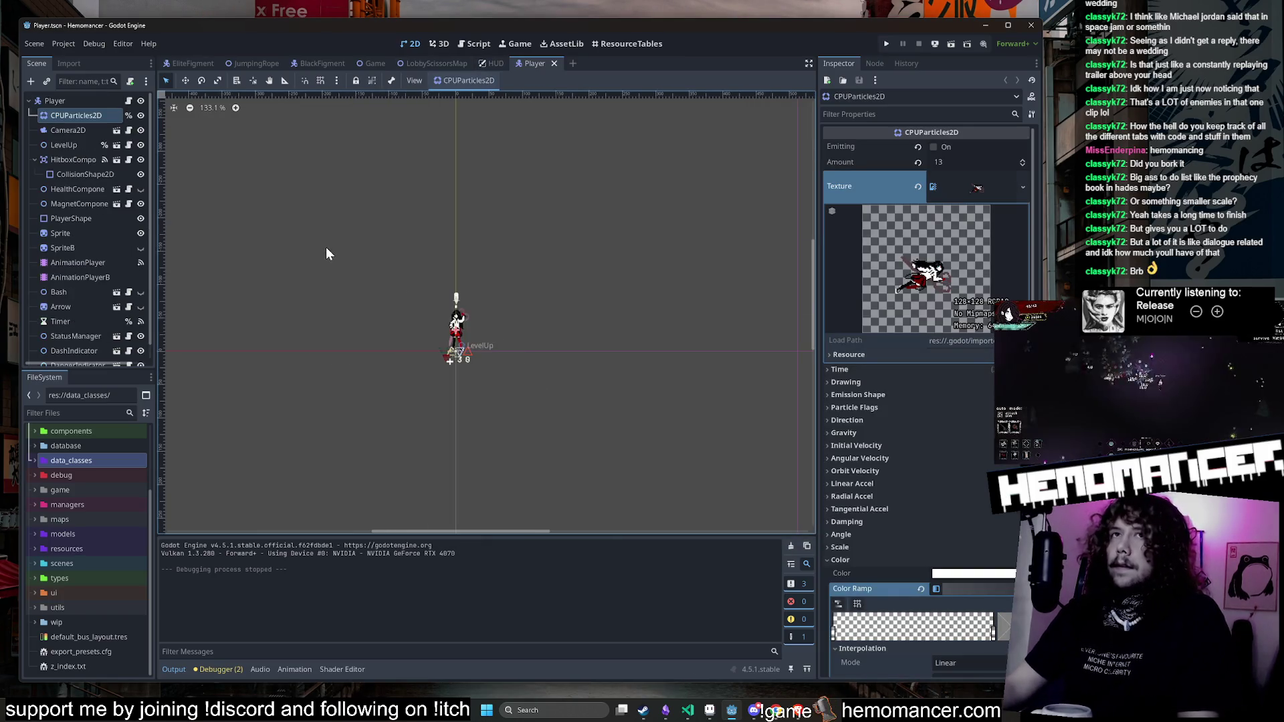
pyautogui.scroll(-1, 84, 267)
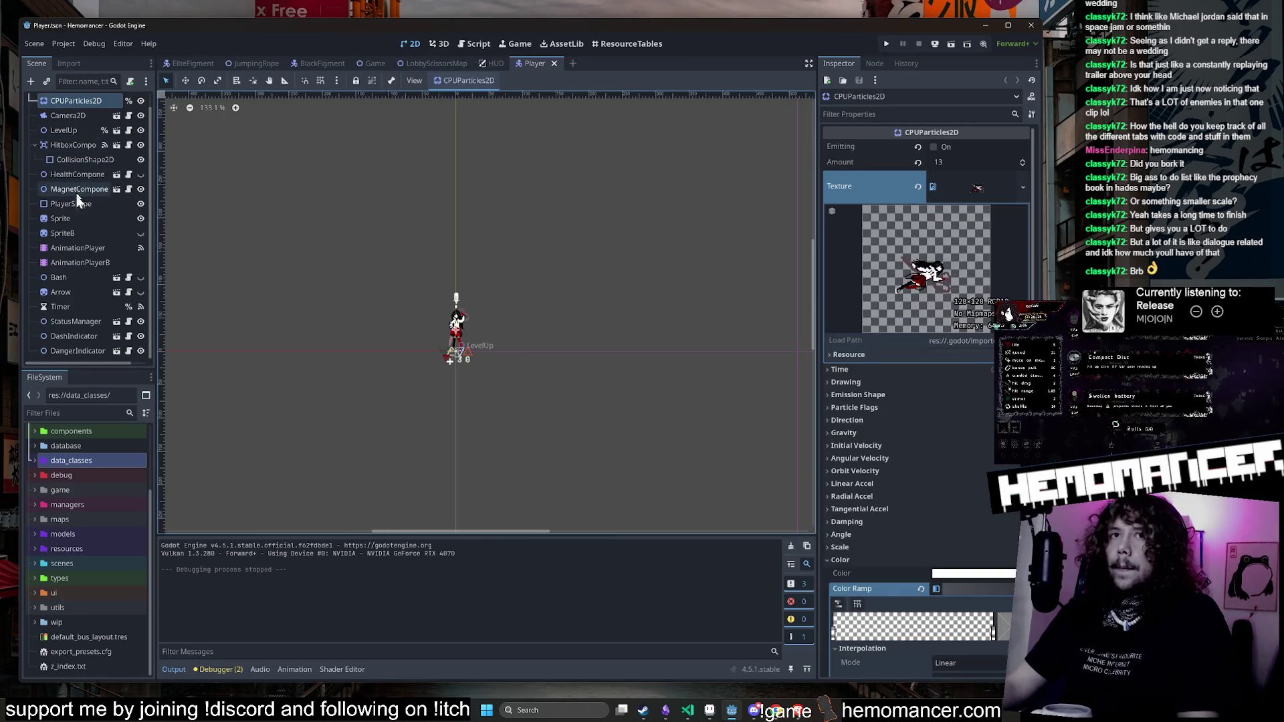
pyautogui.click(83, 351)
pyautogui.scroll(6, 441, 367)
pyautogui.scroll(-2, 562, 208)
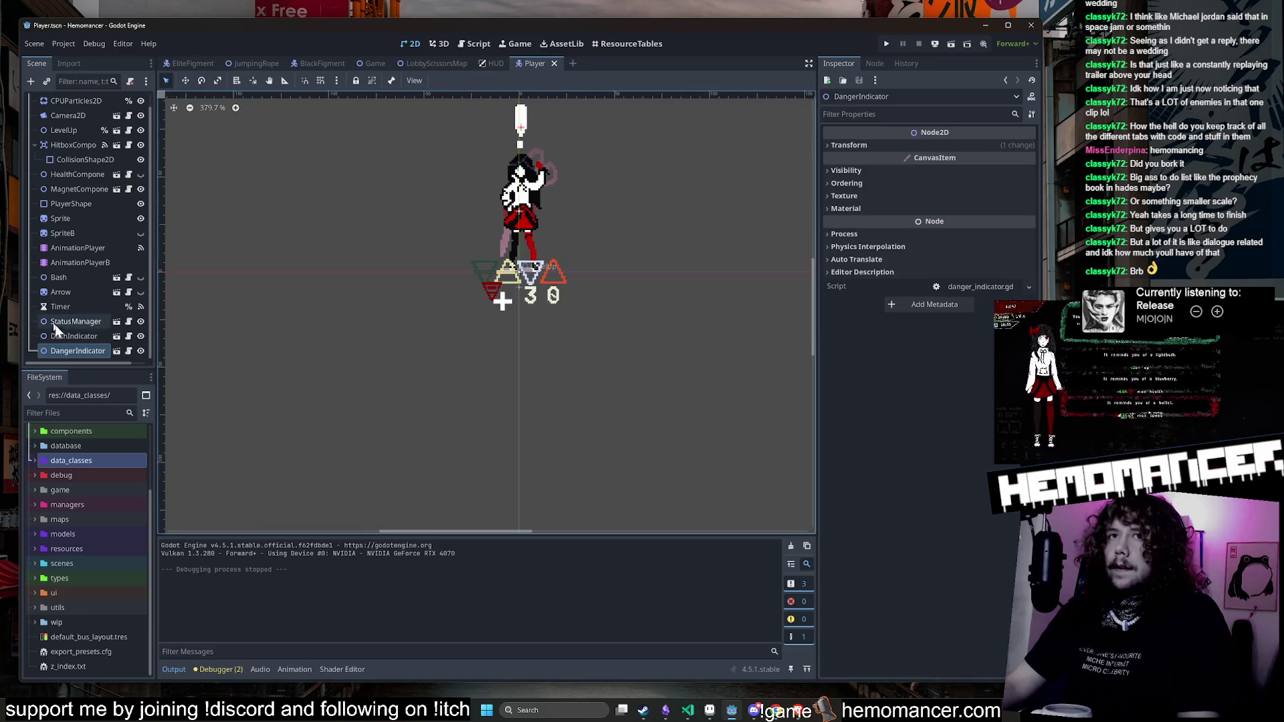
pyautogui.click(100, 336)
# Step: Open the DashIndicator scene in its own tab and select its root node
pyautogui.click(124, 335)
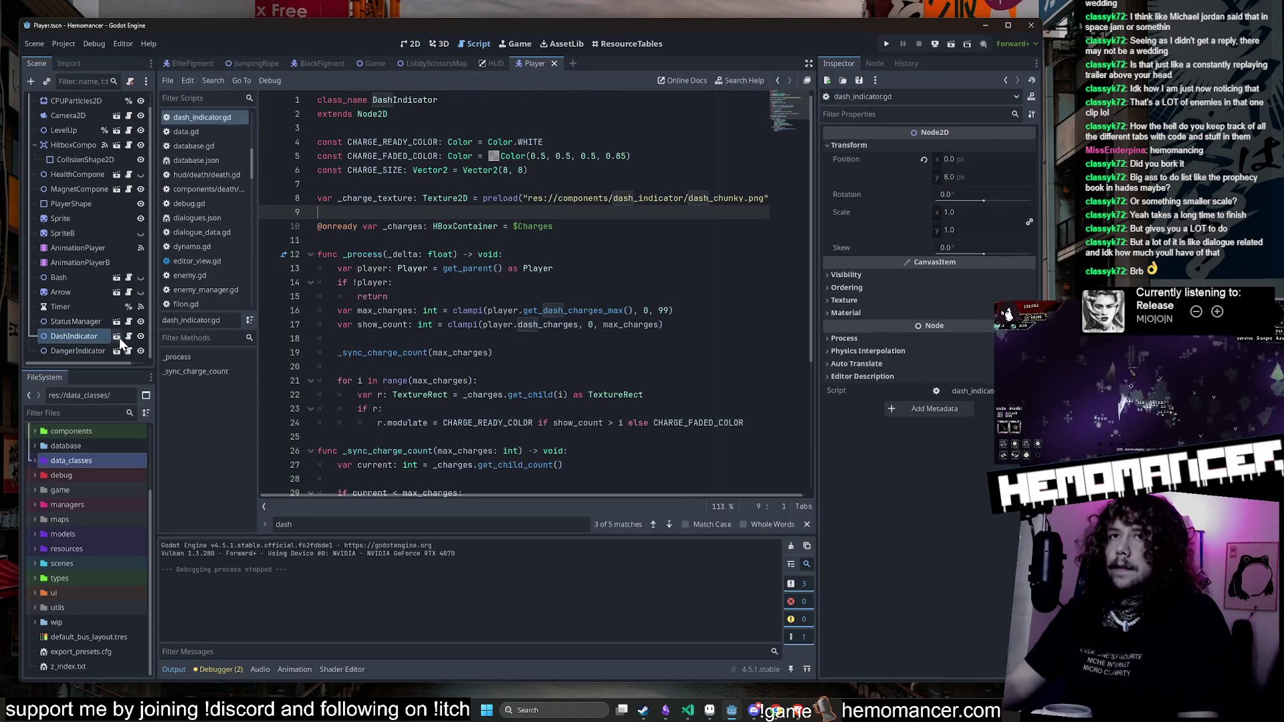
pyautogui.click(117, 335)
pyautogui.click(79, 100)
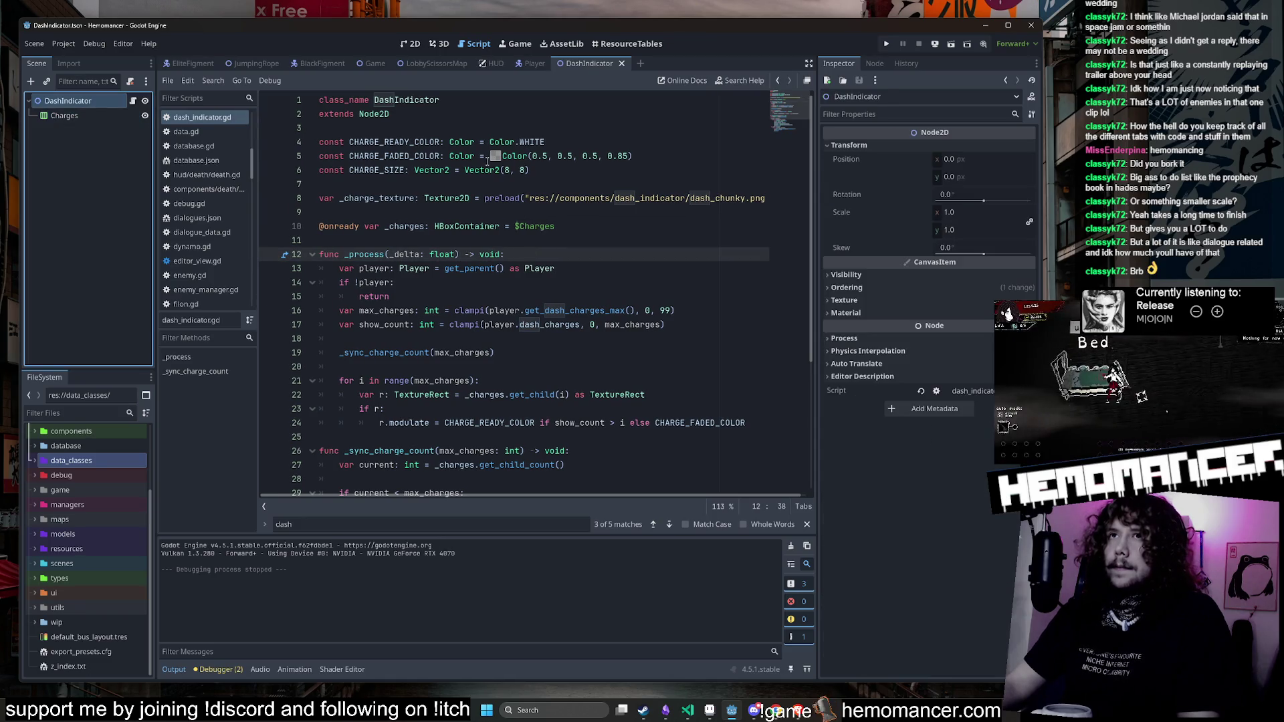
pyautogui.scroll(-3, 472, 169)
pyautogui.scroll(3, 472, 169)
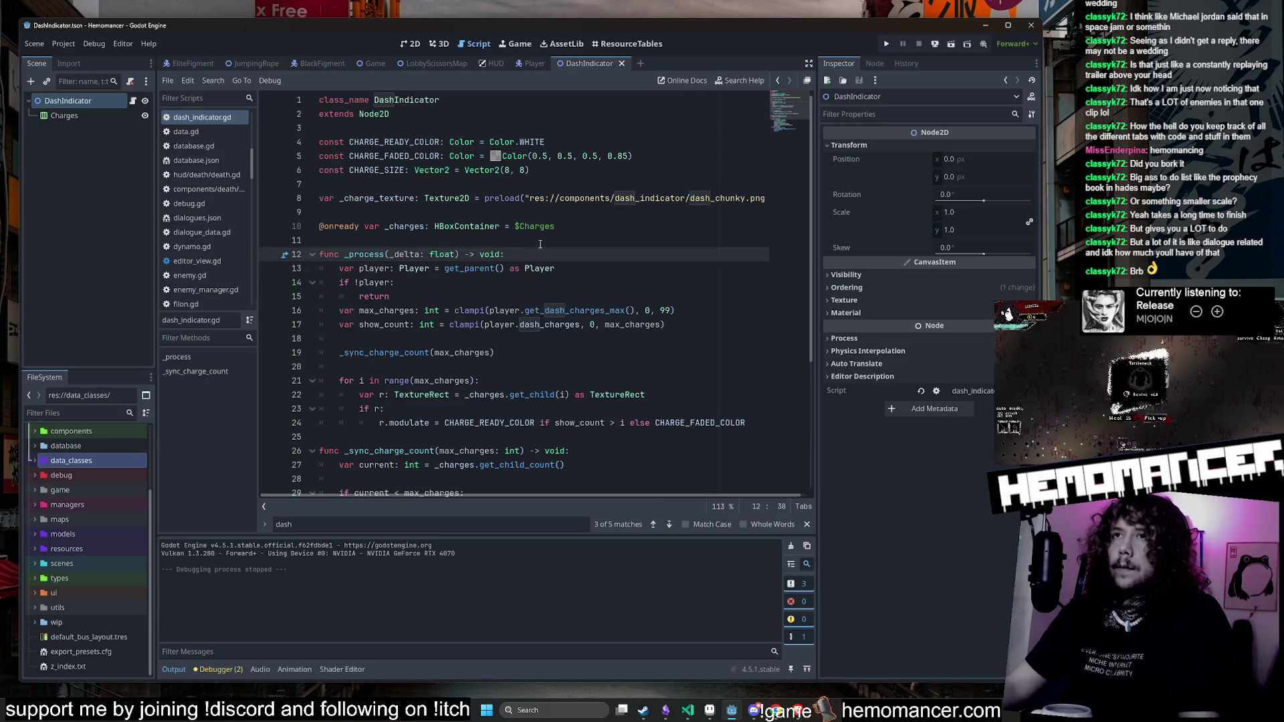
pyautogui.scroll(-3, 537, 241)
pyautogui.scroll(3, 528, 232)
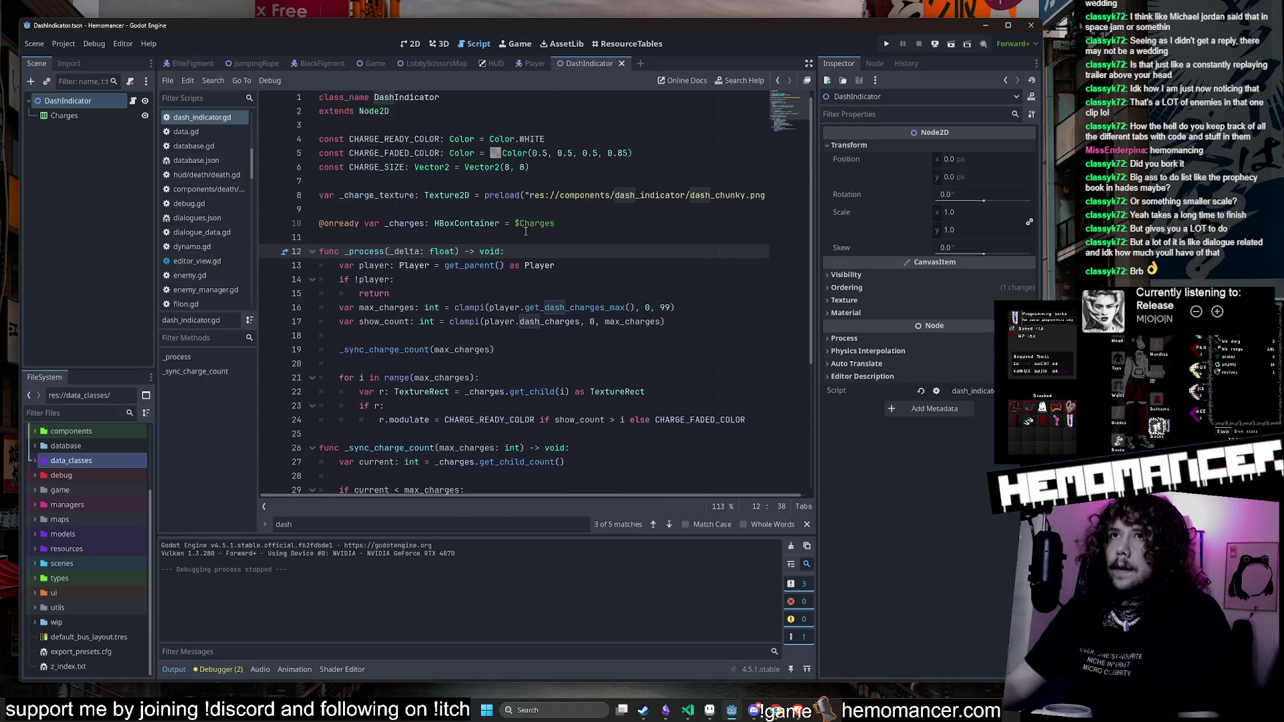
pyautogui.scroll(-4, 525, 230)
pyautogui.scroll(-1, 524, 230)
pyautogui.scroll(4, 511, 224)
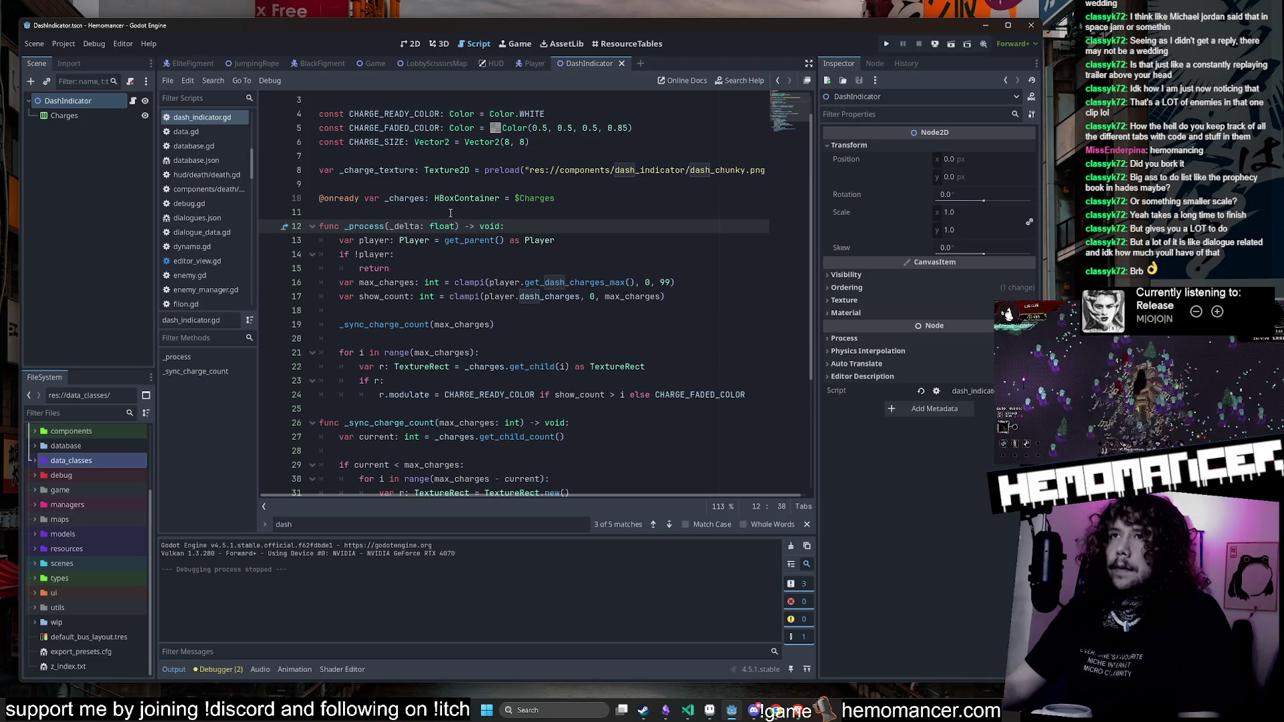
# Step: Read through dash_indicator.gd down to _sync_charge_count, then switch to Visual Studio Code
pyautogui.click(450, 213)
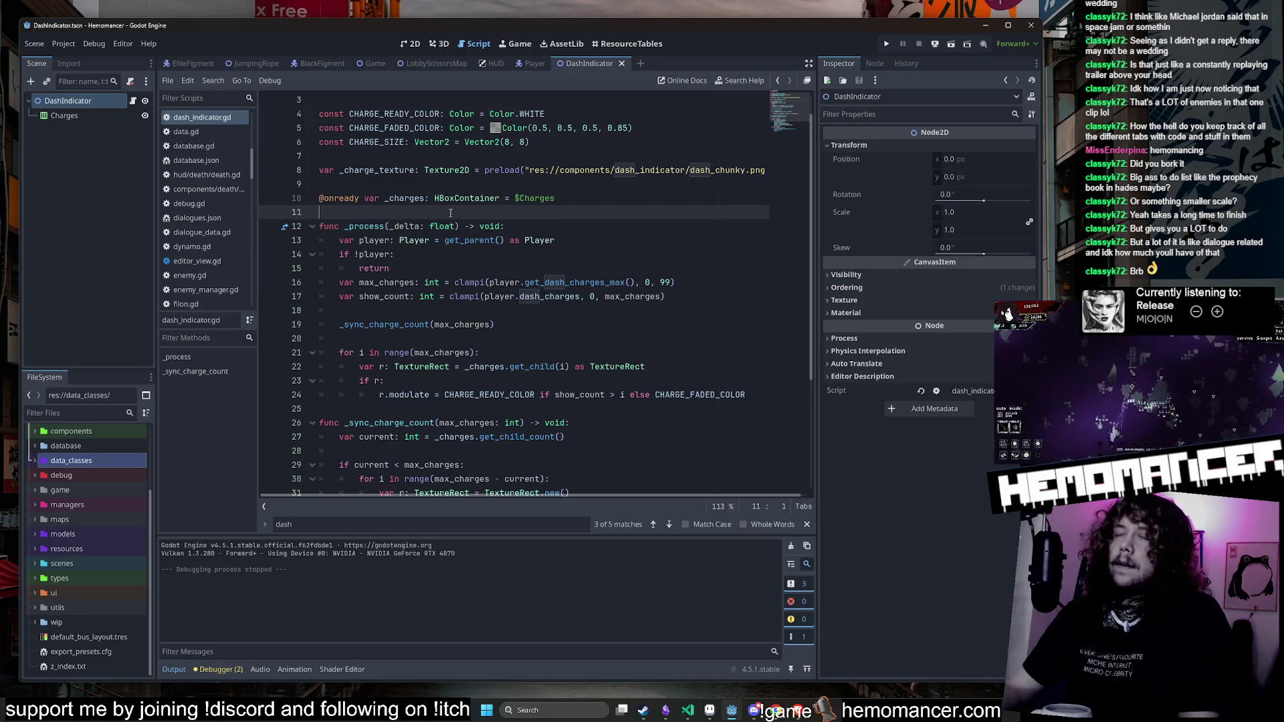
pyautogui.press('Down')
pyautogui.press('Down')
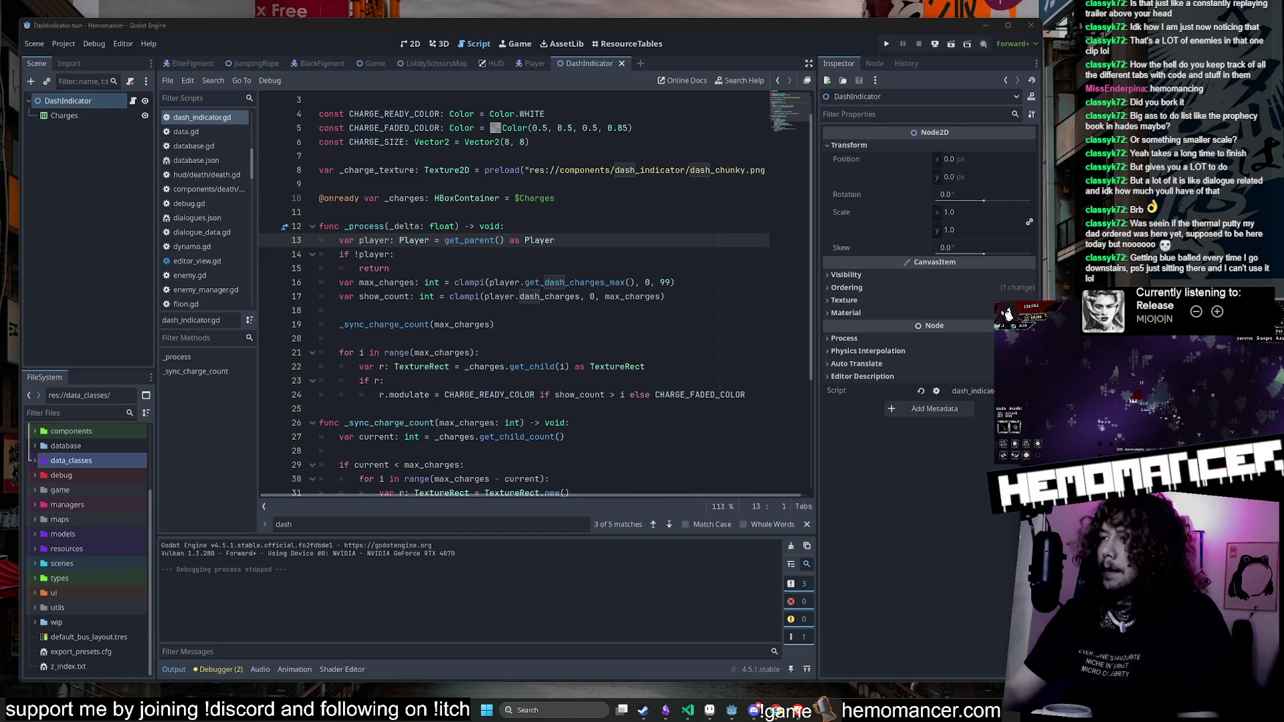
pyautogui.moveTo(451, 395)
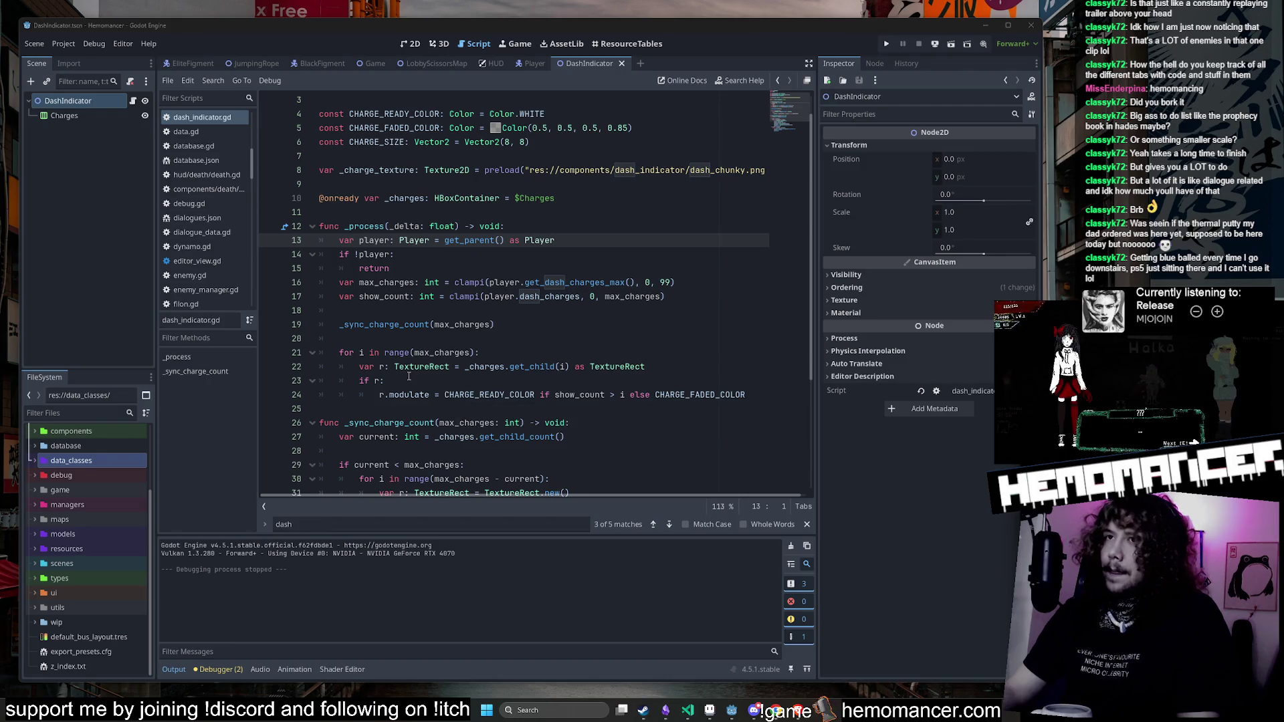
pyautogui.click(404, 345)
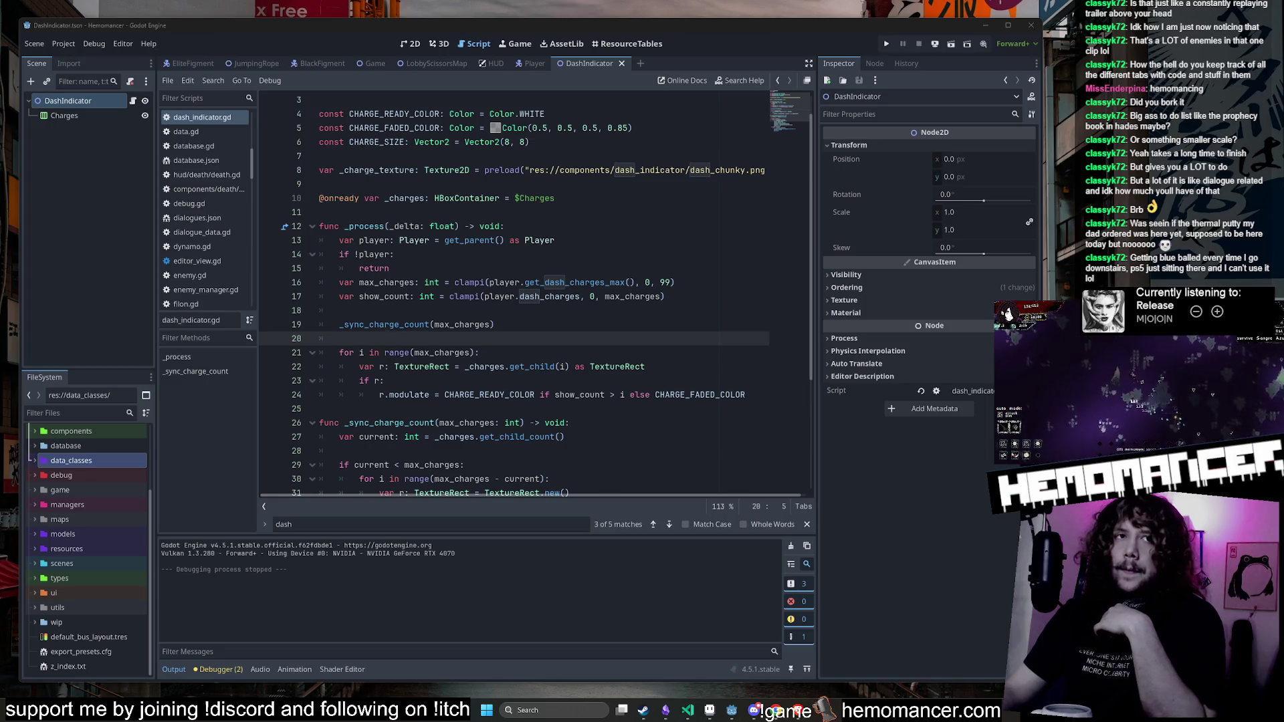
pyautogui.click(599, 260)
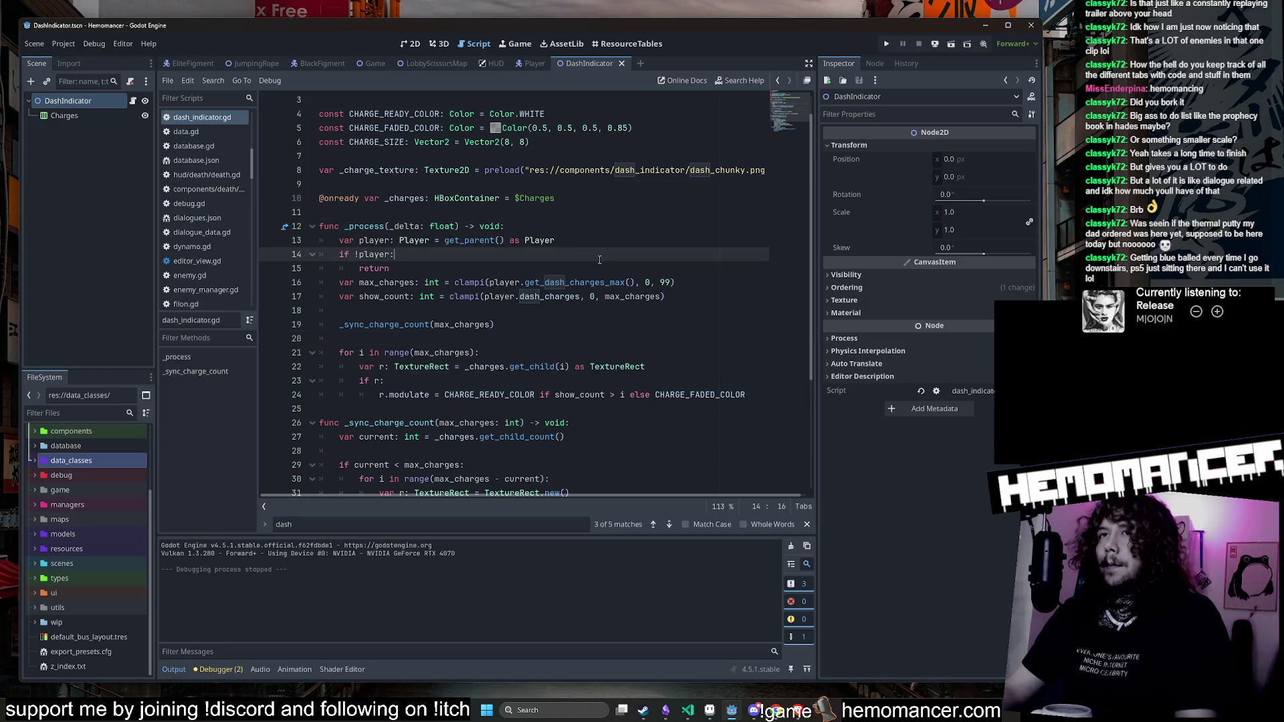
pyautogui.press('Up')
pyautogui.press('Up')
pyautogui.press('Up')
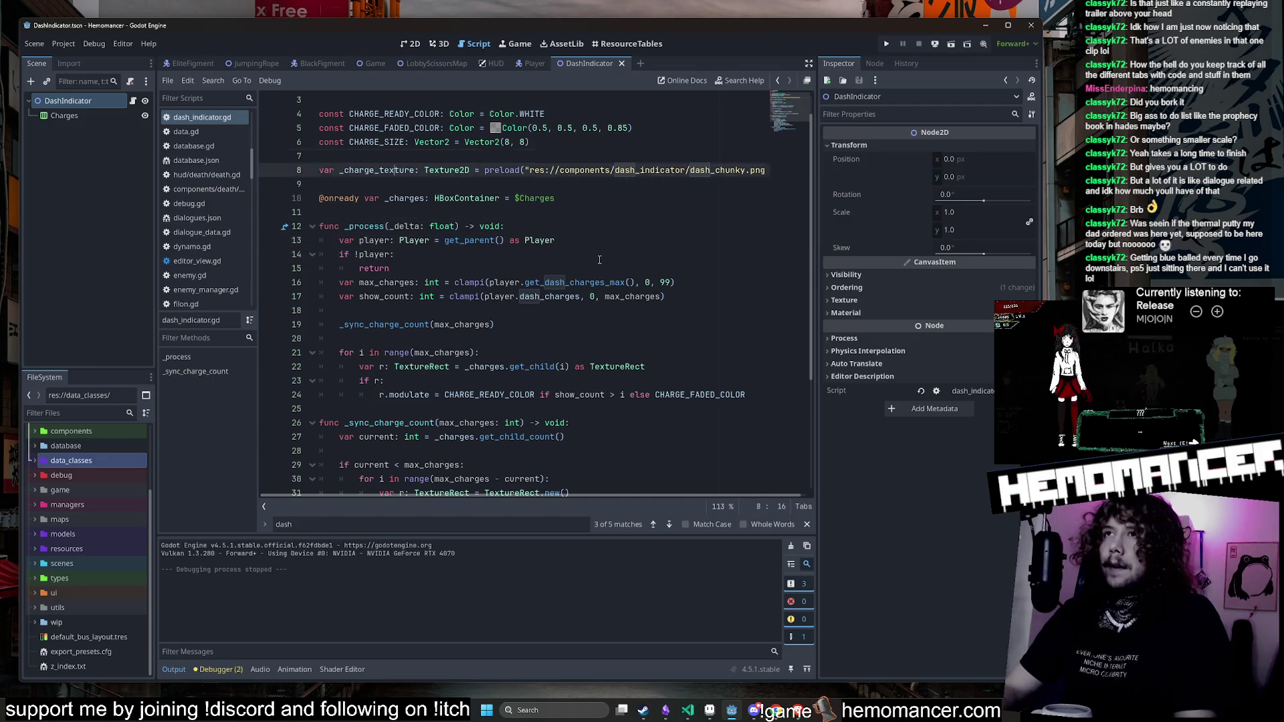
pyautogui.press('Up')
pyautogui.press('Up')
pyautogui.press('Up')
pyautogui.press('Down')
pyautogui.press('Down')
pyautogui.press('Down')
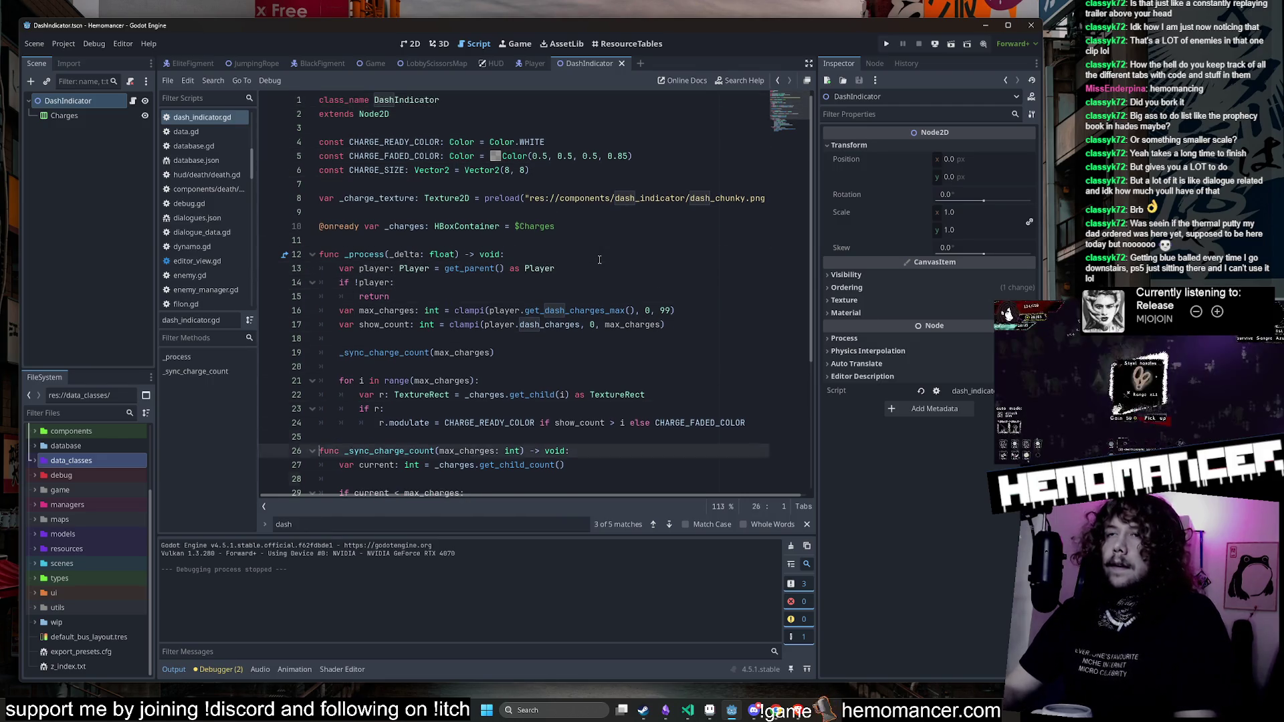
pyautogui.press('Down')
pyautogui.press('Down')
pyautogui.press('Down')
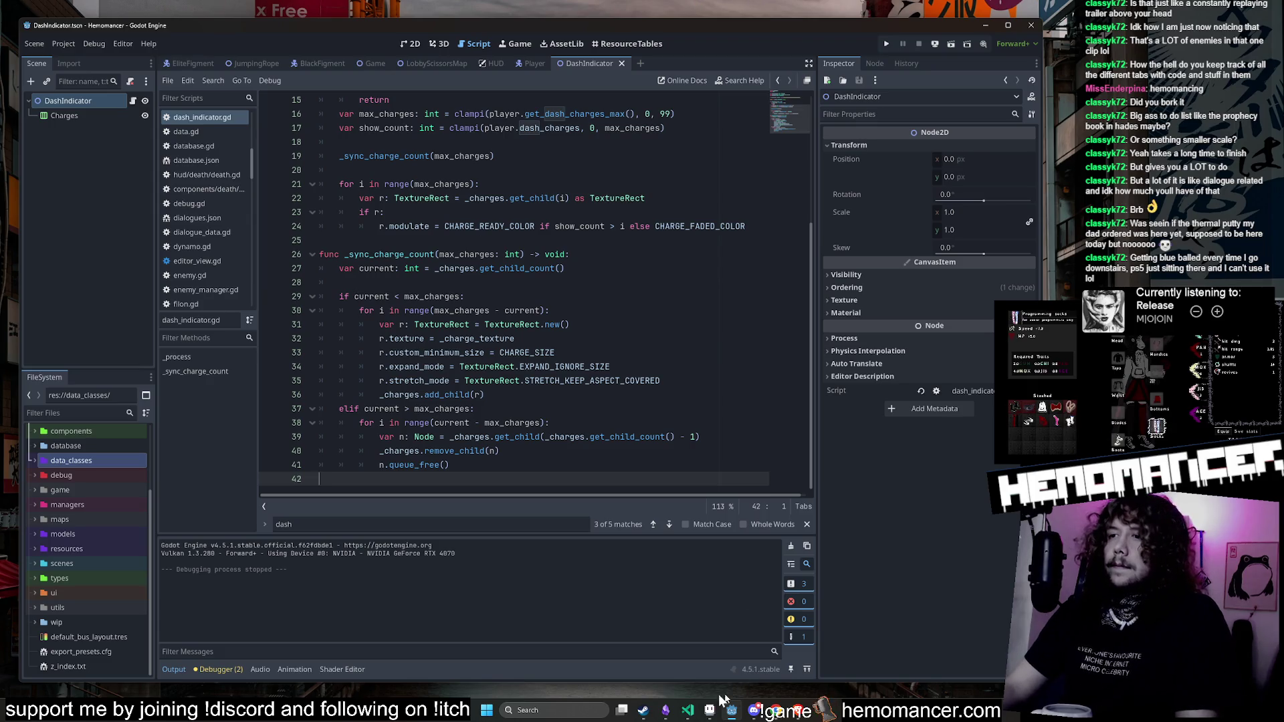
pyautogui.click(687, 710)
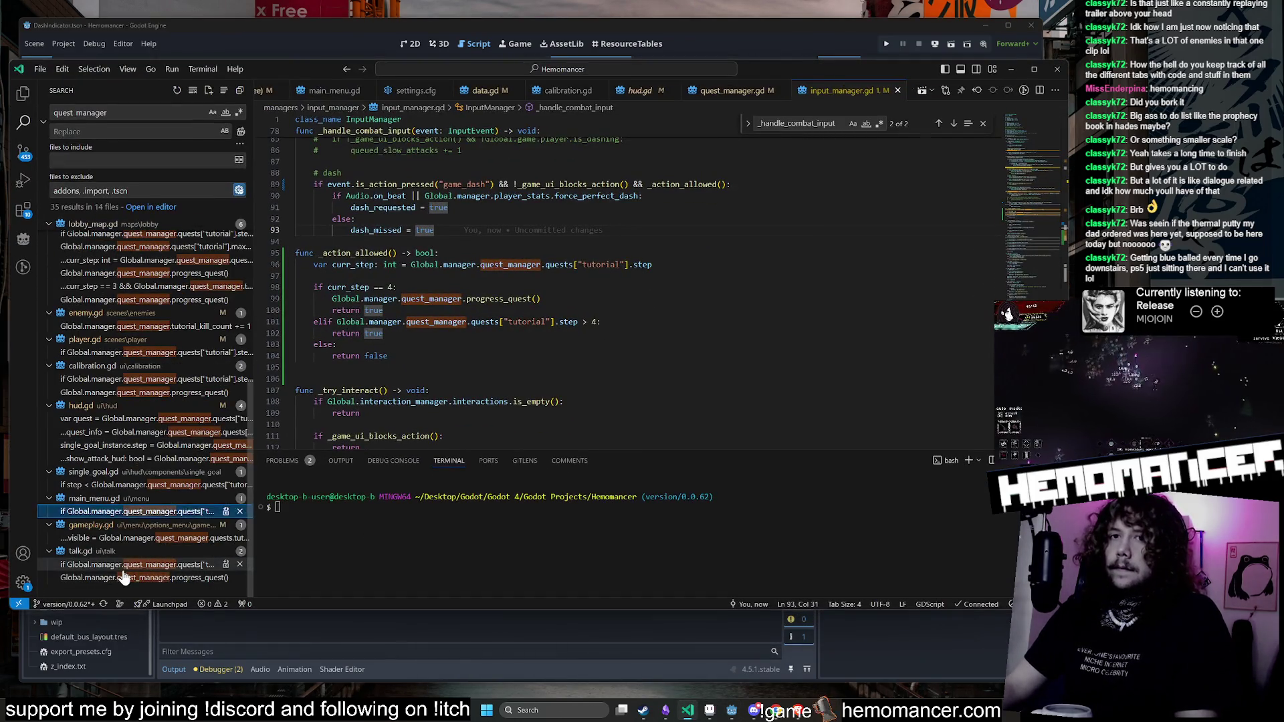
# Step: Open the talk.gd quest_manager result, then open input_manager.gd via Ctrl+P
pyautogui.click(122, 564)
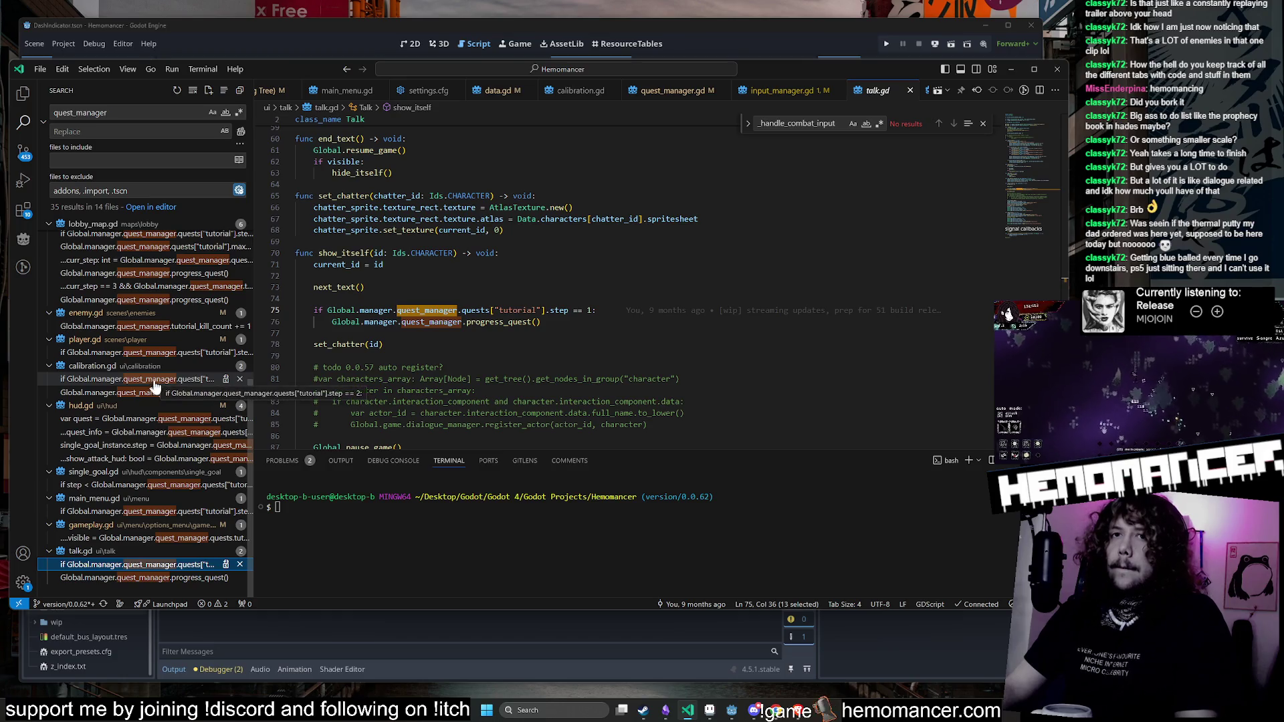
pyautogui.click(600, 275)
pyautogui.hotkey('ctrl', 'p')
pyautogui.write('input')
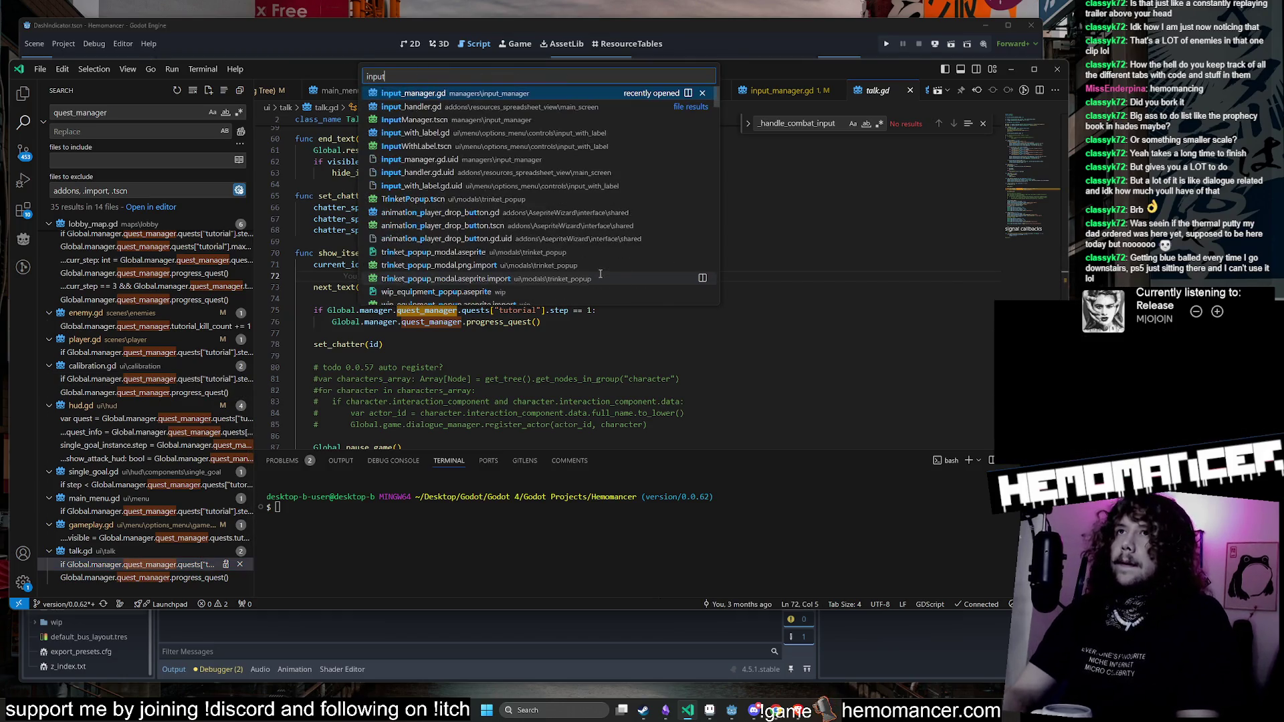
pyautogui.press('Return')
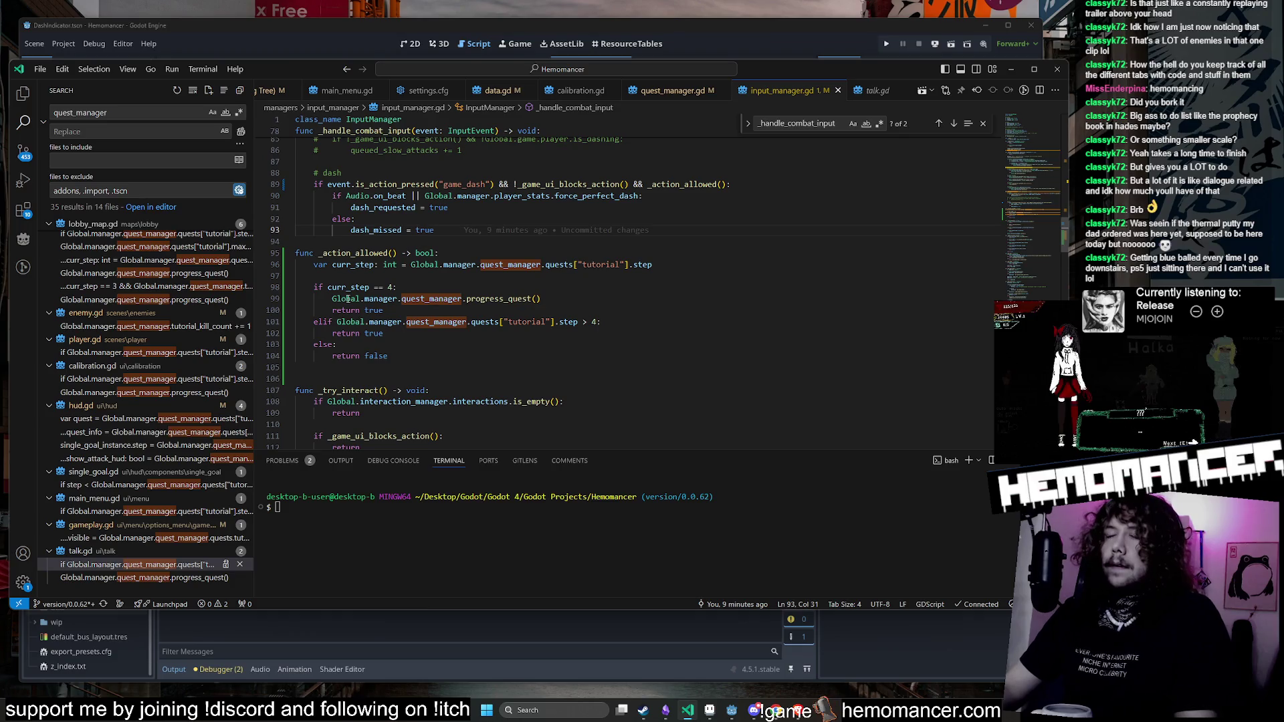
# Step: Select the tutorial step > 4 condition in _action_allowed, then minimize VS Code
pyautogui.click(735, 333)
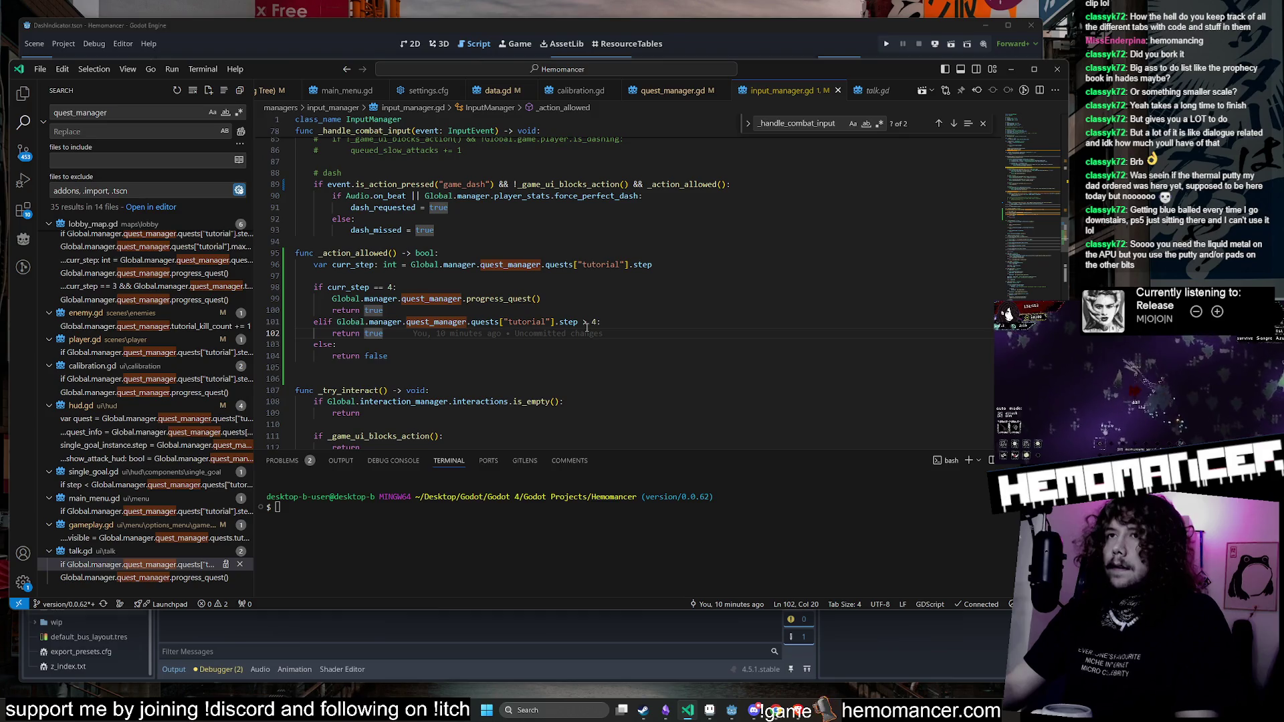
pyautogui.moveTo(600, 322)
pyautogui.mouseDown()
pyautogui.moveTo(337, 321)
pyautogui.moveTo(336, 342)
pyautogui.moveTo(276, 260)
pyautogui.mouseUp()
pyautogui.hotkey('ctrl', 'c')
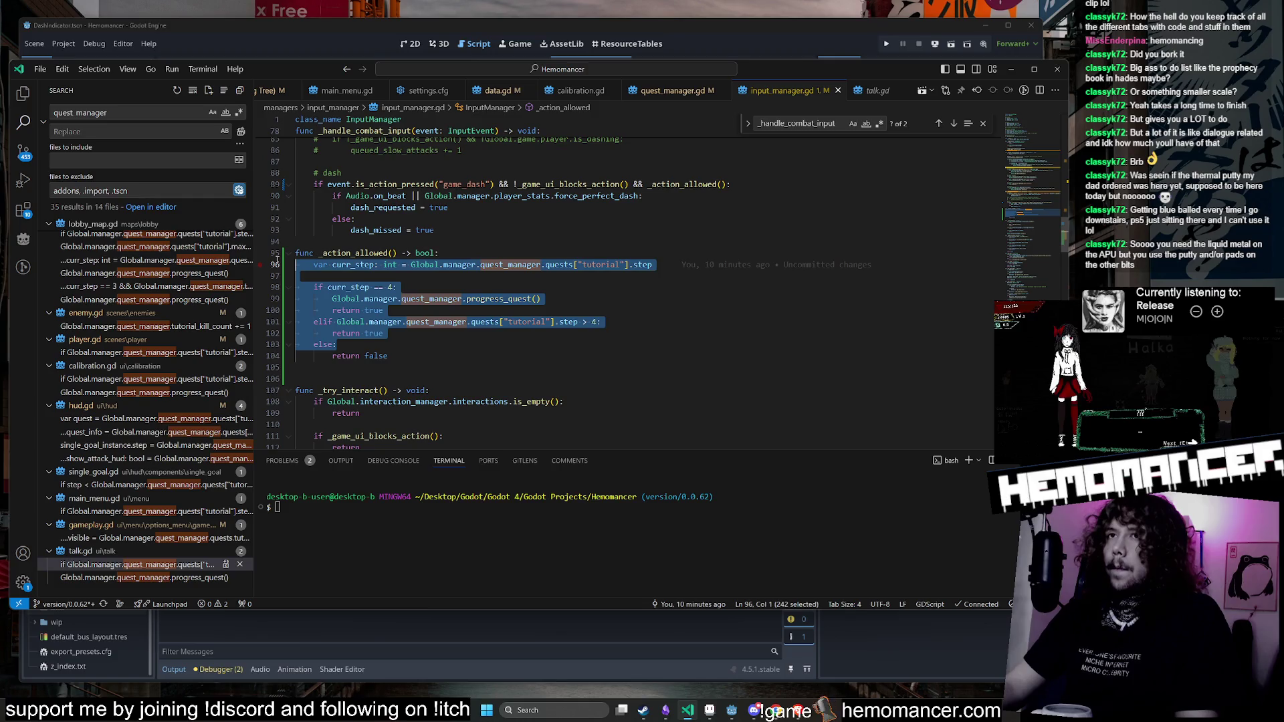
pyautogui.click(1005, 74)
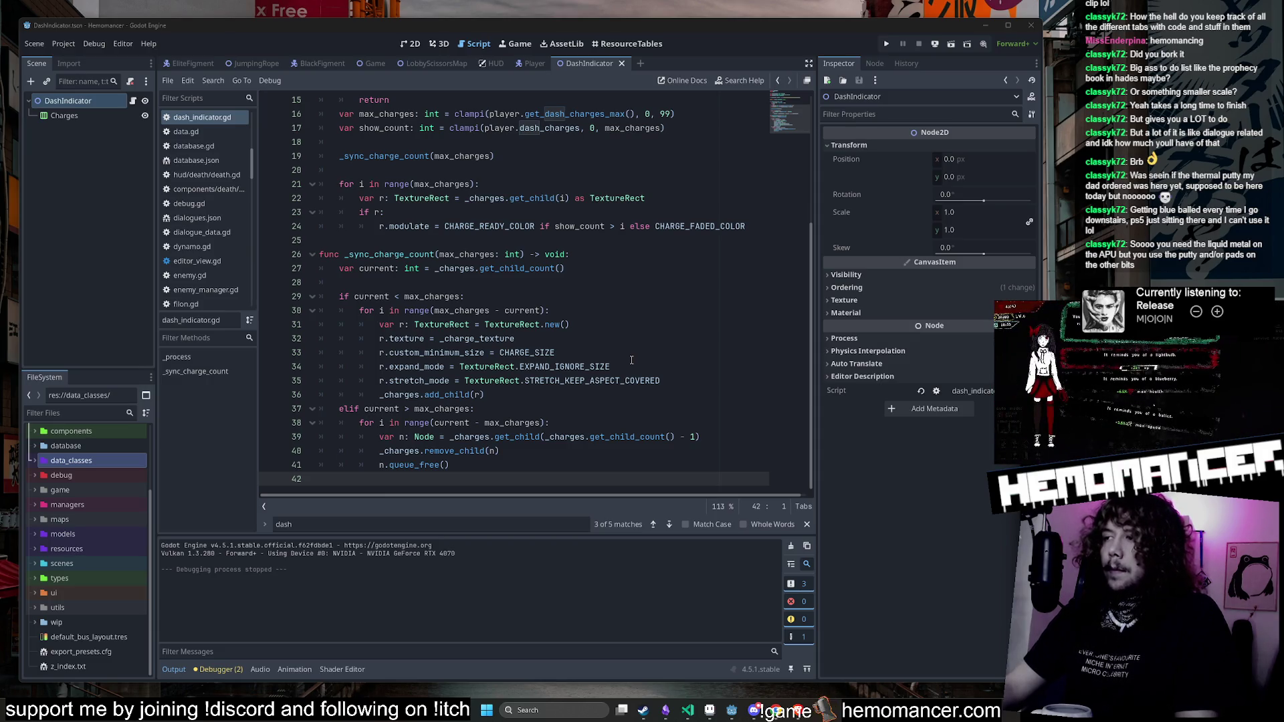
# Step: Paste the tutorial step check at the start of _process and fix its indentation
pyautogui.click(541, 298)
pyautogui.scroll(2, 542, 301)
pyautogui.scroll(-2, 542, 301)
pyautogui.scroll(3, 508, 288)
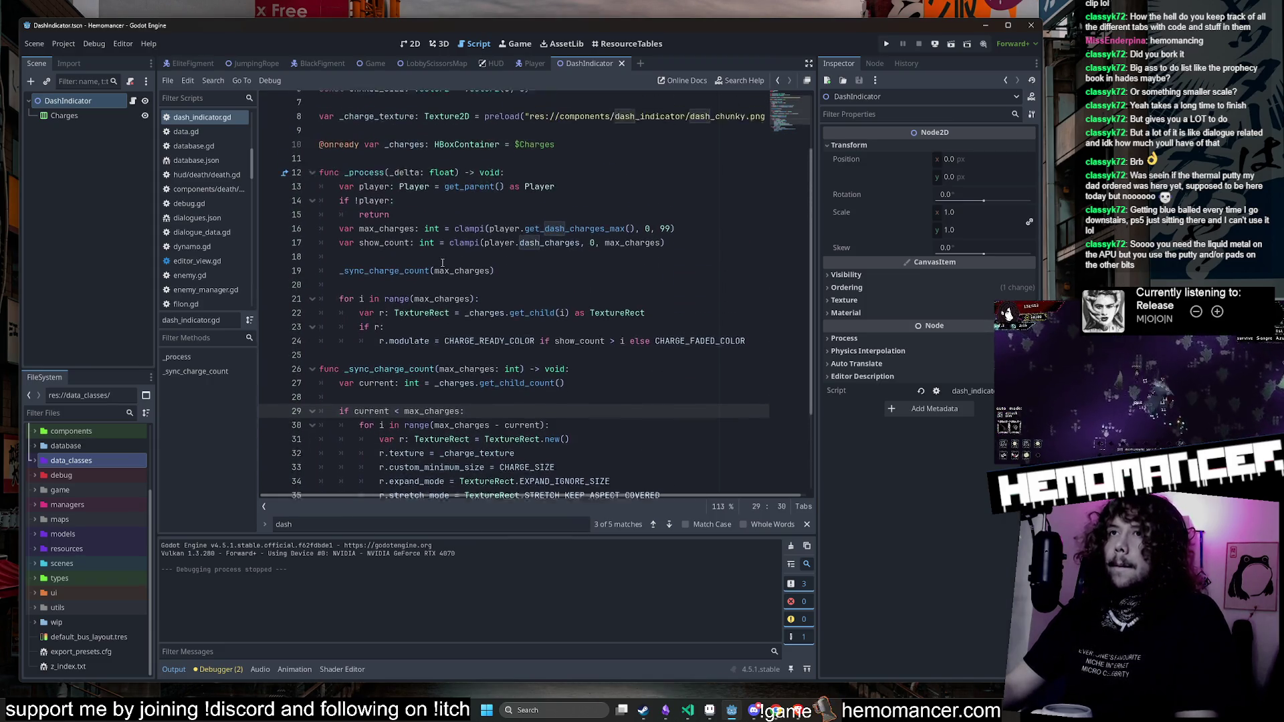
pyautogui.click(627, 183)
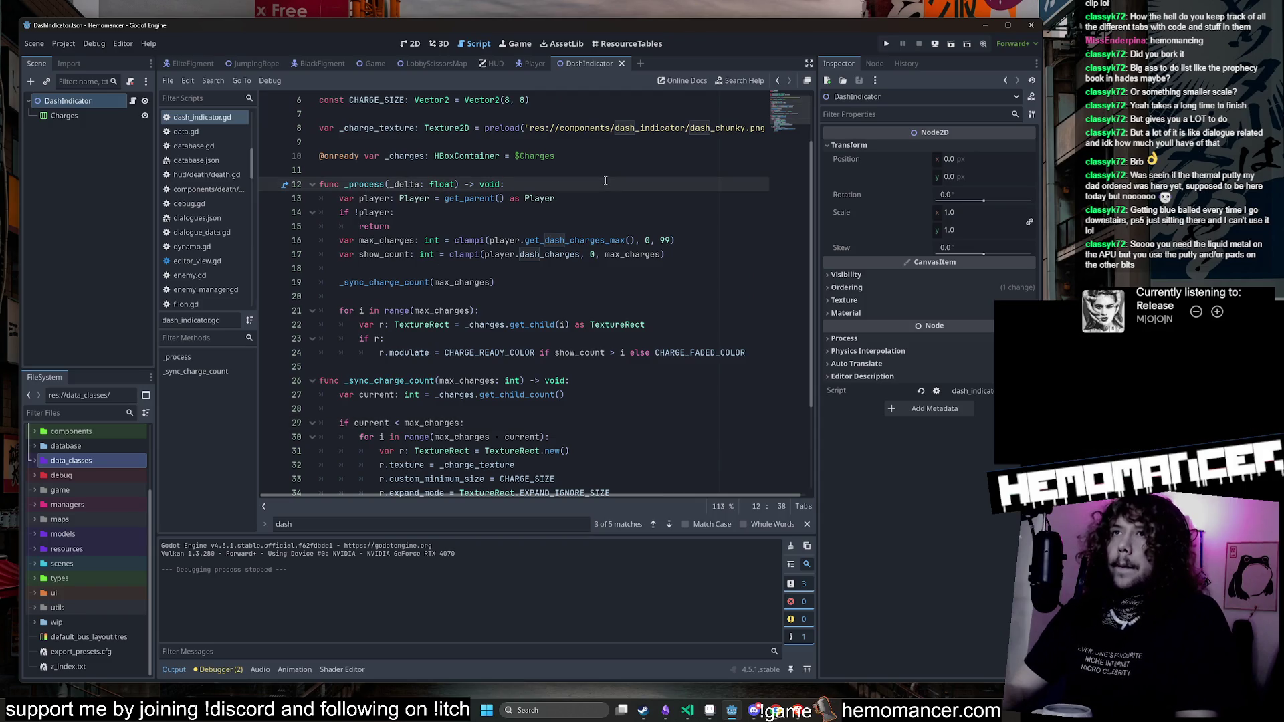
pyautogui.press('Return')
pyautogui.press('Return')
pyautogui.press('Return')
pyautogui.click(358, 226)
pyautogui.hotkey('ctrl', 'v')
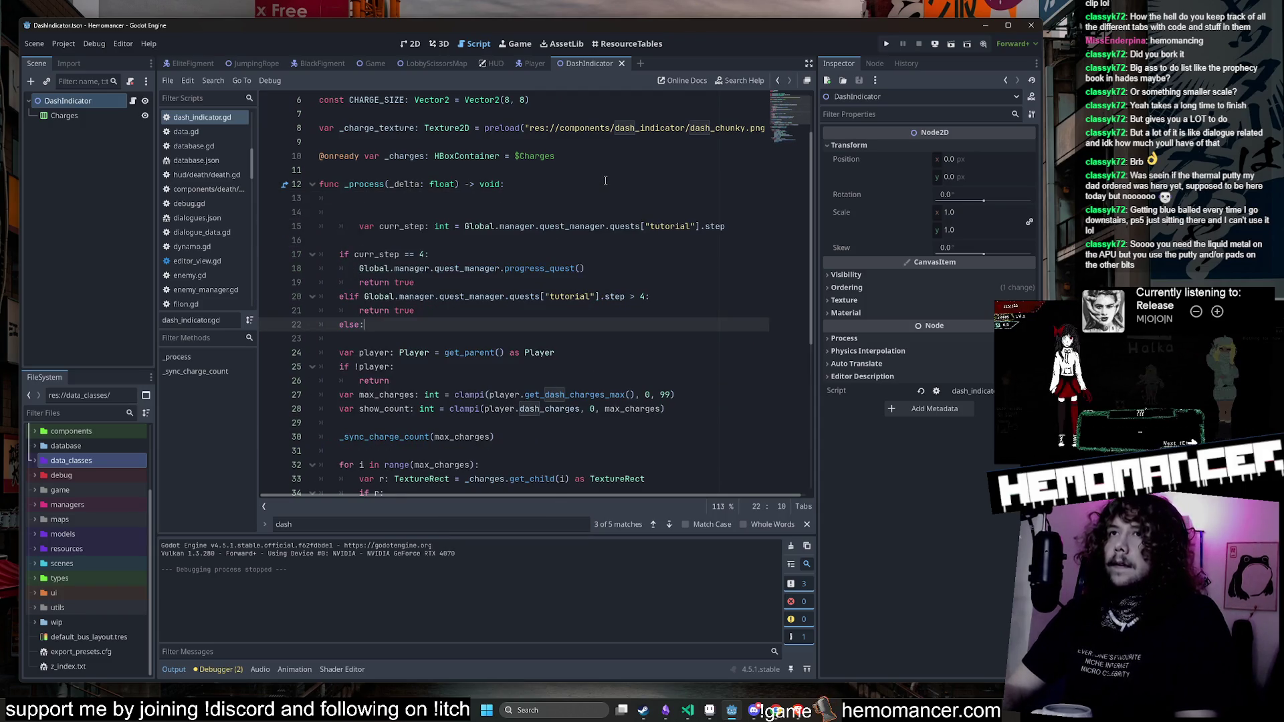
pyautogui.click(358, 225)
pyautogui.press('BackSpace')
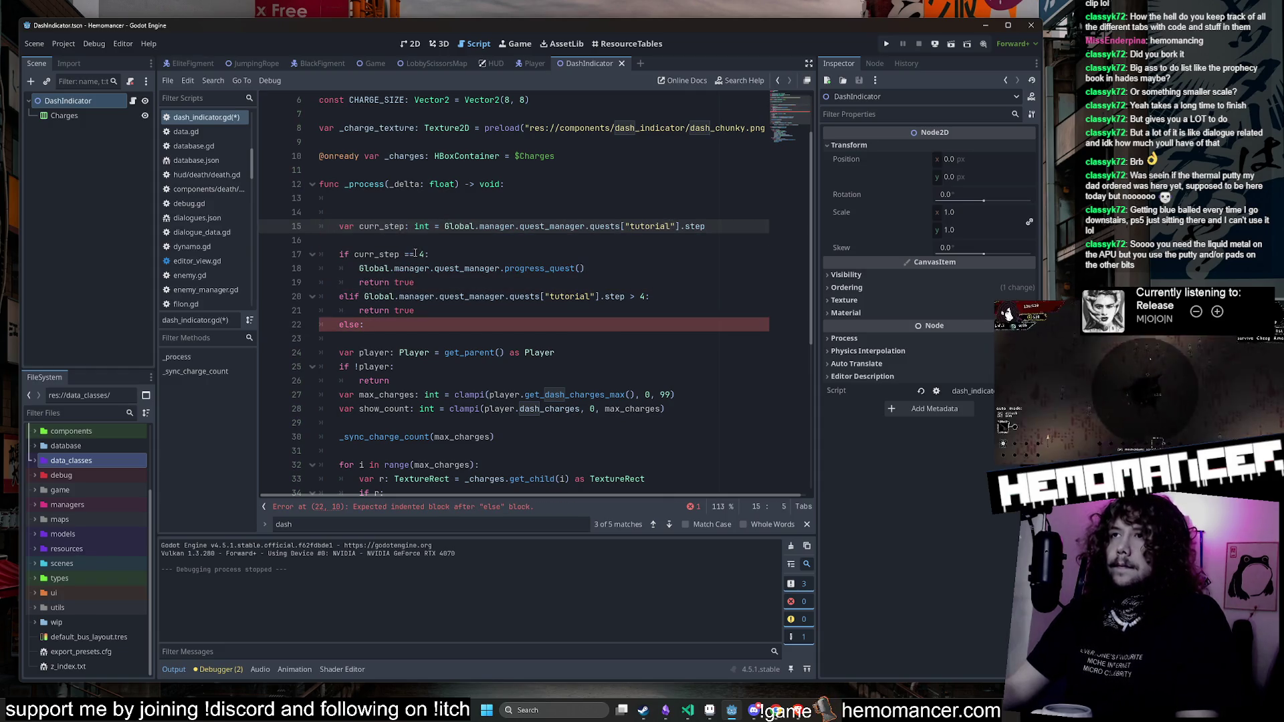
# Step: Delete the curr_step == 4 branch and else line, using curr_step in the step comparison
pyautogui.moveTo(349, 296); pyautogui.dragTo(329, 253)
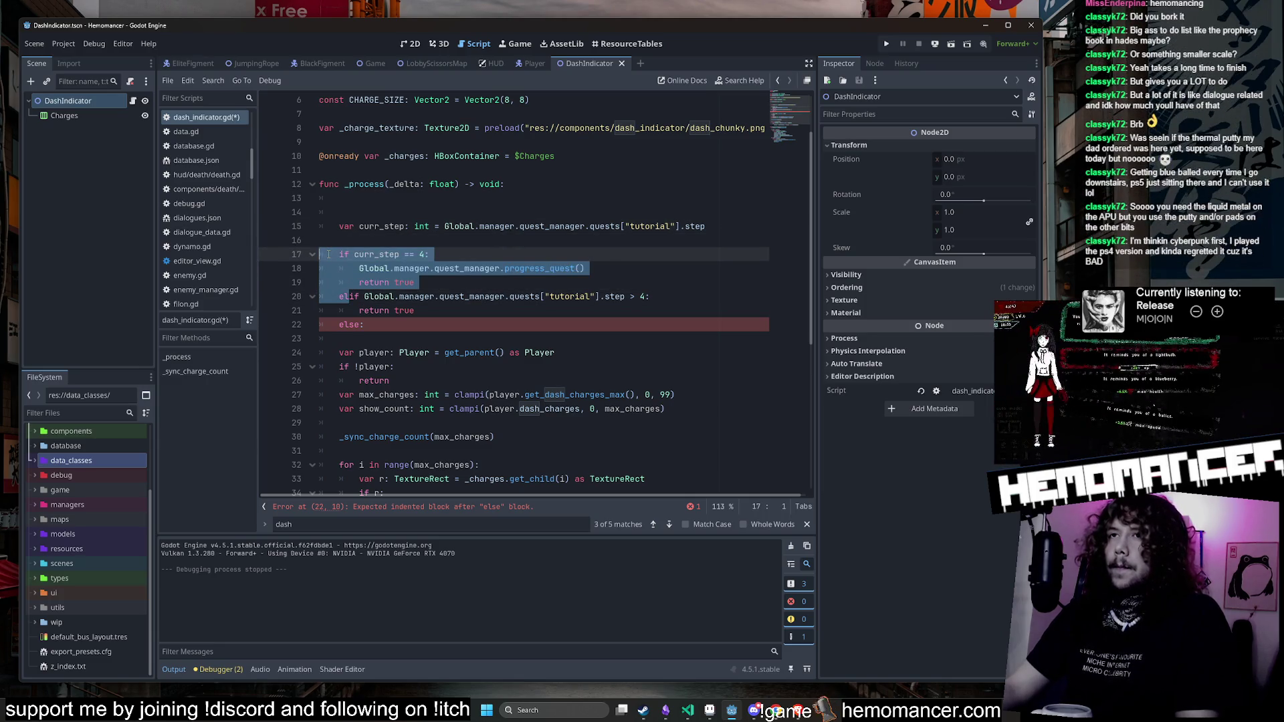
pyautogui.press('BackSpace')
pyautogui.press('Tab')
pyautogui.click(373, 282)
pyautogui.hotkey('ctrl', 'shift', 'k')
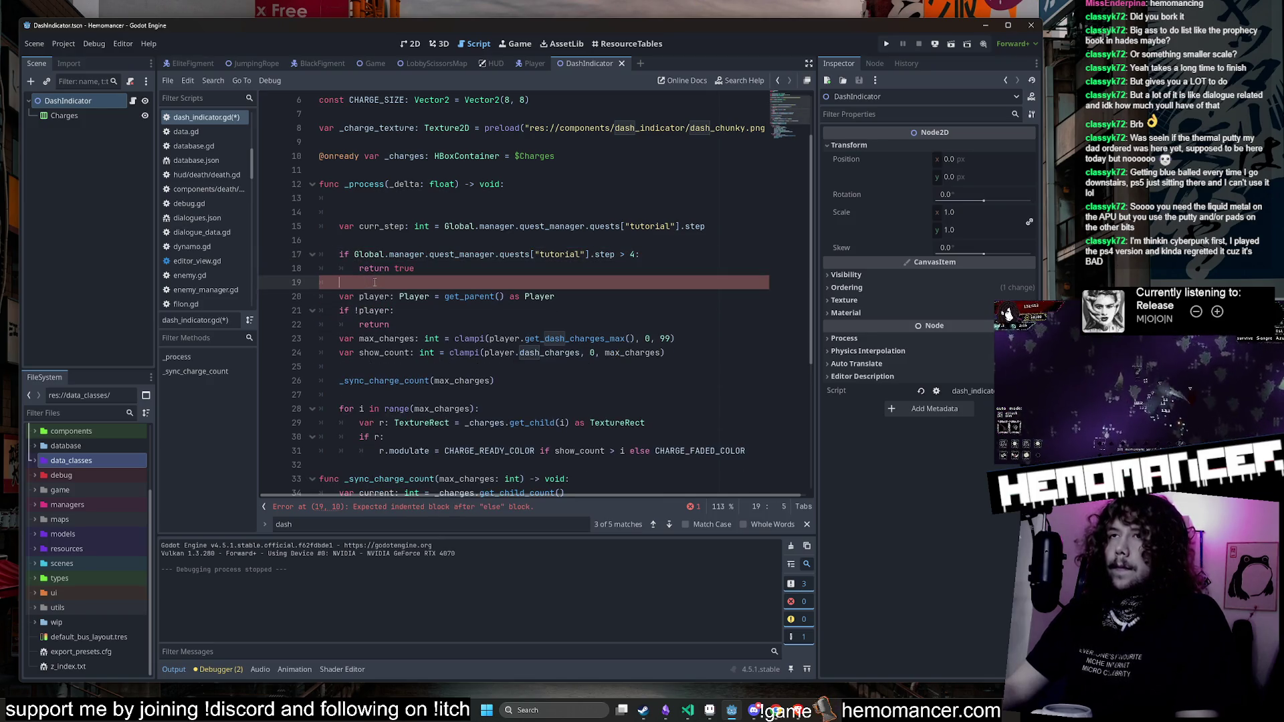
pyautogui.doubleClick(387, 226)
pyautogui.hotkey('ctrl', 'c')
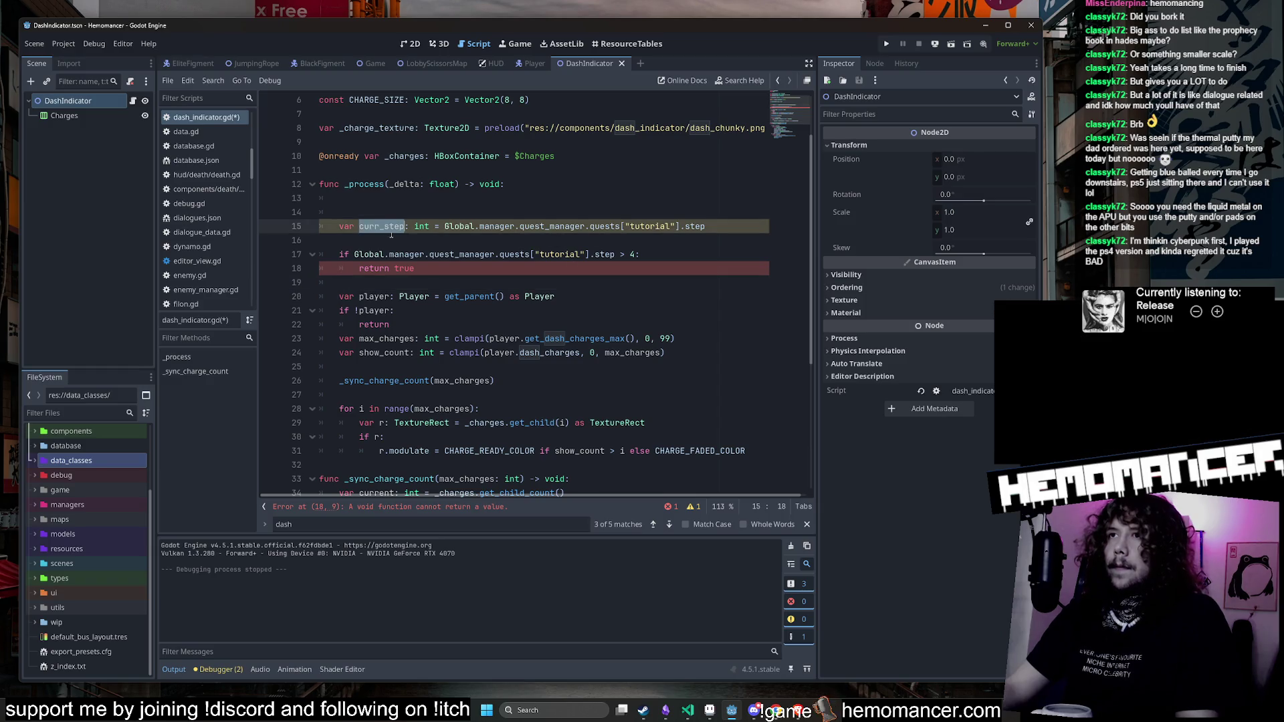
pyautogui.moveTo(614, 254); pyautogui.dragTo(354, 255)
pyautogui.hotkey('ctrl', 'v')
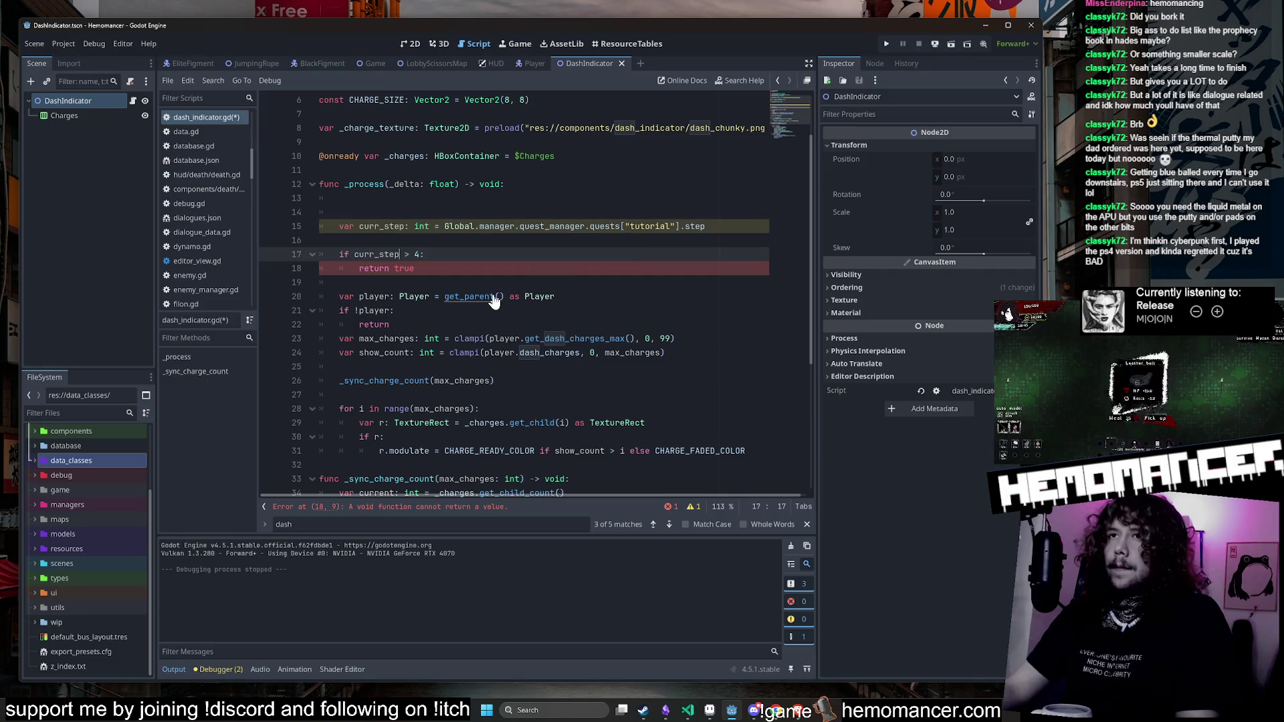
# Step: Remove the blank line after the _process header and change 'return true' to 'return'
pyautogui.click(442, 283)
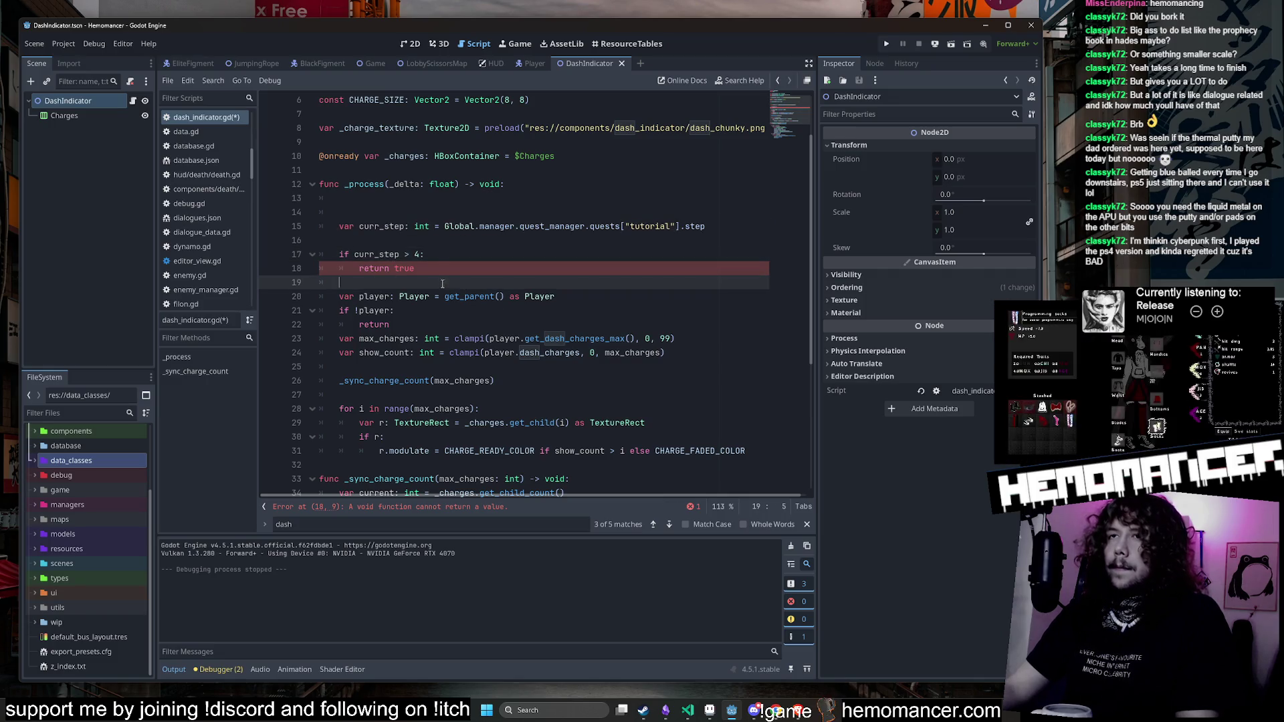
pyautogui.click(359, 269)
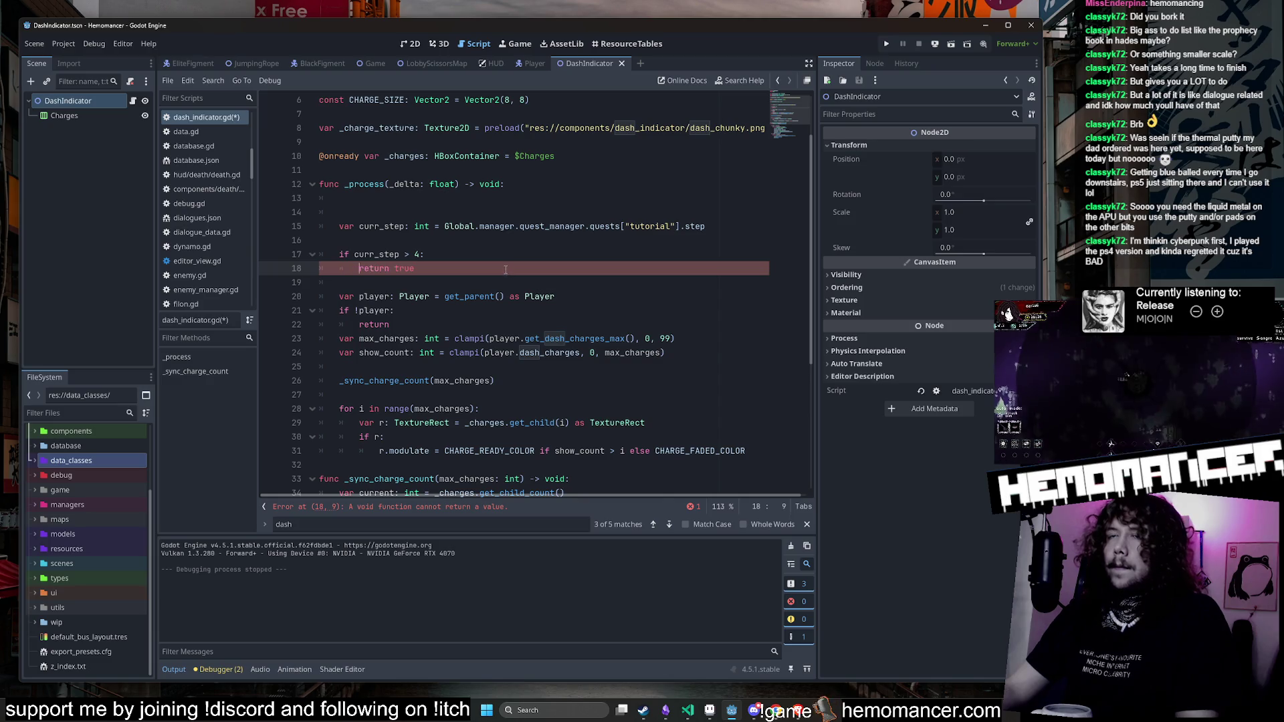
pyautogui.click(379, 217)
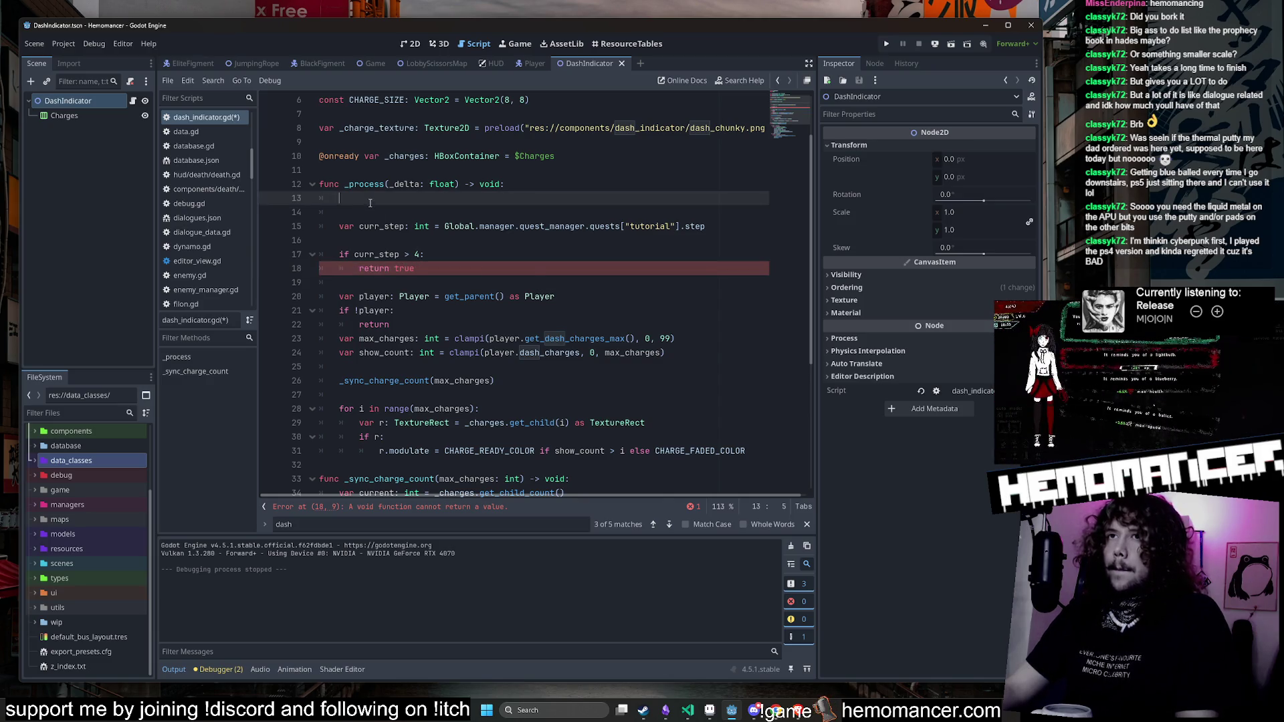
pyautogui.press('BackSpace')
pyautogui.press('BackSpace')
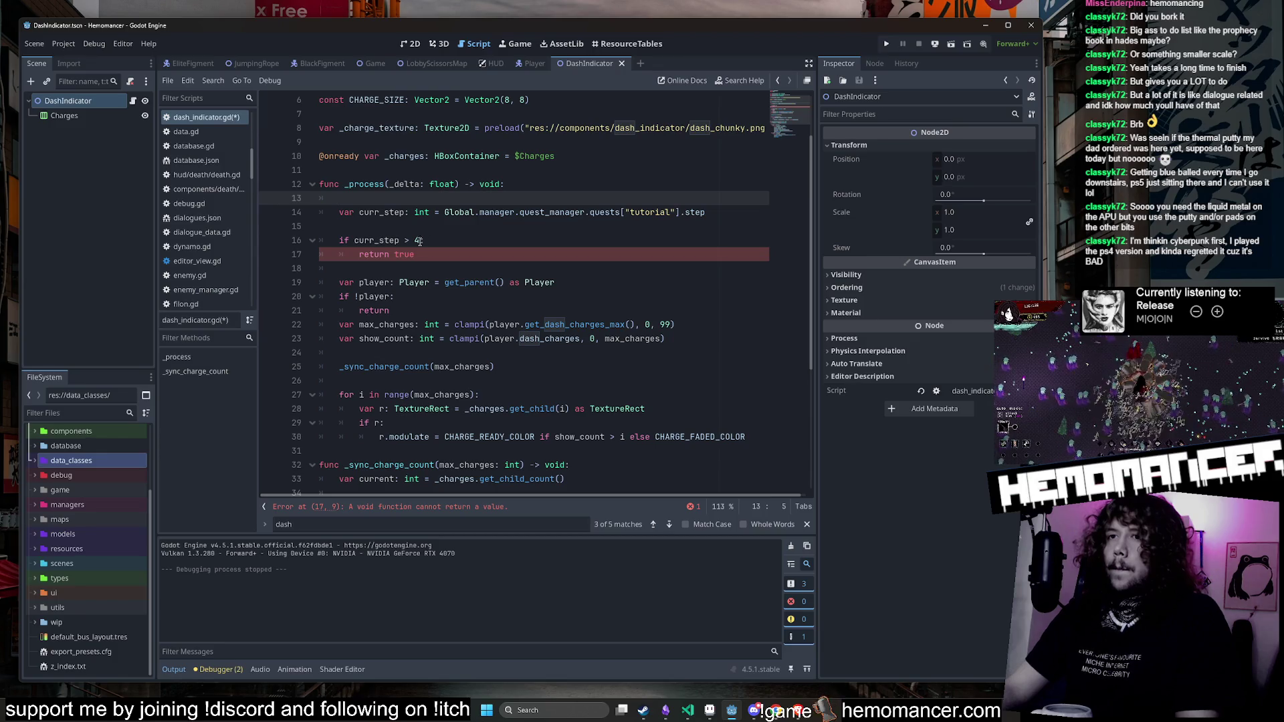
pyautogui.click(418, 254)
pyautogui.press('BackSpace')
pyautogui.press('BackSpace')
pyautogui.press('BackSpace')
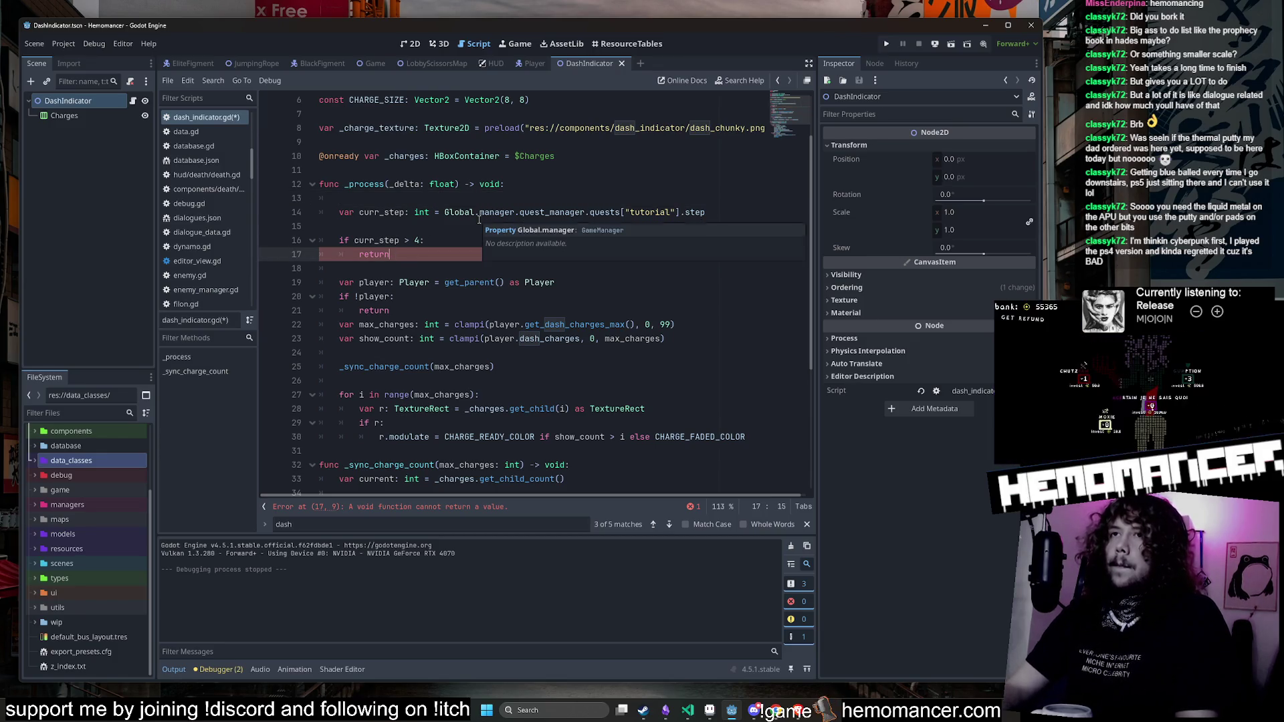
pyautogui.click(405, 240)
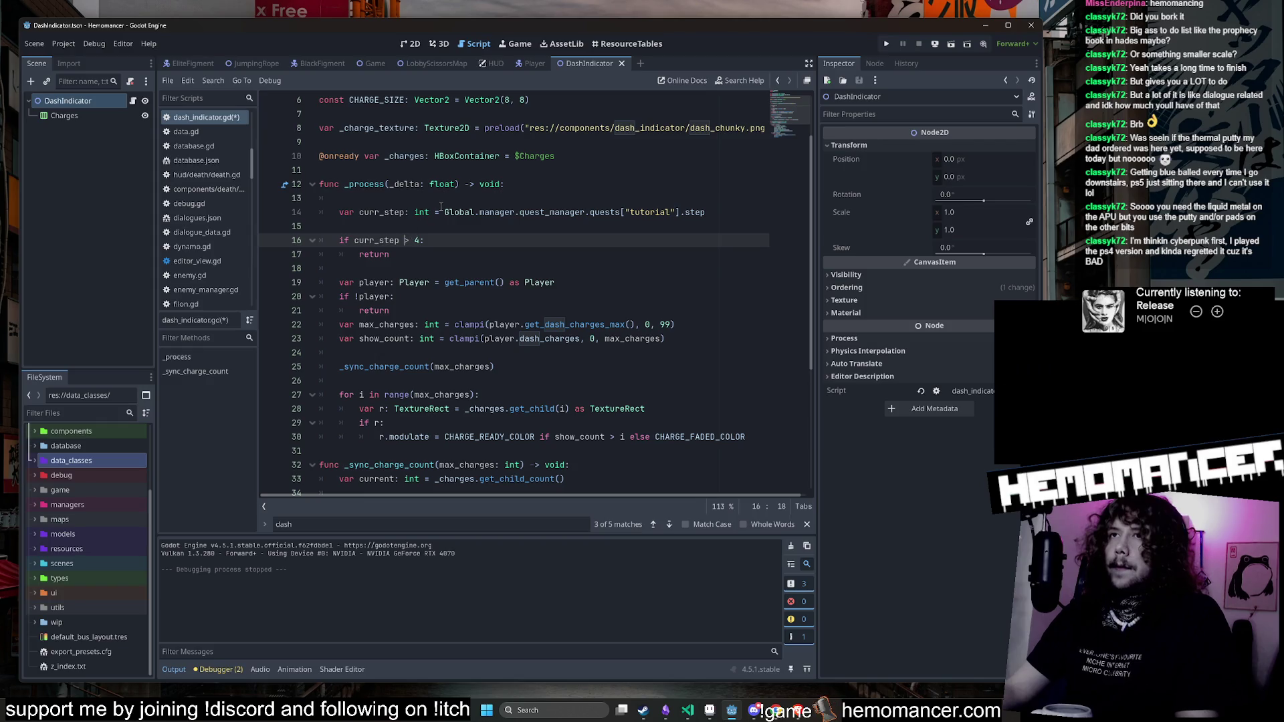
# Step: Change the check to 'curr_step < 4', remove the blank lines, and save
pyautogui.press('Delete')
pyautogui.write('<')
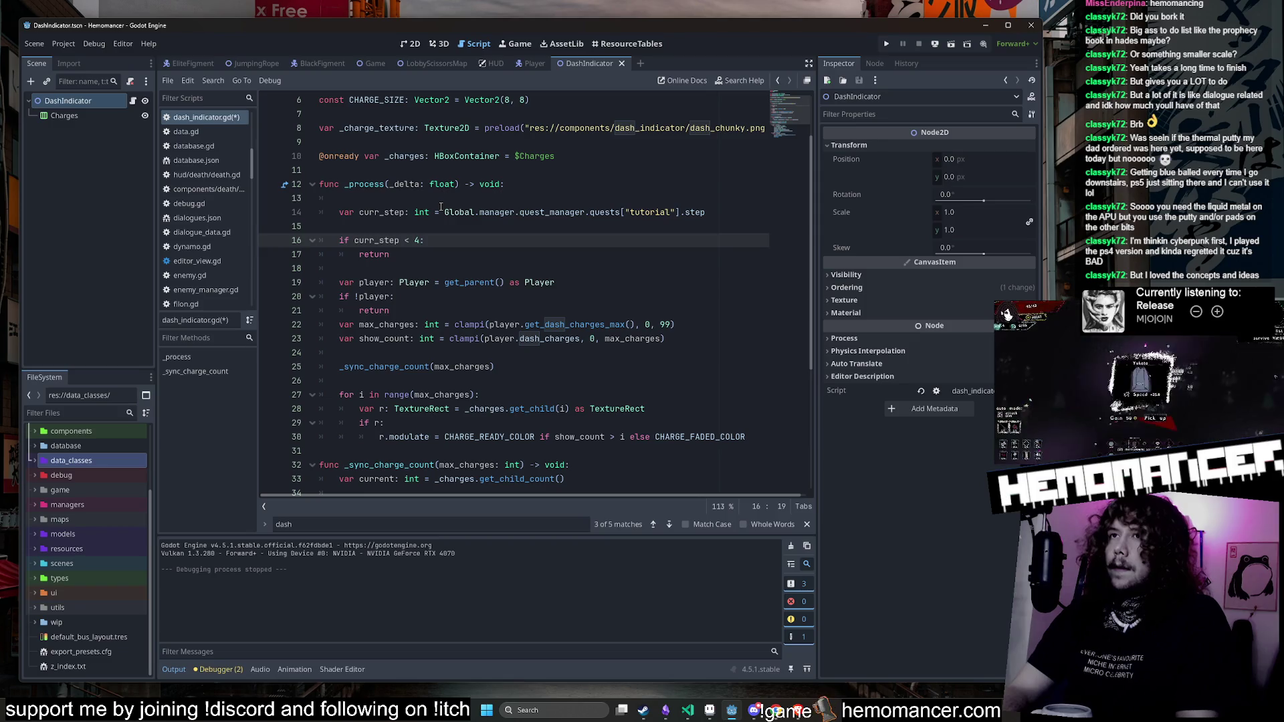
pyautogui.press('Up')
pyautogui.press('Up')
pyautogui.press('Up')
pyautogui.press('Down')
pyautogui.press('Down')
pyautogui.press('BackSpace')
pyautogui.press('Up')
pyautogui.press('BackSpace')
pyautogui.hotkey('ctrl', 's')
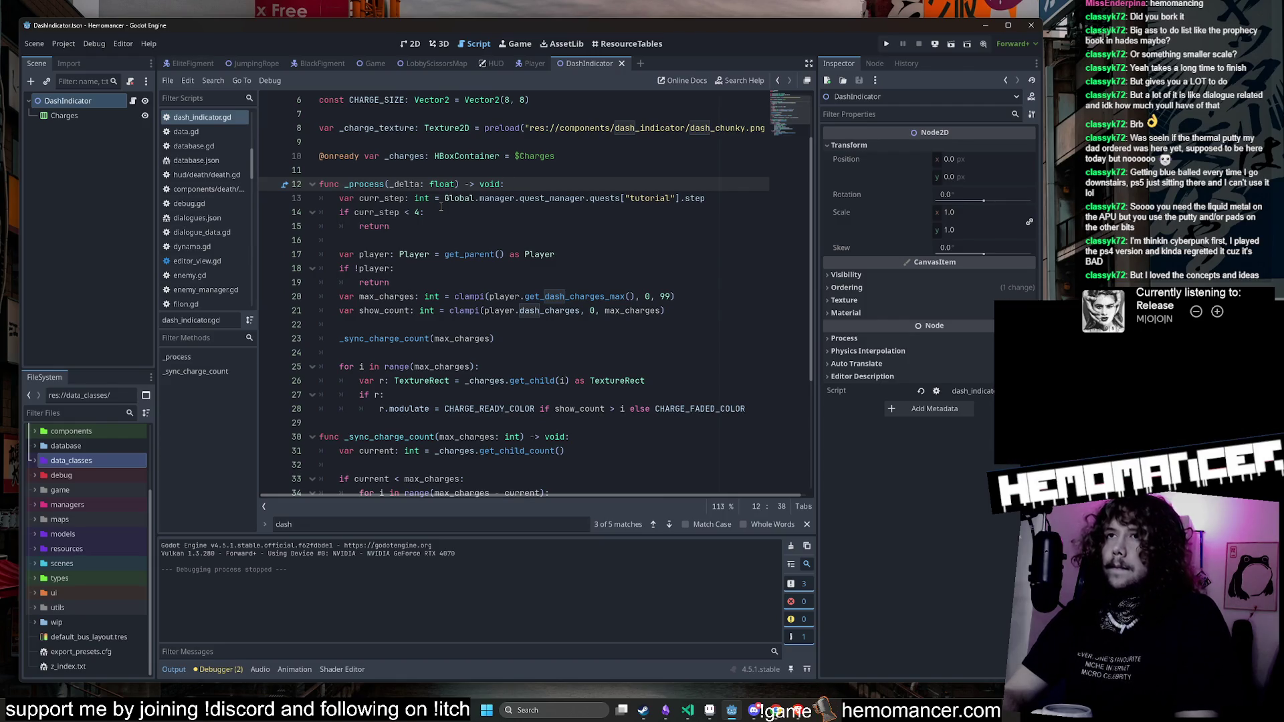
# Step: Add 'visible = false' inside the step check and clean up the extra lines
pyautogui.press('Down')
pyautogui.press('Down')
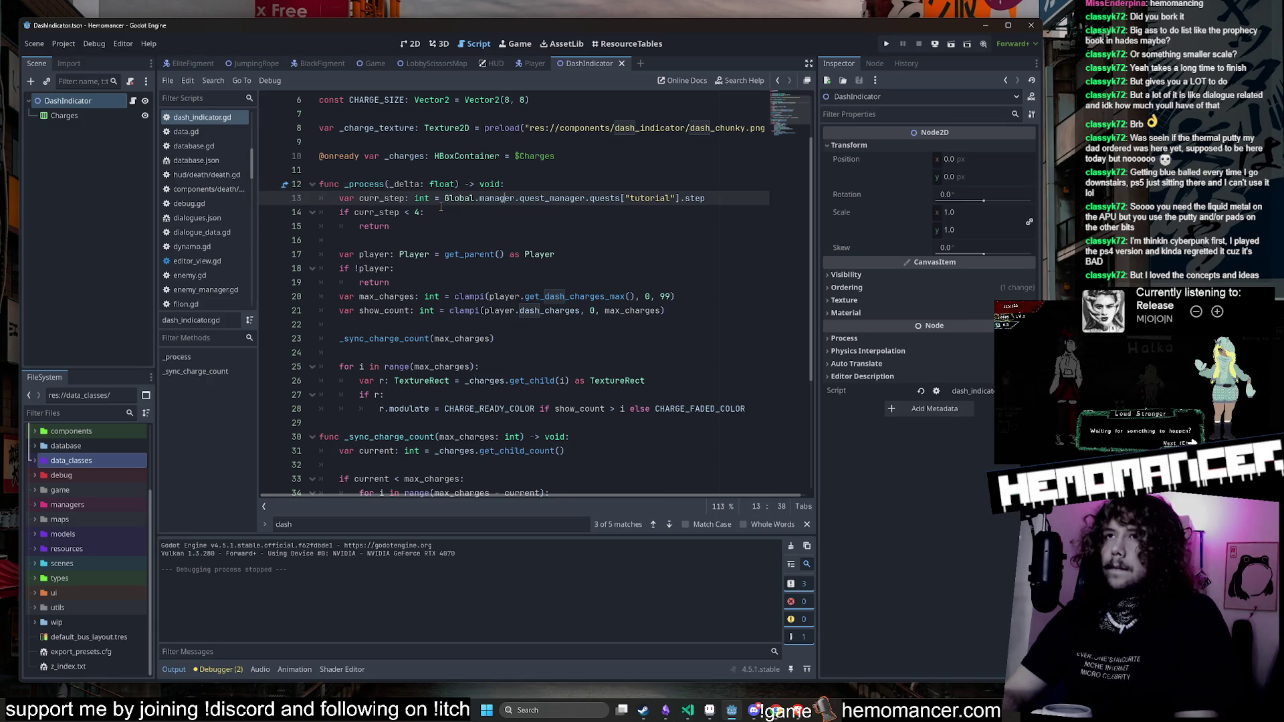
pyautogui.press('Return')
pyautogui.write('vis')
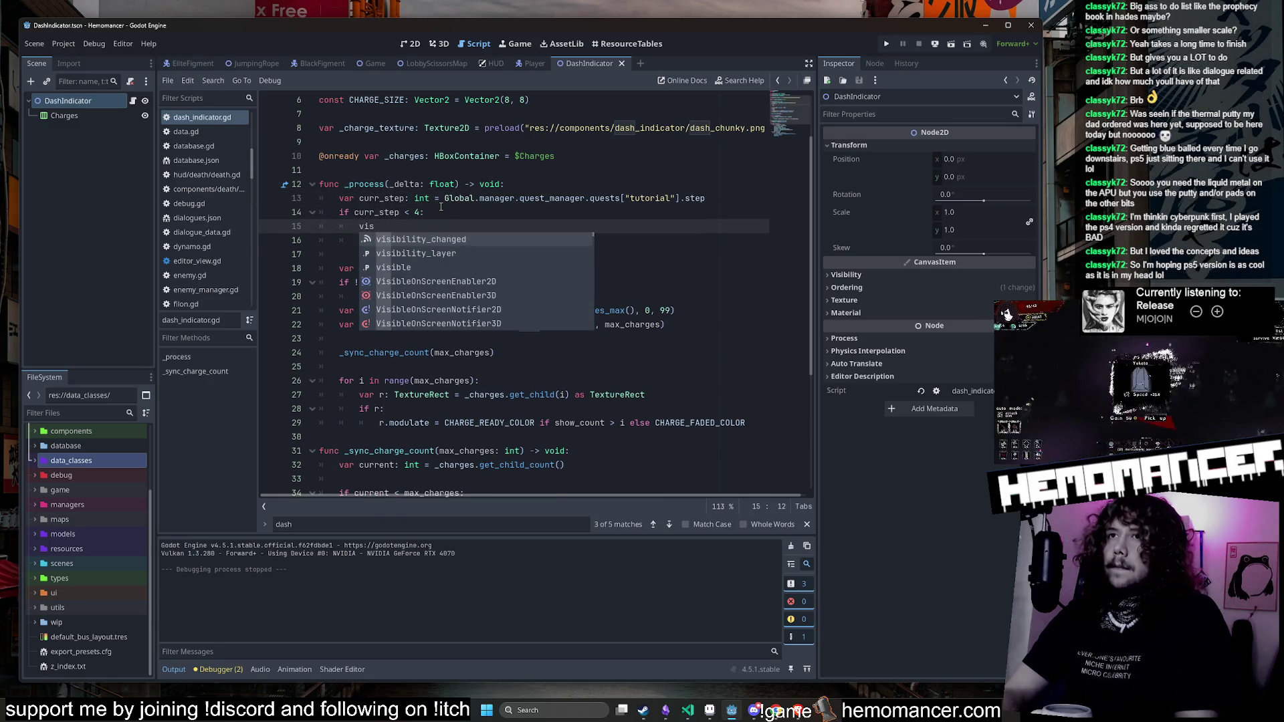
pyautogui.press('Down')
pyautogui.press('Down')
pyautogui.press('Return')
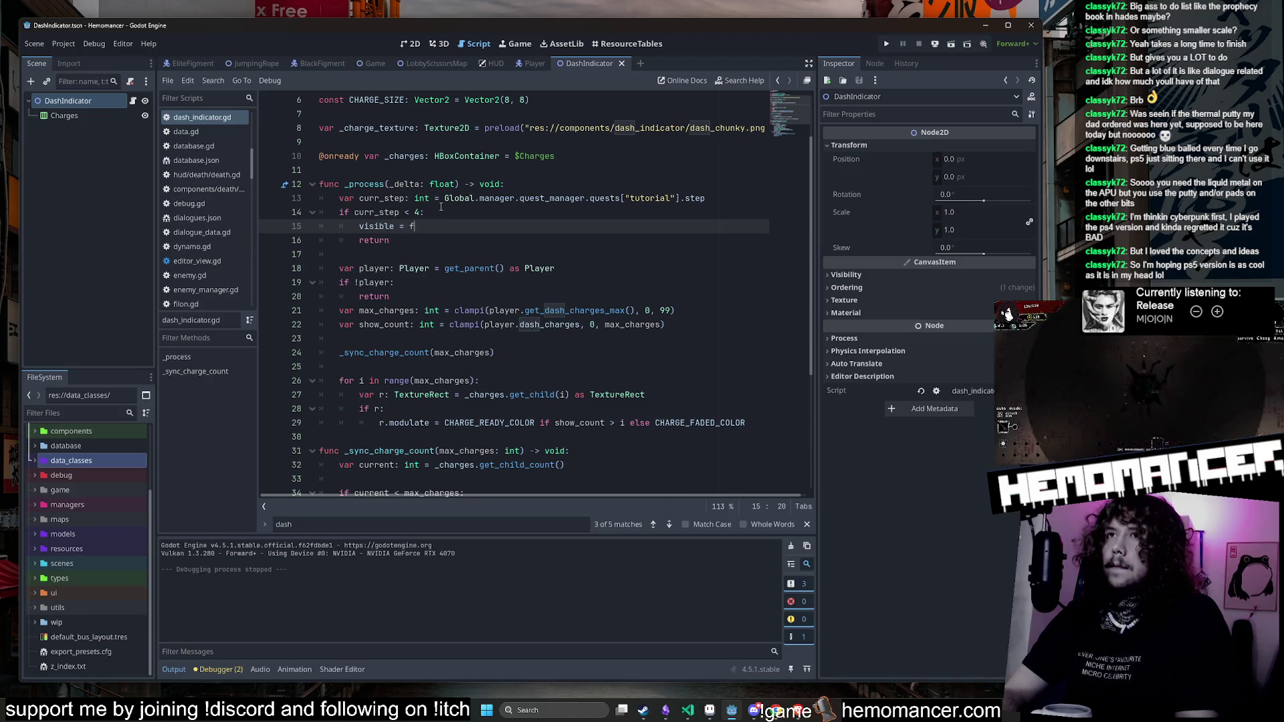
pyautogui.write('alse')
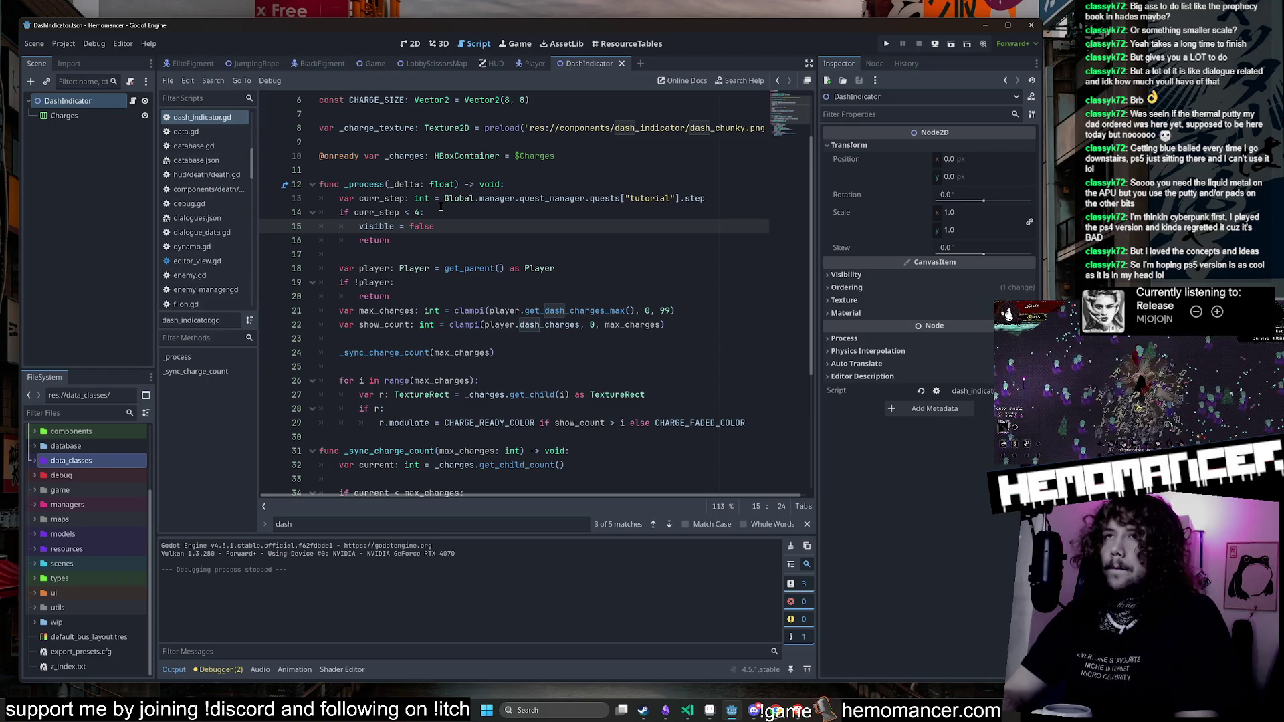
pyautogui.press('Up')
pyautogui.press('Up')
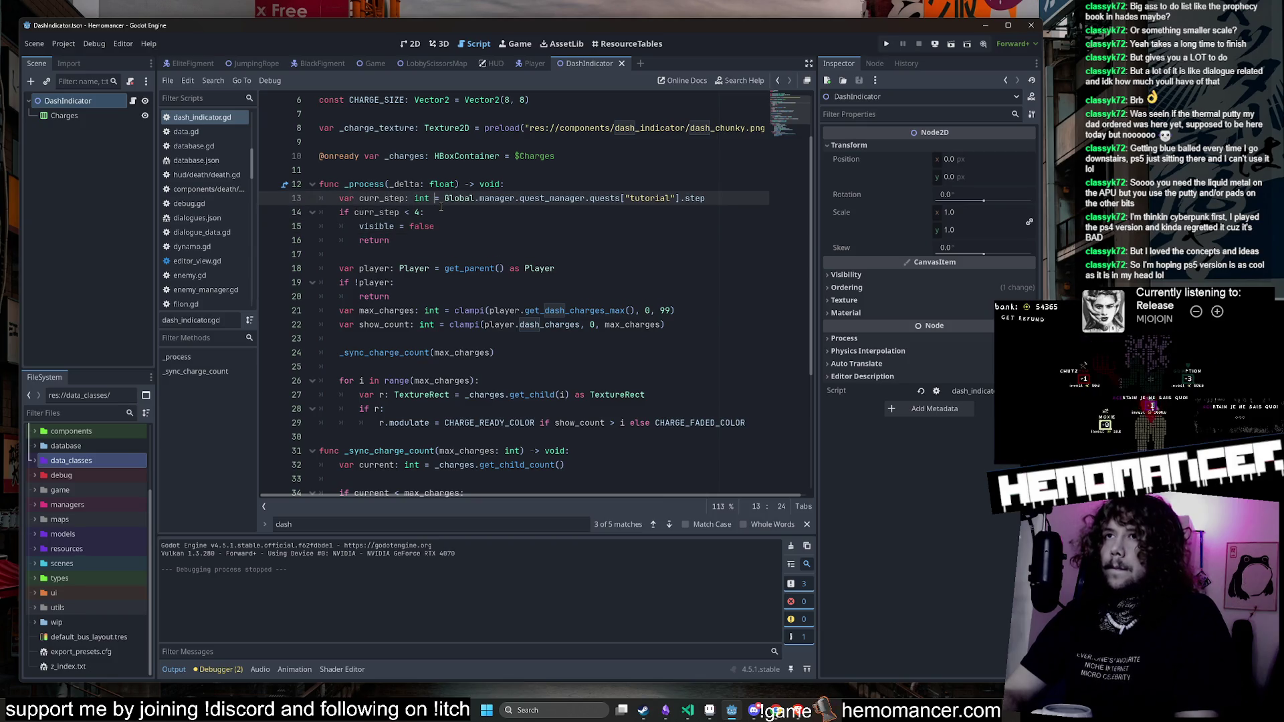
pyautogui.press('Down')
pyautogui.press('Down')
pyautogui.press('Down')
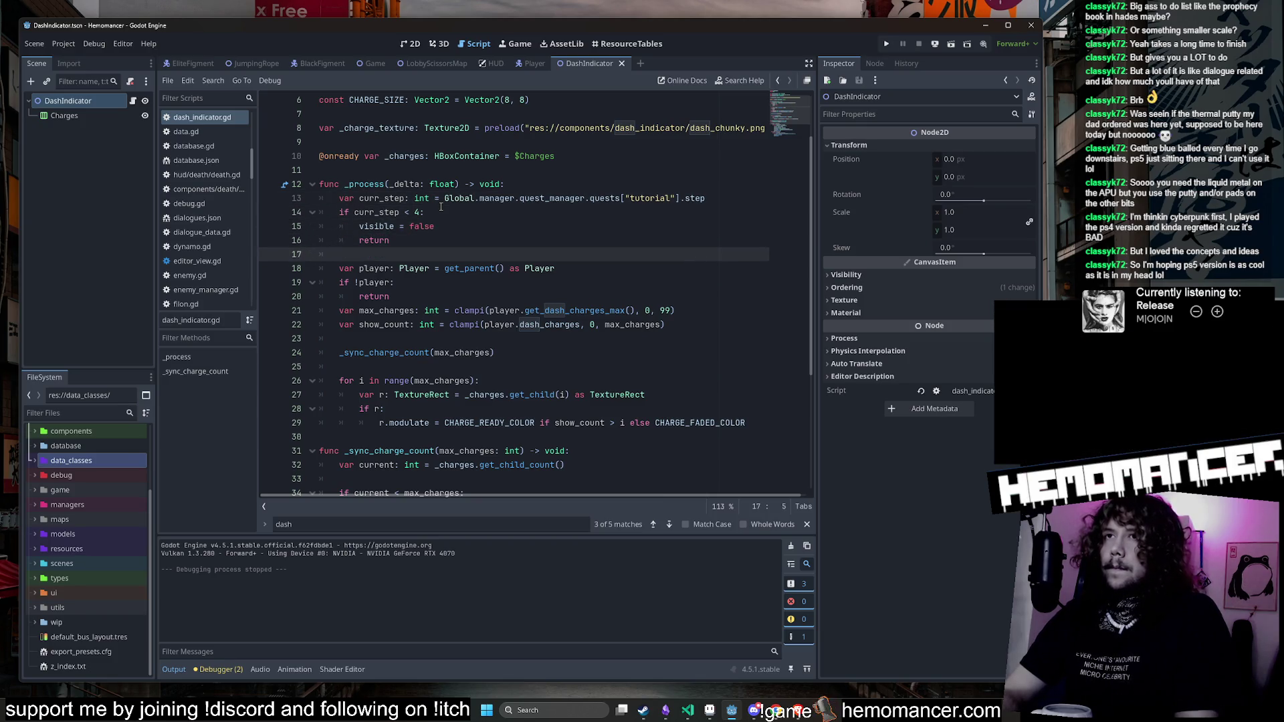
pyautogui.press('Up')
pyautogui.press('Up')
pyautogui.press('Up')
pyautogui.press('Down')
pyautogui.press('Down')
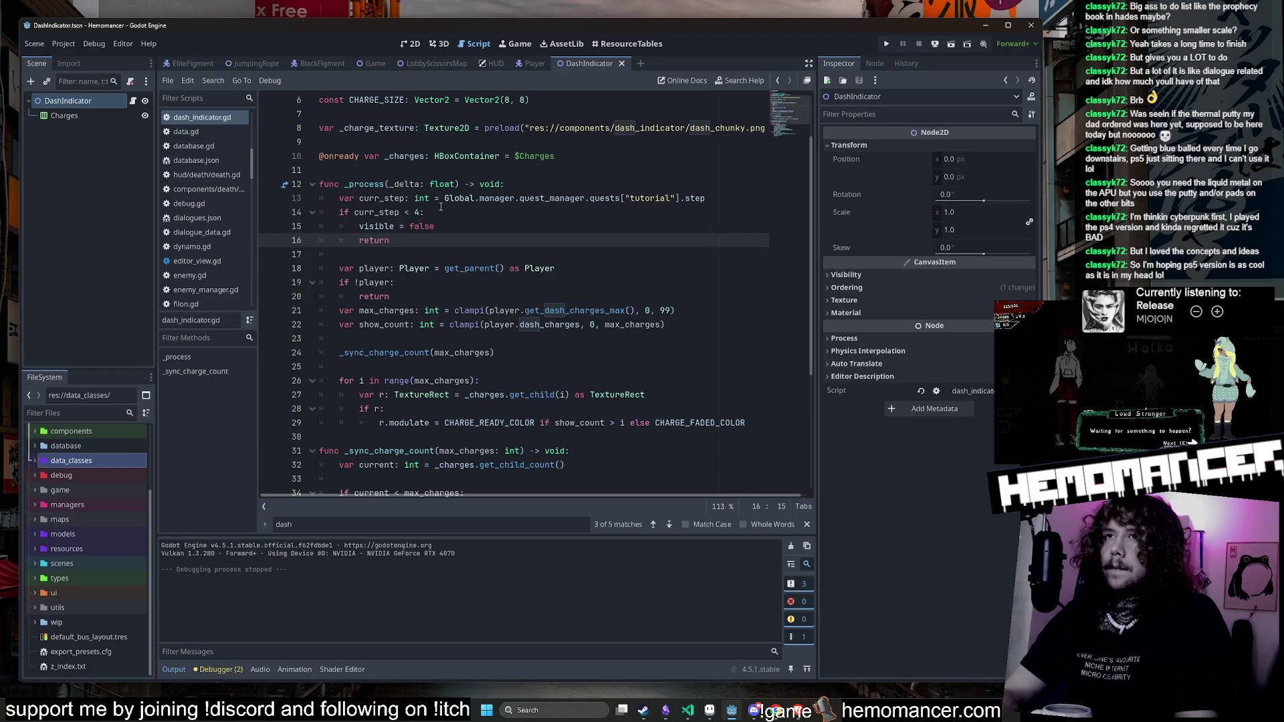
pyautogui.press('Return')
pyautogui.press('BackSpace')
pyautogui.press('BackSpace')
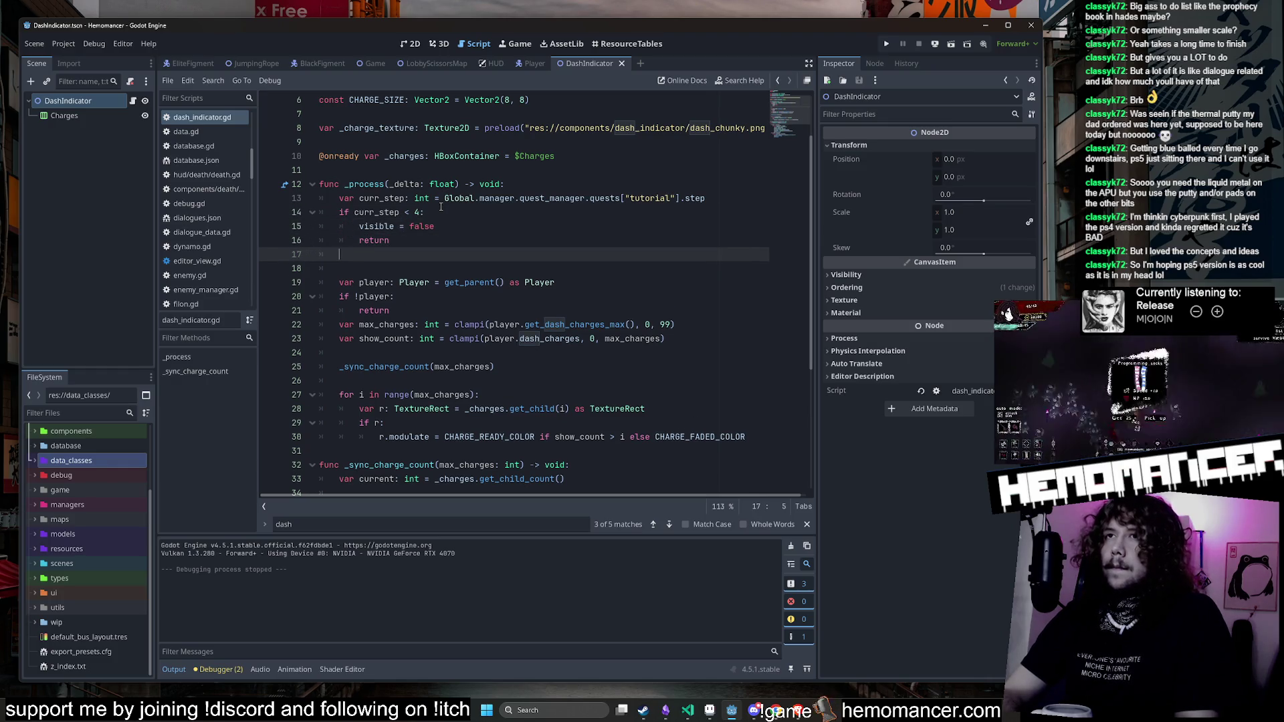
pyautogui.press('BackSpace')
pyautogui.press('BackSpace')
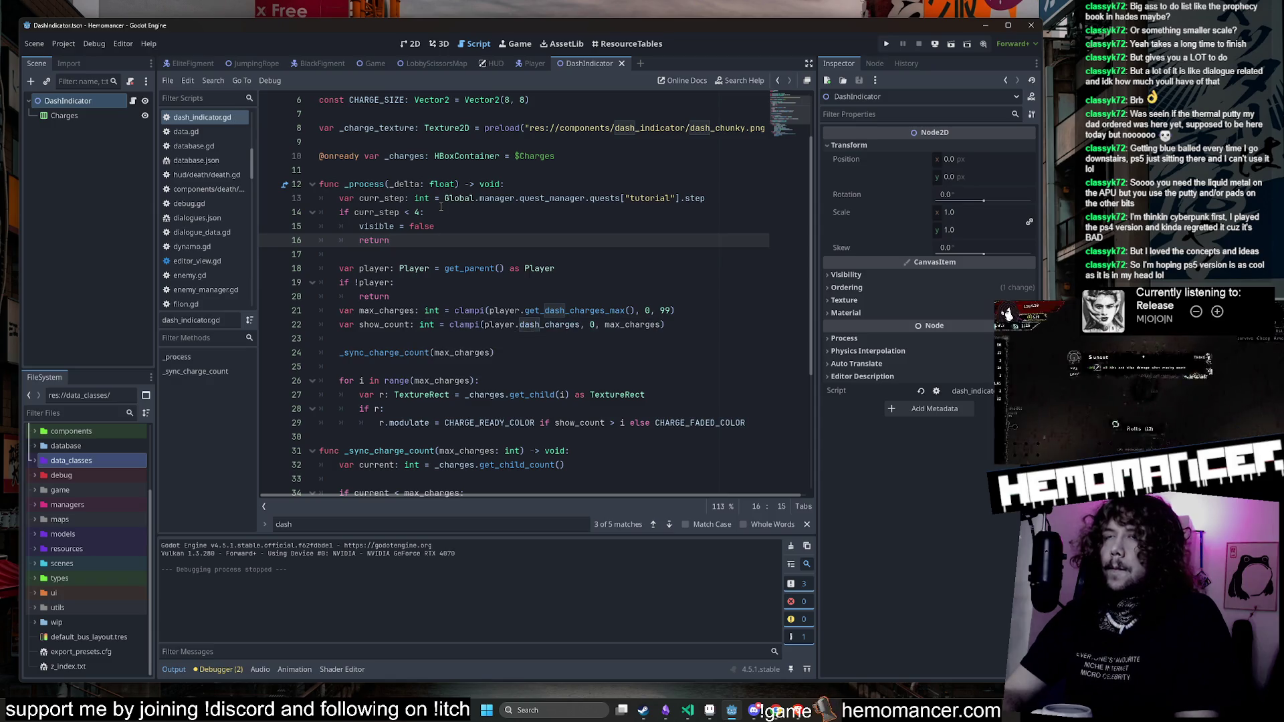
pyautogui.press('Up')
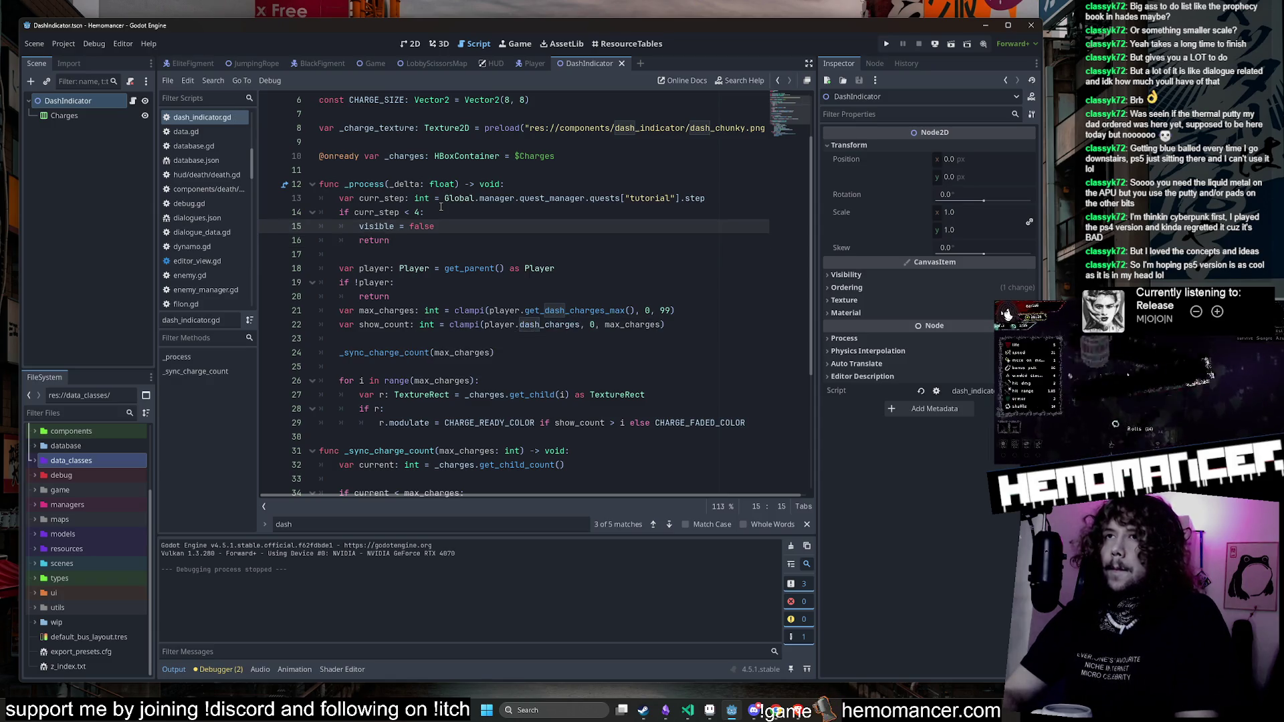
# Step: Change the step check to 'curr_step > 4' and set 'visible = true' above the return line
pyautogui.press('Up')
pyautogui.press('BackSpace')
pyautogui.write('>')
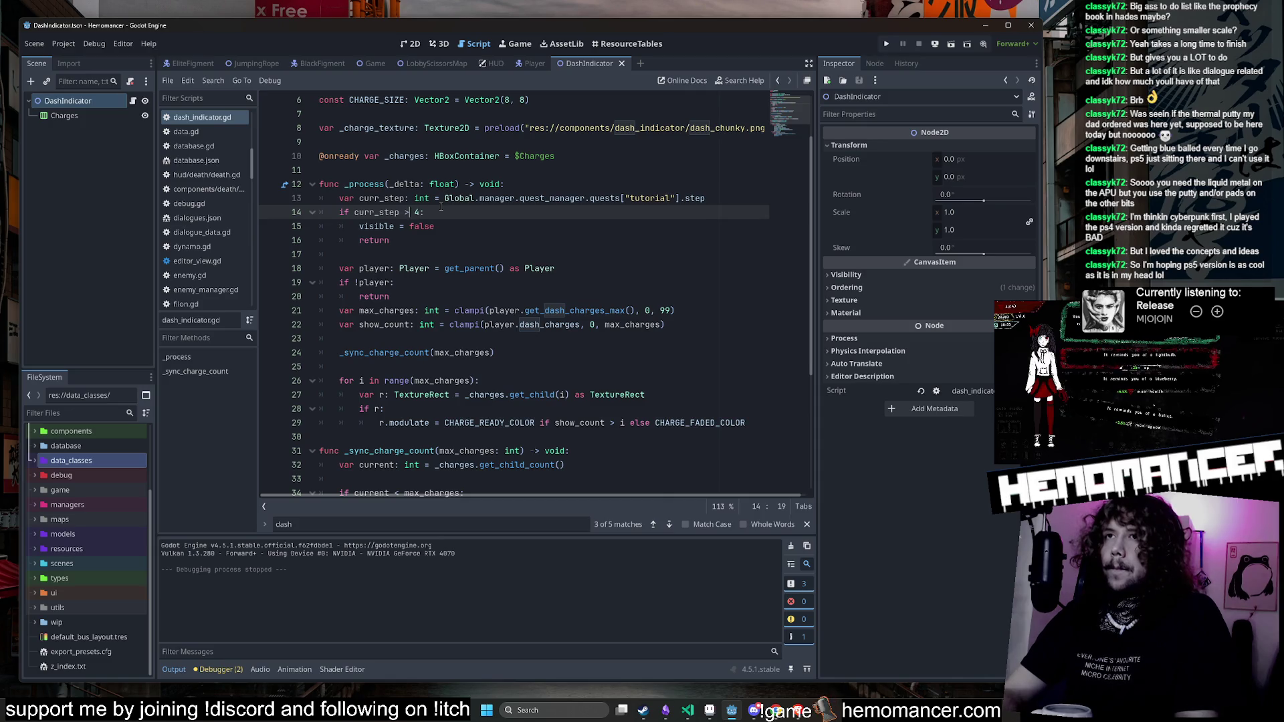
pyautogui.press('Down')
pyautogui.hotkey('shift', 'Right')
pyautogui.hotkey('shift', 'Right')
pyautogui.hotkey('shift', 'Right')
pyautogui.write('True')
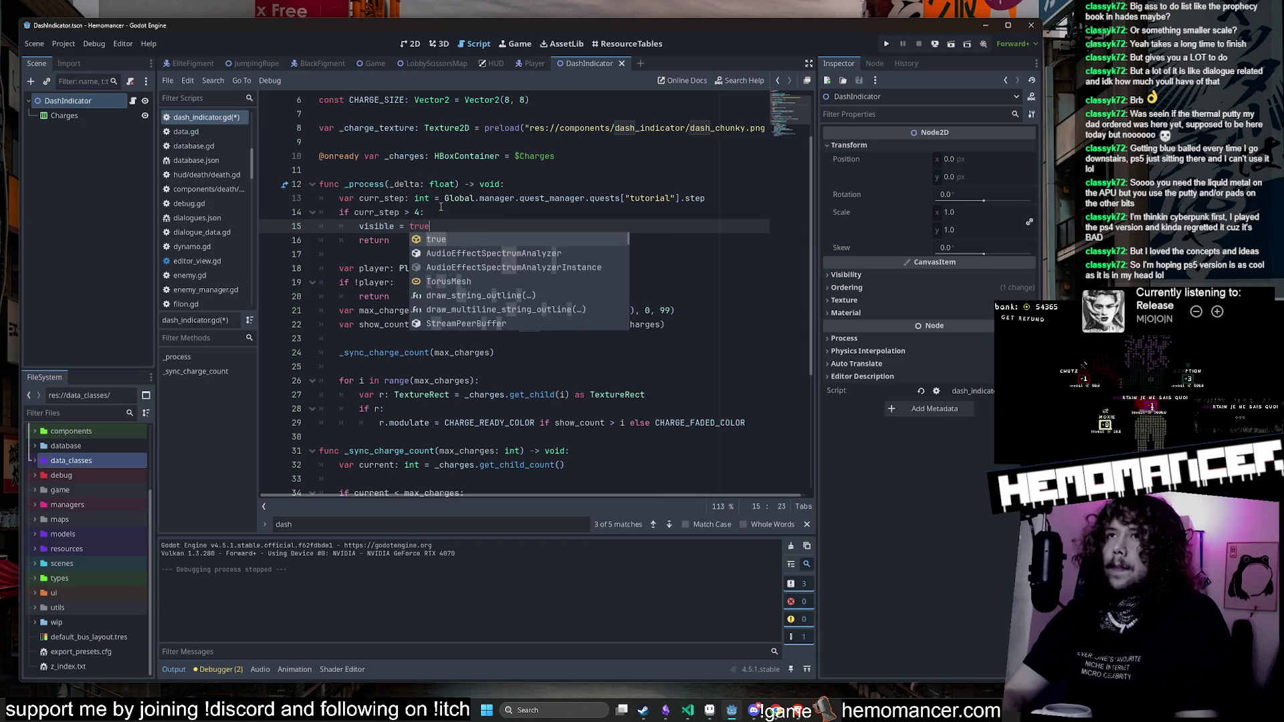
pyautogui.press('Return')
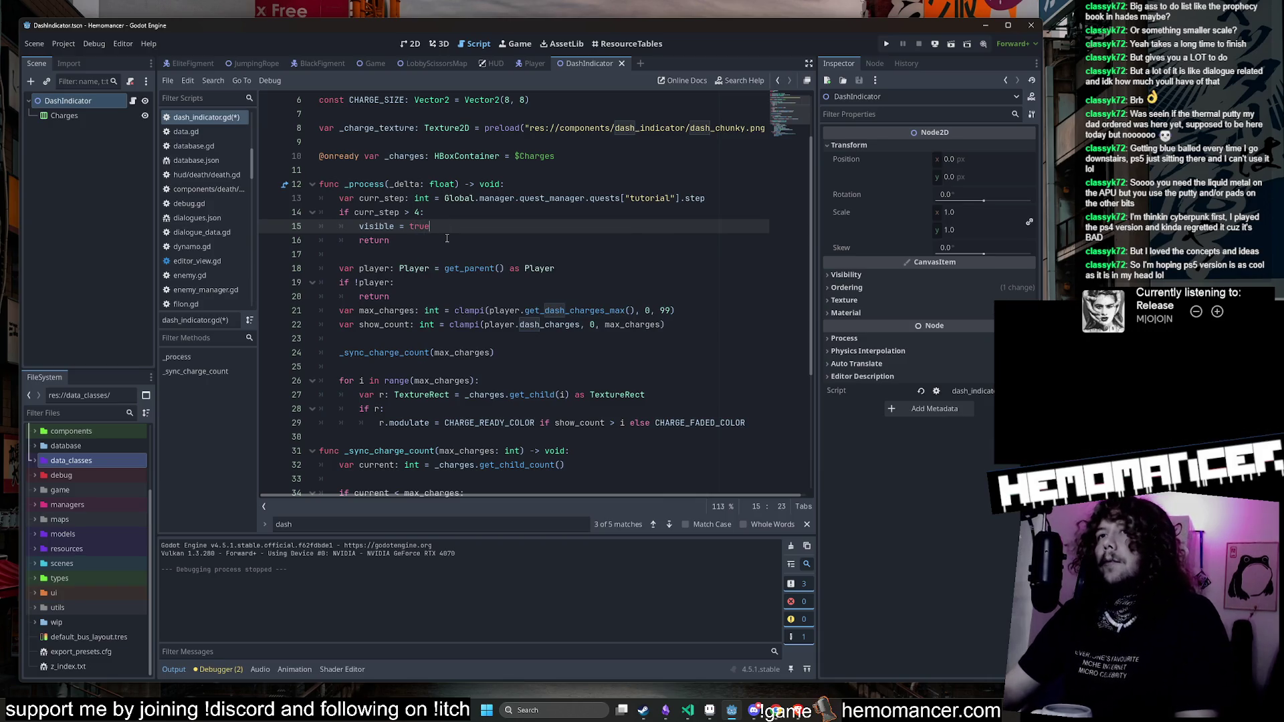
pyautogui.click(446, 238)
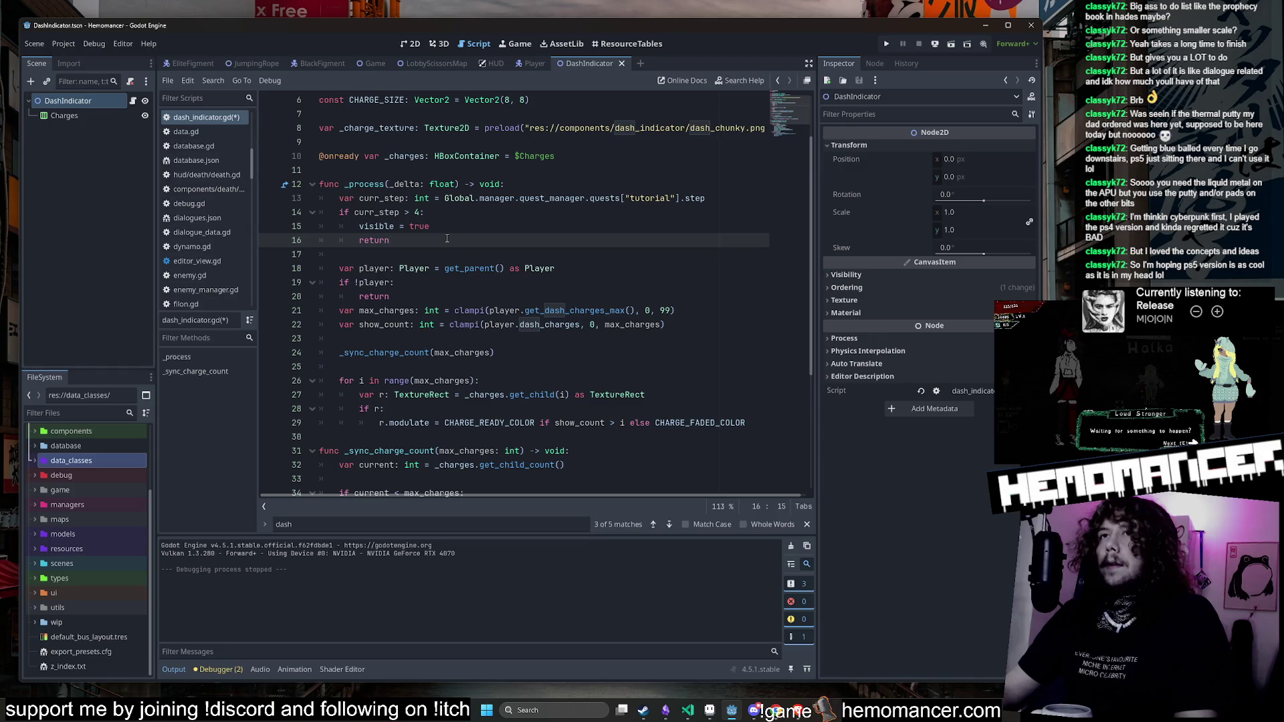
pyautogui.scroll(2, 447, 238)
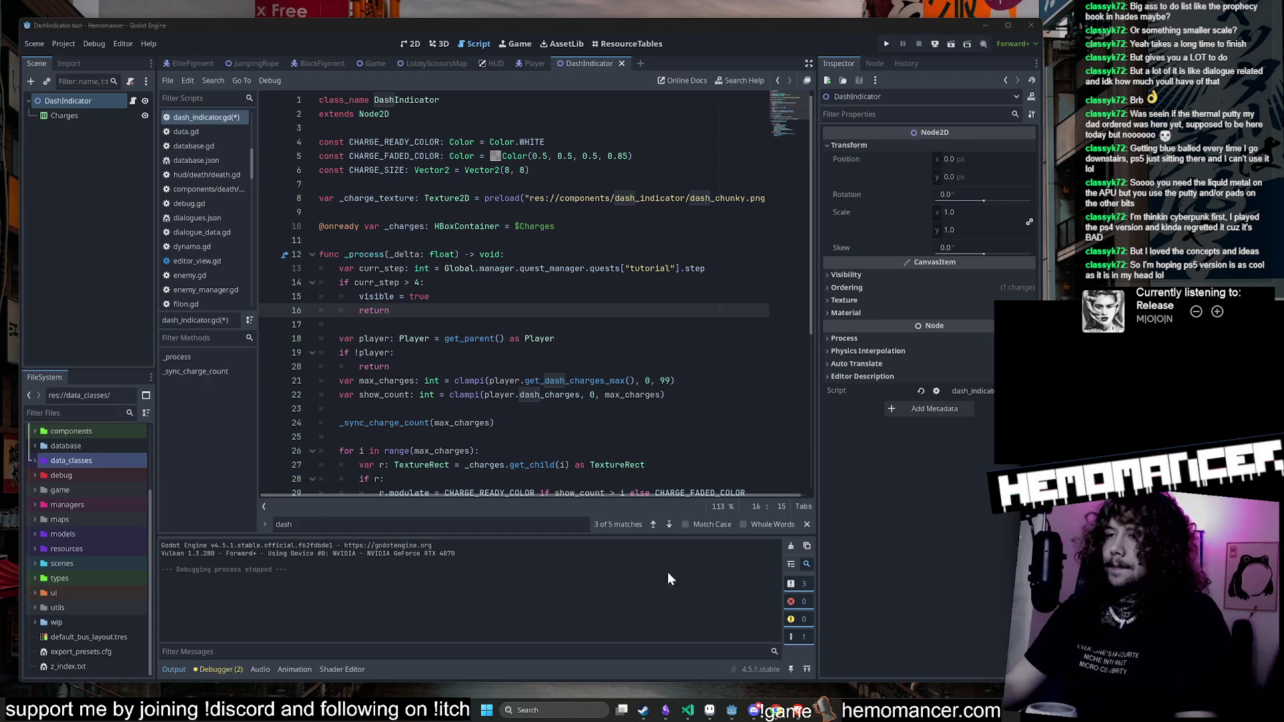
pyautogui.press('Up')
pyautogui.press('Up')
pyautogui.press('Up')
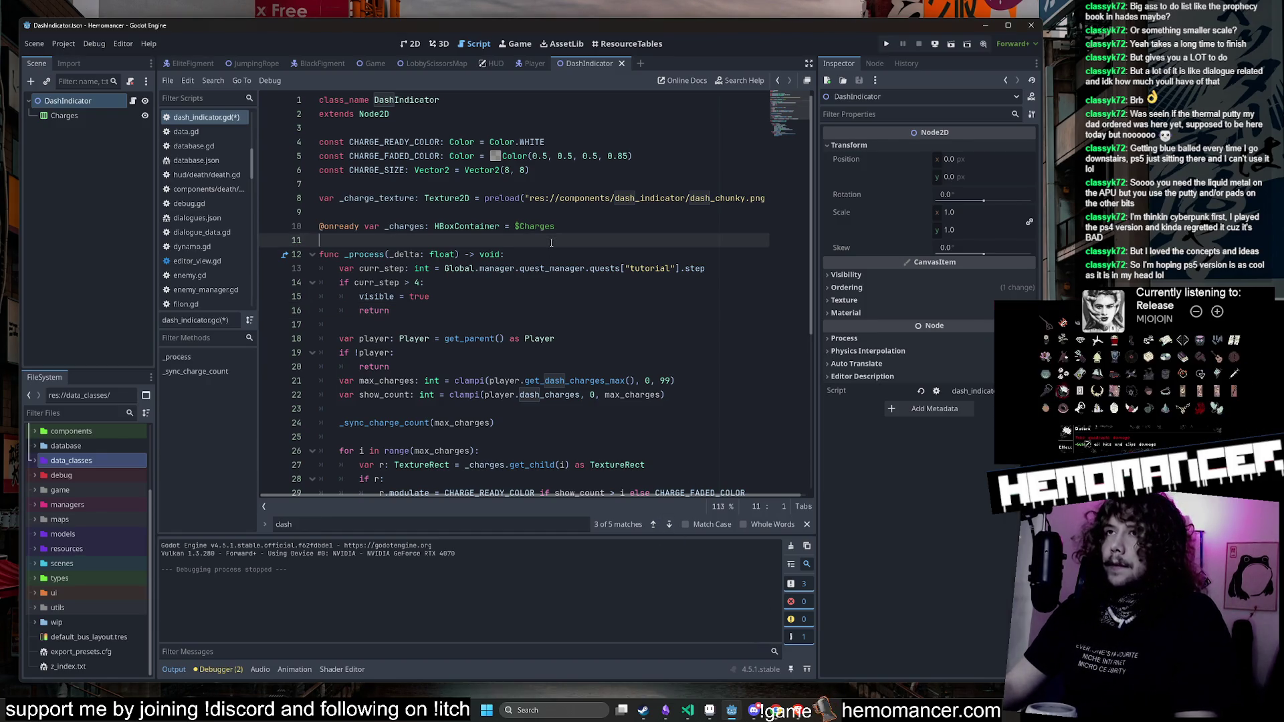
# Step: Save dash_indicator.gd after checking the running game, review the $Charges line, and show the scene in 2D
pyautogui.hotkey('alt', 'Tab')
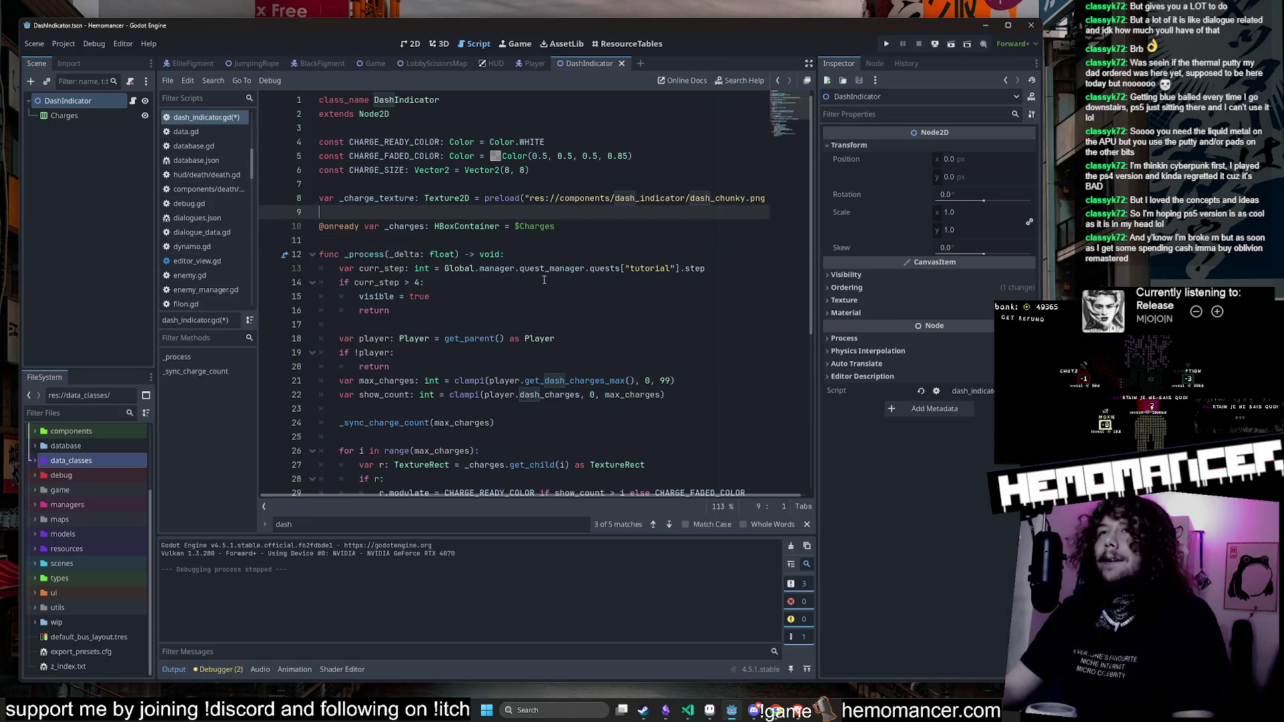
pyautogui.click(461, 282)
pyautogui.hotkey('ctrl', 's')
pyautogui.scroll(-3, 460, 447)
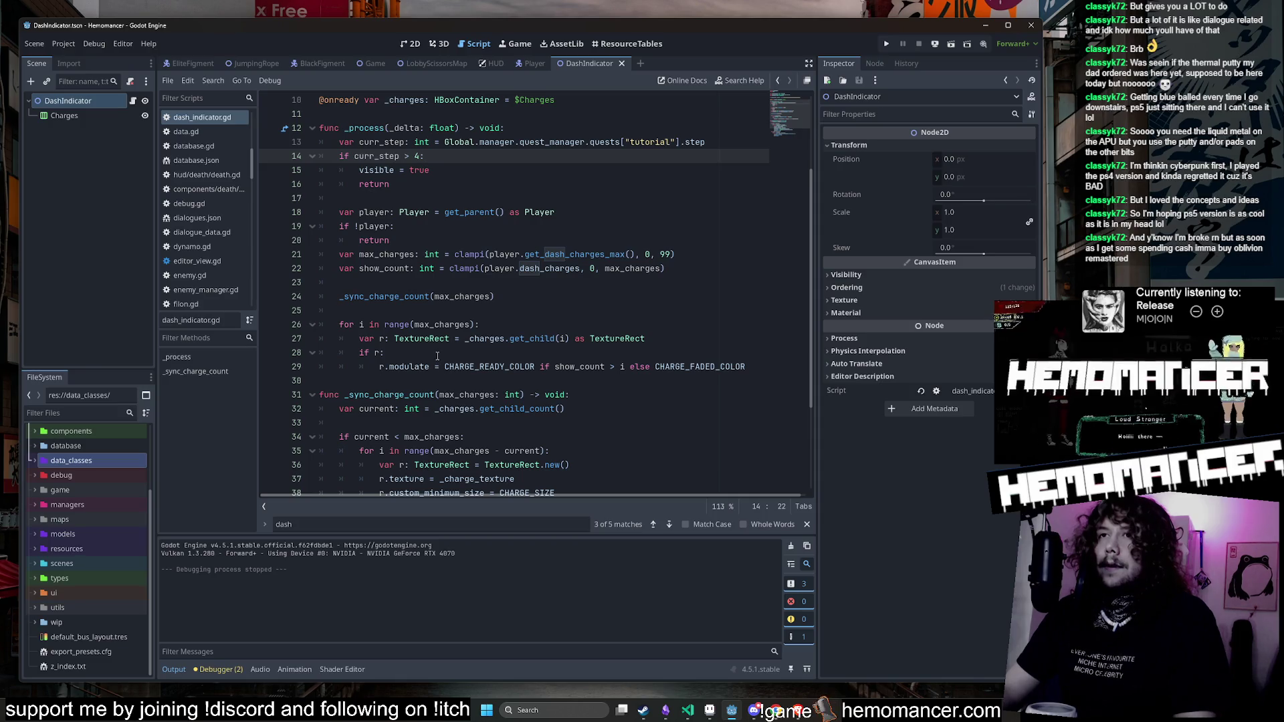
pyautogui.scroll(3, 429, 319)
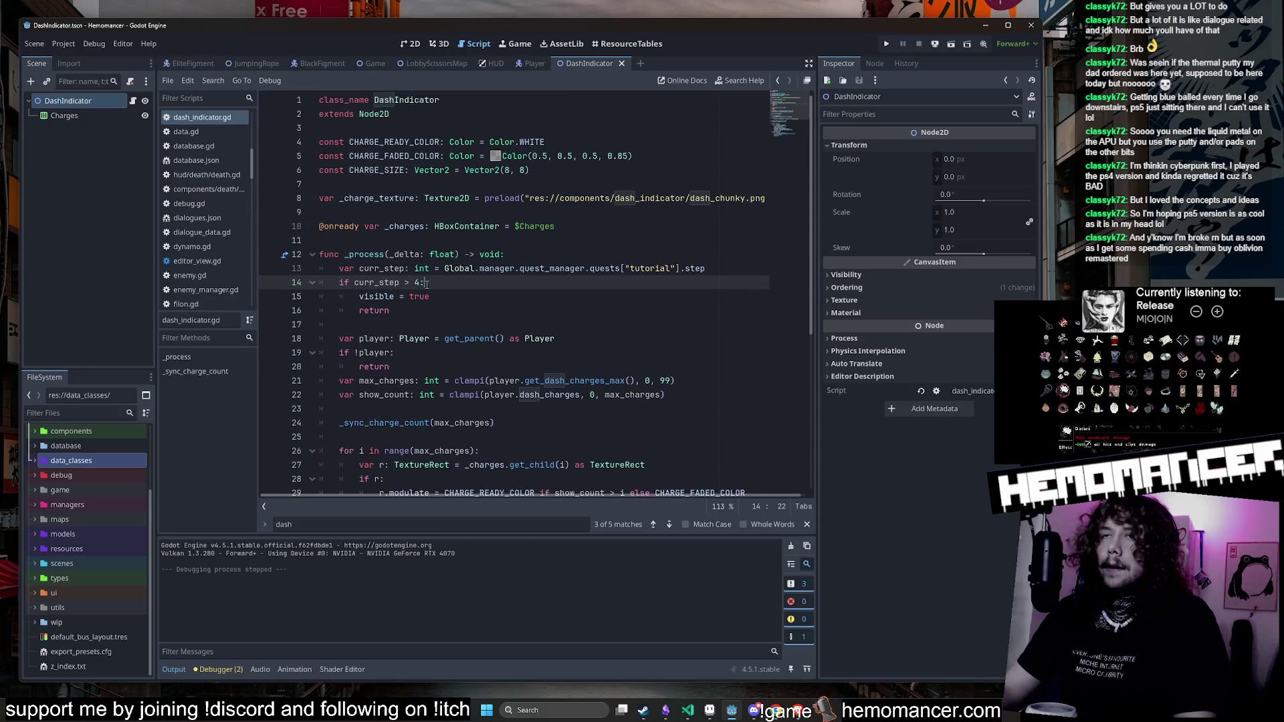
pyautogui.doubleClick(381, 268)
pyautogui.scroll(-2, 367, 280)
pyautogui.scroll(-3, 368, 279)
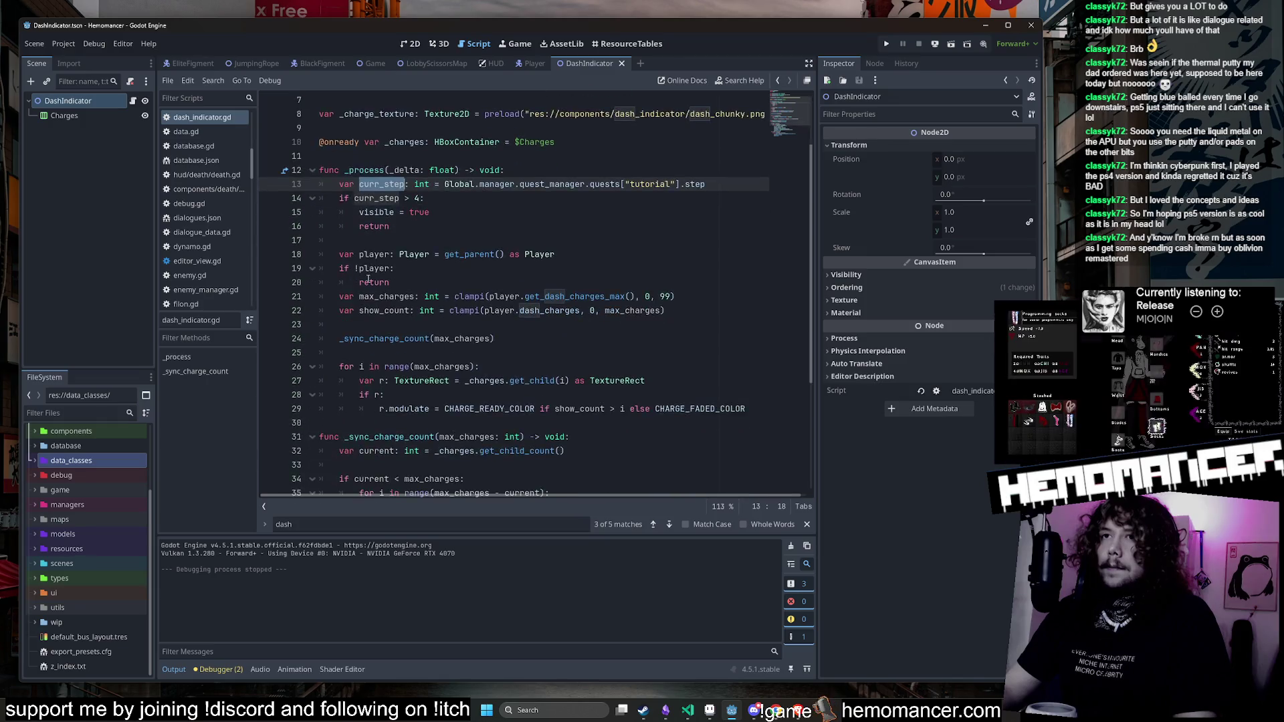
pyautogui.scroll(5, 369, 277)
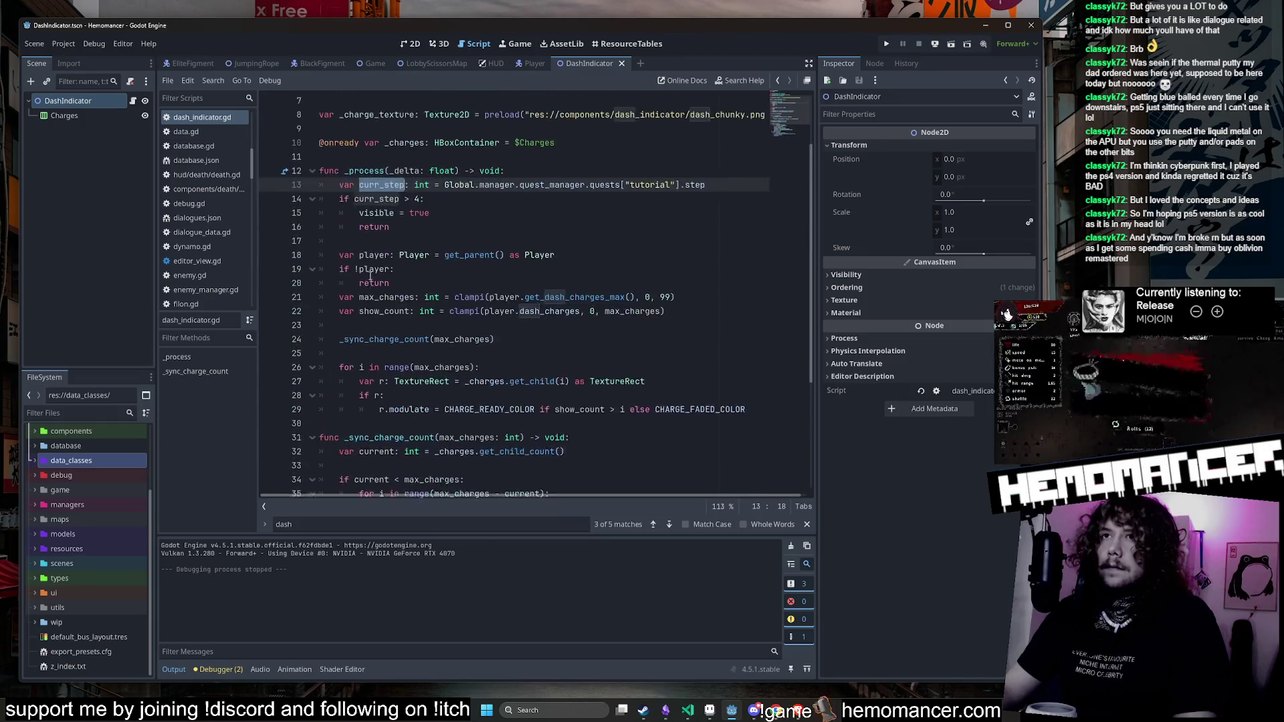
pyautogui.click(370, 240)
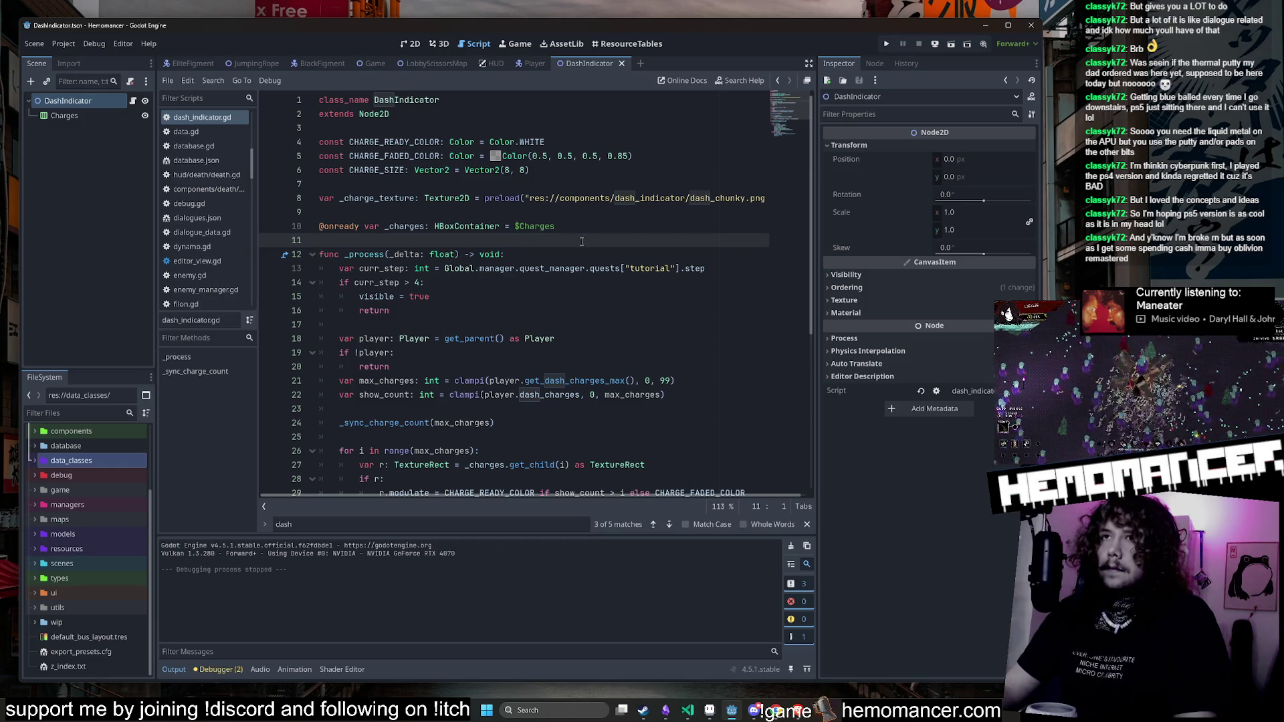
pyautogui.click(580, 232)
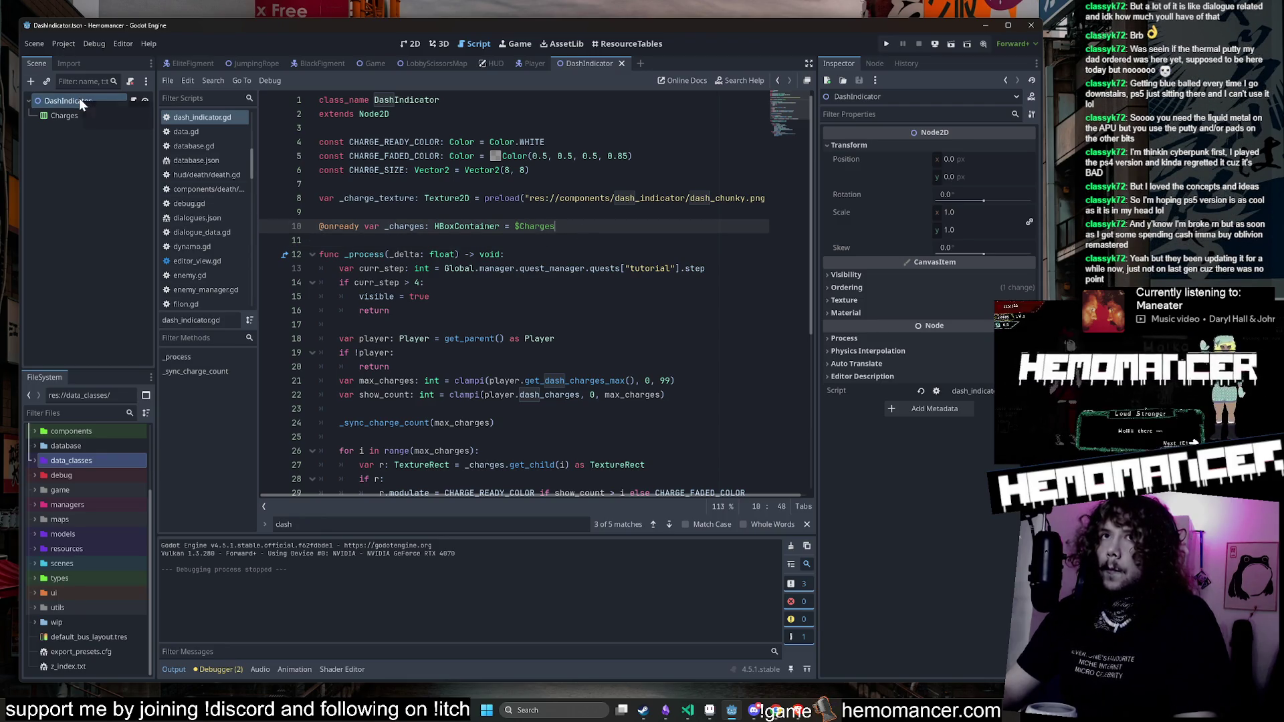
pyautogui.click(412, 44)
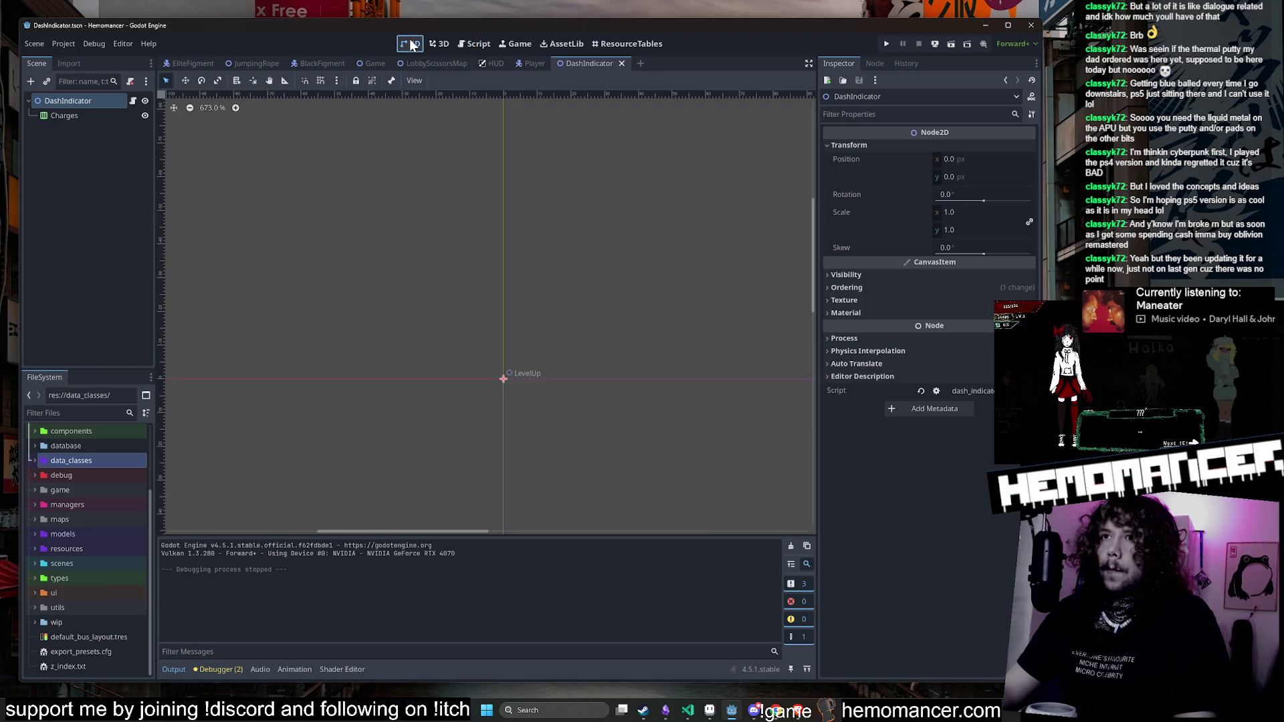
# Step: Give the Charges node a unique scene name with Access as Unique Name
pyautogui.click(145, 116)
pyautogui.click(145, 116)
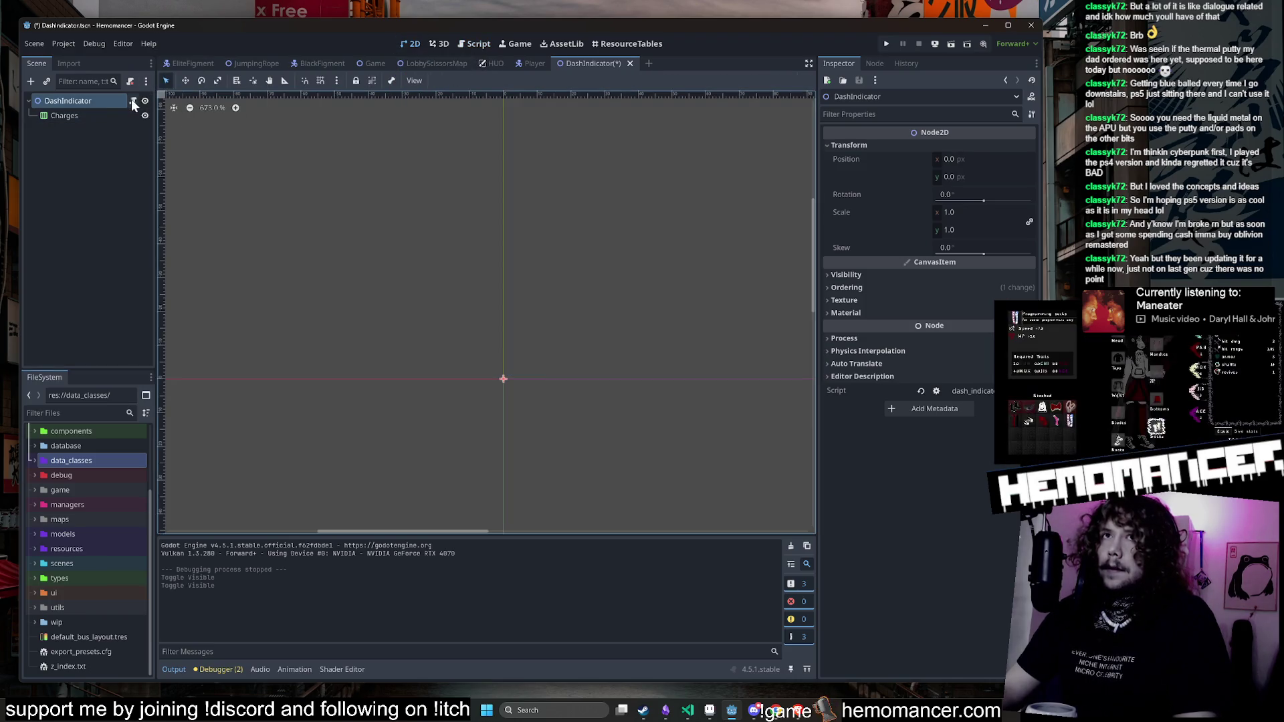
pyautogui.click(133, 101)
pyautogui.scroll(-2, 584, 233)
pyautogui.click(468, 212)
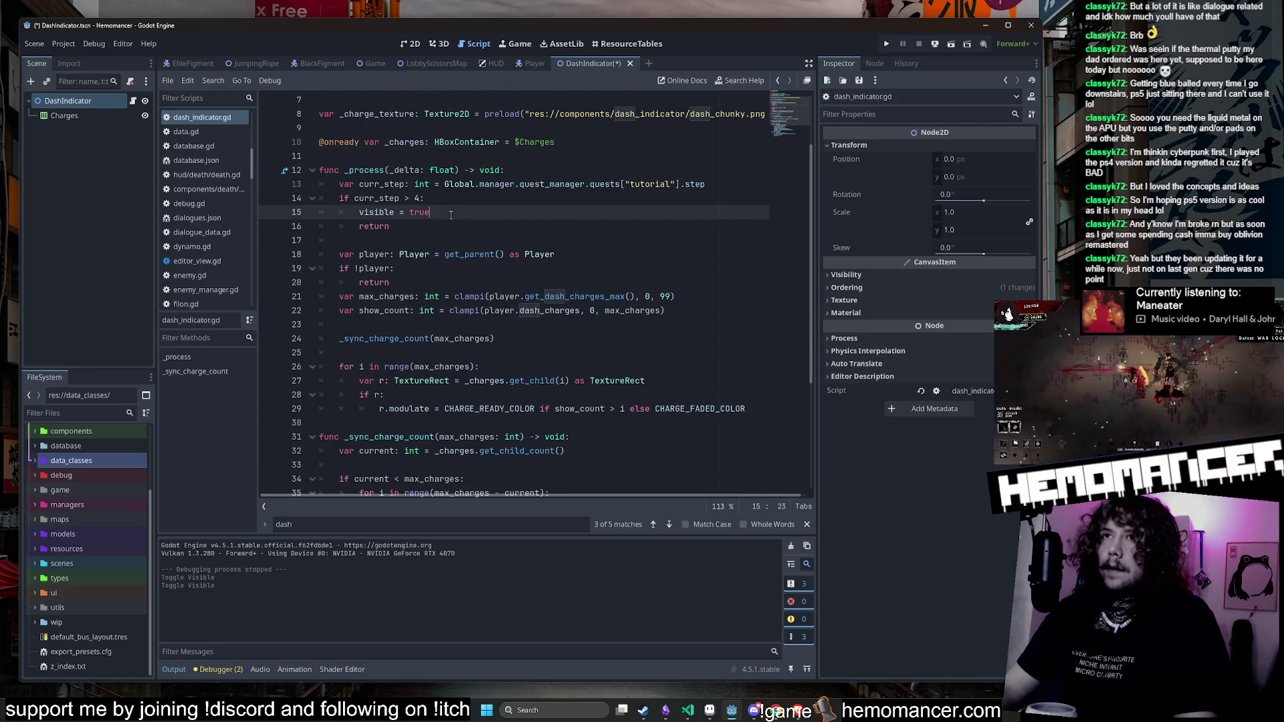
pyautogui.rightClick(103, 118)
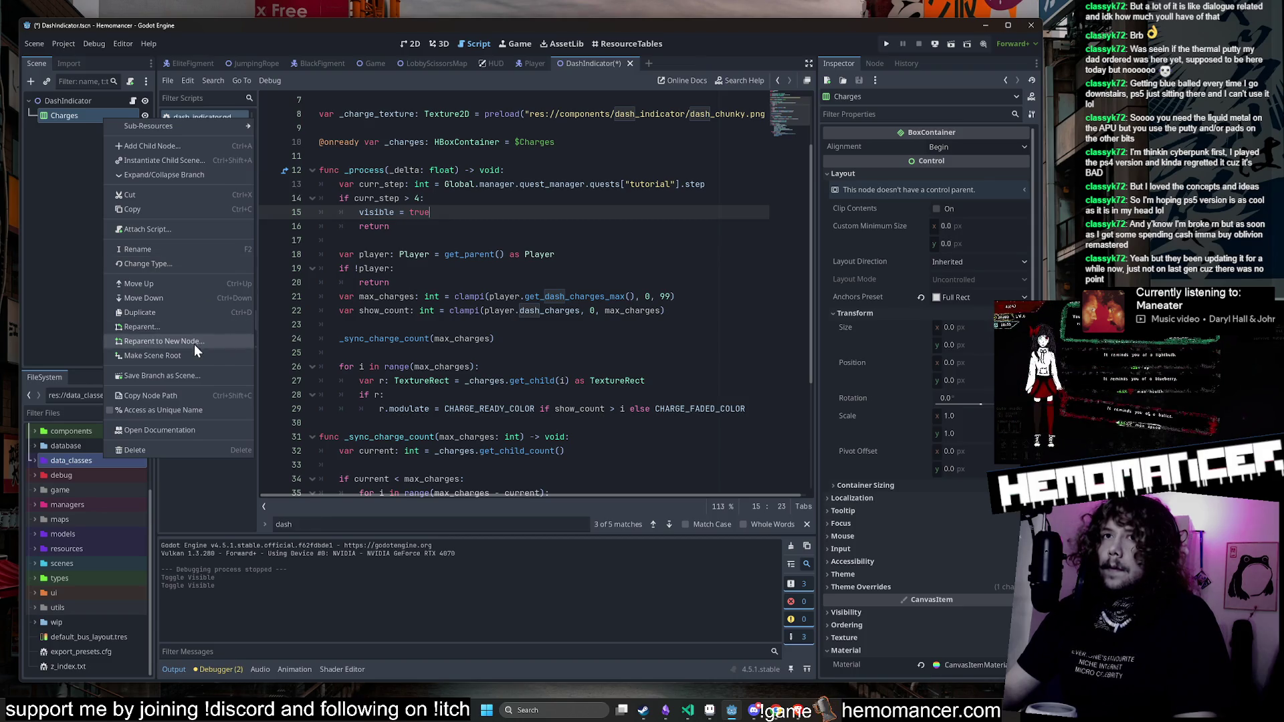
pyautogui.click(198, 408)
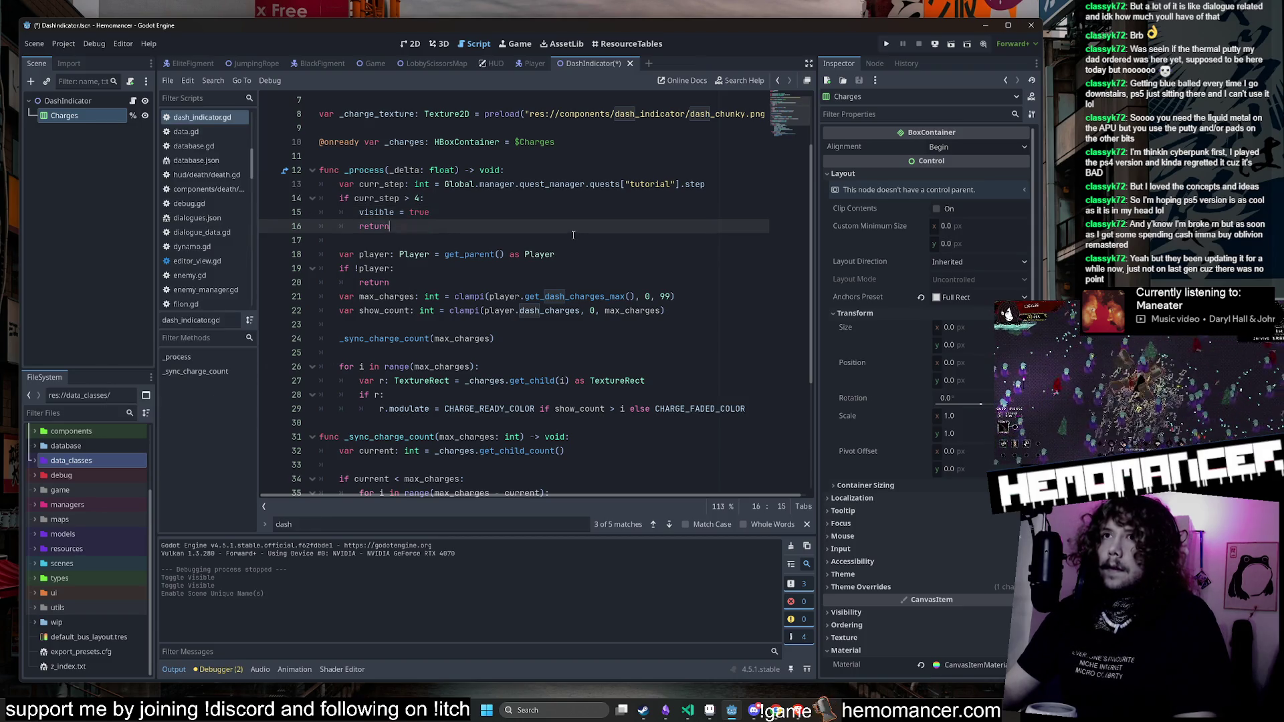
# Step: Replace the 'visible = true' and 'return' lines with '%Charges.visible = true' and save
pyautogui.scroll(1, 373, 267)
pyautogui.press('Up')
pyautogui.moveTo(355, 256); pyautogui.dragTo(407, 268)
pyautogui.press('BackSpace')
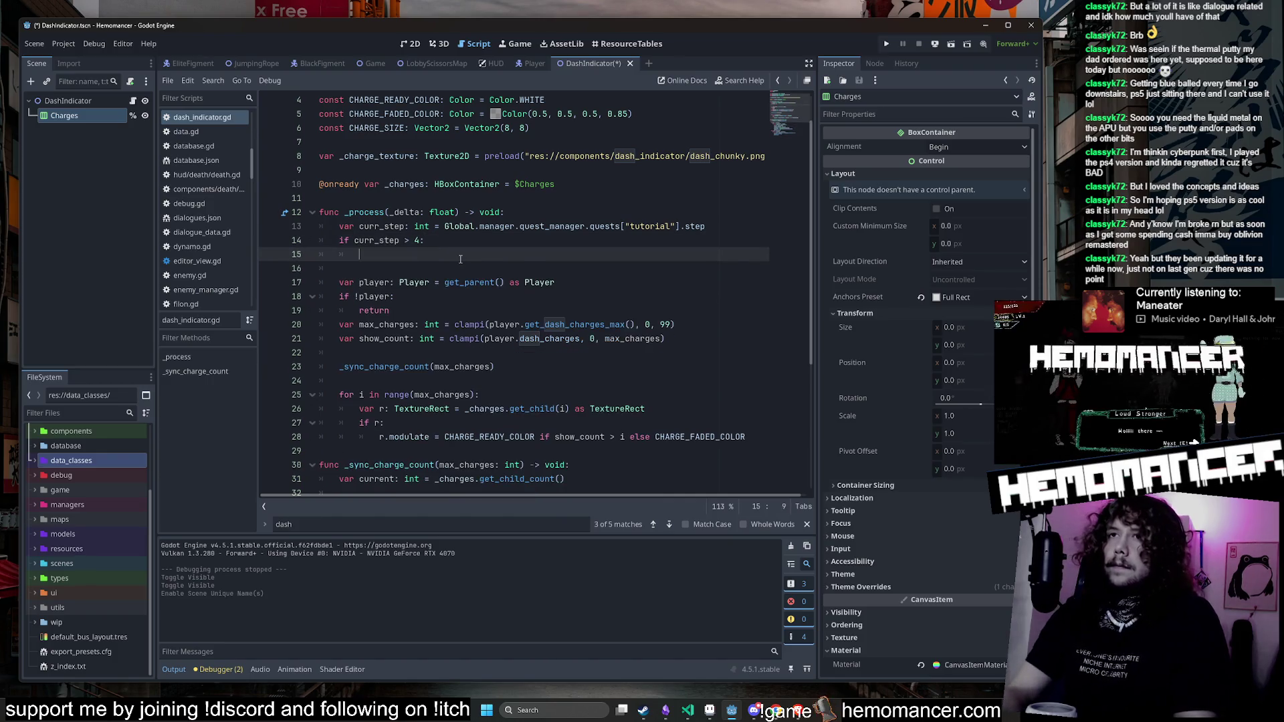
pyautogui.write('arges.vi')
pyautogui.press('Down')
pyautogui.press('Down')
pyautogui.press('Return')
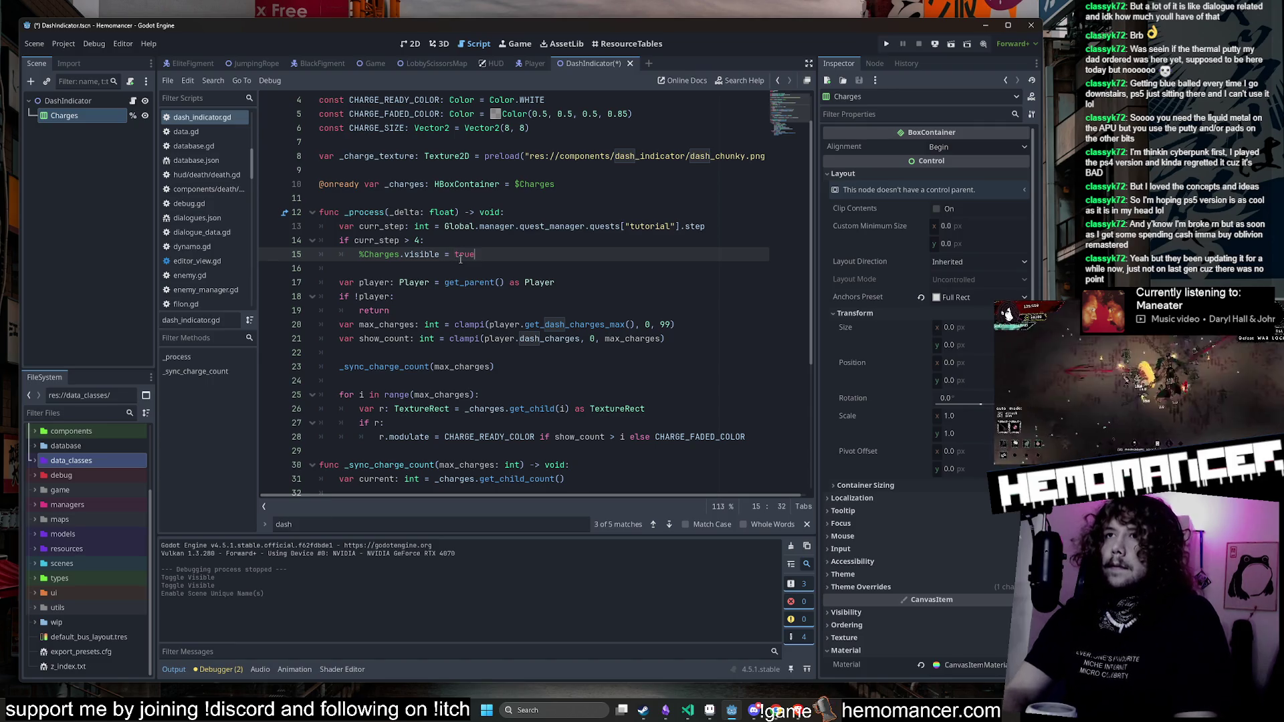
pyautogui.write('true')
pyautogui.hotkey('ctrl', 's')
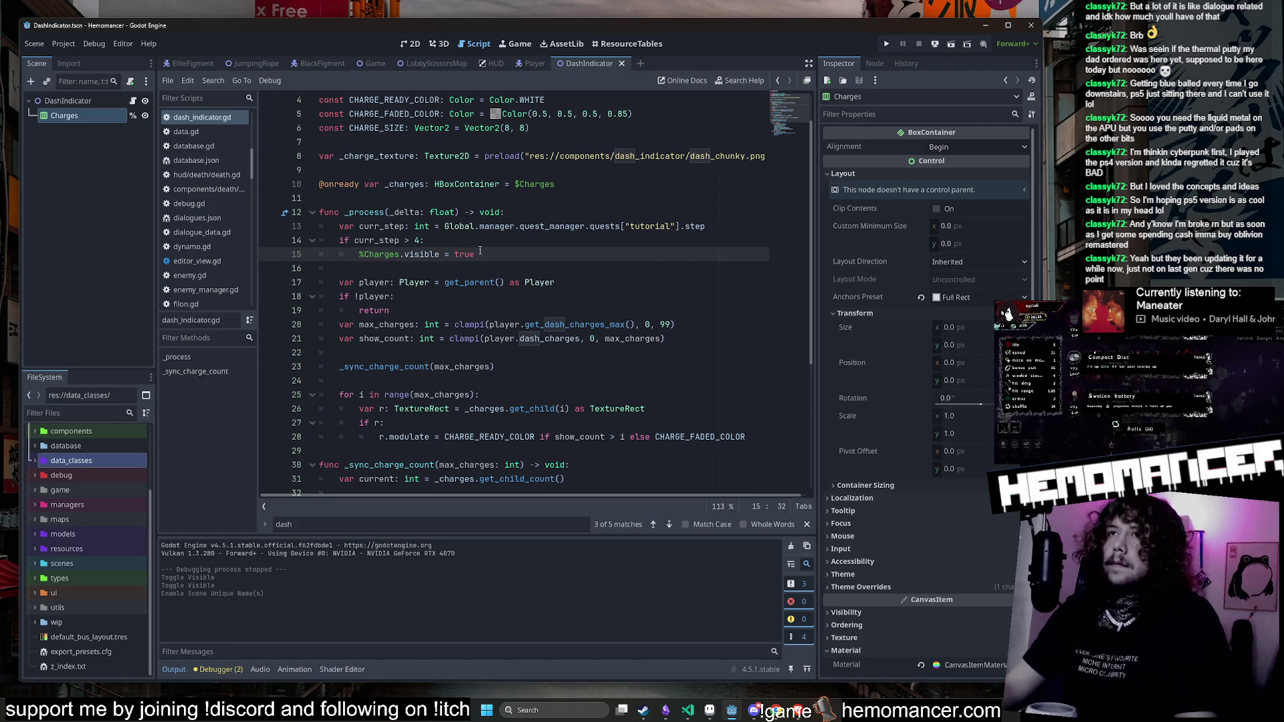
# Step: Hide the Charges node by default and tidy the curr_step > 4 check on line 14
pyautogui.click(145, 117)
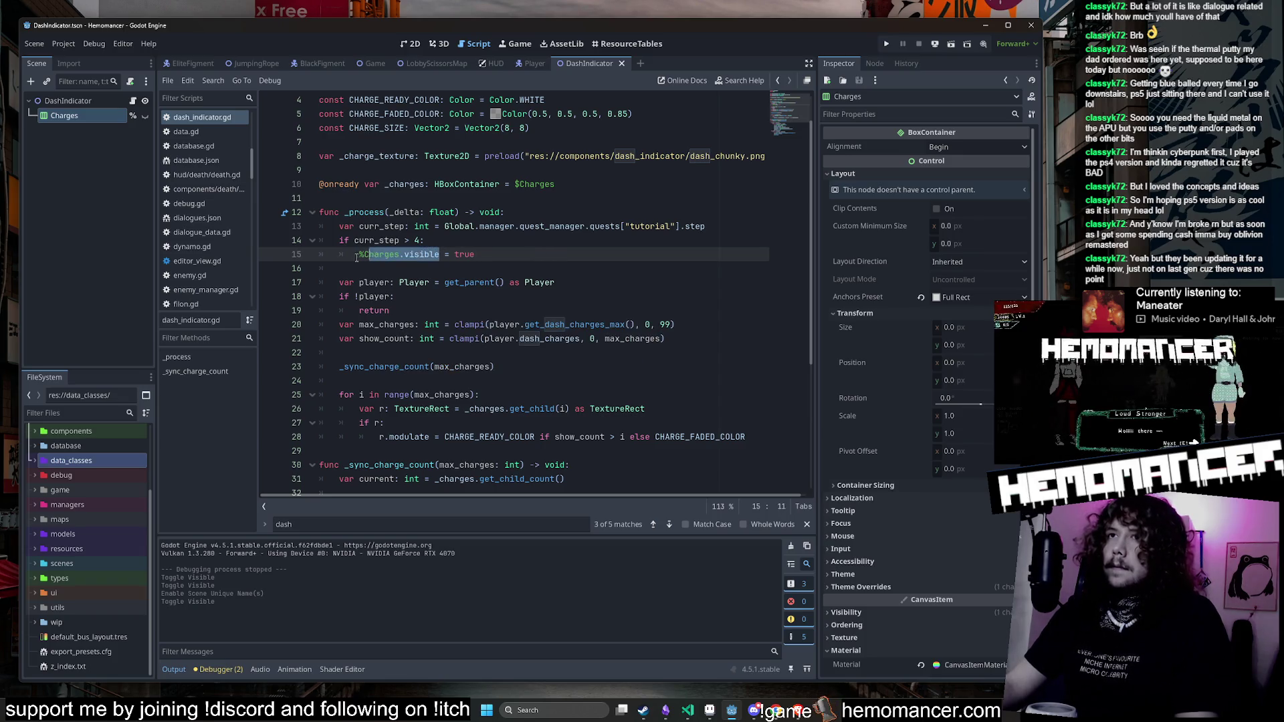
pyautogui.click(461, 240)
pyautogui.write('a')
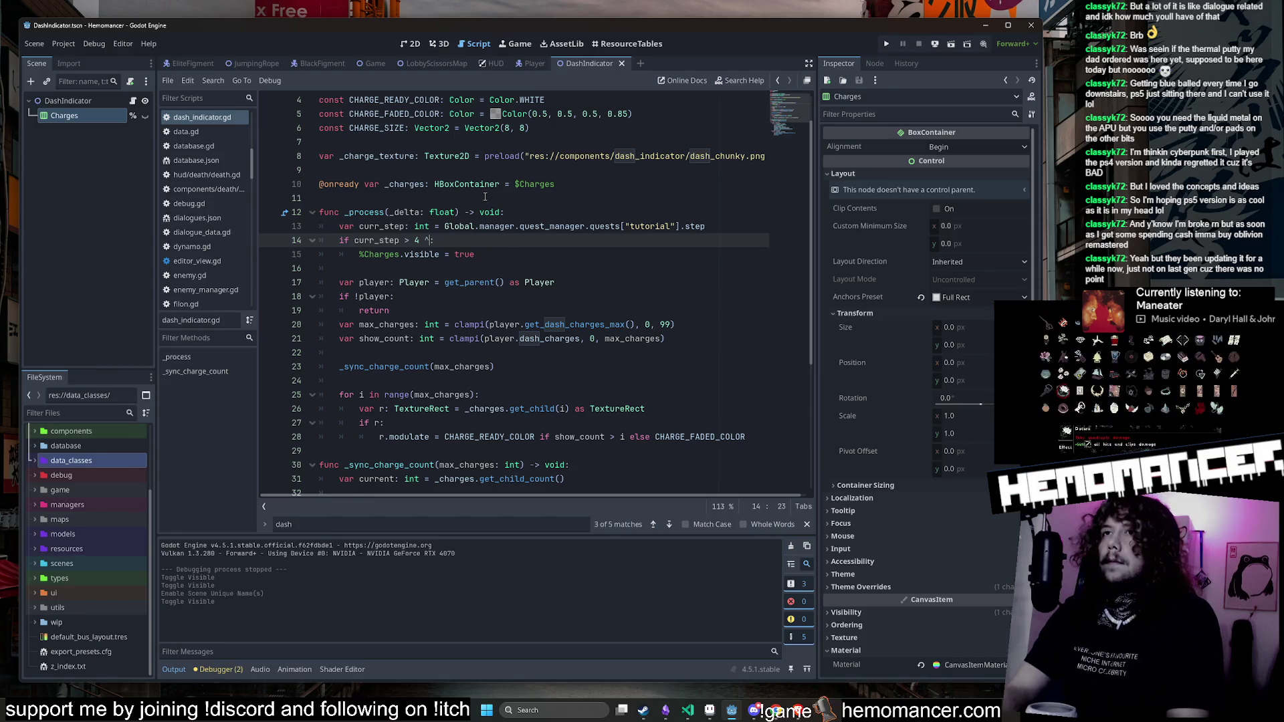
pyautogui.write(' %Charges.visible')
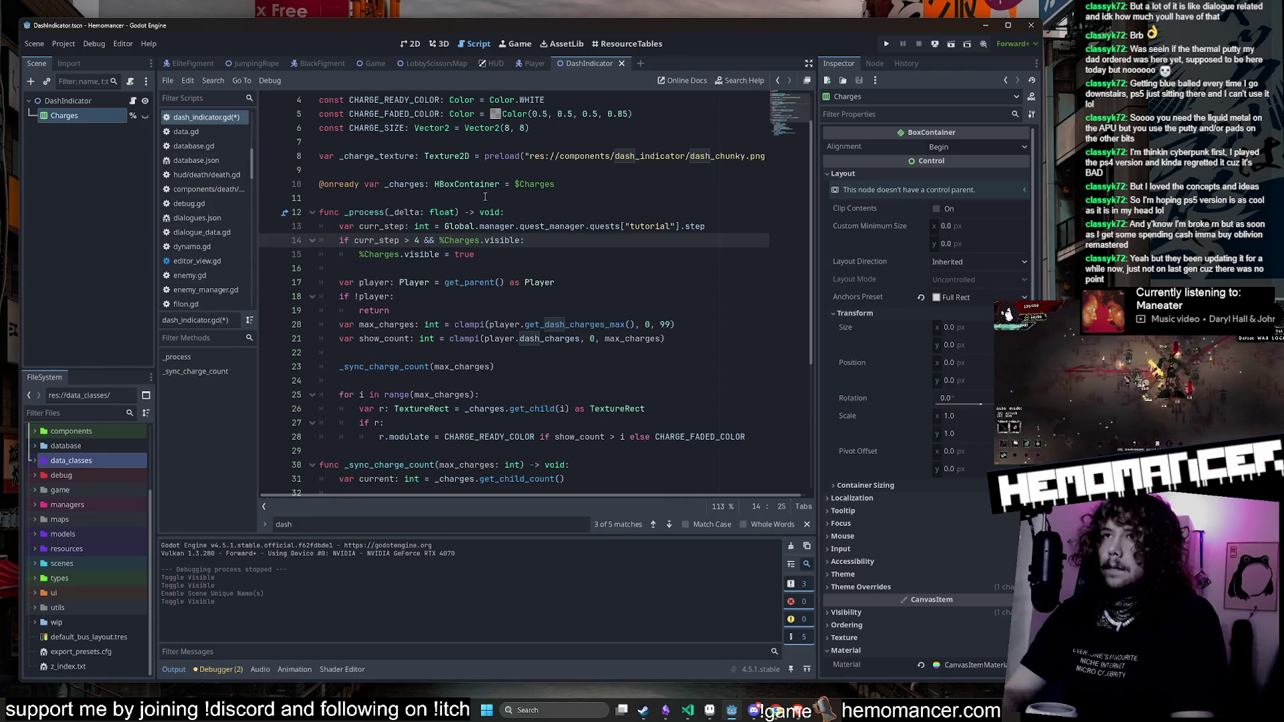
pyautogui.hotkey('ctrl', 'Delete')
pyautogui.hotkey('ctrl', 'Delete')
pyautogui.hotkey('ctrl', 'Delete')
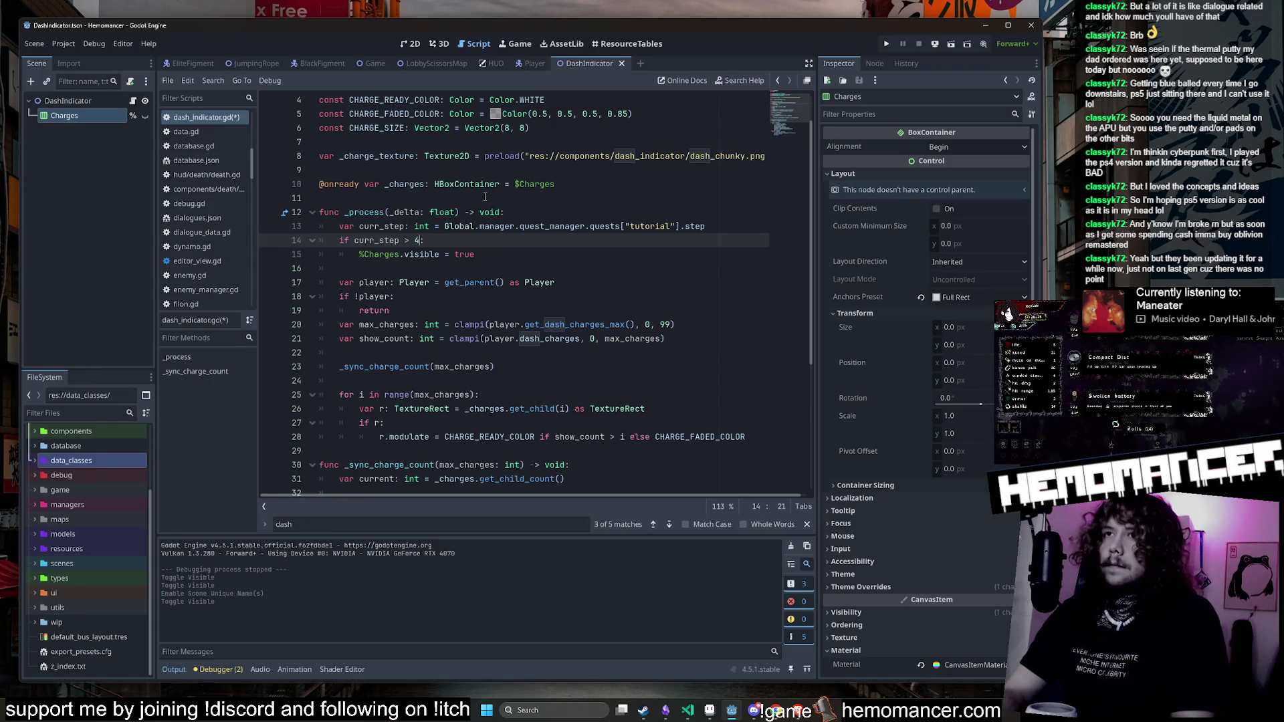
# Step: Launch the game with F5, browse Options > Gameplay without deleting the save, then restart play
pyautogui.click(569, 214)
pyautogui.press('F5')
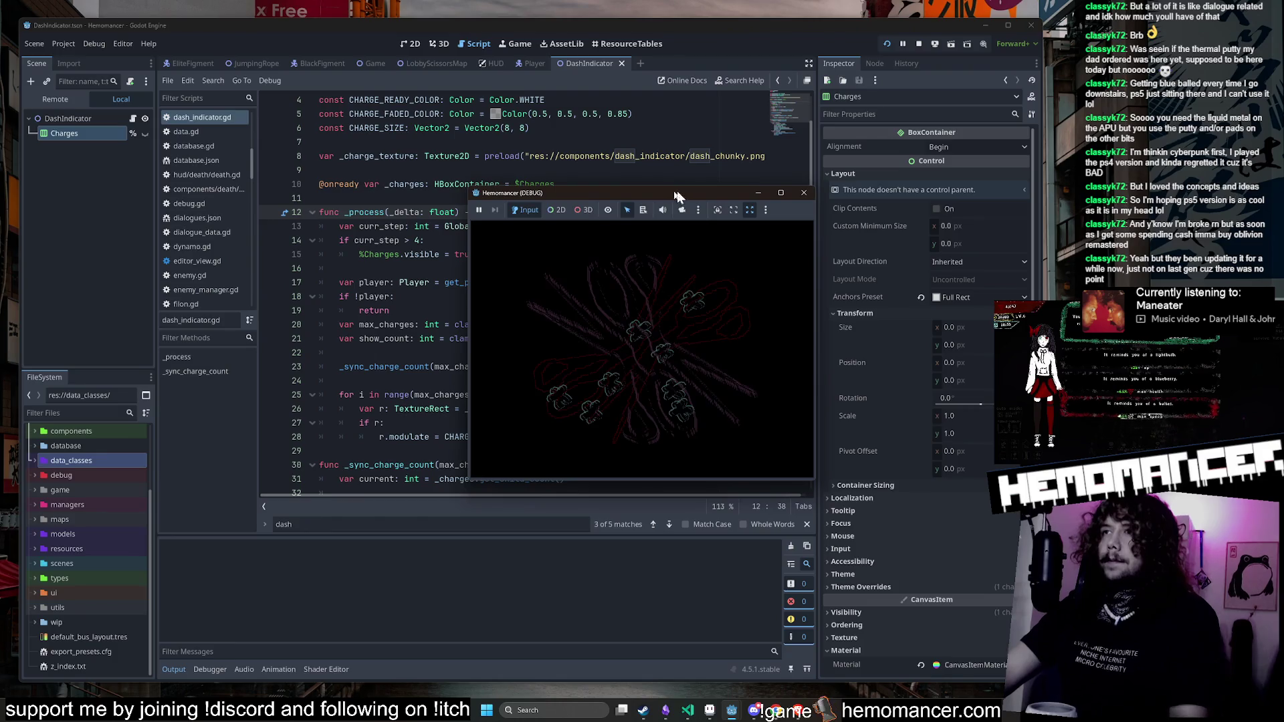
pyautogui.click(780, 193)
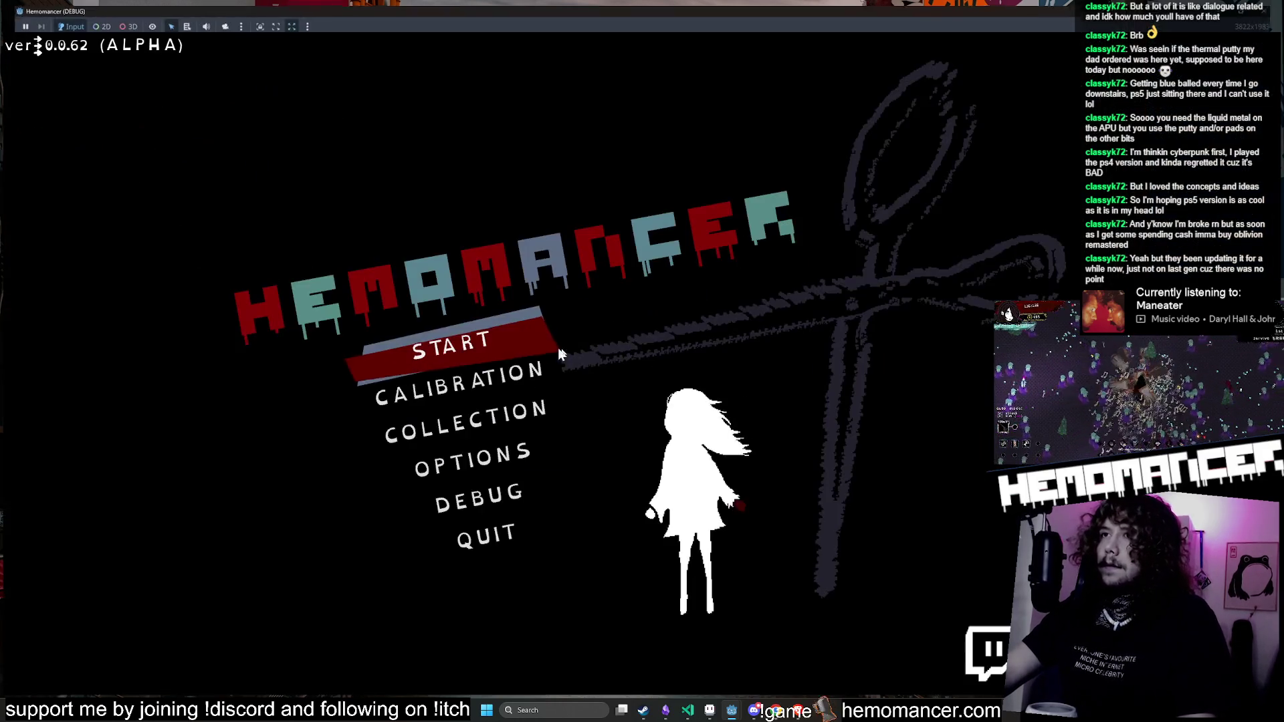
pyautogui.click(562, 351)
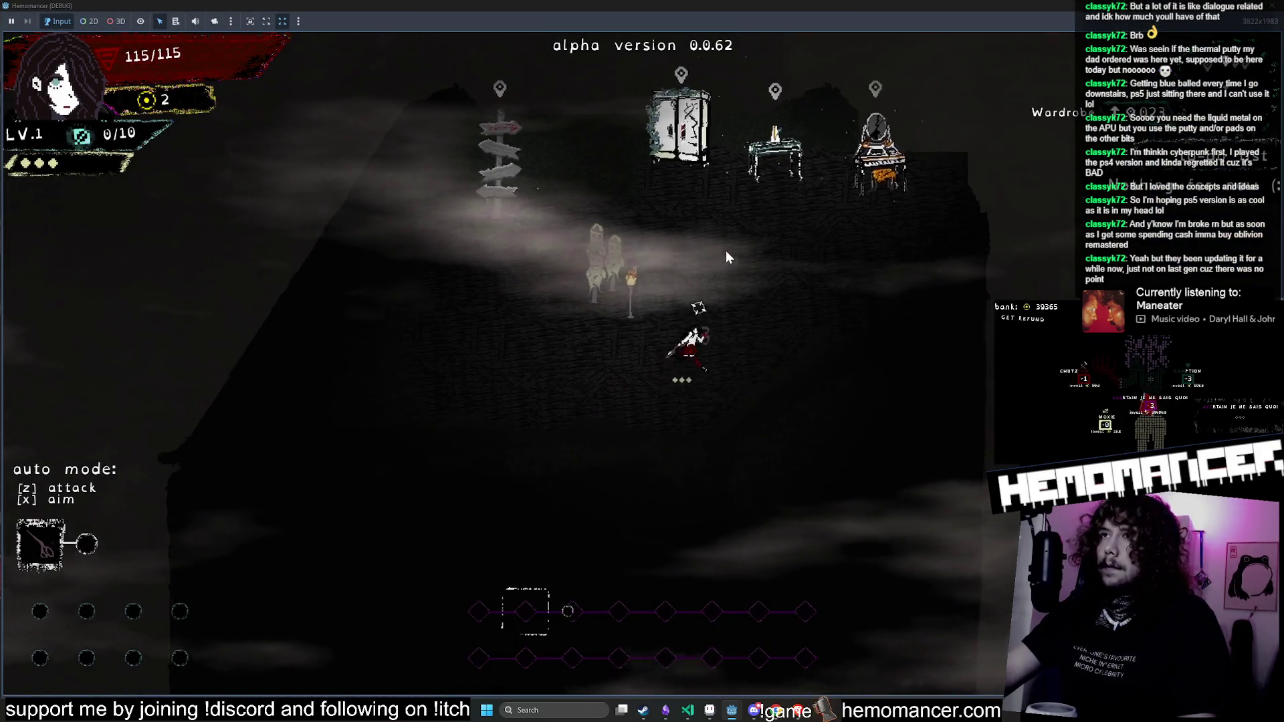
pyautogui.press('Escape')
pyautogui.click(597, 458)
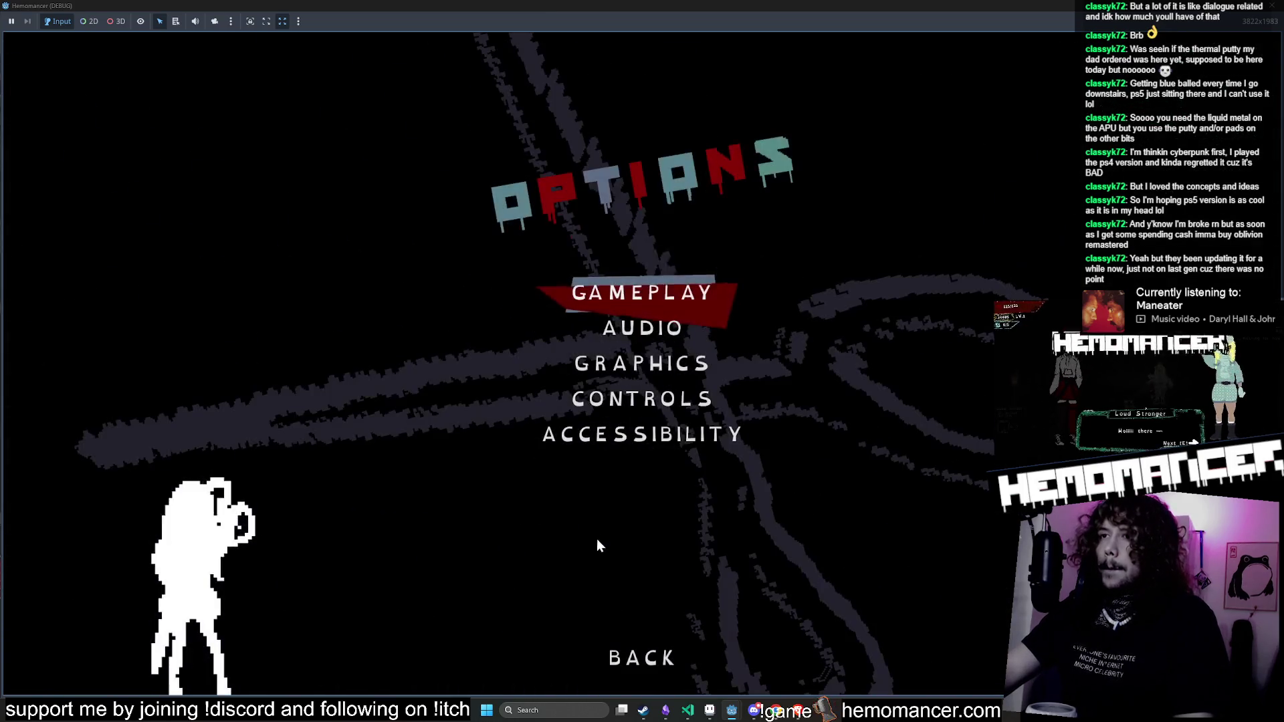
pyautogui.click(664, 275)
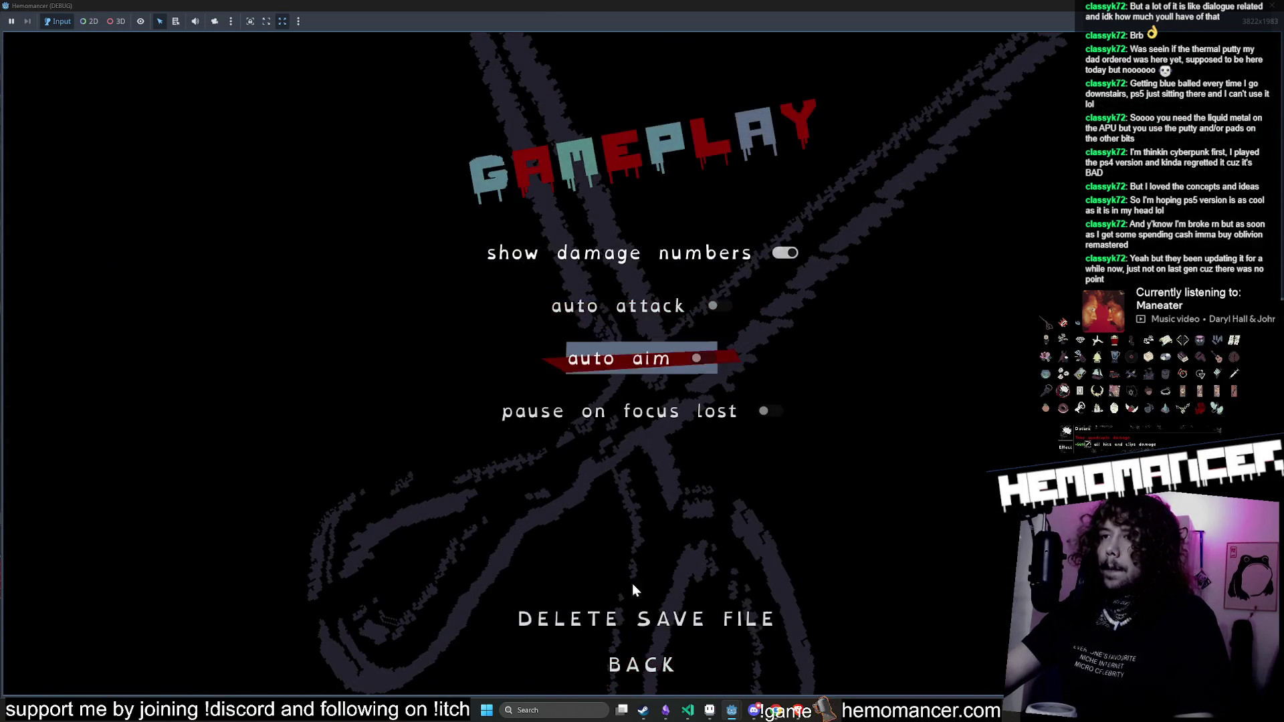
pyautogui.click(628, 616)
pyautogui.click(636, 482)
pyautogui.click(653, 668)
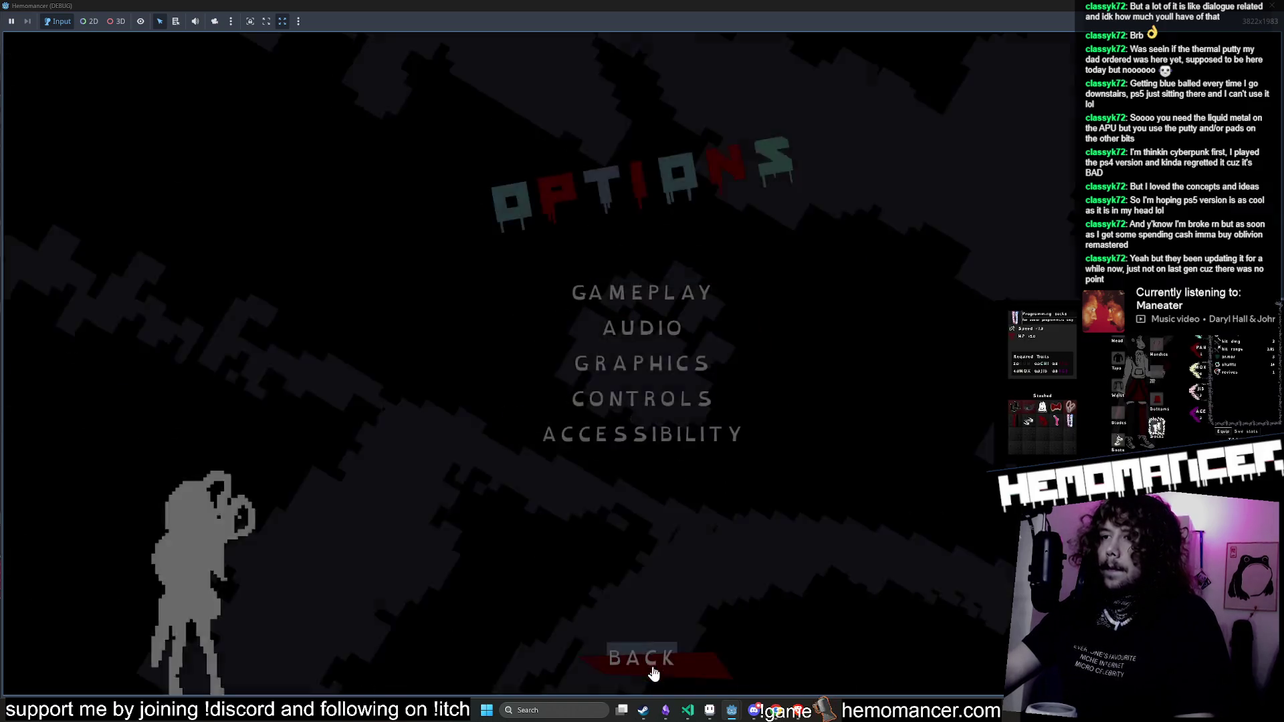
pyautogui.click(653, 668)
pyautogui.click(480, 366)
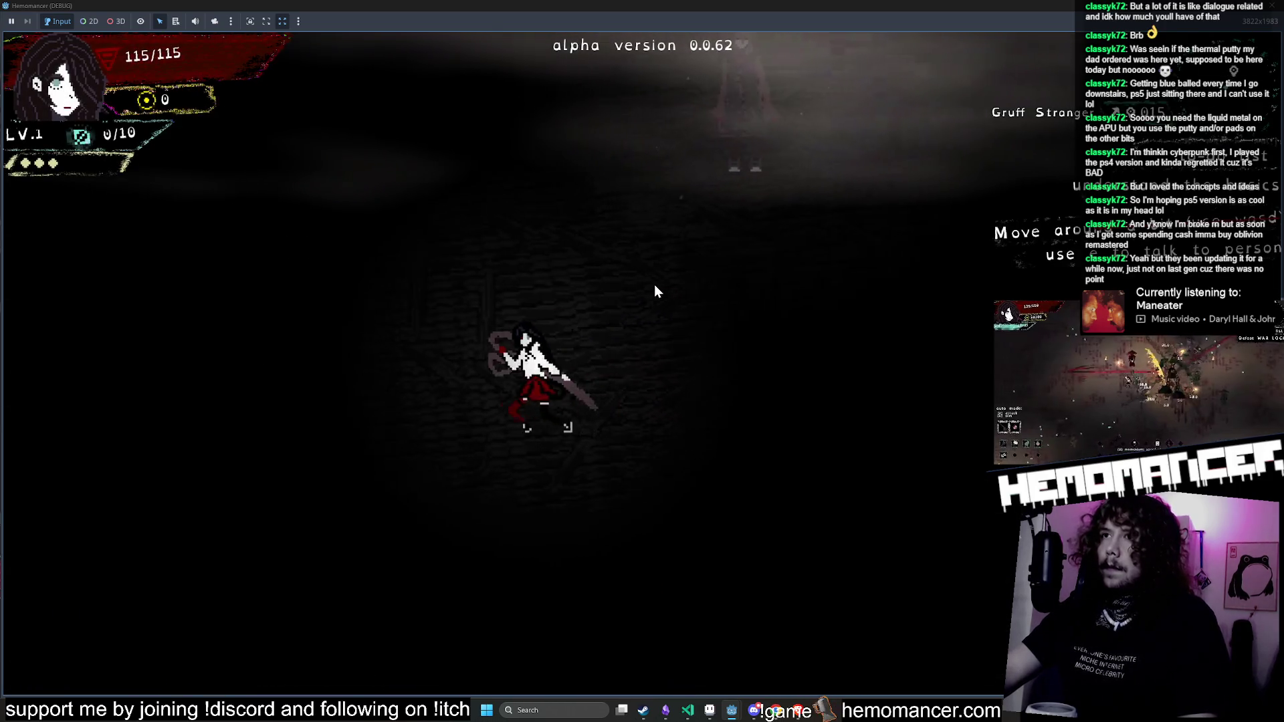
# Step: Walk the character around the tutorial lobby, close the game, and select script lines 13–15
pyautogui.press('d')
pyautogui.press('a')
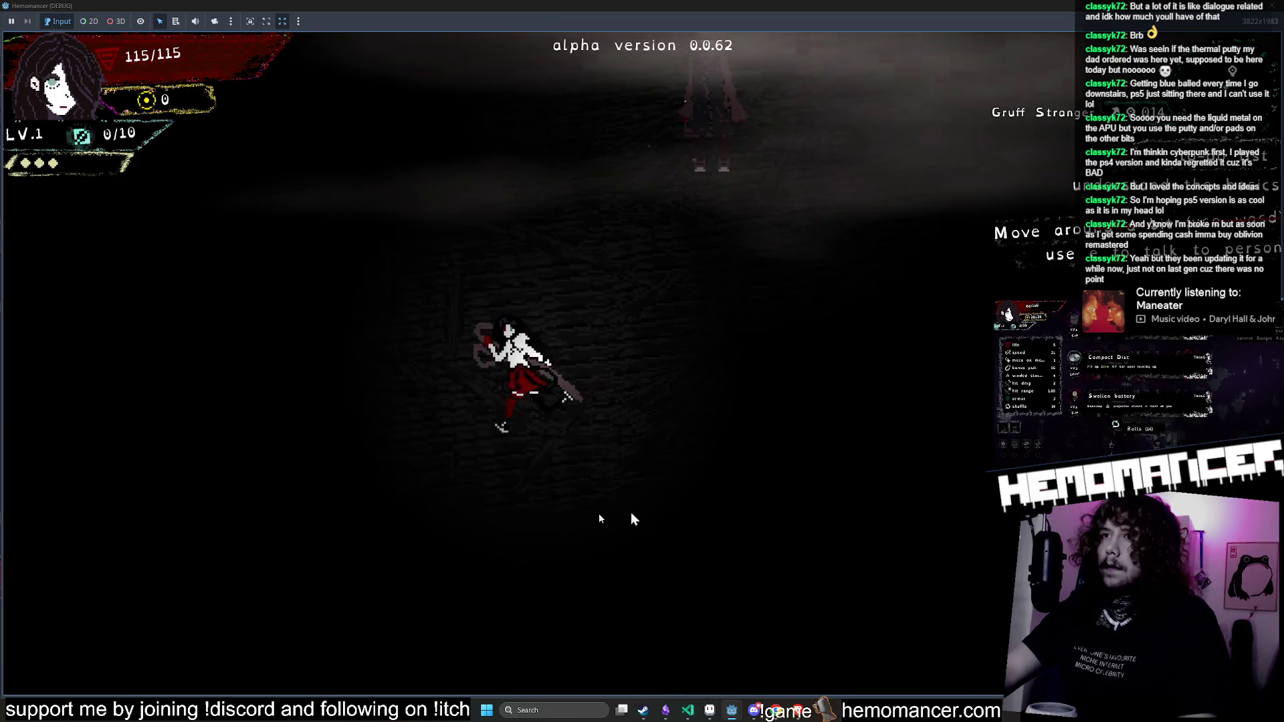
pyautogui.press('d')
pyautogui.press('w')
pyautogui.press('a')
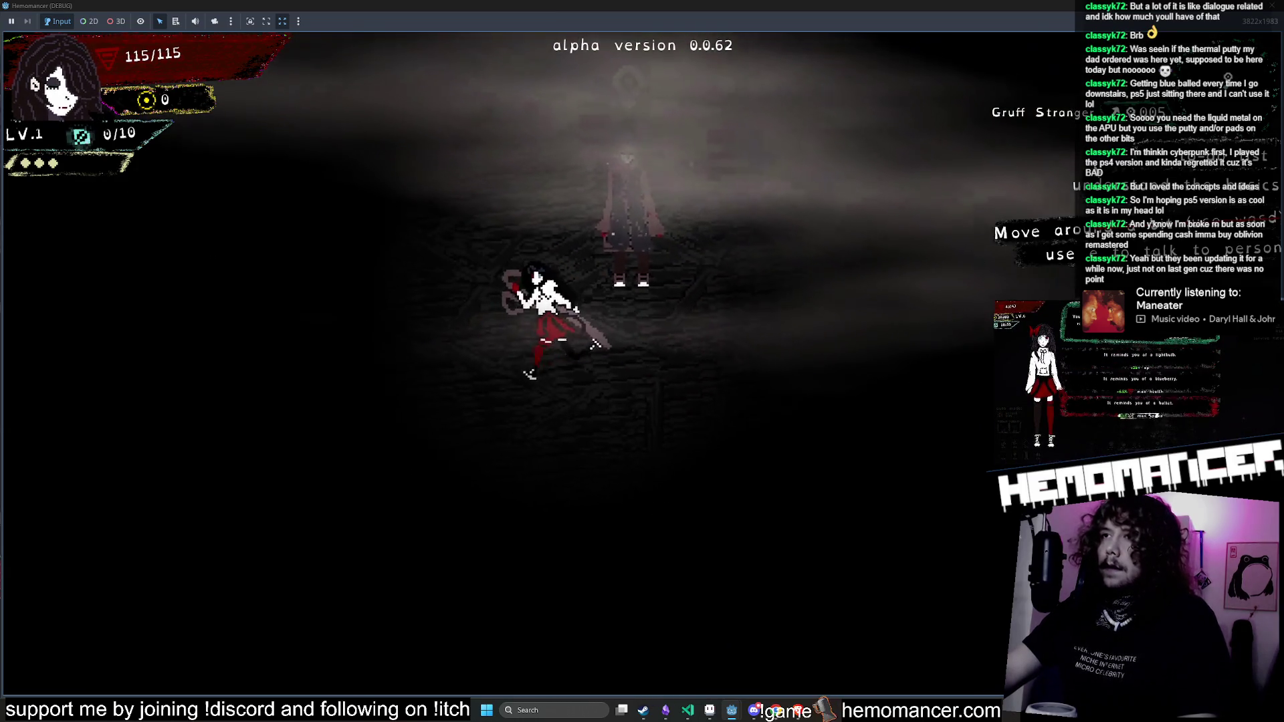
pyautogui.press('d')
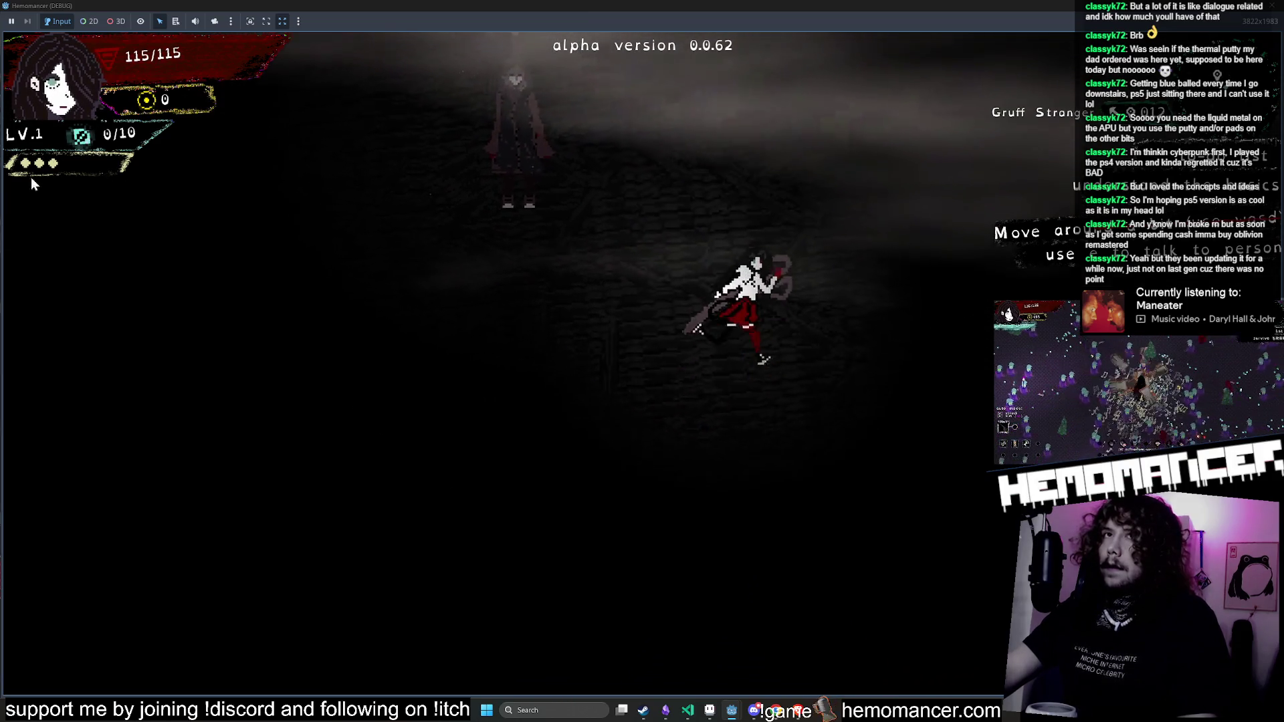
pyautogui.press('a')
pyautogui.press('s')
pyautogui.press('d')
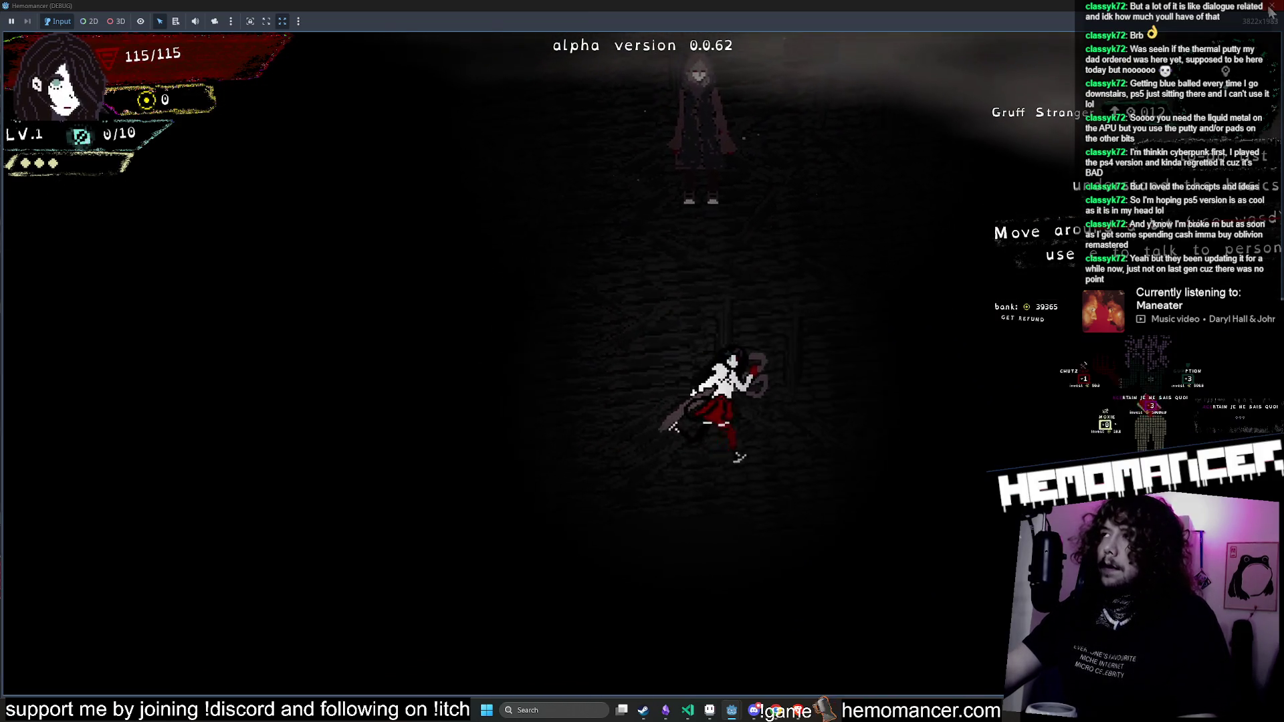
pyautogui.click(1269, 11)
pyautogui.moveTo(424, 240); pyautogui.dragTo(399, 240)
pyautogui.click(298, 230)
pyautogui.moveTo(474, 254); pyautogui.dragTo(315, 232)
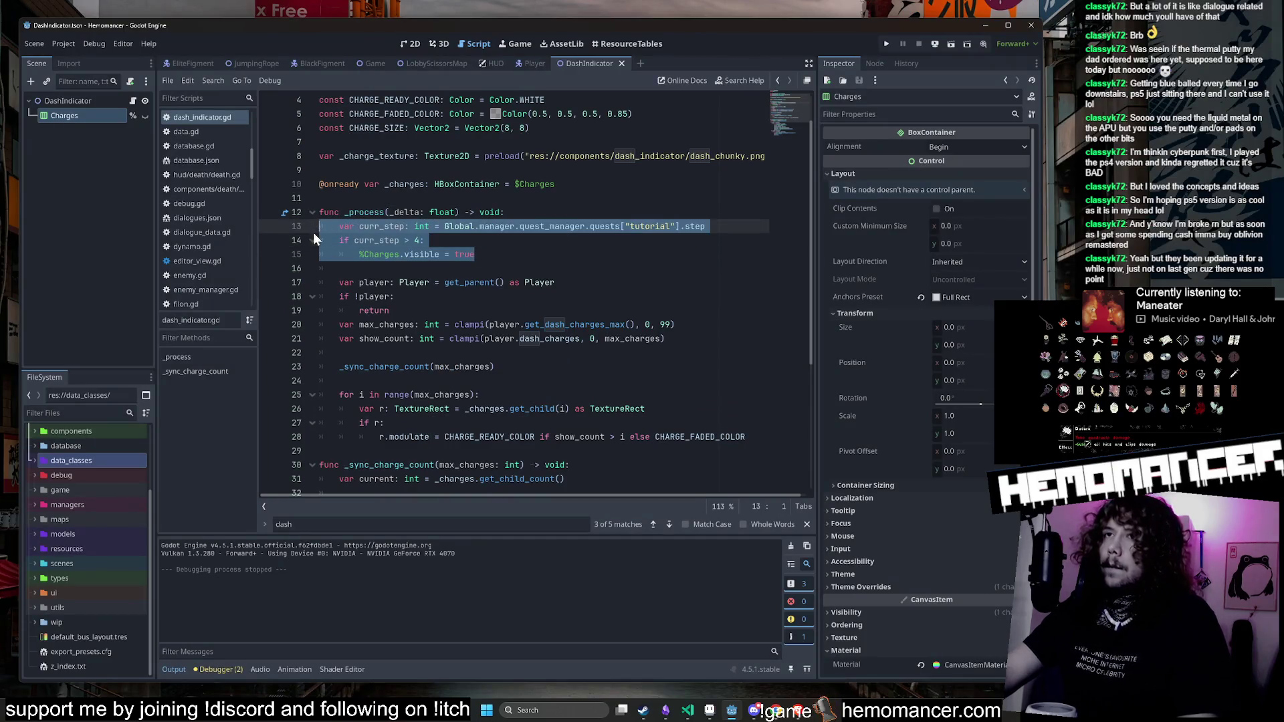
# Step: Open the HUD.tscn scene from the quick-open search and view it in 2D
pyautogui.click(568, 254)
pyautogui.hotkey('shift', 'alt', 'o')
pyautogui.write('Hu')
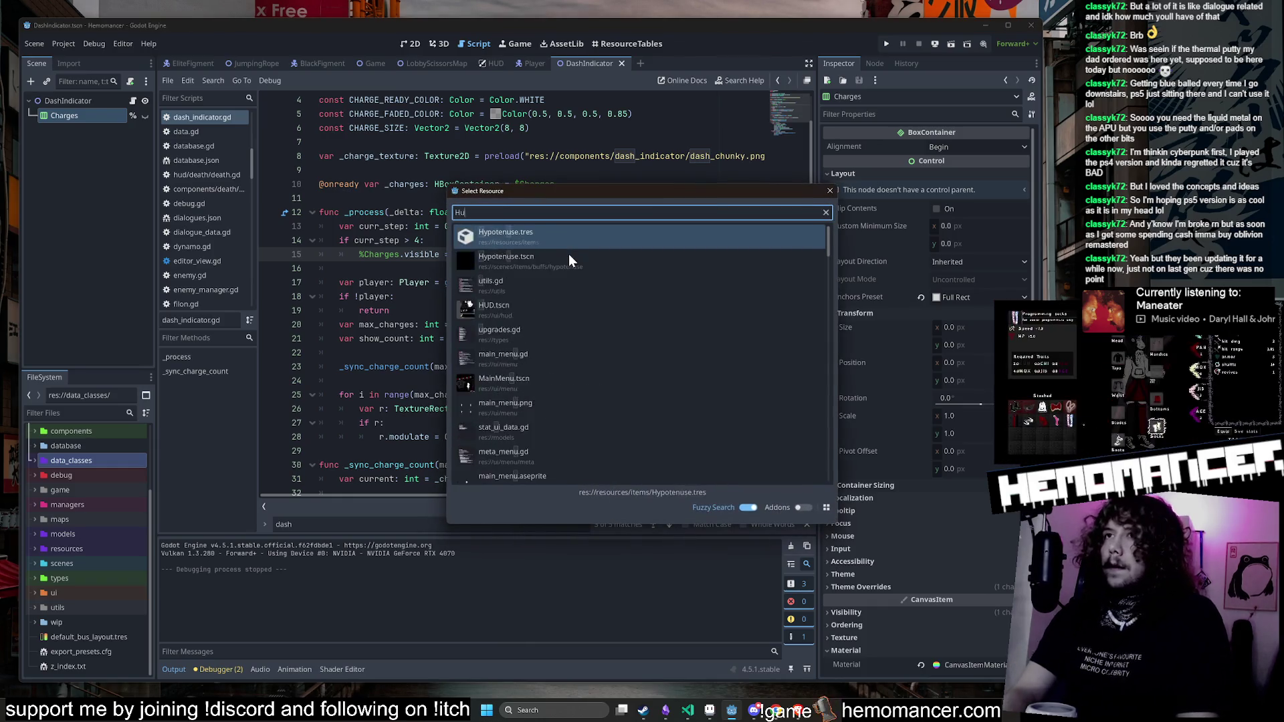
pyautogui.click(569, 256)
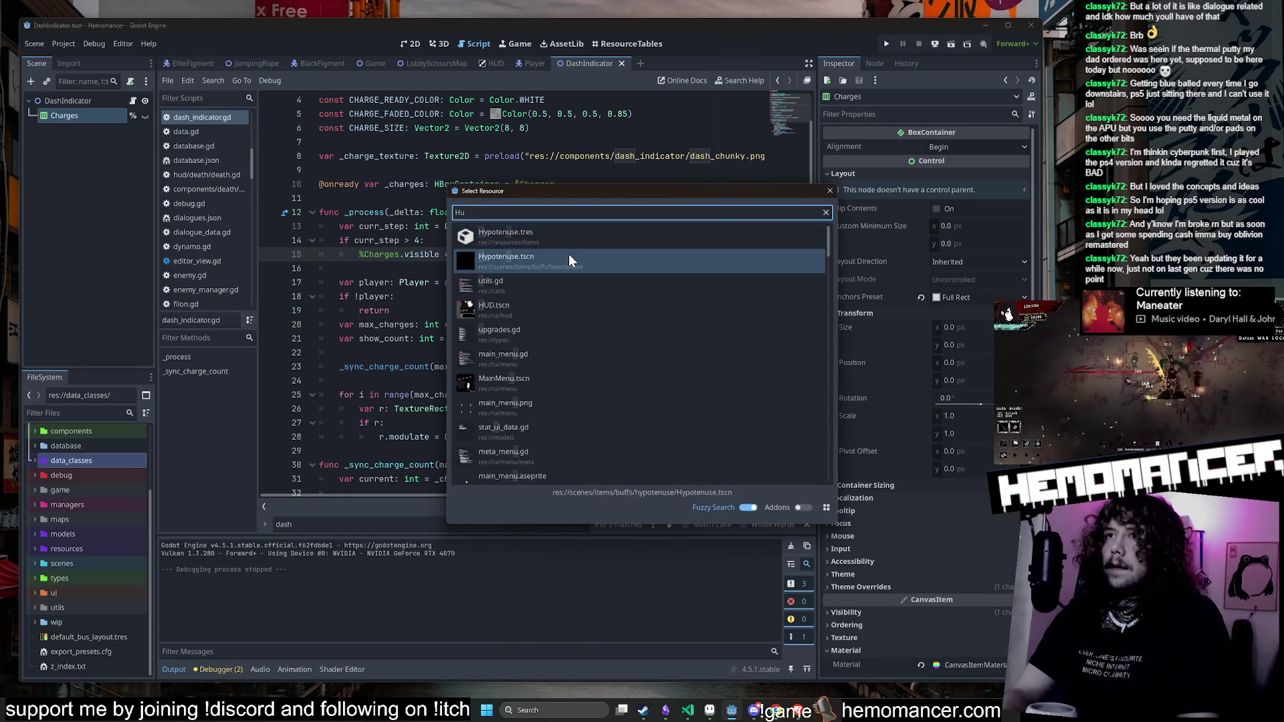
pyautogui.press('Down')
pyautogui.press('Down')
pyautogui.press('Return')
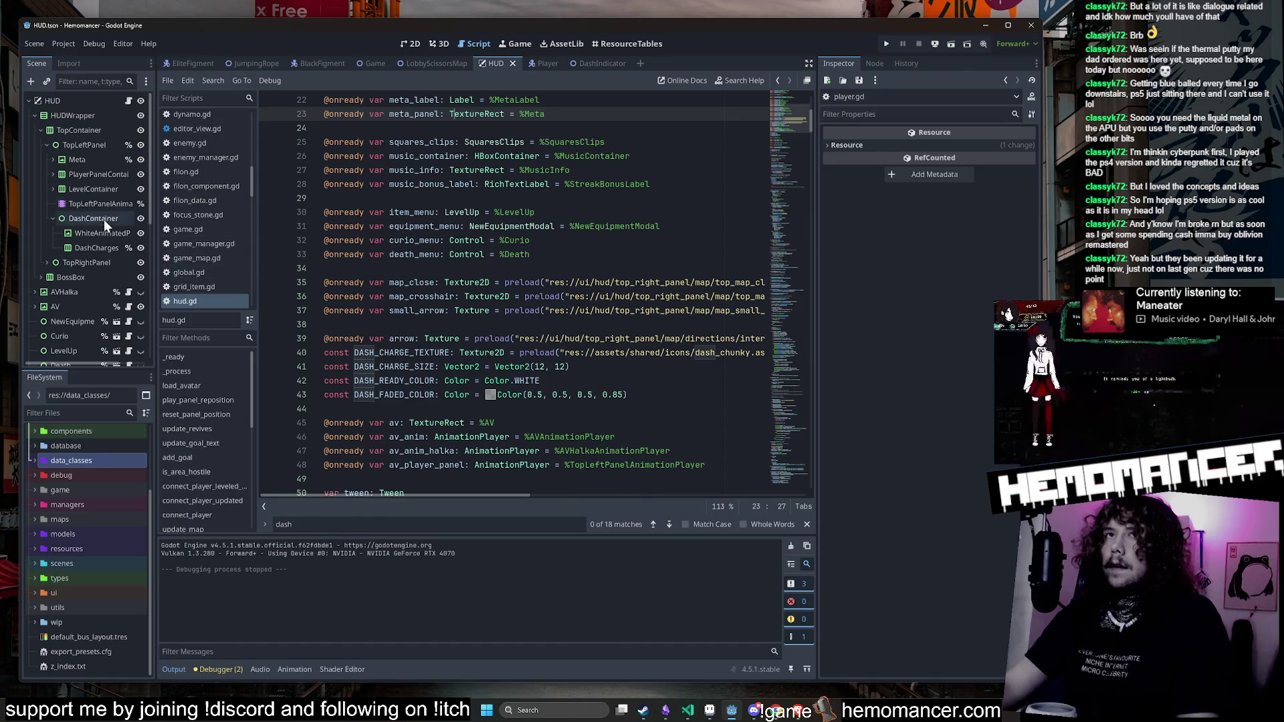
pyautogui.click(419, 47)
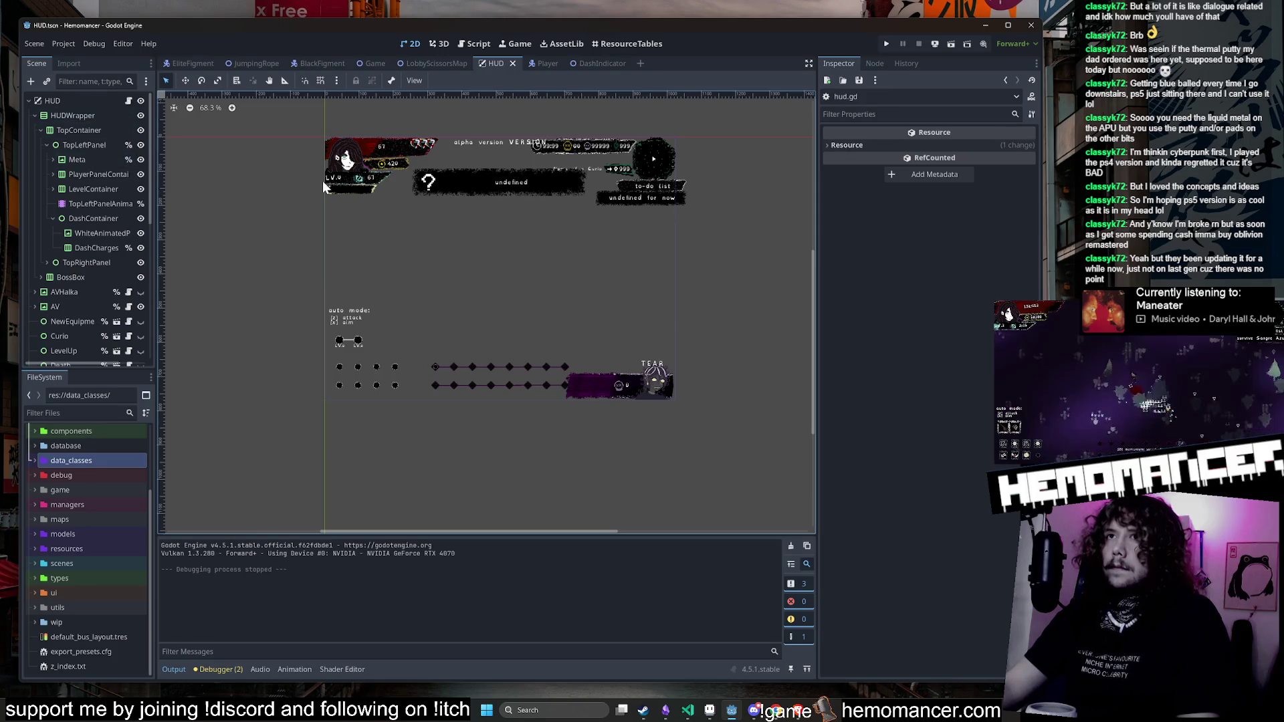
# Step: Inspect the overlapping HUD nodes on the canvas, ending with WhiteAnimatedPanel selected
pyautogui.click(346, 190)
pyautogui.scroll(8, 350, 191)
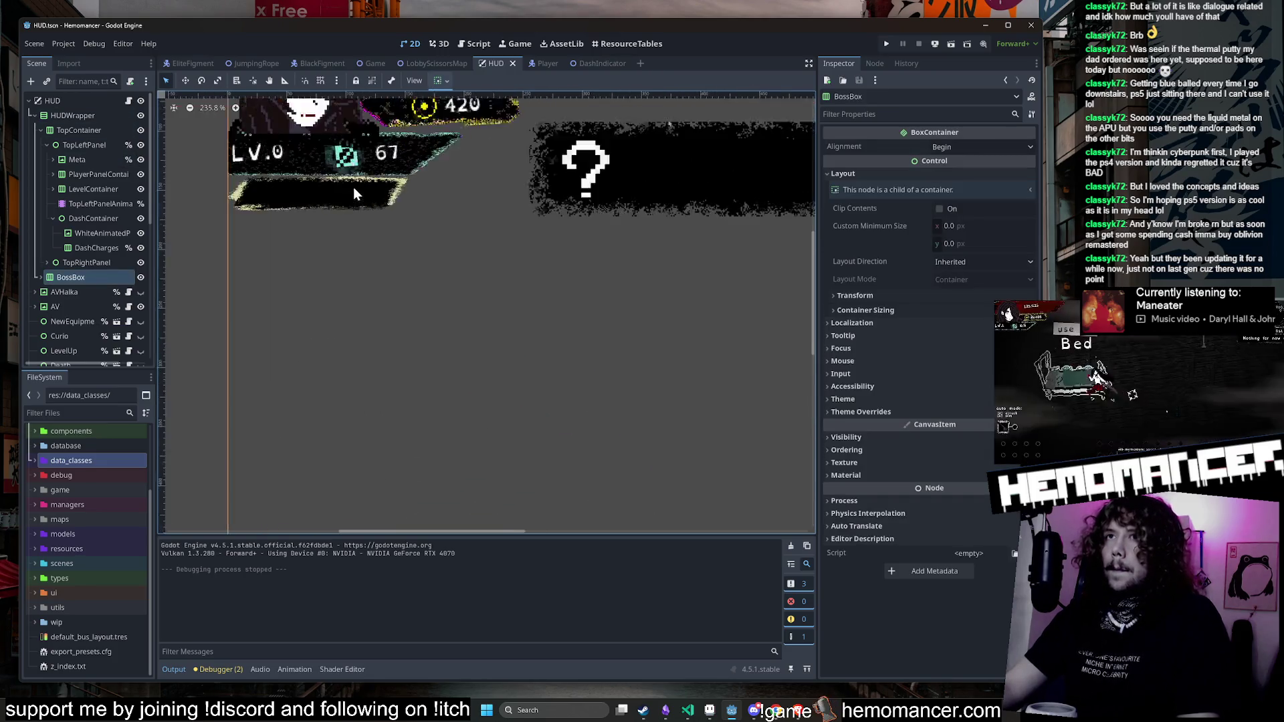
pyautogui.keyDown('alt'); pyautogui.rightClick(351, 190); pyautogui.keyUp('alt')
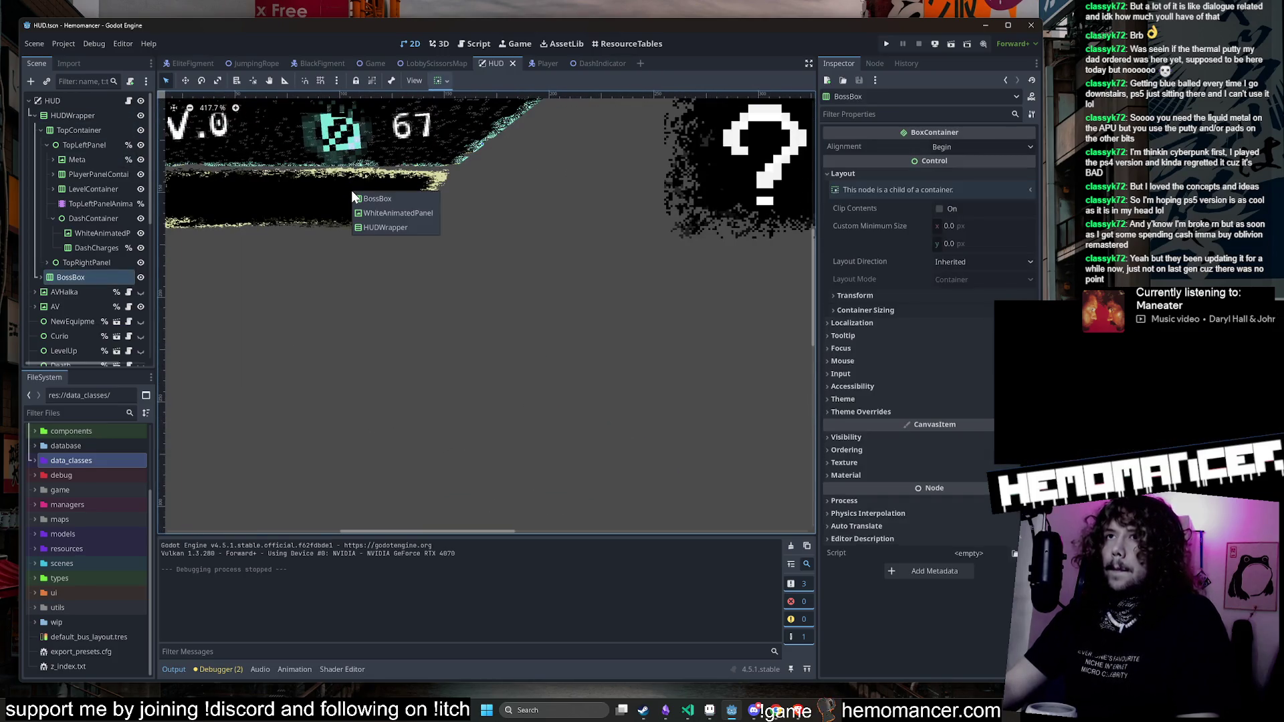
pyautogui.click(402, 200)
pyautogui.scroll(-11, 400, 198)
pyautogui.scroll(2, 387, 195)
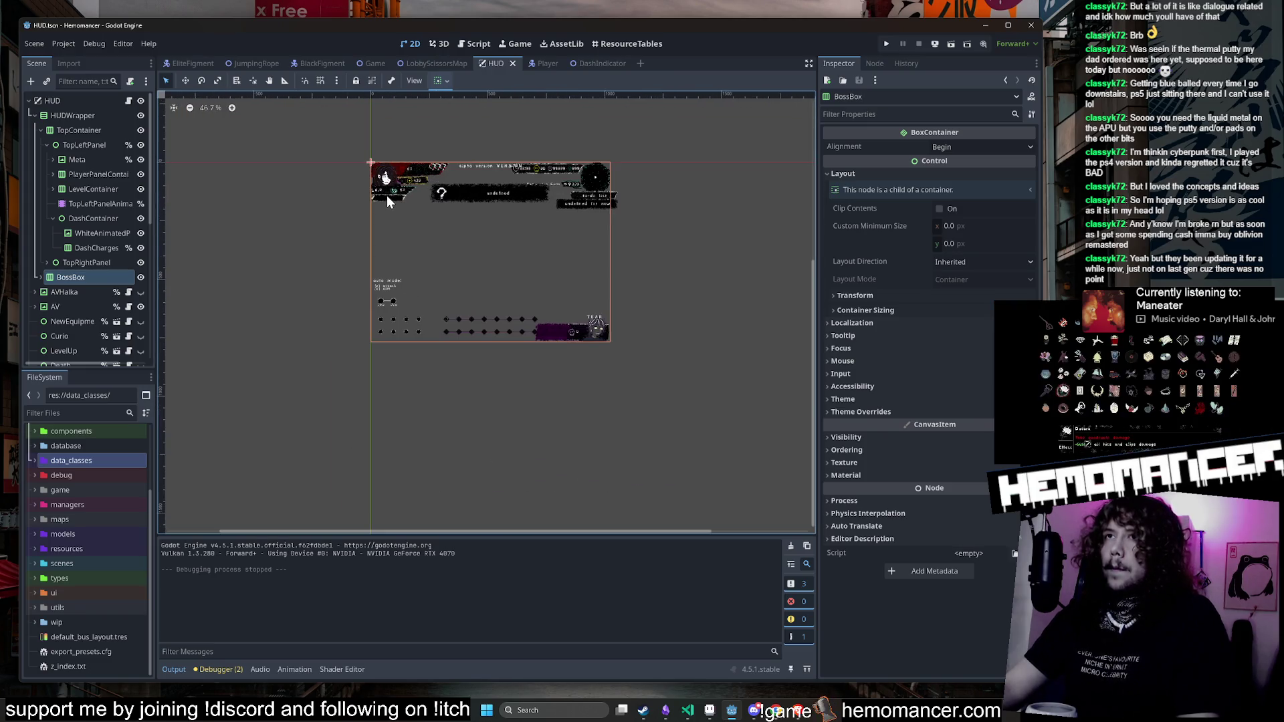
pyautogui.keyDown('alt'); pyautogui.rightClick(387, 195); pyautogui.keyUp('alt')
pyautogui.click(410, 226)
pyautogui.scroll(3, 390, 198)
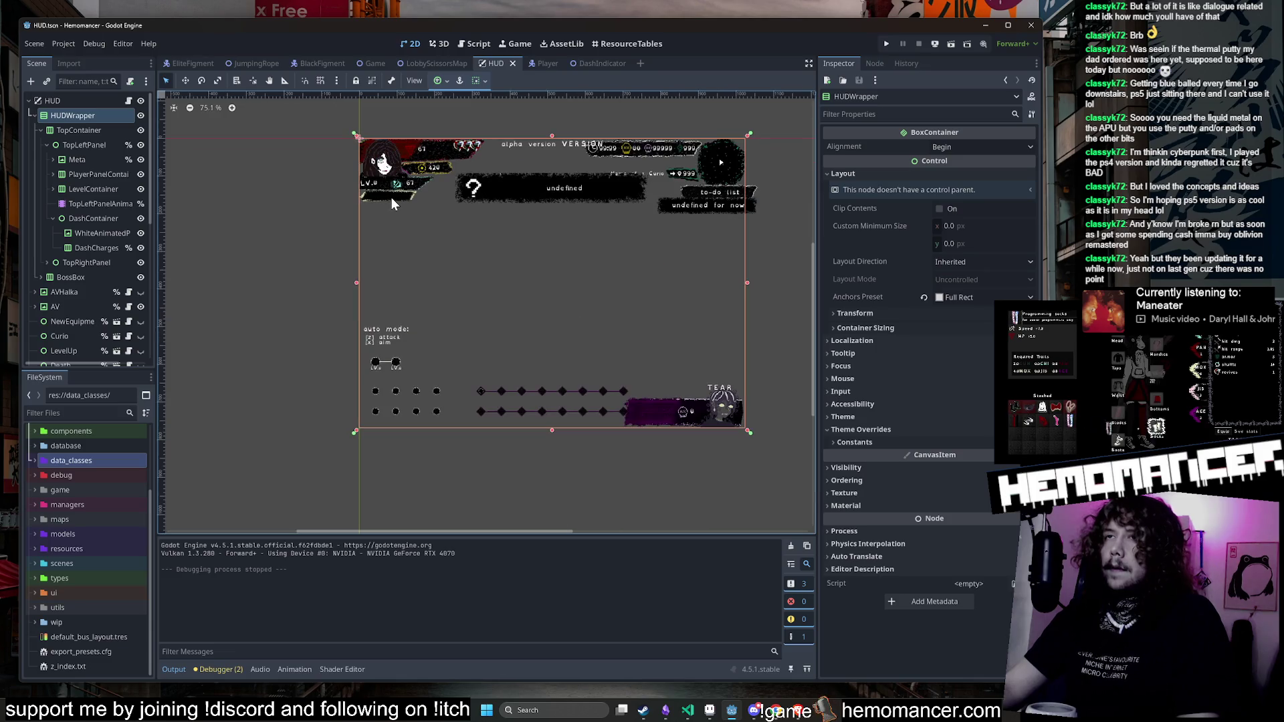
pyautogui.keyDown('alt'); pyautogui.rightClick(391, 196); pyautogui.keyUp('alt')
pyautogui.click(411, 214)
pyautogui.click(402, 207)
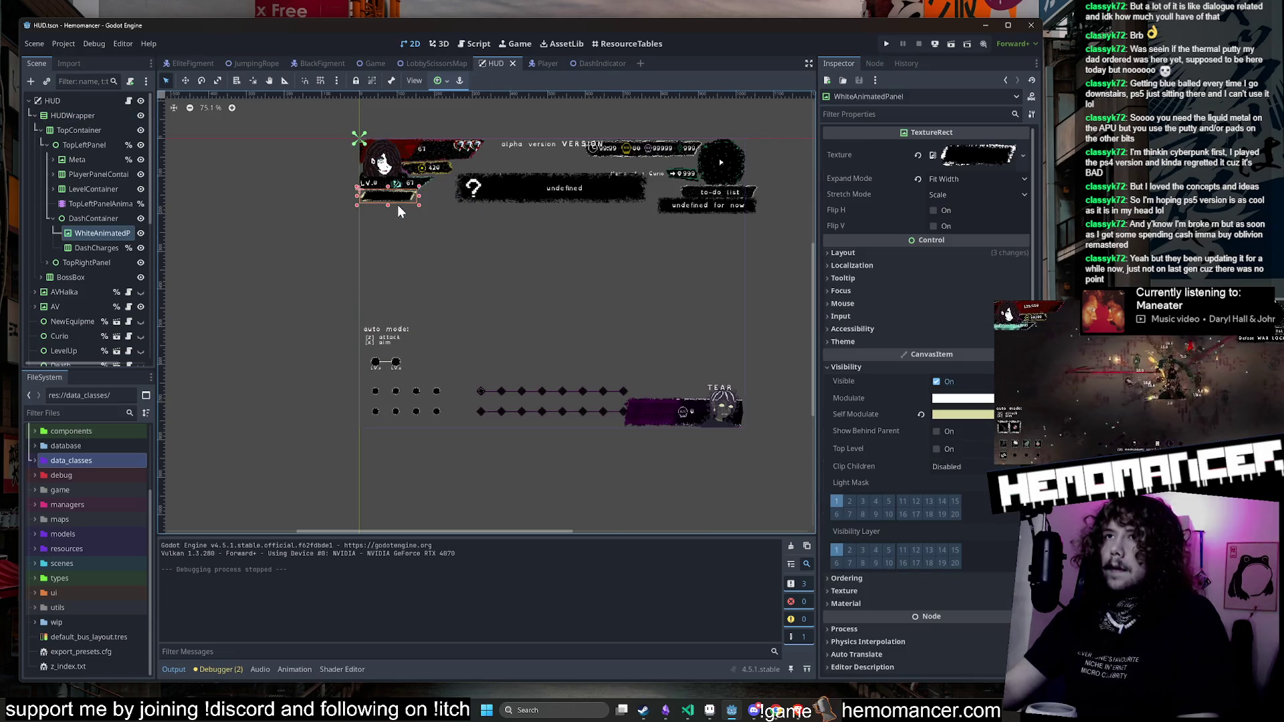
# Step: Make DashContainer accessible by unique name in the Scene dock and open hud.gd
pyautogui.click(102, 218)
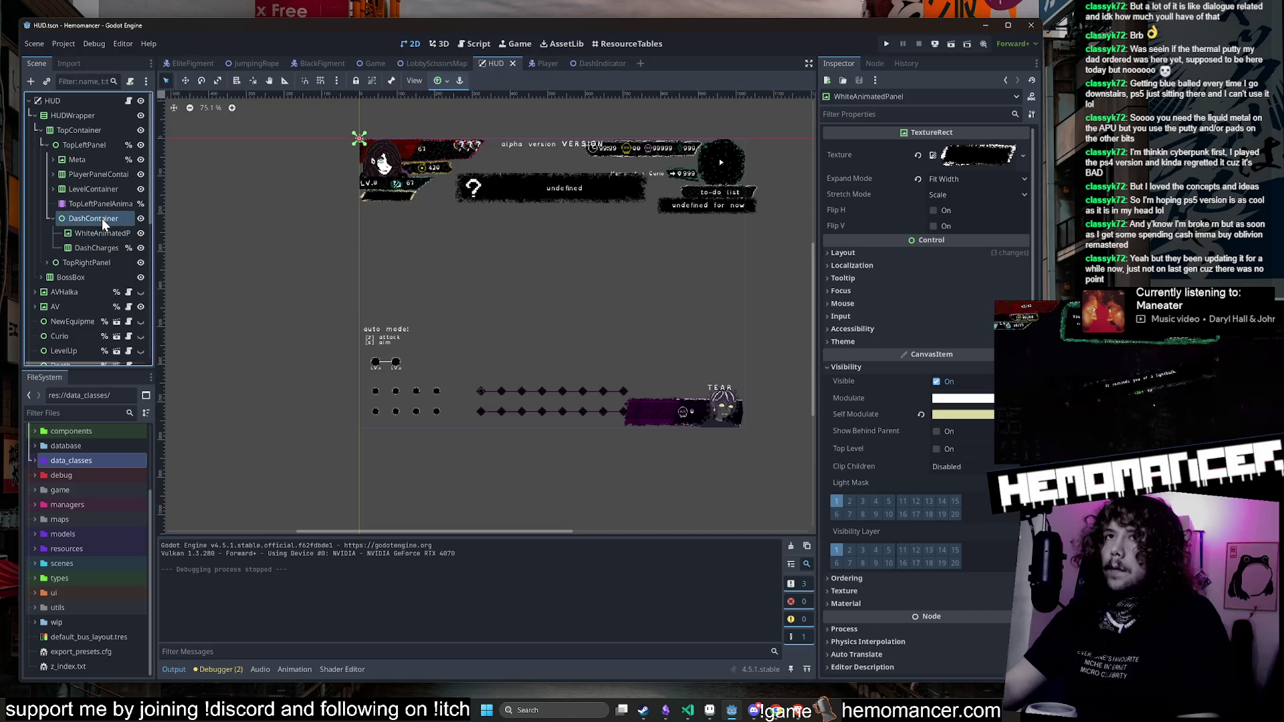
pyautogui.click(99, 244)
pyautogui.scroll(3, 283, 201)
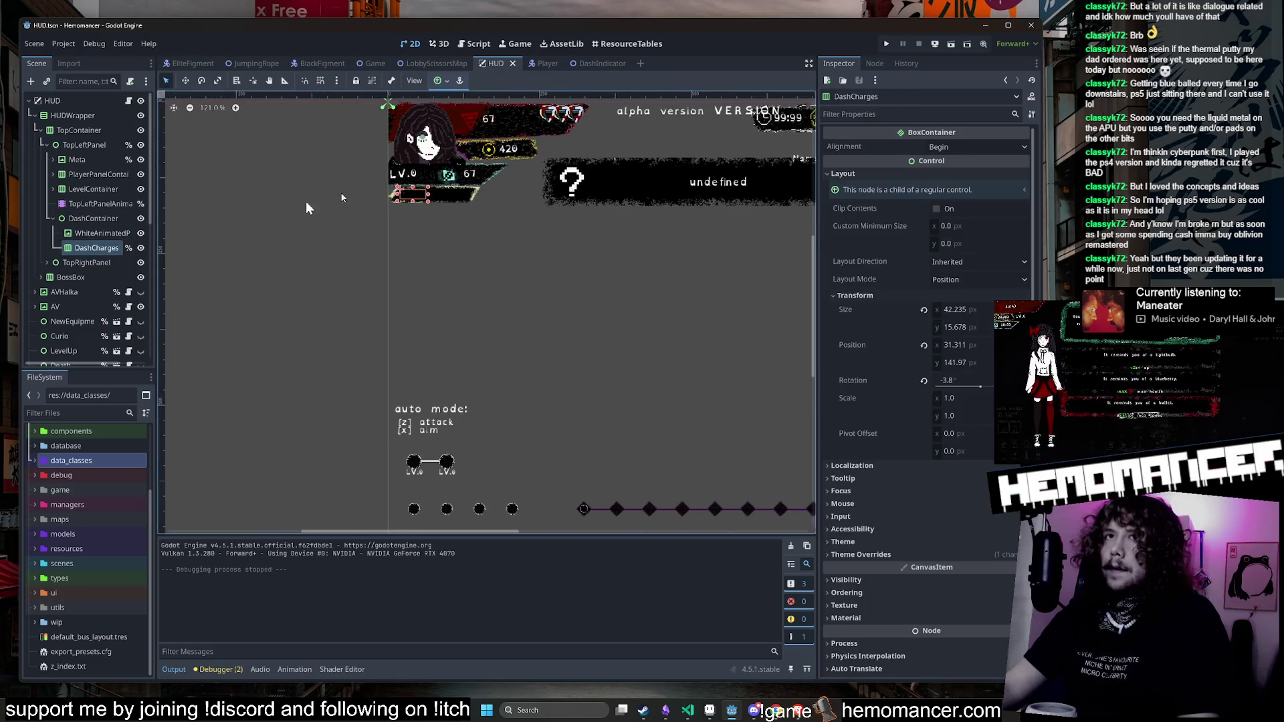
pyautogui.click(102, 219)
pyautogui.click(102, 235)
pyautogui.click(100, 219)
pyautogui.scroll(1, 596, 157)
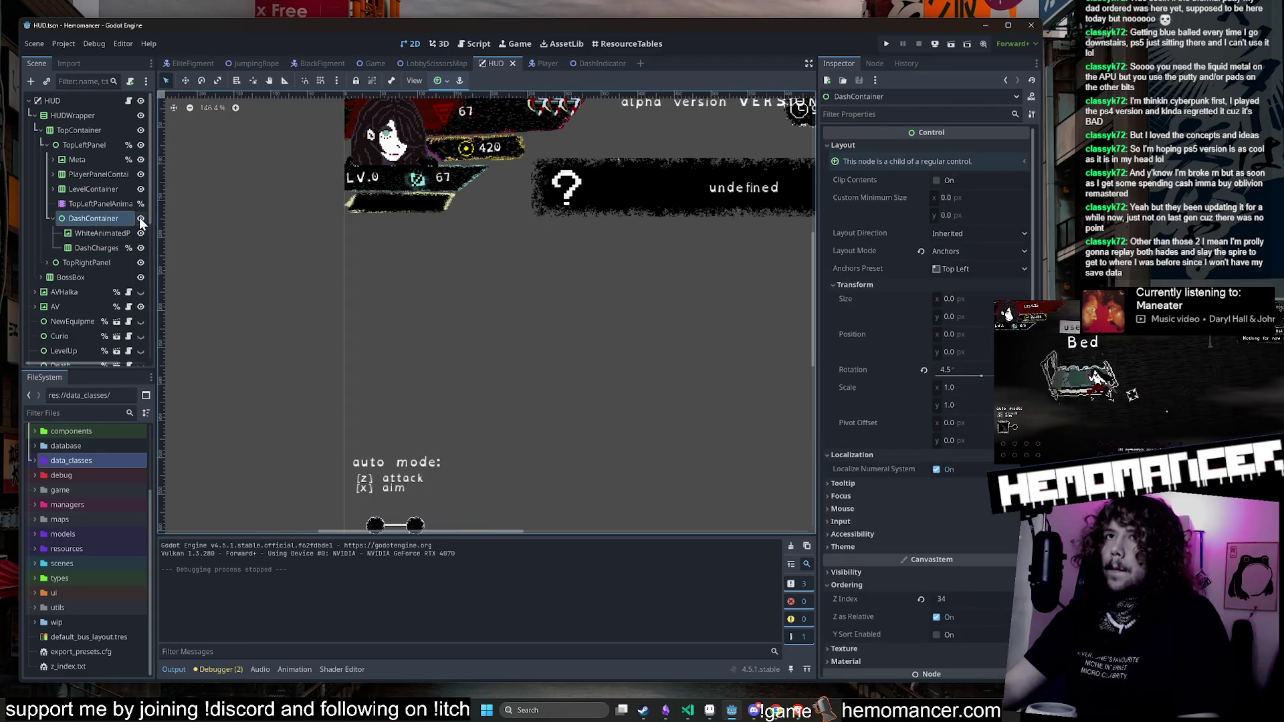
pyautogui.click(141, 219)
pyautogui.click(141, 220)
pyautogui.rightClick(94, 214)
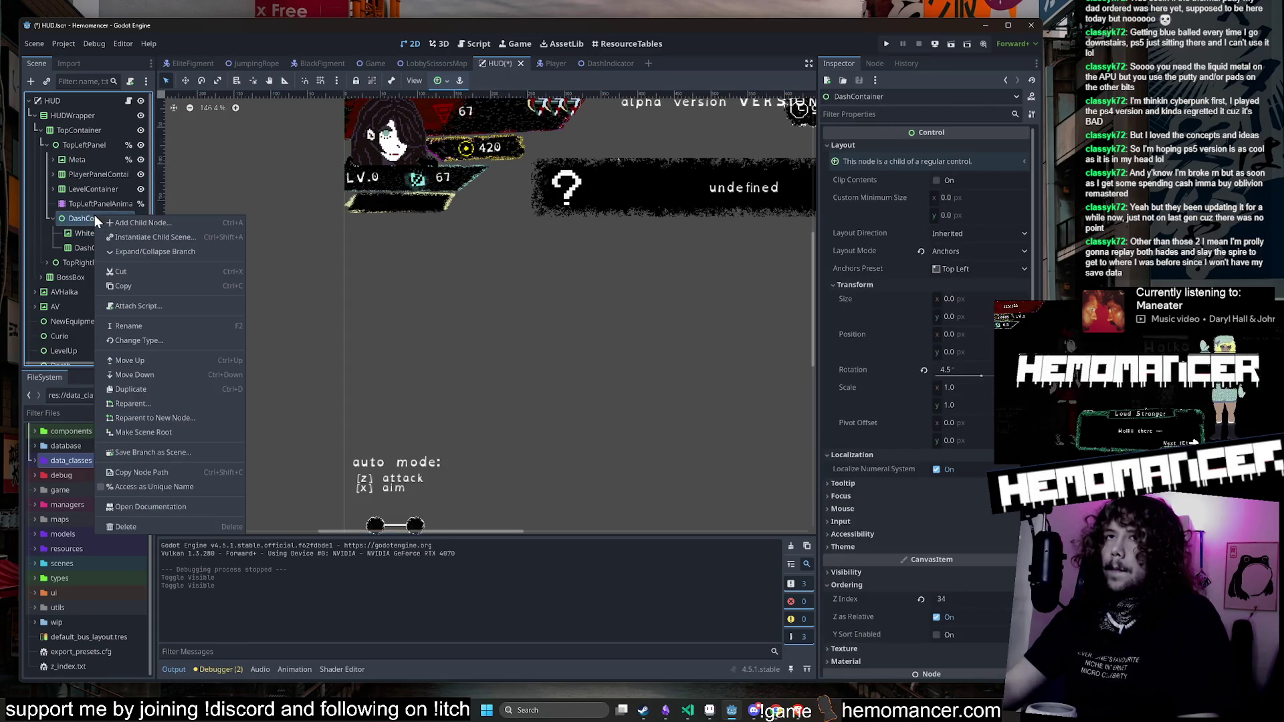
pyautogui.click(165, 493)
pyautogui.click(129, 103)
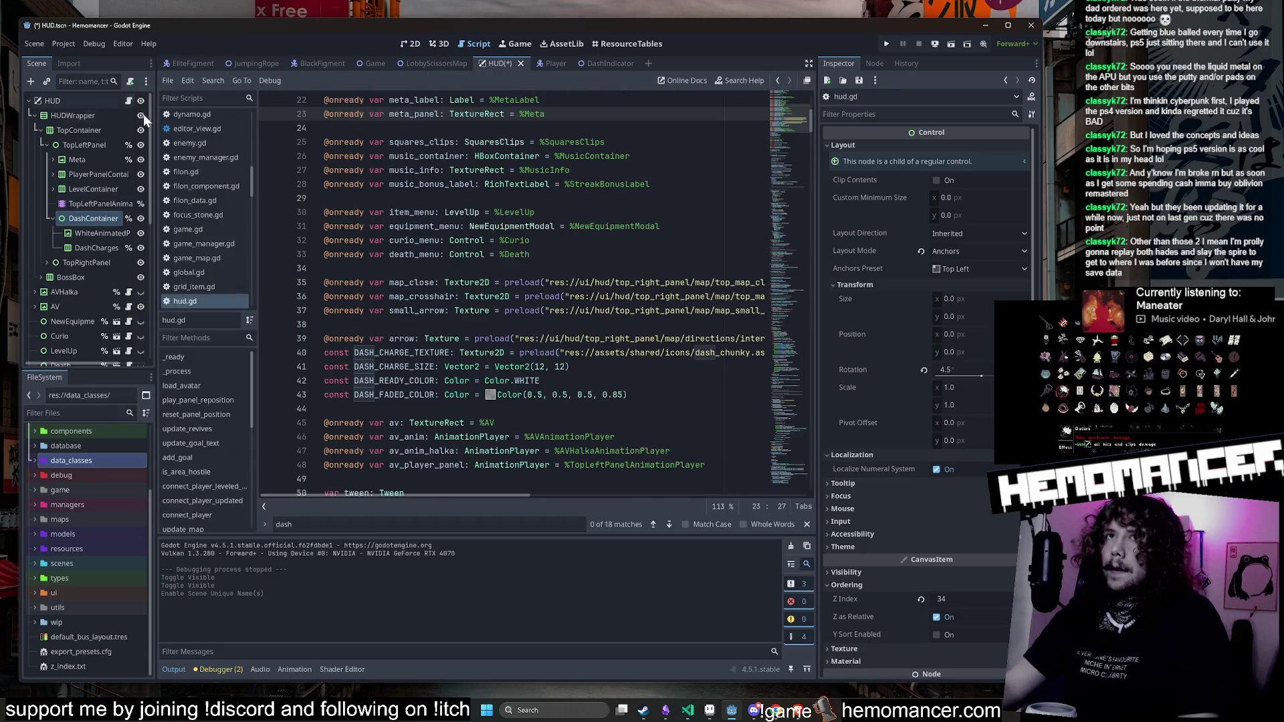
# Step: Find the dash container visibility line in hud.gd and paste the tutorial step check below it
pyautogui.scroll(-15, 563, 241)
pyautogui.scroll(-2, 563, 240)
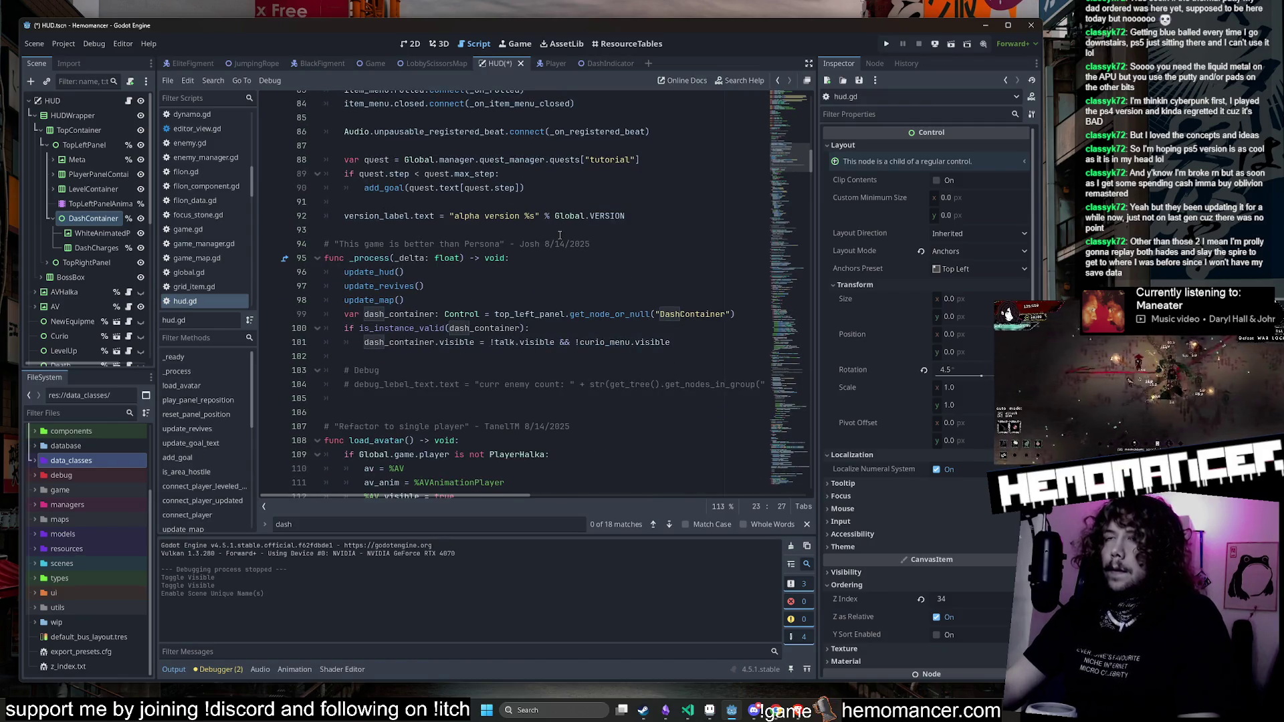
pyautogui.doubleClick(365, 272)
pyautogui.hotkey('ctrl', 'f')
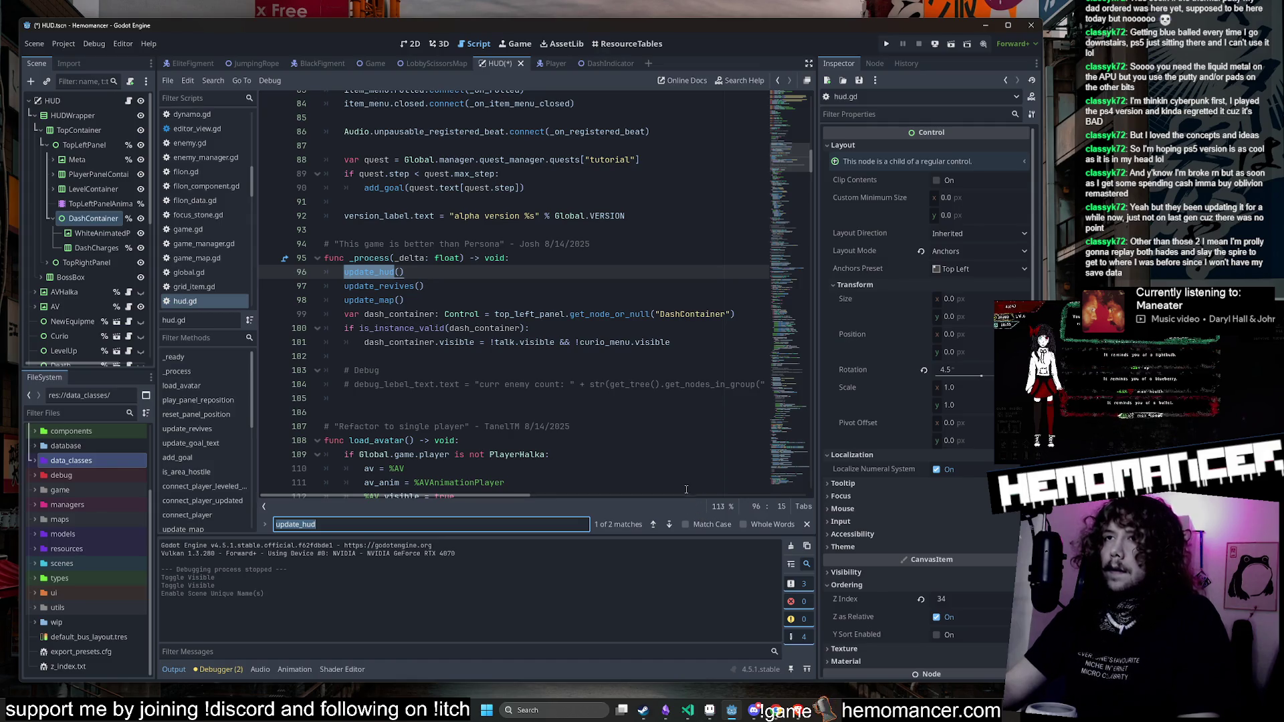
pyautogui.click(398, 343)
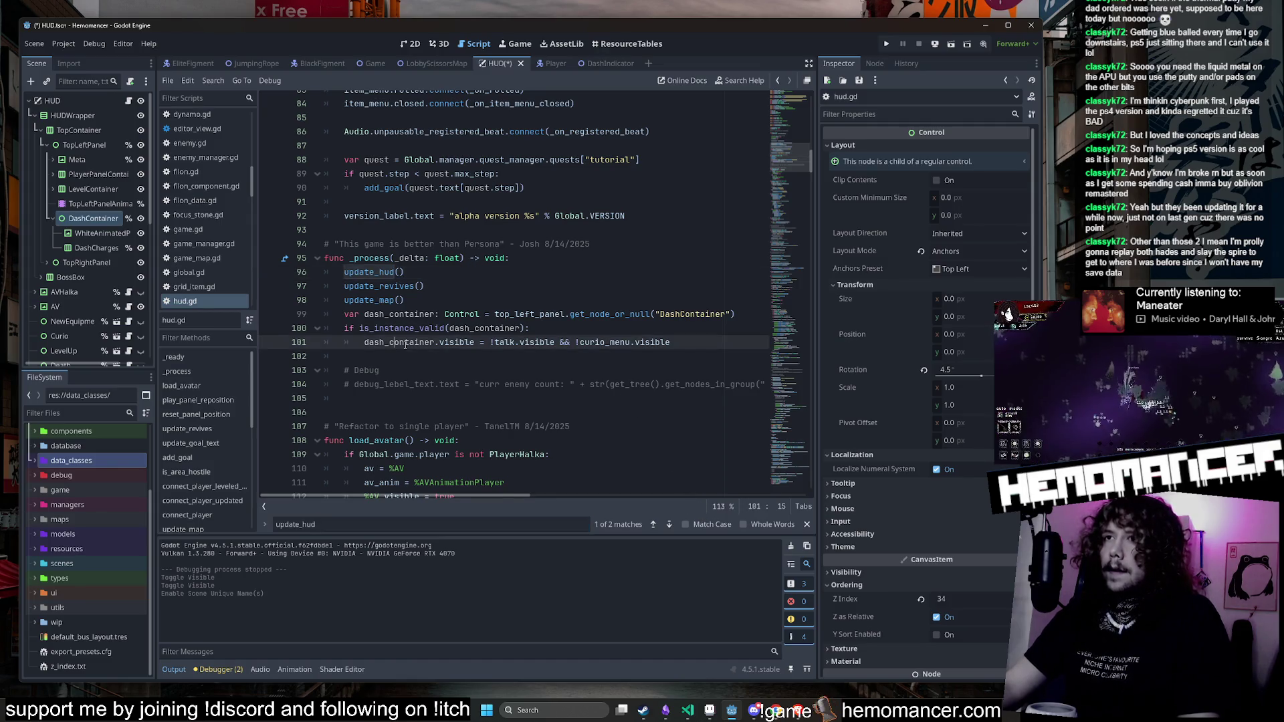
pyautogui.click(806, 525)
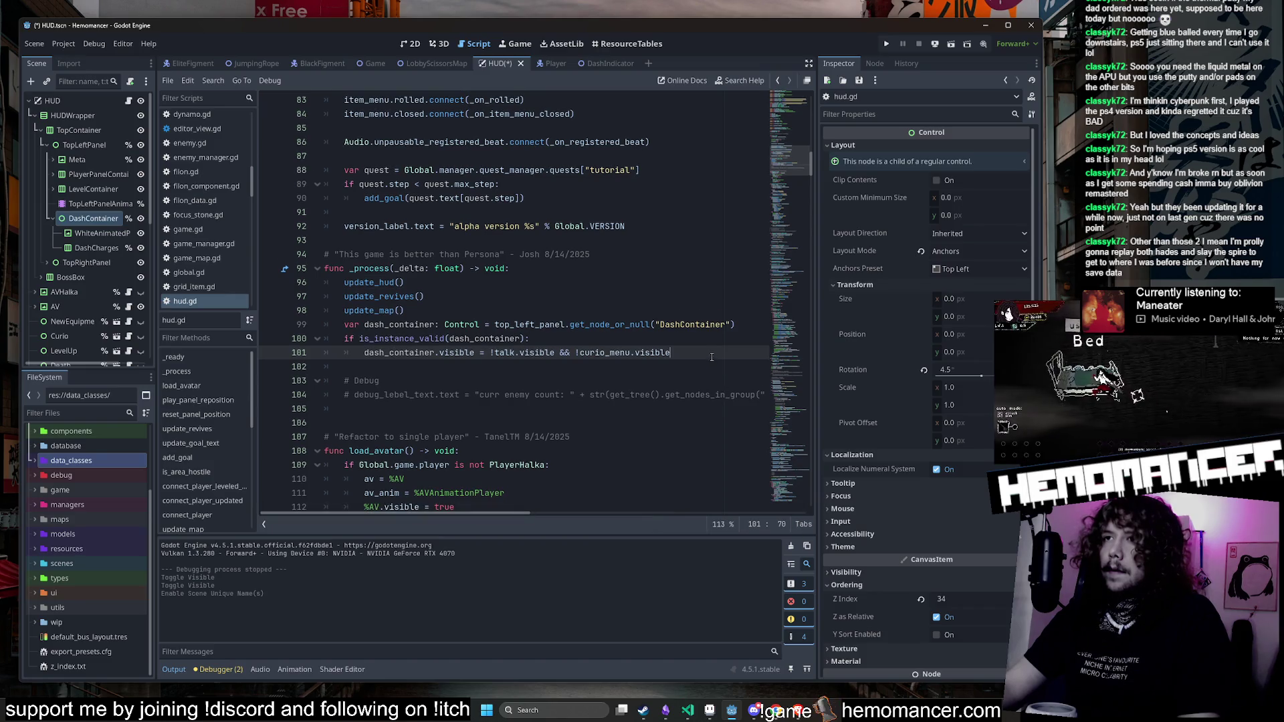
pyautogui.write('&&')
pyautogui.hotkey('ctrl', 'v')
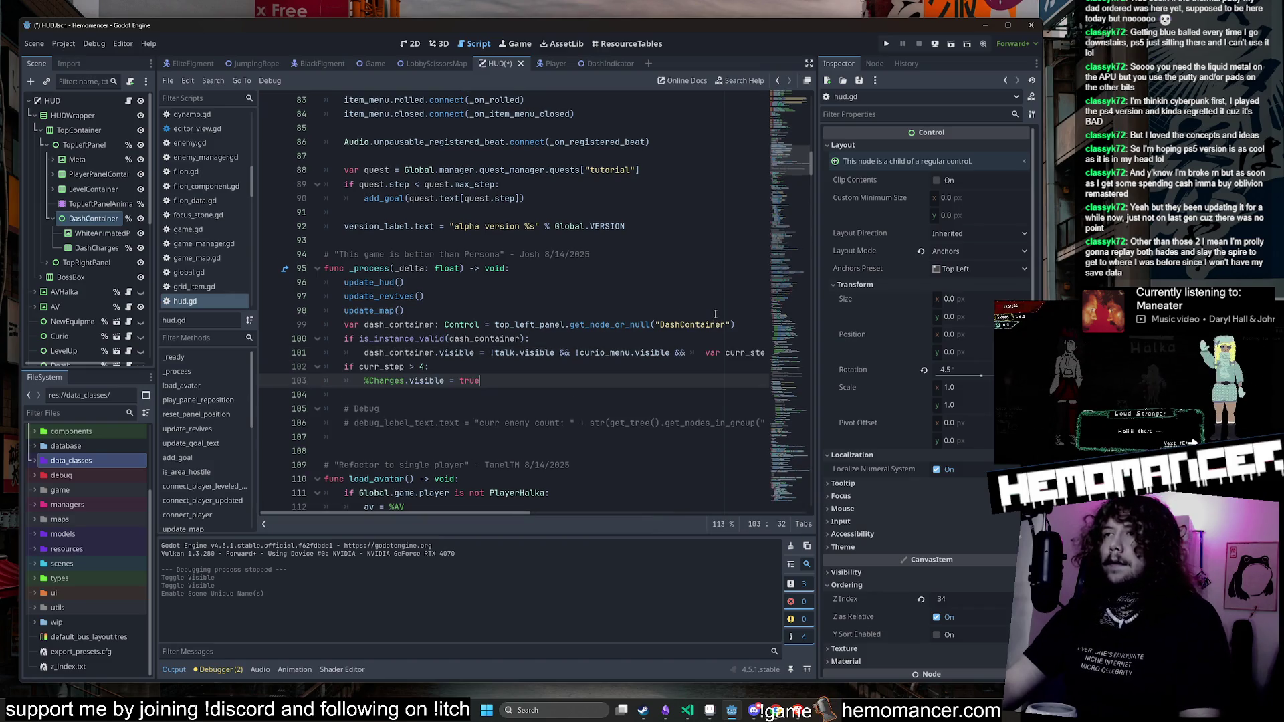
pyautogui.hotkey('ctrl', 'z')
pyautogui.scroll(-2, 715, 314)
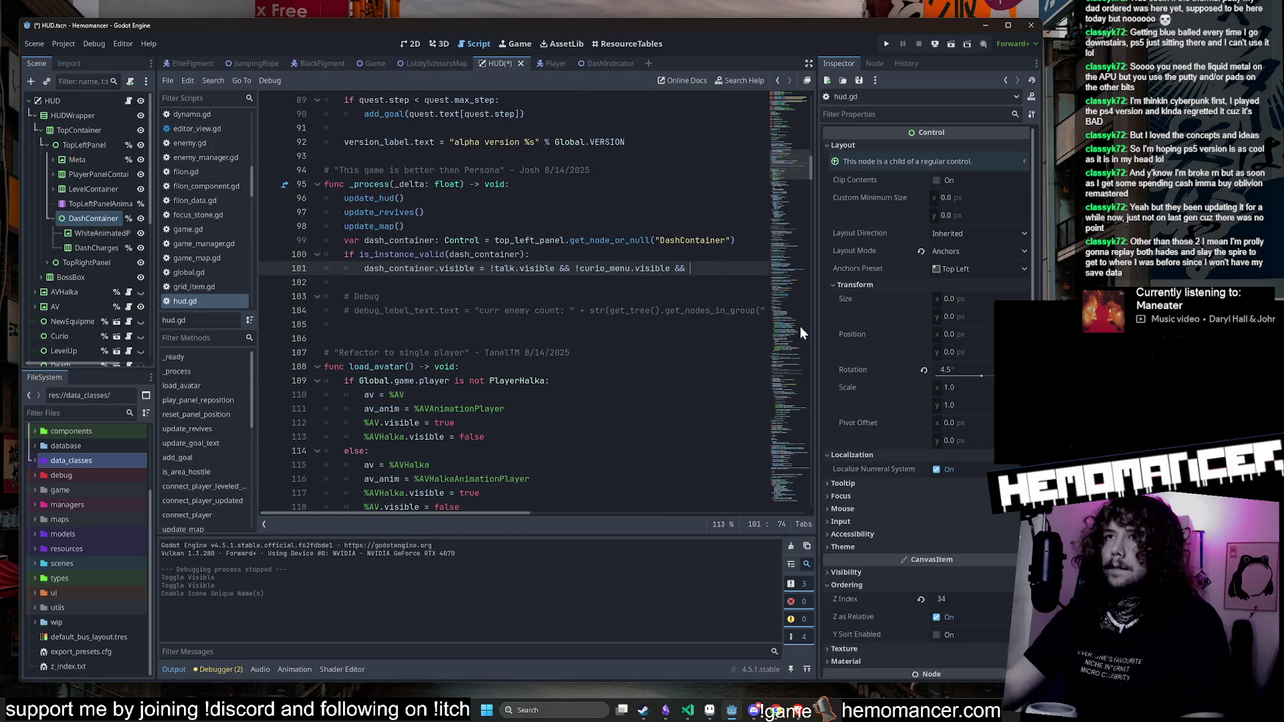
pyautogui.moveTo(817, 315); pyautogui.dragTo(931, 314)
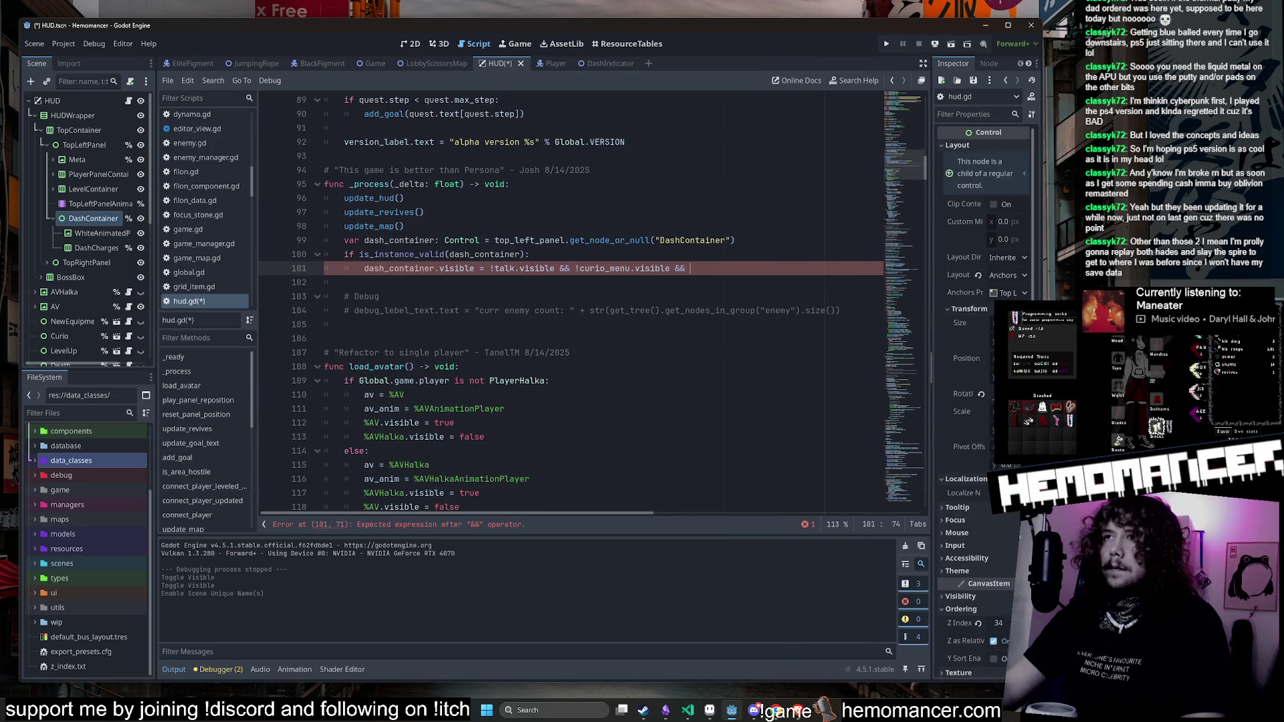
pyautogui.click(674, 287)
pyautogui.hotkey('ctrl', 'v')
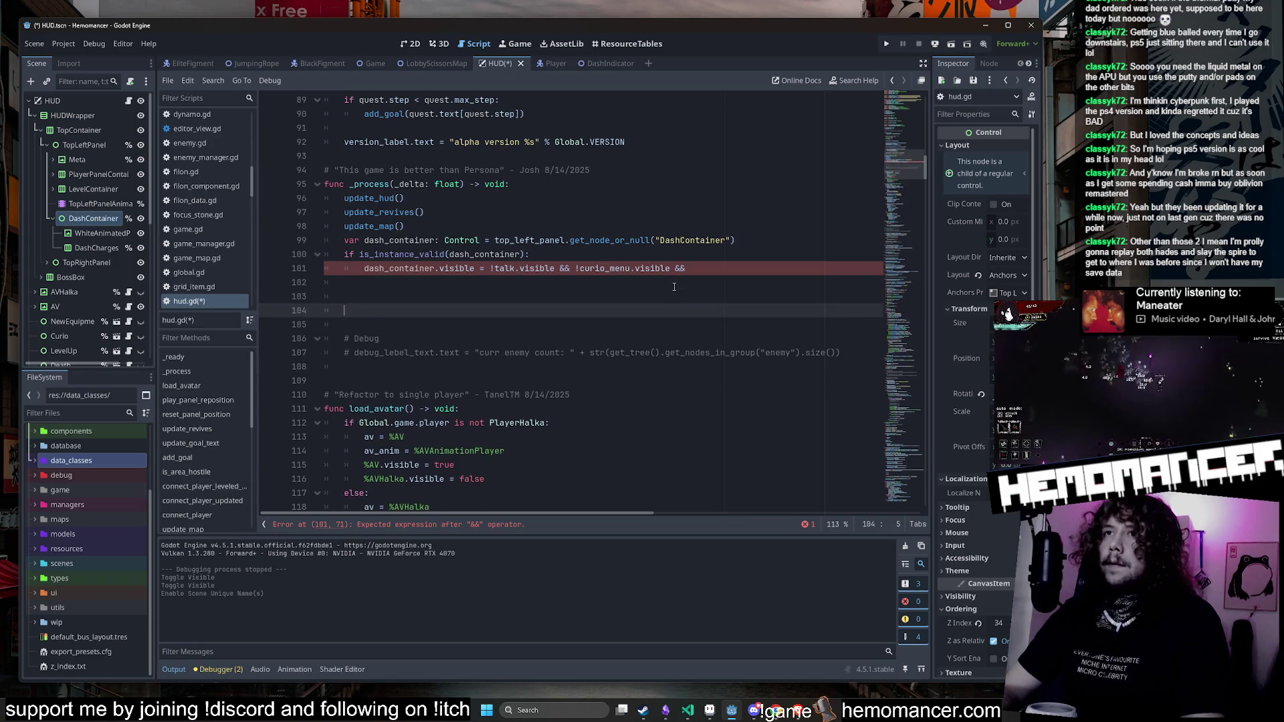
# Step: Append curr_step > 4 to the visibility condition and move the curr_step declaration below the DashContainer lookup
pyautogui.moveTo(426, 324); pyautogui.dragTo(359, 325)
pyautogui.hotkey('ctrl', 'x')
pyautogui.click(735, 268)
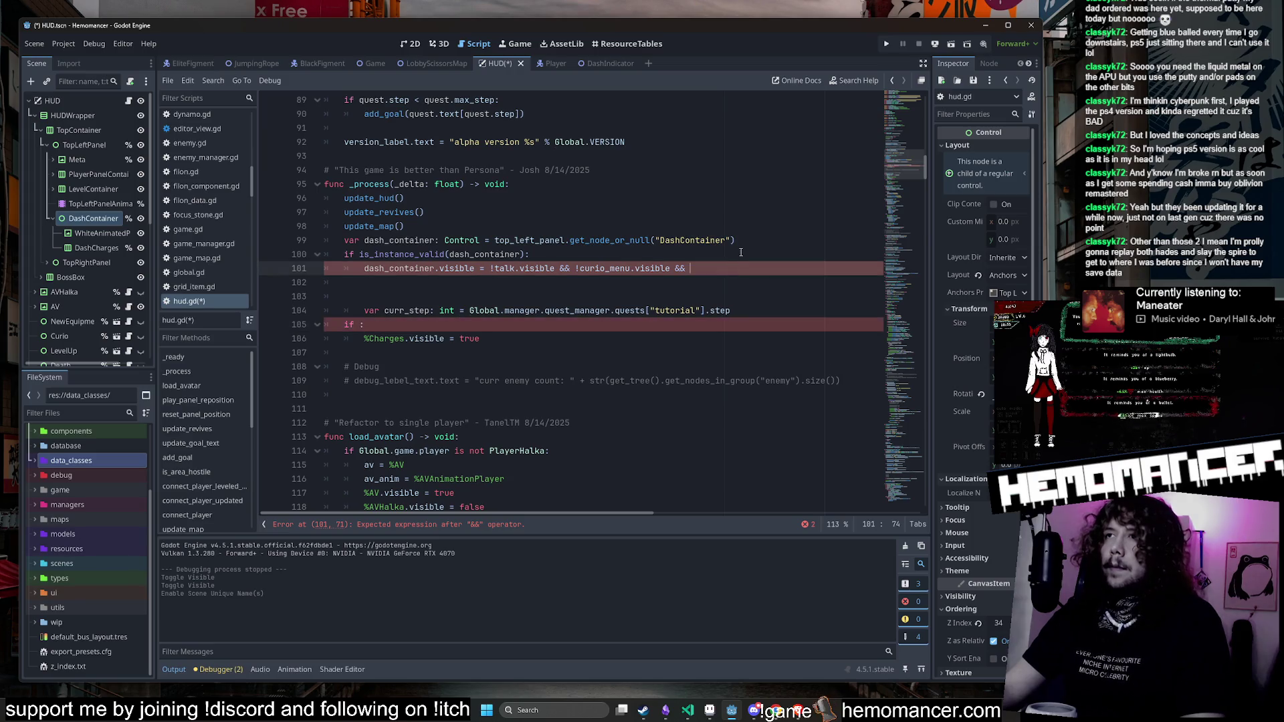
pyautogui.hotkey('ctrl', 'v')
pyautogui.moveTo(744, 314)
pyautogui.mouseDown()
pyautogui.moveTo(348, 311)
pyautogui.moveTo(363, 310)
pyautogui.mouseUp()
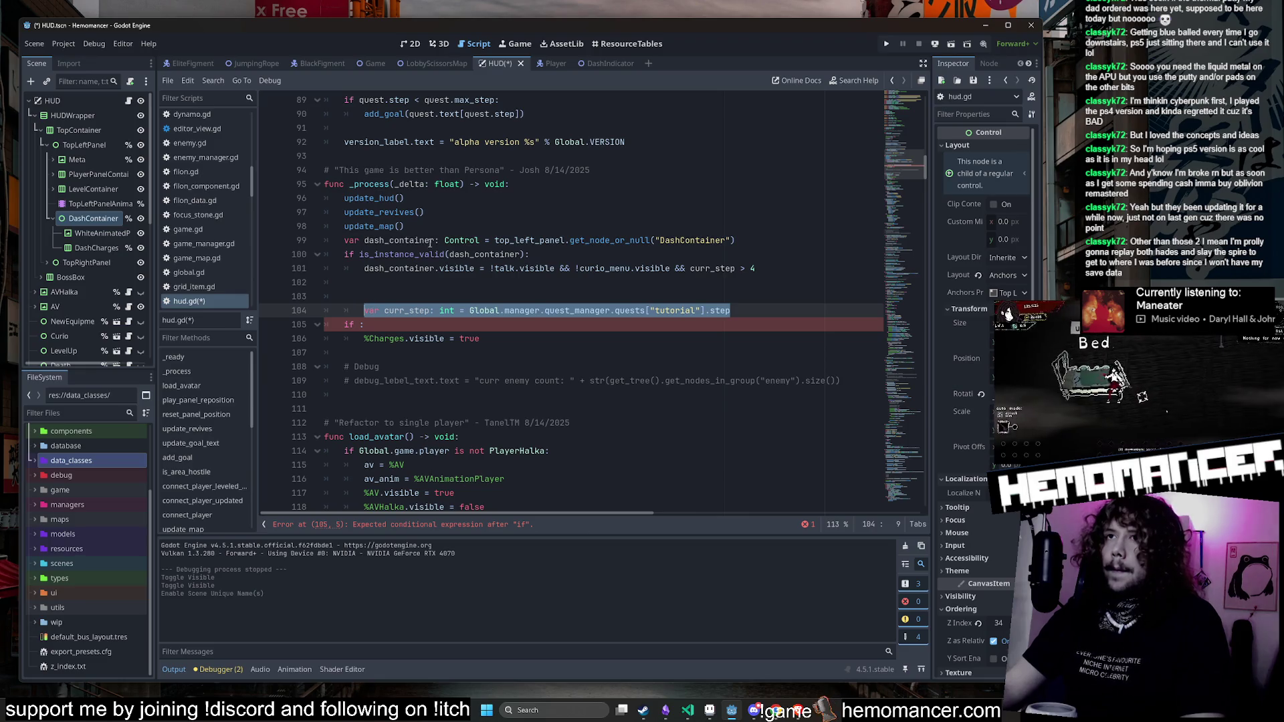
pyautogui.press('BackSpace')
pyautogui.click(751, 241)
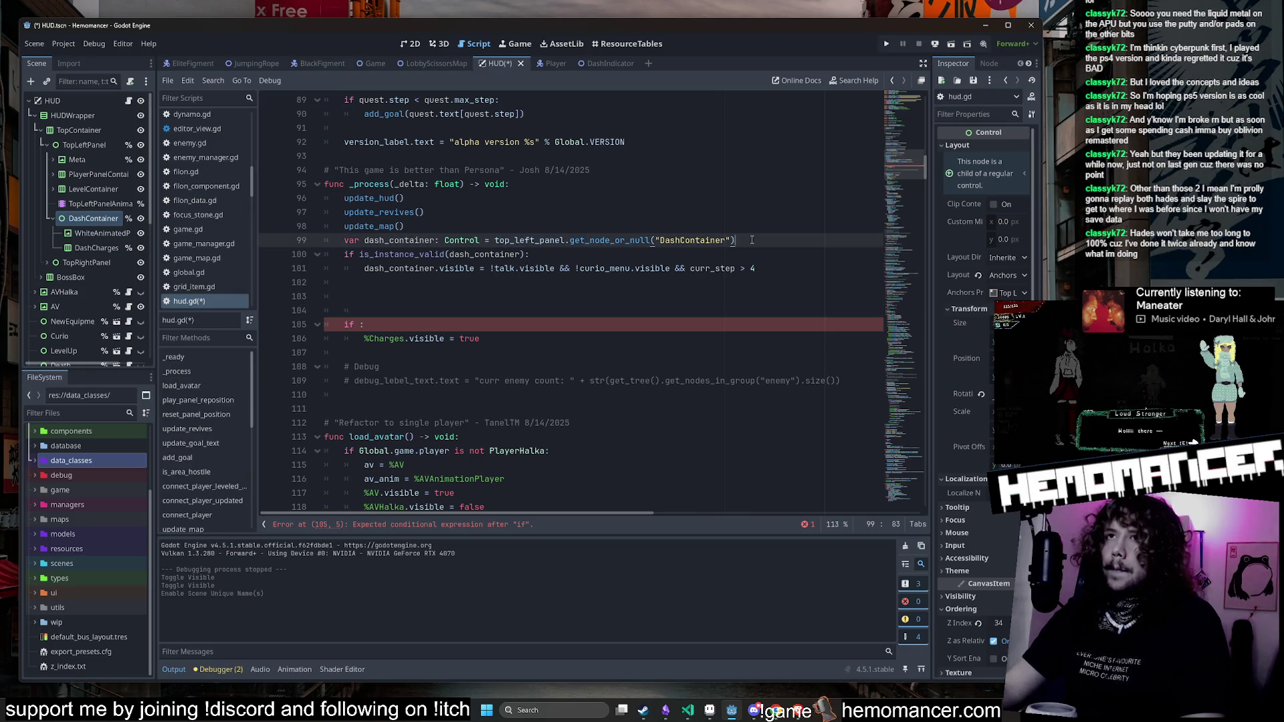
pyautogui.press('Return')
pyautogui.hotkey('ctrl', 'v')
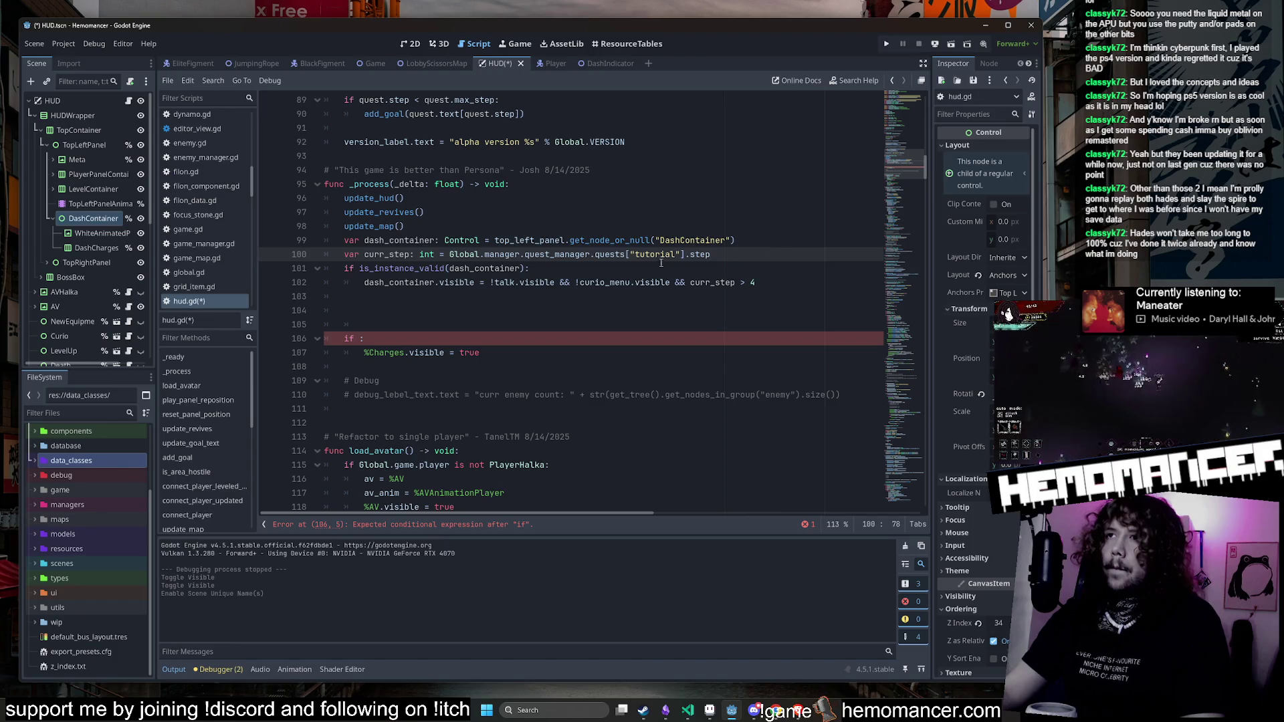
# Step: Delete the leftover empty if block and extra blank line, then save hud.gd
pyautogui.moveTo(506, 359); pyautogui.dragTo(528, 296)
pyautogui.press('BackSpace')
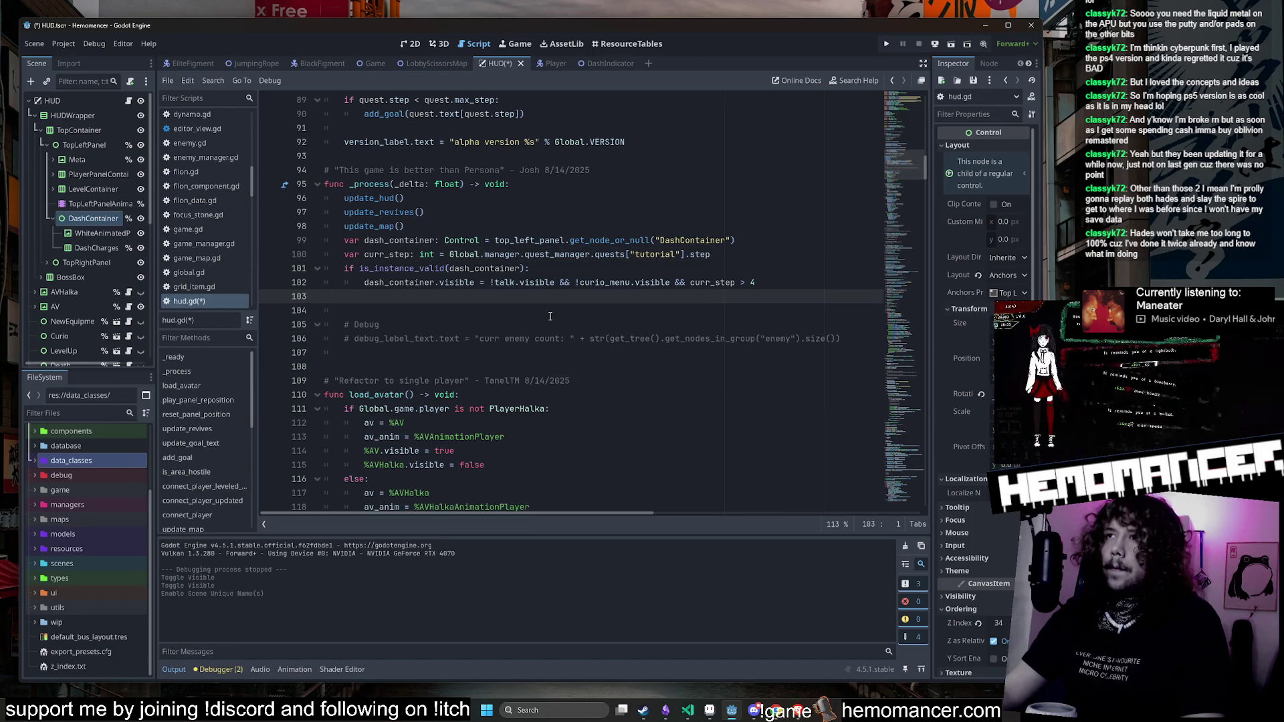
pyautogui.press('BackSpace')
pyautogui.hotkey('ctrl', 's')
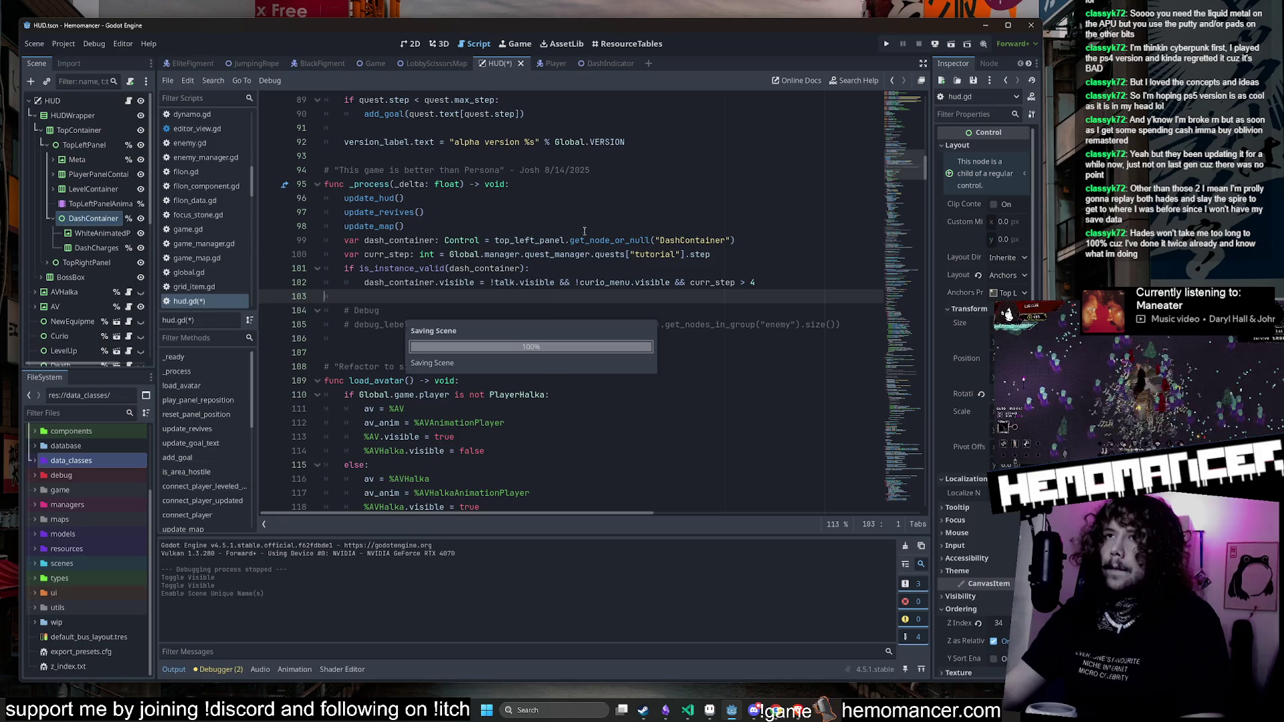
pyautogui.click(404, 226)
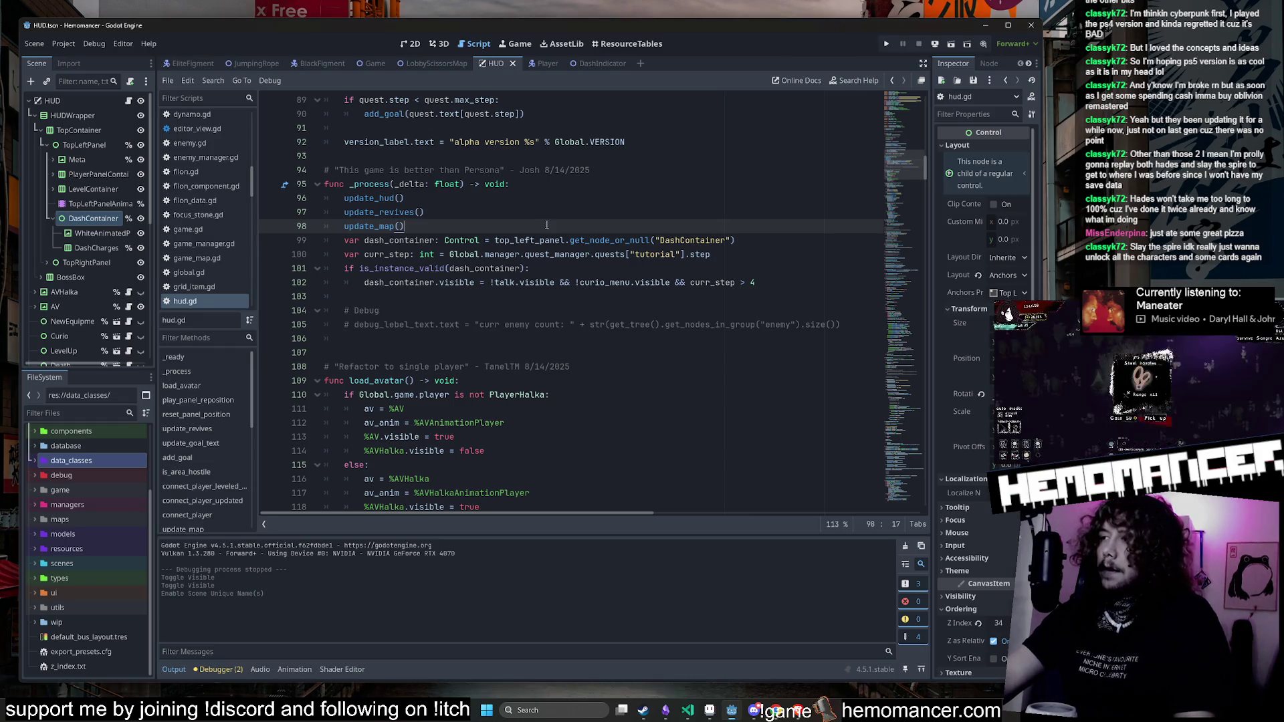
# Step: Delete the extra blank line under the # Debug comment and run the game for a playtest
pyautogui.click(534, 338)
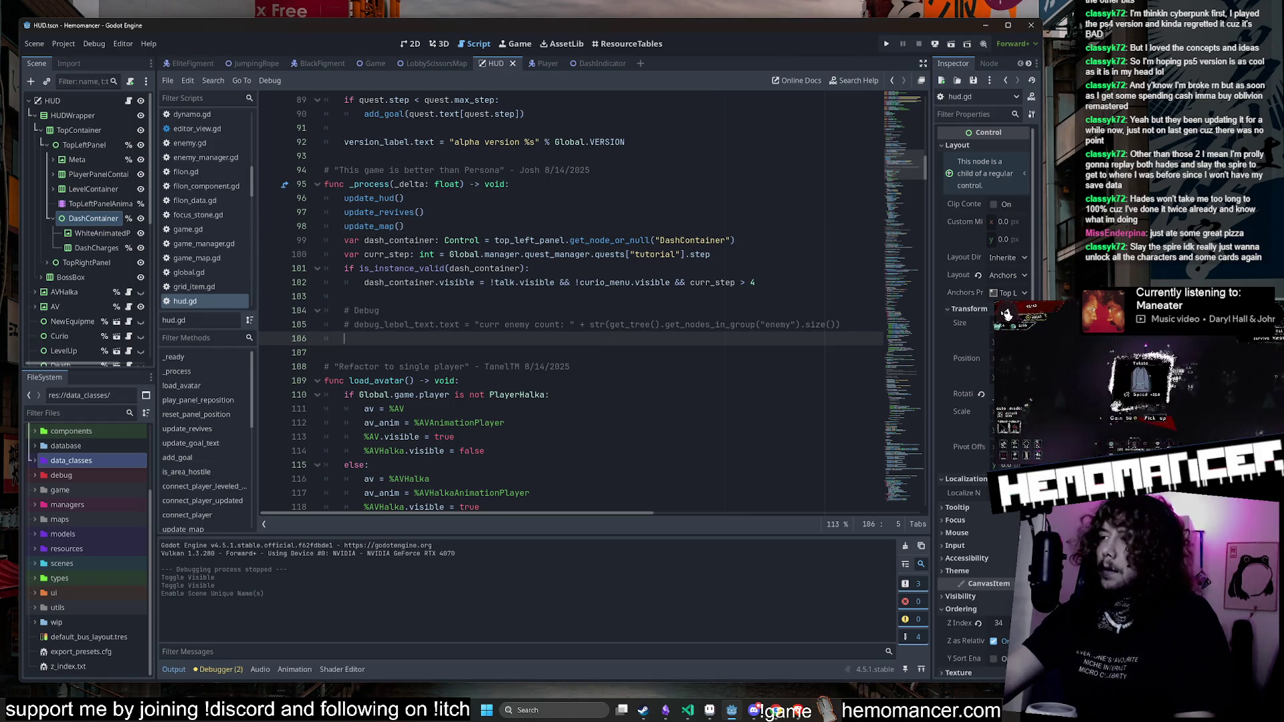
pyautogui.click(545, 226)
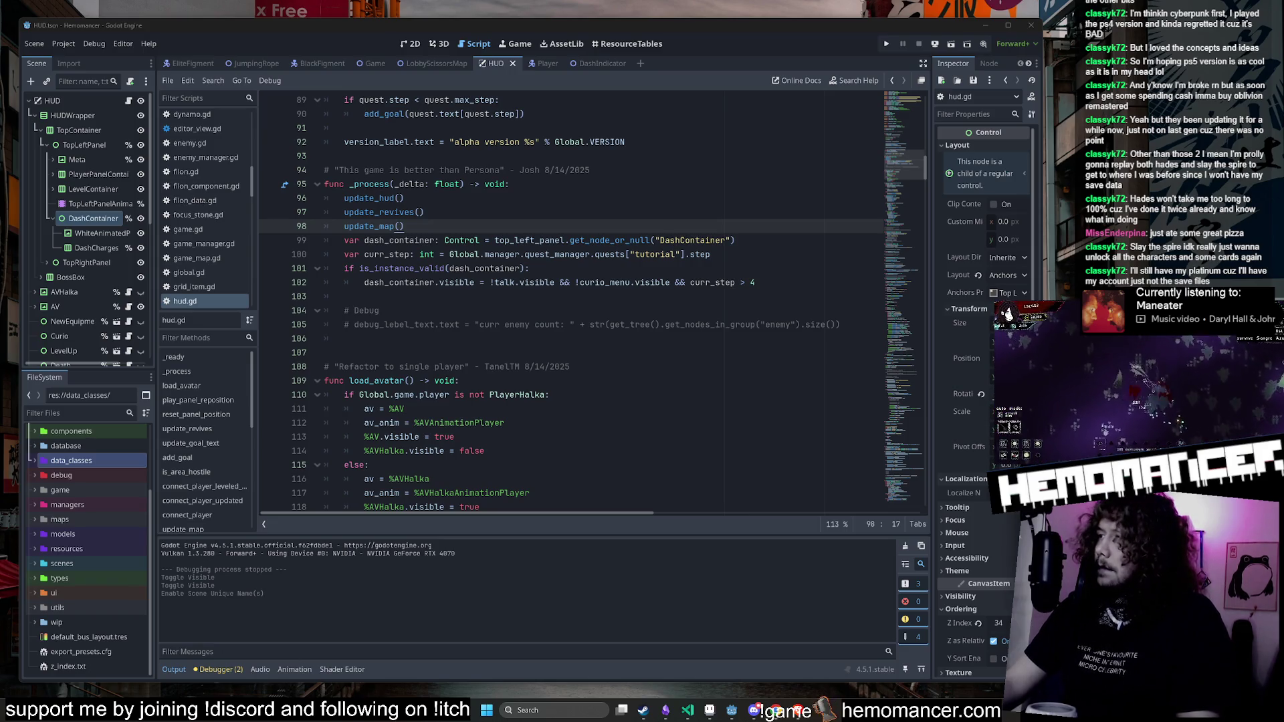
pyautogui.click(664, 207)
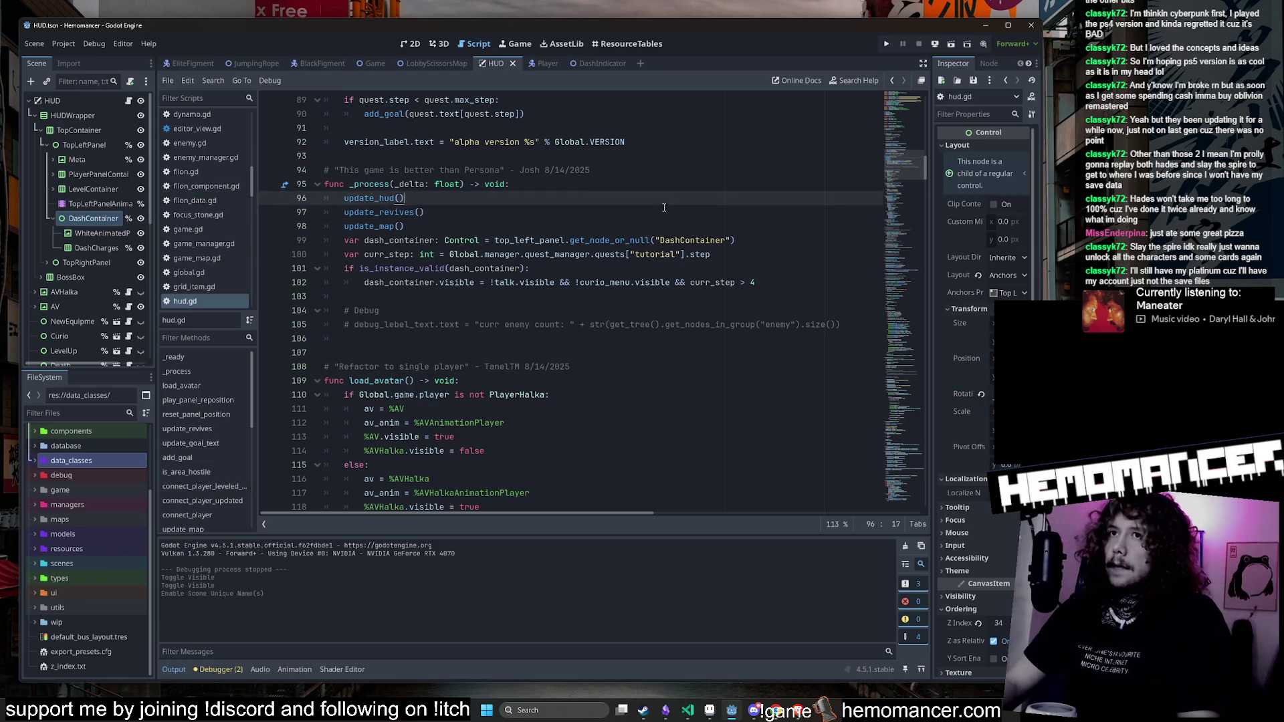
pyautogui.click(427, 338)
pyautogui.press('Delete')
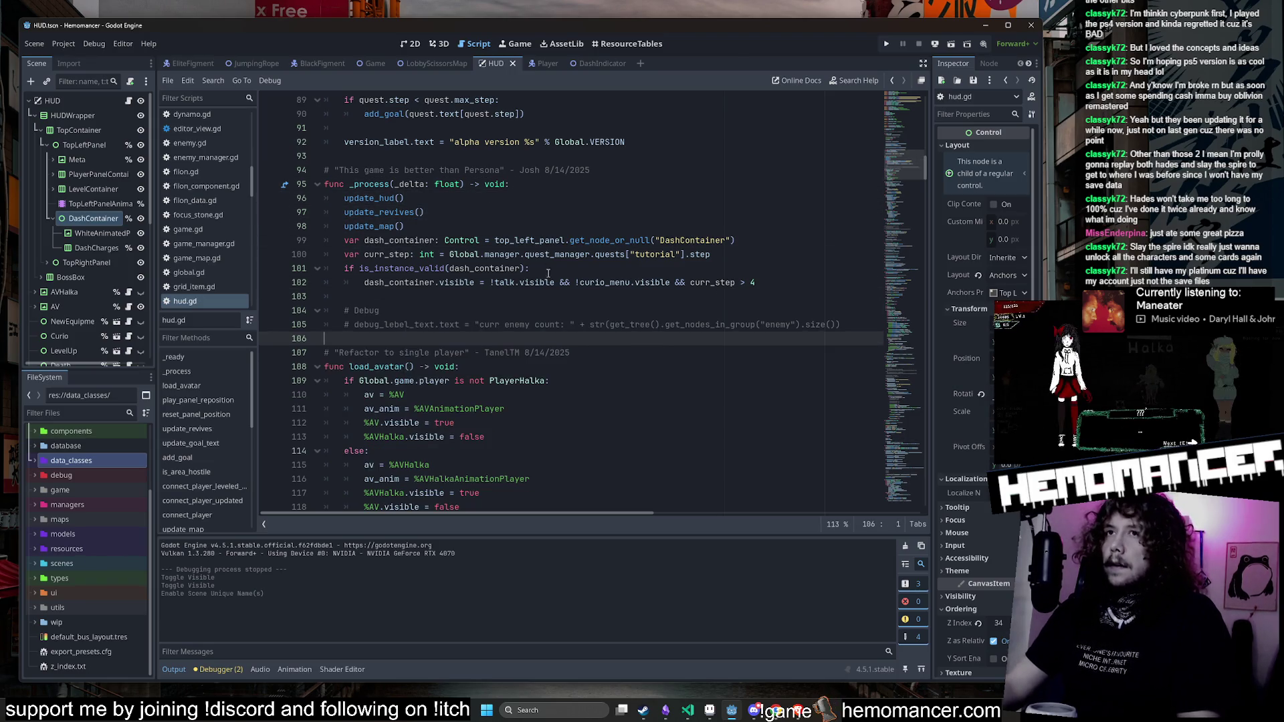
pyautogui.click(498, 268)
pyautogui.click(886, 44)
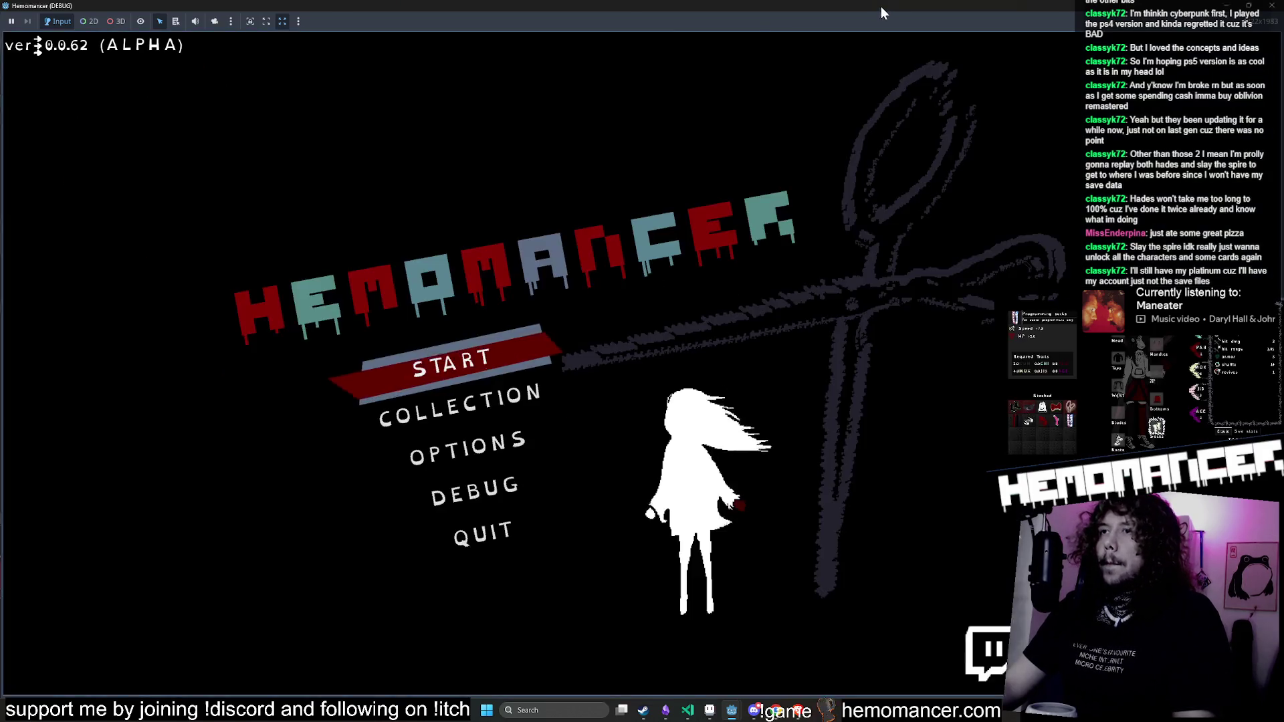
# Step: Resize the debug game window and start the game from the main menu
pyautogui.doubleClick(880, 6)
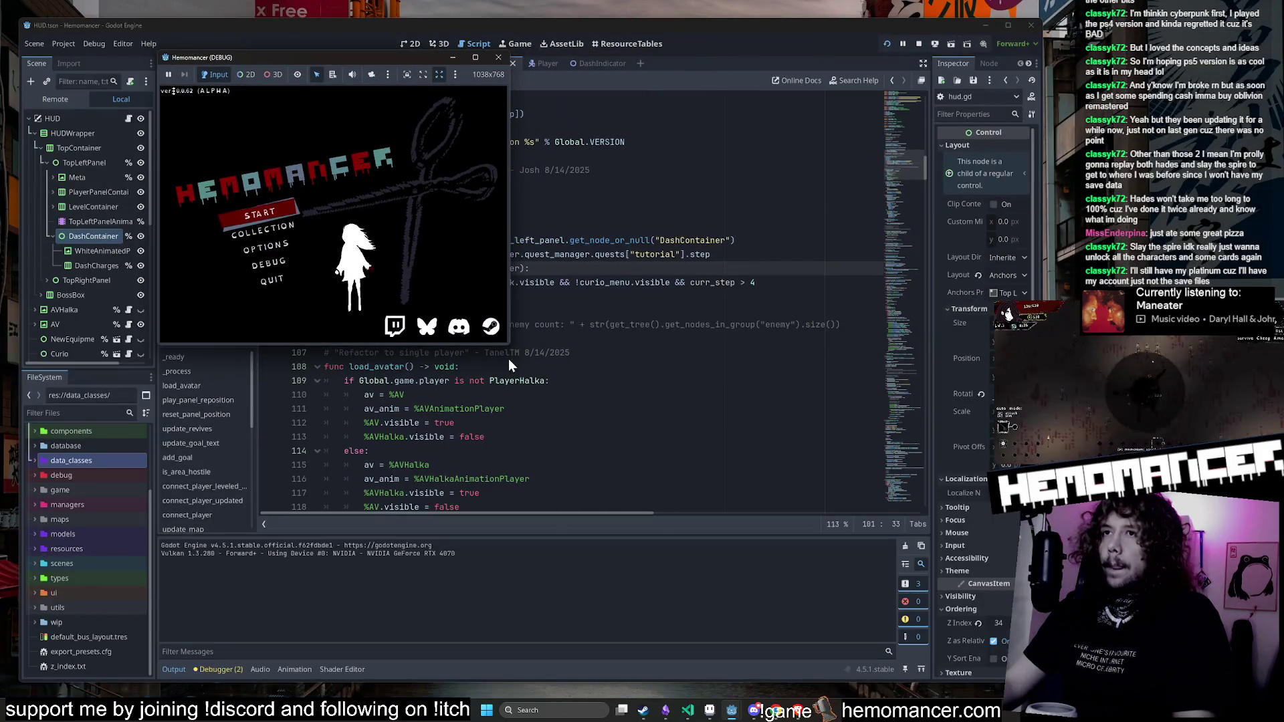
pyautogui.moveTo(507, 344)
pyautogui.mouseDown()
pyautogui.moveTo(857, 613)
pyautogui.moveTo(917, 635)
pyautogui.mouseUp()
pyautogui.press('Return')
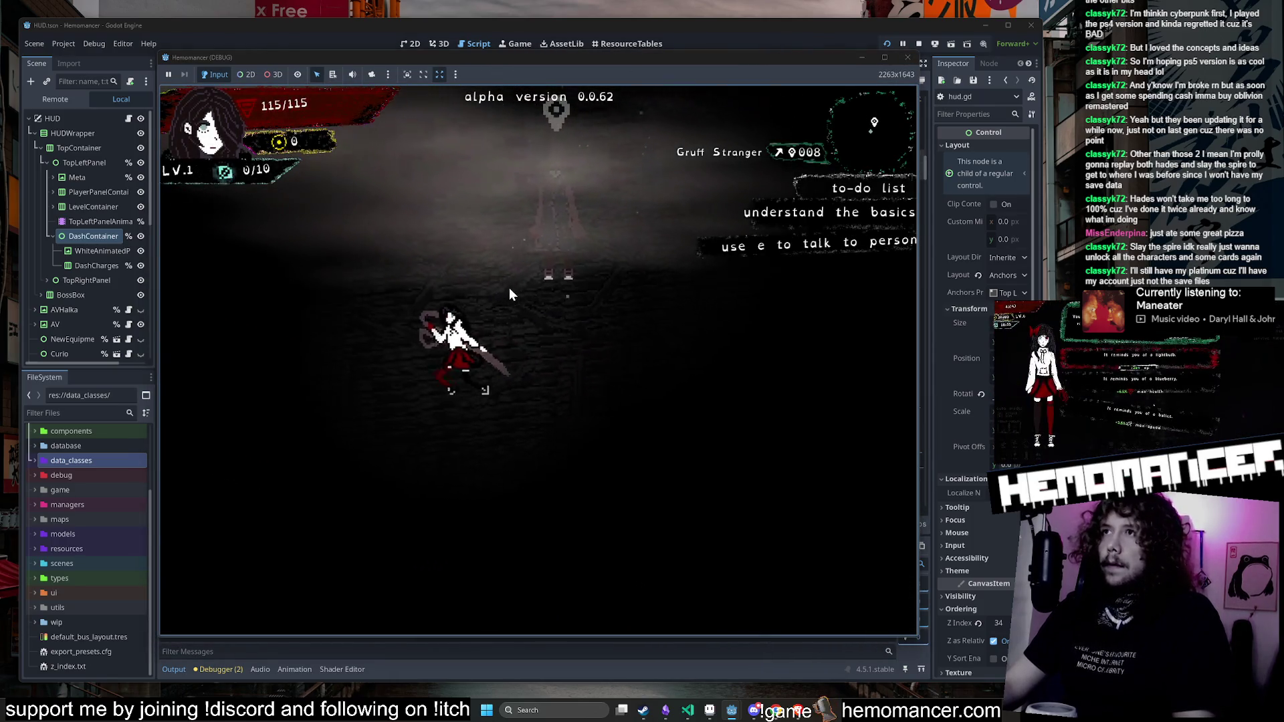
# Step: Walk to the Gruff Stranger, finish the conversation and complete the metronome calibration
pyautogui.press('d')
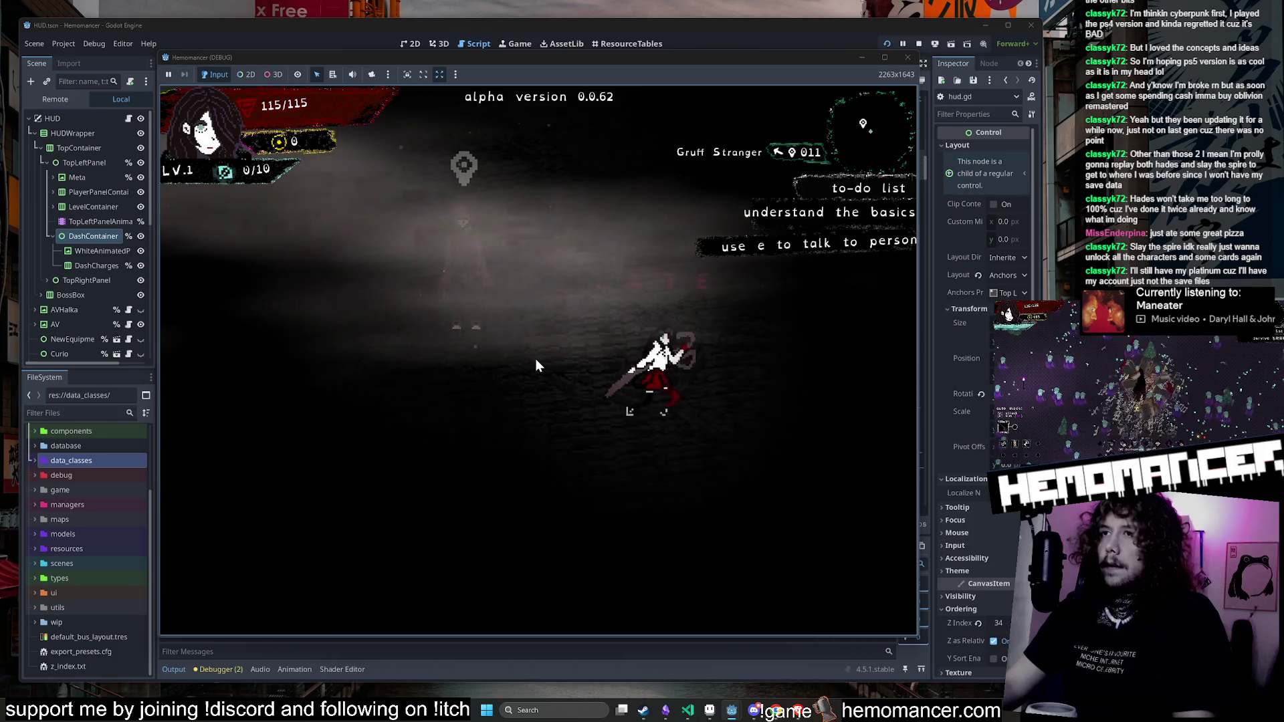
pyautogui.press('a')
pyautogui.press('e')
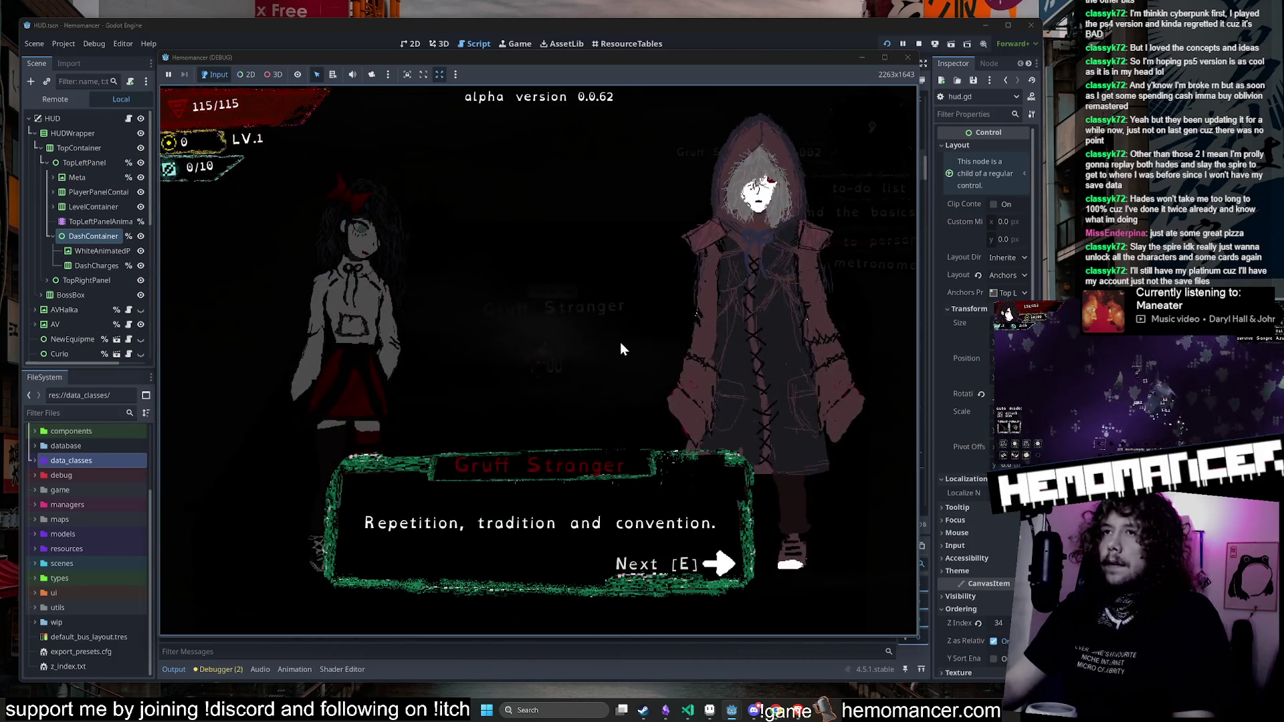
pyautogui.press('e')
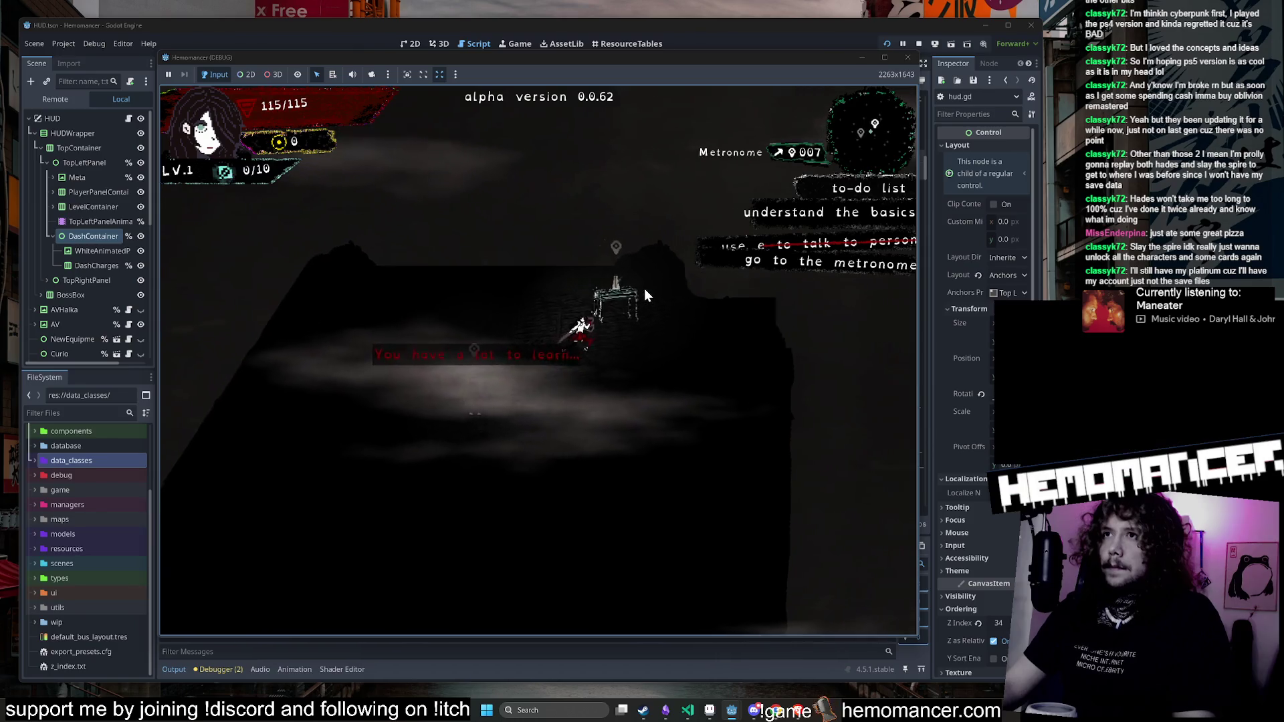
pyautogui.press('e')
pyautogui.press('e')
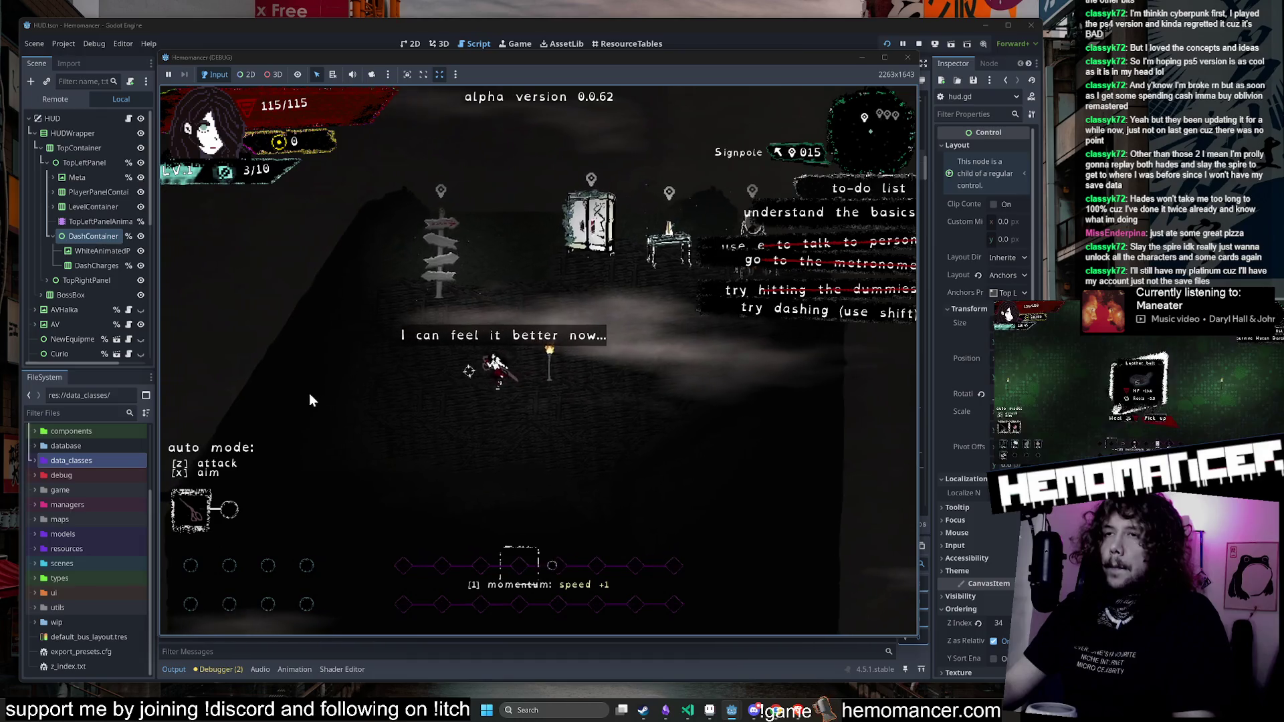
# Step: Dash around the lobby, then stop the game and return to line 102 of hud.gd
pyautogui.press('d')
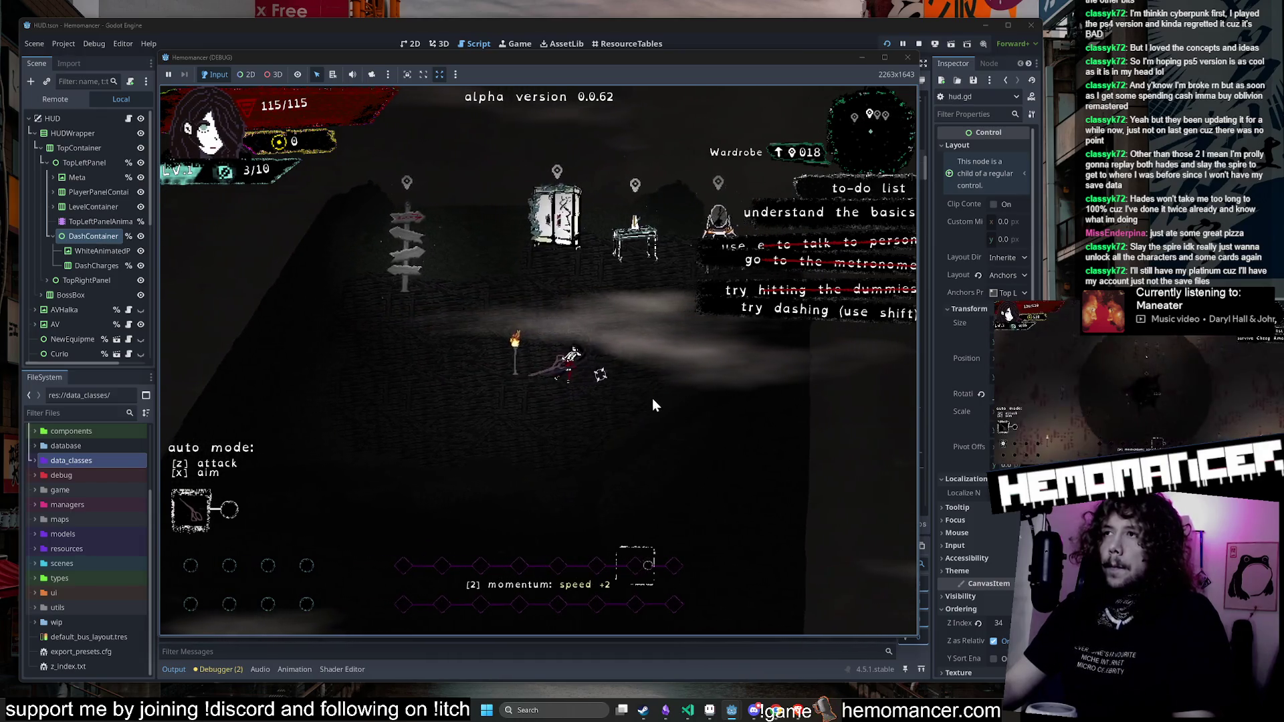
pyautogui.press('a')
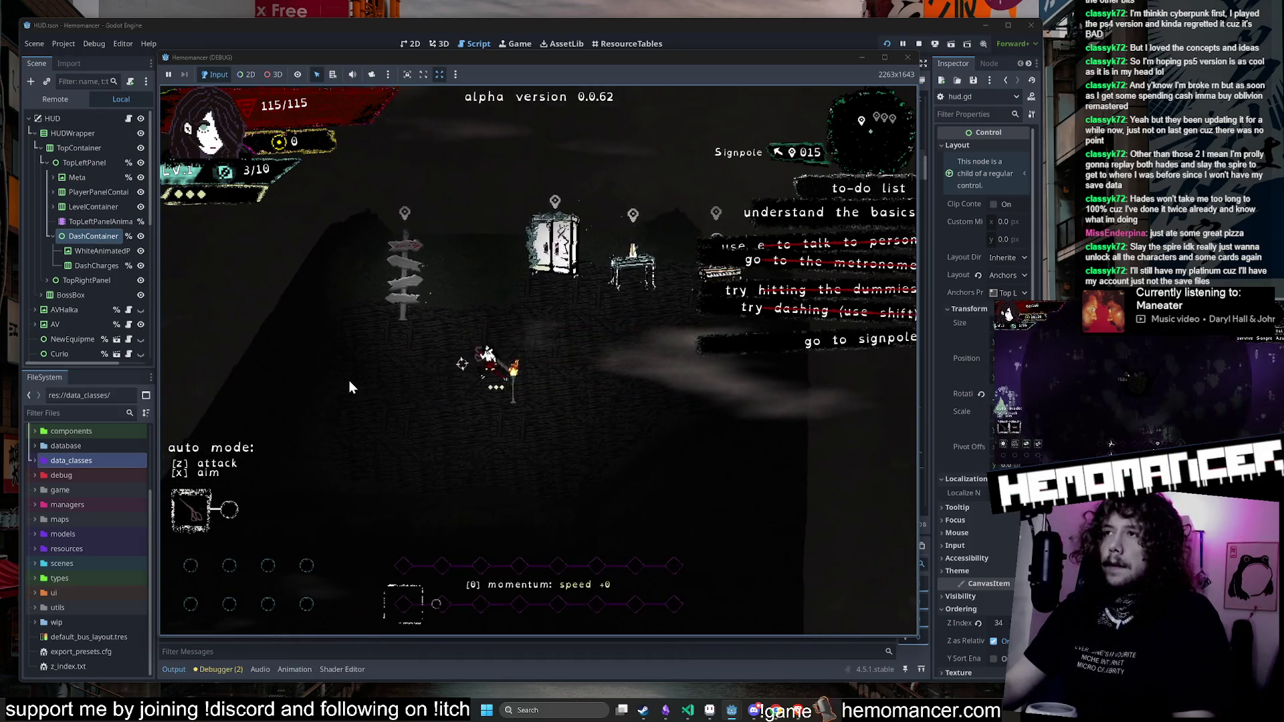
pyautogui.press('a')
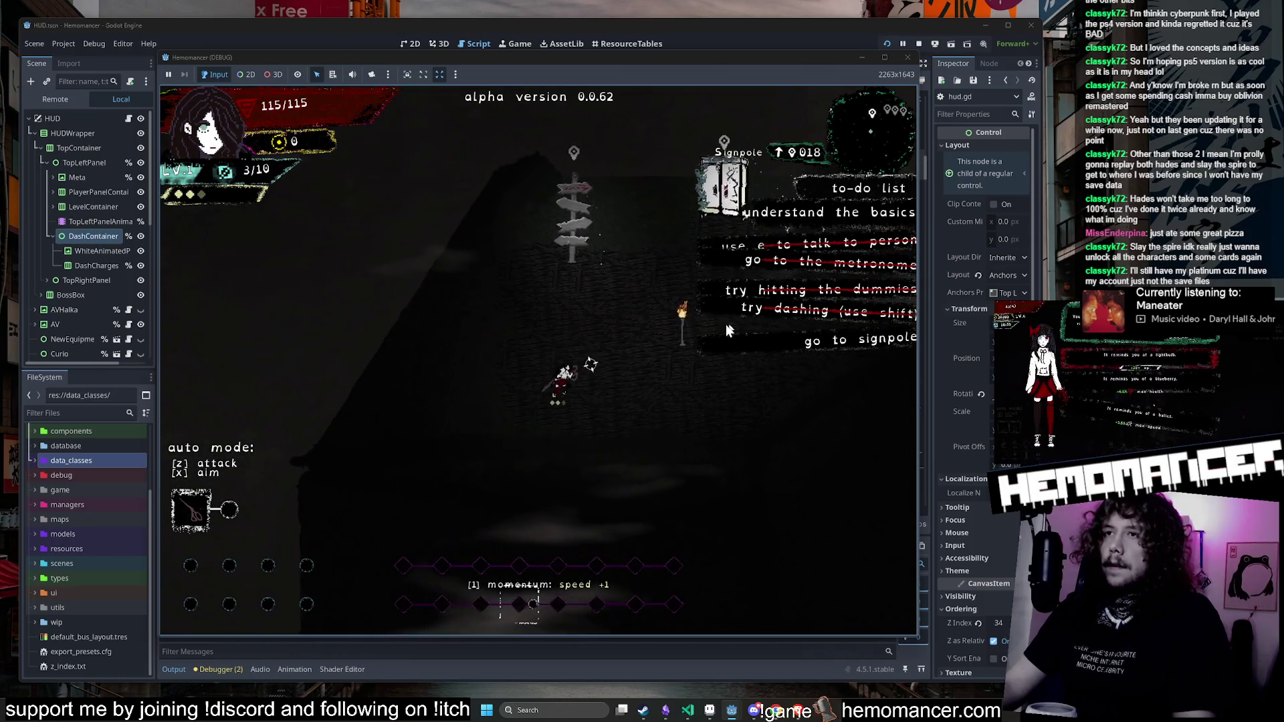
pyautogui.press('d')
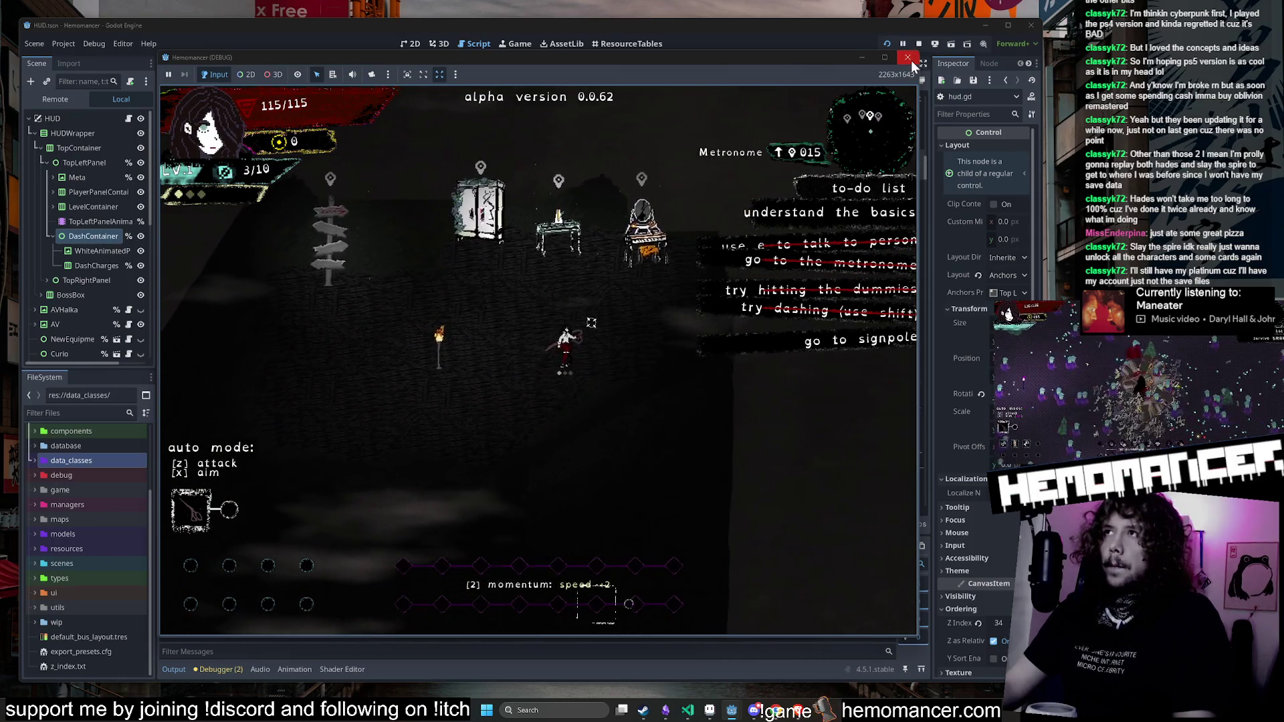
pyautogui.press('a')
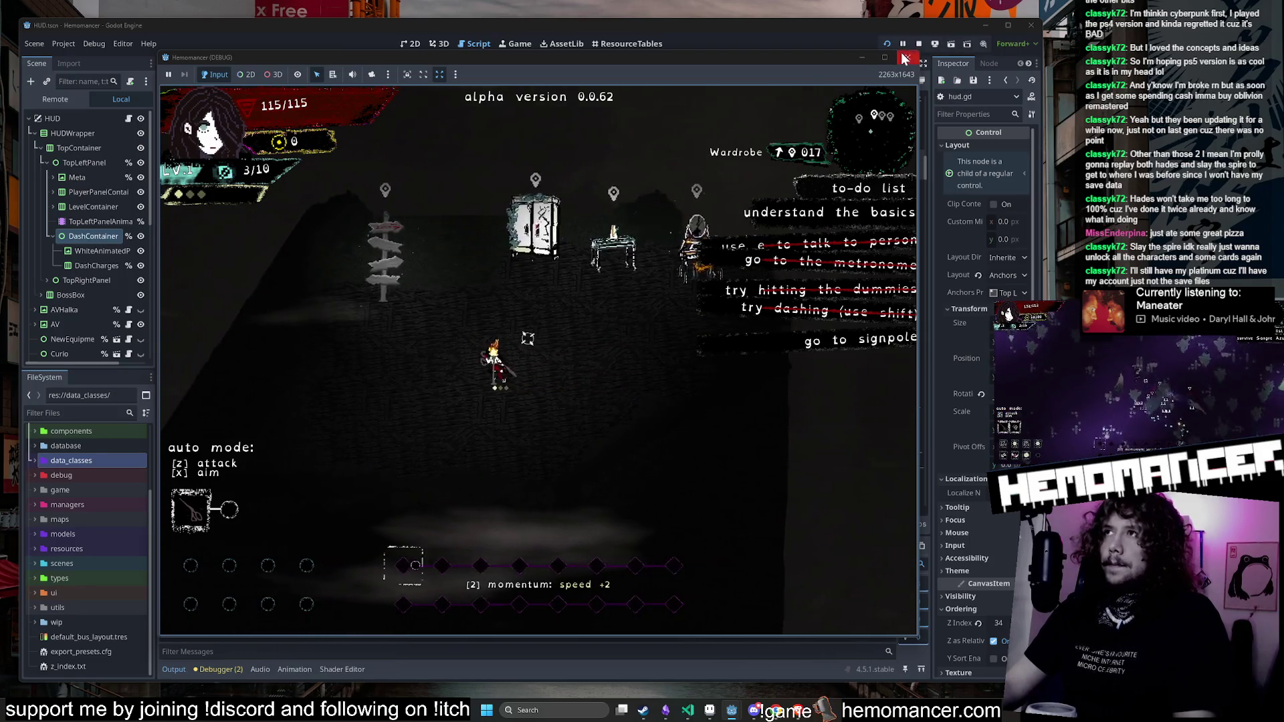
pyautogui.click(904, 58)
pyautogui.click(740, 282)
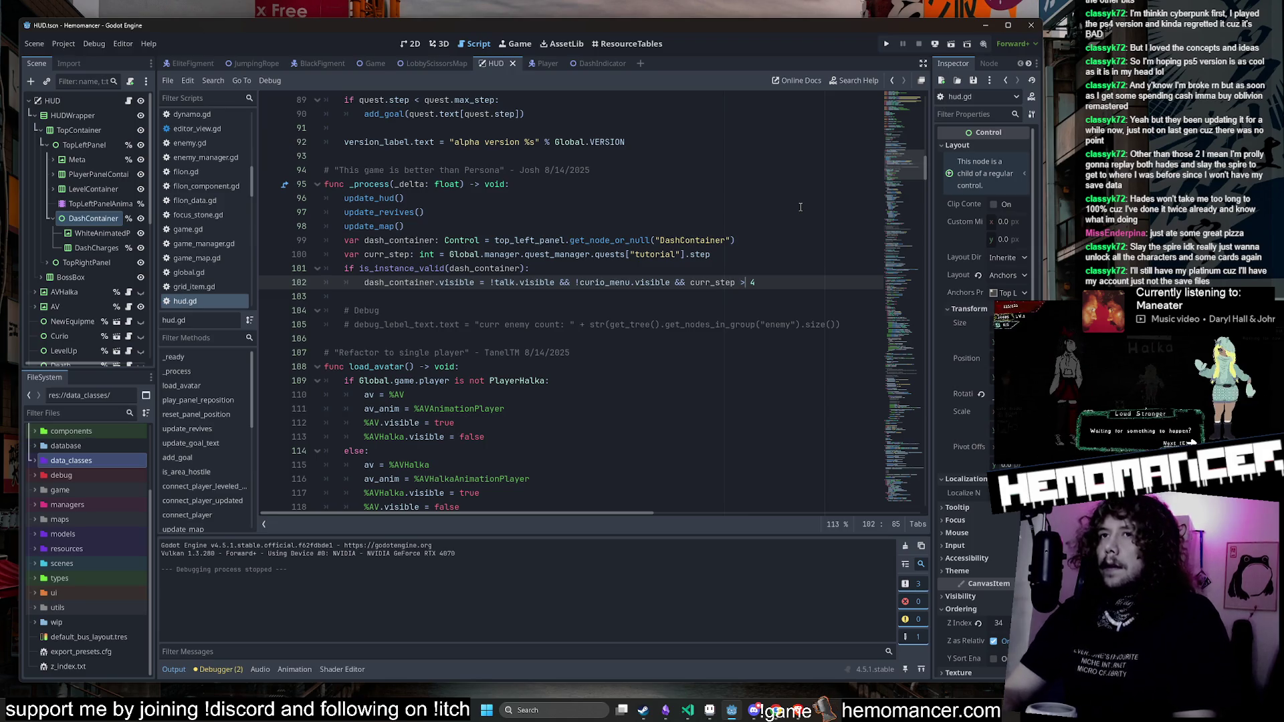
# Step: Change hud.gd line 102 to 'curr_step >= 4', then switch to Visual Studio Code
pyautogui.write('=')
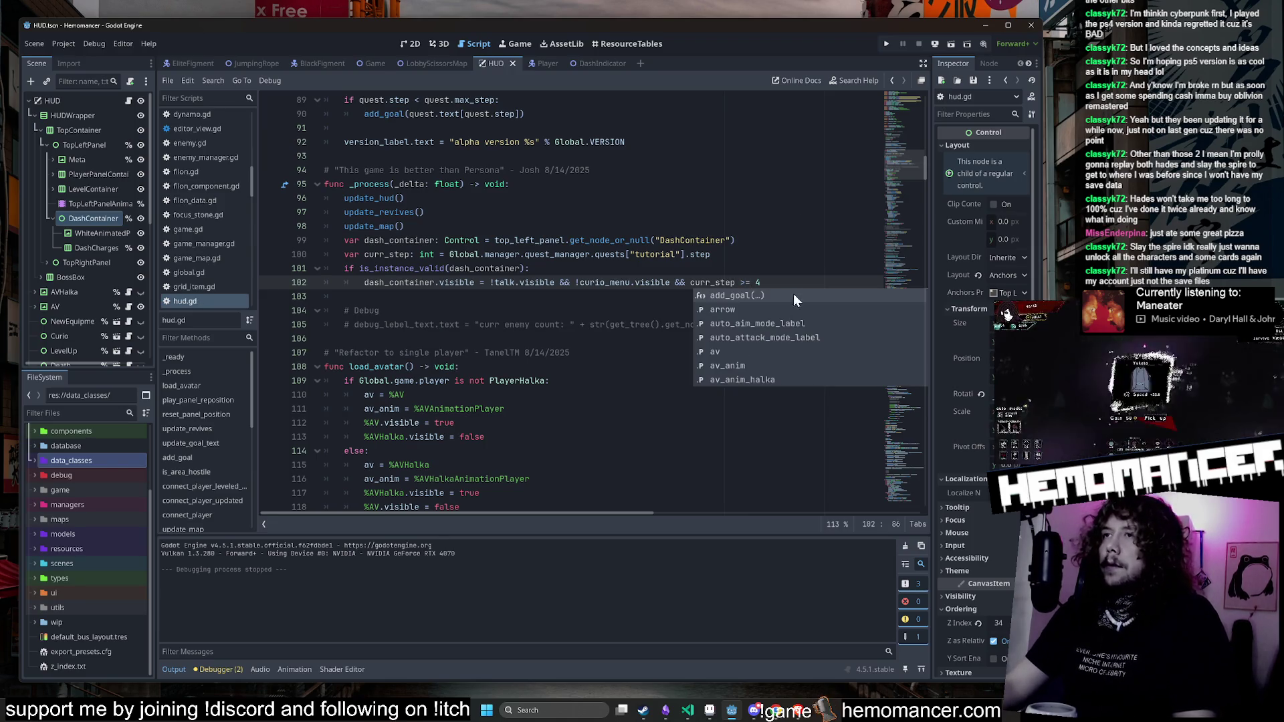
pyautogui.click(787, 283)
pyautogui.press('Up')
pyautogui.press('Up')
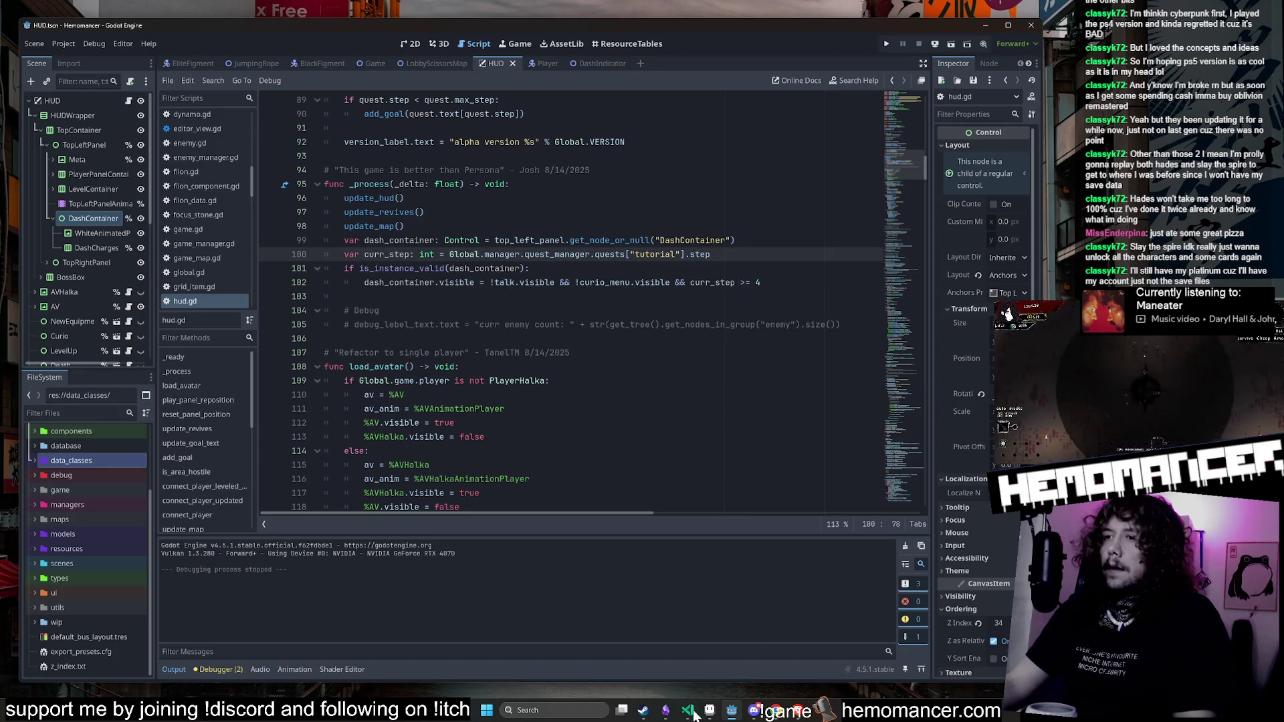
pyautogui.click(689, 714)
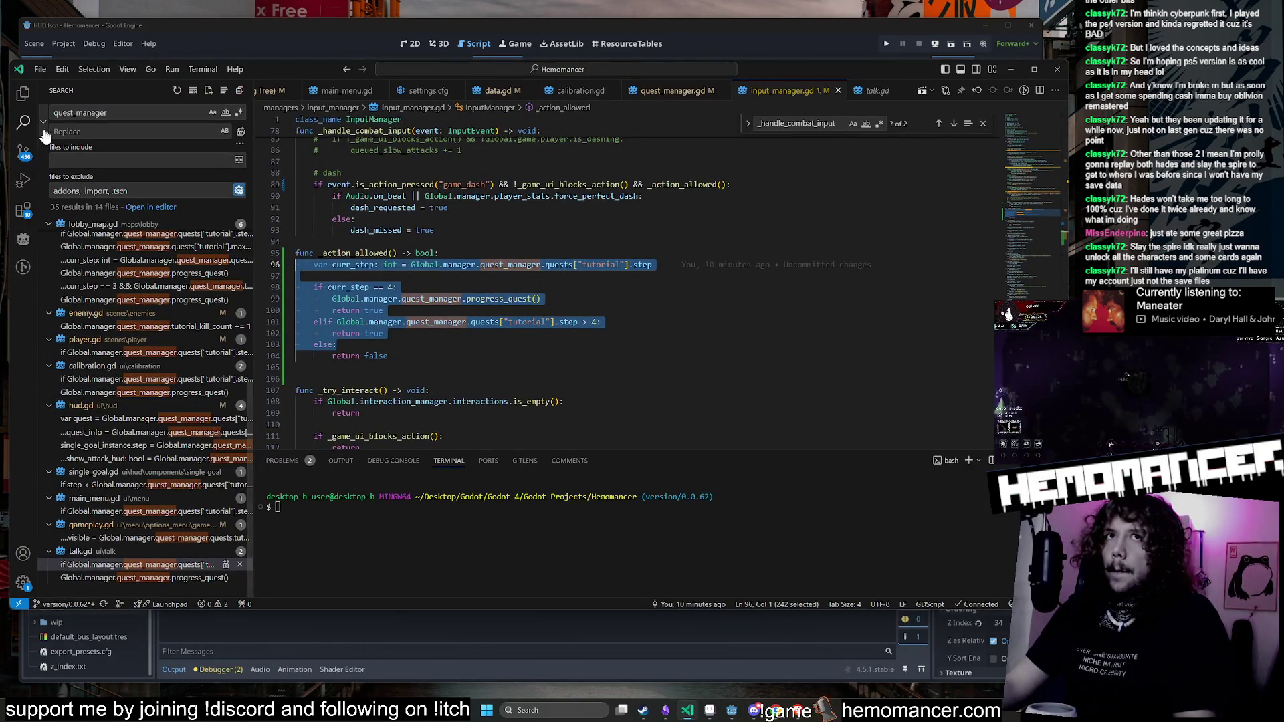
# Step: Close input_manager.gd and review lines 74 and 89 of talk.gd
pyautogui.click(33, 162)
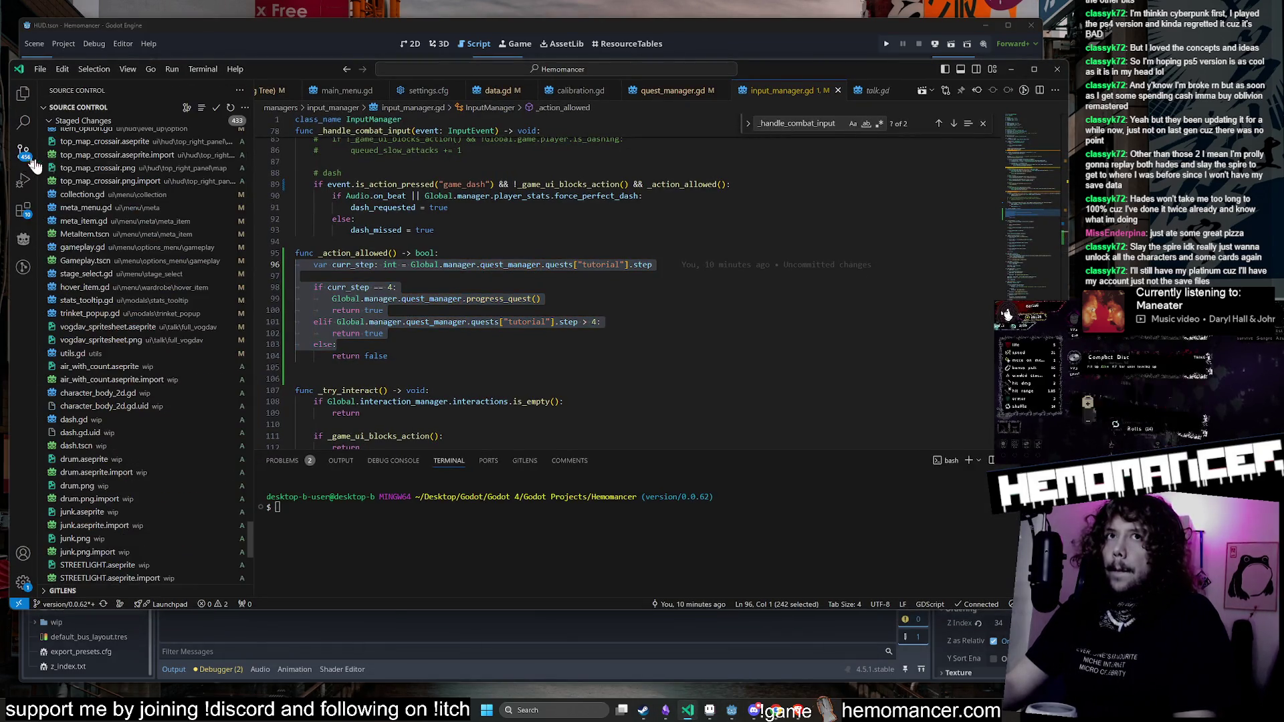
pyautogui.middleClick(802, 90)
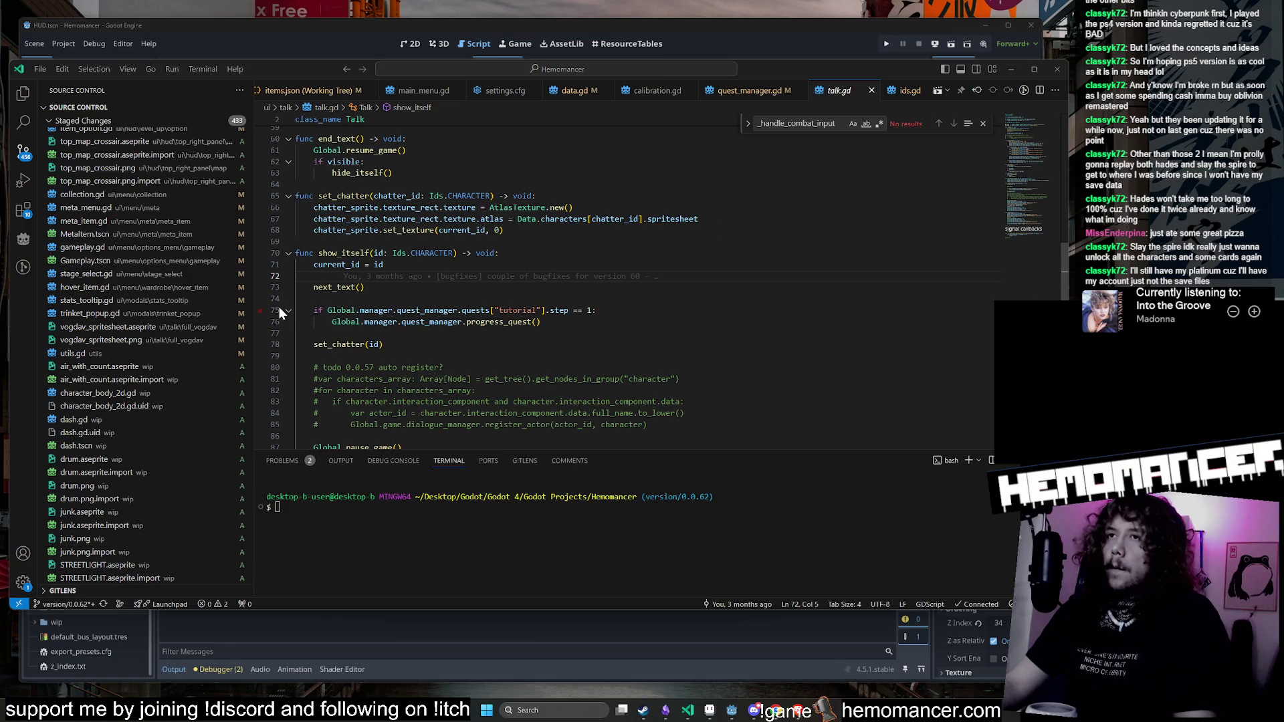
pyautogui.scroll(10, 228, 329)
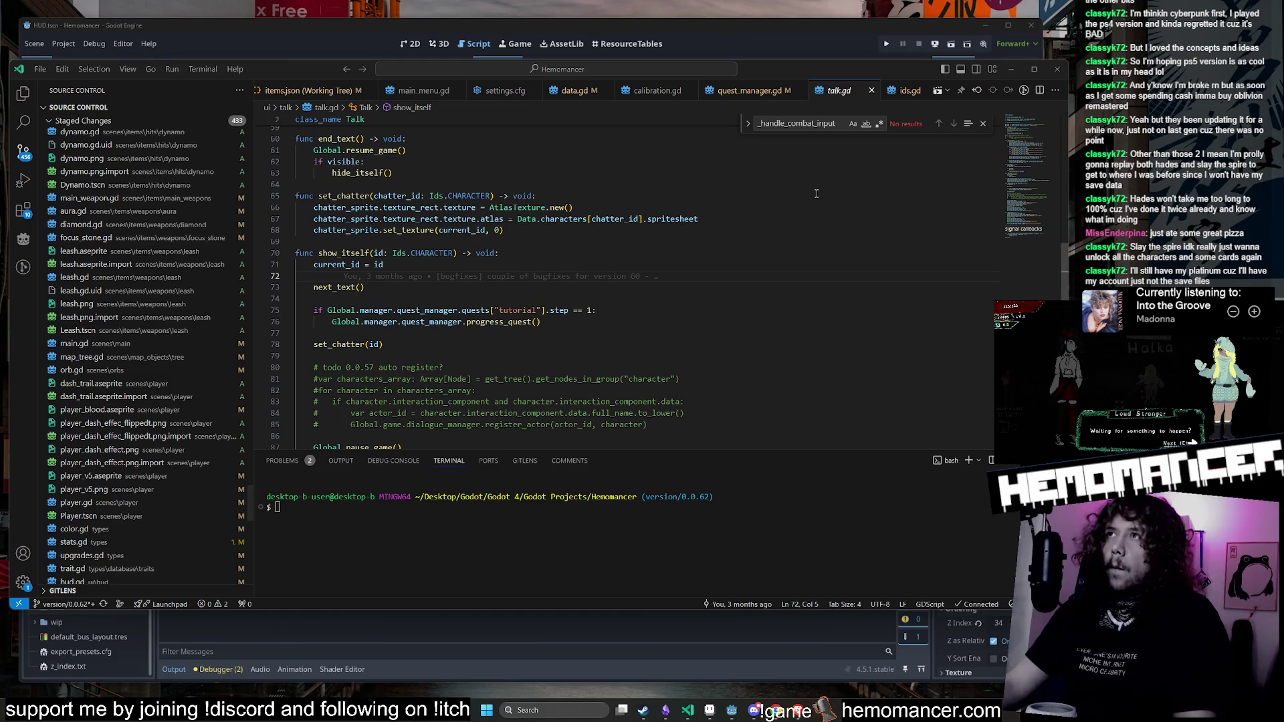
pyautogui.click(982, 123)
pyautogui.scroll(-1, 612, 302)
pyautogui.scroll(-2, 623, 295)
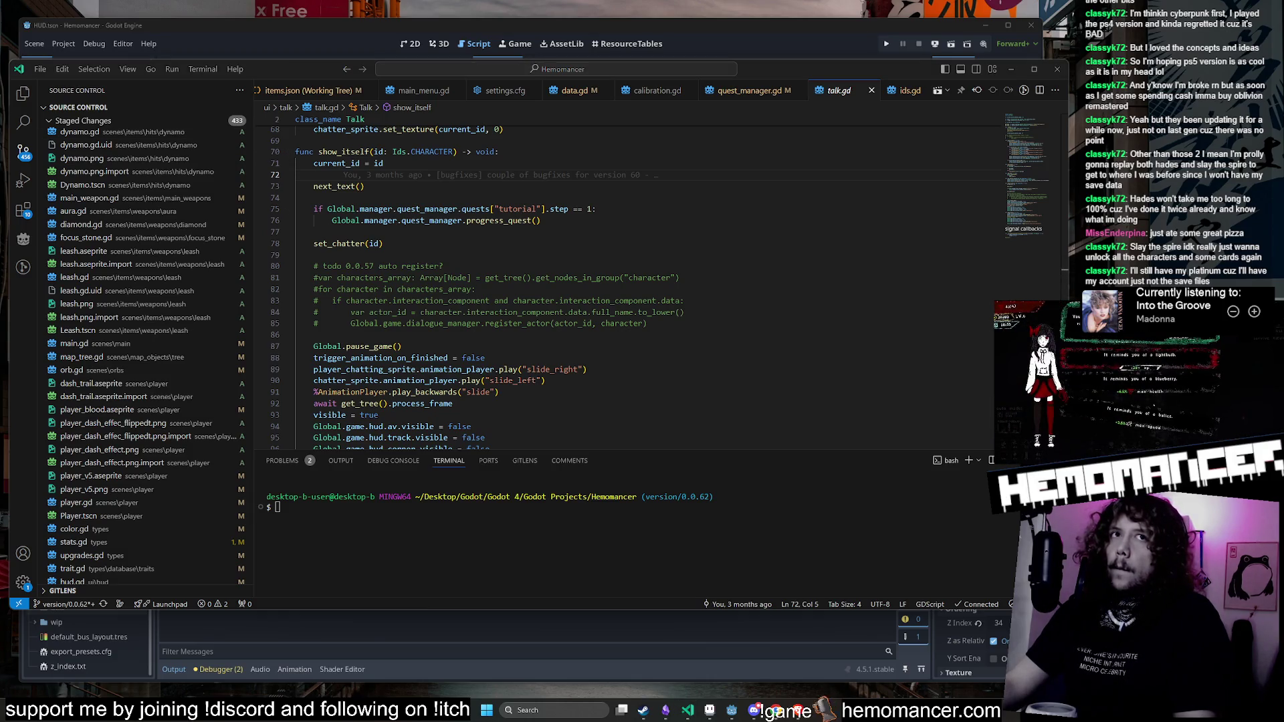
pyautogui.click(575, 199)
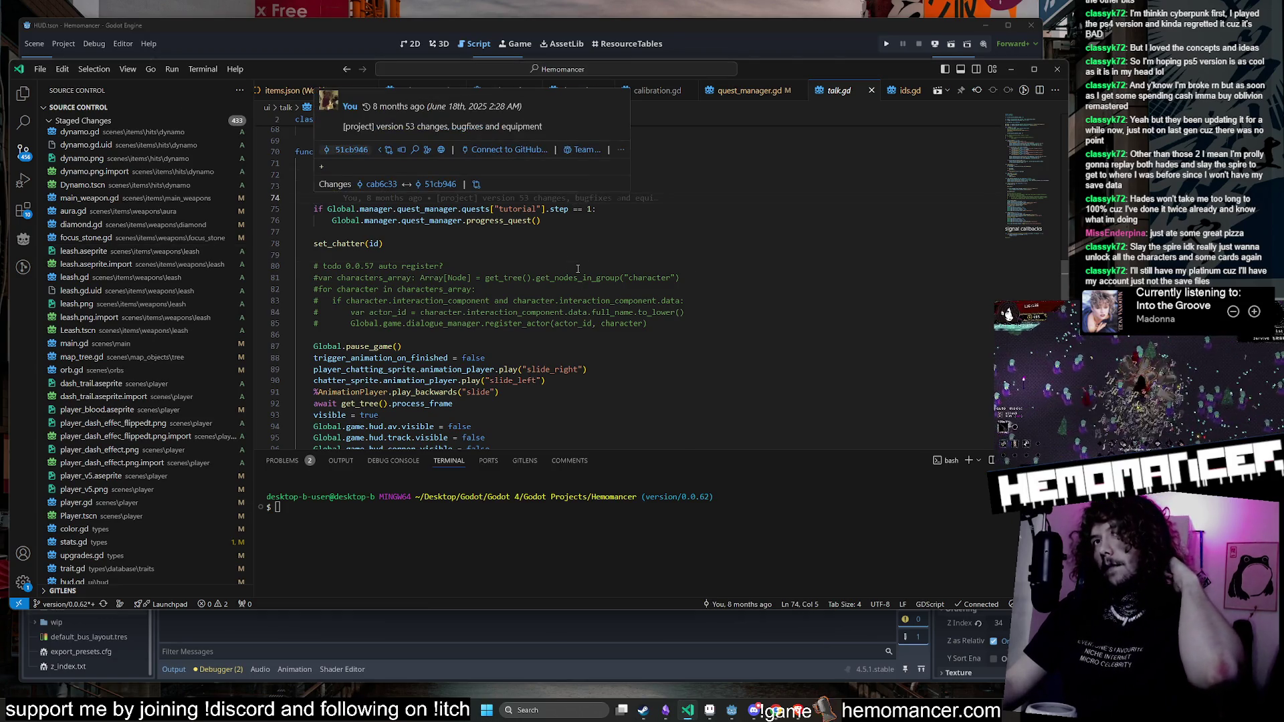
pyautogui.click(487, 369)
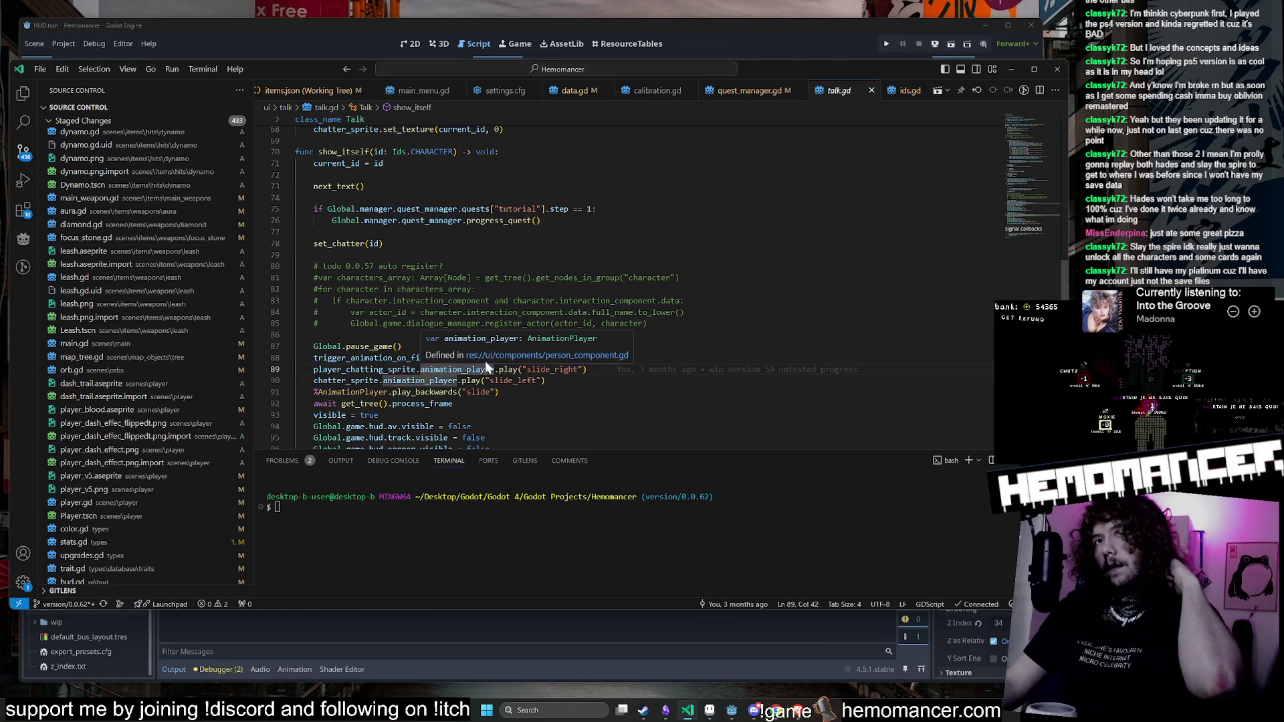
# Step: Find 'curr_step >= 4', make dash_indicator.gd line 14 use '>= 4', and relaunch in Godot
pyautogui.click(23, 123)
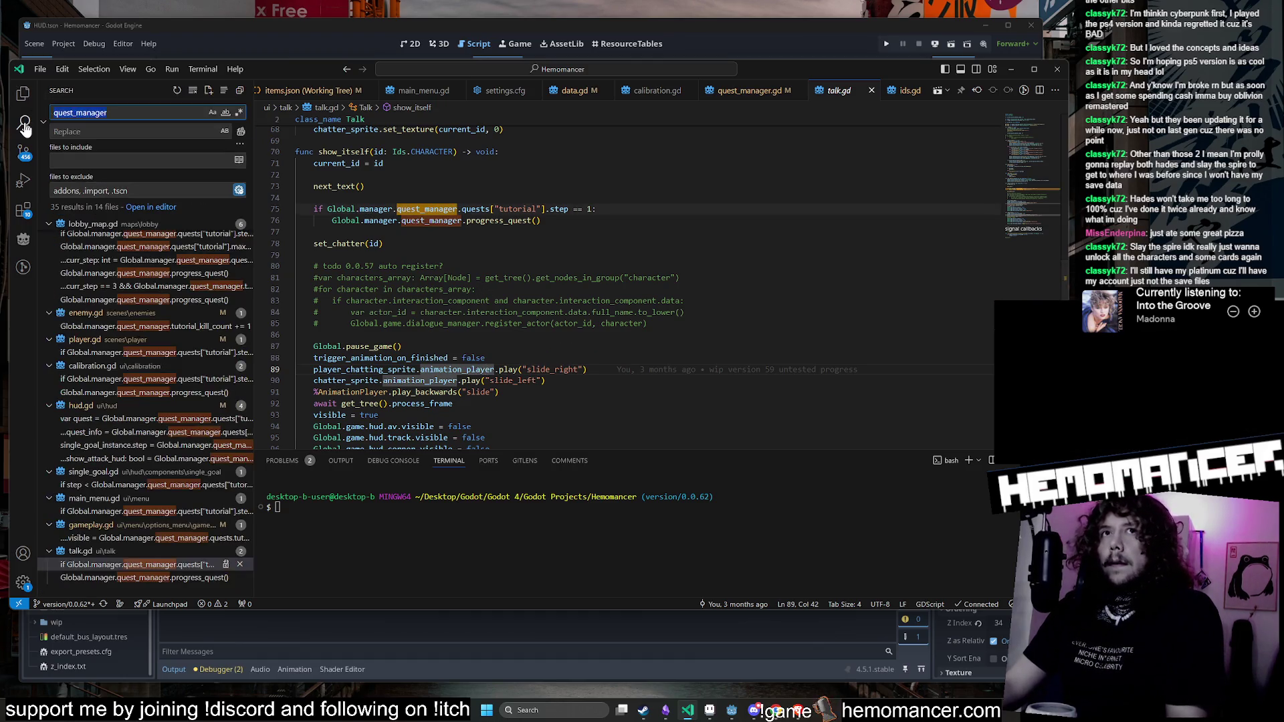
pyautogui.write('curr_step >= 4')
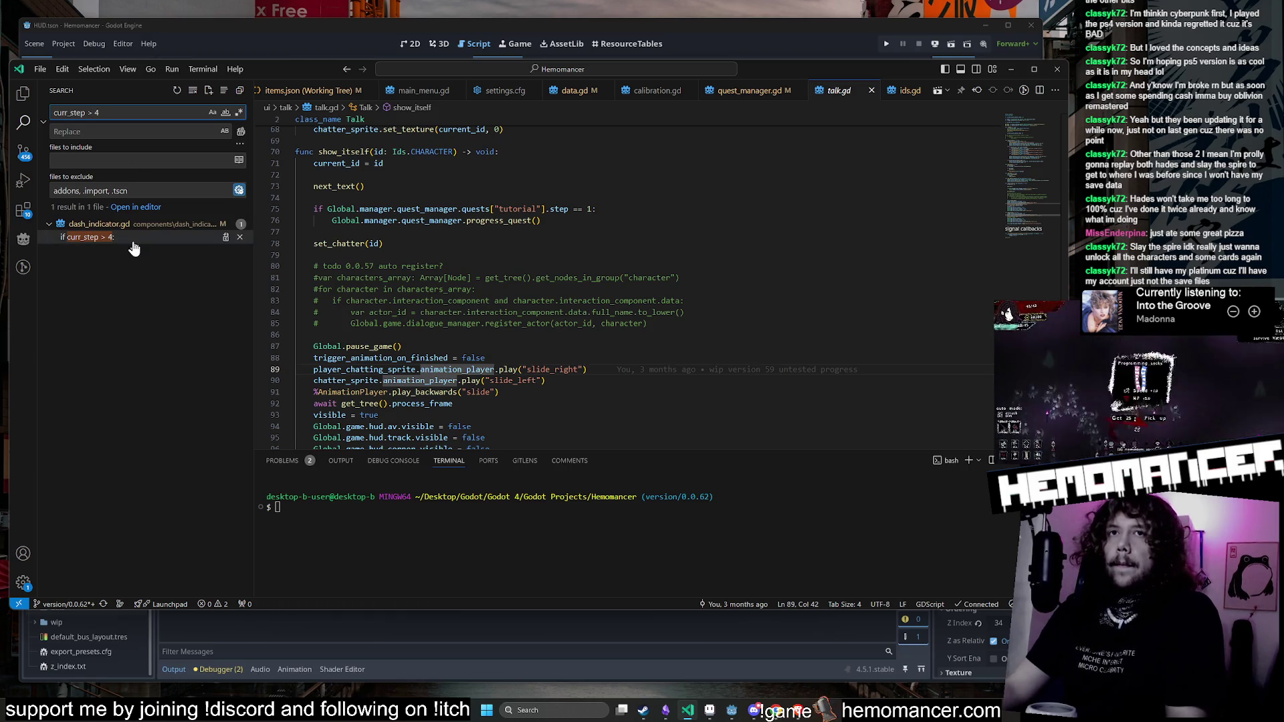
pyautogui.click(93, 236)
pyautogui.click(375, 278)
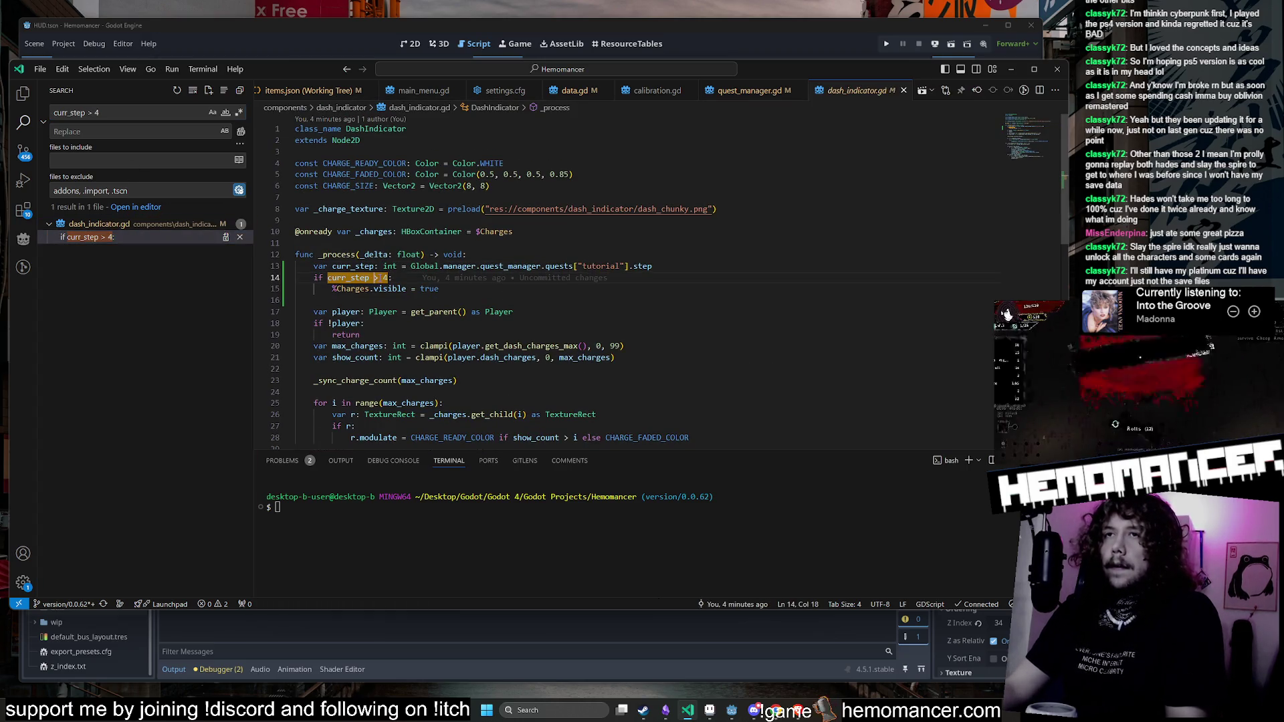
pyautogui.write('=')
pyautogui.press('Down')
pyautogui.press('Down')
pyautogui.hotkey('alt', 'Tab')
pyautogui.press('F5')
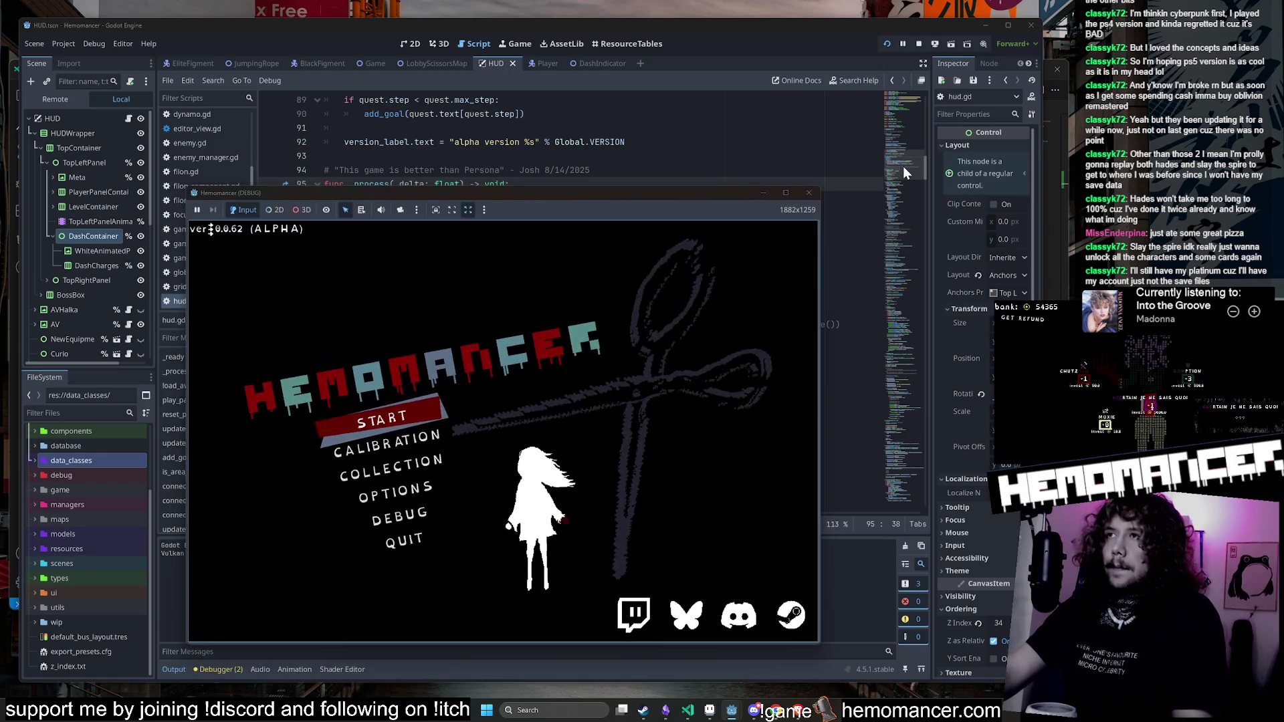
# Step: Enlarge the game window, delete the save file under Options > Gameplay, and start fresh
pyautogui.moveTo(817, 192); pyautogui.dragTo(990, 65)
pyautogui.click(448, 480)
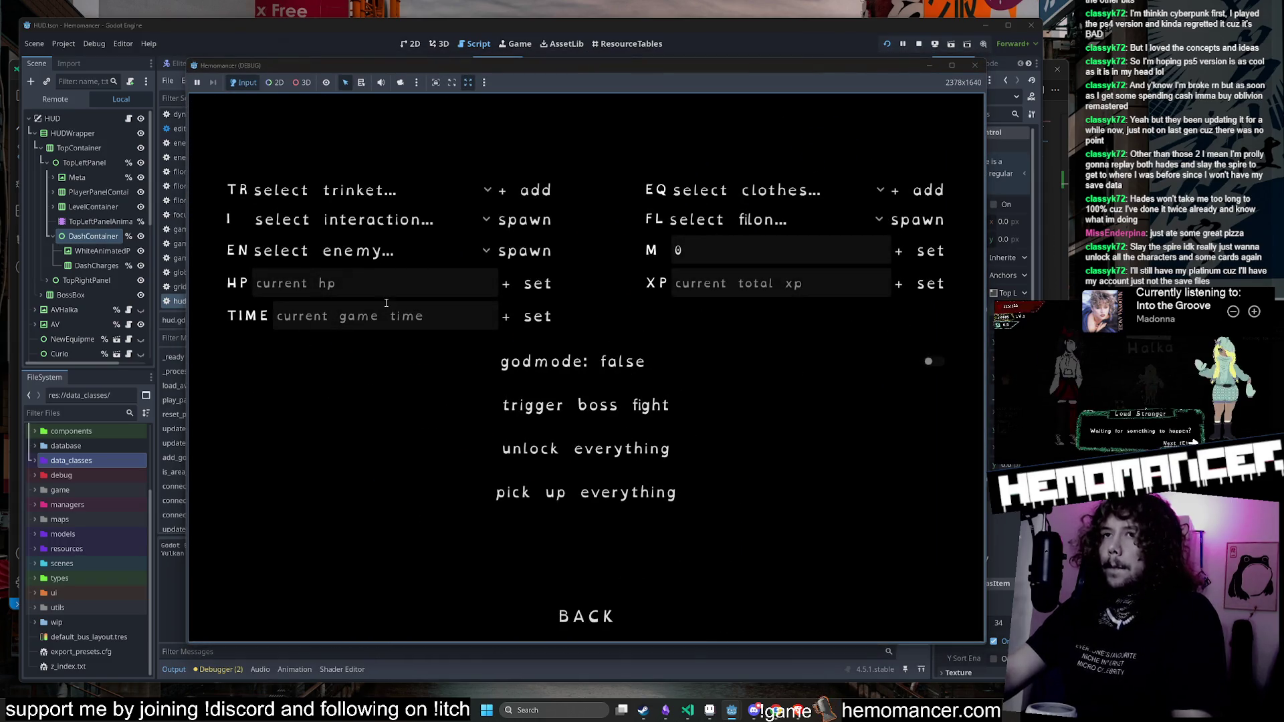
pyautogui.click(588, 613)
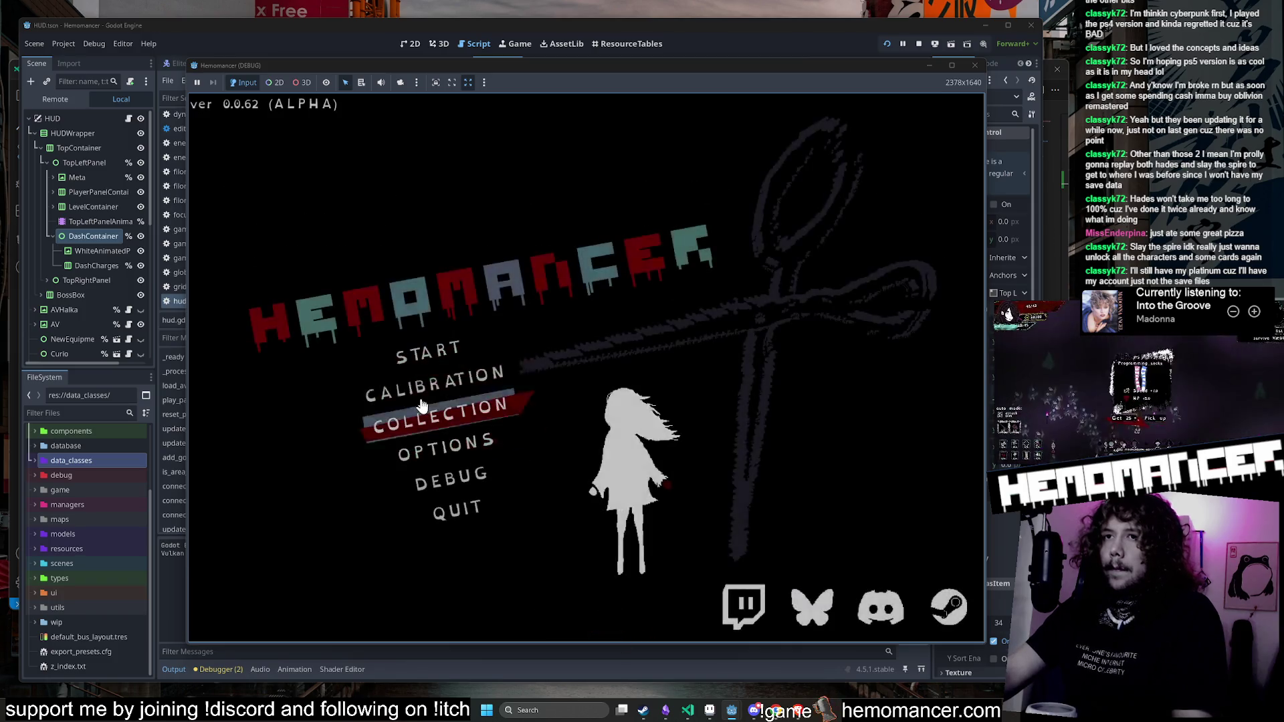
pyautogui.click(461, 443)
pyautogui.click(586, 308)
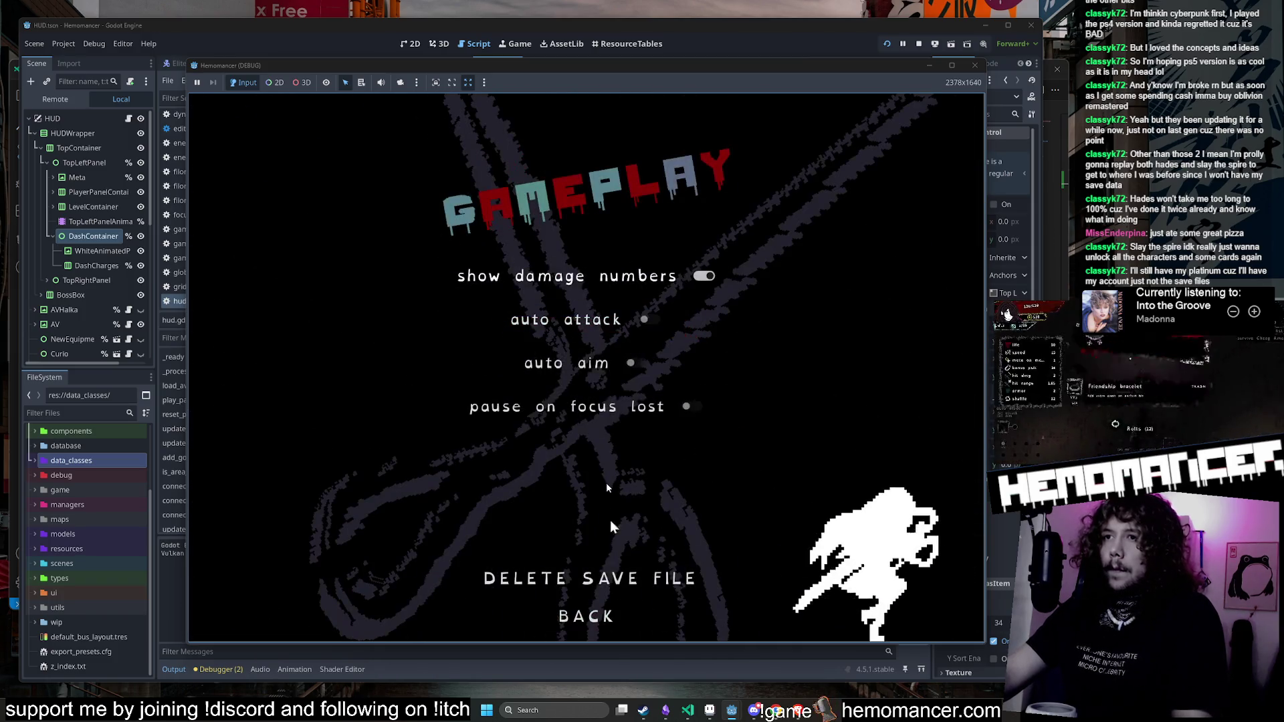
pyautogui.click(588, 579)
pyautogui.click(588, 367)
pyautogui.click(586, 616)
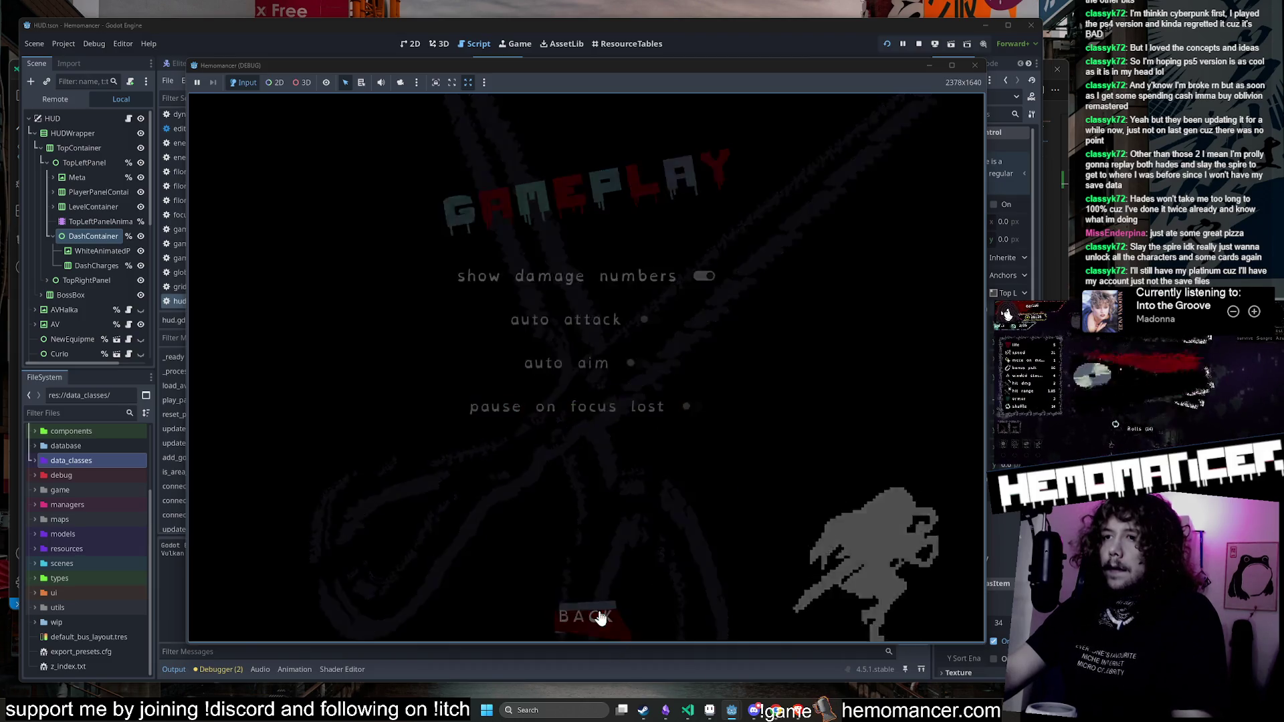
pyautogui.click(586, 612)
pyautogui.click(501, 348)
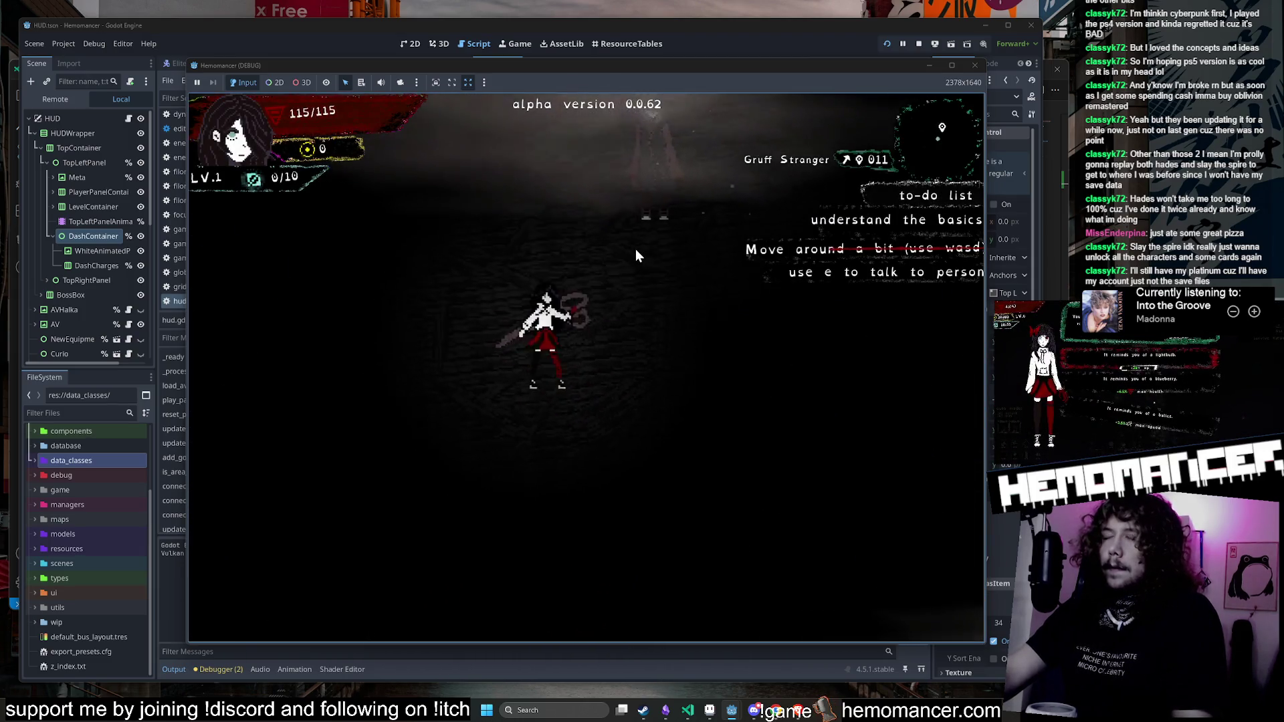
# Step: Walk to the Gruff Stranger, finish the dialogue and leave the metronome calibration
pyautogui.press('d')
pyautogui.press('a')
pyautogui.press('s')
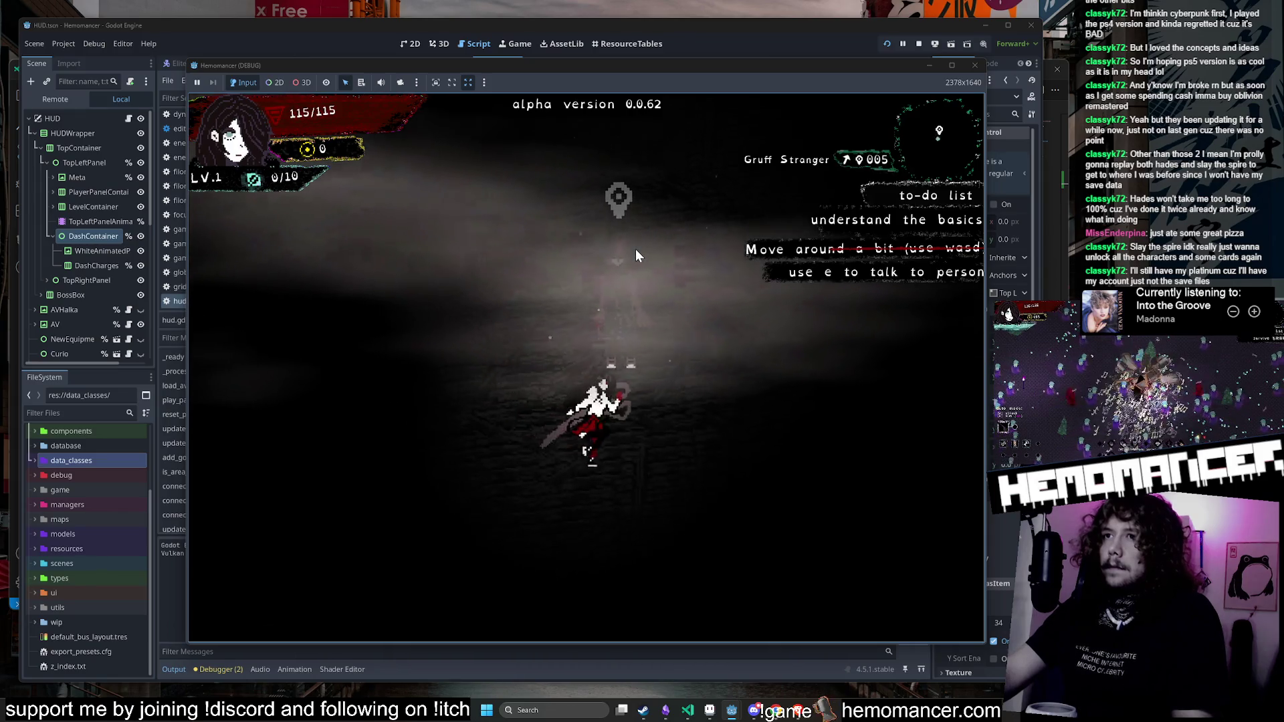
pyautogui.press('w')
pyautogui.press('s')
pyautogui.press('d')
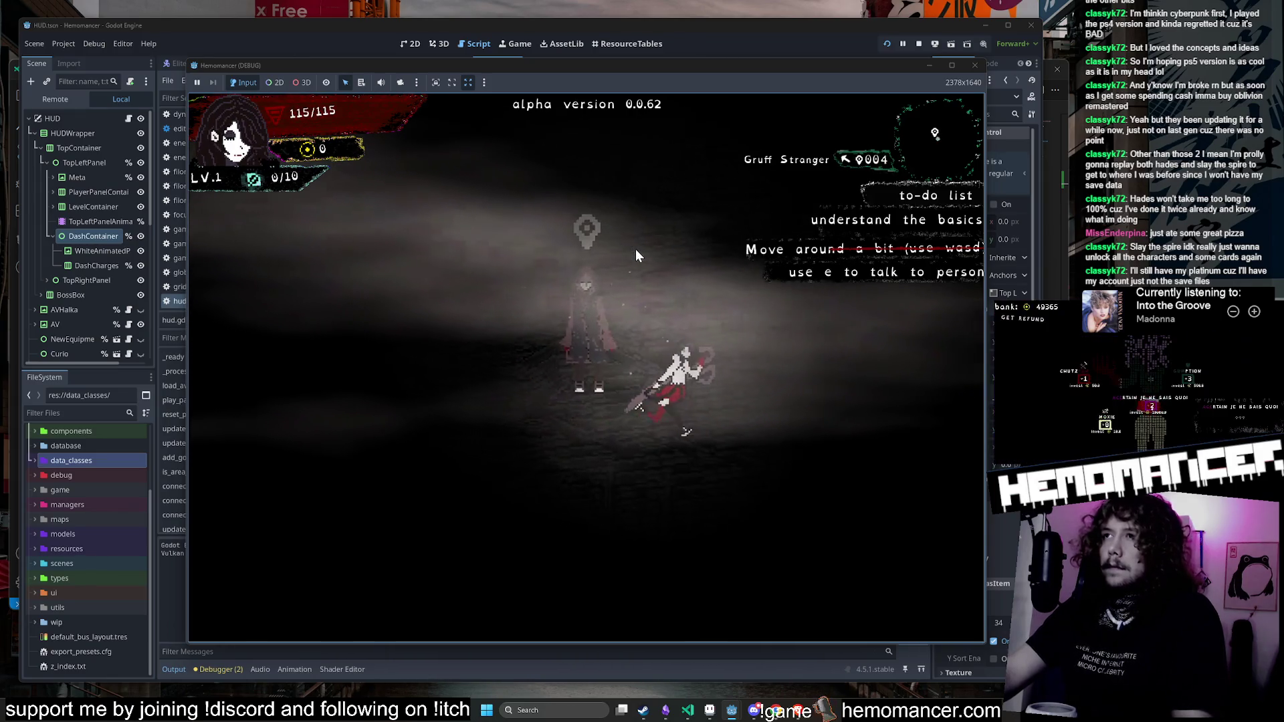
pyautogui.press('a')
pyautogui.press('d')
pyautogui.press('e')
pyautogui.press('e')
pyautogui.press('e')
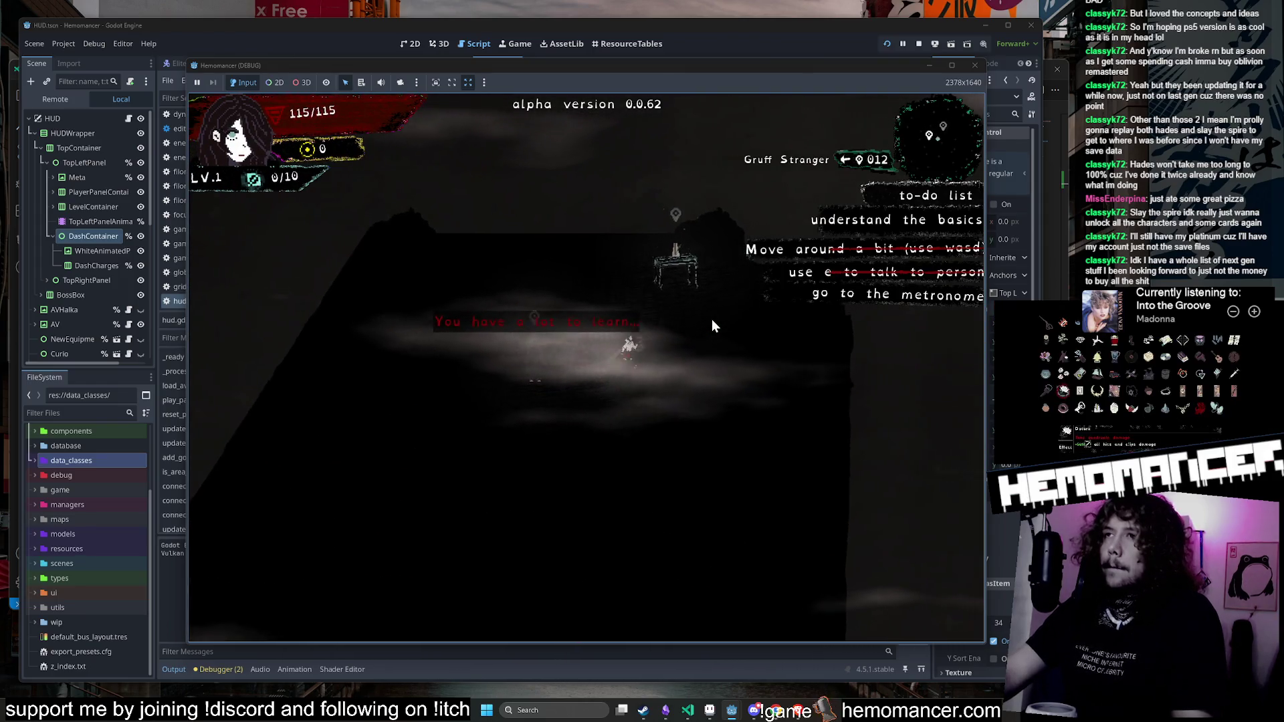
pyautogui.press('e')
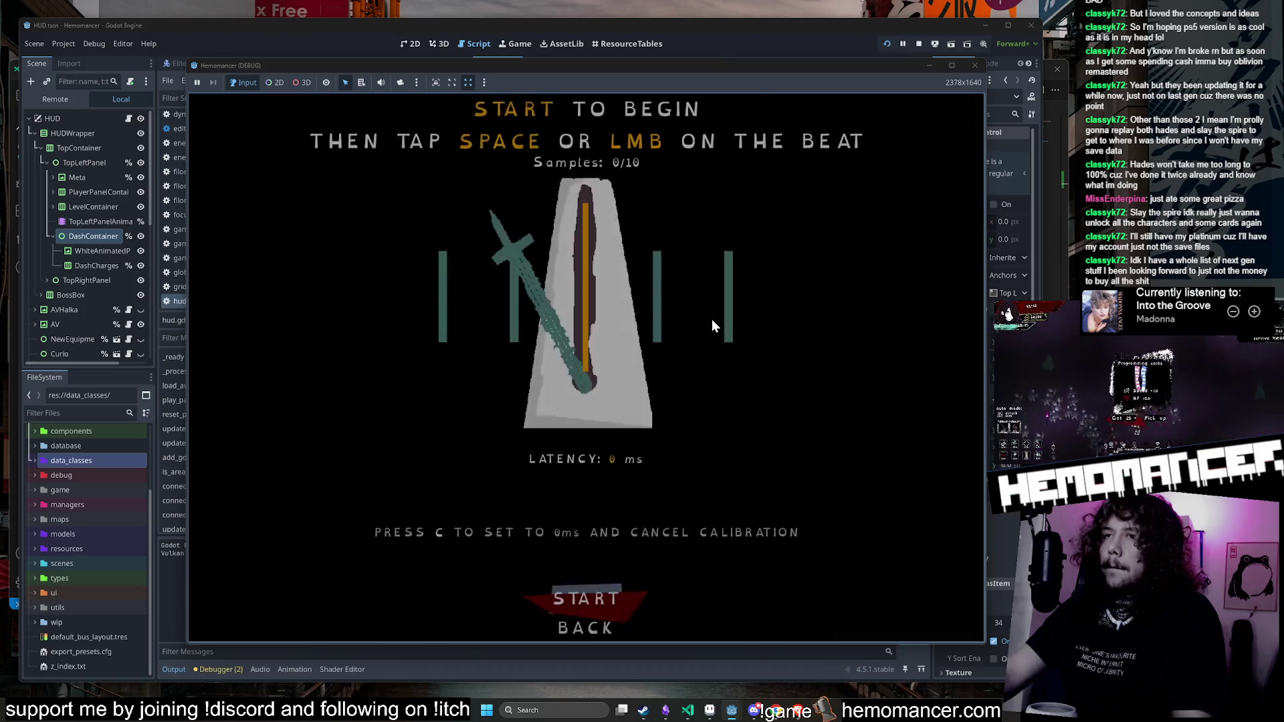
pyautogui.click(585, 628)
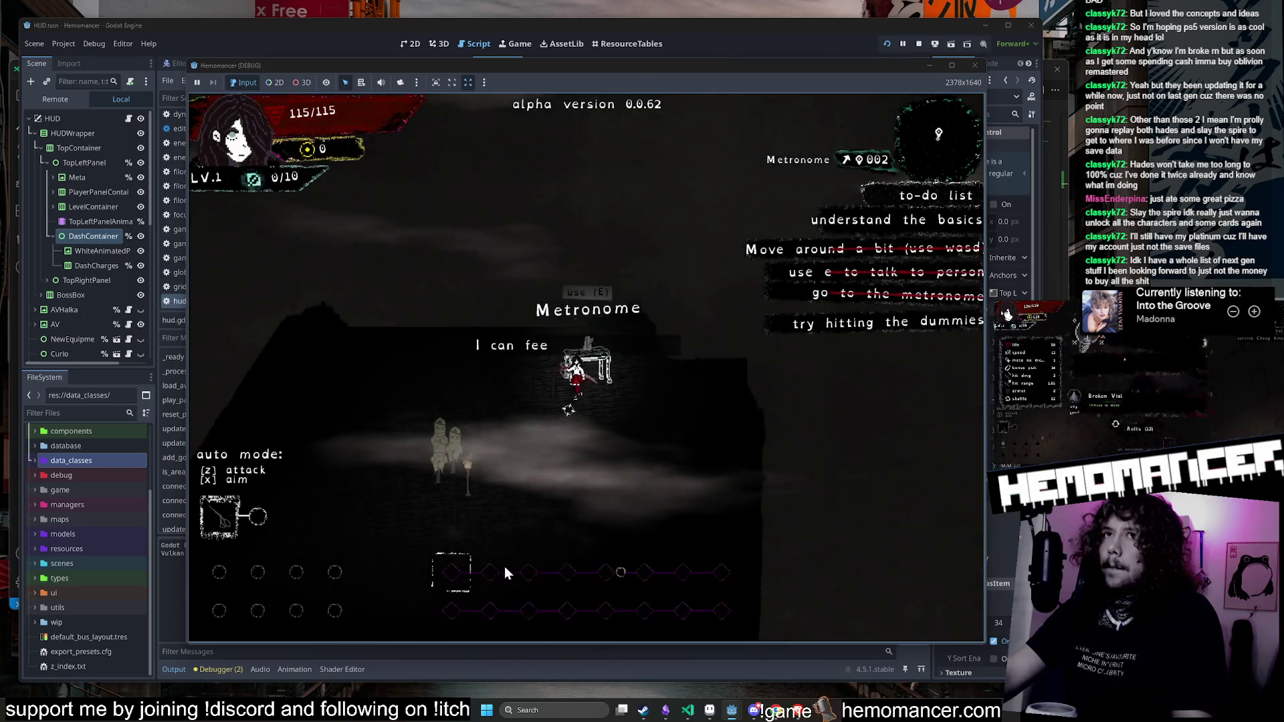
# Step: Hit the training dummies, walk toward the Signpole, then stop the playtest with F8
pyautogui.press('s')
pyautogui.press('a')
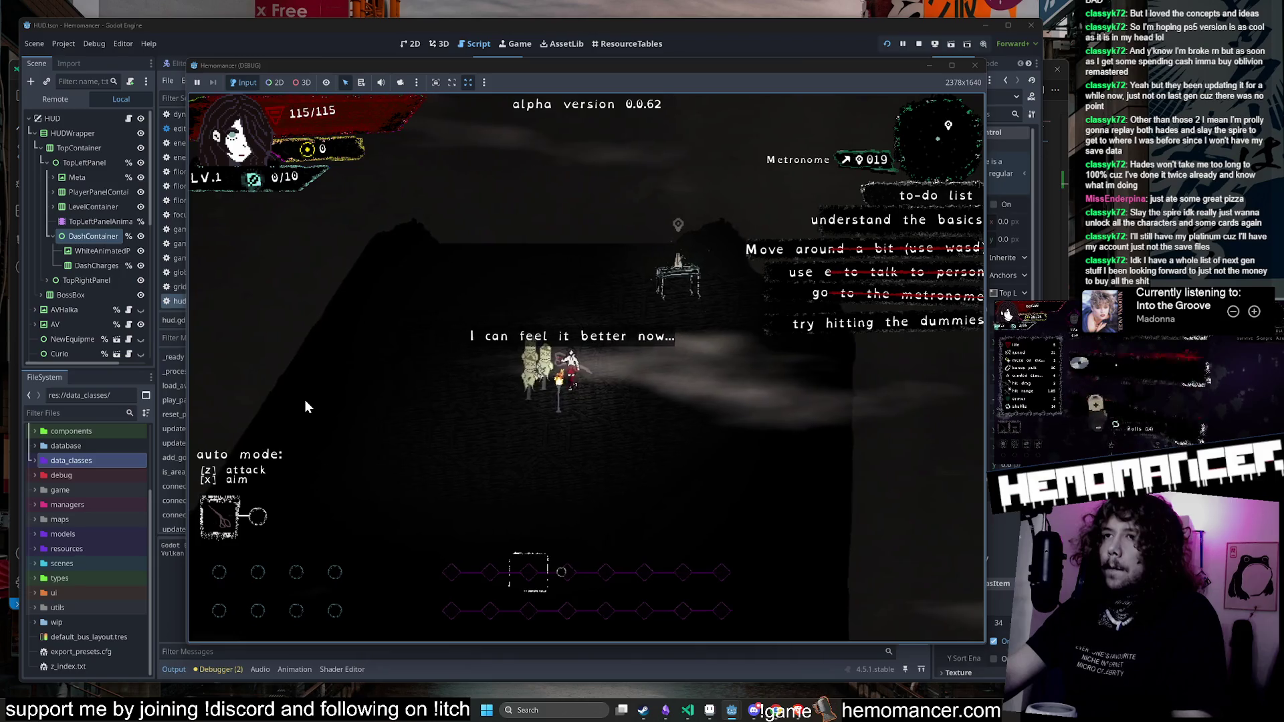
pyautogui.press('a')
pyautogui.press('s')
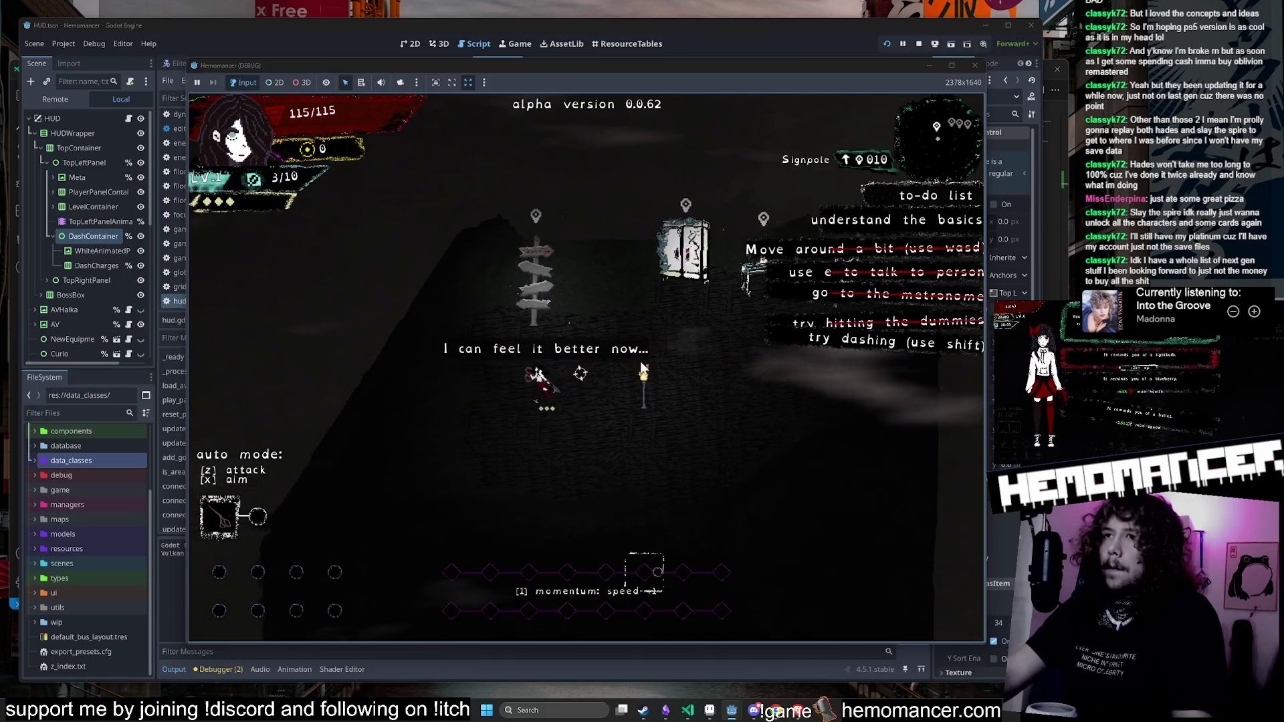
pyautogui.press('d')
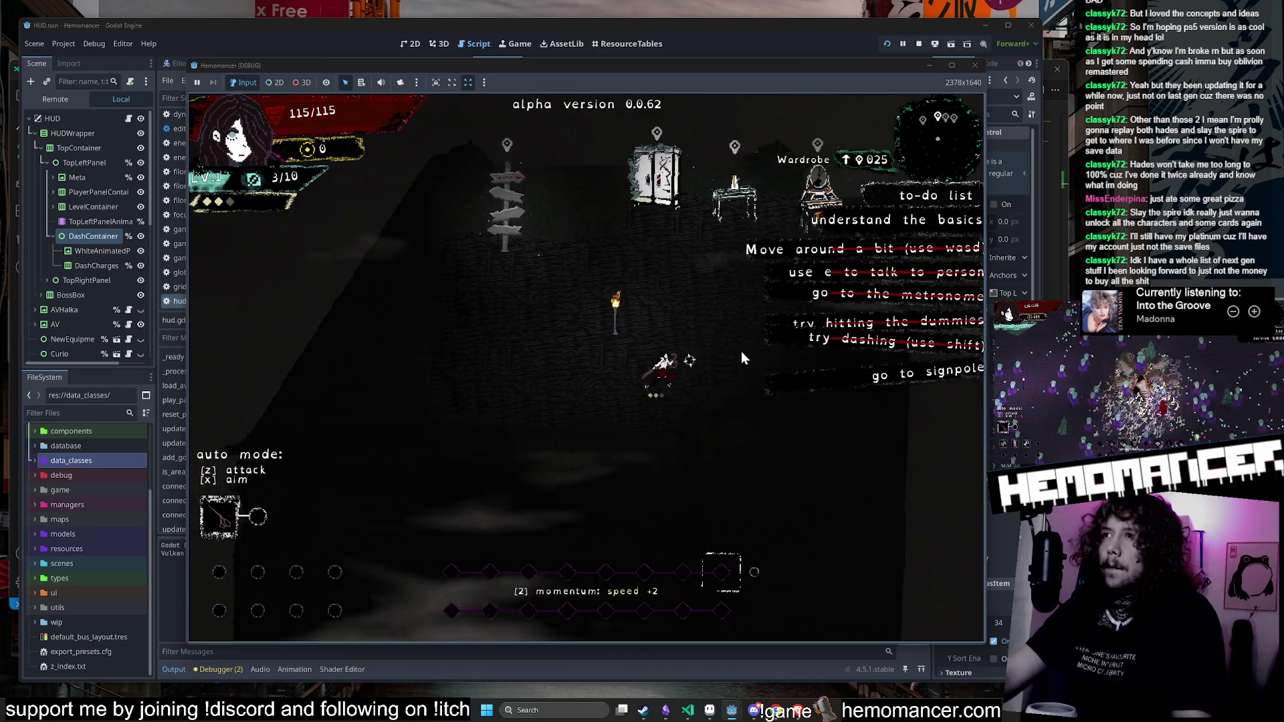
pyautogui.press('w')
pyautogui.press('w')
pyautogui.press('a')
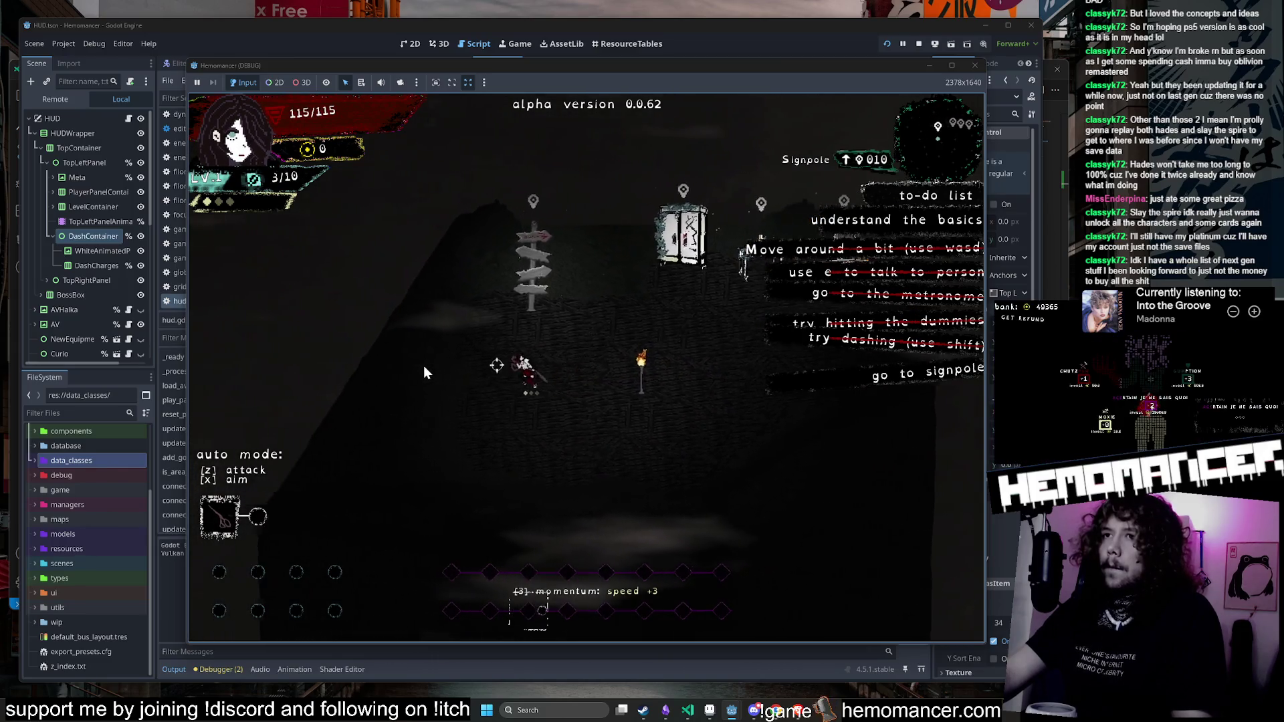
pyautogui.press('a')
pyautogui.press('s')
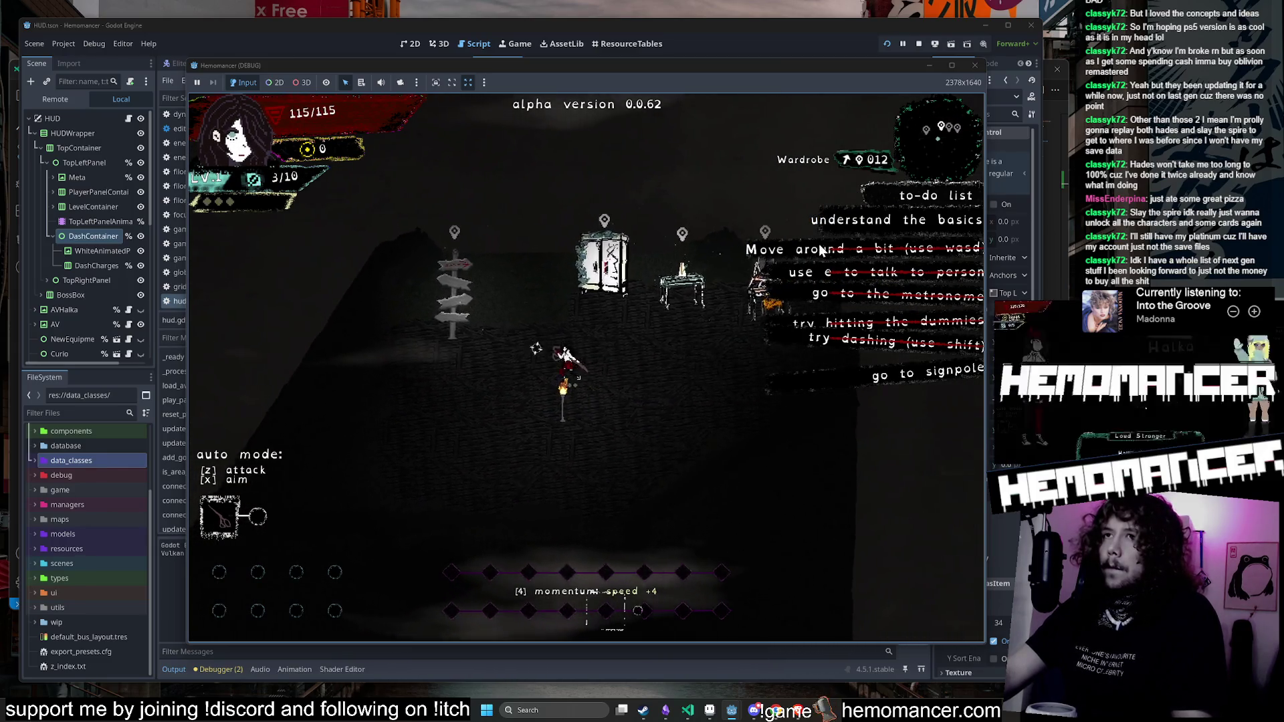
pyautogui.press('w')
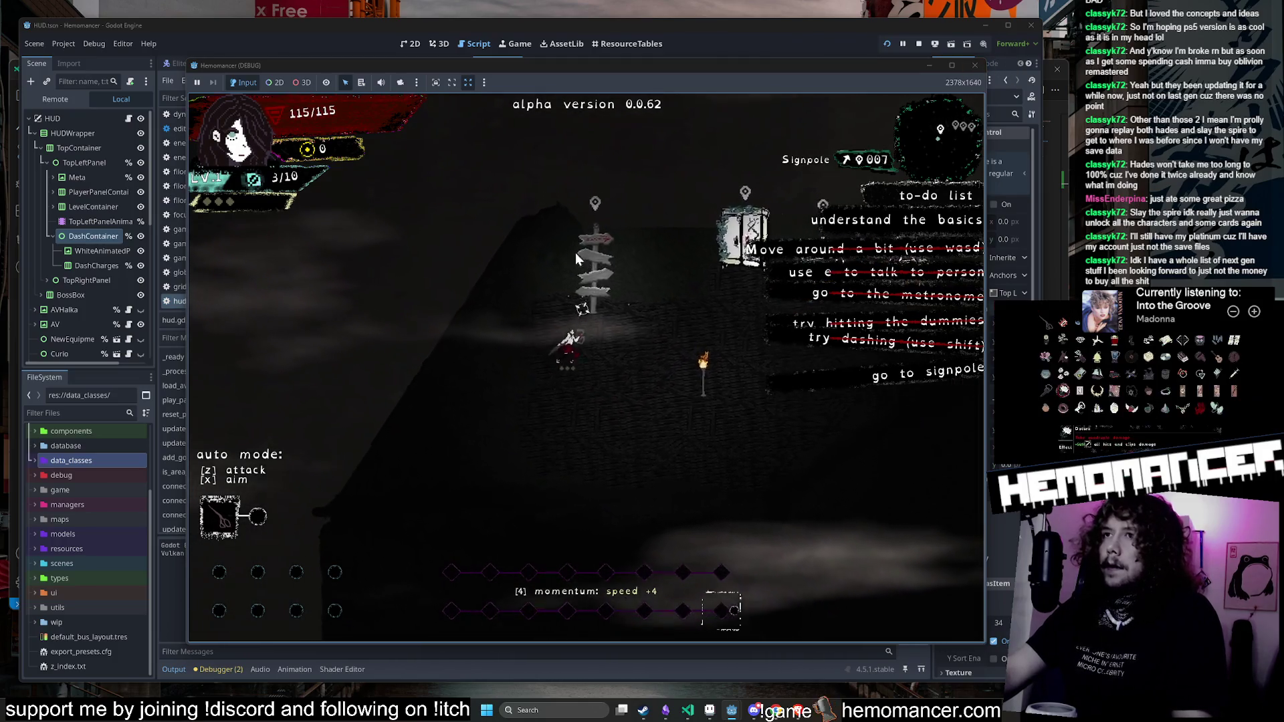
pyautogui.press('s')
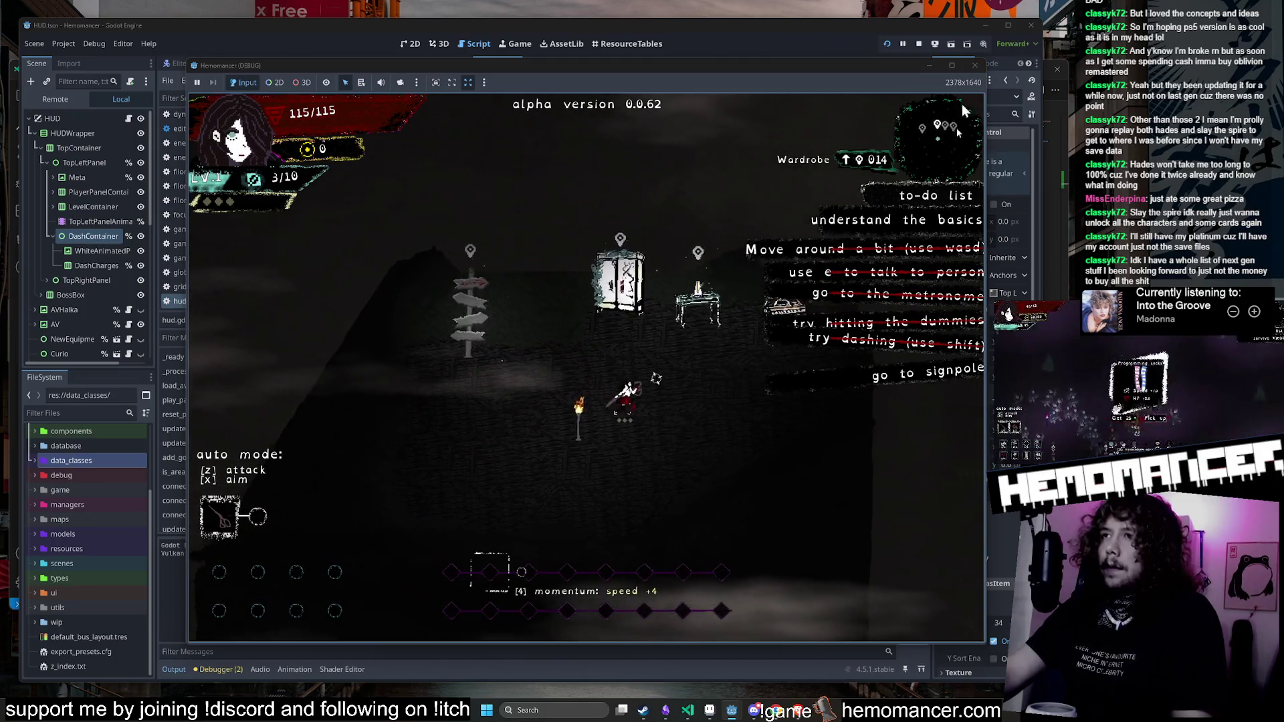
pyautogui.press('F8')
# Step: Review the DashContainer lines in hud.gd's _process, then open the LobbyScissorsMap scene
pyautogui.click(684, 240)
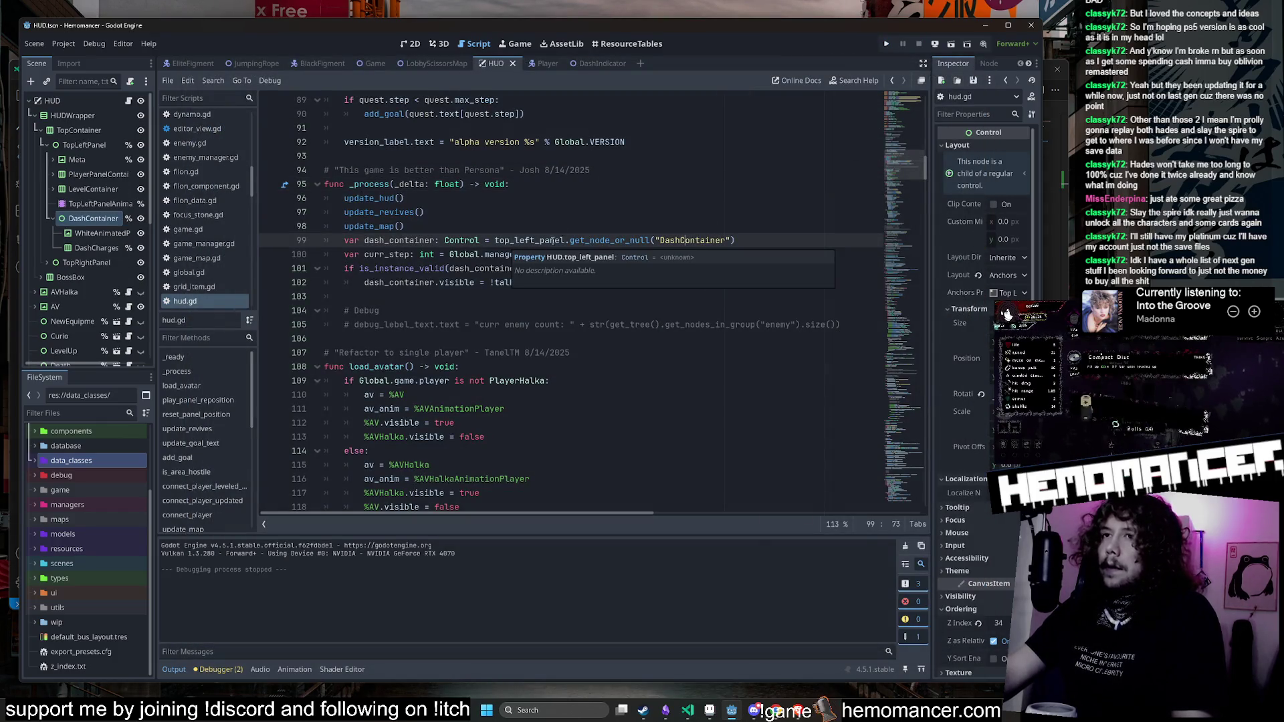
pyautogui.click(563, 228)
pyautogui.click(563, 184)
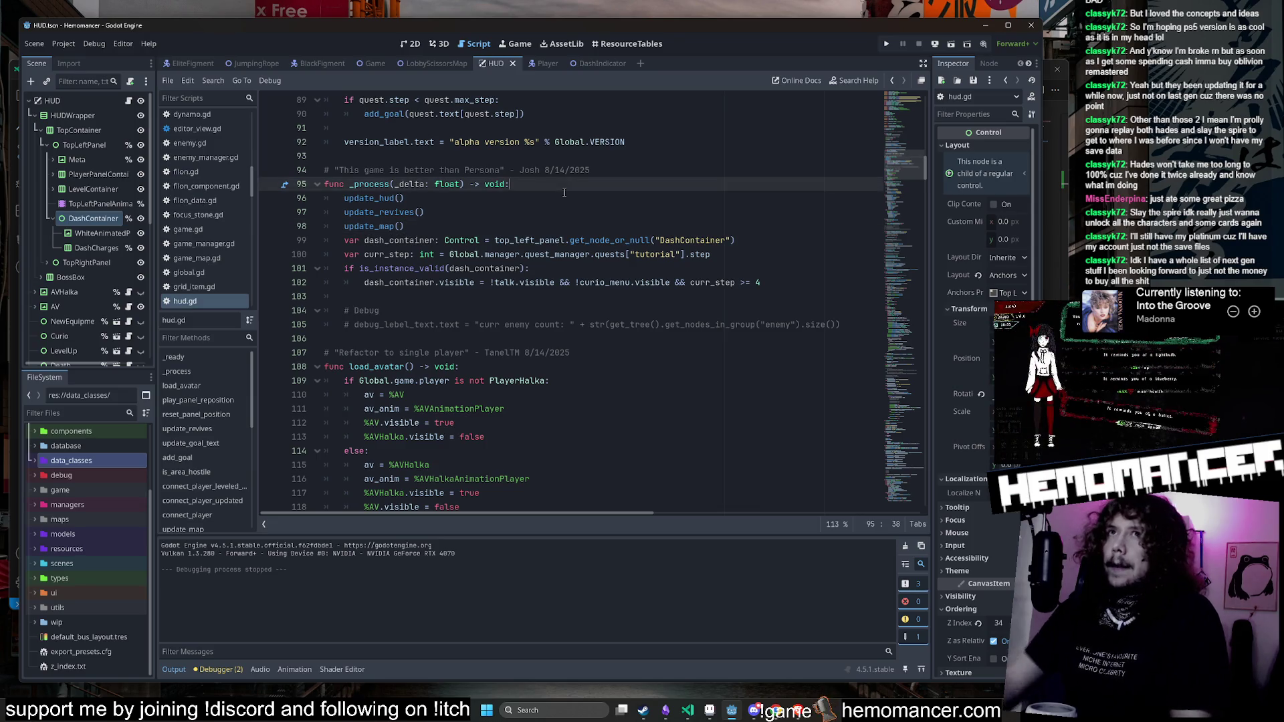
pyautogui.hotkey('ctrl', 'shift', 'o')
pyautogui.press('Escape')
pyautogui.click(435, 66)
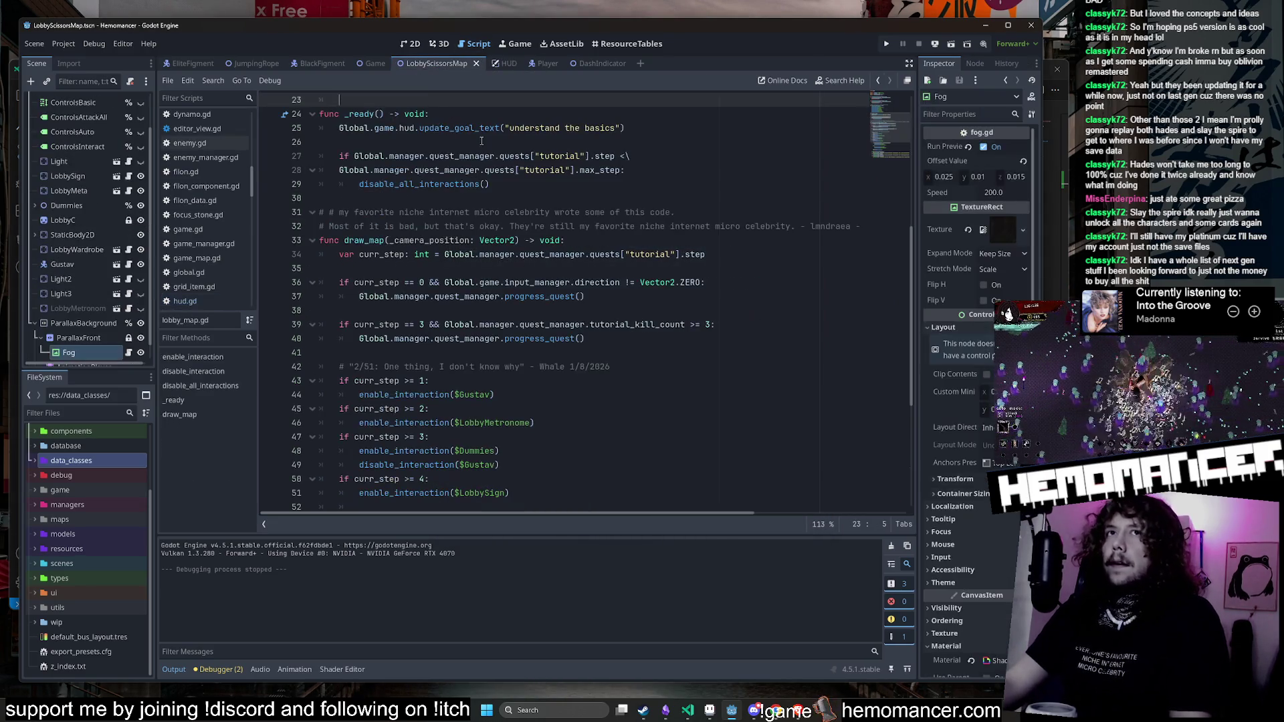
# Step: Open lobby_map.gd and inspect the progress_quest and curr_step LobbySign code
pyautogui.scroll(3, 138, 223)
pyautogui.click(129, 100)
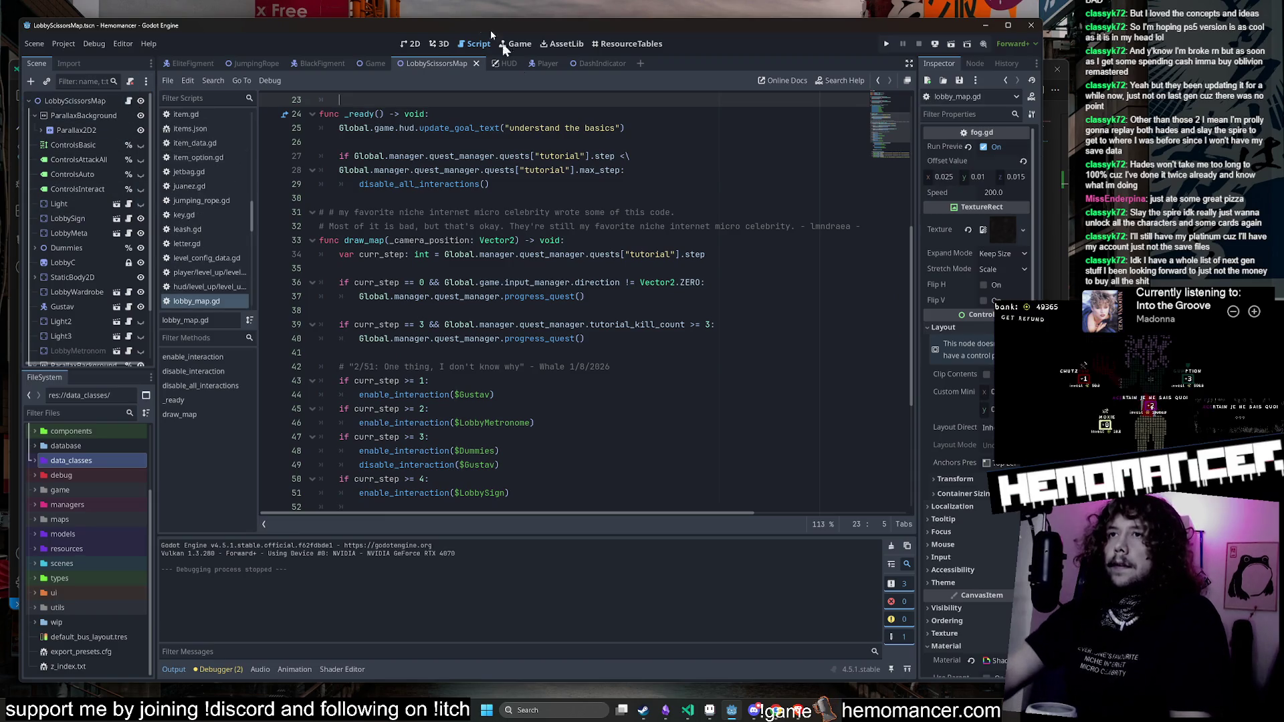
pyautogui.doubleClick(544, 341)
pyautogui.scroll(-3, 670, 395)
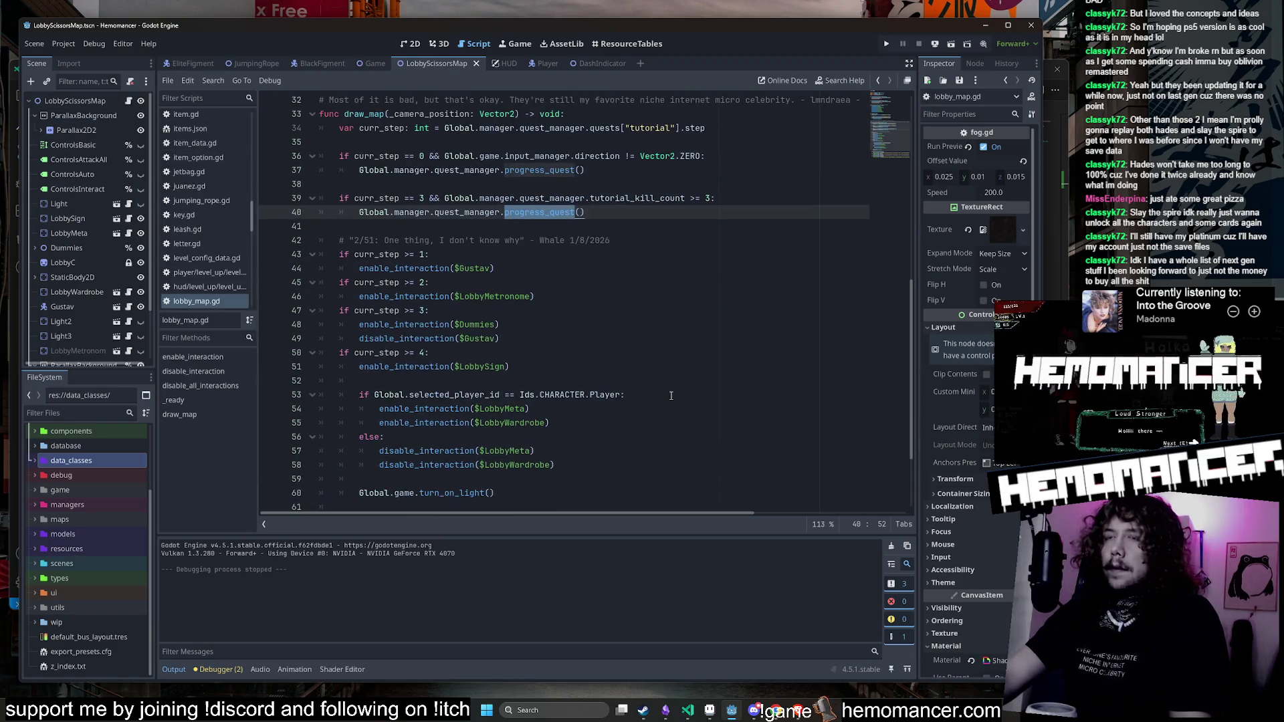
pyautogui.scroll(-2, 408, 347)
pyautogui.doubleClick(377, 268)
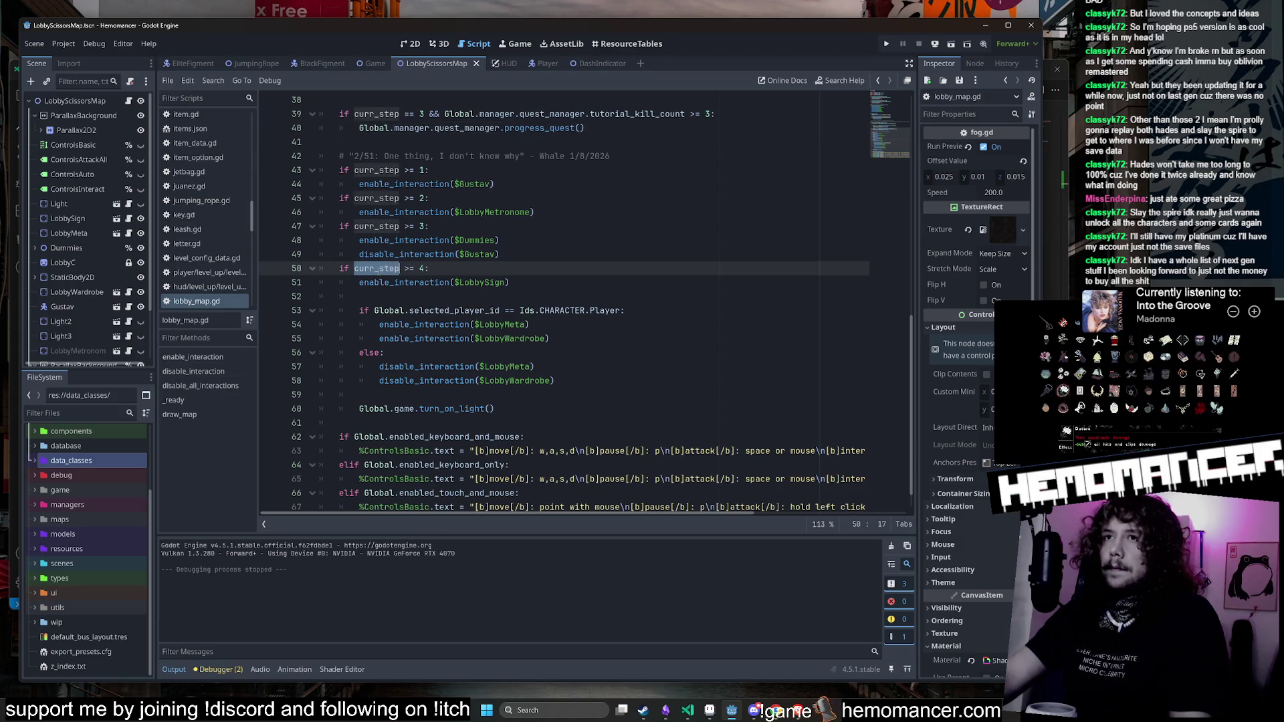
pyautogui.click(551, 282)
pyautogui.press('Return')
pyautogui.hotkey('ctrl', 'z')
pyautogui.hotkey('ctrl', 'z')
pyautogui.moveTo(551, 282); pyautogui.dragTo(557, 268)
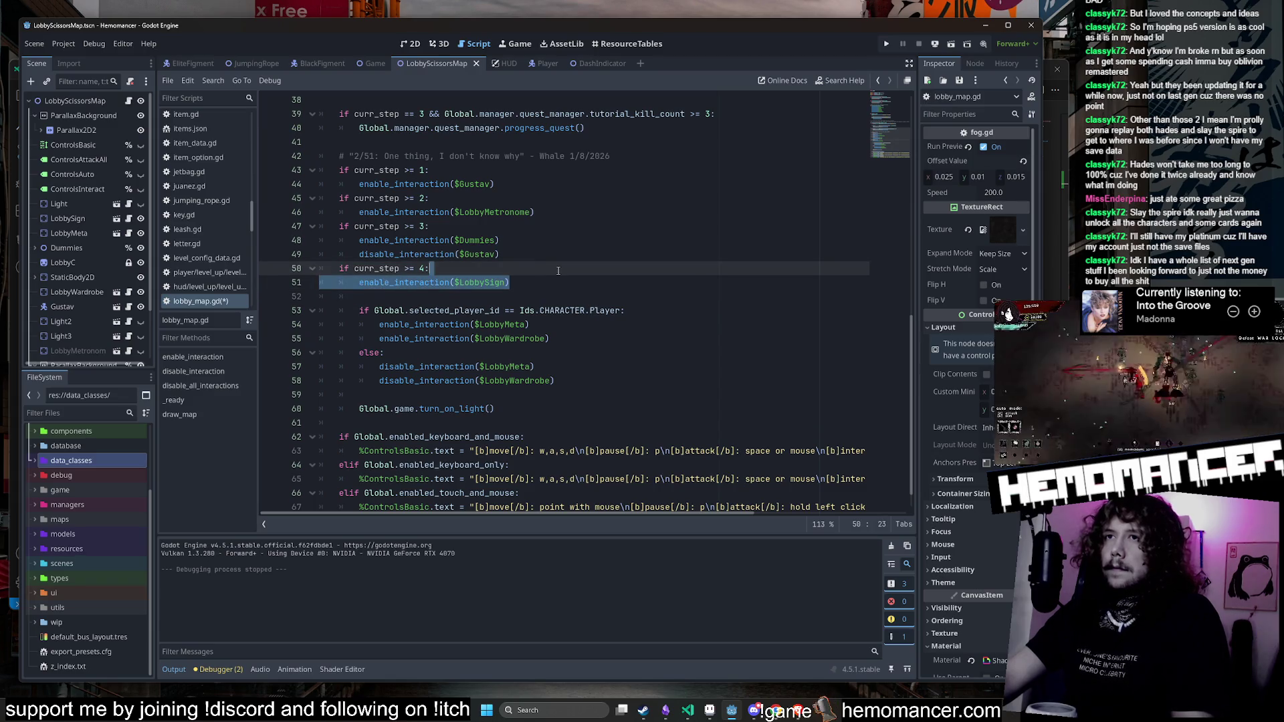
pyautogui.scroll(-1, 557, 271)
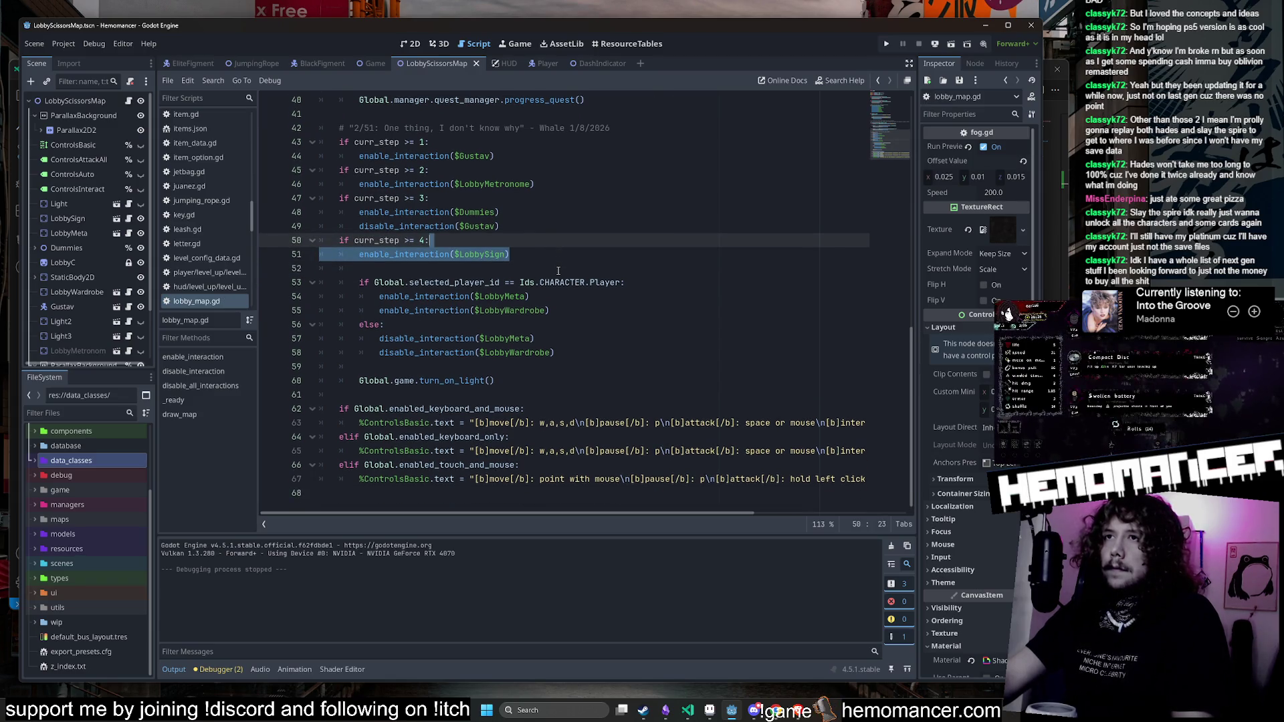
# Step: Add a curr_step >= 5 block with enable_interaction($LobbySign) and save lobby_map.gd
pyautogui.press('Left')
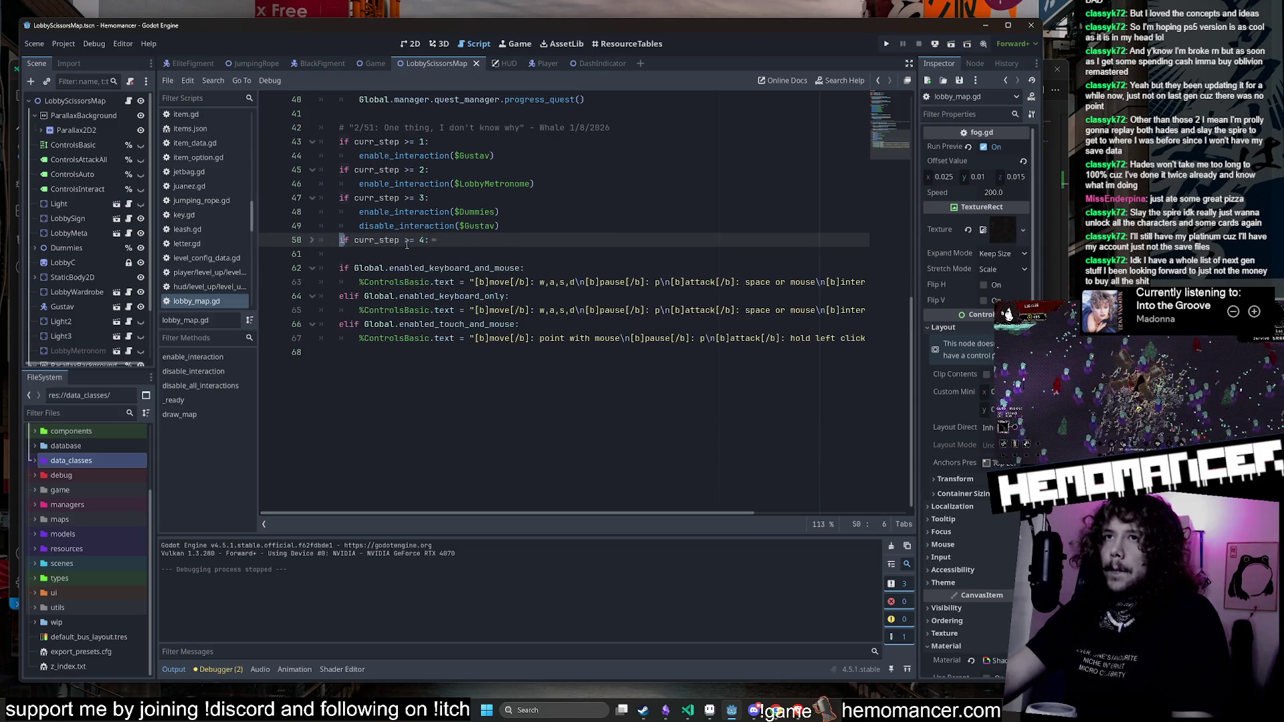
pyautogui.click(389, 258)
pyautogui.press('Return')
pyautogui.press('Return')
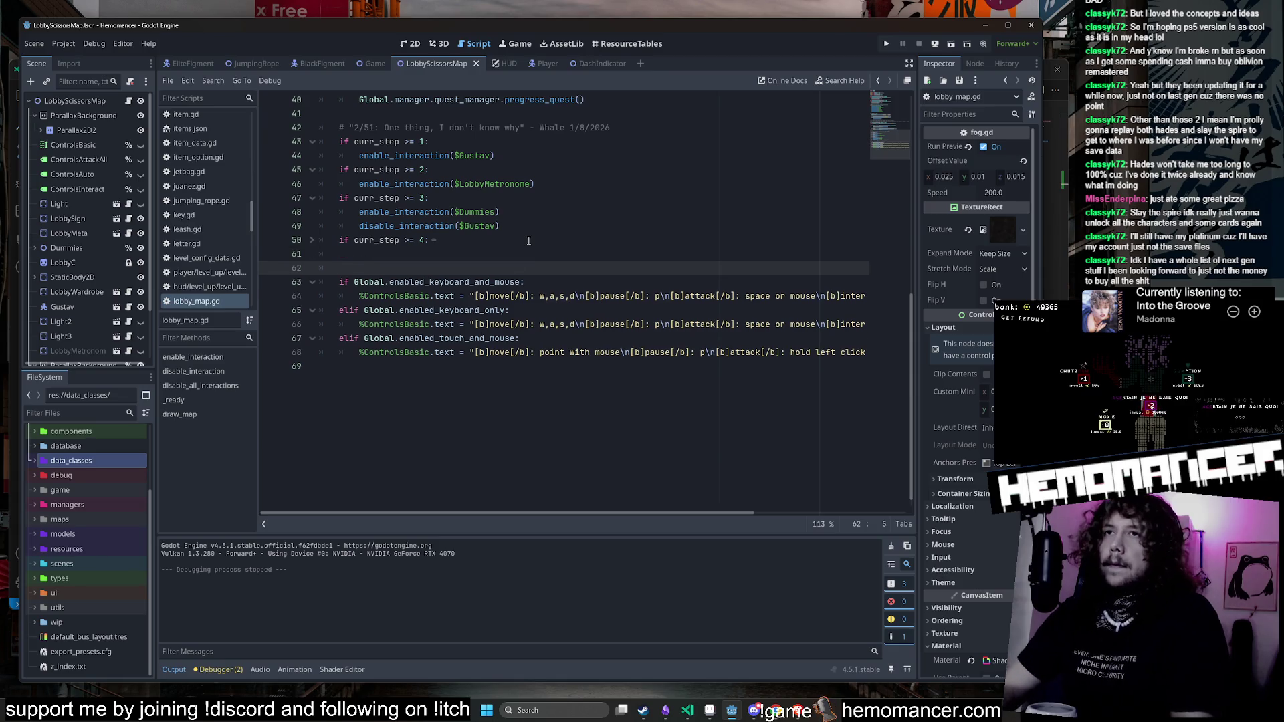
pyautogui.press('Up')
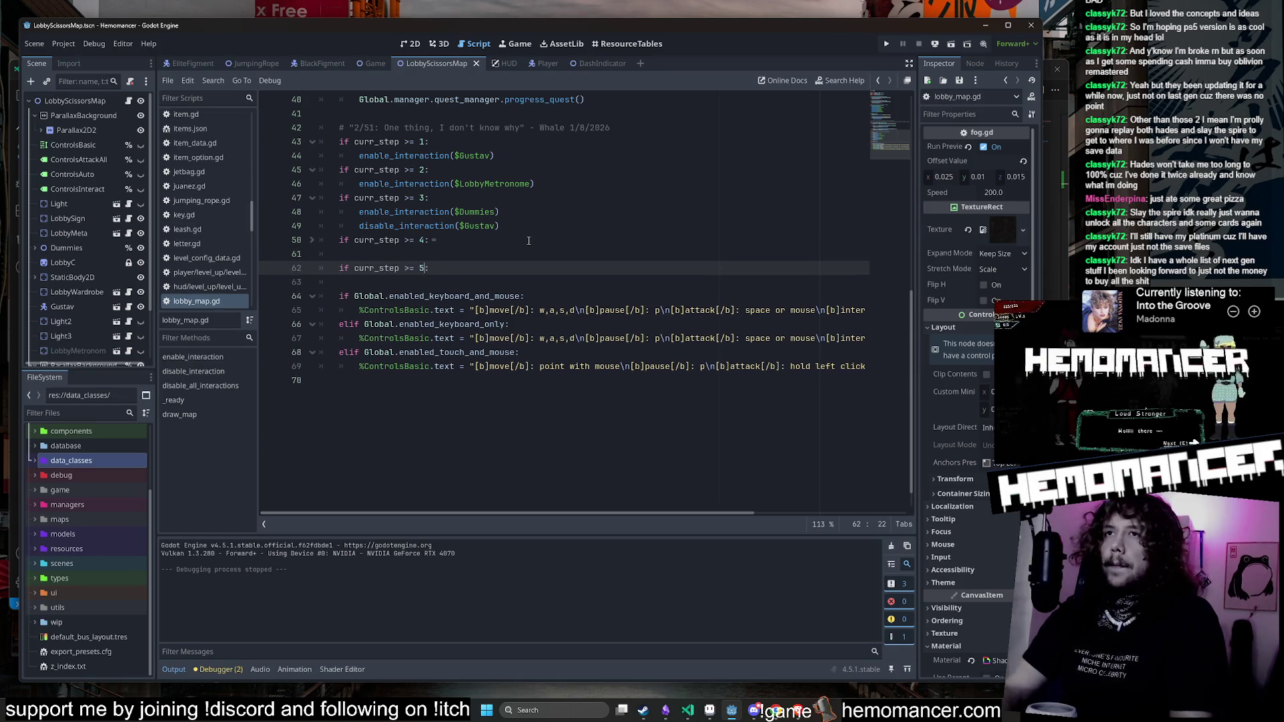
pyautogui.click(311, 239)
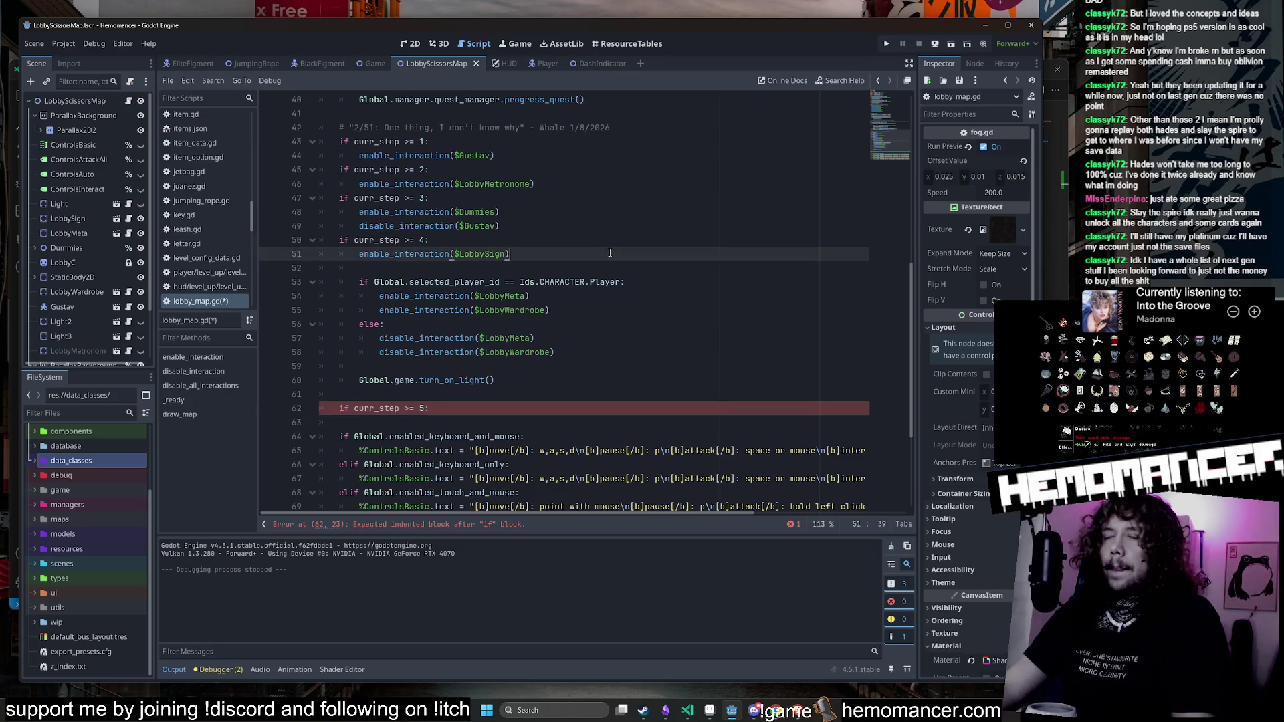
pyautogui.click(441, 250)
pyautogui.click(573, 352)
pyautogui.click(568, 394)
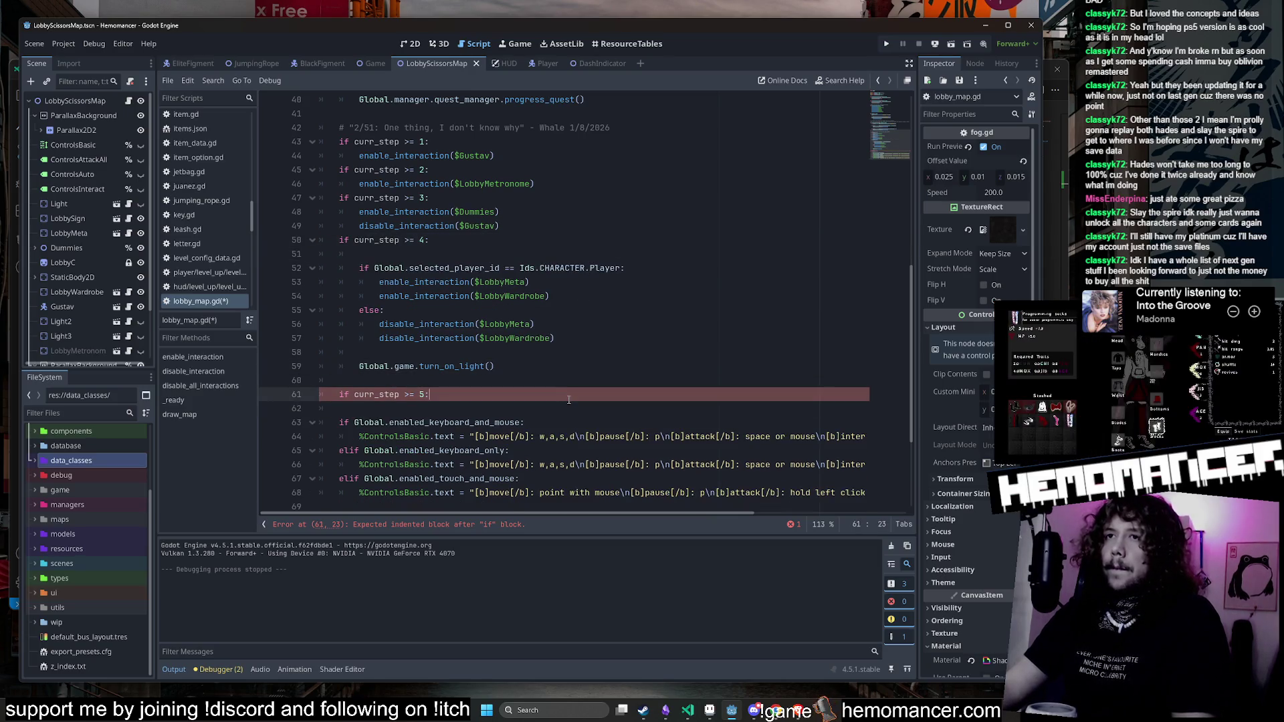
pyautogui.press('Return')
pyautogui.write('enable_interaction($LobbySign)')
pyautogui.click(567, 254)
pyautogui.press('BackSpace')
pyautogui.hotkey('ctrl', 's')
# Step: Move the turn_on_light call into the step-5 block and remove the extra blank lines
pyautogui.click(622, 380)
pyautogui.click(623, 393)
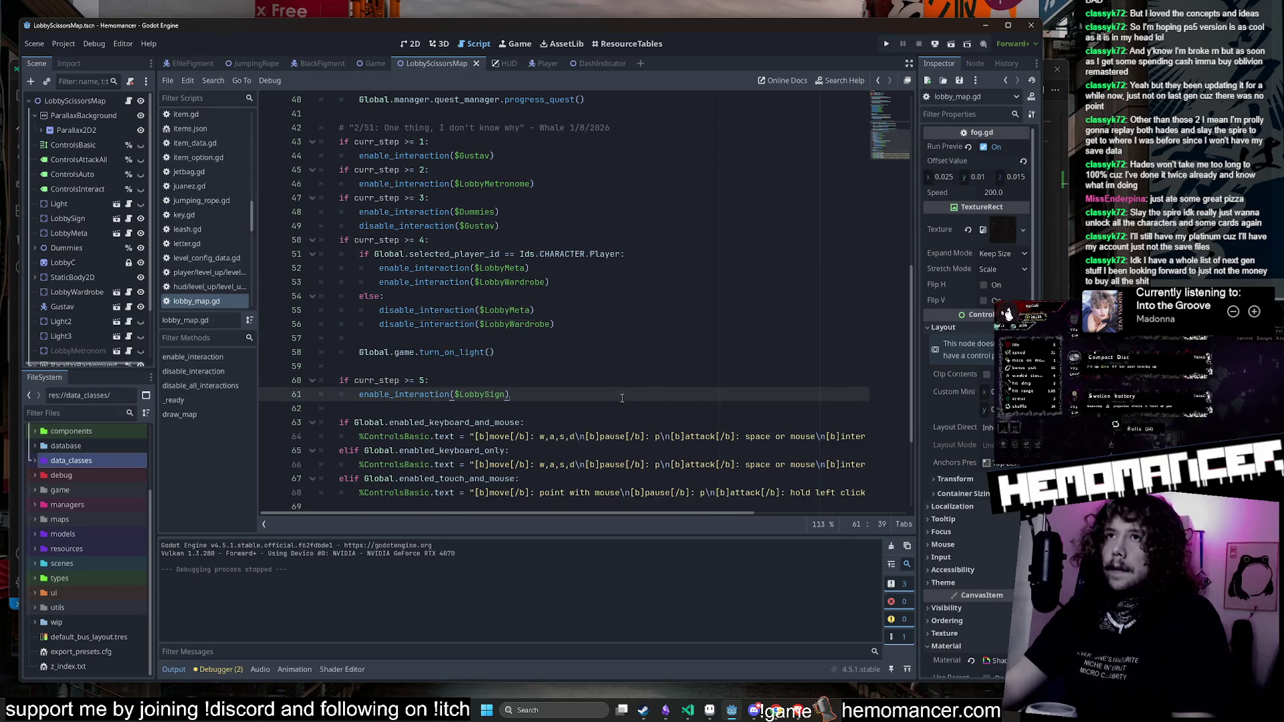
pyautogui.moveTo(567, 357); pyautogui.dragTo(368, 360)
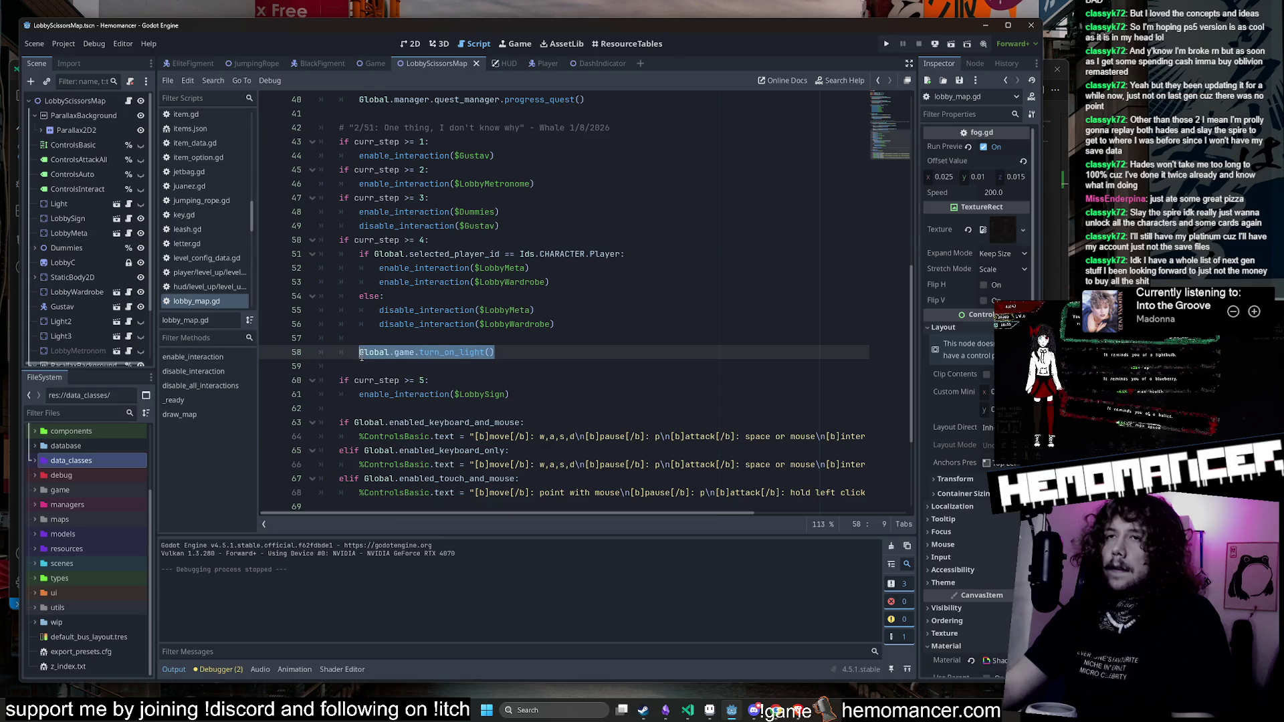
pyautogui.keyDown('ctrl'); pyautogui.click(450, 353); pyautogui.keyUp('ctrl')
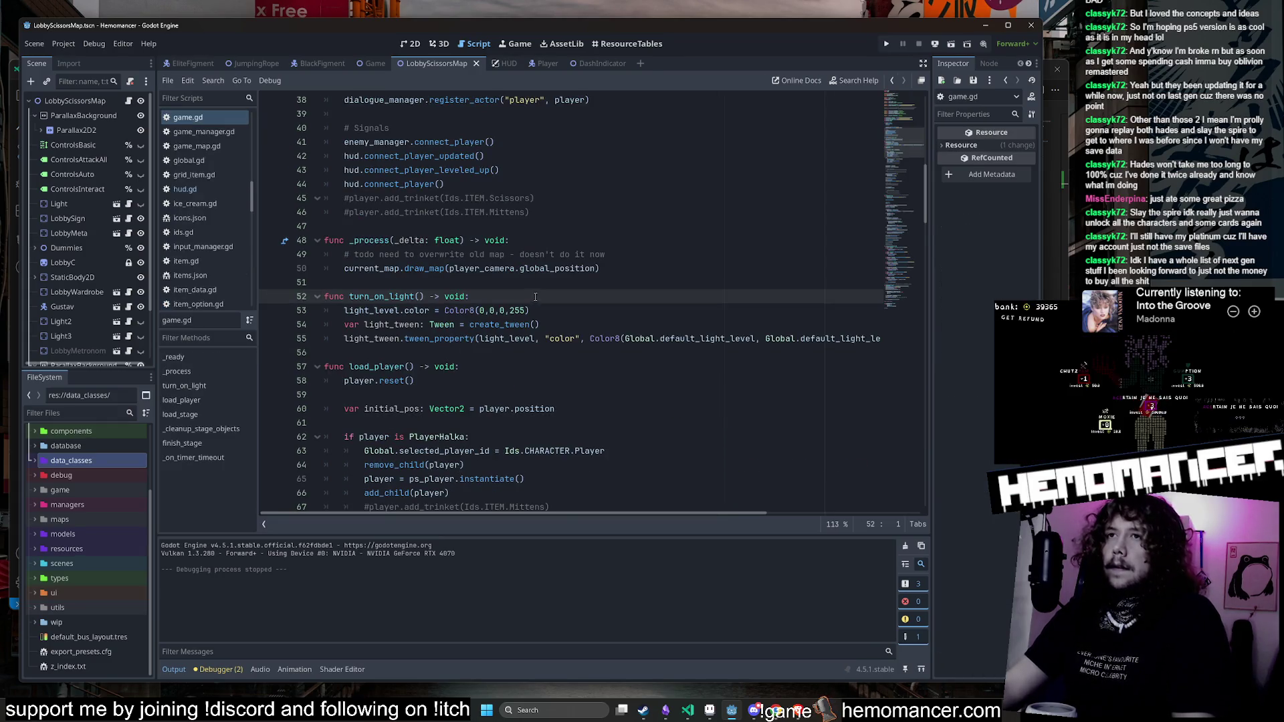
pyautogui.hotkey('alt', 'Left')
pyautogui.click(589, 357)
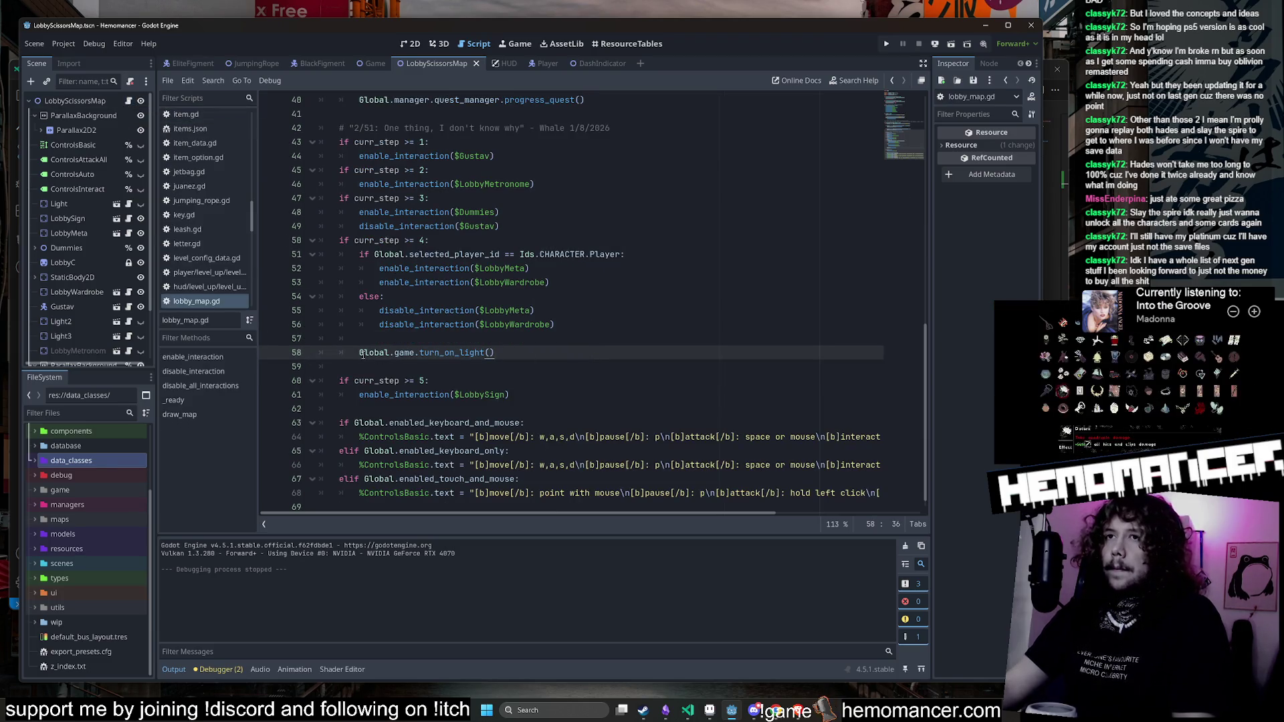
pyautogui.hotkey('alt', 'Down')
pyautogui.hotkey('alt', 'Down')
pyautogui.hotkey('alt', 'Down')
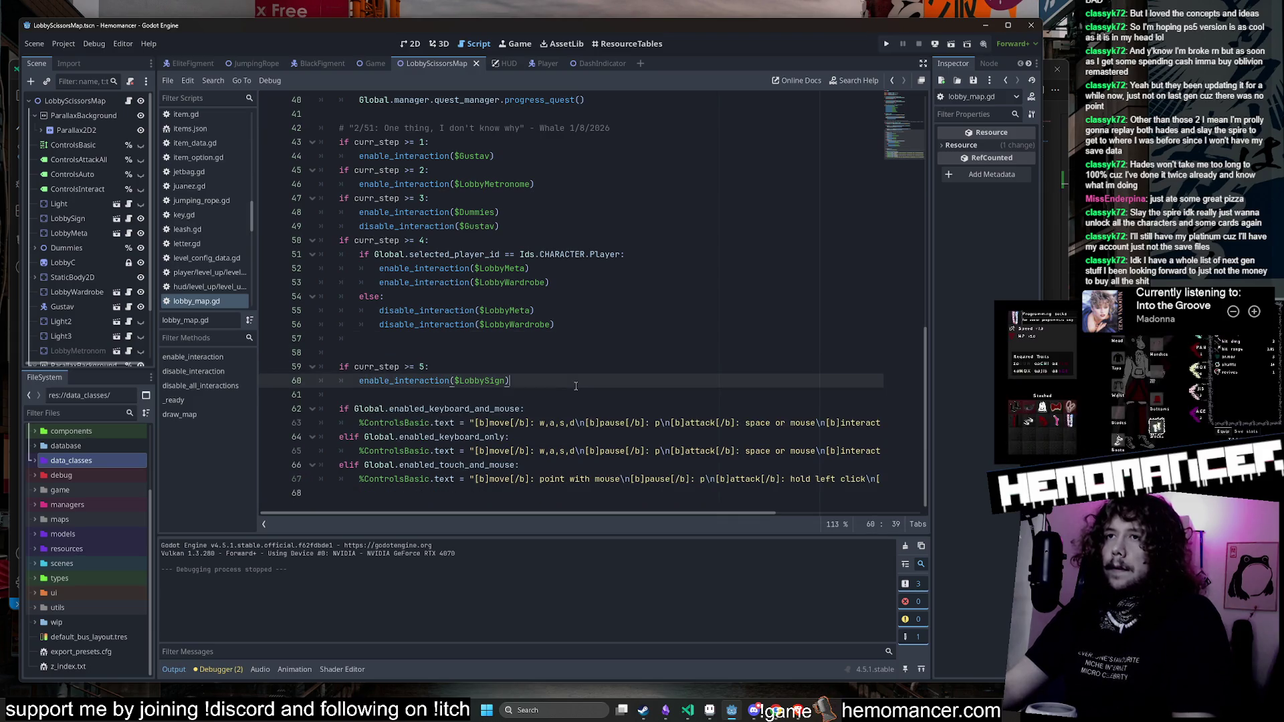
pyautogui.click(554, 340)
pyautogui.click(552, 353)
pyautogui.hotkey('ctrl', 'shift', 'k')
pyautogui.write('Global.game.turn_on_light()')
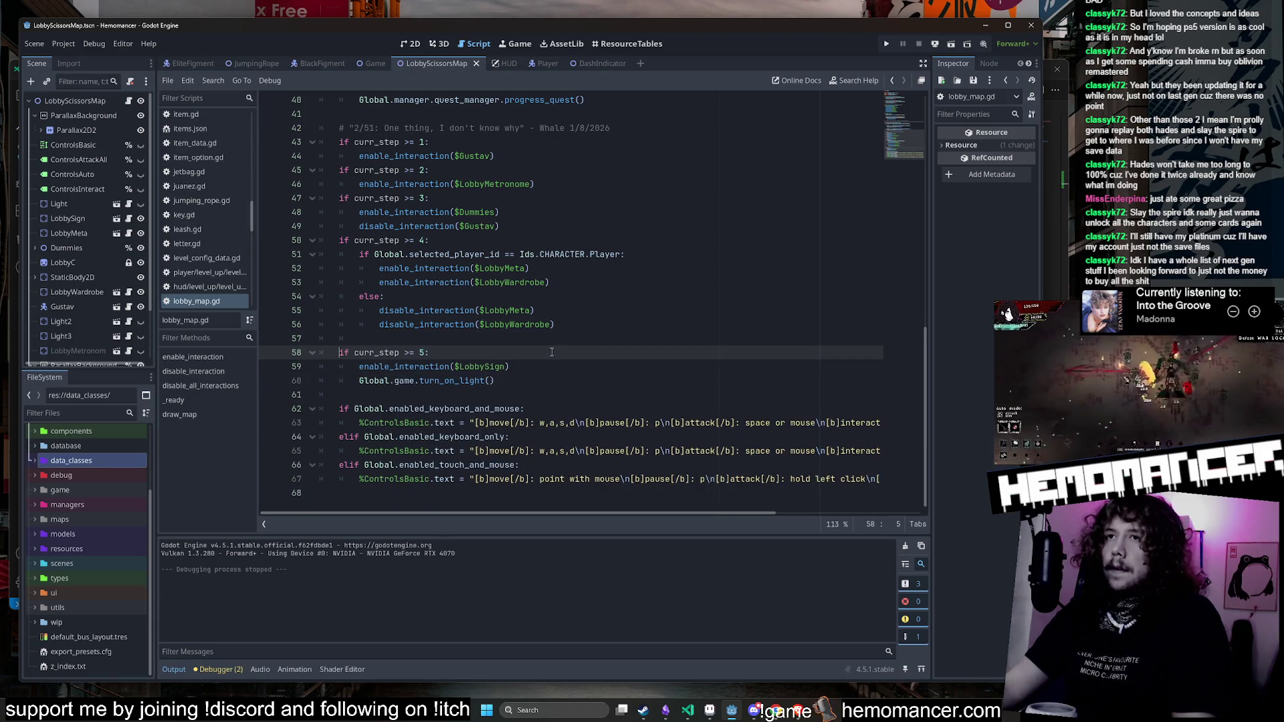
# Step: Review the step 4 wardrobe and step 5 sign unlock lines, then run the project
pyautogui.click(627, 364)
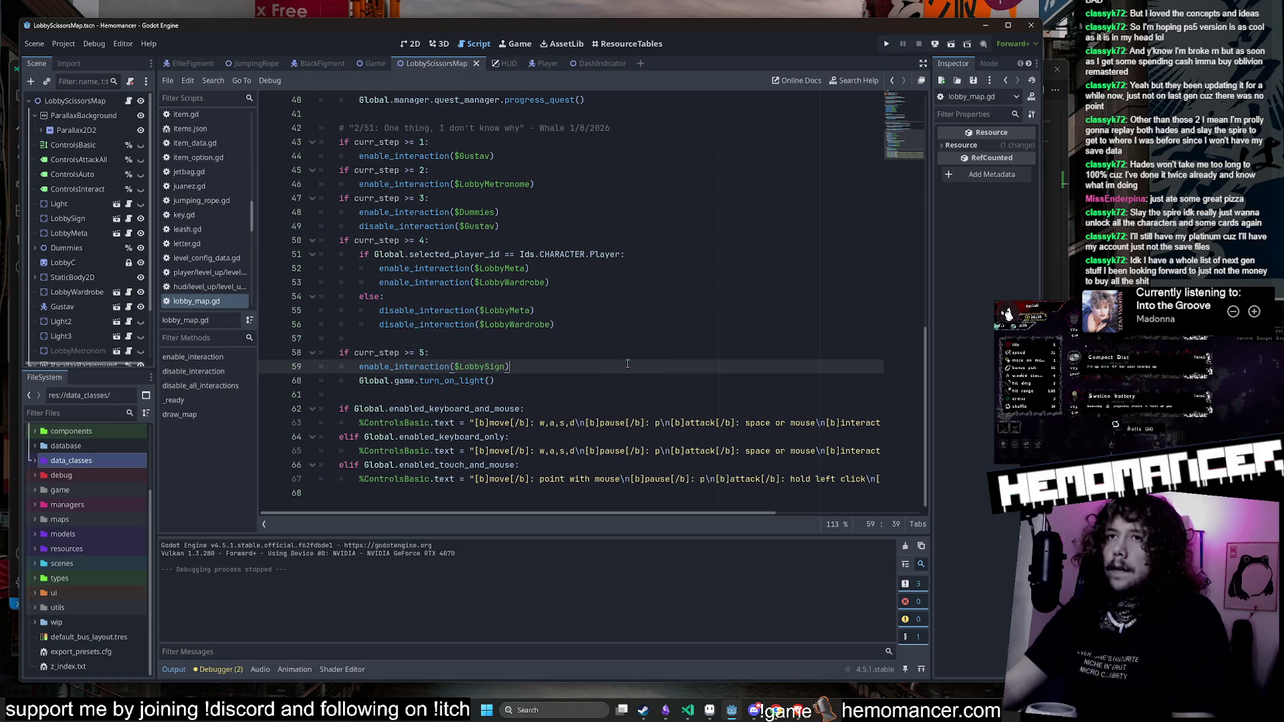
pyautogui.click(670, 287)
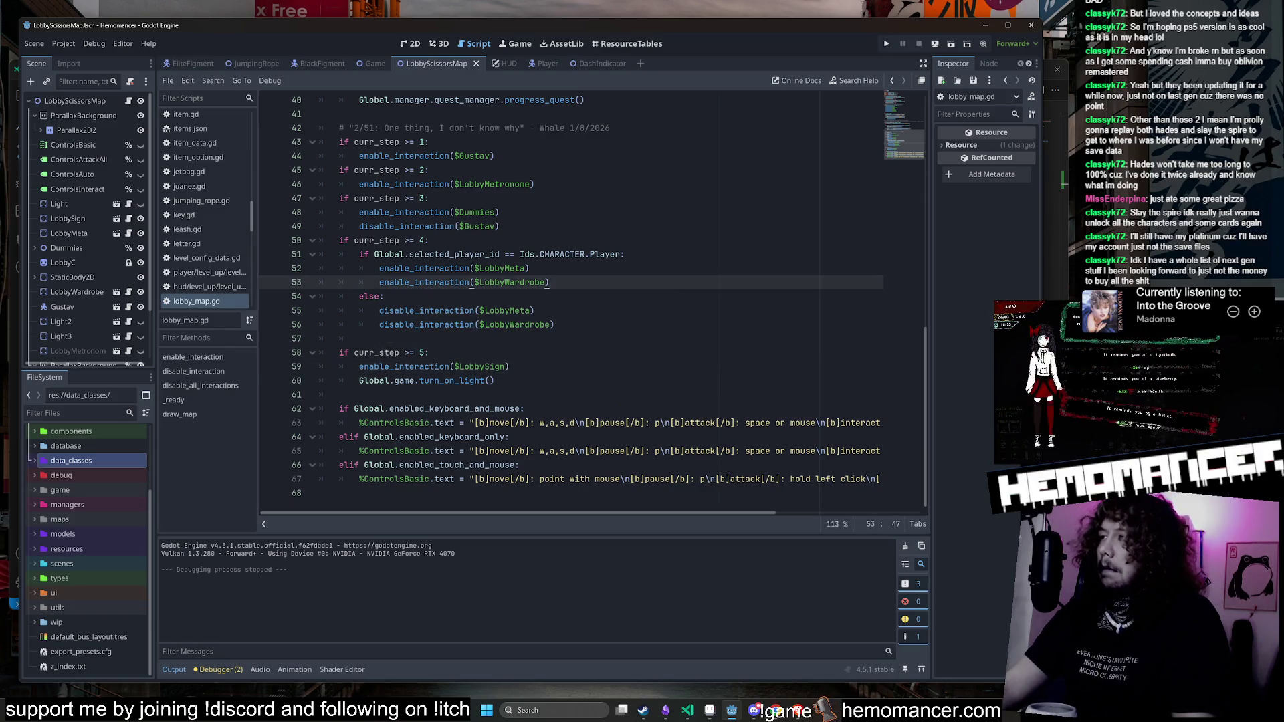
pyautogui.click(534, 310)
pyautogui.press('F5')
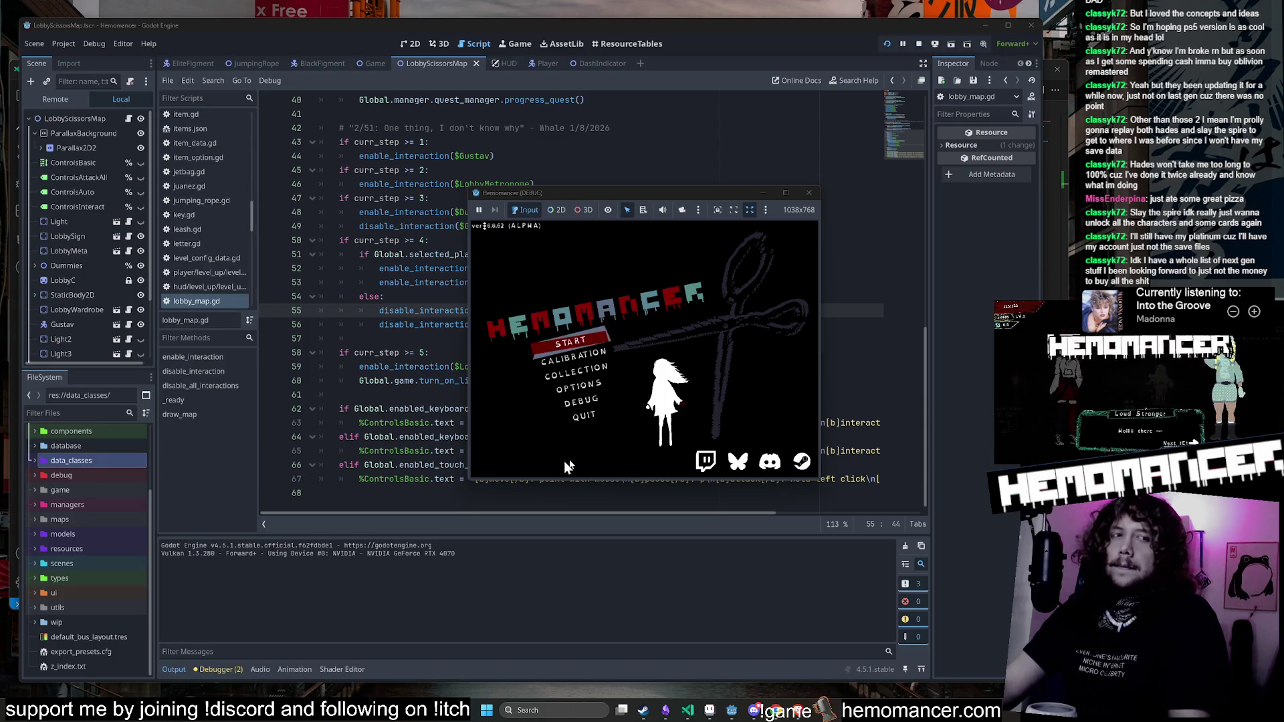
# Step: Enlarge the game window and look through its options and debug screens
pyautogui.moveTo(467, 482); pyautogui.dragTo(191, 647)
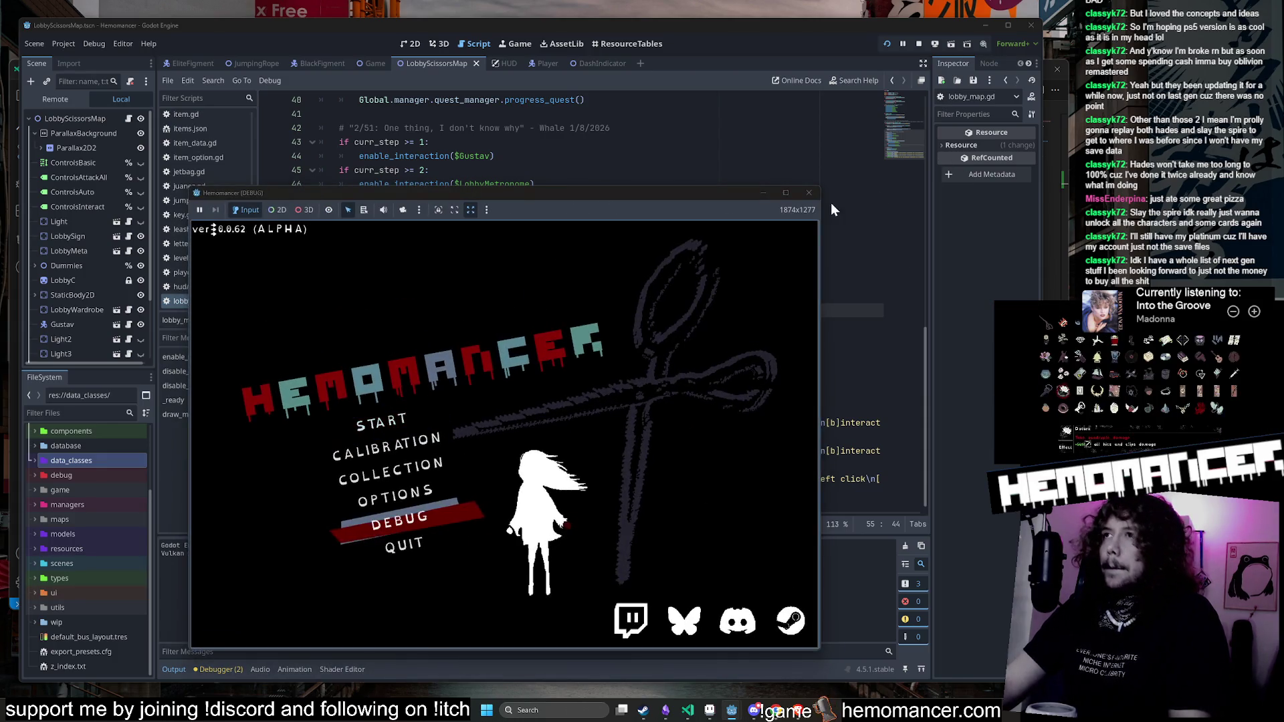
pyautogui.moveTo(822, 188); pyautogui.dragTo(1041, 51)
pyautogui.click(467, 450)
pyautogui.click(609, 616)
pyautogui.click(625, 482)
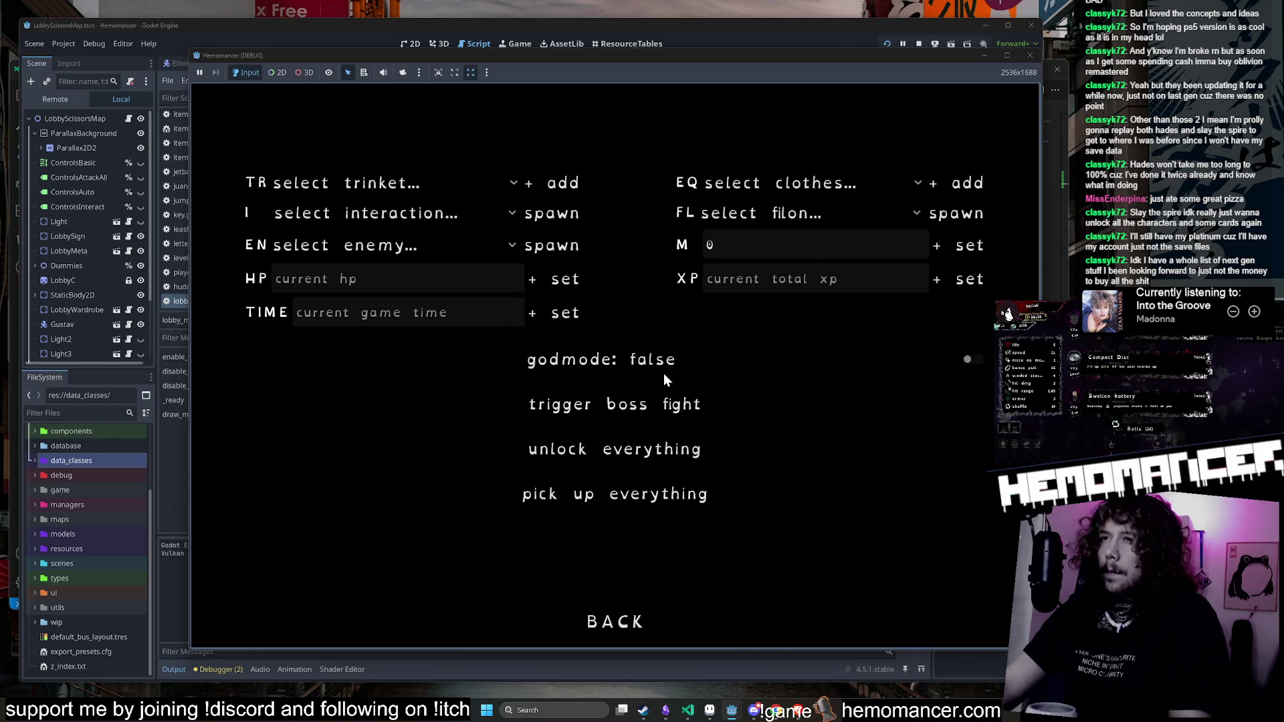
pyautogui.click(615, 627)
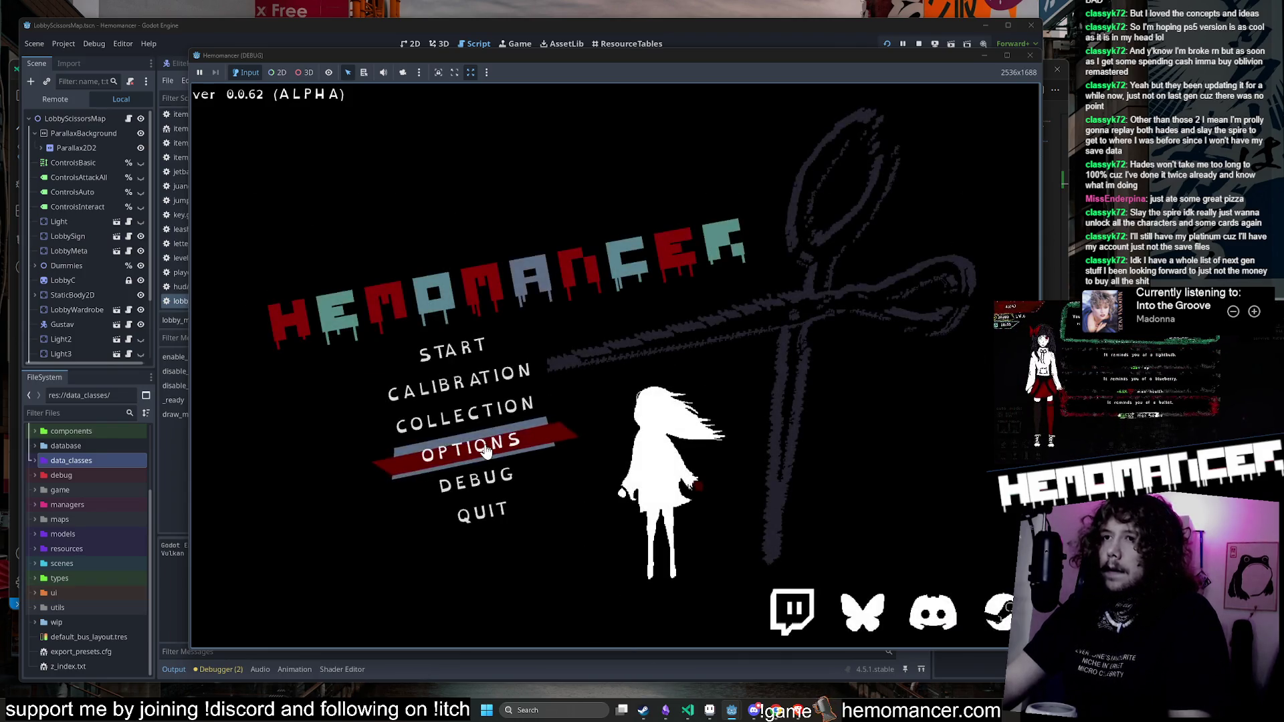
# Step: Delete the save file via Options > Gameplay and start a fresh game
pyautogui.click(473, 450)
pyautogui.click(642, 300)
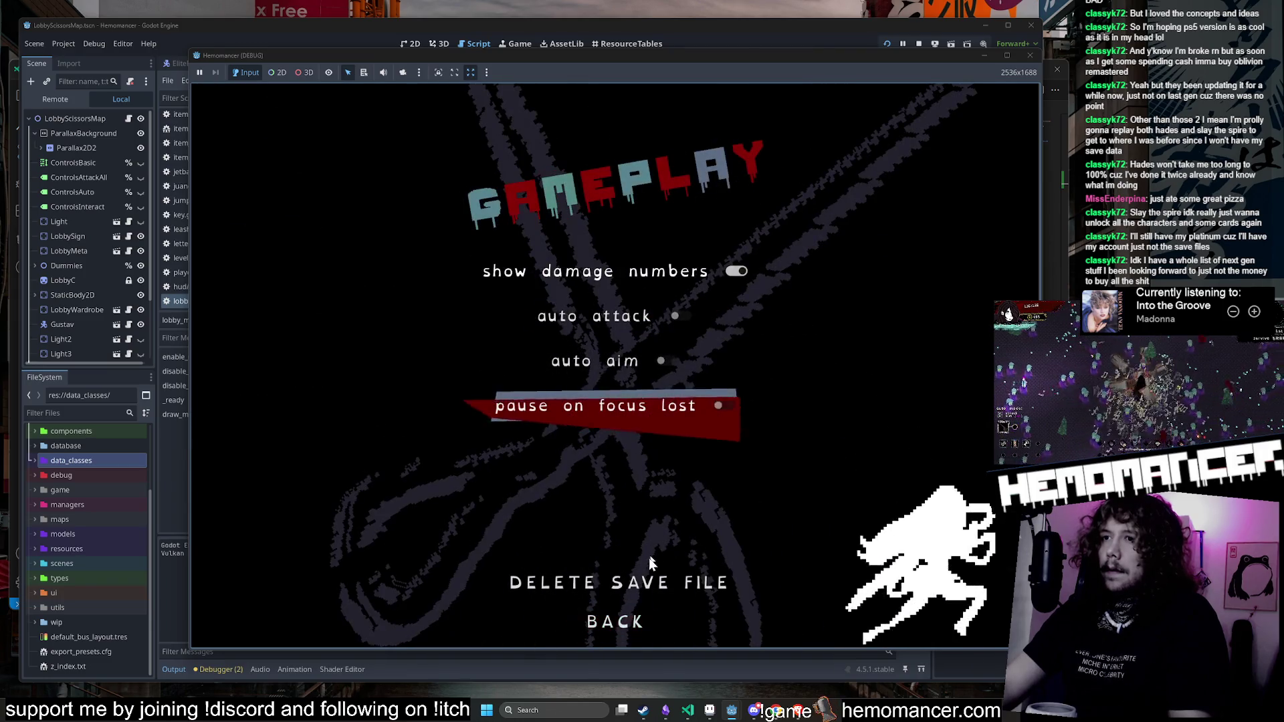
pyautogui.click(642, 581)
pyautogui.click(632, 371)
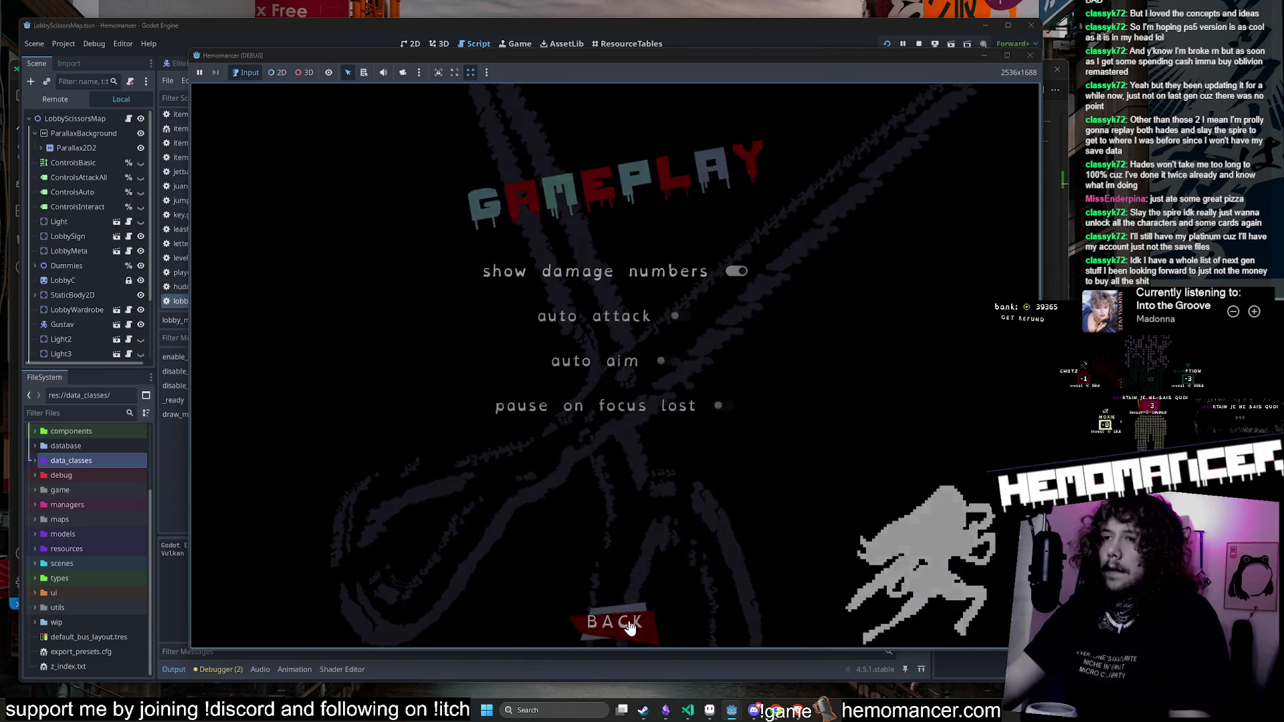
pyautogui.click(622, 622)
pyautogui.click(565, 362)
# Step: Talk to the Gruff Stranger, then open and finish the metronome calibration
pyautogui.press('w')
pyautogui.press('a')
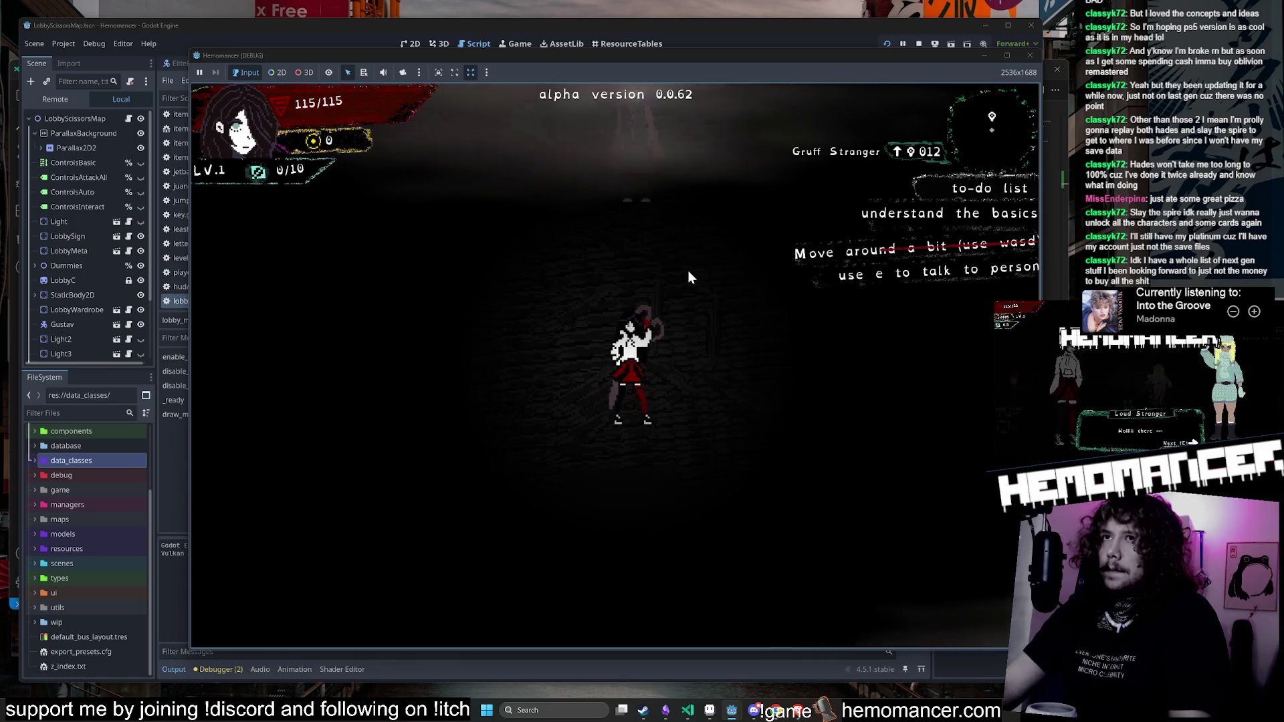
pyautogui.press('d')
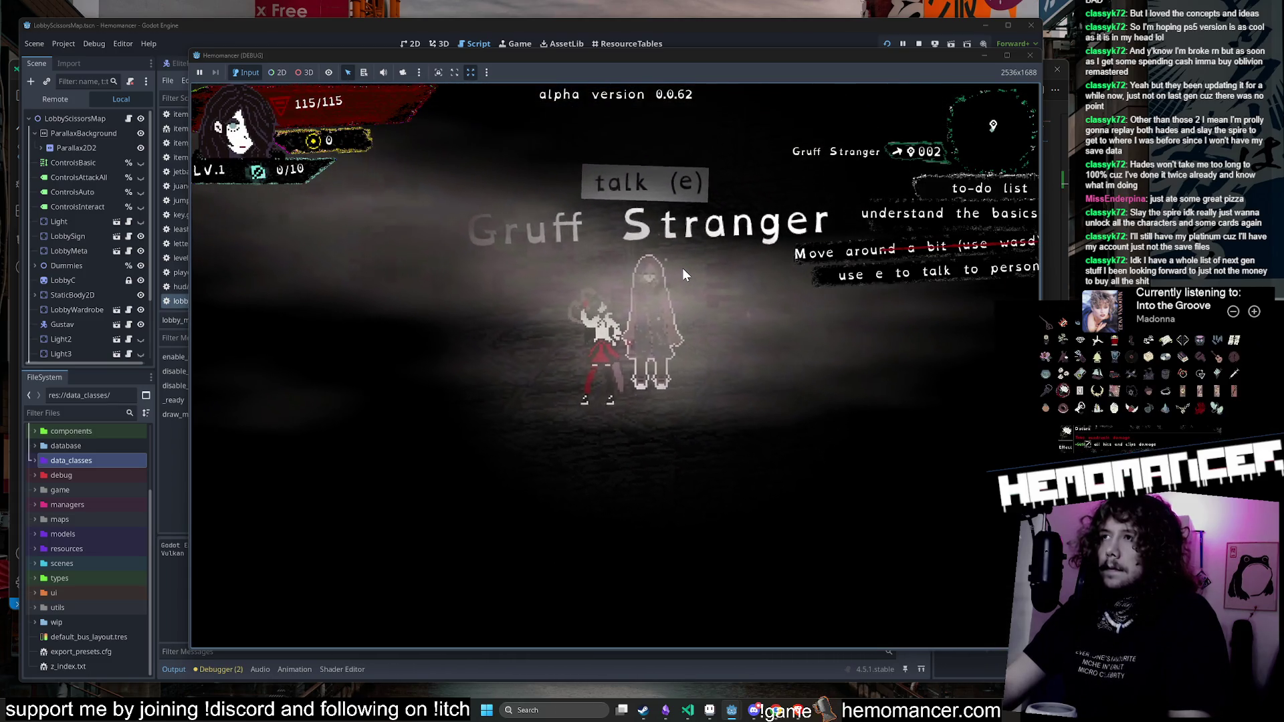
pyautogui.press('s')
pyautogui.press('e')
pyautogui.press('e')
pyautogui.press('e')
pyautogui.press('w')
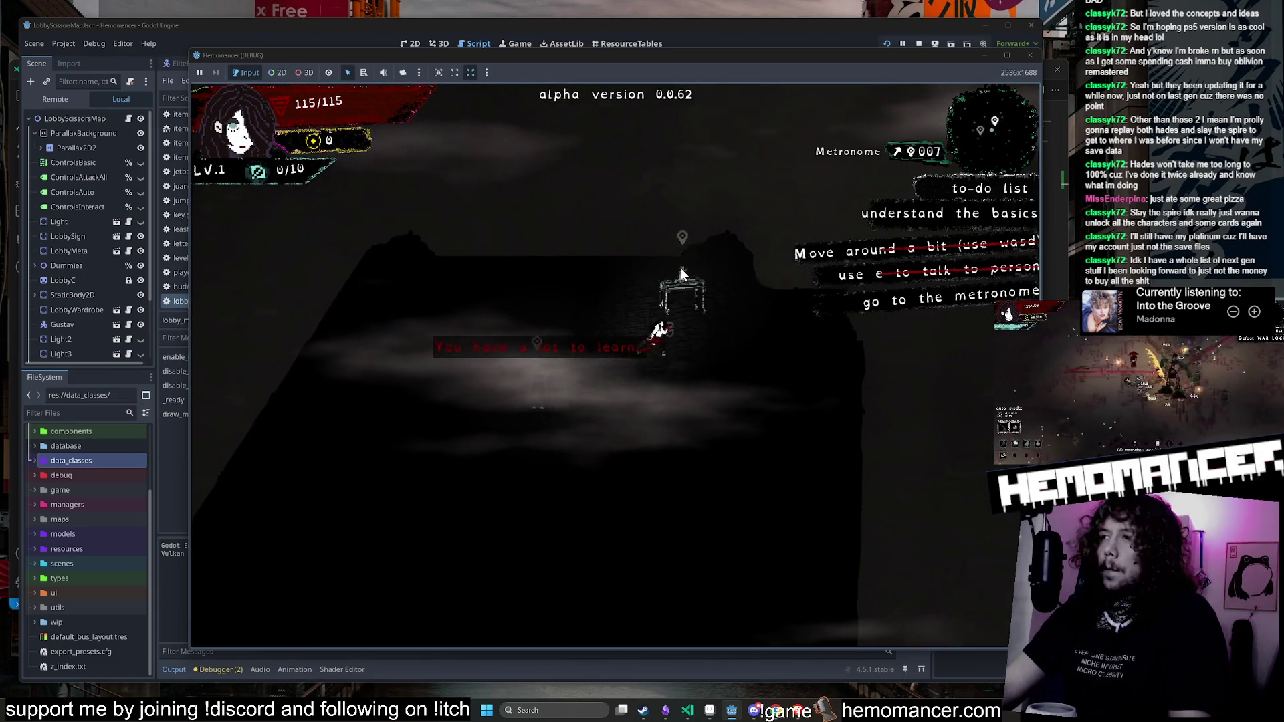
pyautogui.press('e')
pyautogui.press('Escape')
# Step: Defeat the training dummies, walk toward the signpost, then close the game and view turn_on_light
pyautogui.press('a')
pyautogui.press('s')
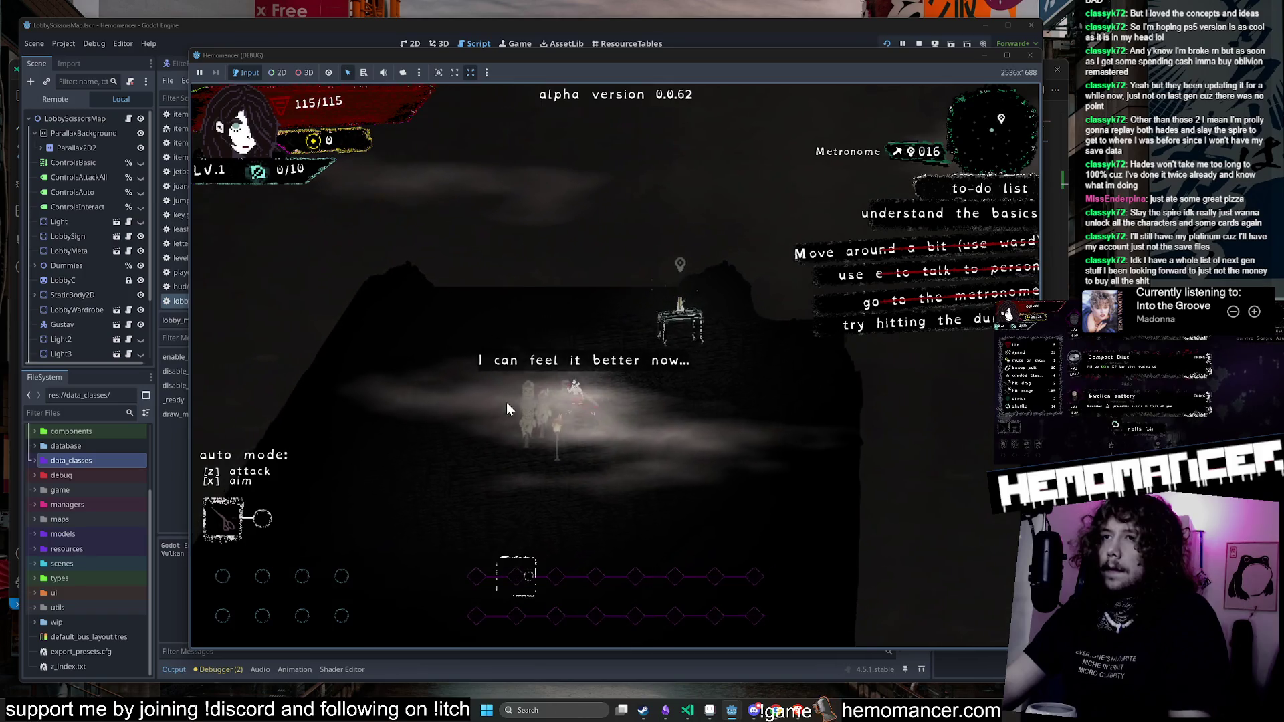
pyautogui.press('s')
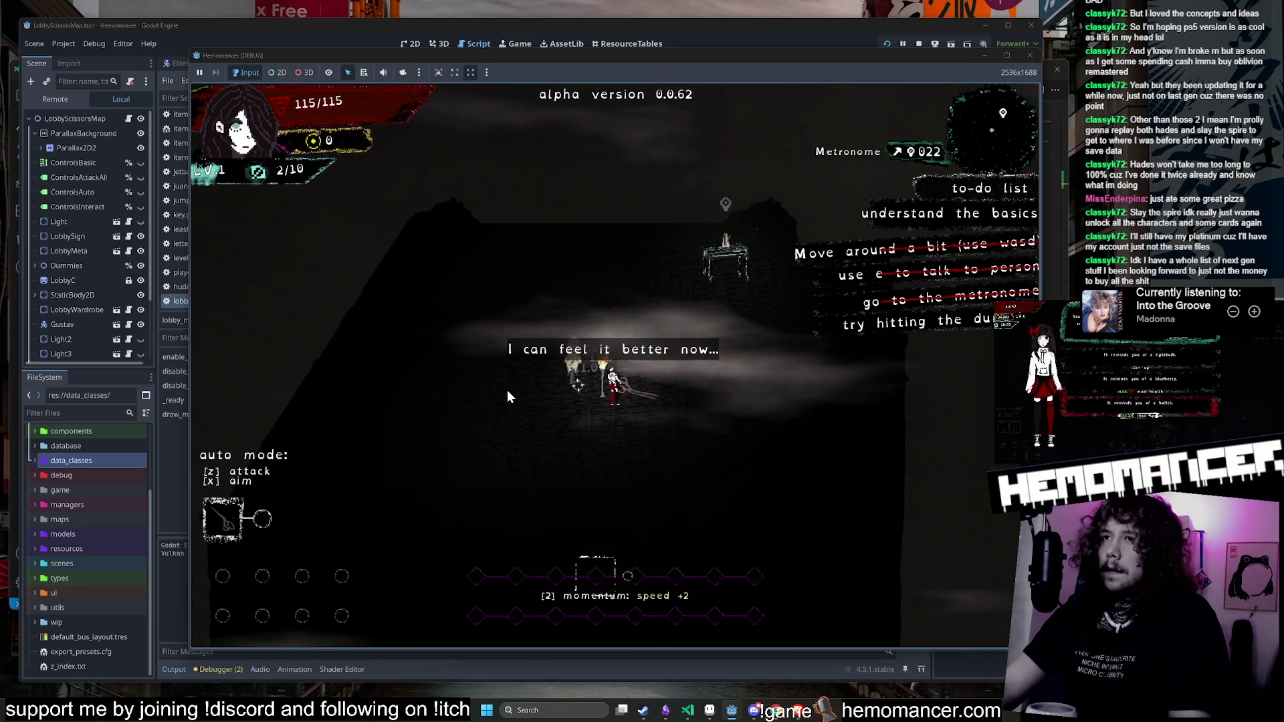
pyautogui.press('d')
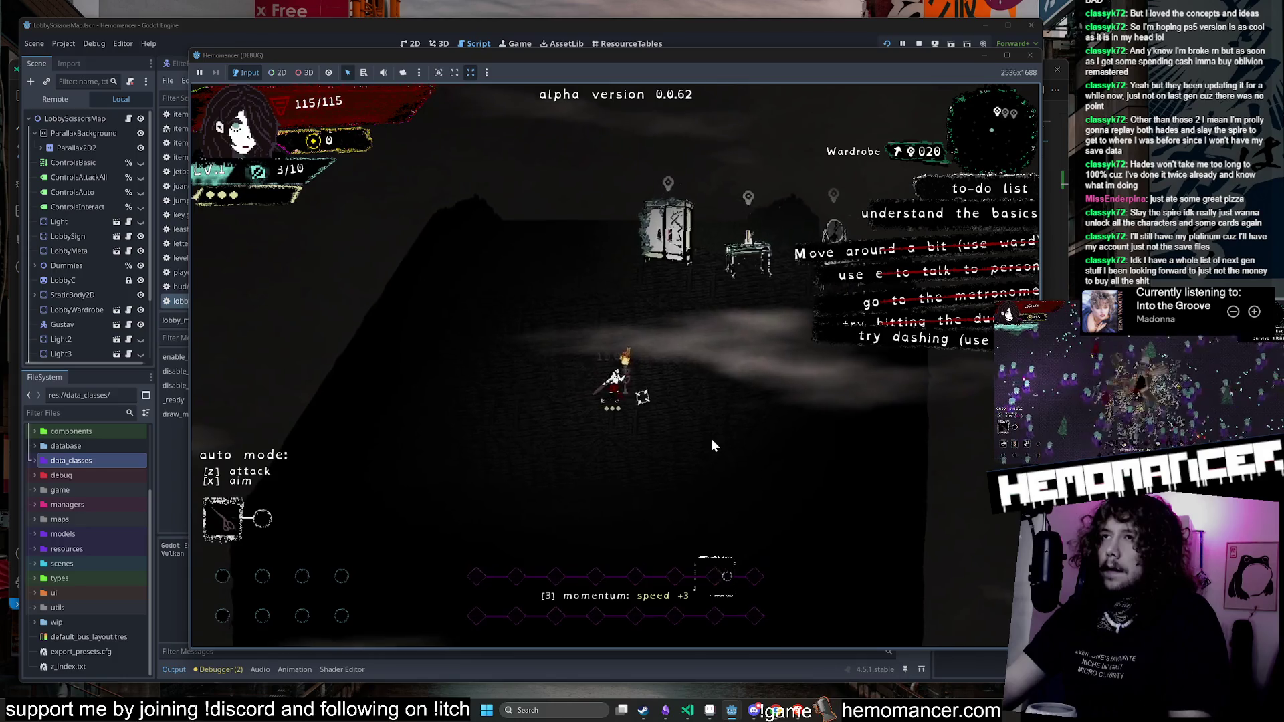
pyautogui.press('a')
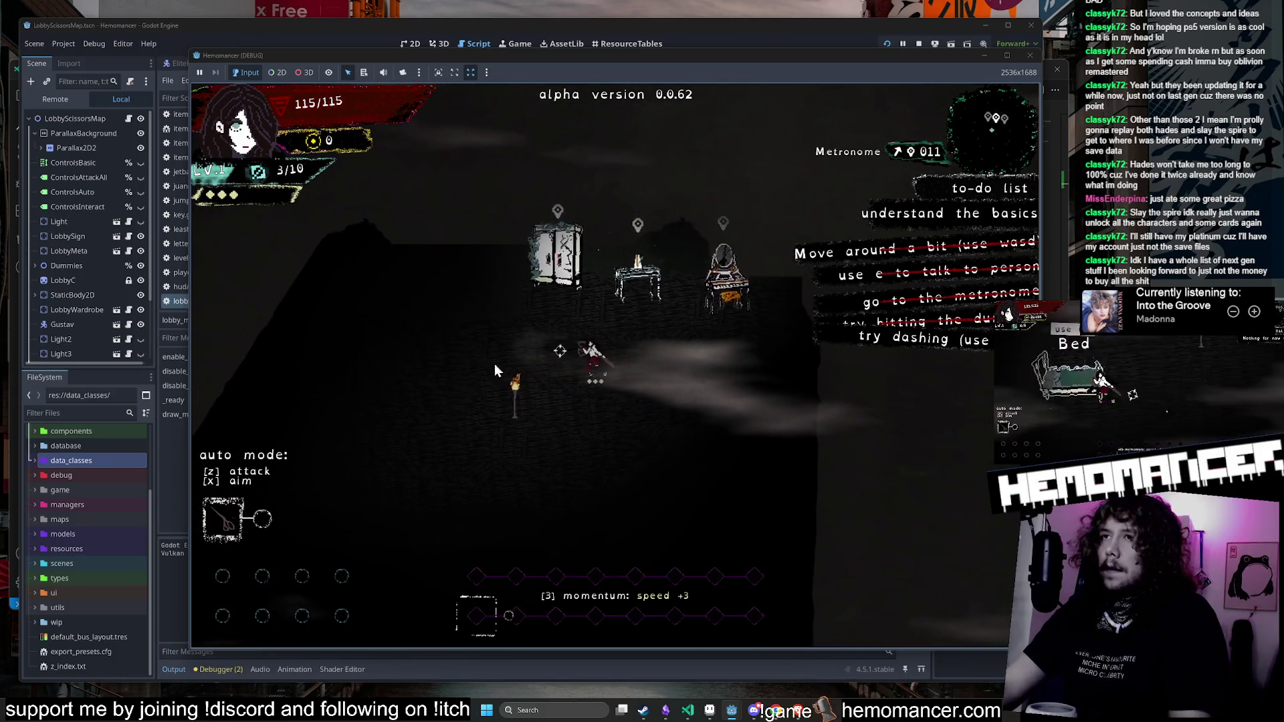
pyautogui.press('d')
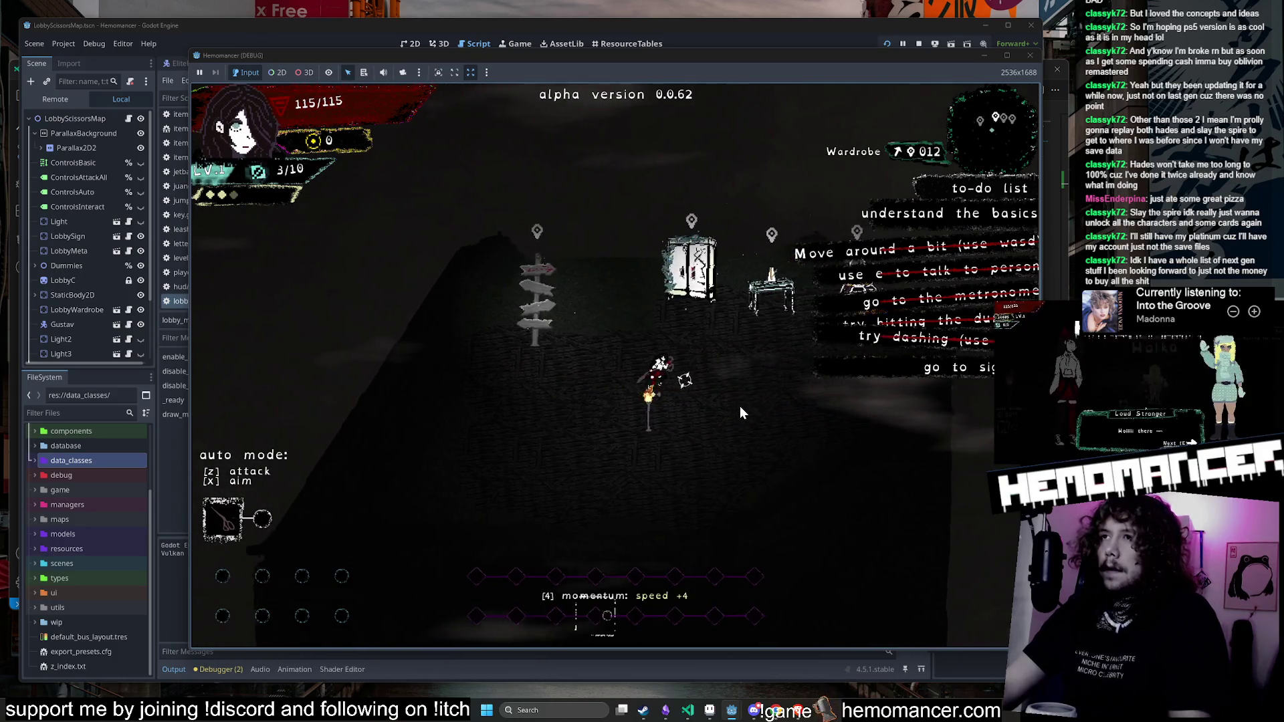
pyautogui.click(1028, 56)
pyautogui.keyDown('ctrl'); pyautogui.click(469, 384); pyautogui.keyUp('ctrl')
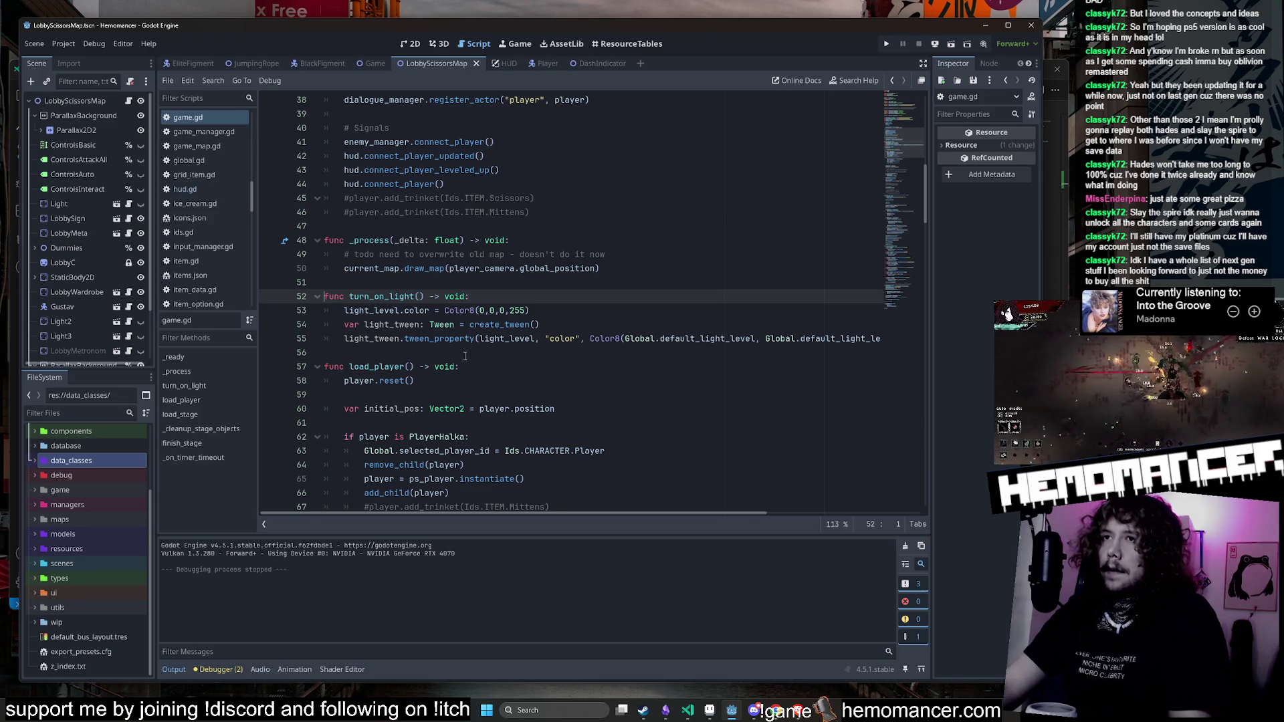
# Step: Review turn_on_light in game.gd, return to its lobby_map.gd call, then switch to VS Code
pyautogui.hscroll(6, 465, 356)
pyautogui.hscroll(-6, 459, 355)
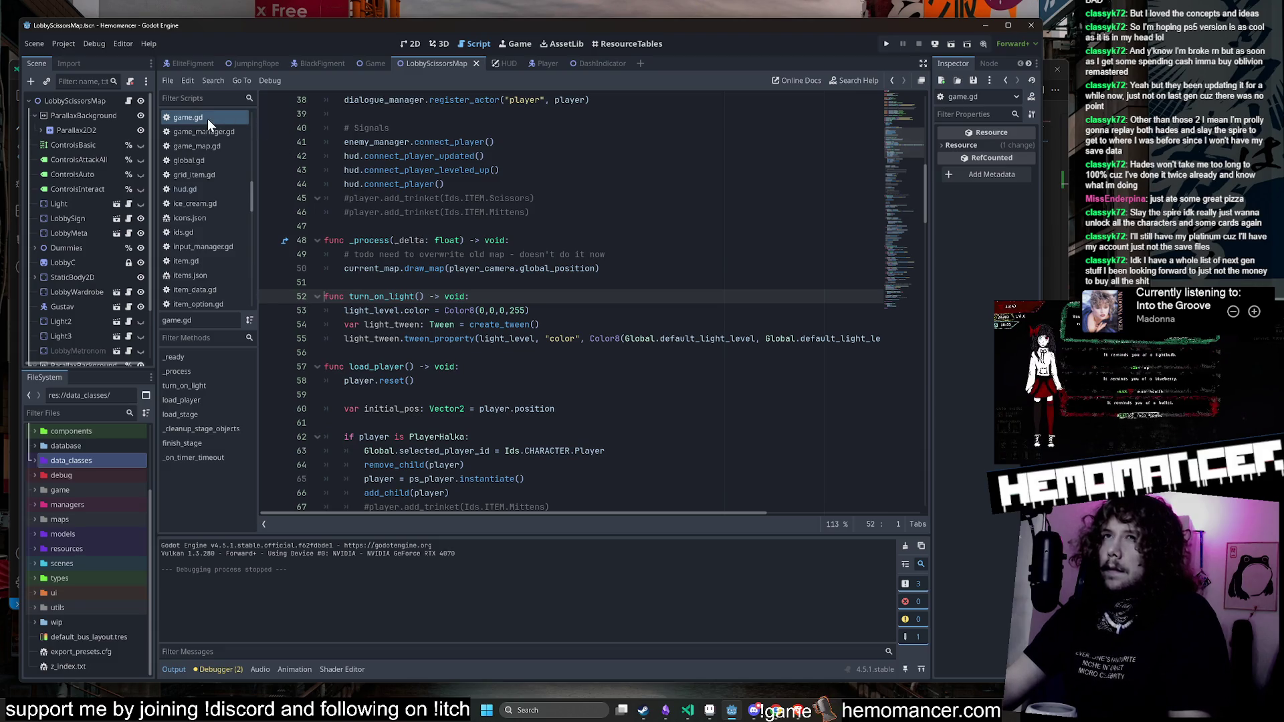
pyautogui.hotkey('alt', 'Left')
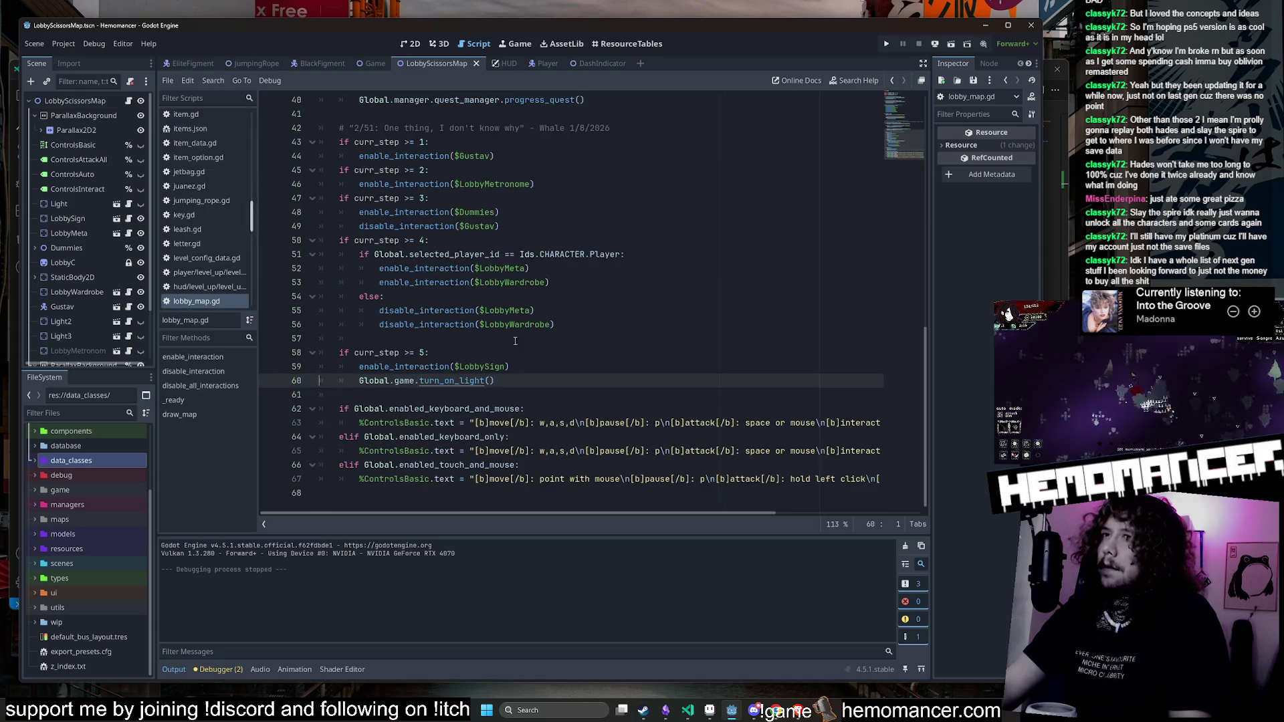
pyautogui.click(690, 712)
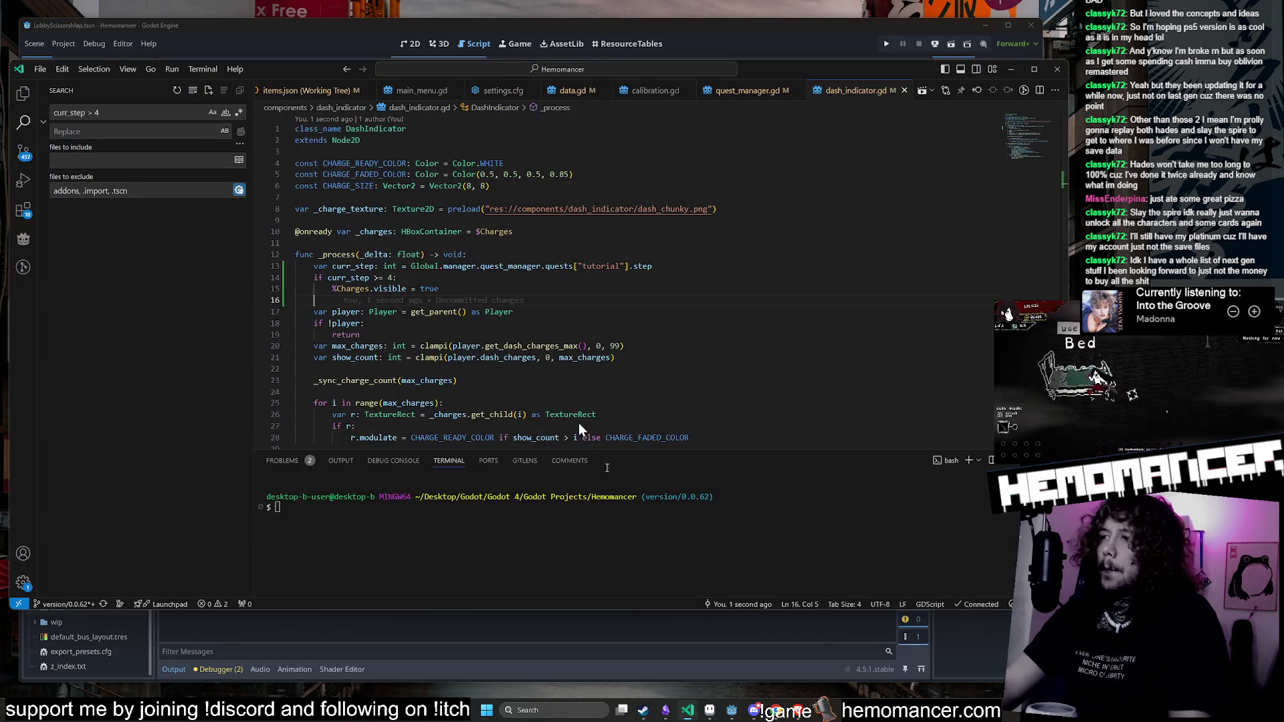
# Step: Search the workspace for turn_on_light and step through its matches, landing on the load_stage call in game.gd
pyautogui.hotkey('ctrl', 'a')
pyautogui.click(127, 109)
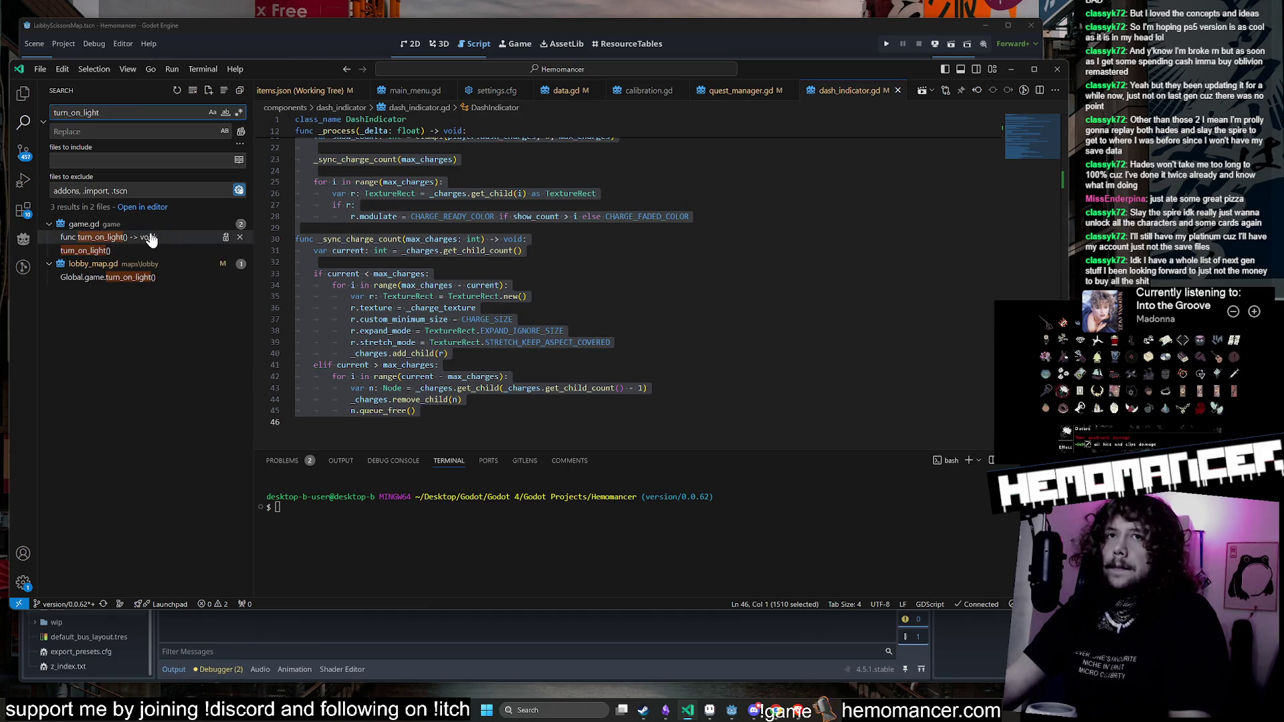
pyautogui.click(144, 250)
pyautogui.click(153, 276)
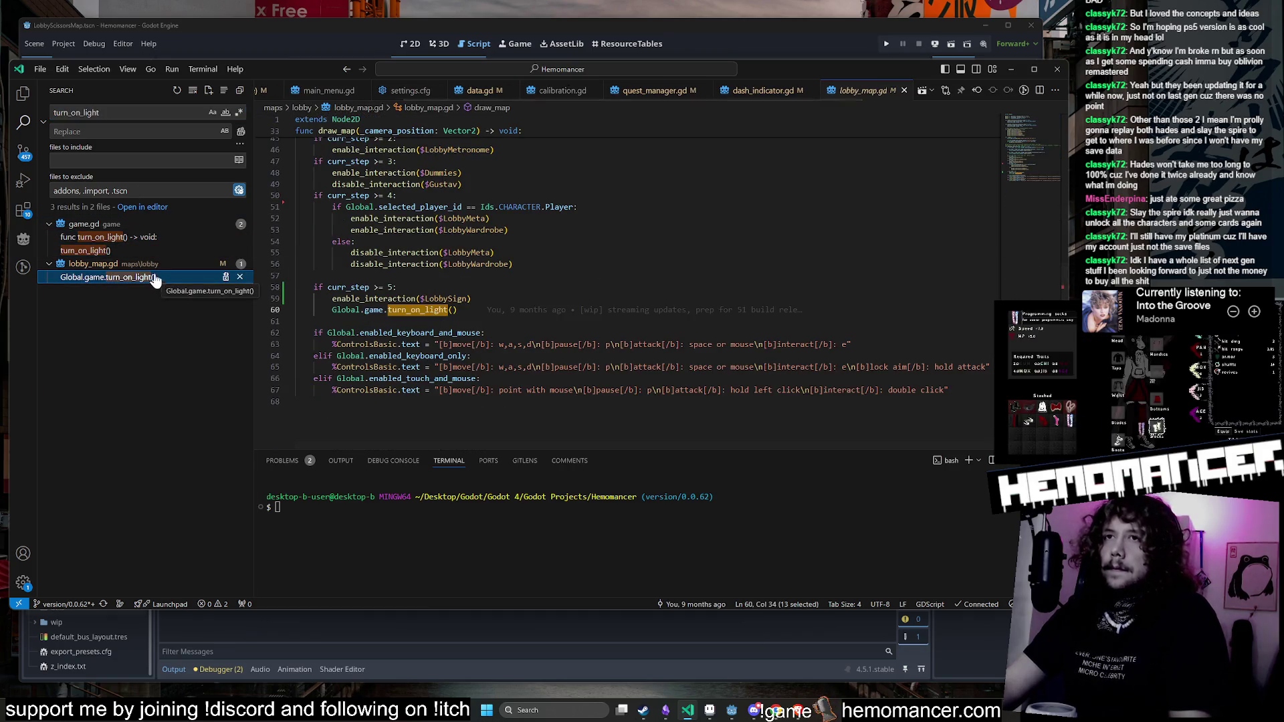
pyautogui.click(153, 250)
pyautogui.click(150, 252)
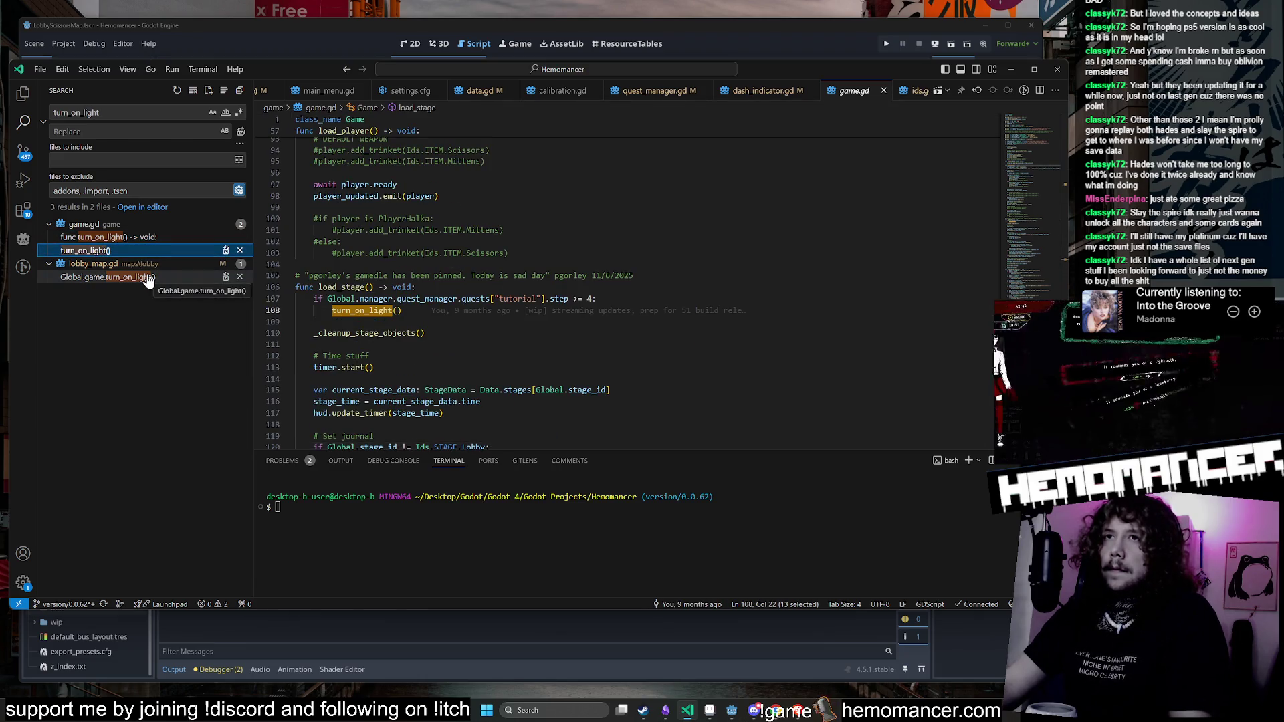
pyautogui.click(147, 278)
pyautogui.click(151, 251)
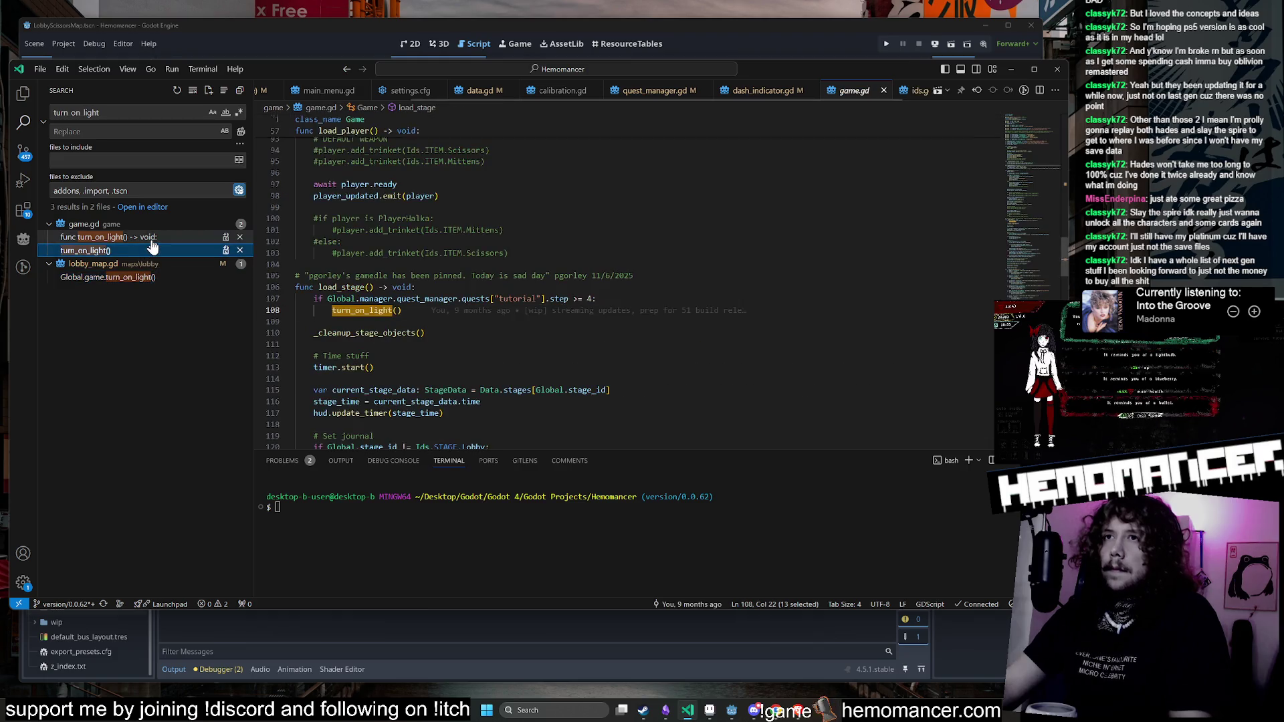
pyautogui.click(152, 237)
pyautogui.click(152, 250)
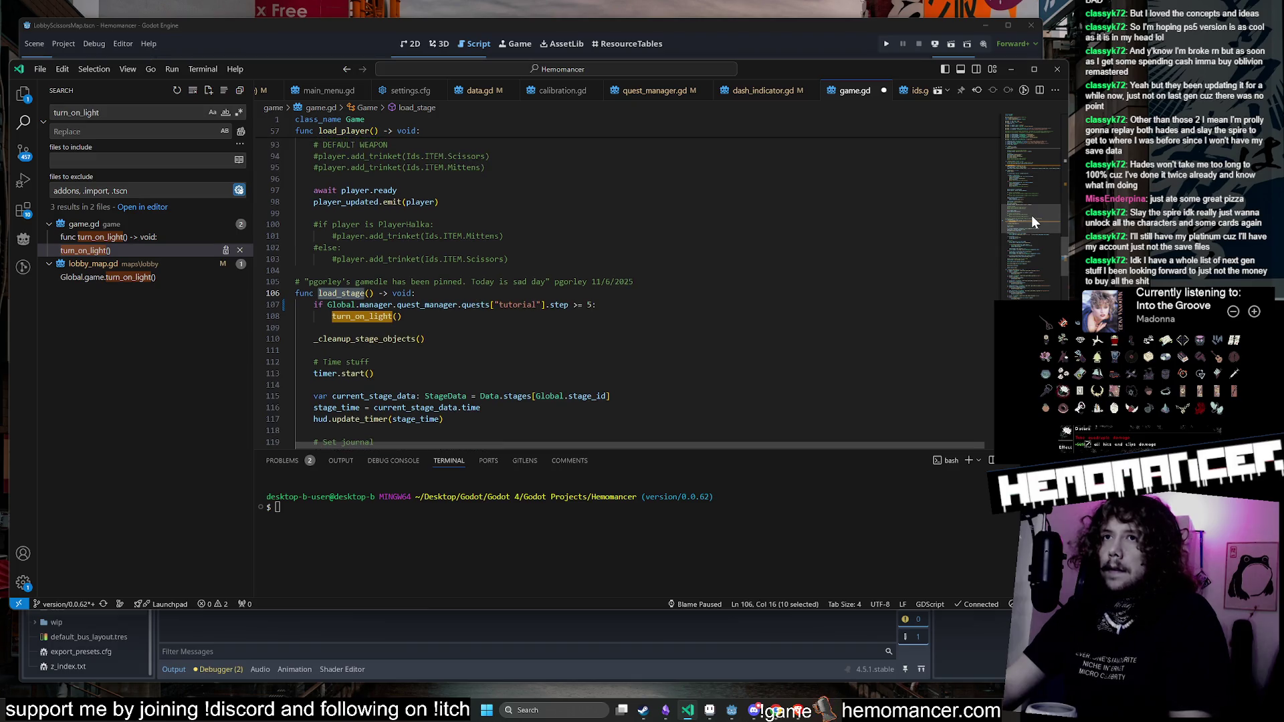
# Step: Change load_stage's light condition from step >= 4 to >= 5, run and stop the debugger, then return to Godot
pyautogui.moveTo(1033, 215); pyautogui.dragTo(1024, 234)
pyautogui.scroll(5, 747, 288)
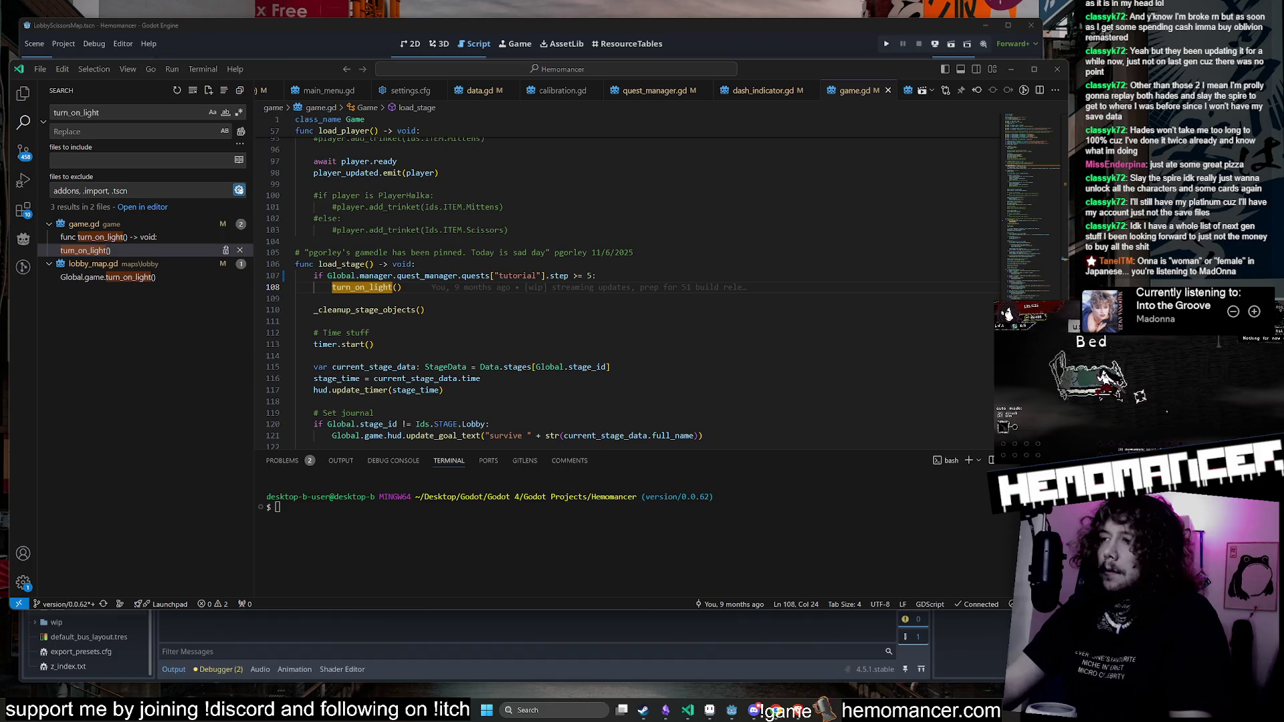
pyautogui.moveTo(643, 332)
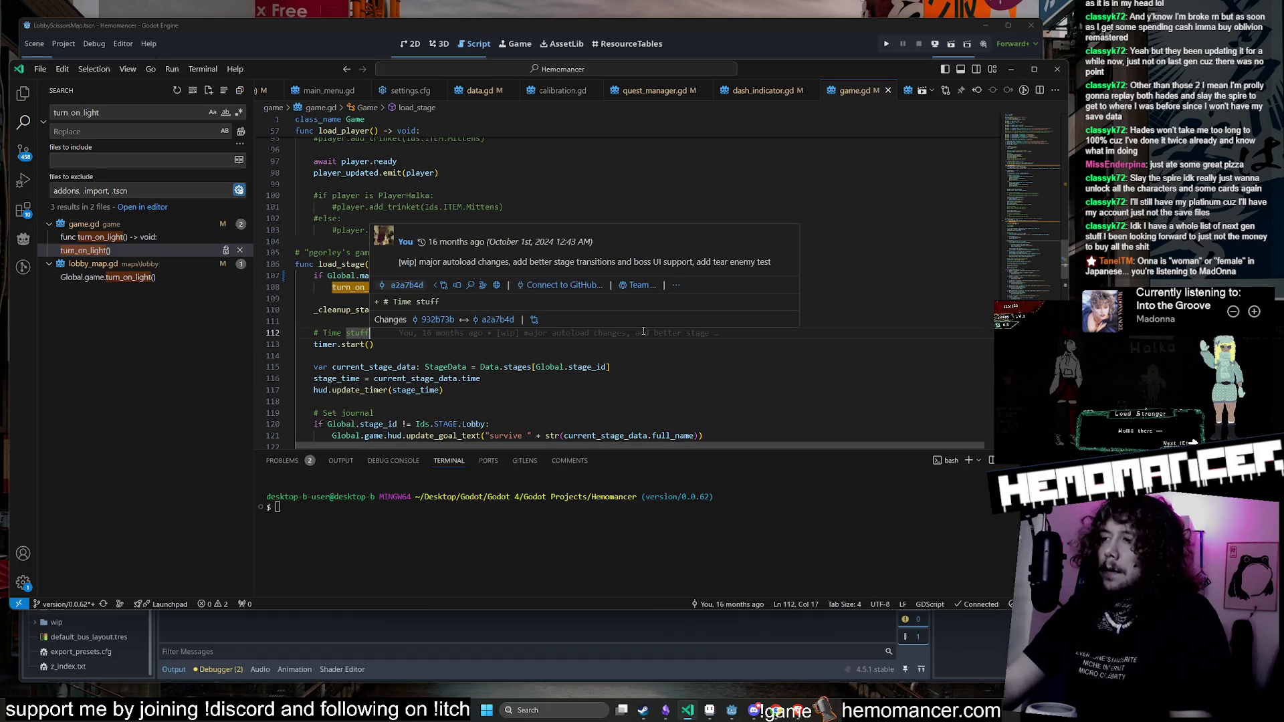
pyautogui.click(636, 378)
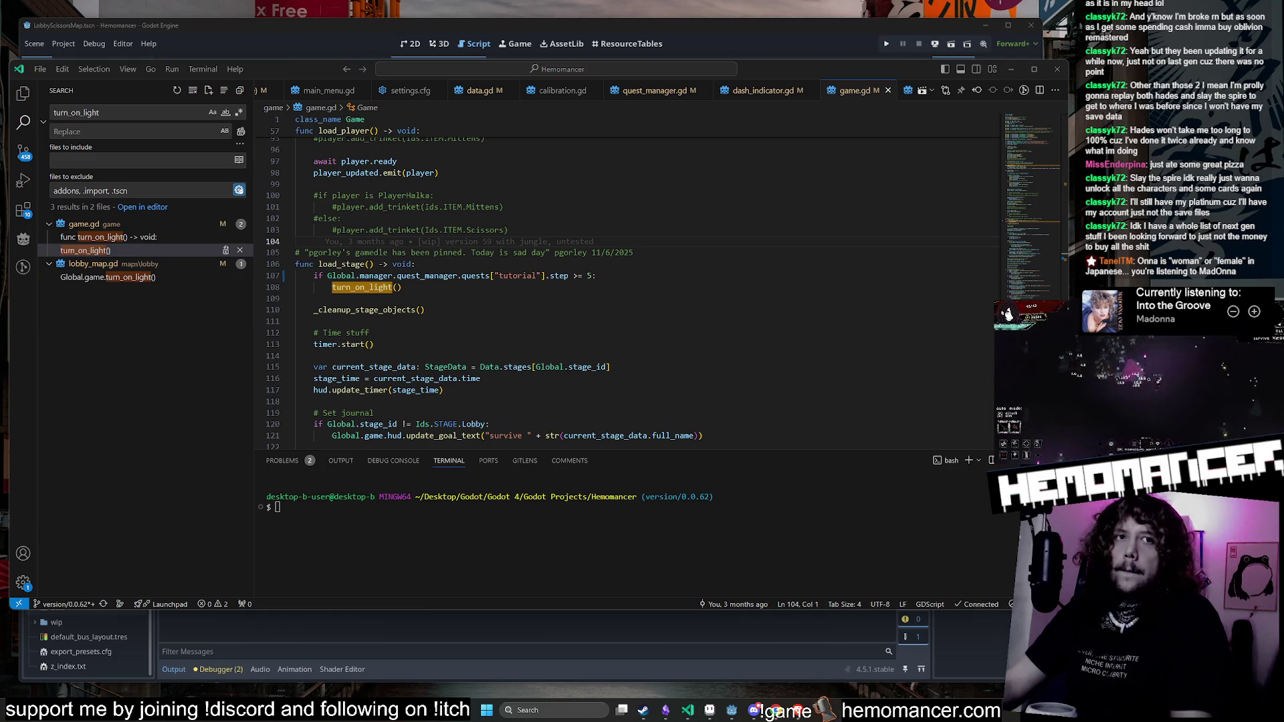
pyautogui.click(581, 216)
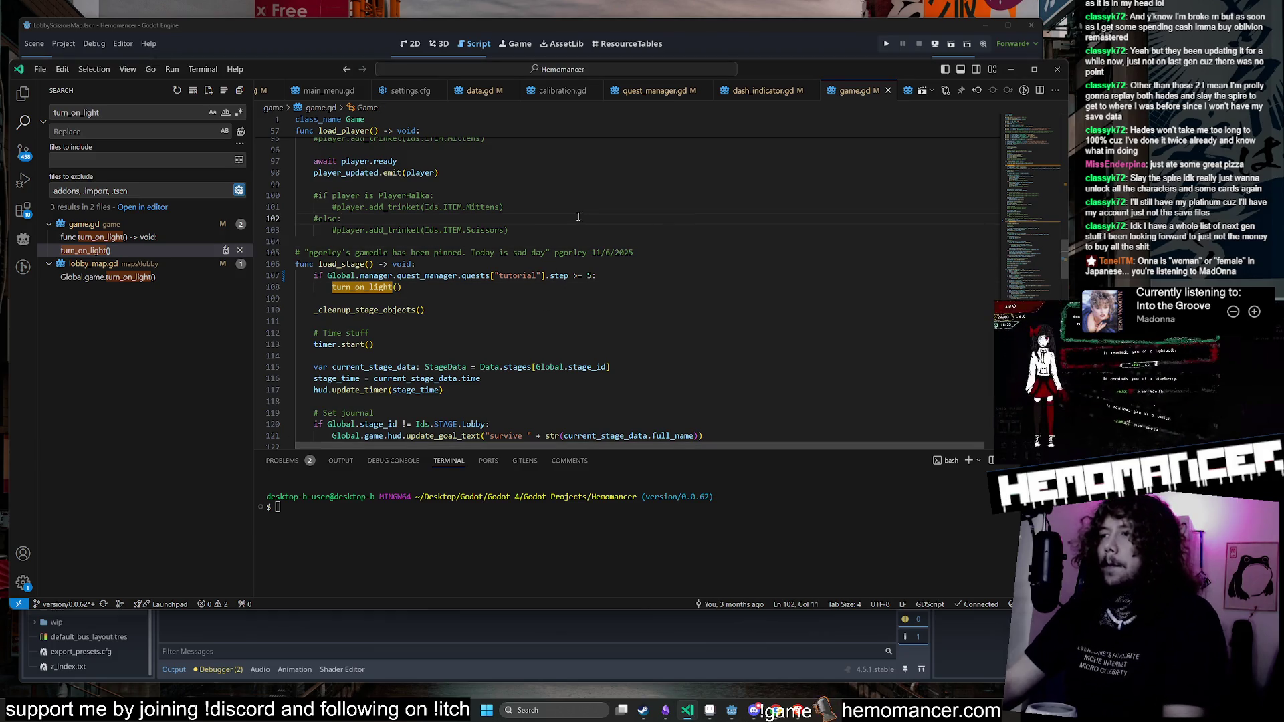
pyautogui.press('F5')
pyautogui.click(584, 67)
pyautogui.click(817, 30)
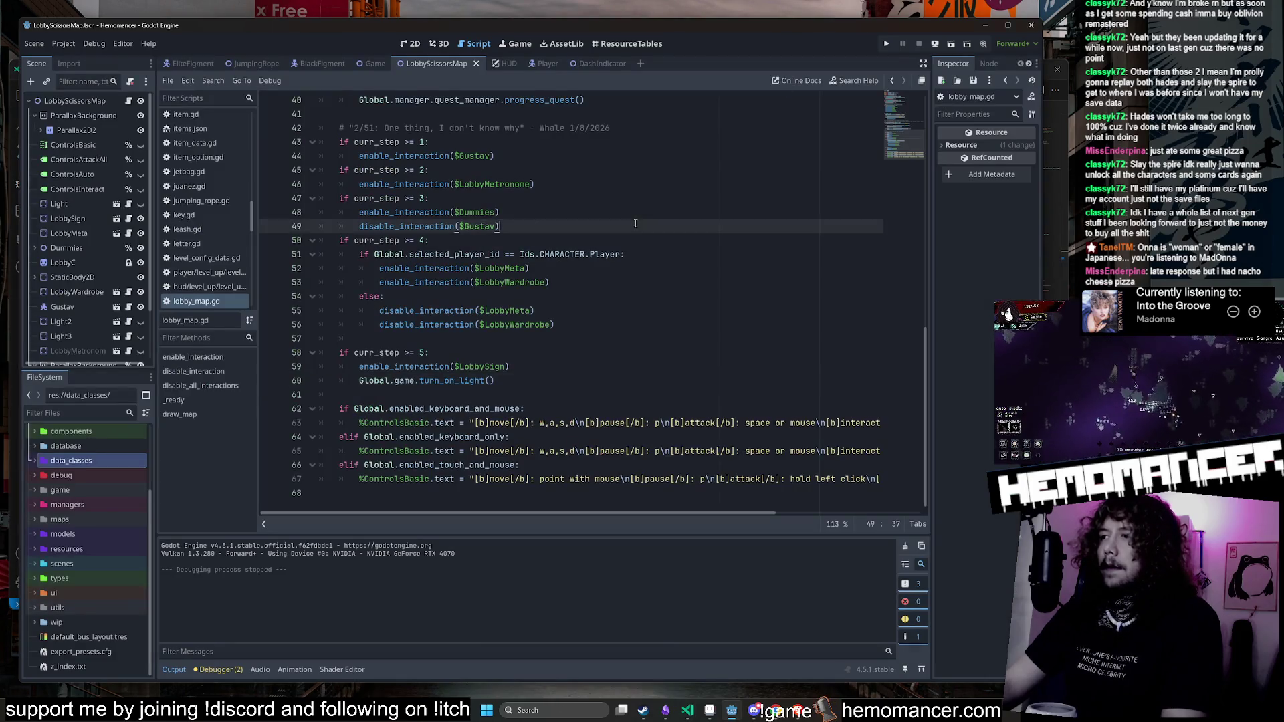
# Step: Run the project with F5, start the game, walk around the lobby, then exit to the title menu
pyautogui.click(623, 170)
pyautogui.press('F5')
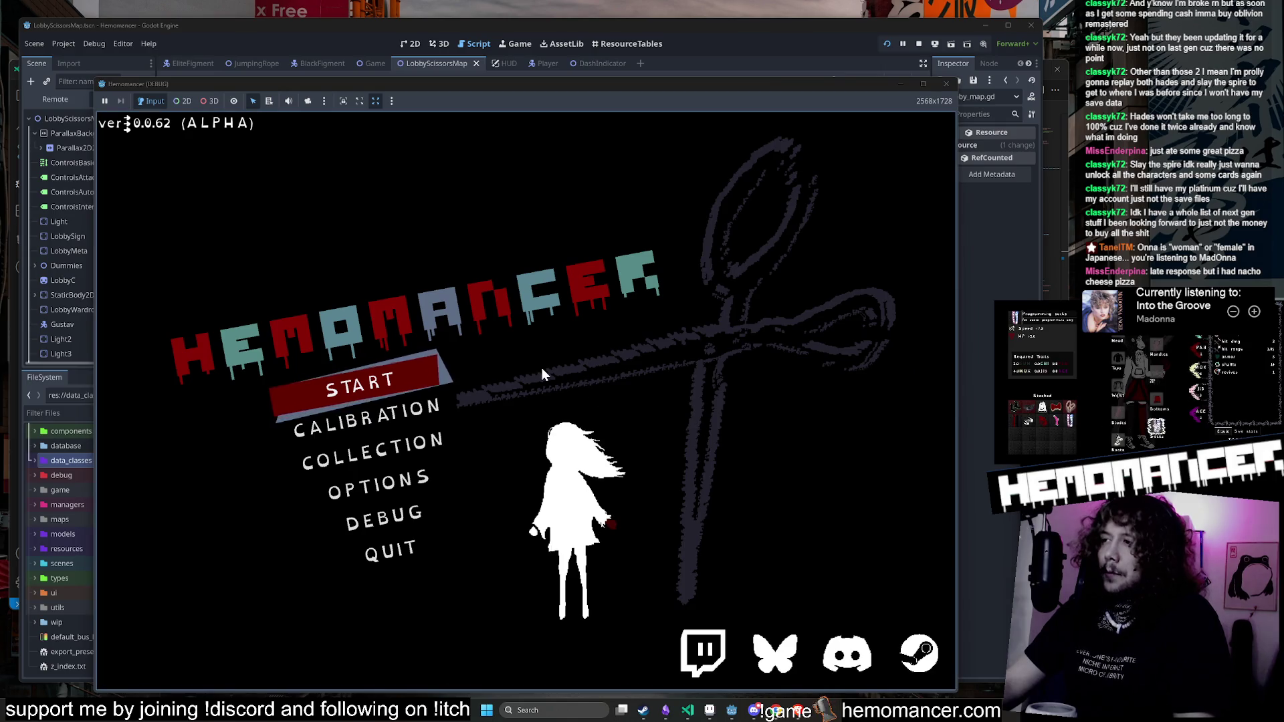
pyautogui.click(403, 377)
pyautogui.press('w')
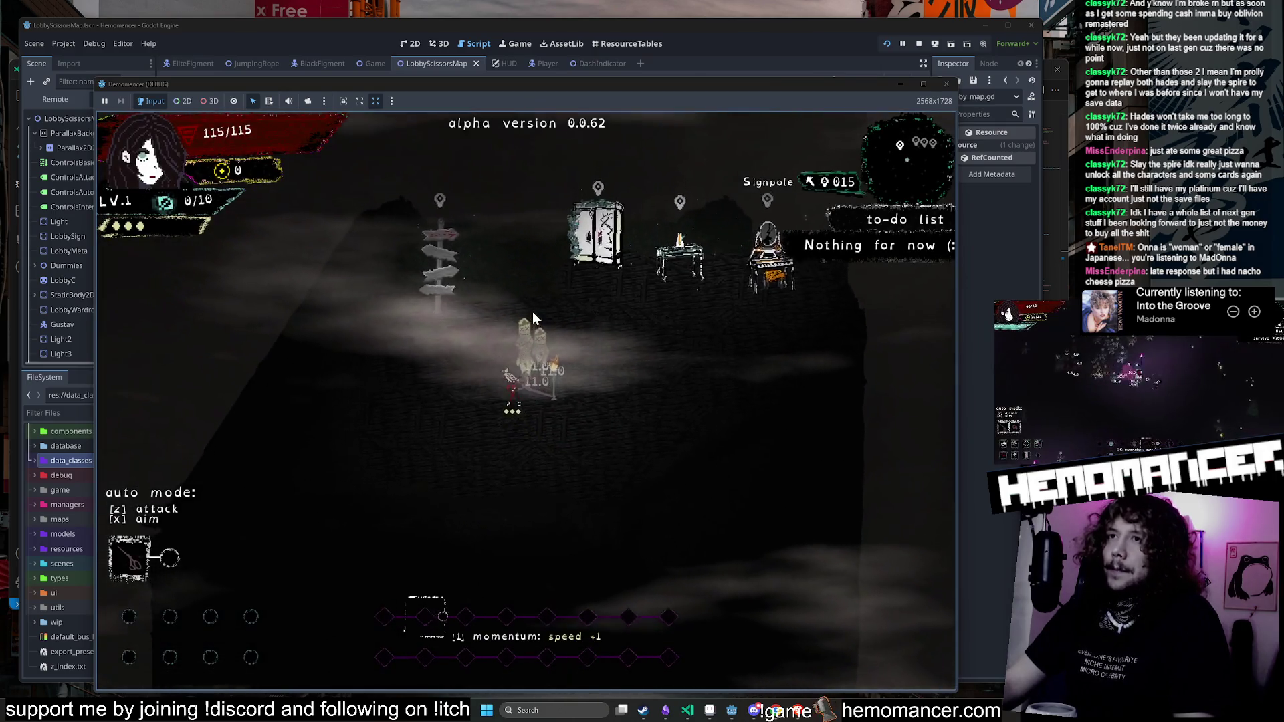
pyautogui.press('d')
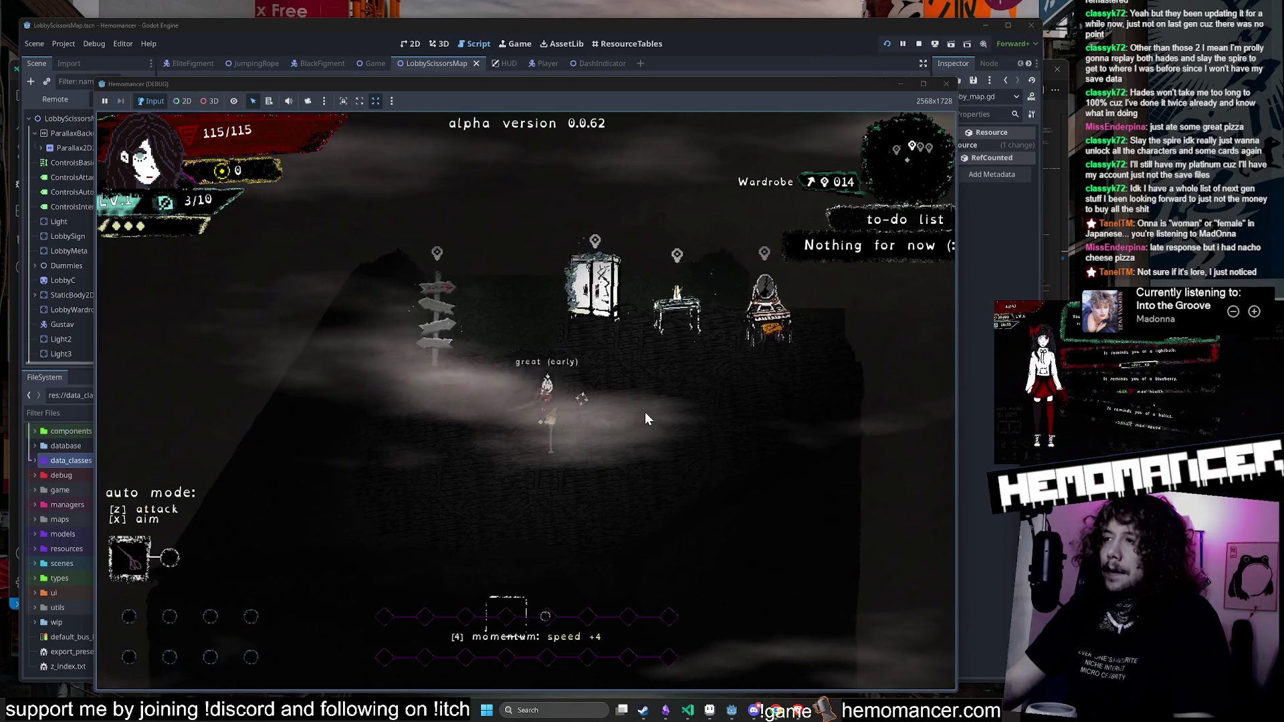
pyautogui.press('a')
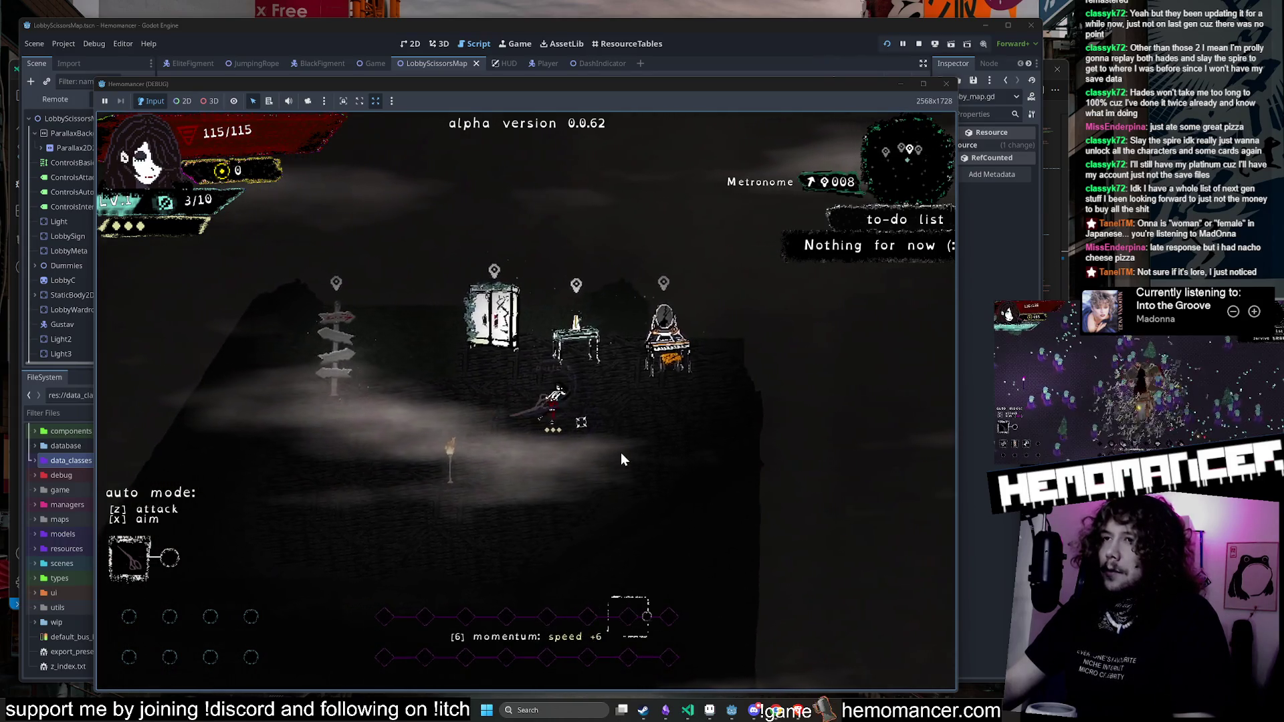
pyautogui.press('Escape')
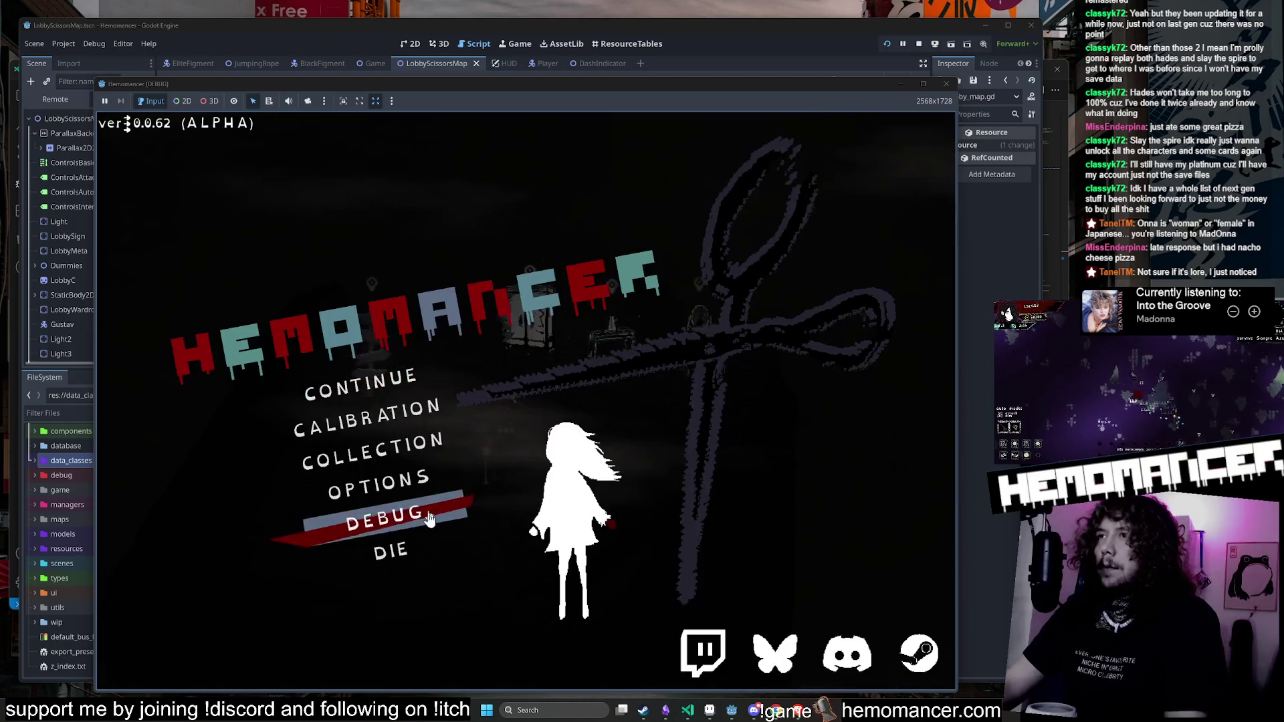
# Step: Delete the save file under Options > Gameplay, go back to the title menu and start a fresh game
pyautogui.click(417, 489)
pyautogui.click(540, 342)
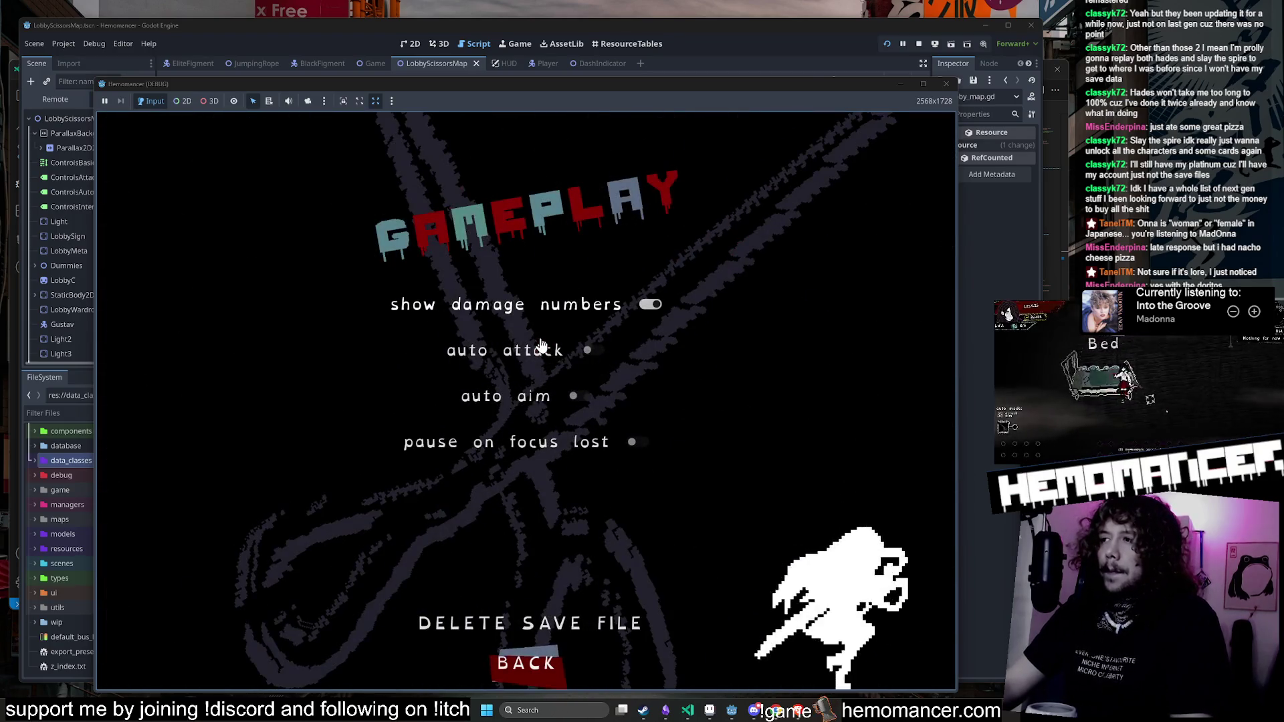
pyautogui.click(533, 622)
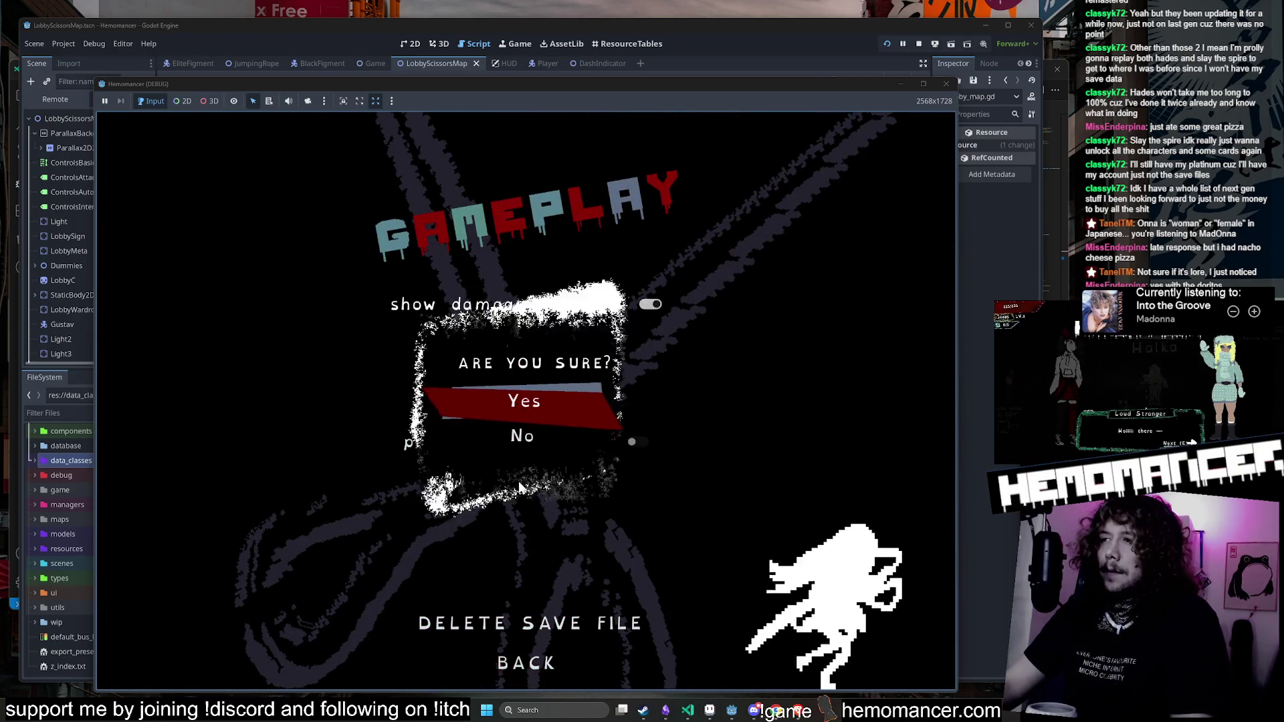
pyautogui.click(541, 401)
pyautogui.click(525, 661)
pyautogui.click(525, 662)
pyautogui.click(406, 401)
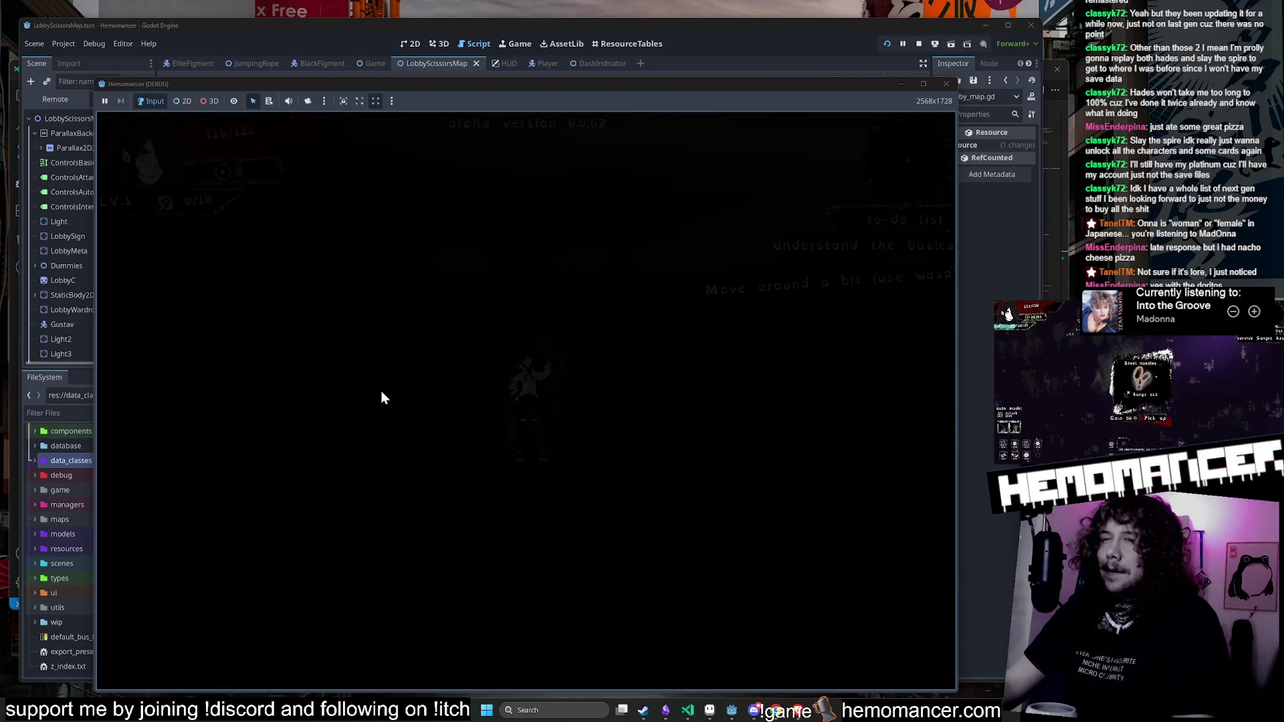
# Step: Talk to the Gruff Stranger and complete the timing calibration at the metronome
pyautogui.press('e')
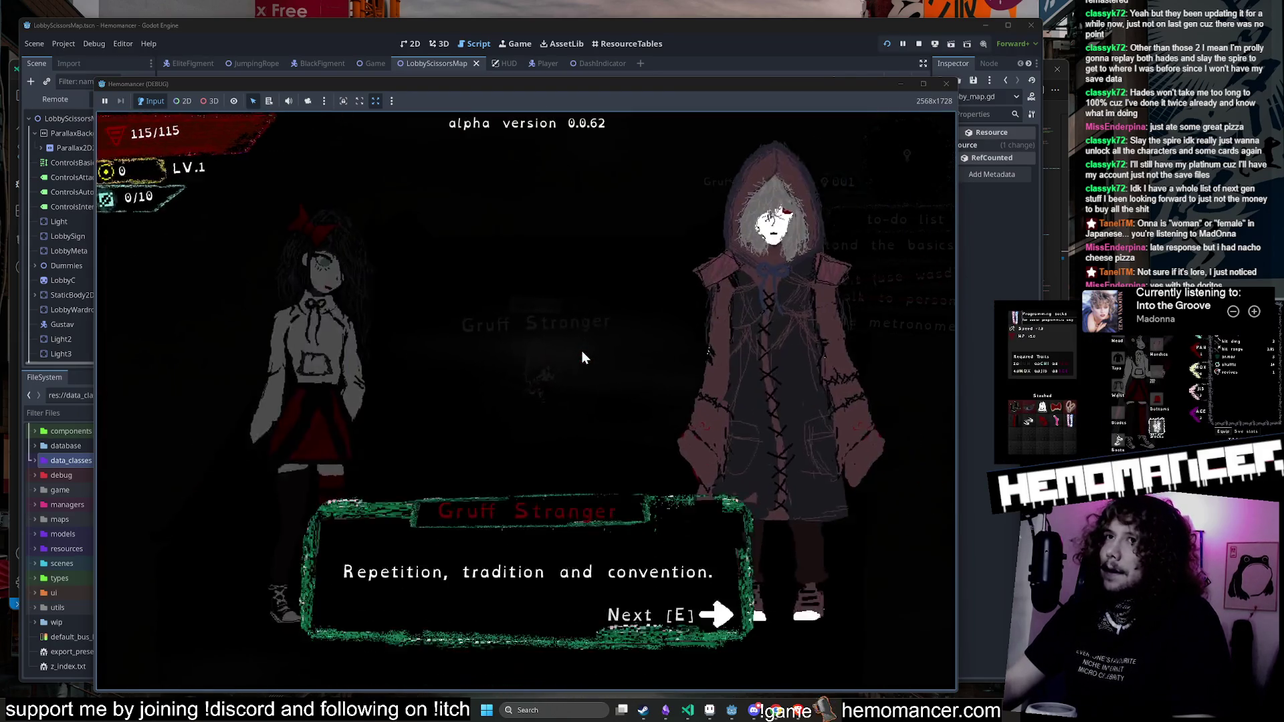
pyautogui.press('e')
pyautogui.press('e')
pyautogui.press('d')
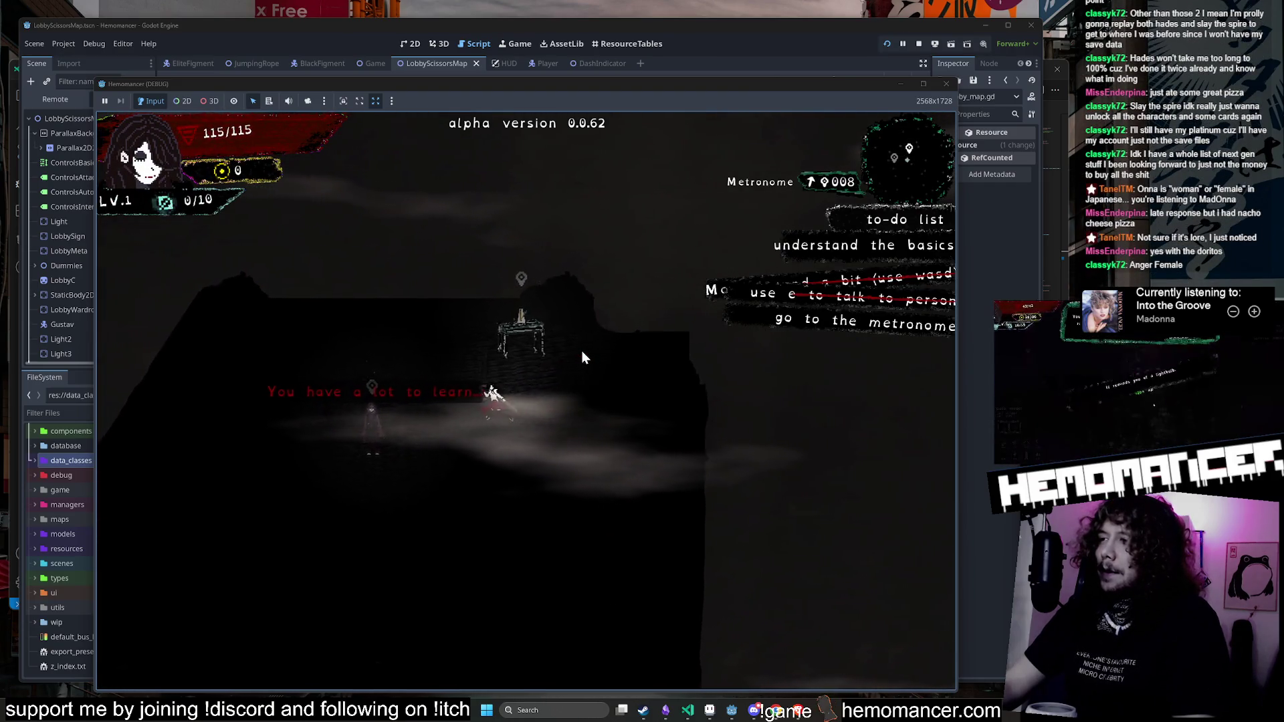
pyautogui.press('d')
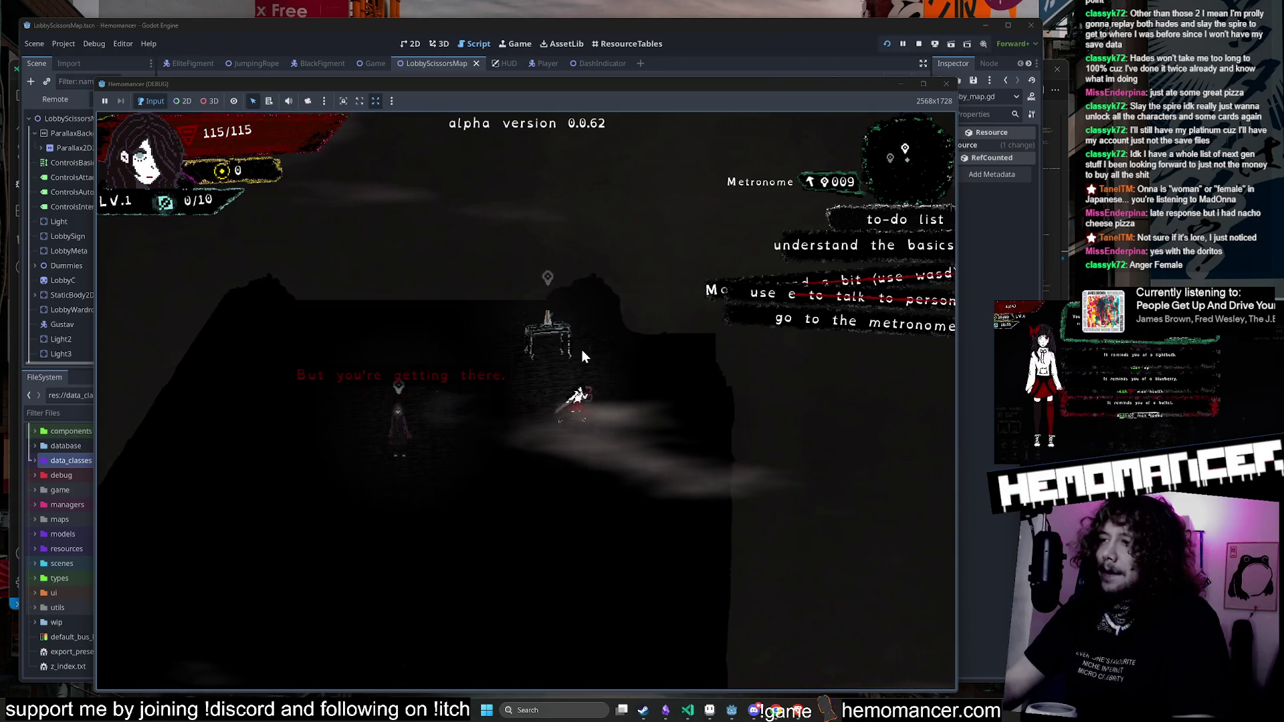
pyautogui.press('w')
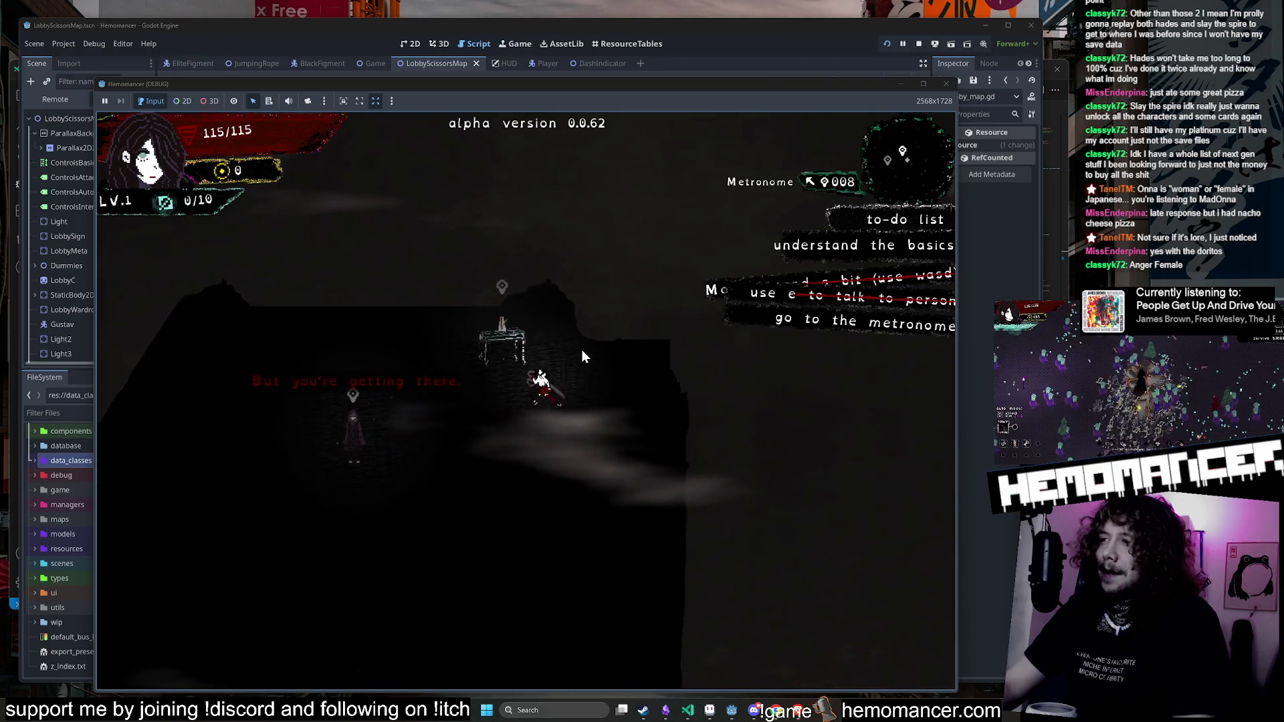
pyautogui.press('e')
pyautogui.press('q')
# Step: Hit the training dummies, dash across the lobby, and travel via the signpost to Cheag Amar
pyautogui.press('a')
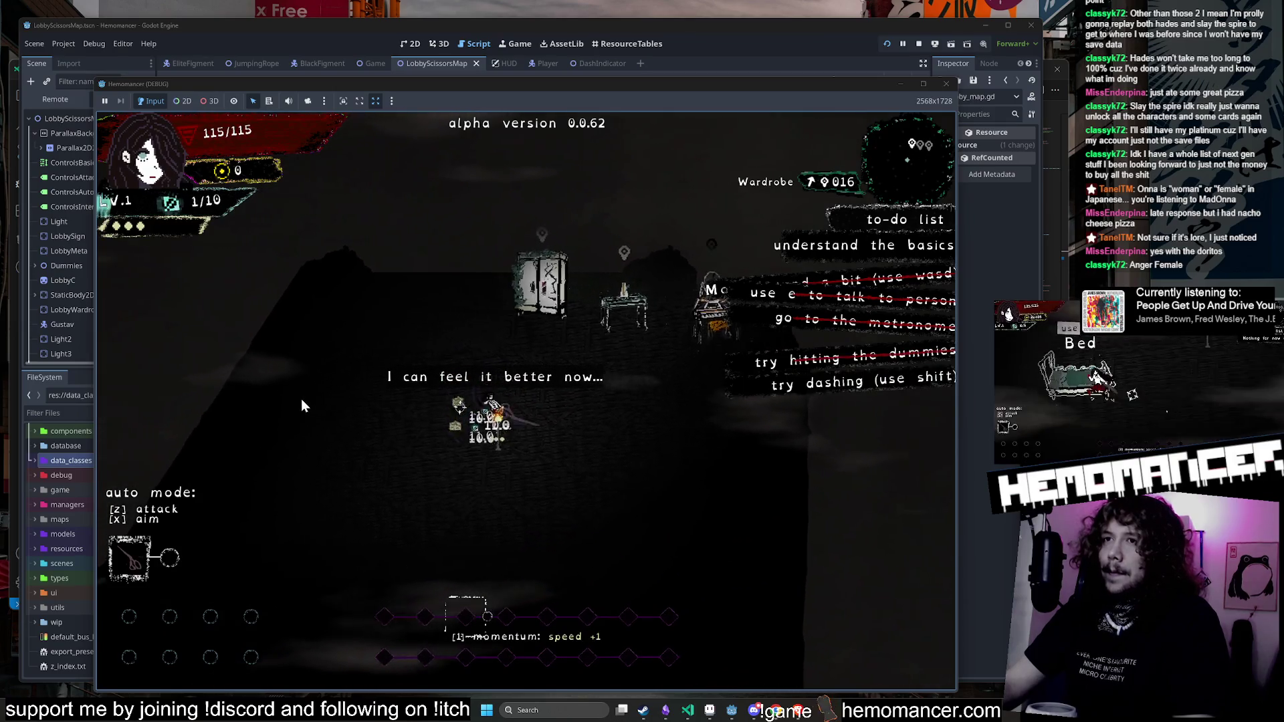
pyautogui.press('d')
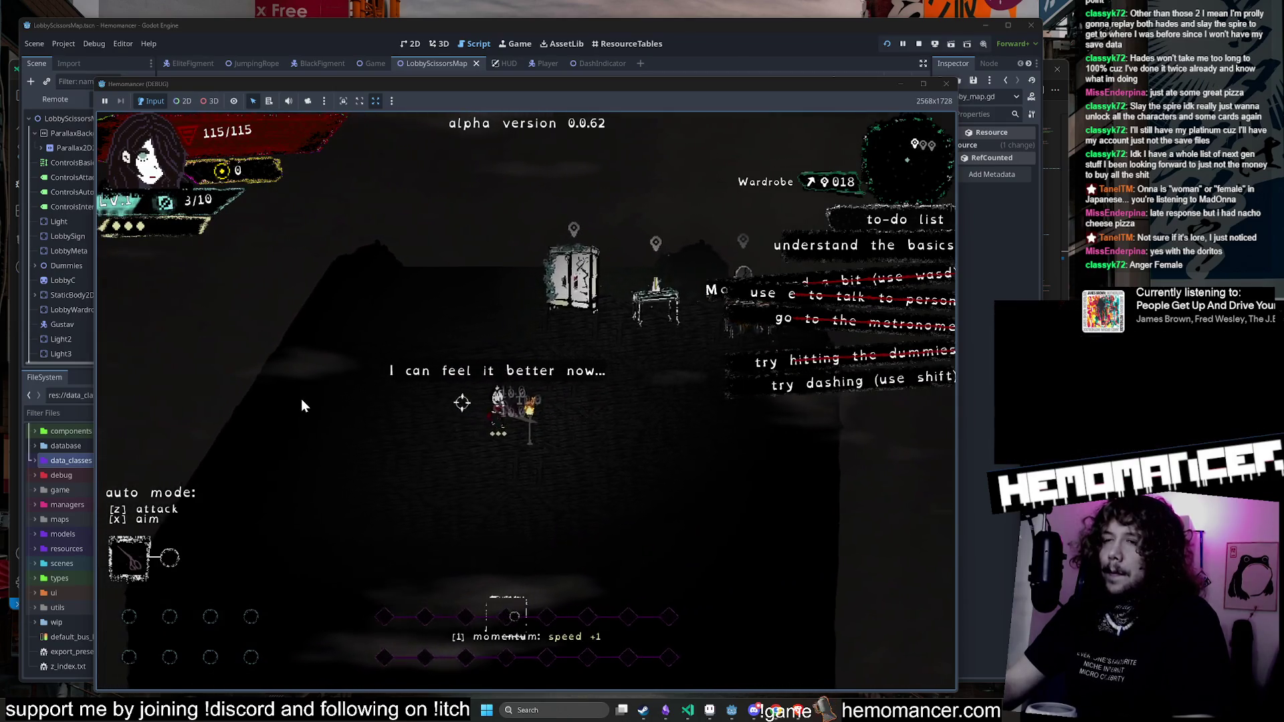
pyautogui.press('shift')
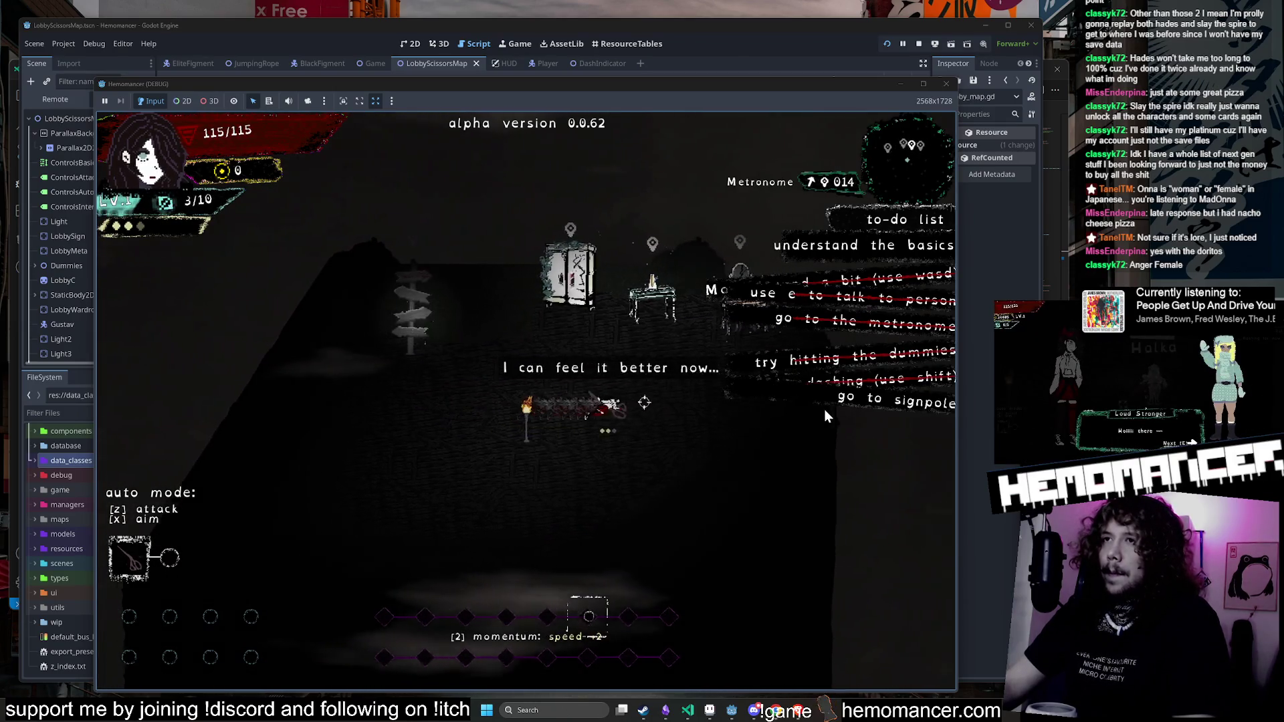
pyautogui.press('a')
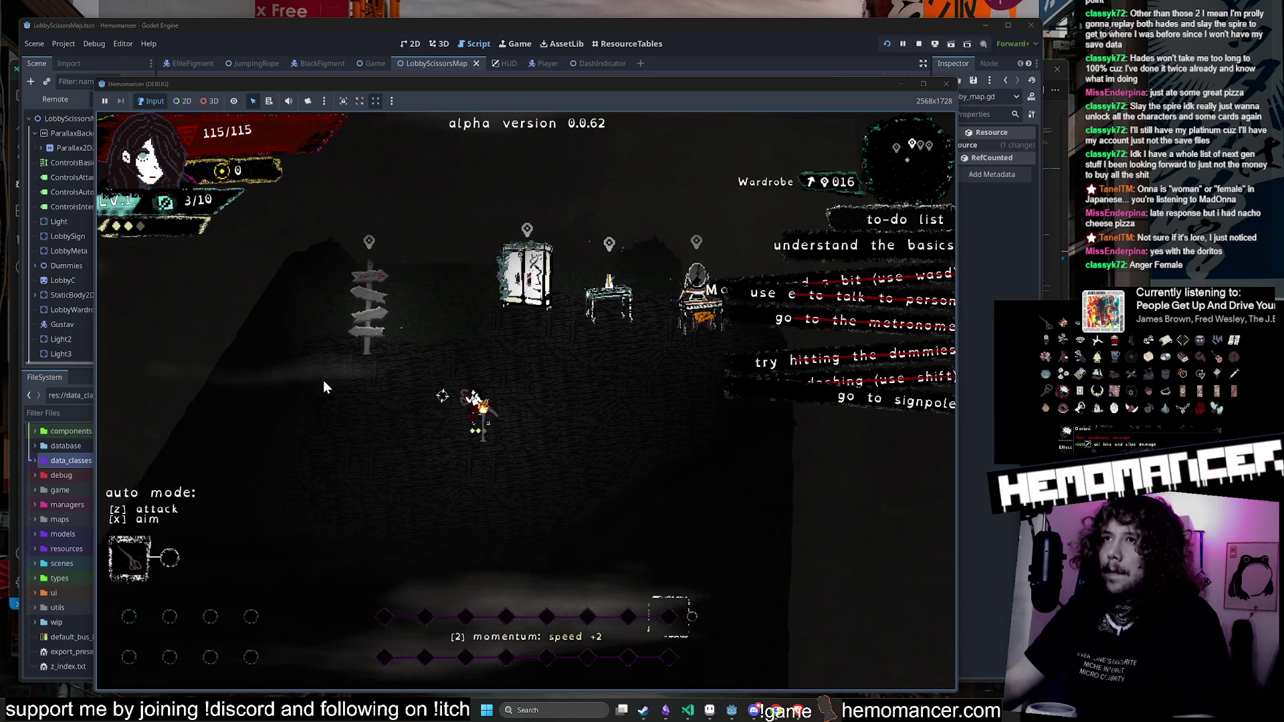
pyautogui.press('a')
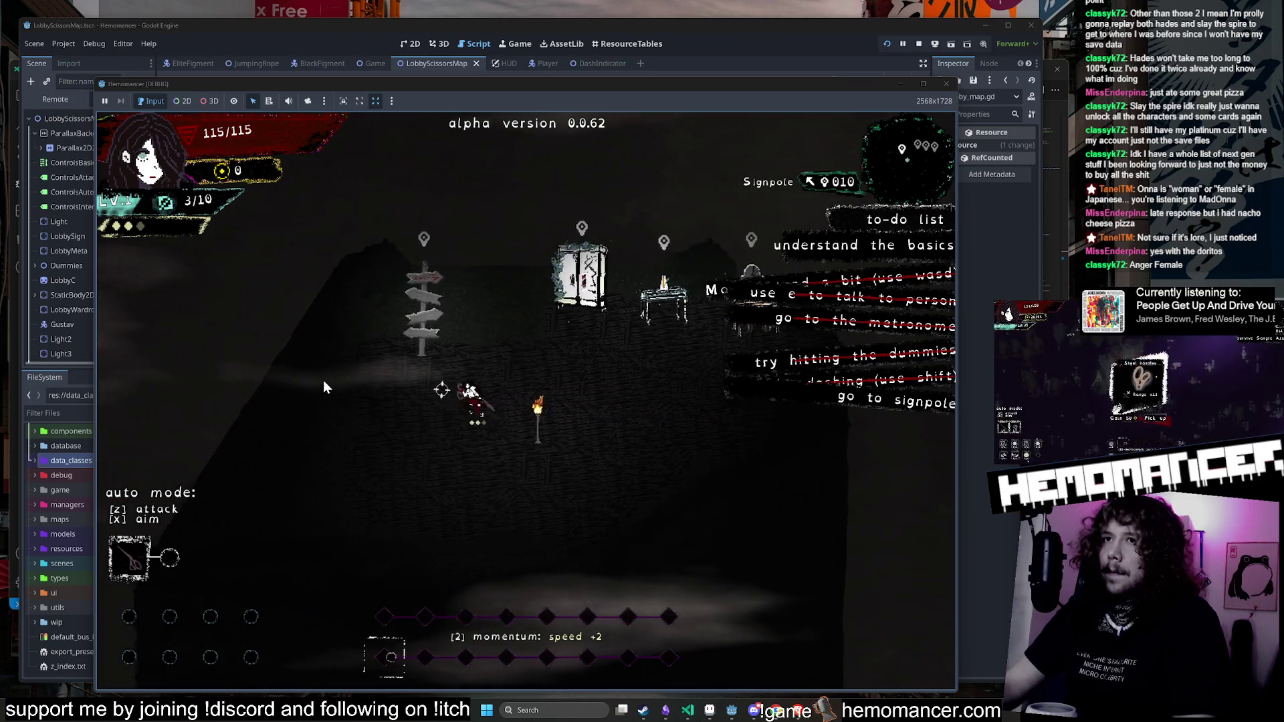
pyautogui.press('e')
pyautogui.press('e')
# Step: Move through the Cheag Amar map, fighting the enemies along the way
pyautogui.press('w')
pyautogui.press('d')
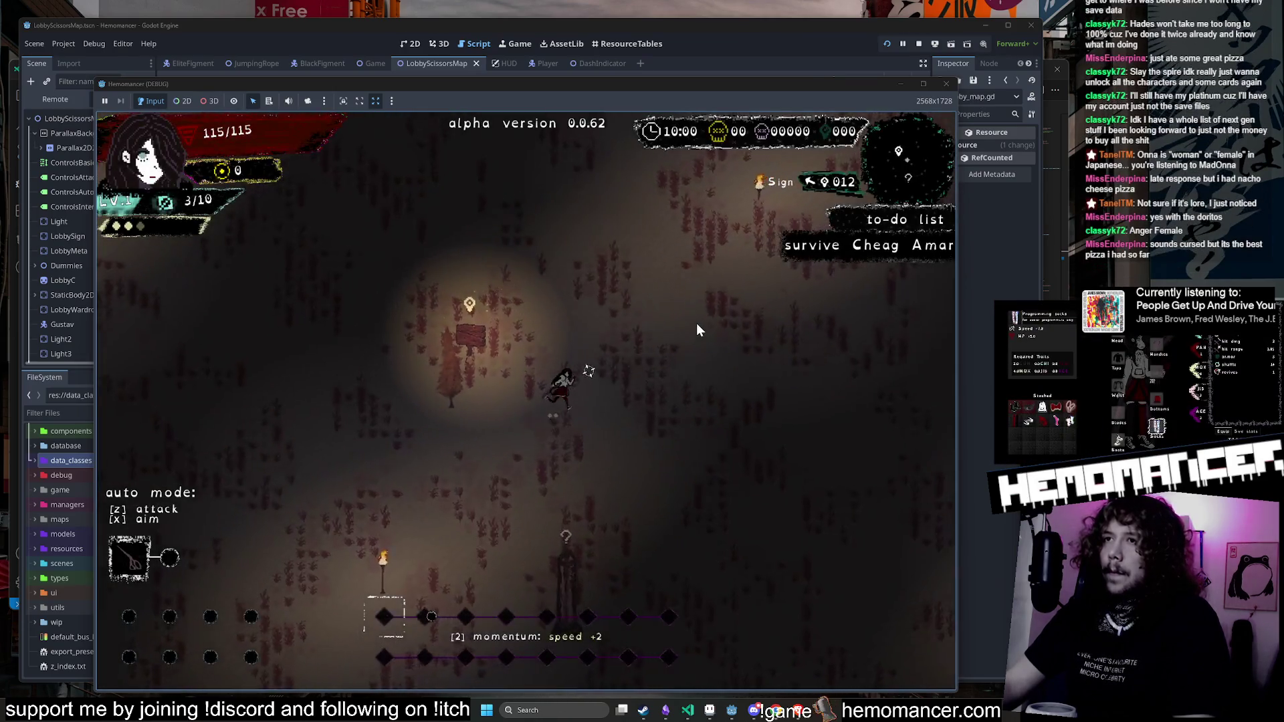
pyautogui.press('d')
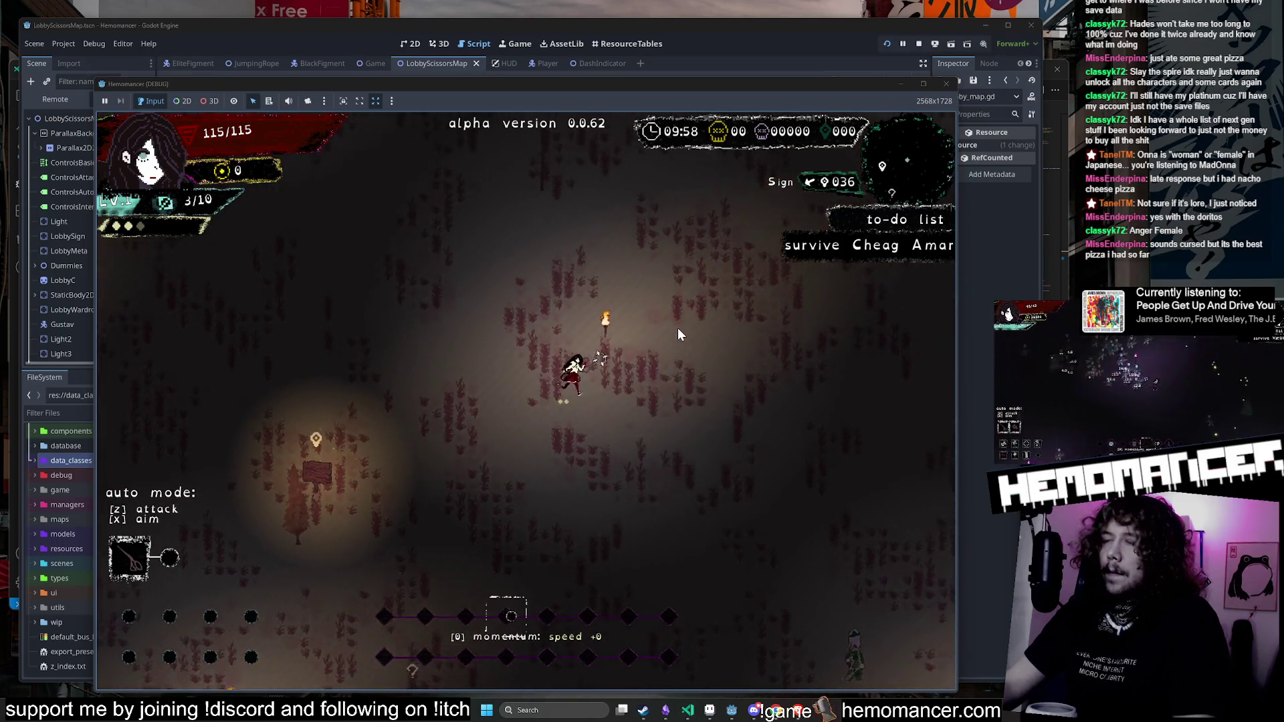
pyautogui.press('s')
pyautogui.press('s')
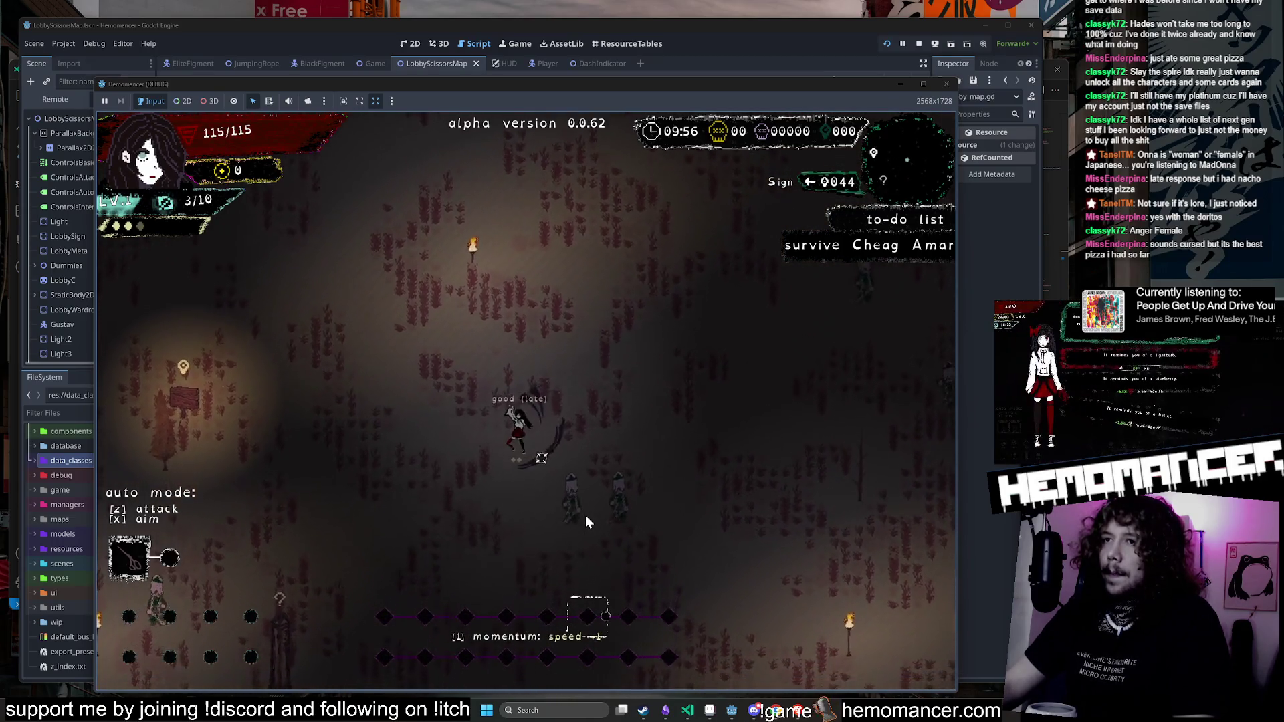
pyautogui.press('d')
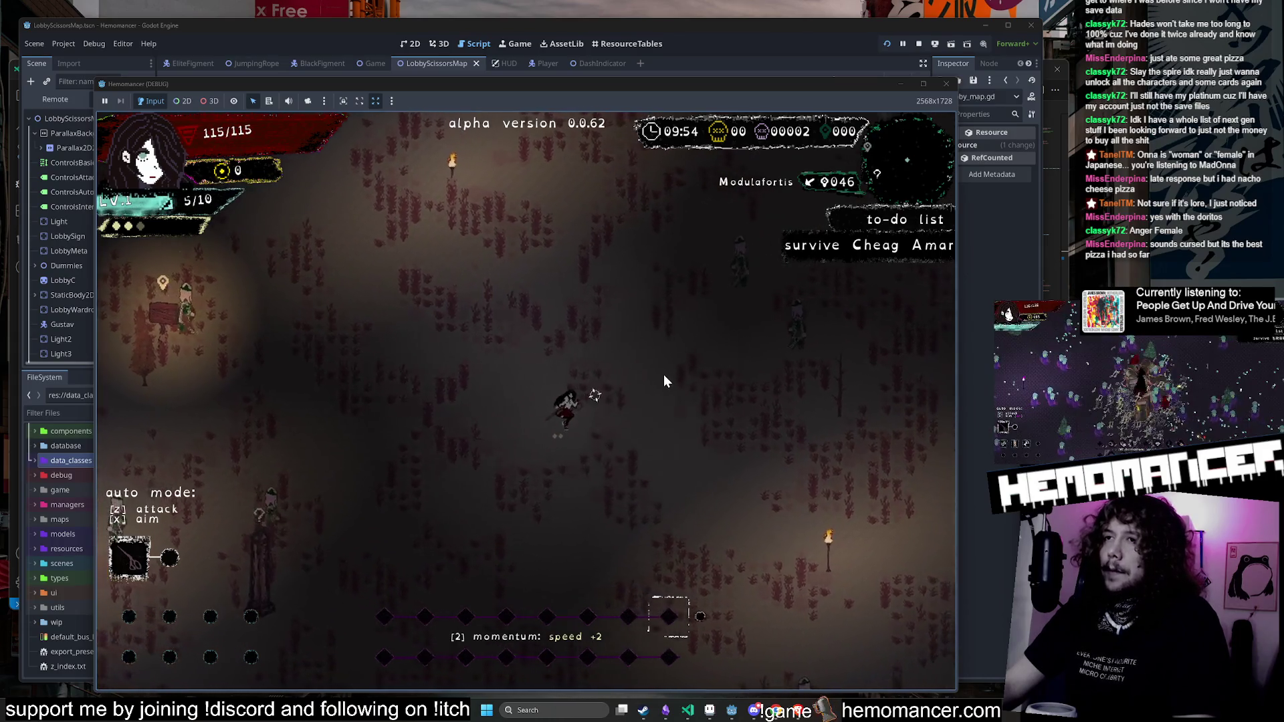
pyautogui.press('d')
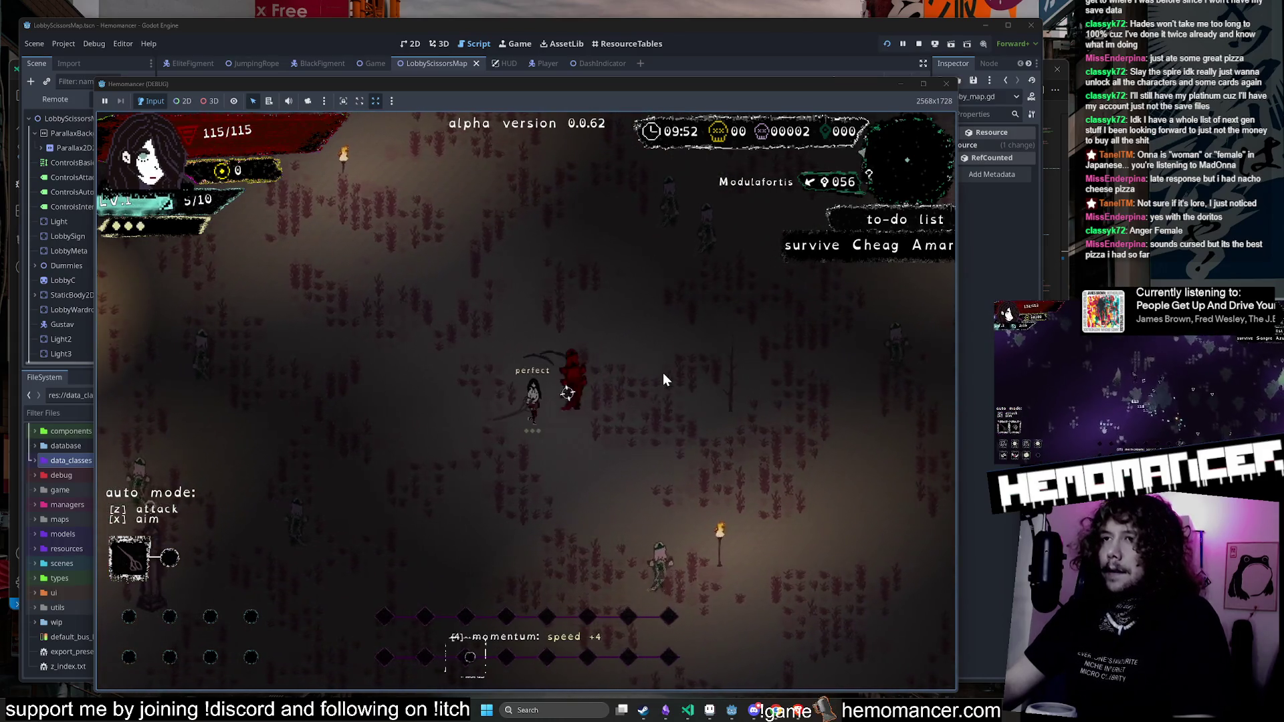
pyautogui.press('a')
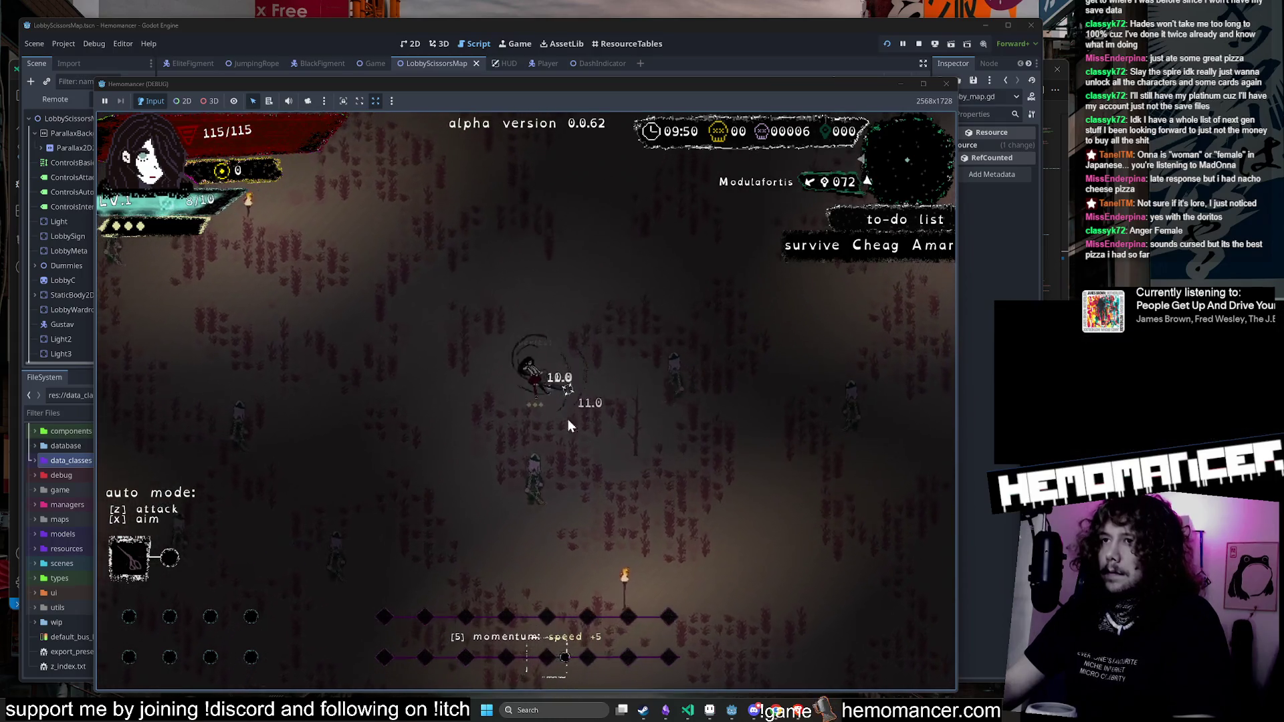
pyautogui.press('a')
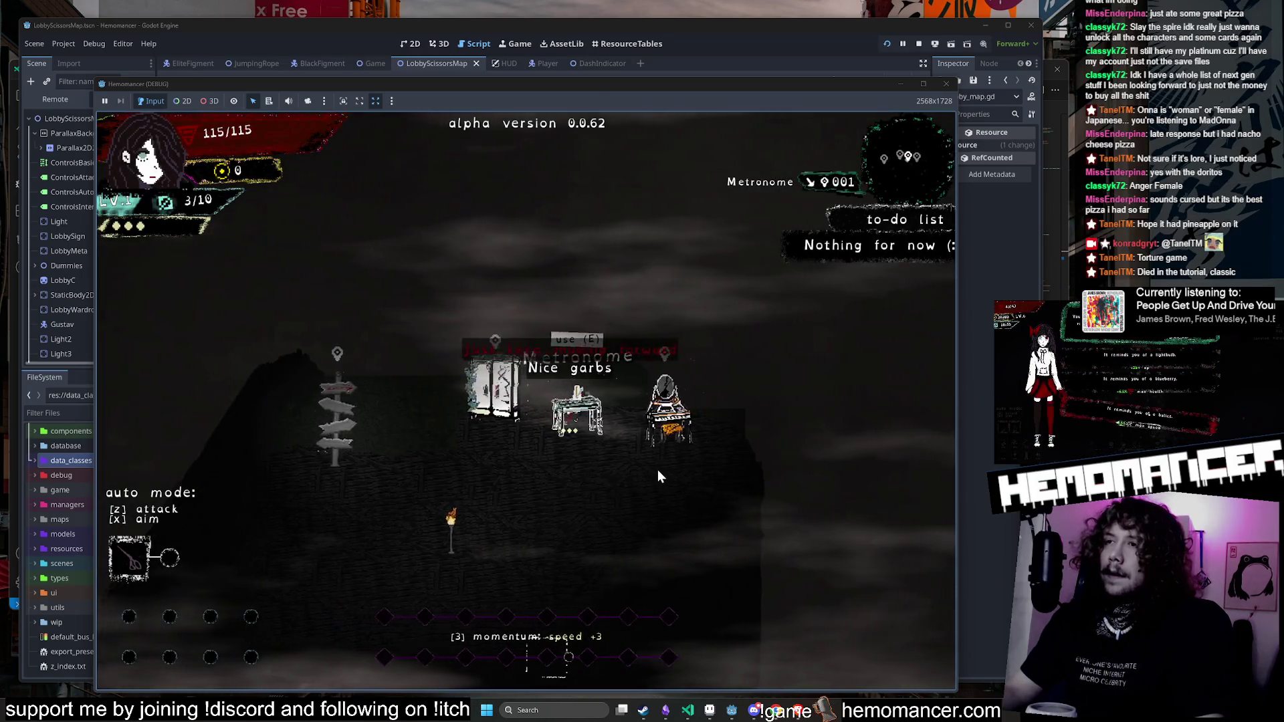
# Step: Open and close the vanity's bank menu, then walk around the lobby past the wardrobe and metronome
pyautogui.press('e')
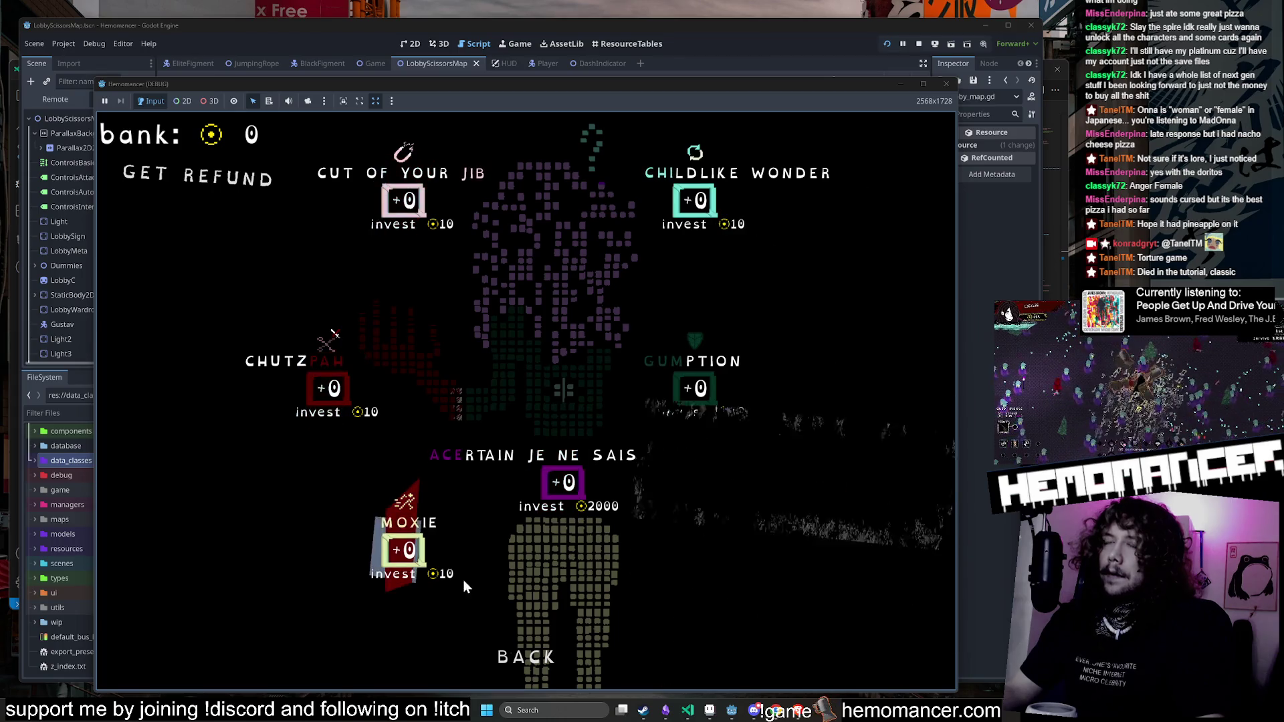
pyautogui.click(535, 647)
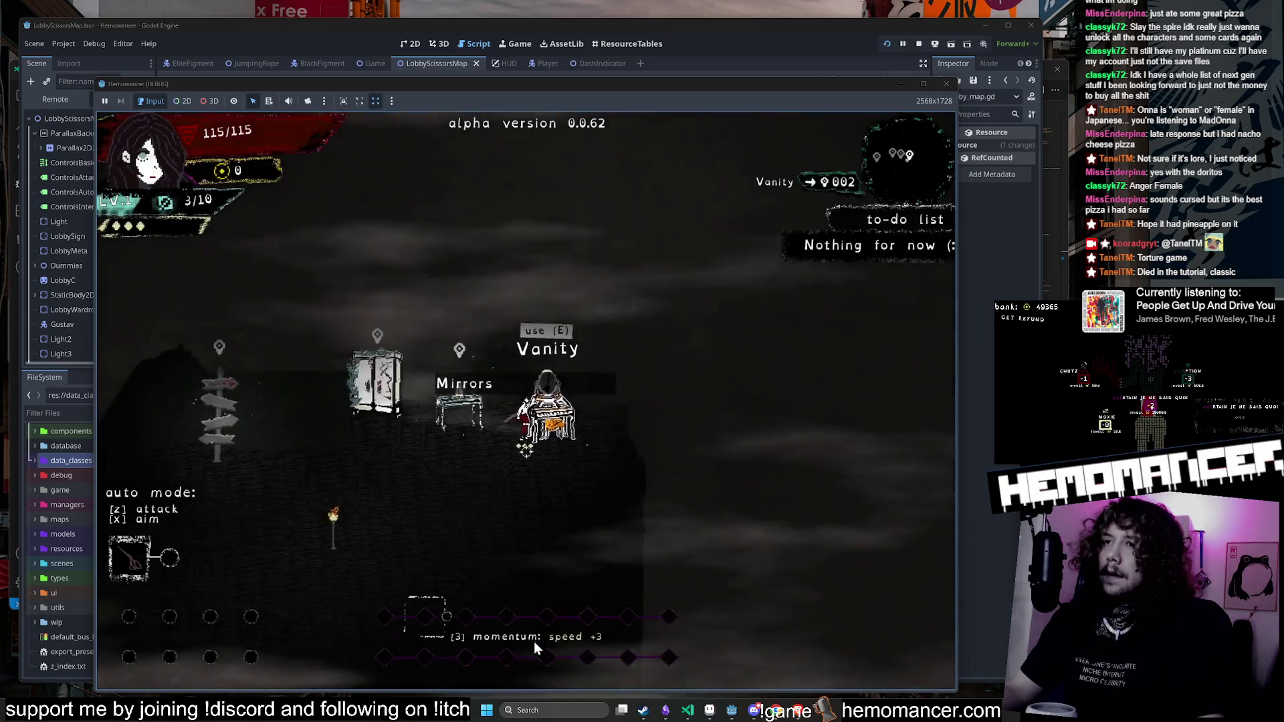
pyautogui.press('a')
pyautogui.press('s')
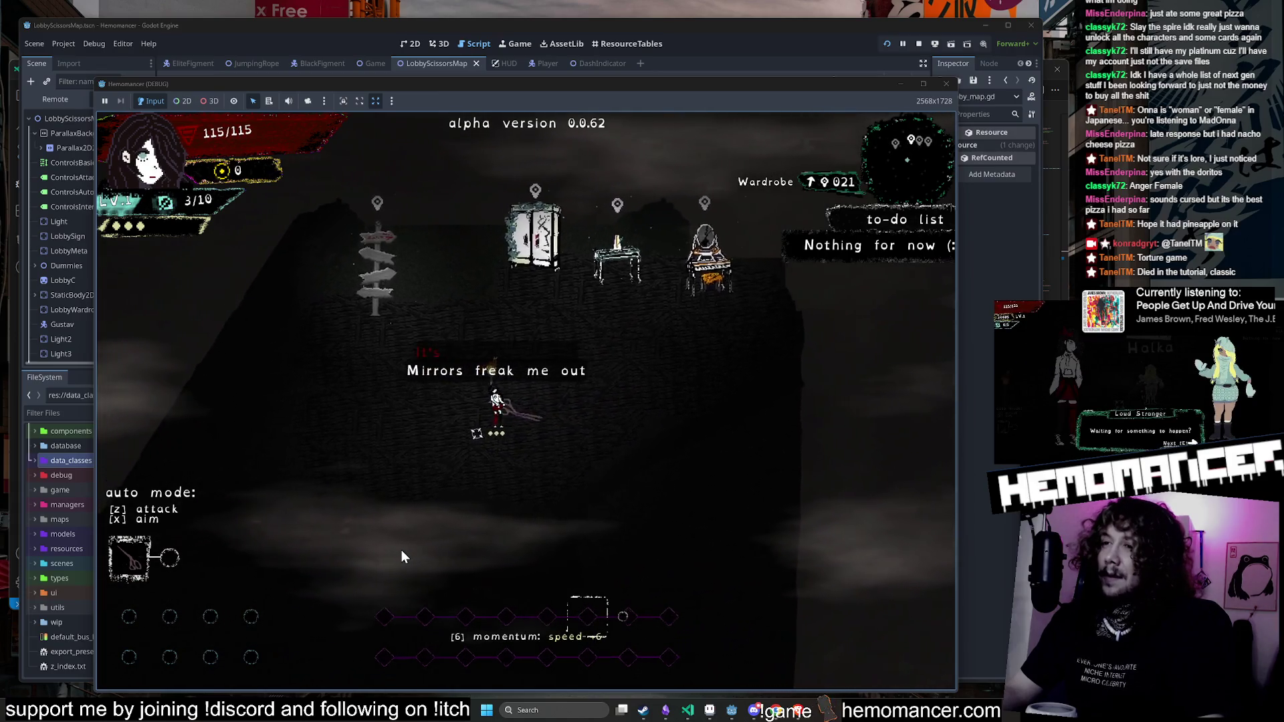
pyautogui.press('a')
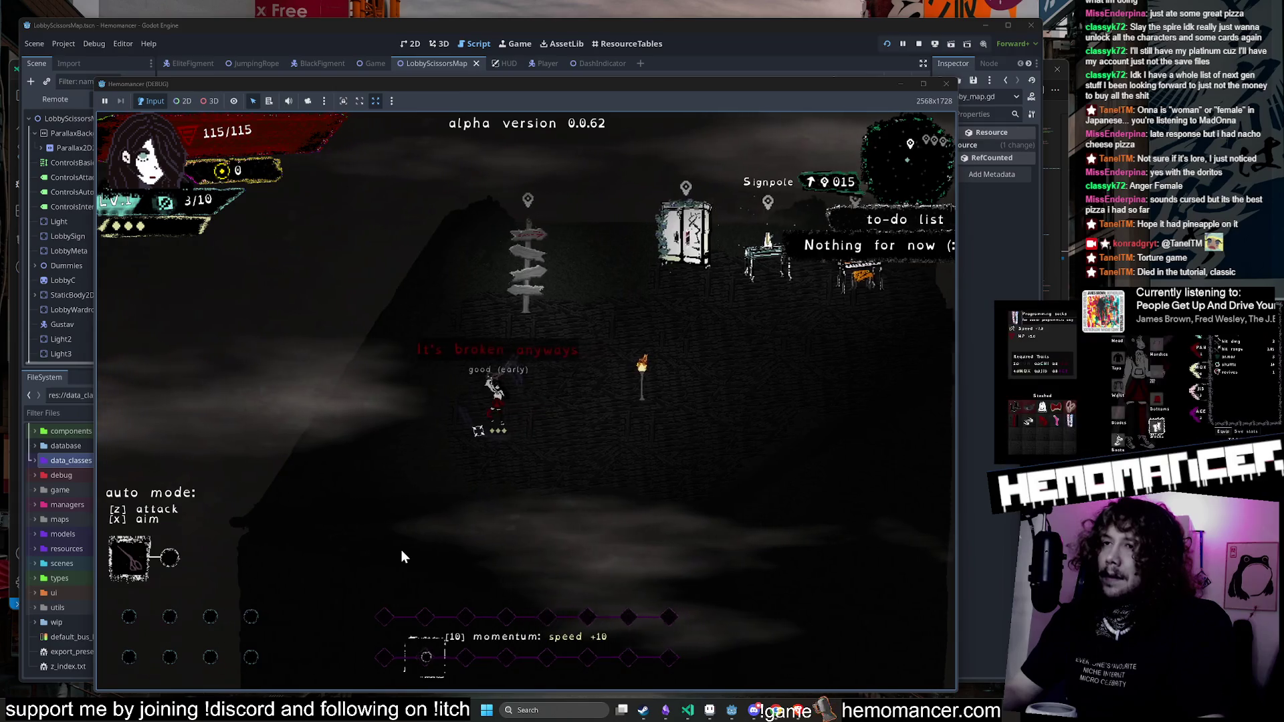
pyautogui.press('d')
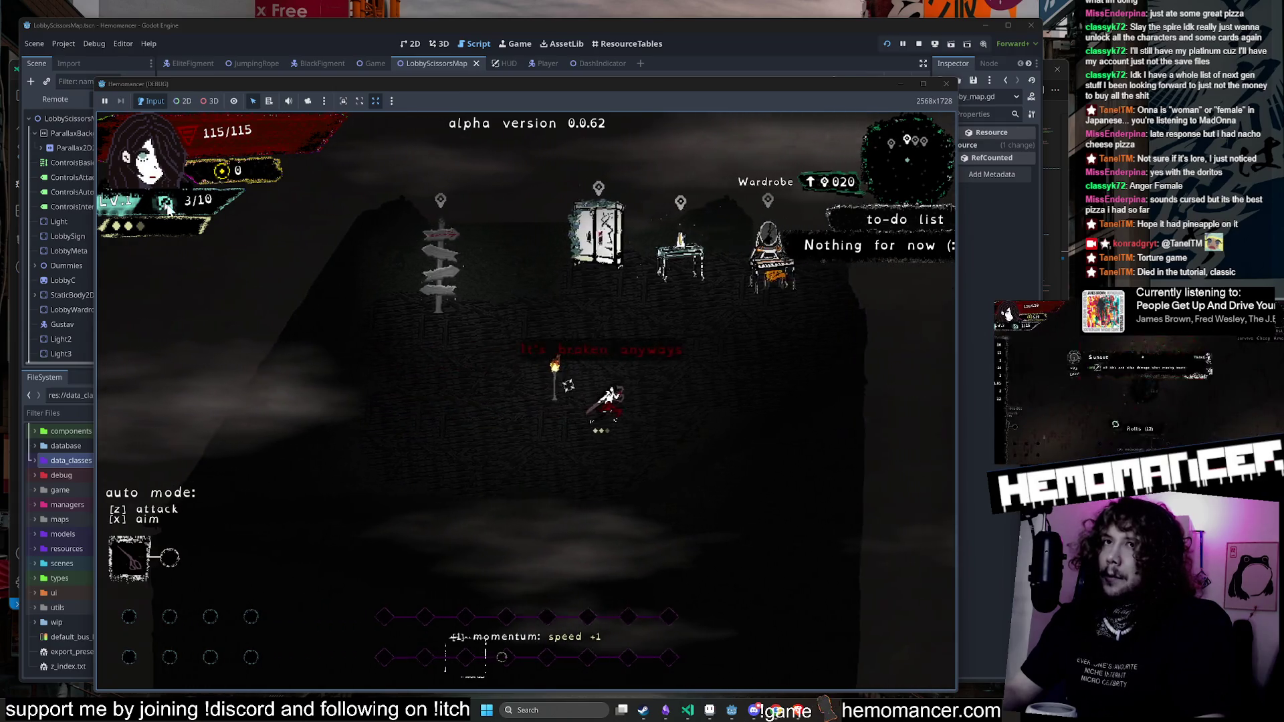
pyautogui.press('w')
pyautogui.press('d')
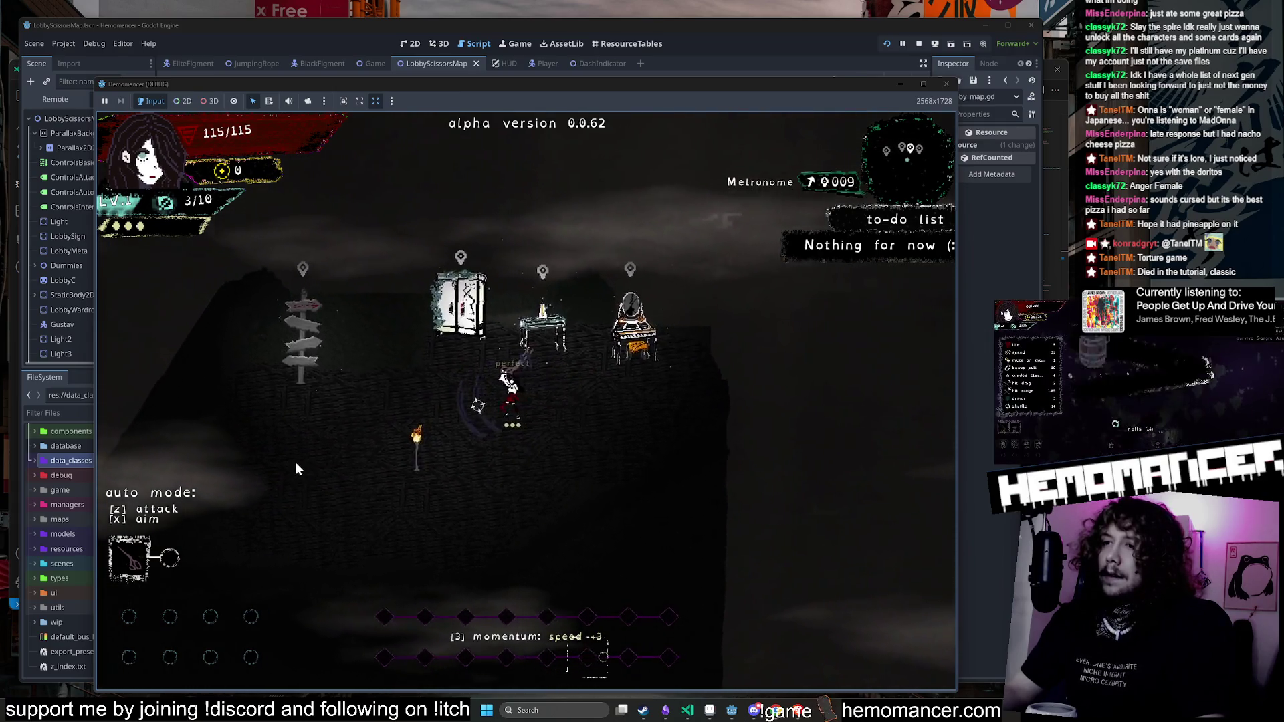
pyautogui.press('a')
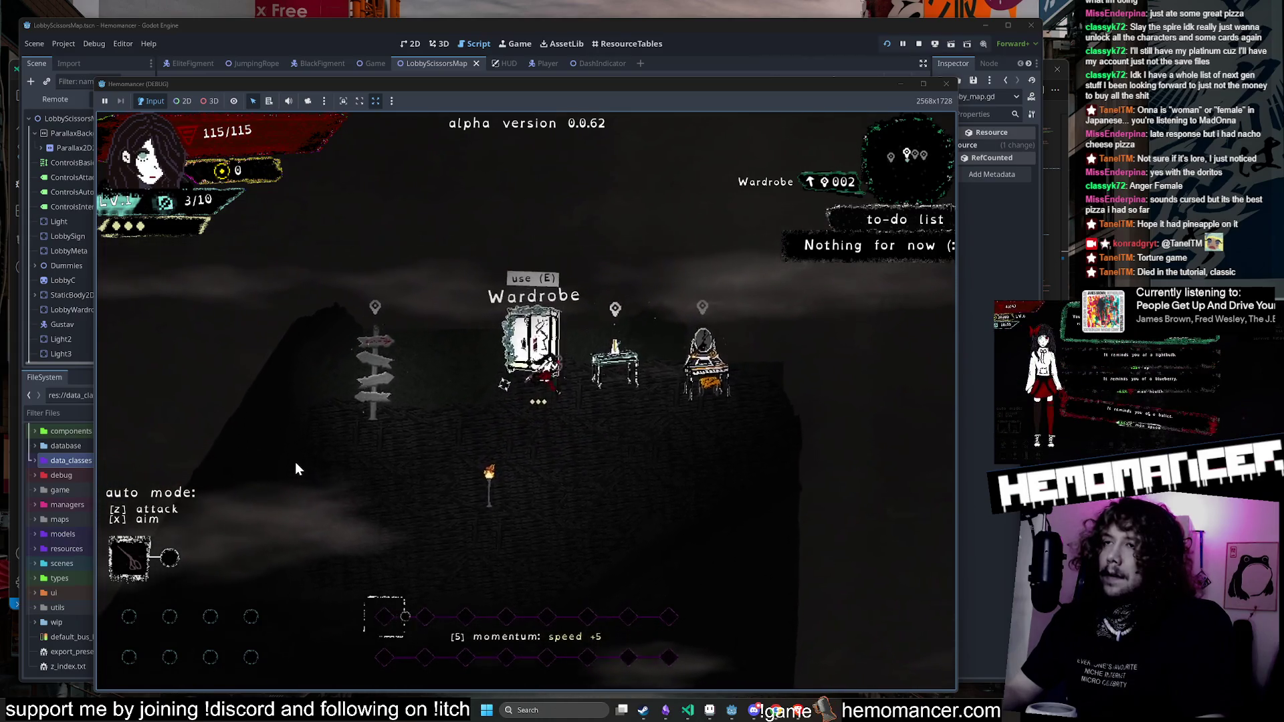
pyautogui.press('a')
pyautogui.press('s')
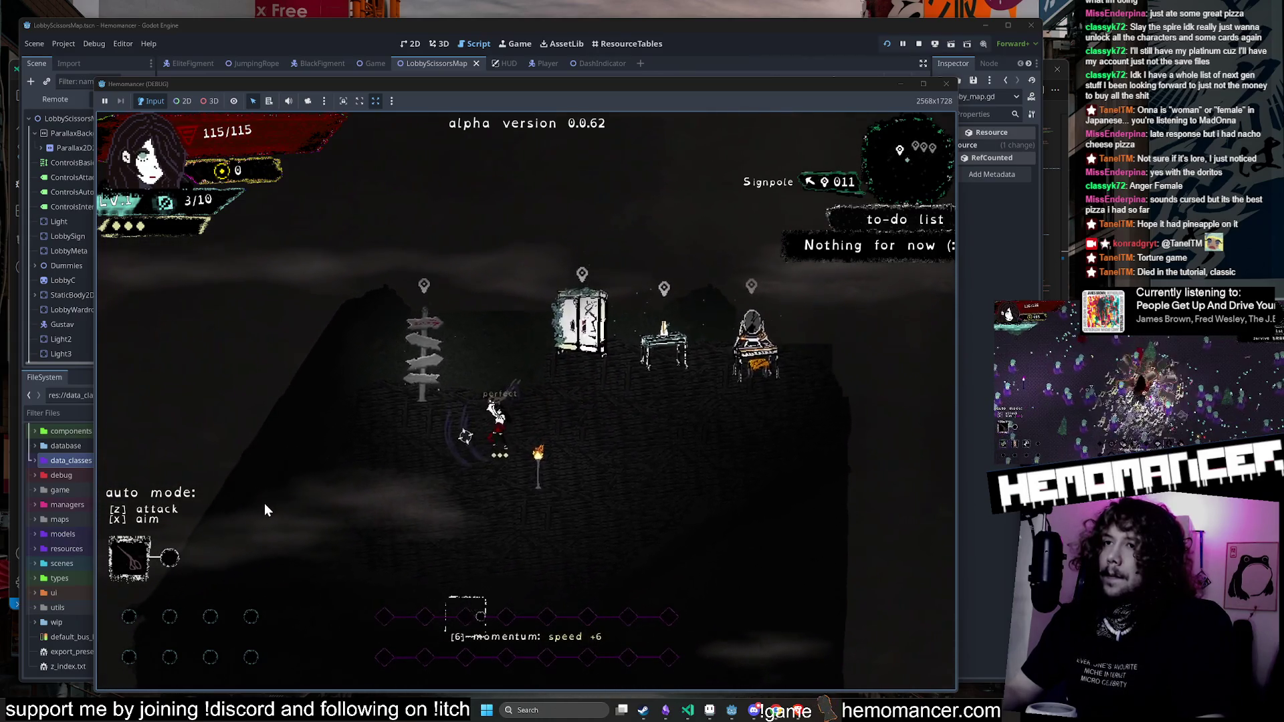
pyautogui.press('a')
pyautogui.press('s')
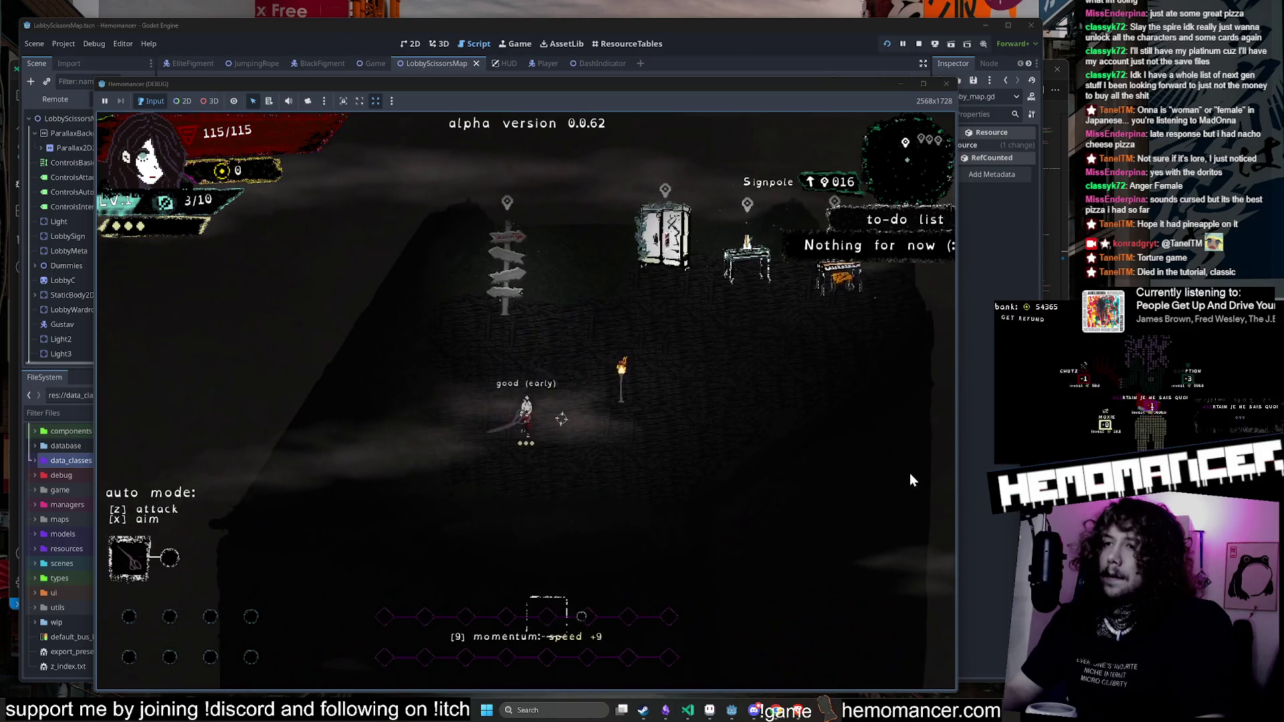
# Step: Walk to the signpost, pick the destination and confirm travelling to a new Cheag Amar run
pyautogui.press('w')
pyautogui.press('d')
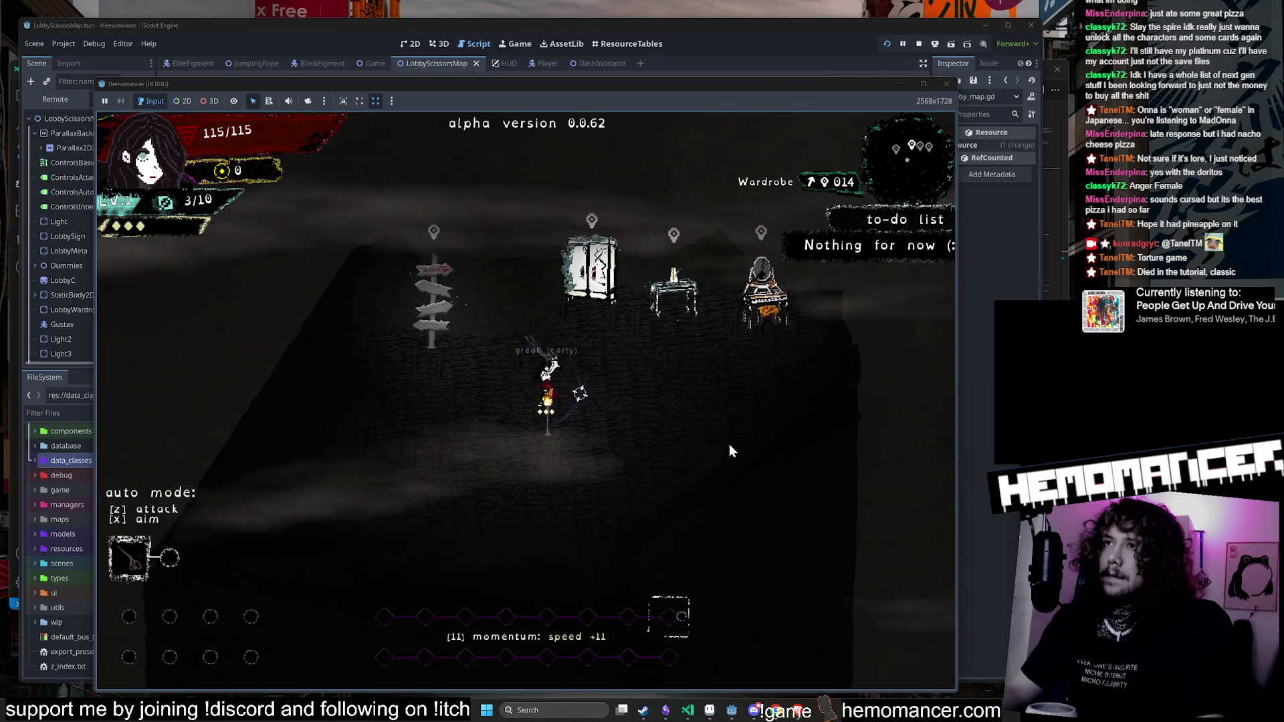
pyautogui.press('w')
pyautogui.press('d')
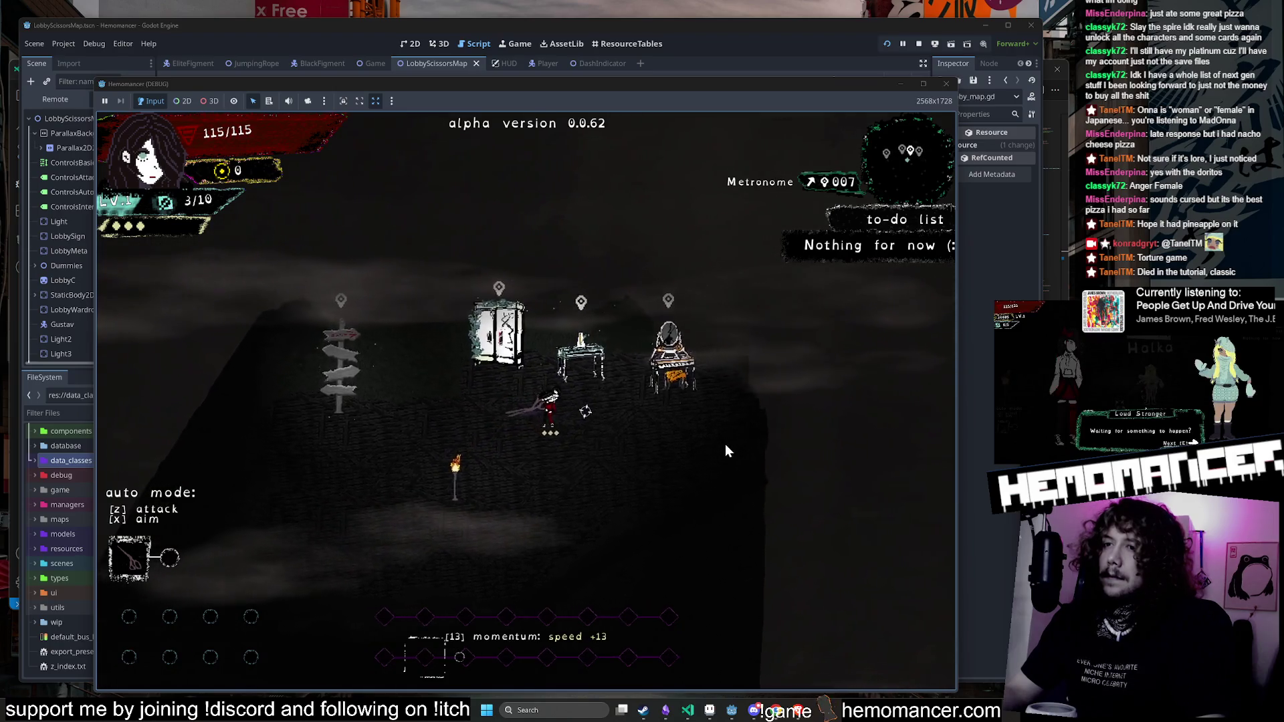
pyautogui.press('w')
pyautogui.press('a')
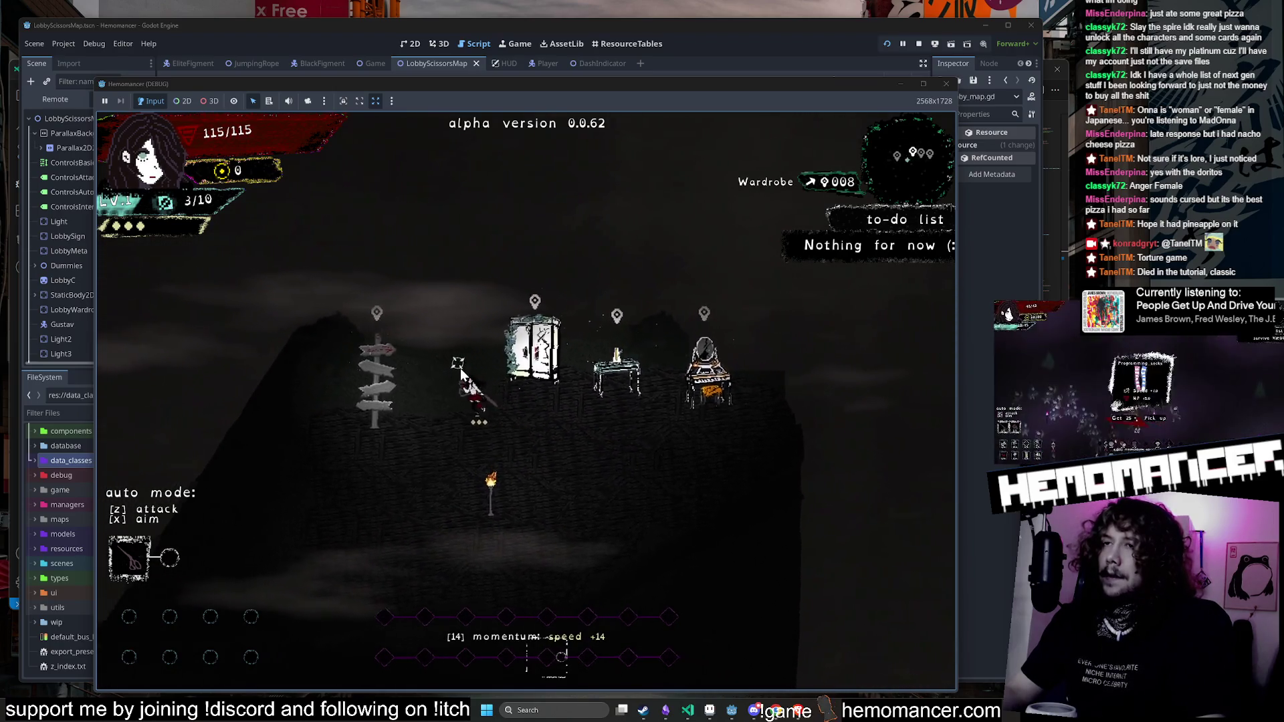
pyautogui.press('a')
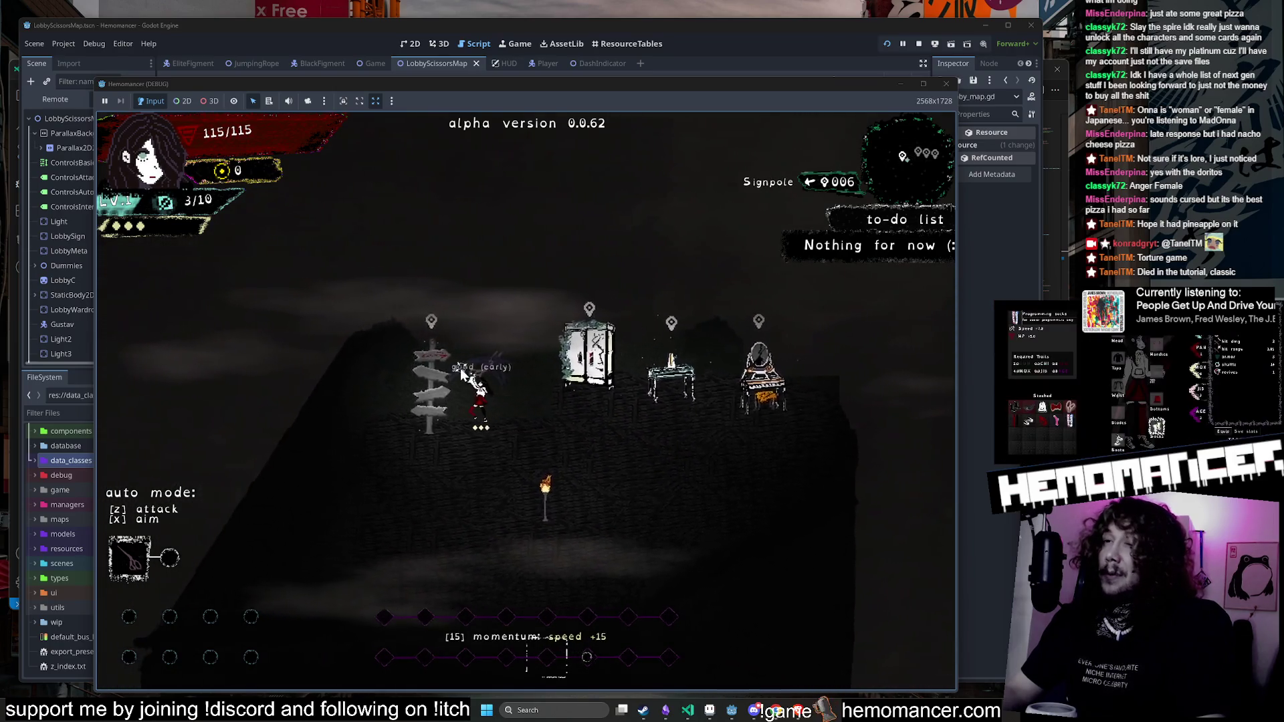
pyautogui.press('e')
pyautogui.press('Return')
# Step: Fight down and right through the first map, take Cake at level-up, then pick an offered item
pyautogui.press('d')
pyautogui.press('d')
pyautogui.press('s')
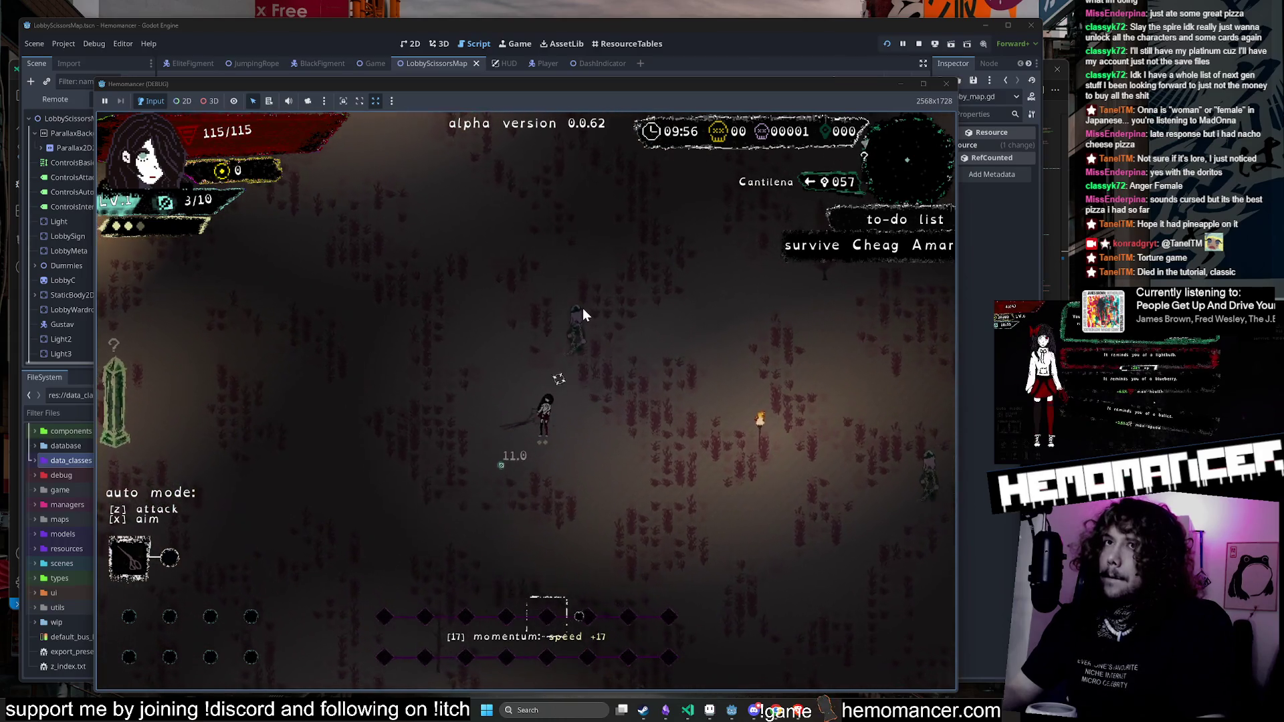
pyautogui.press('d')
pyautogui.press('s')
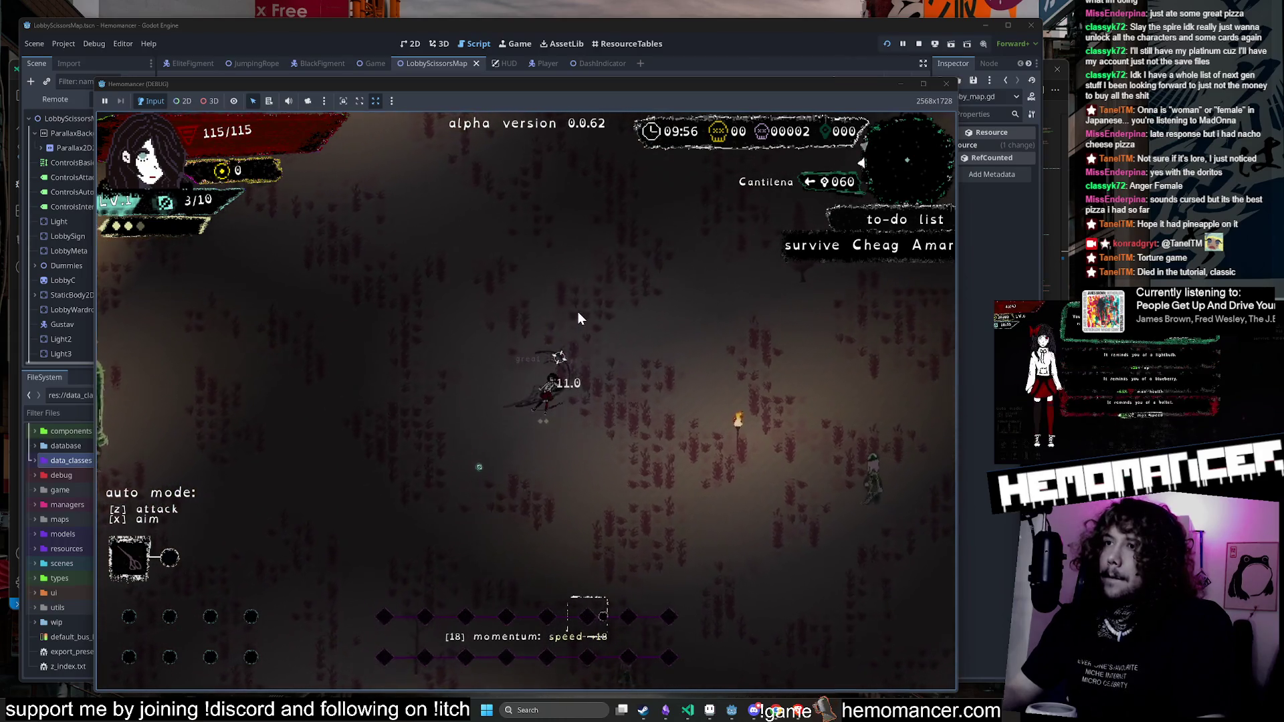
pyautogui.press('d')
pyautogui.press('s')
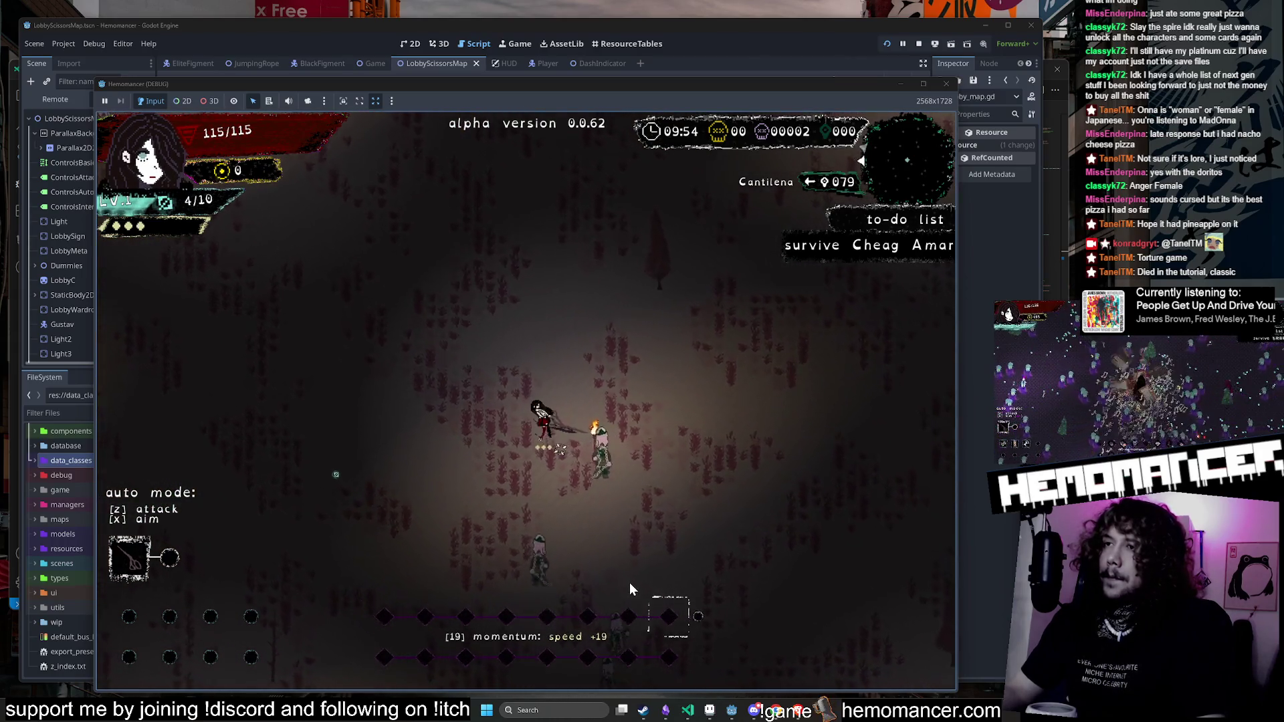
pyautogui.press('d')
pyautogui.press('s')
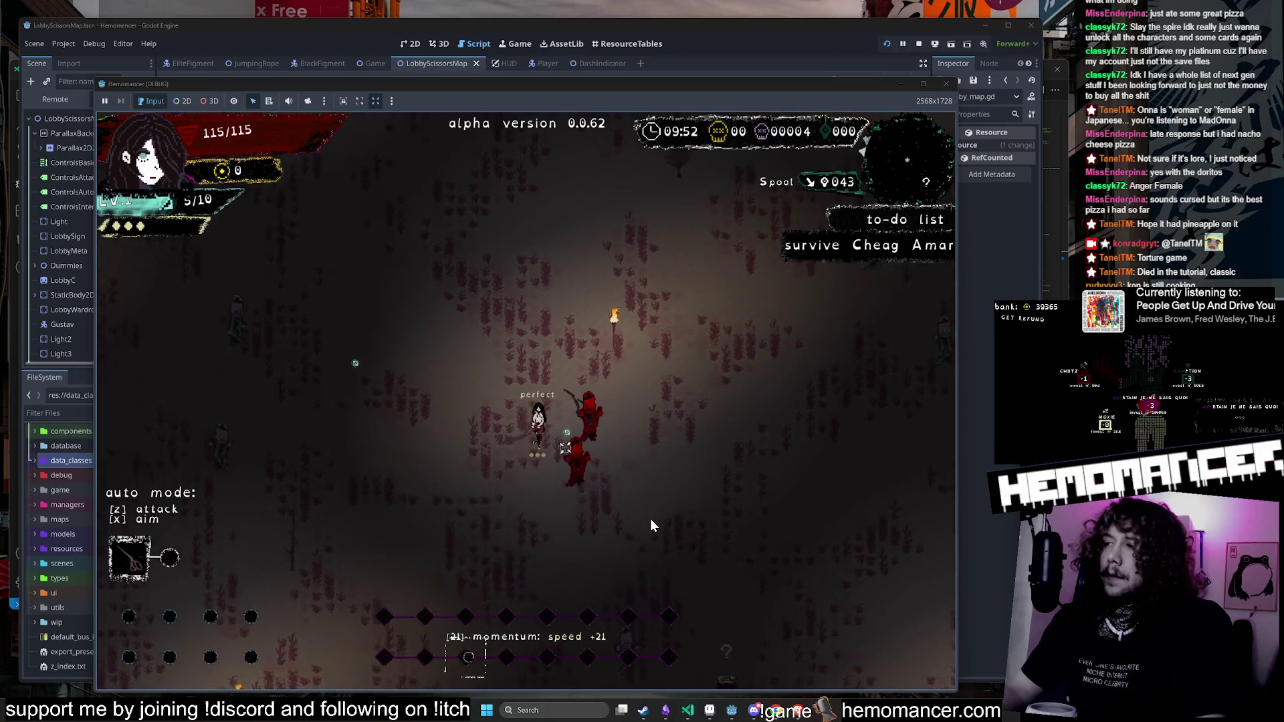
pyautogui.press('d')
pyautogui.press('s')
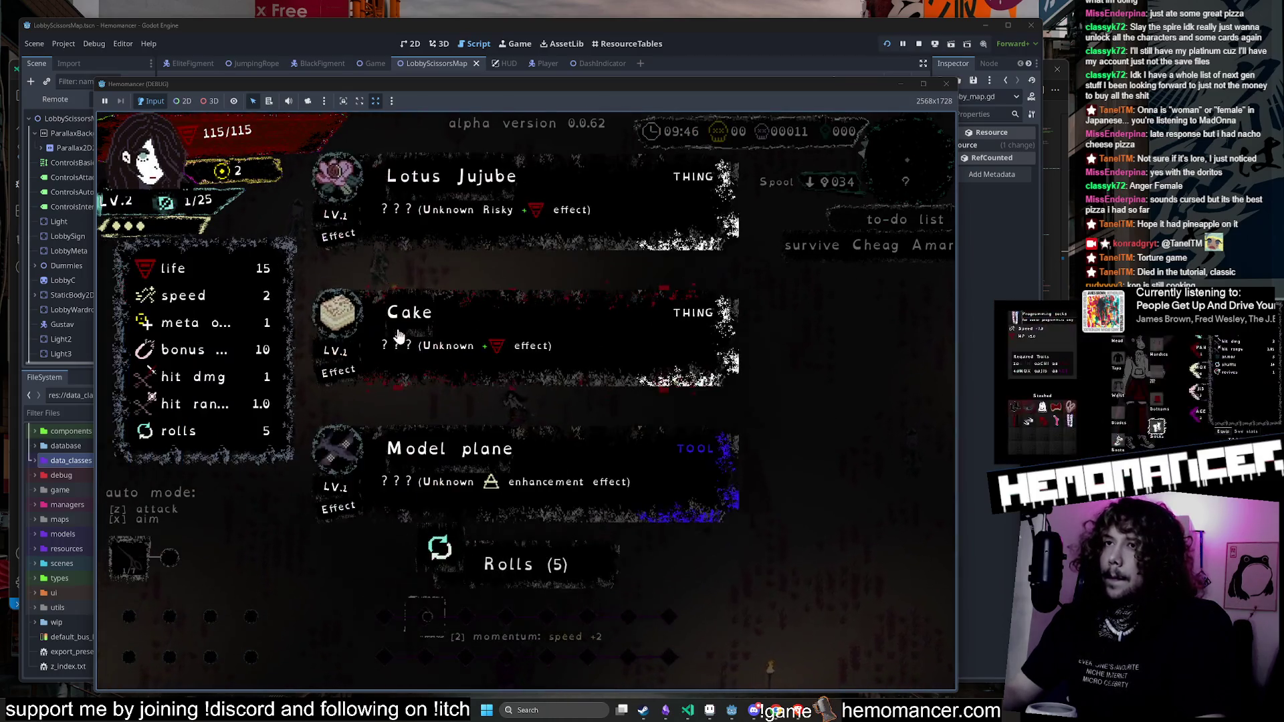
pyautogui.click(430, 361)
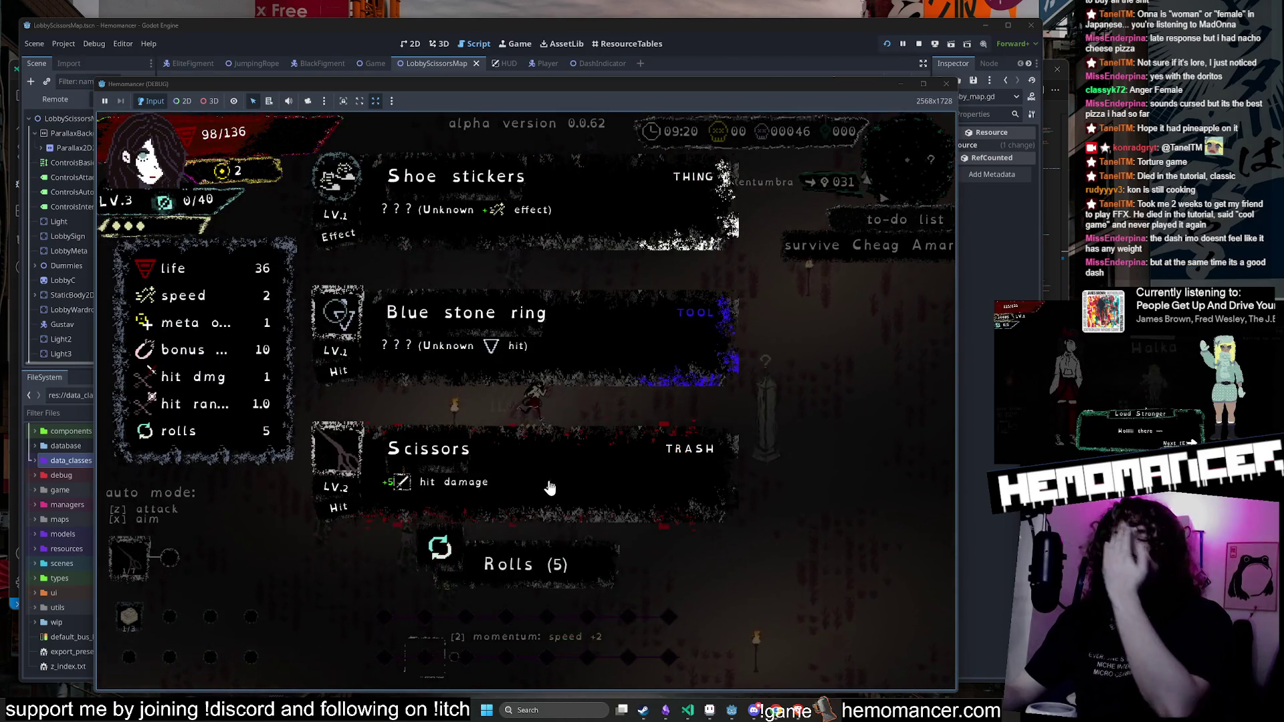
pyautogui.click(551, 479)
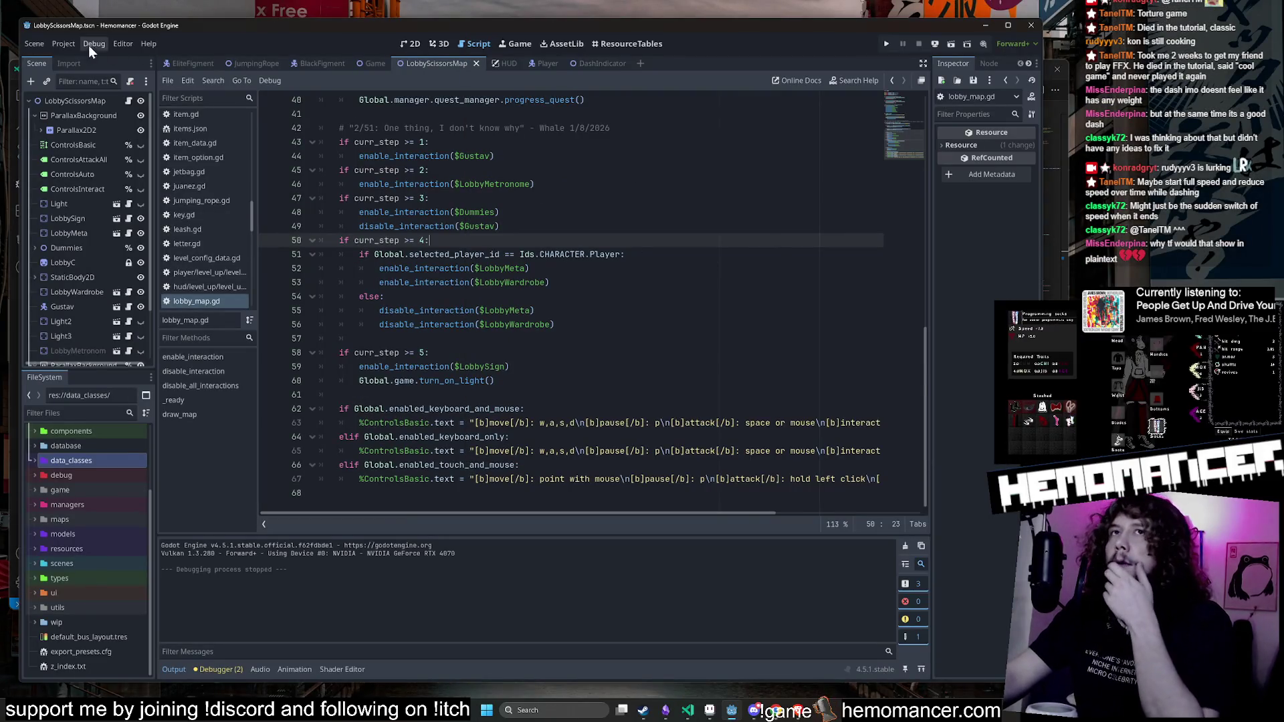
# Step: Export the Linux (Runnable) preset as build/linux/HemomancerPlaytest.x86_64, overwriting the previous file
pyautogui.click(55, 46)
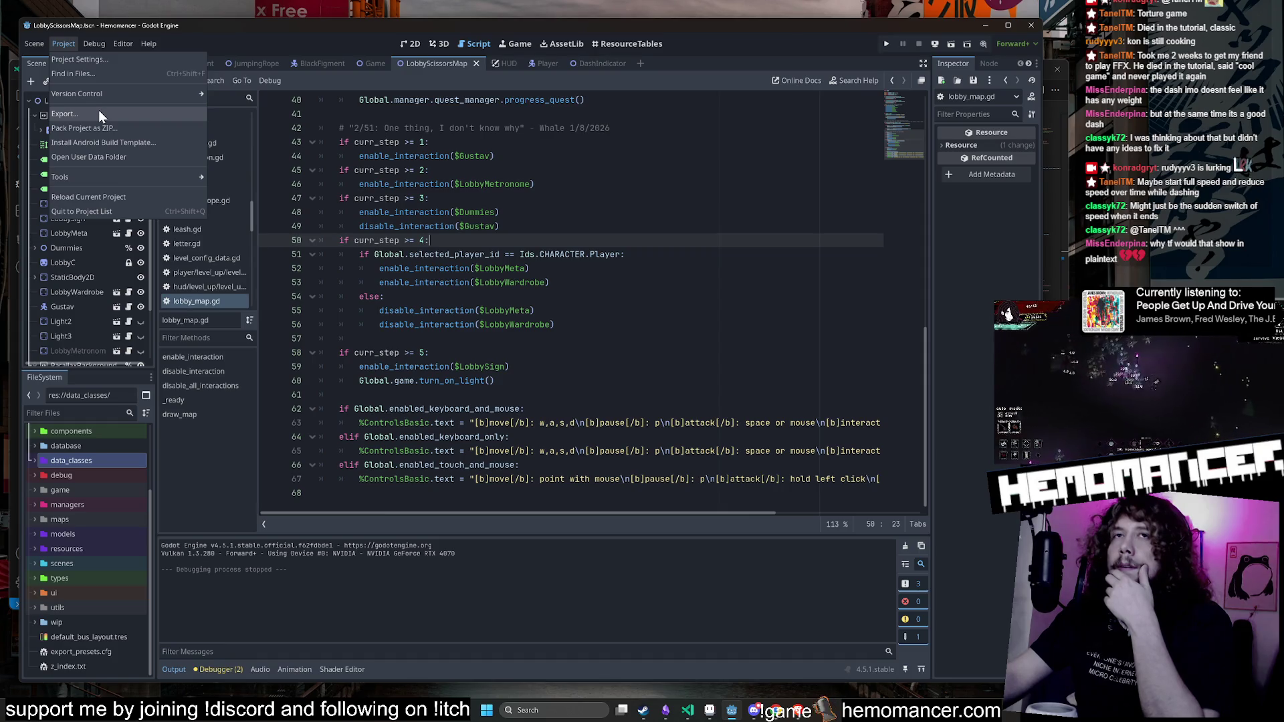
pyautogui.click(99, 113)
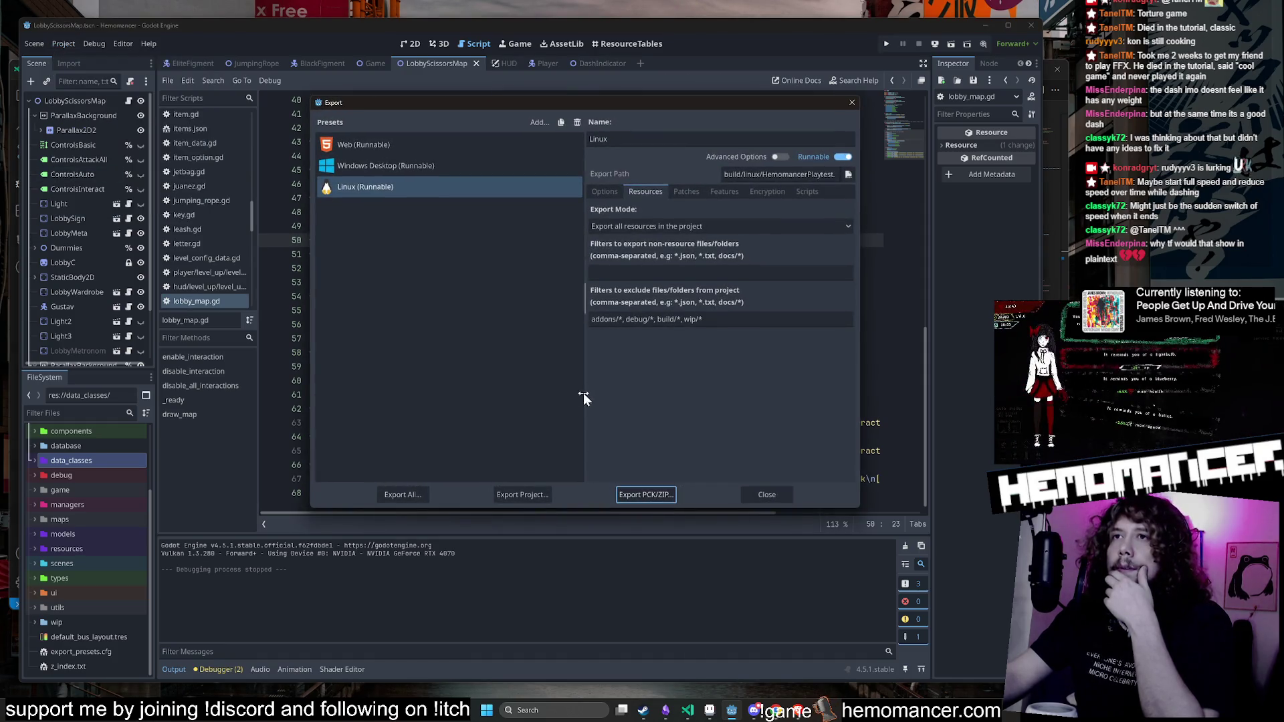
pyautogui.click(532, 496)
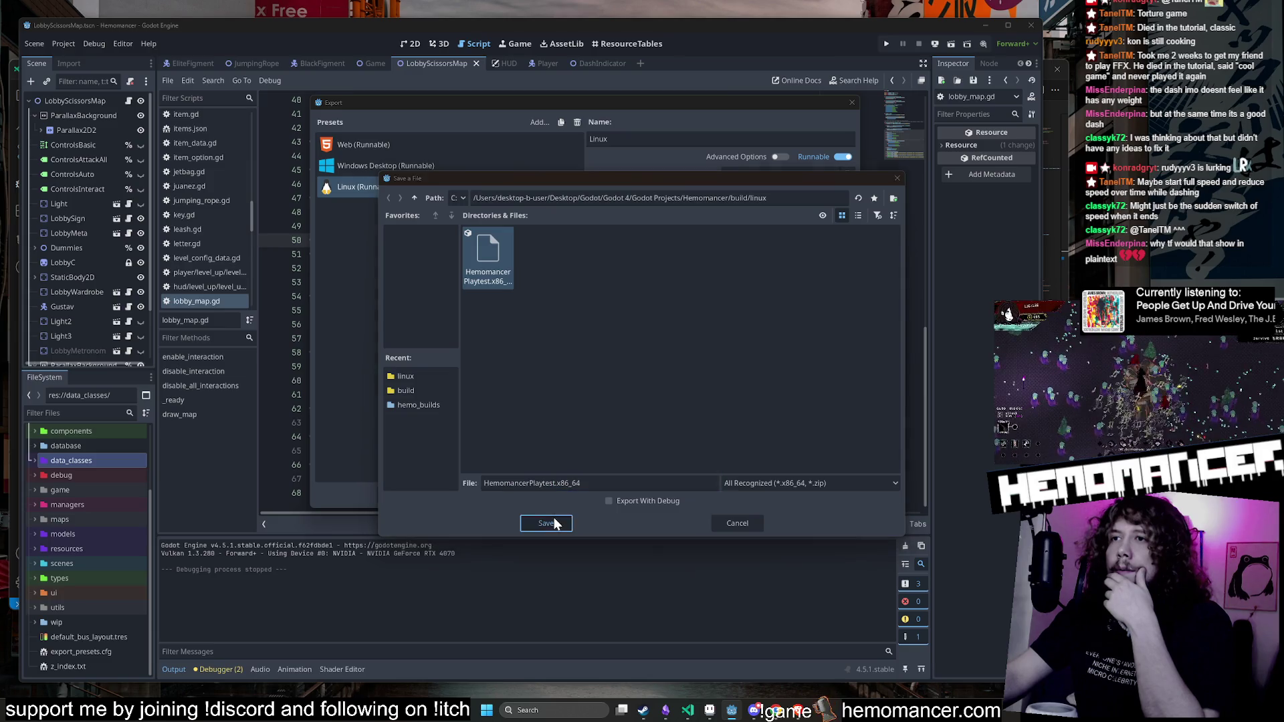
pyautogui.click(545, 521)
pyautogui.click(547, 376)
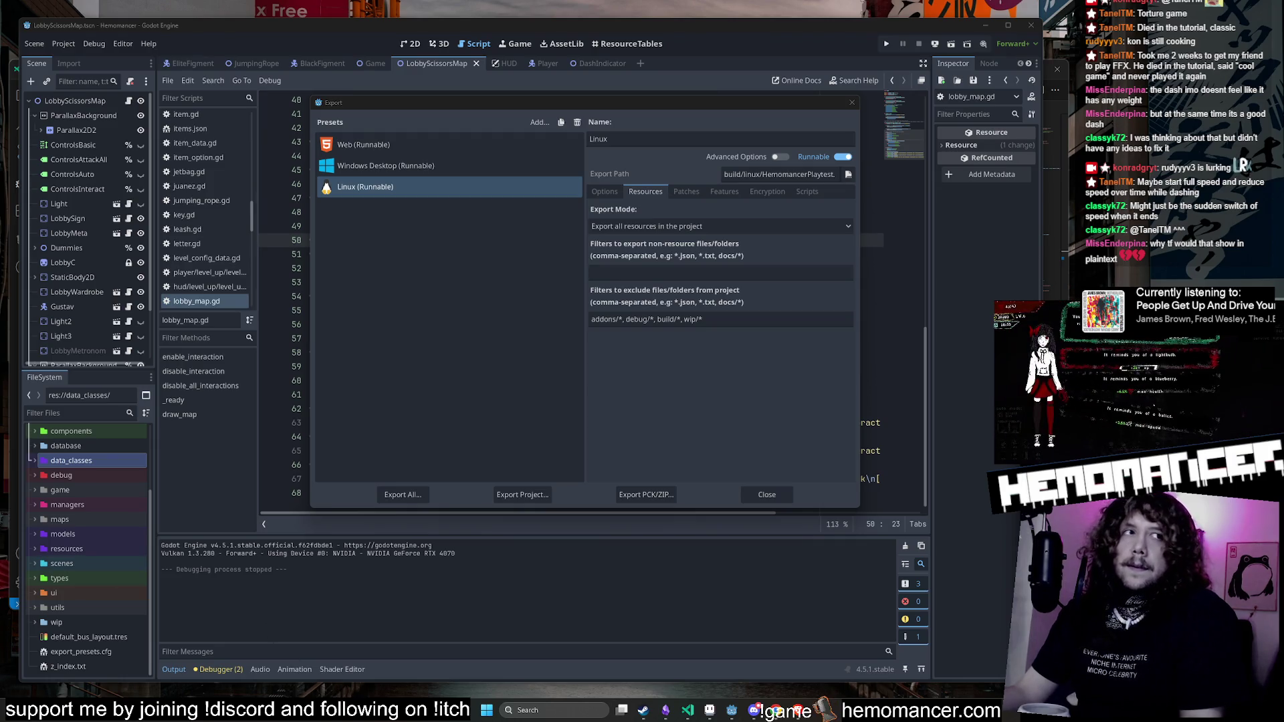
# Step: Export the Windows Desktop (Runnable) preset as build/HemomancerPlaytest.exe, overwriting the old build
pyautogui.click(409, 166)
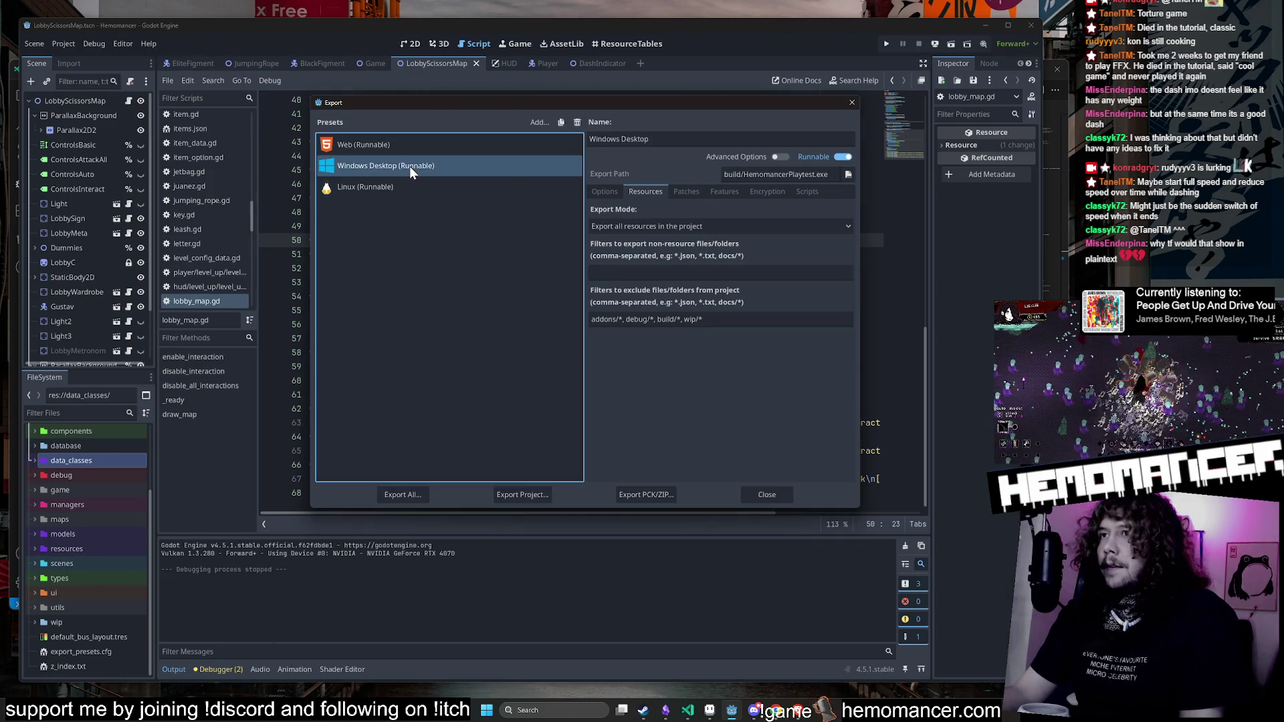
pyautogui.click(533, 495)
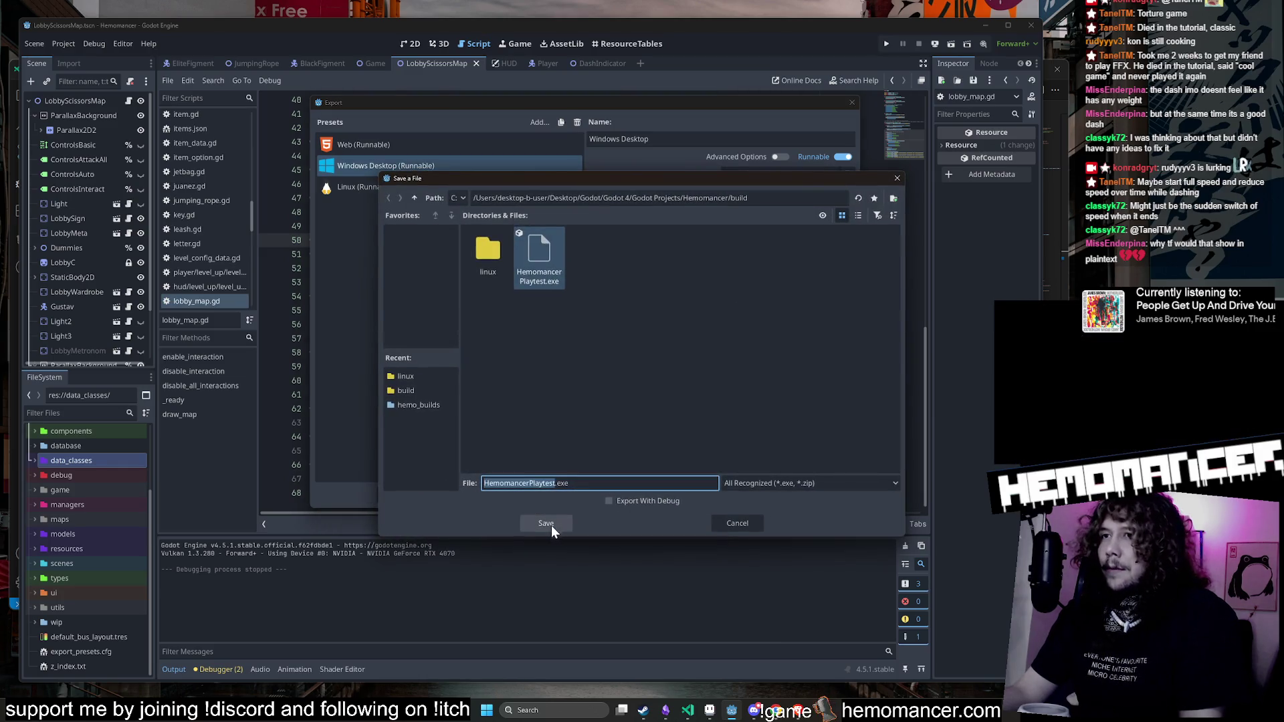
pyautogui.click(546, 525)
pyautogui.click(559, 373)
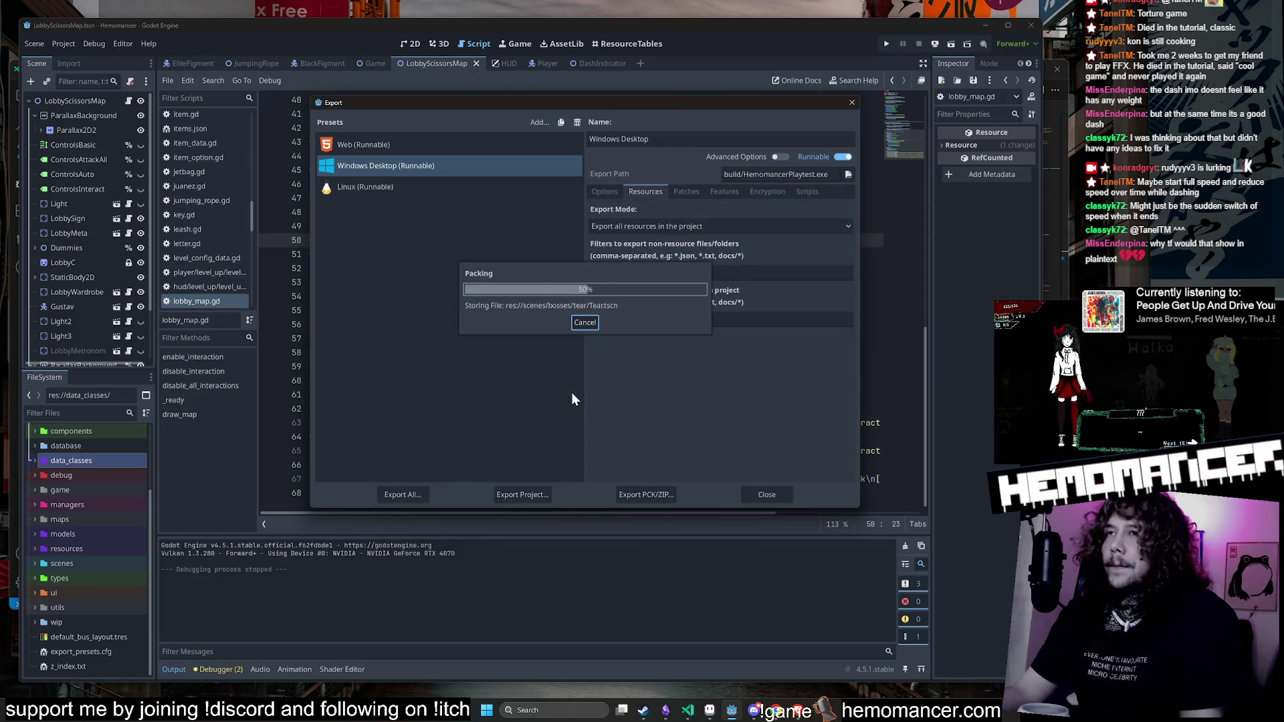
# Step: Close the Export dialog, select the step-4 block on lines 51–55, and run the game again
pyautogui.click(767, 495)
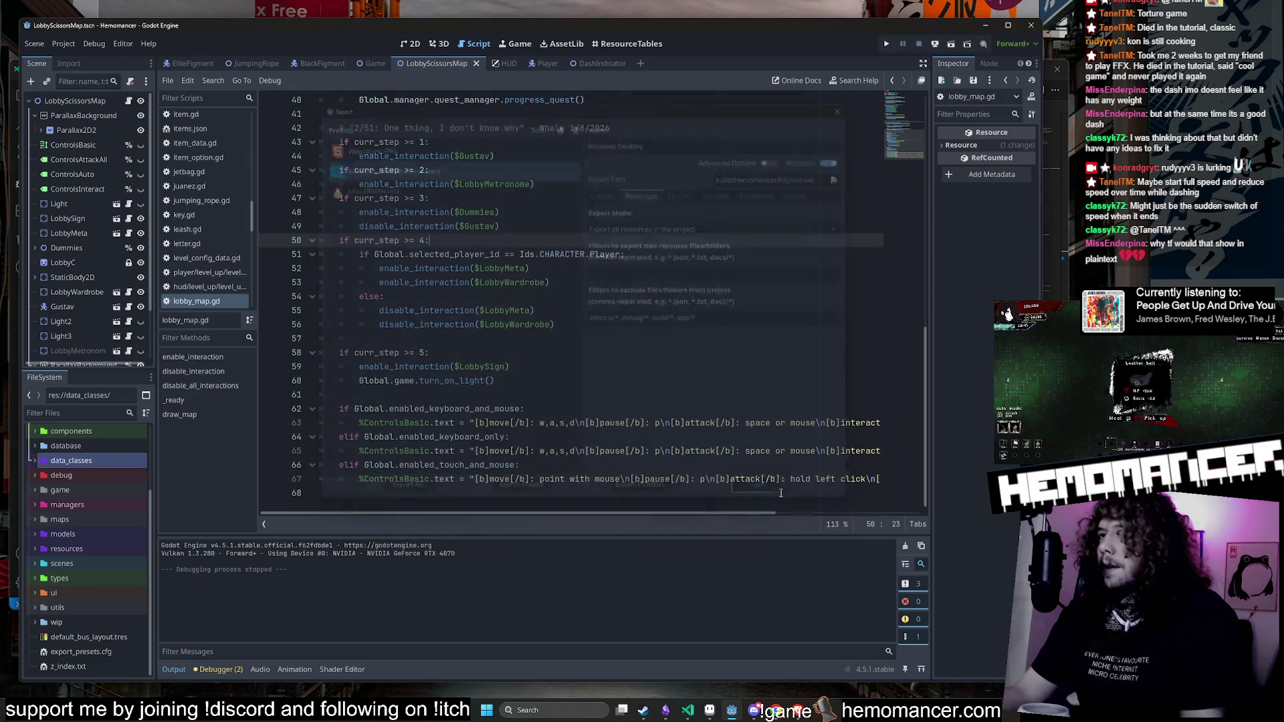
pyautogui.moveTo(627, 312)
pyautogui.mouseDown()
pyautogui.moveTo(399, 256)
pyautogui.moveTo(564, 323)
pyautogui.mouseUp()
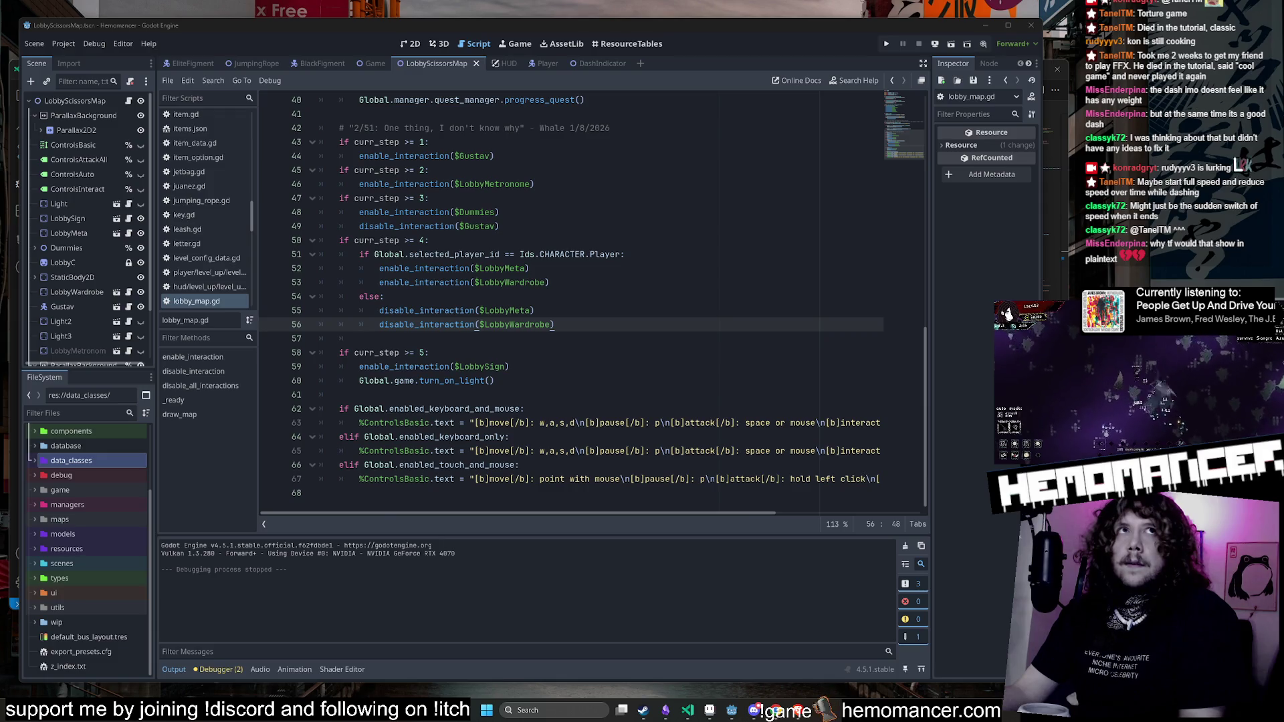
pyautogui.press('F5')
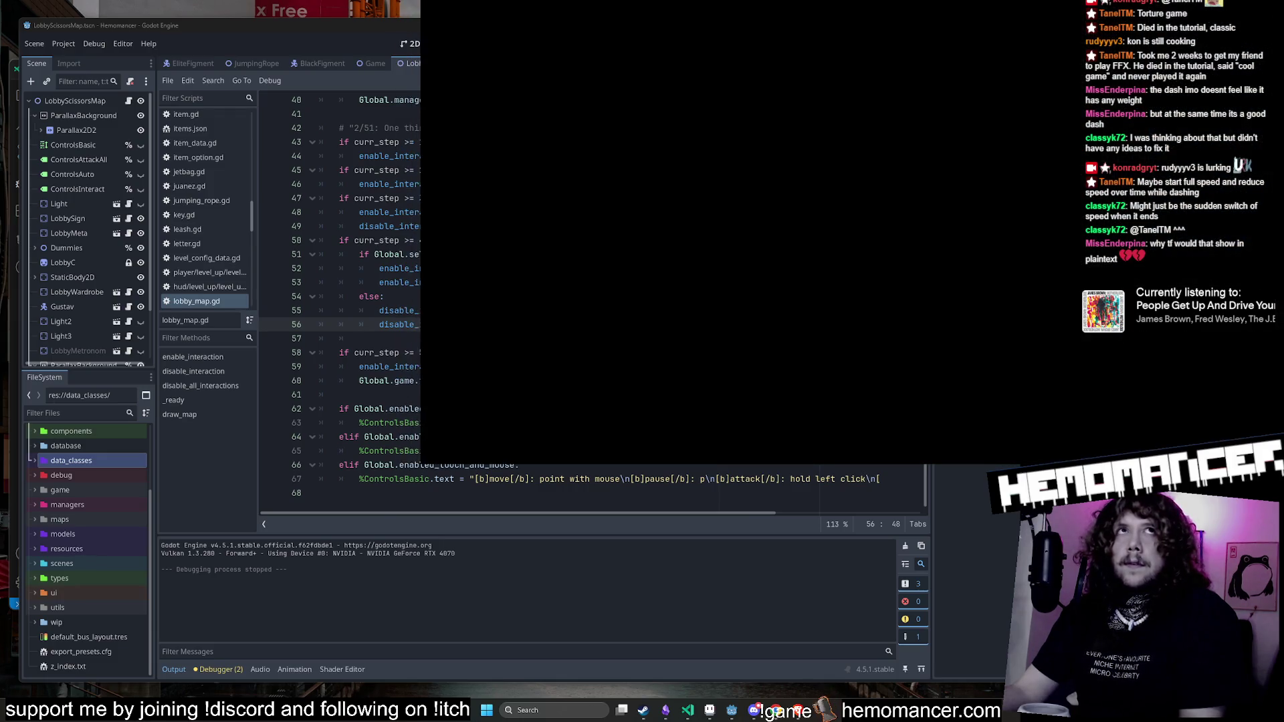
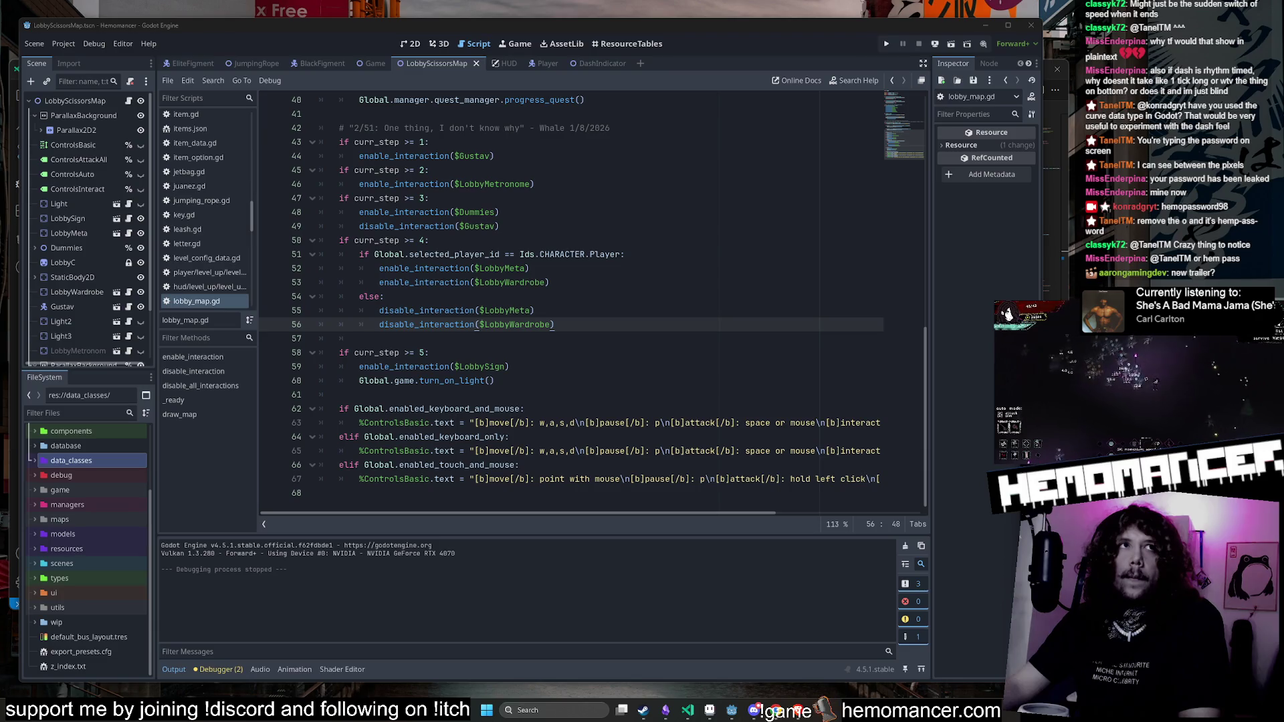
# Step: Put the caret at the end of line 53 in lobby_map.gd, then bring up Steam's Hemomancer Playtest page
pyautogui.press('Up')
pyautogui.press('Up')
pyautogui.click(732, 337)
pyautogui.press('Up')
pyautogui.press('Up')
pyautogui.press('Up')
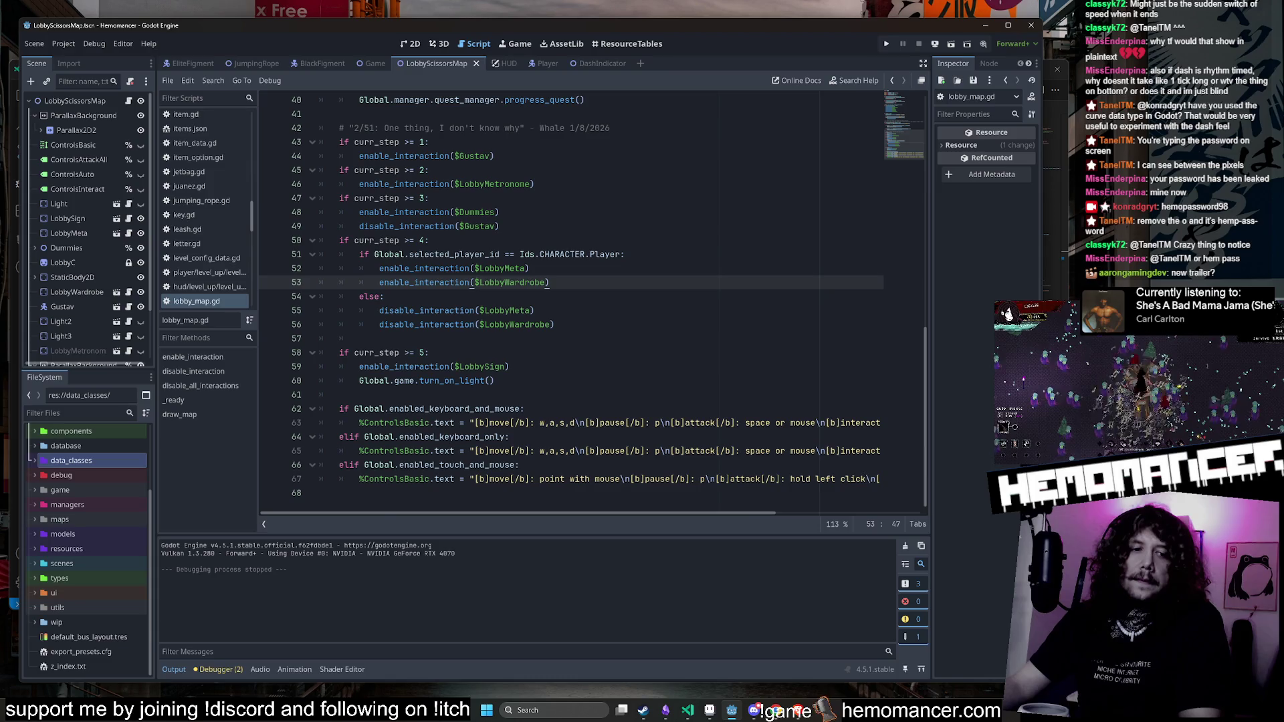
pyautogui.click(643, 710)
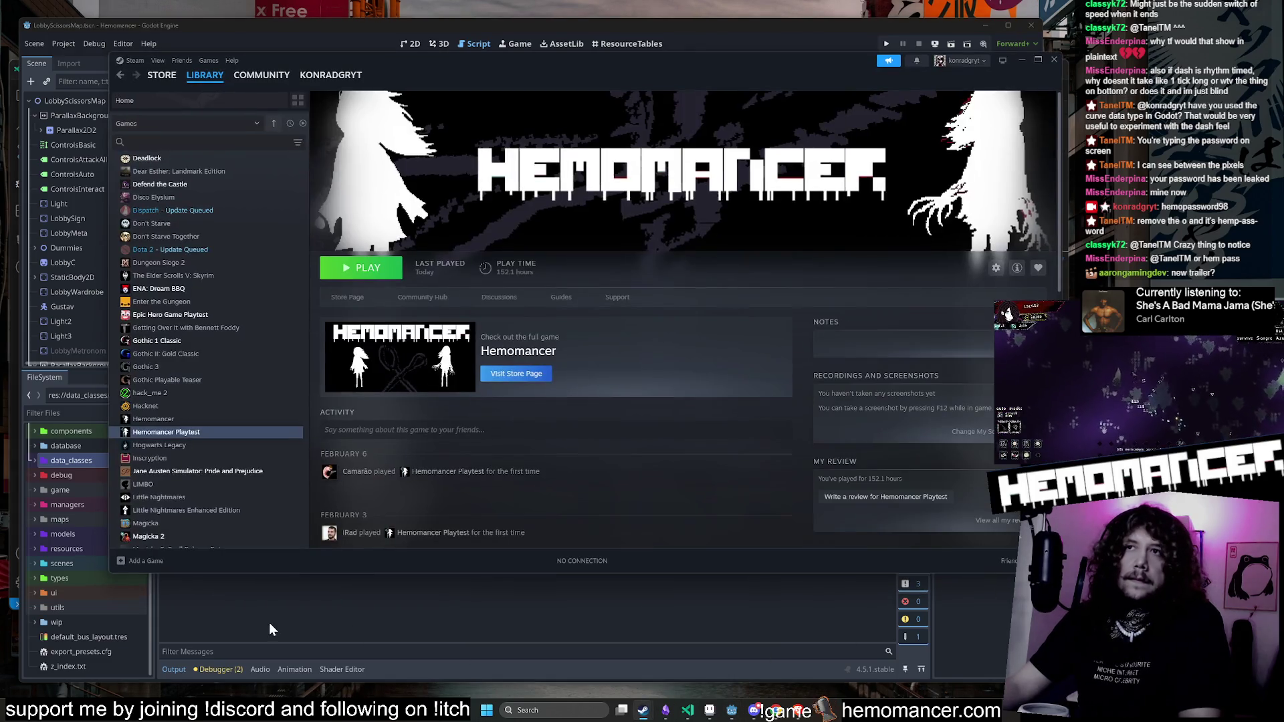
# Step: Select Hemomancer Playtest in the Steam library and dismiss the empty Steam dialog
pyautogui.click(214, 419)
pyautogui.click(214, 432)
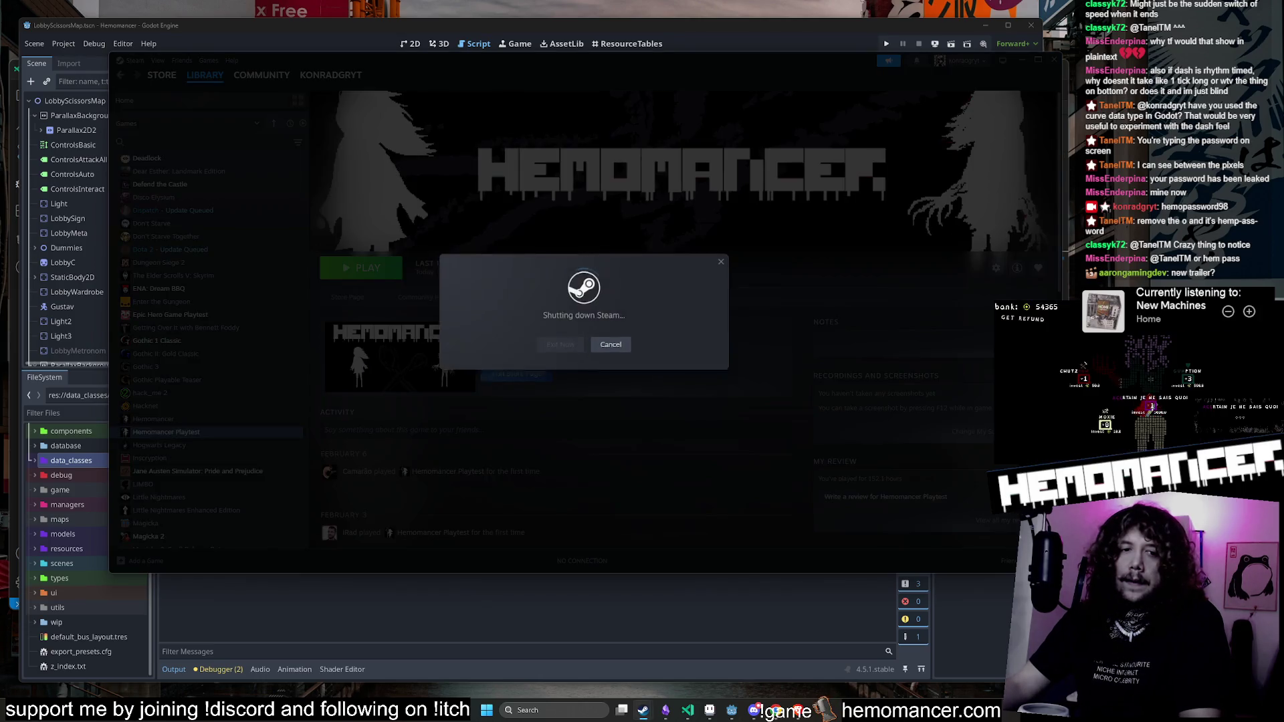
pyautogui.click(263, 588)
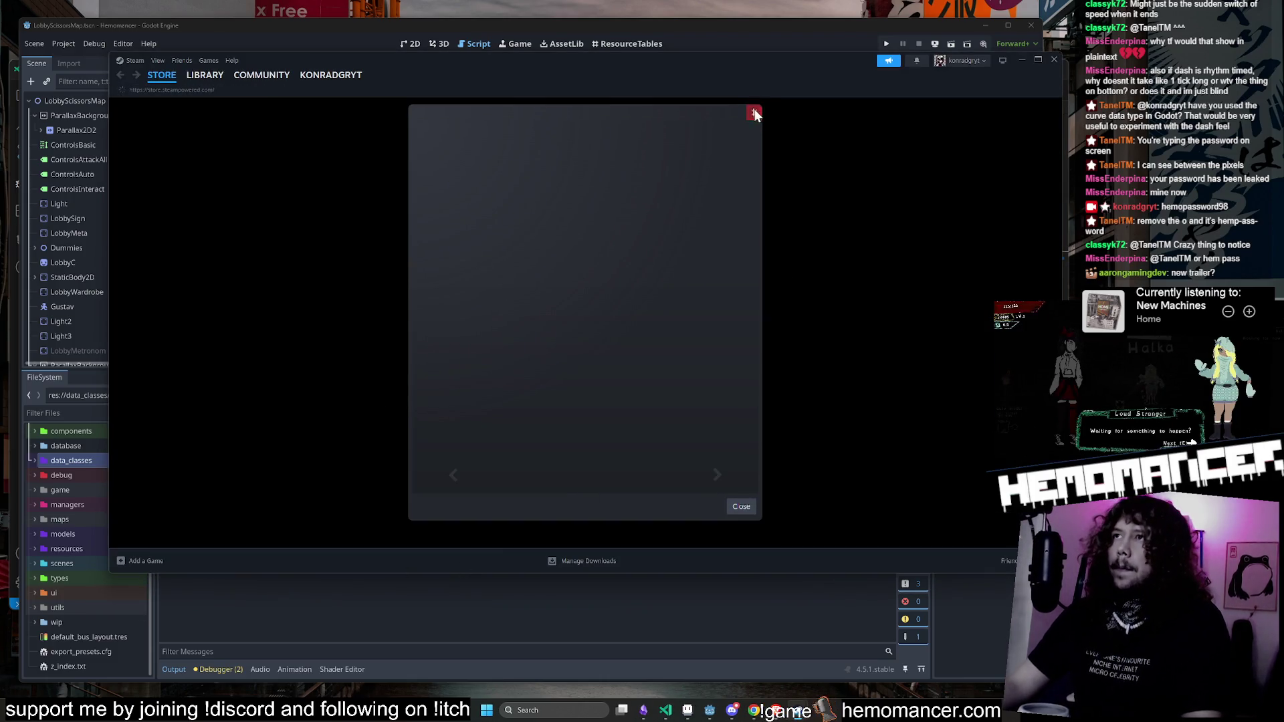
pyautogui.click(753, 110)
# Step: Update Hemomancer Playtest from its library page and launch it
pyautogui.click(201, 77)
pyautogui.scroll(-5, 214, 334)
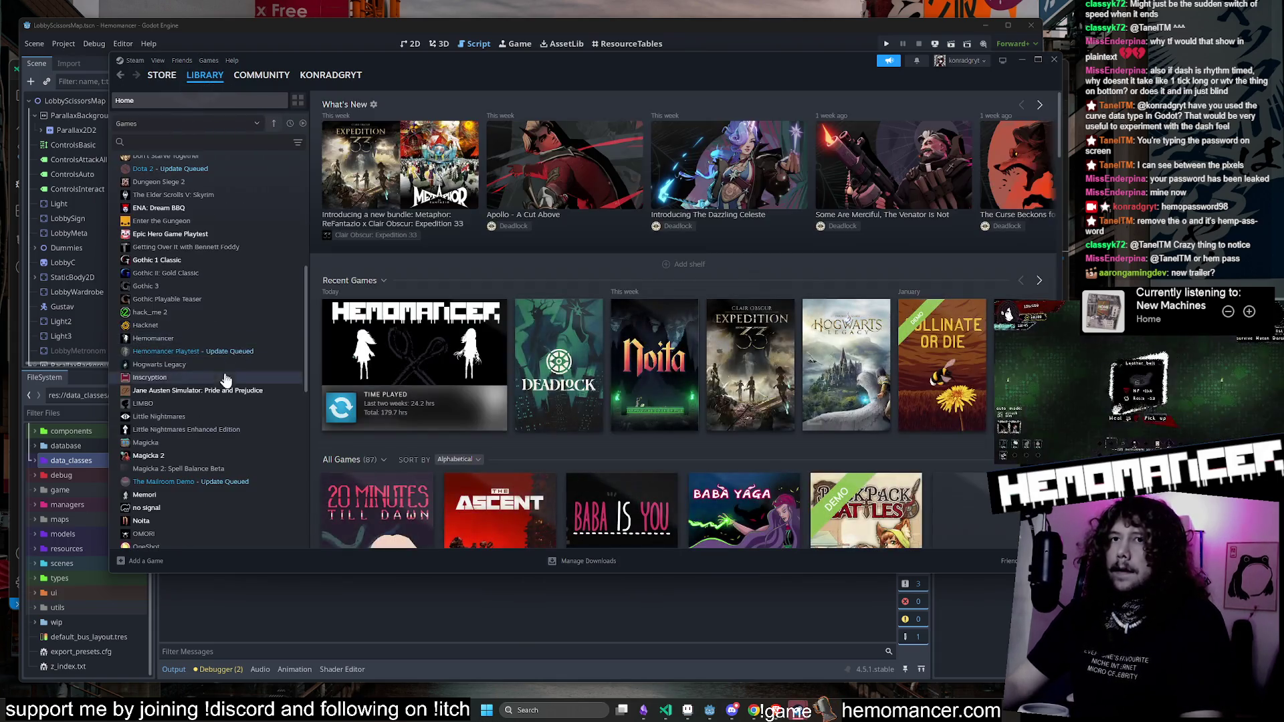
pyautogui.click(228, 351)
pyautogui.click(387, 274)
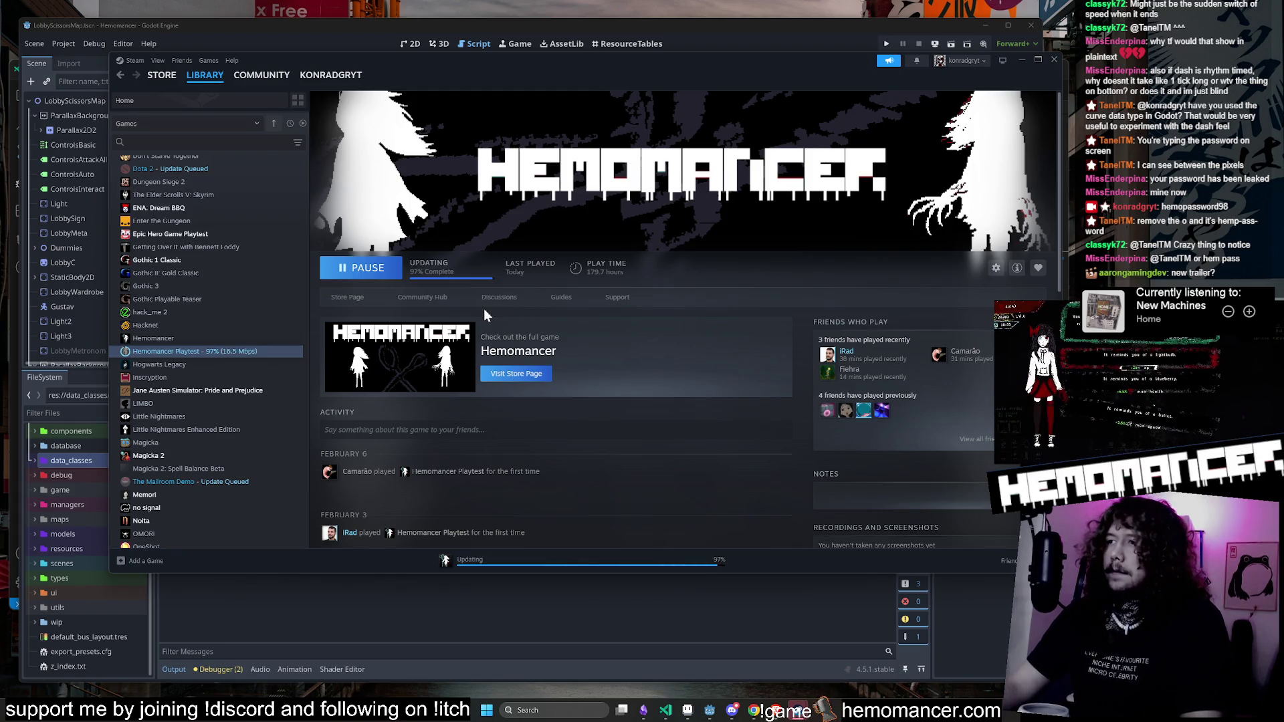
pyautogui.click(365, 277)
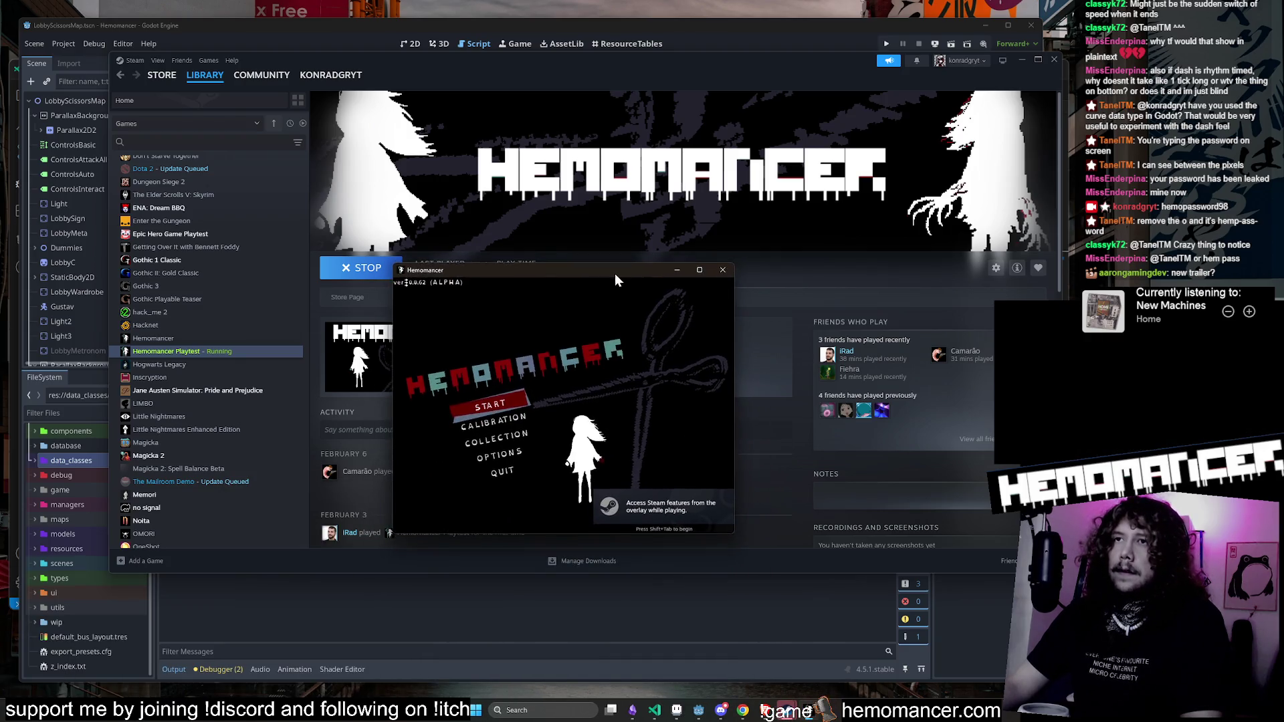
# Step: Enlarge the game window to about 960x715, start the game, and check the Wardrobe
pyautogui.moveTo(612, 406); pyautogui.dragTo(911, 615)
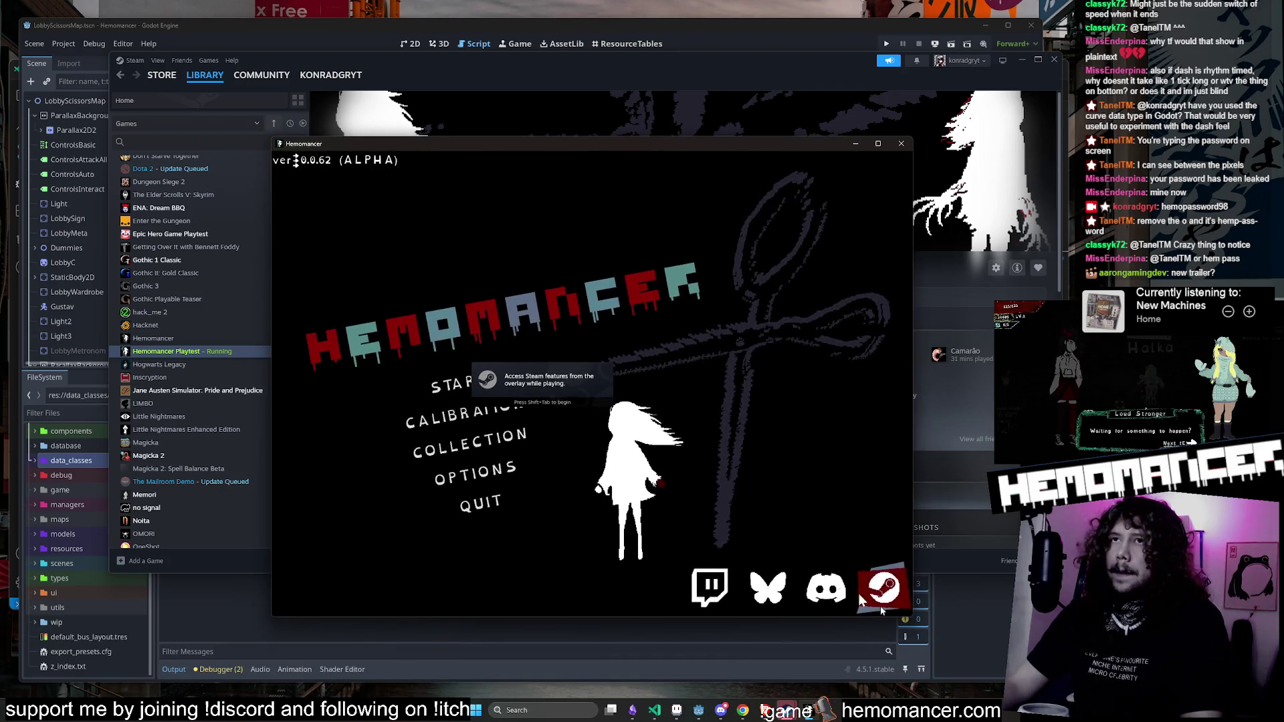
pyautogui.click(463, 395)
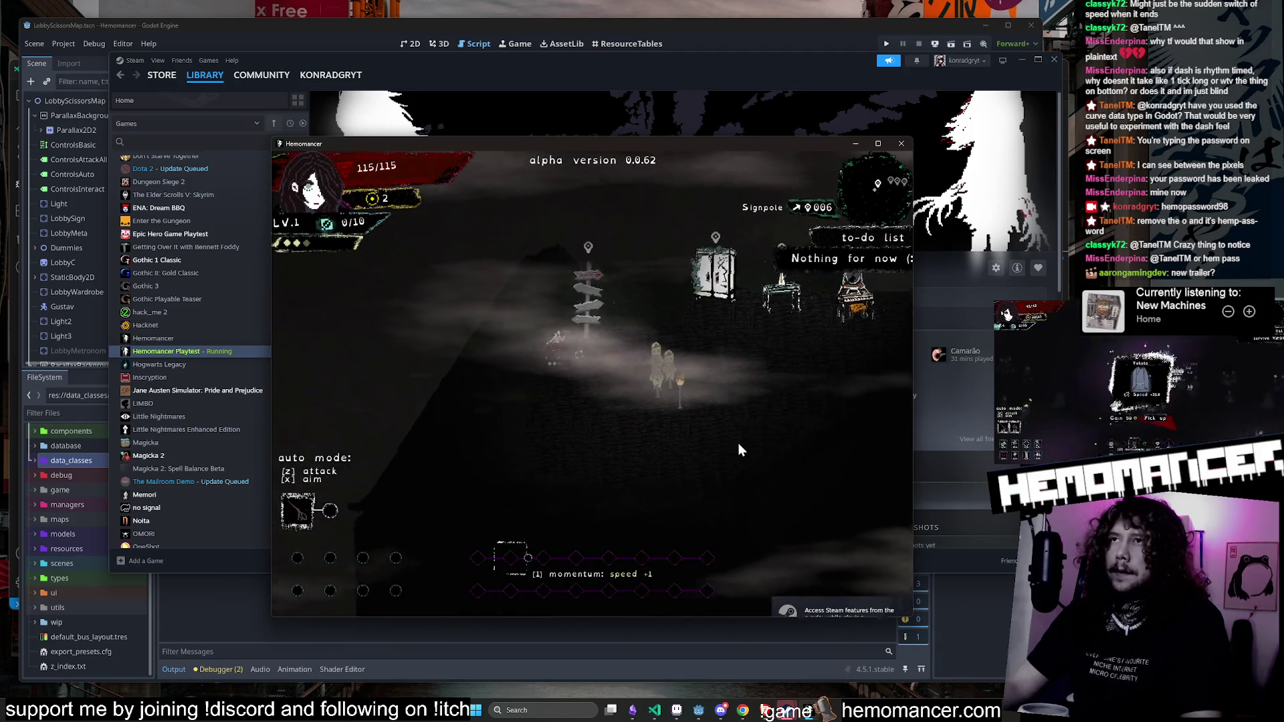
pyautogui.press('d')
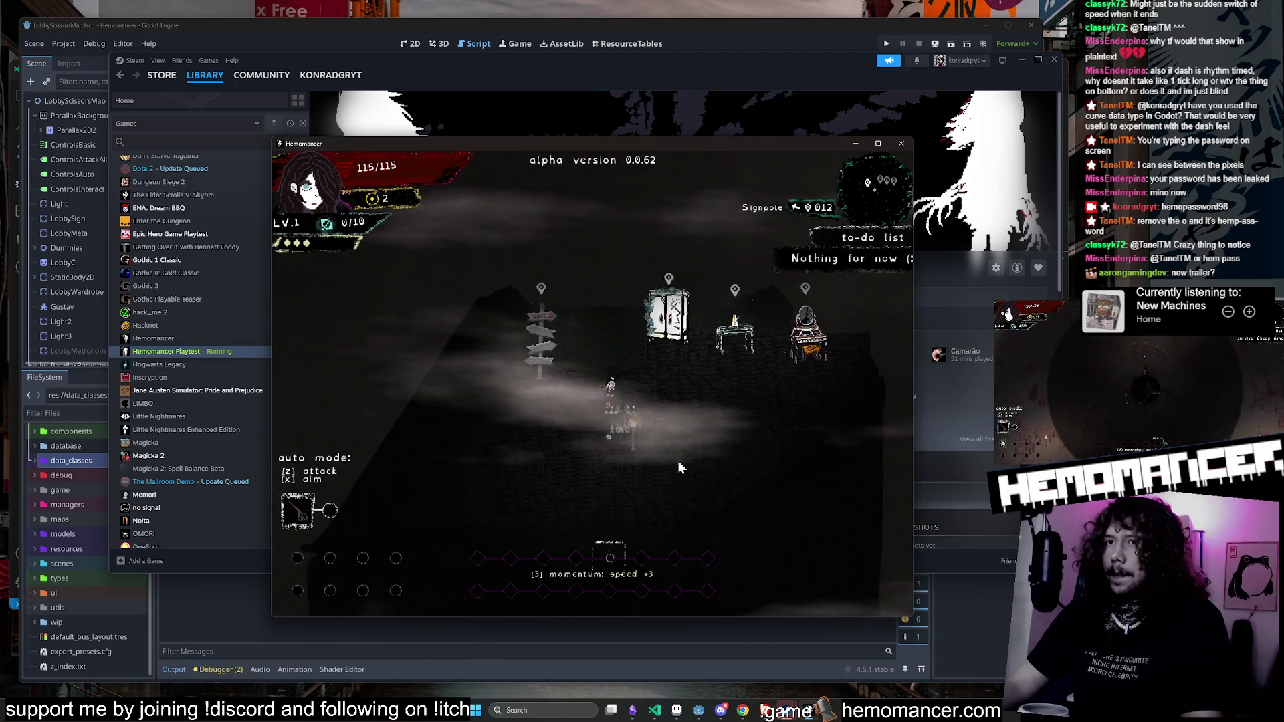
pyautogui.press('e')
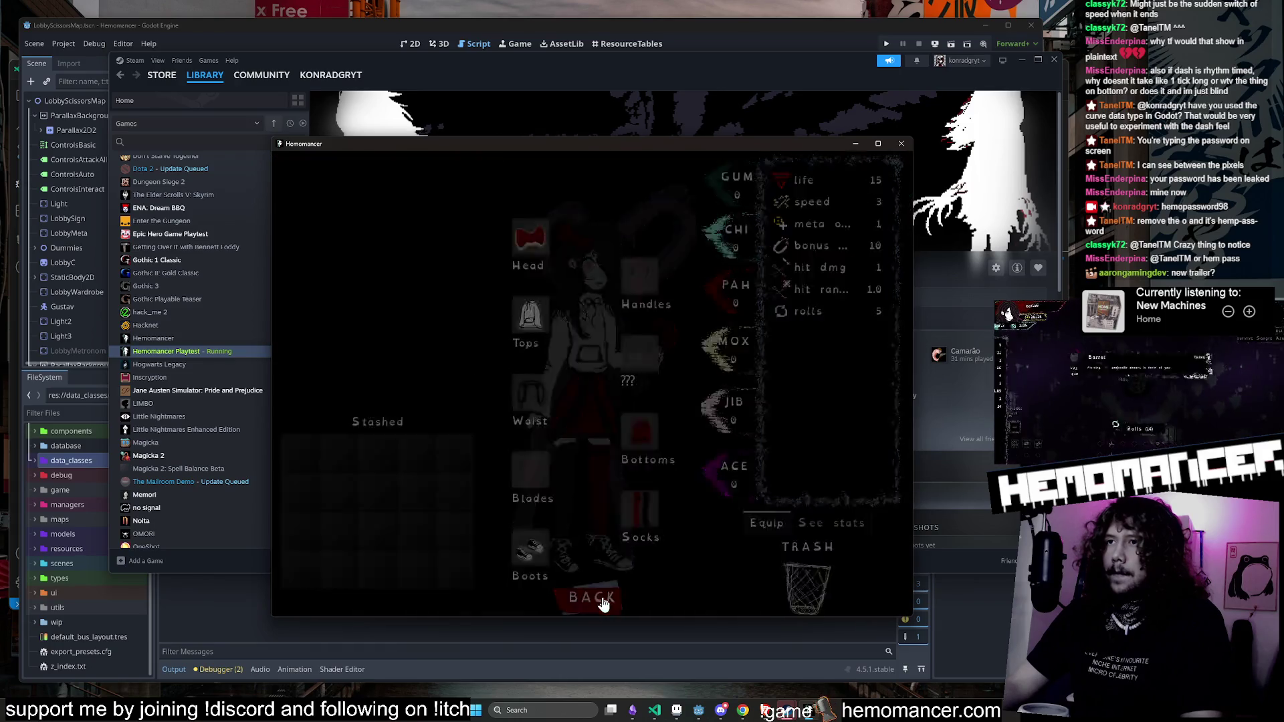
pyautogui.click(603, 599)
# Step: Dash around the lobby, revisit the Wardrobe, then travel via the Signpole to Cheag Amar
pyautogui.press('a')
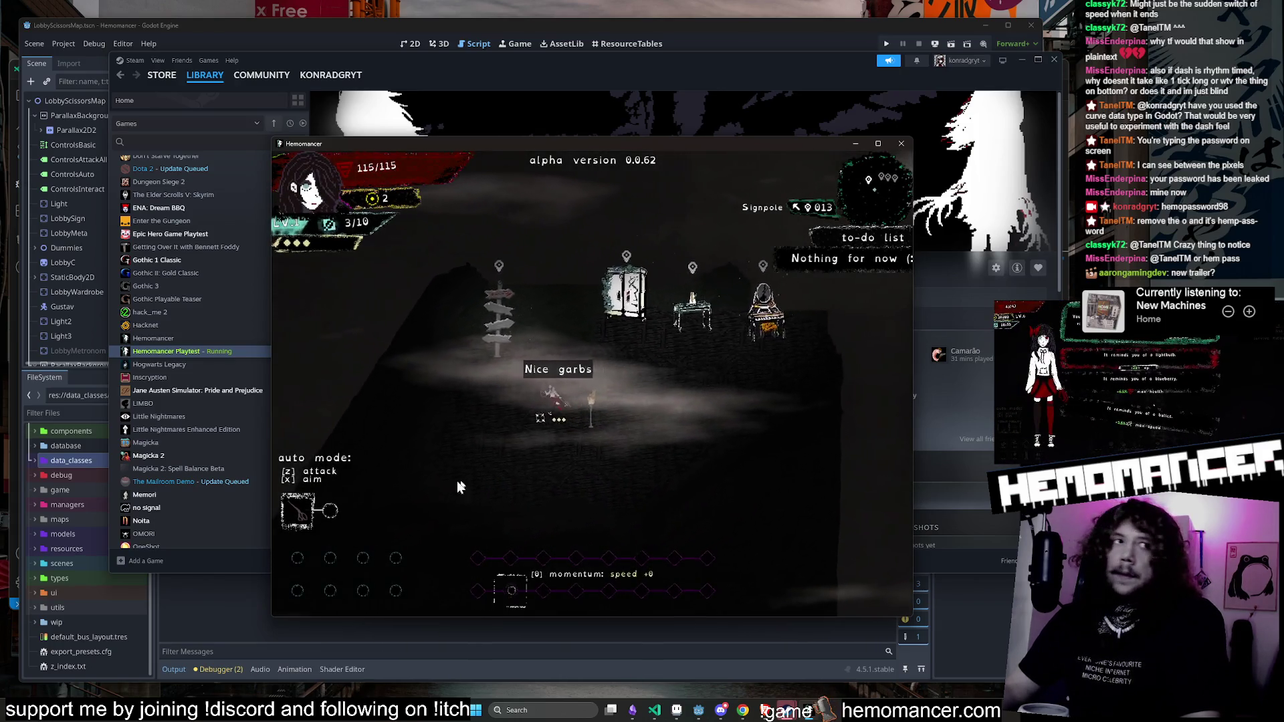
pyautogui.press('d')
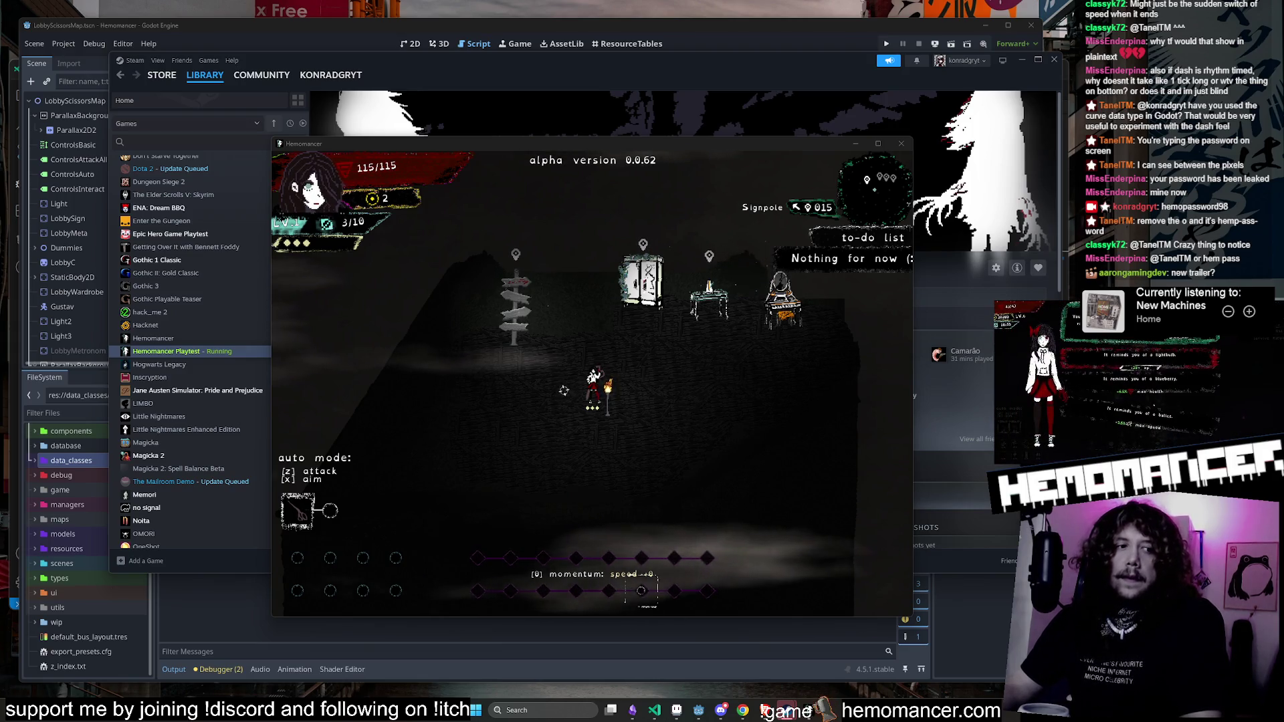
pyautogui.press('d')
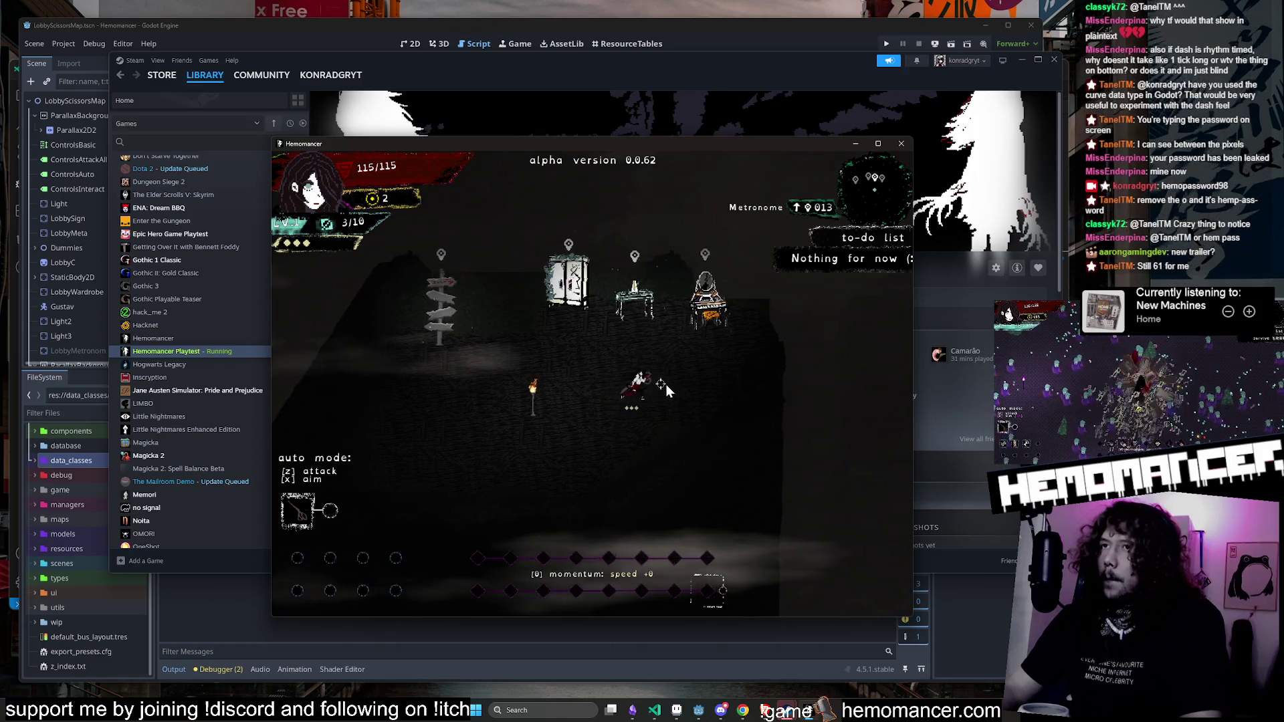
pyautogui.press('a')
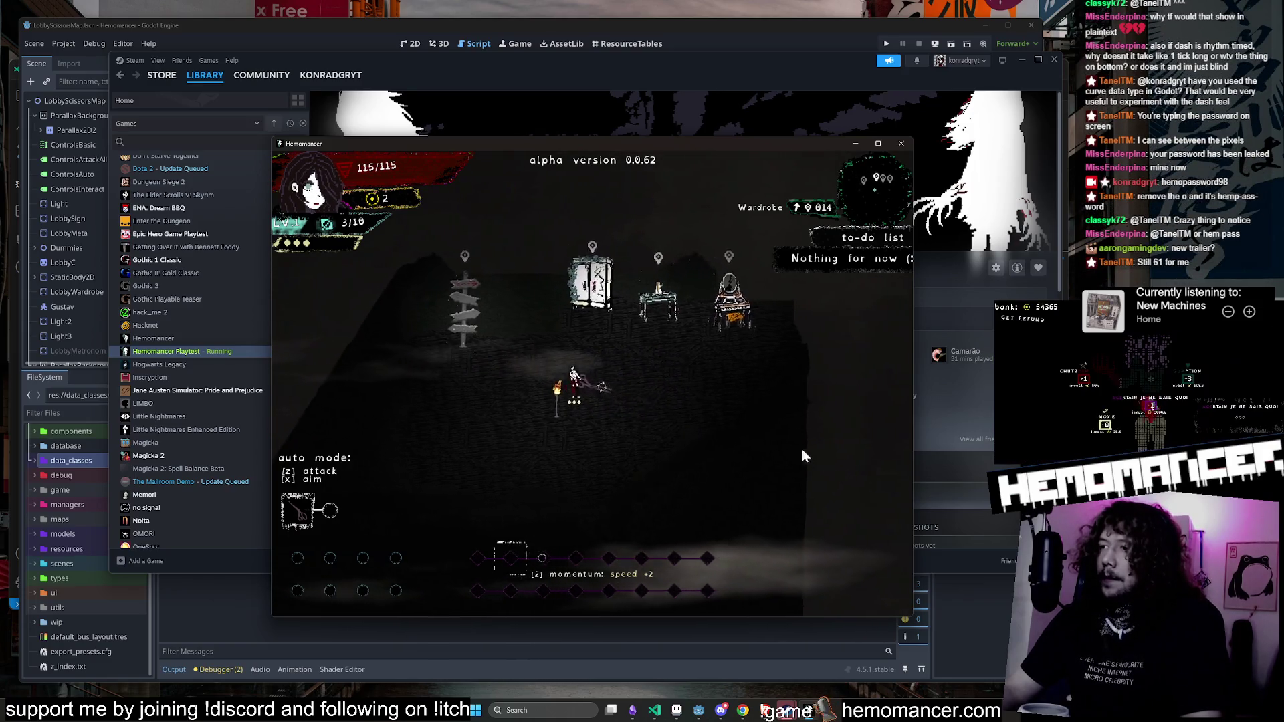
pyautogui.press('w')
pyautogui.press('e')
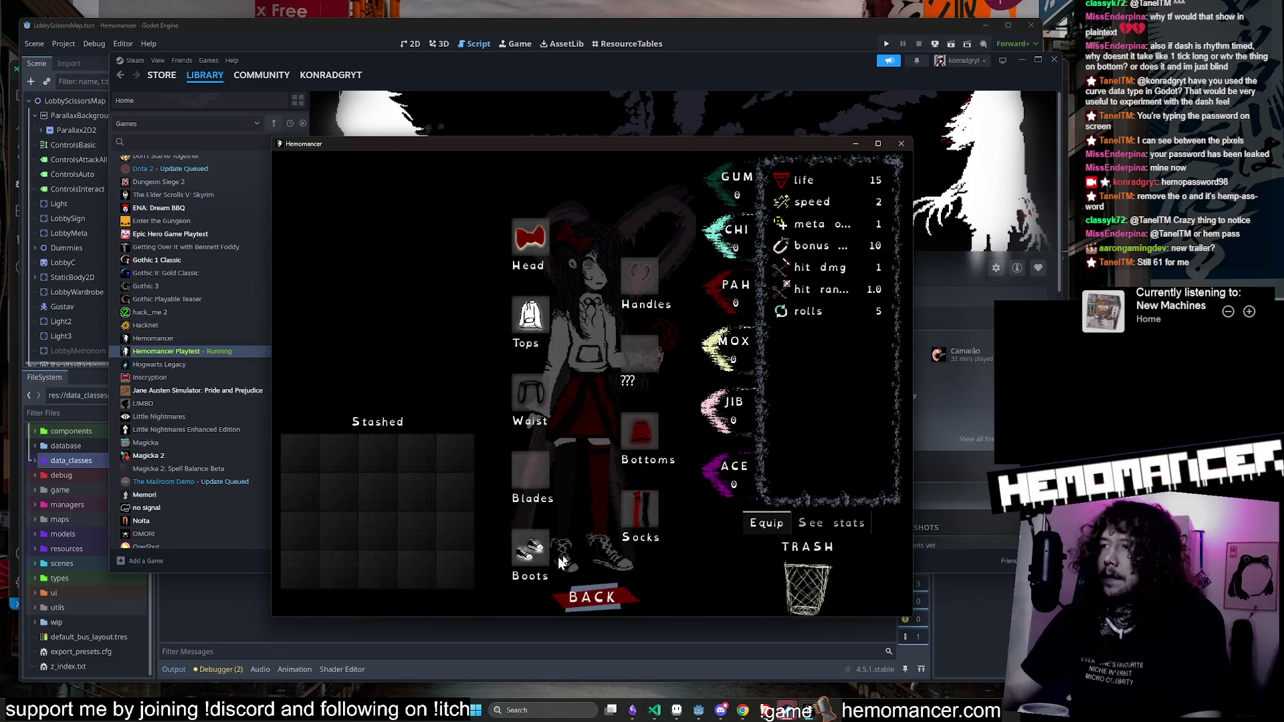
pyautogui.click(607, 600)
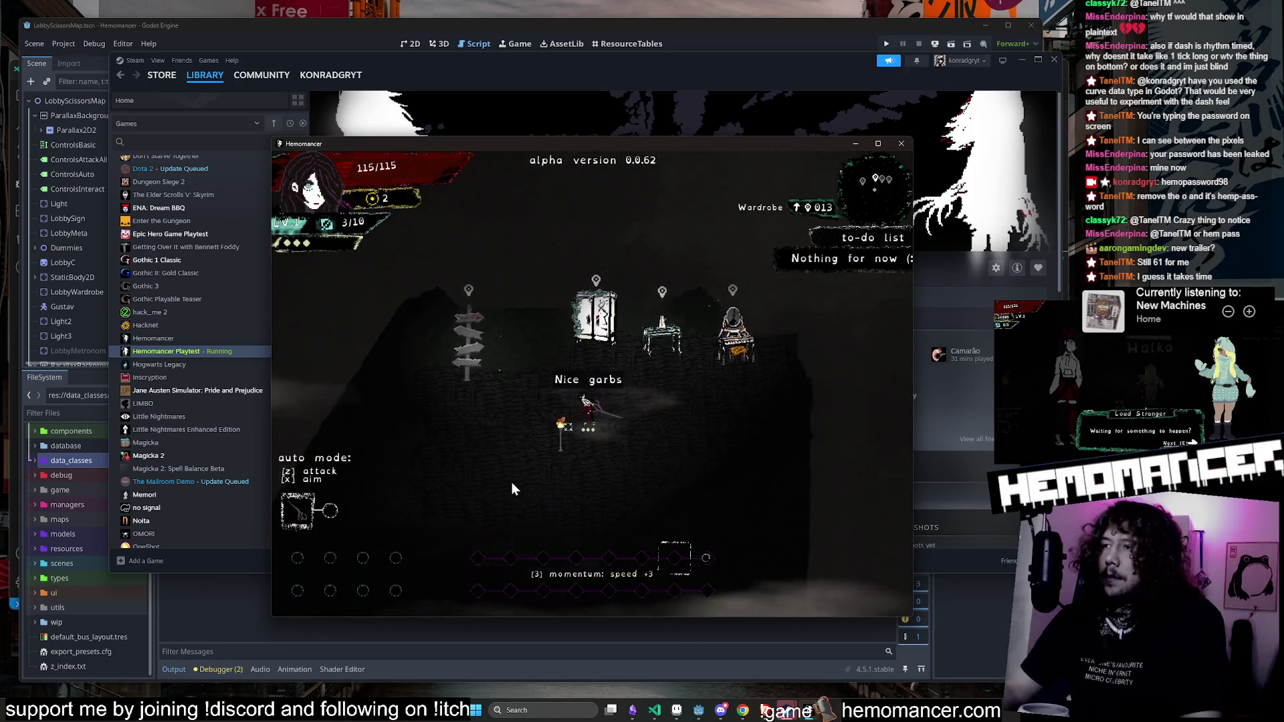
pyautogui.press('a')
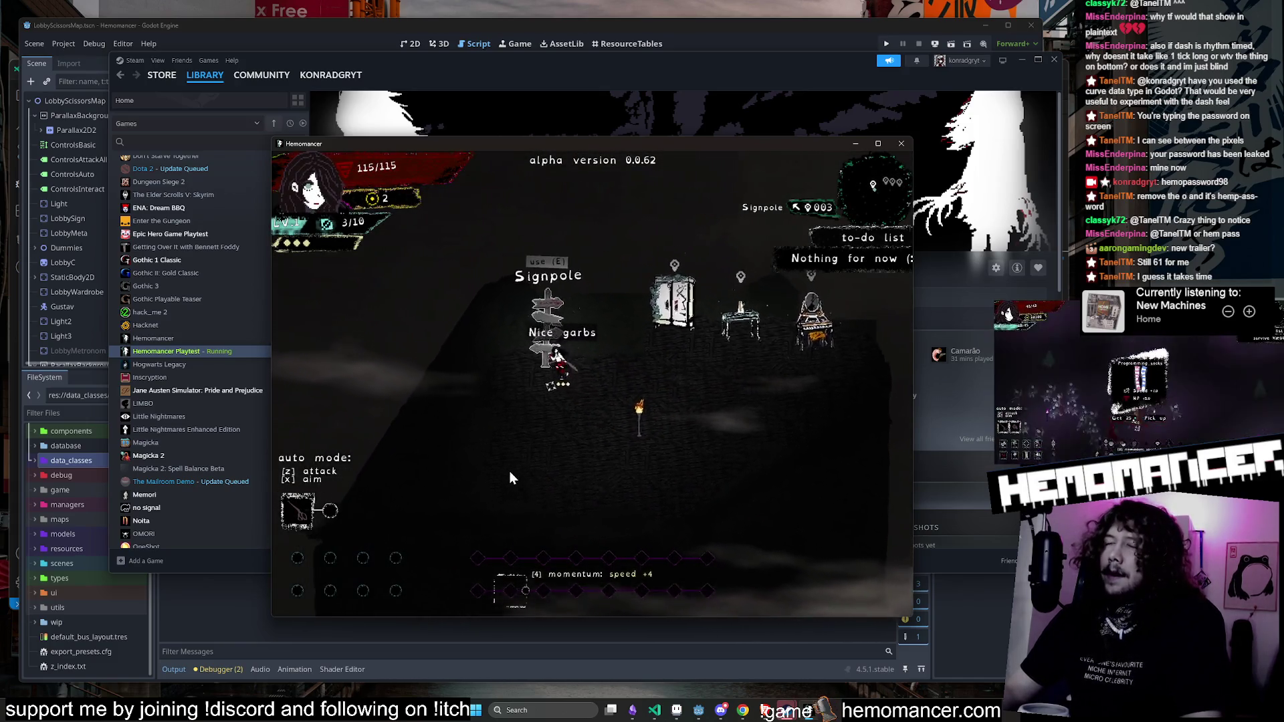
pyautogui.press('e')
pyautogui.click(576, 441)
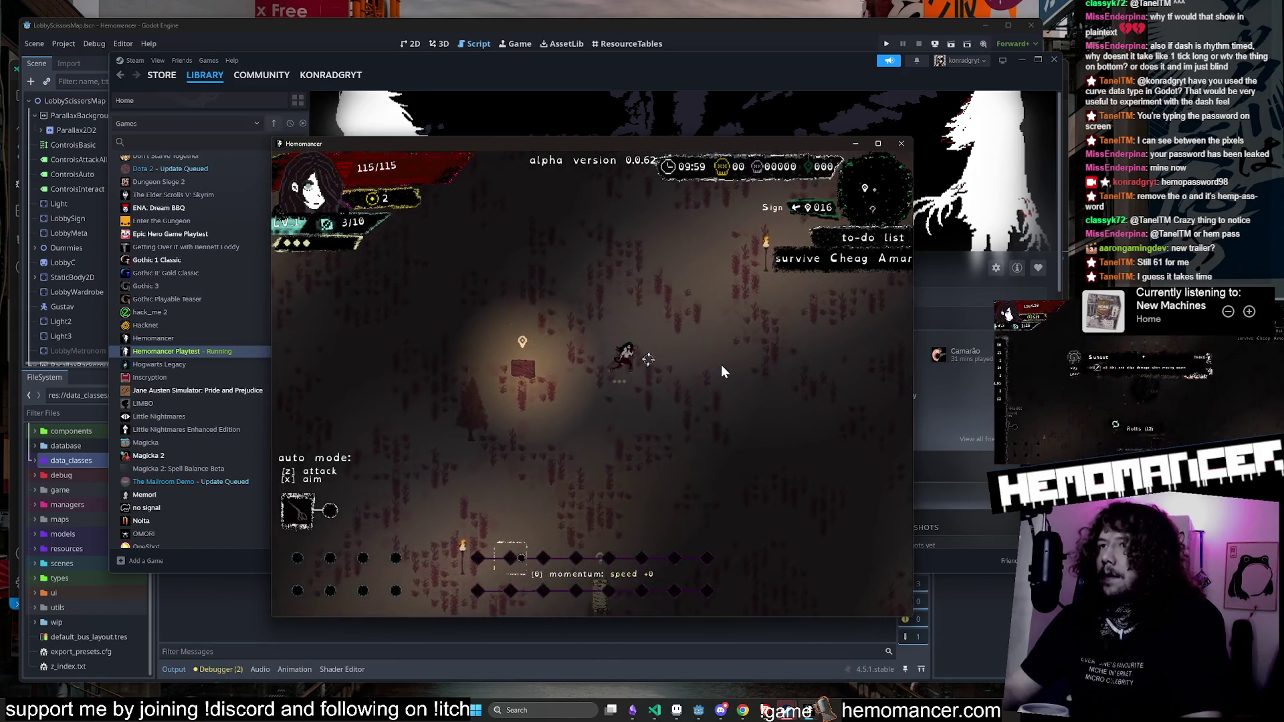
# Step: Fight through the Cheag Amar field, pick up the Box, and choose Orange at level 2
pyautogui.press('d')
pyautogui.press('w')
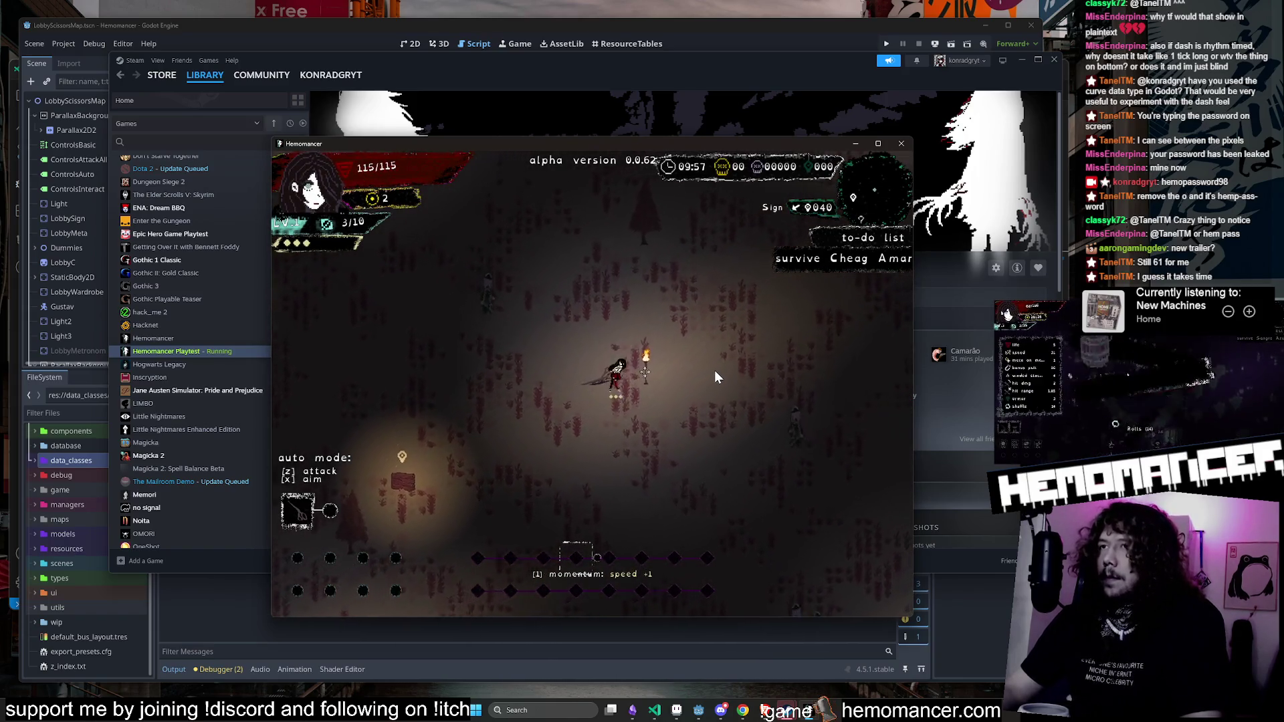
pyautogui.press('d')
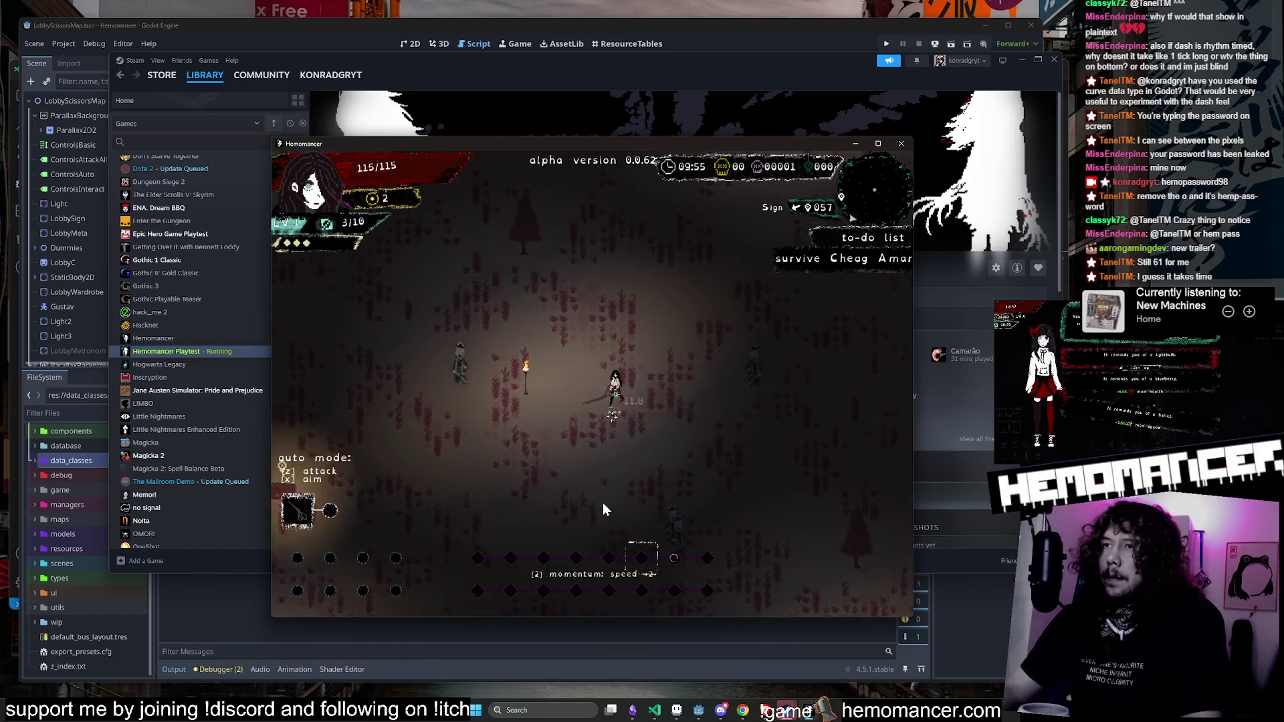
pyautogui.press('s')
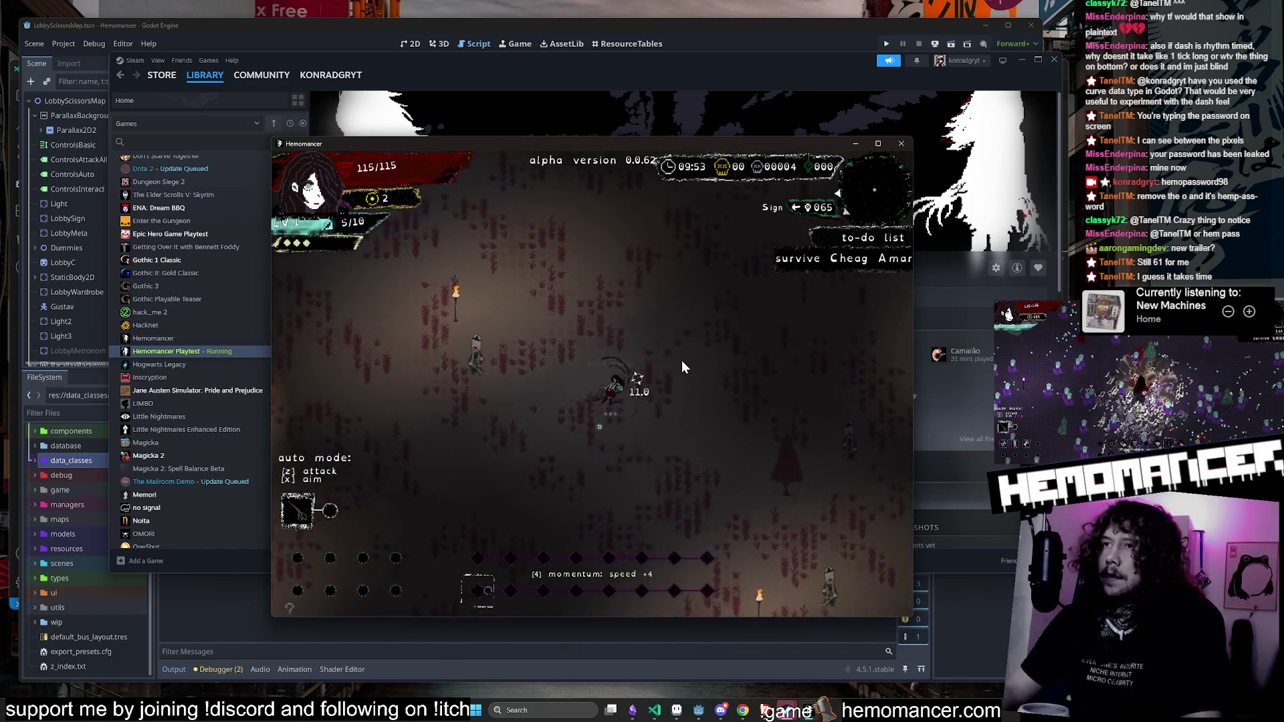
pyautogui.press('a')
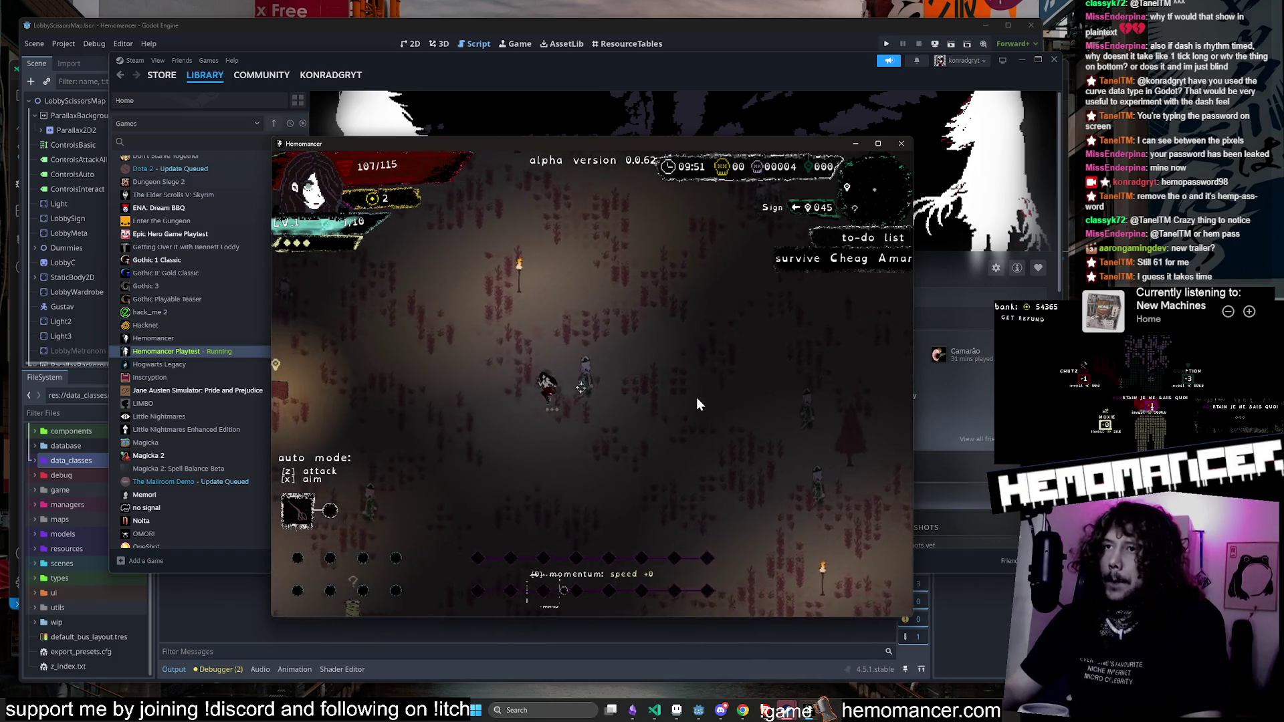
pyautogui.press('e')
pyautogui.click(563, 493)
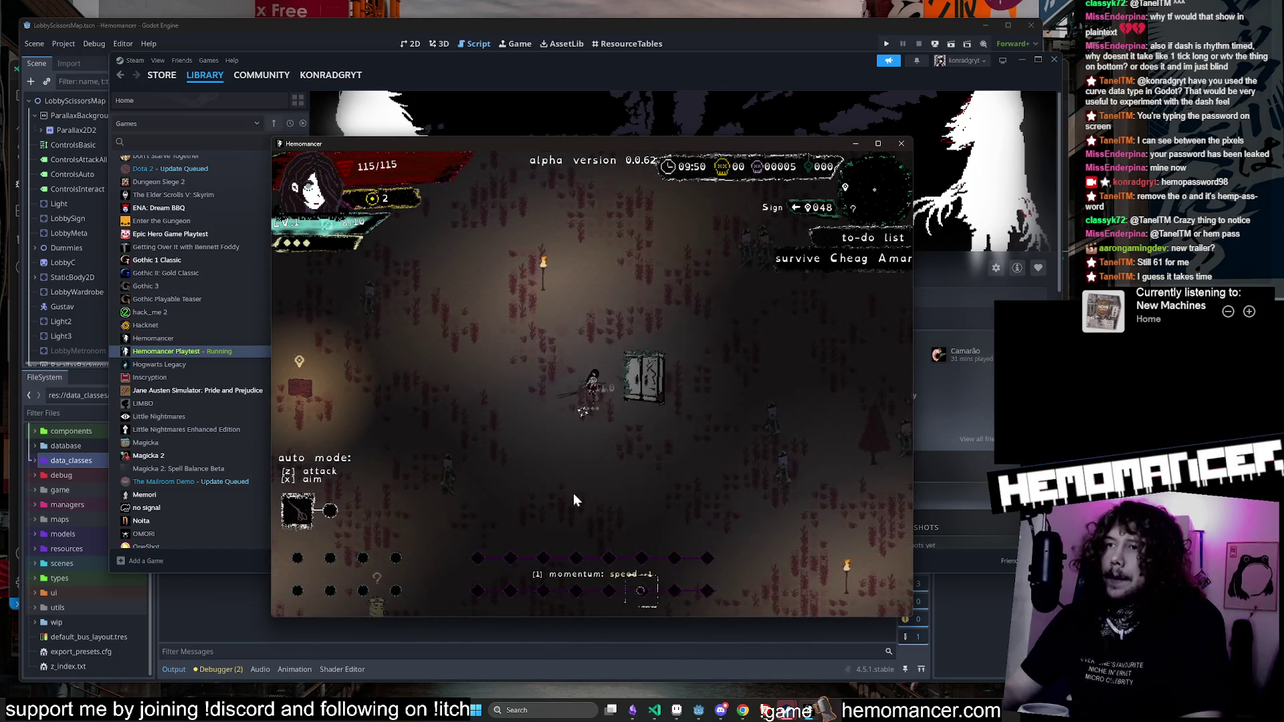
pyautogui.click(764, 476)
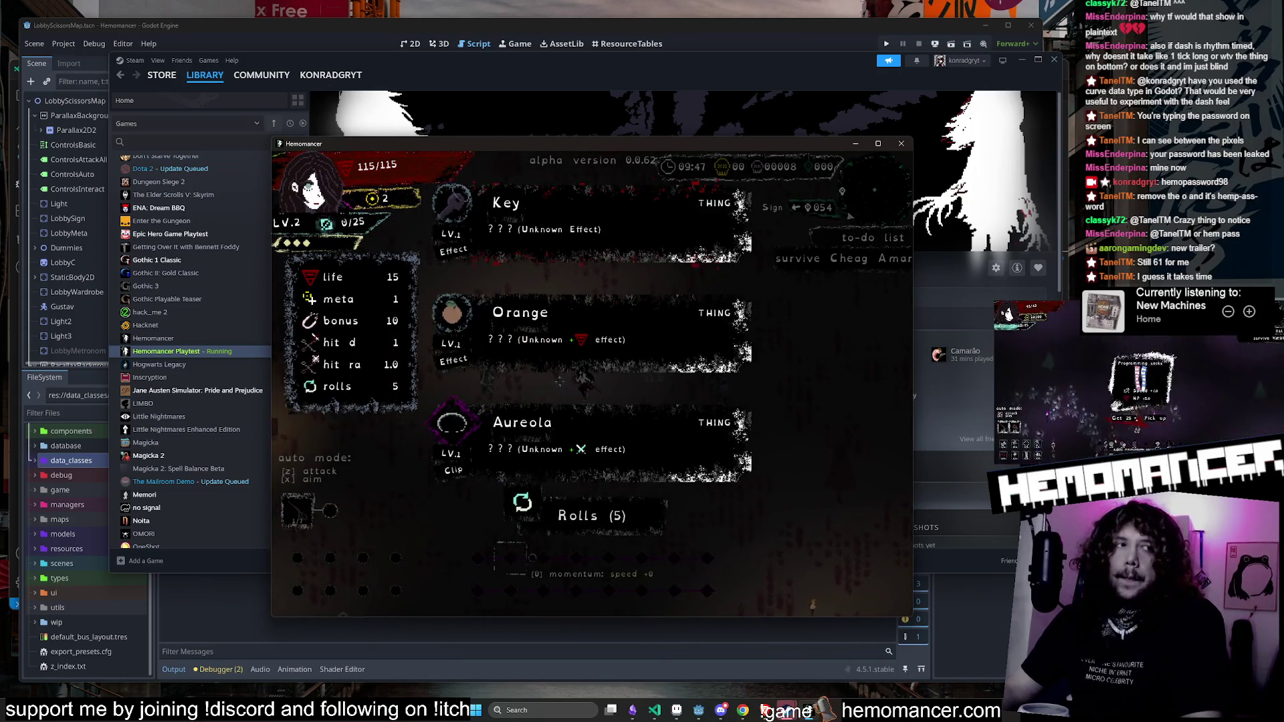
pyautogui.click(569, 312)
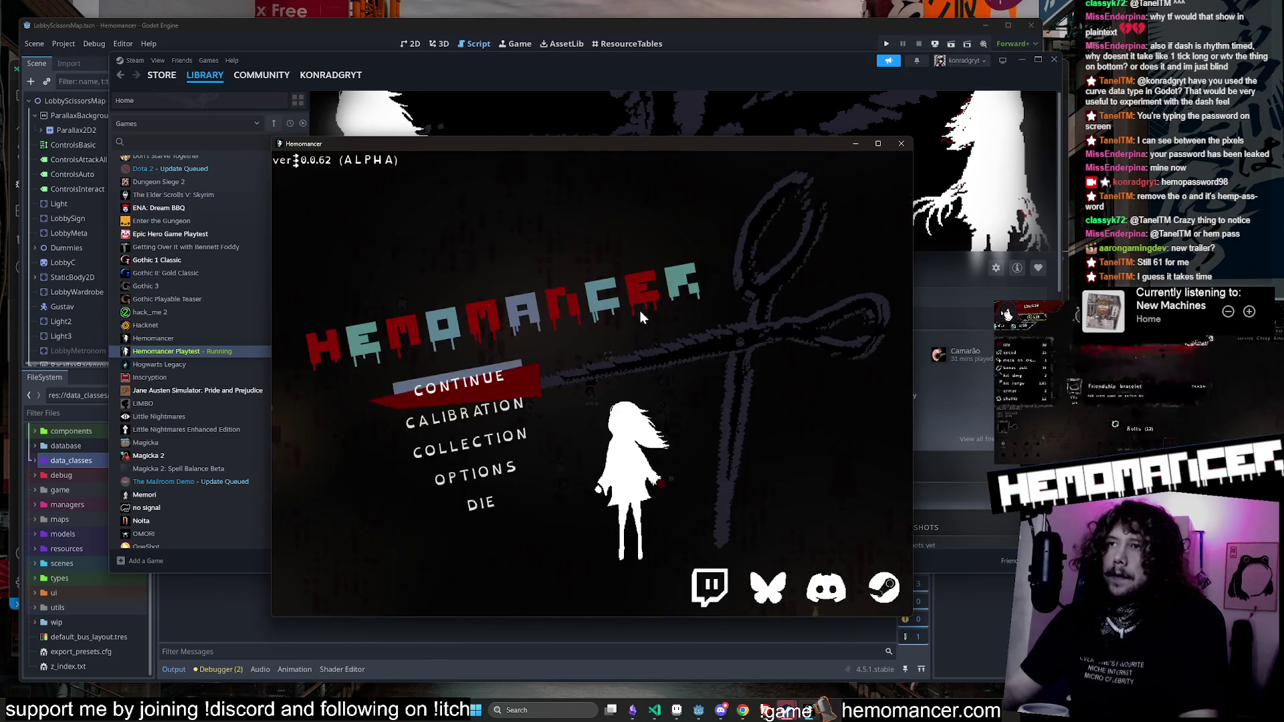
# Step: Turn on fullscreen in the Graphics options, keep the change, and return to the main menu
pyautogui.click(489, 463)
pyautogui.click(607, 333)
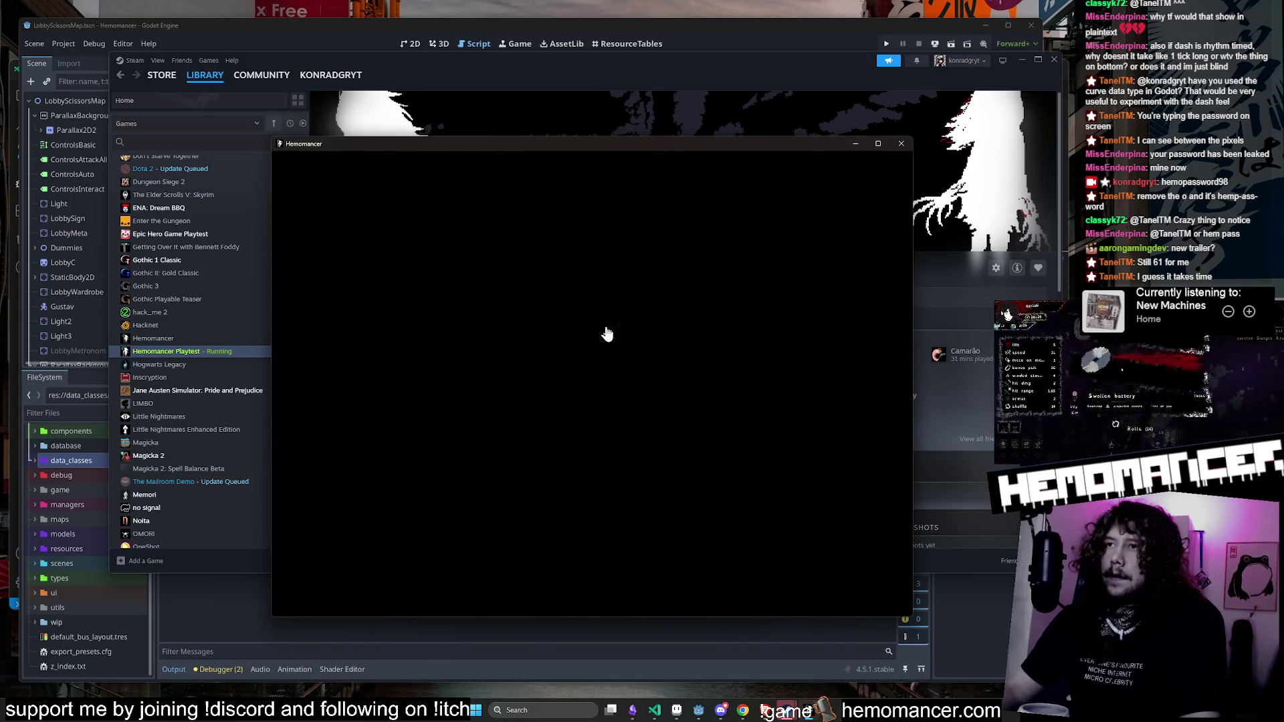
pyautogui.click(590, 595)
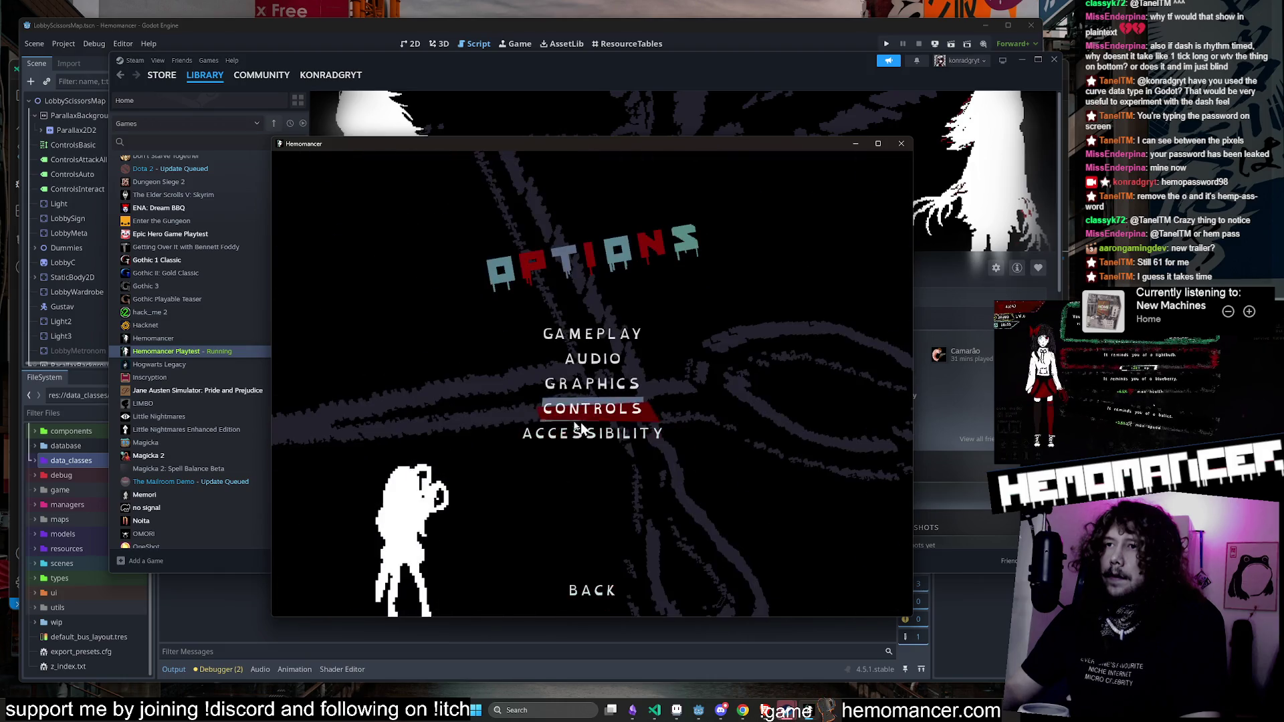
pyautogui.click(609, 388)
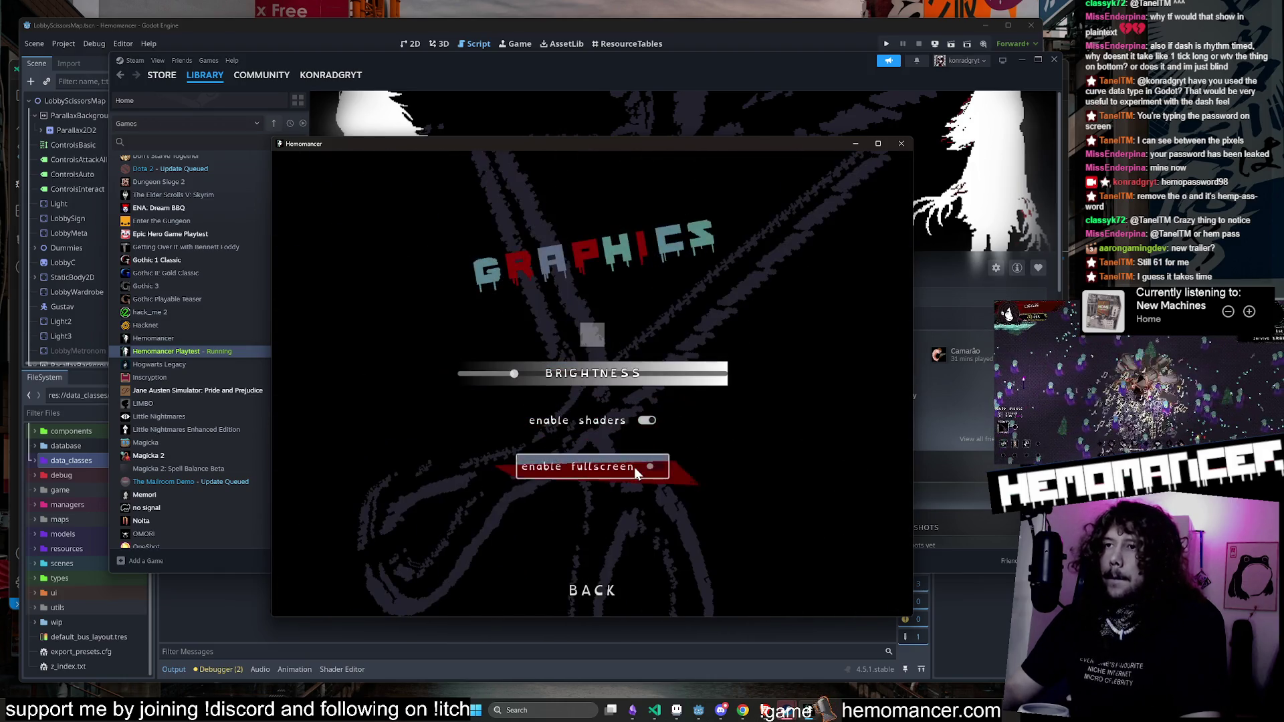
pyautogui.click(634, 467)
pyautogui.click(632, 359)
pyautogui.click(655, 665)
pyautogui.click(656, 675)
# Step: Resume the saved run and dash through the enemy groups up to 13/25 experience
pyautogui.press('Return')
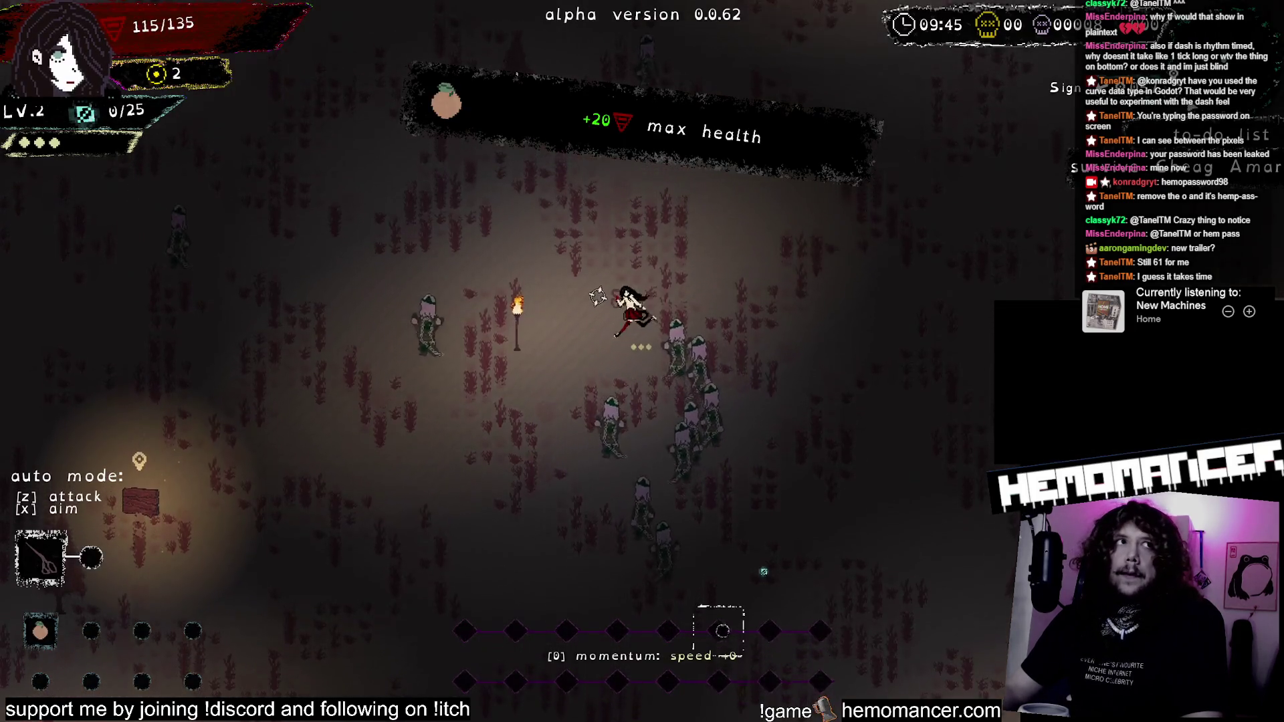
pyautogui.press('w')
pyautogui.press('a')
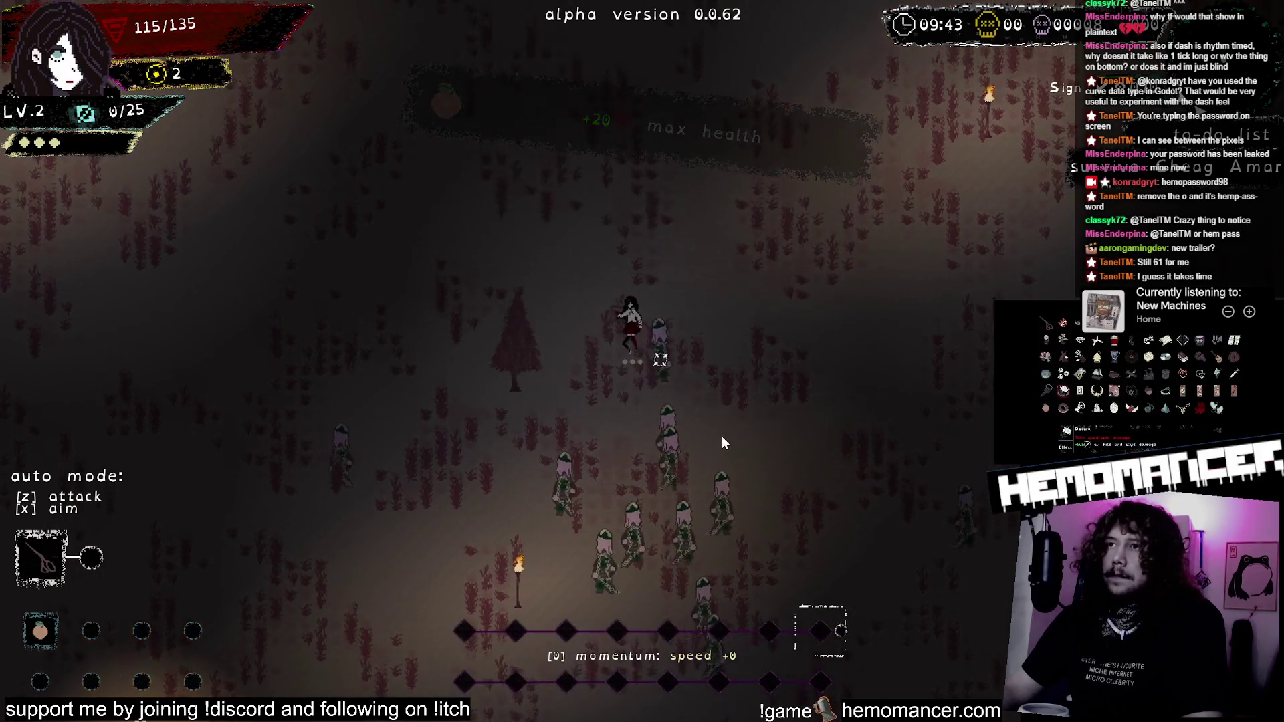
pyautogui.press('d')
pyautogui.click(711, 466)
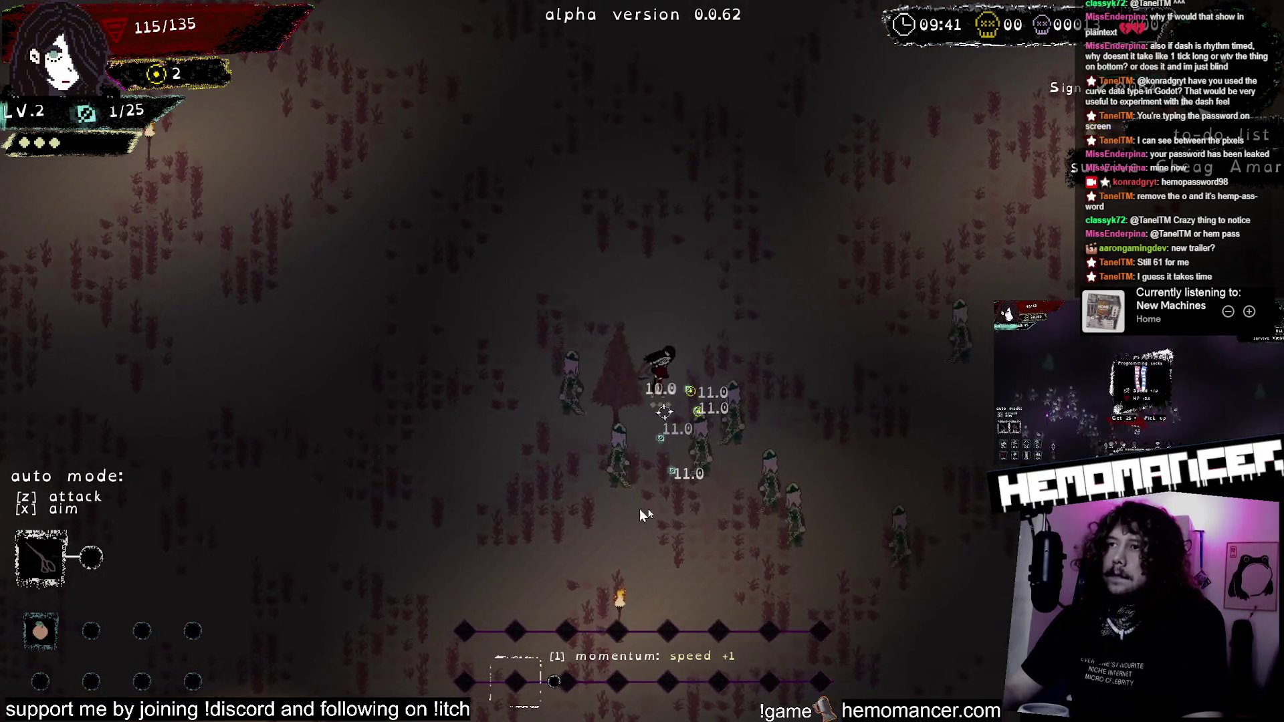
pyautogui.press('s')
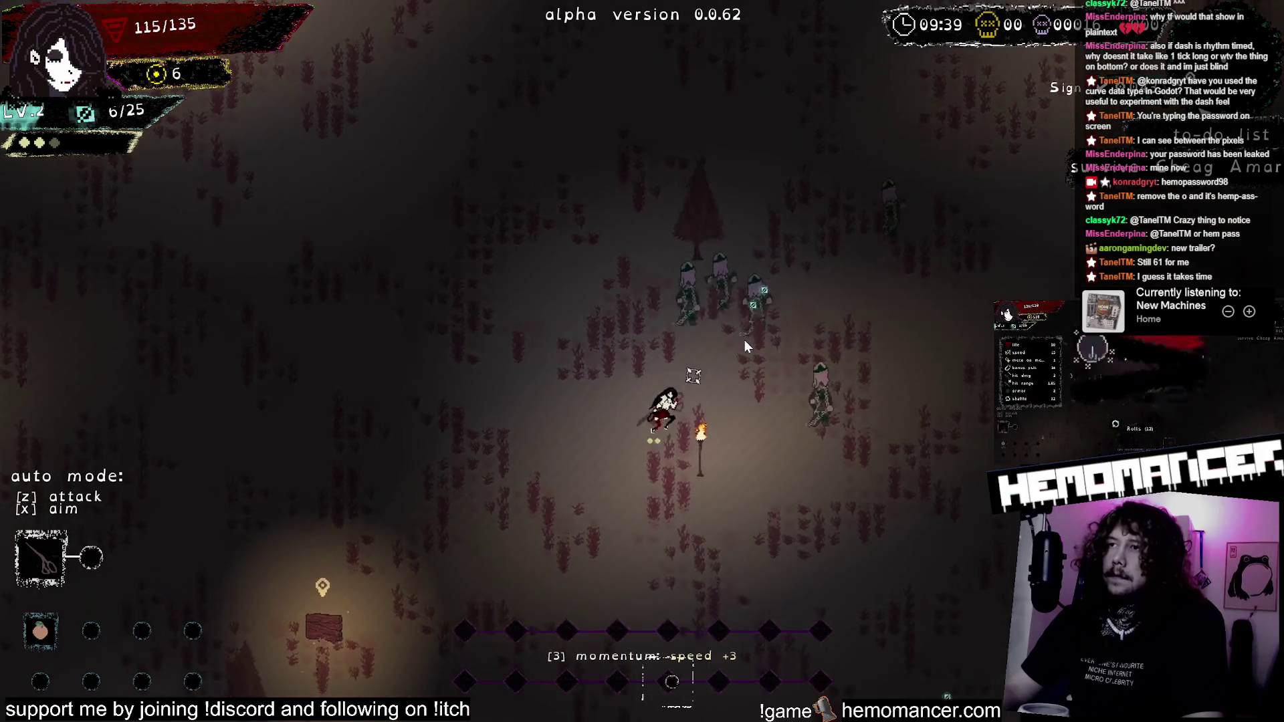
pyautogui.press('w')
pyautogui.press('d')
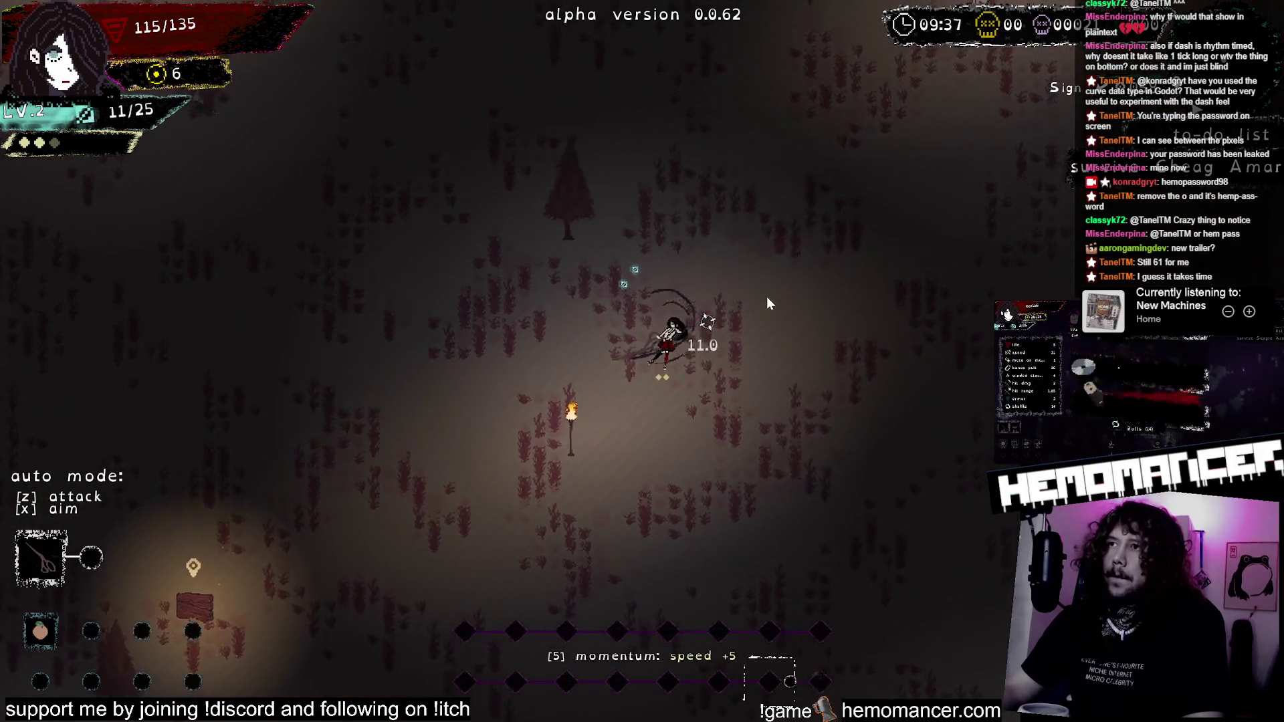
pyautogui.press('s')
pyautogui.press('a')
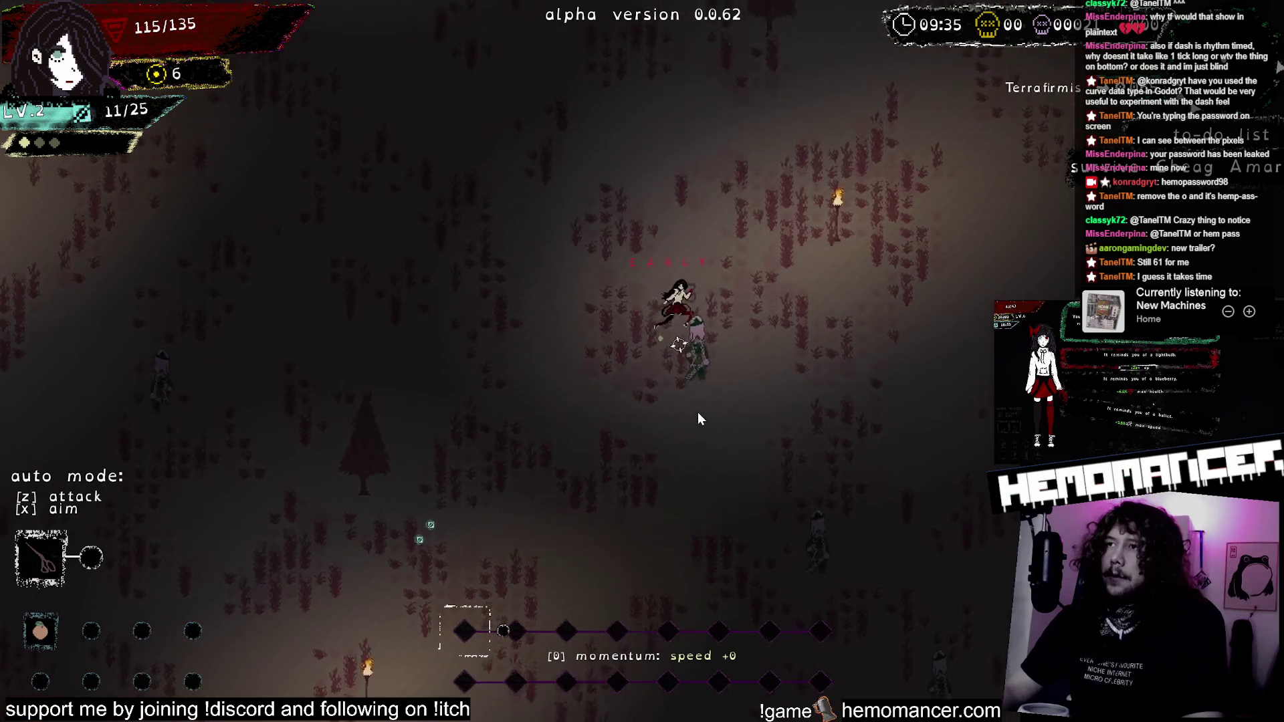
pyautogui.press('w')
pyautogui.press('d')
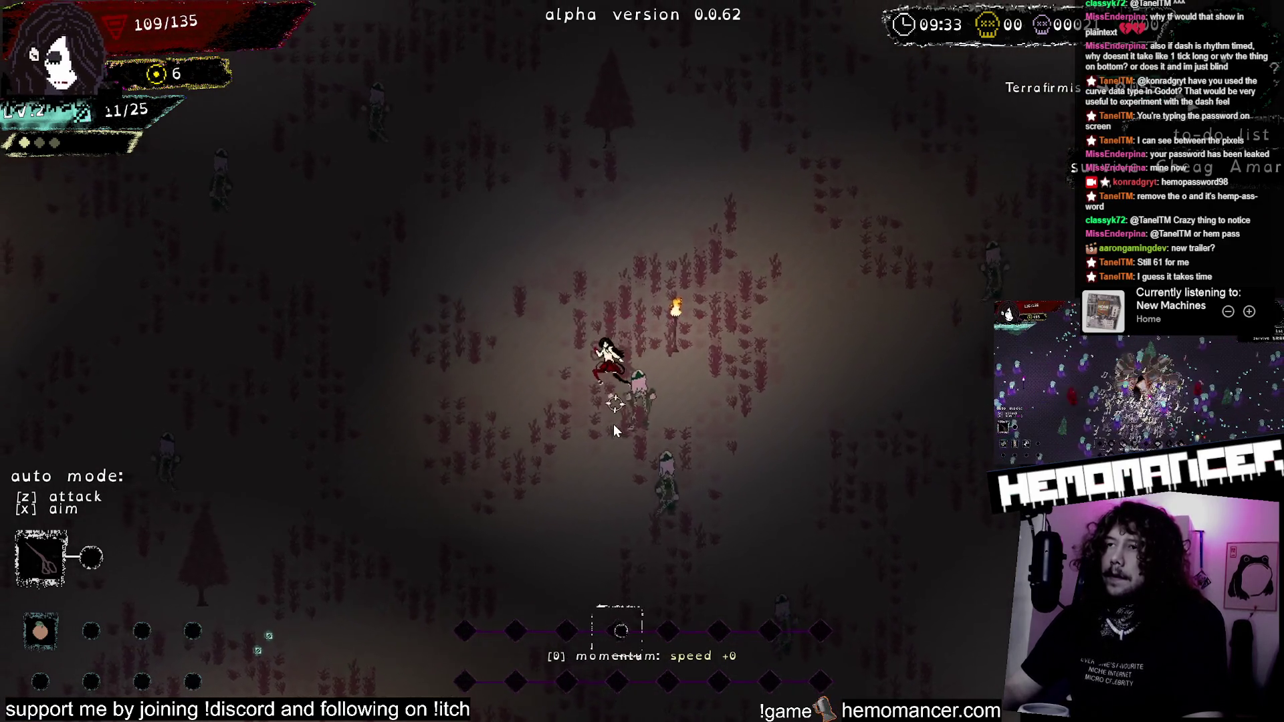
pyautogui.press('a')
pyautogui.press('w')
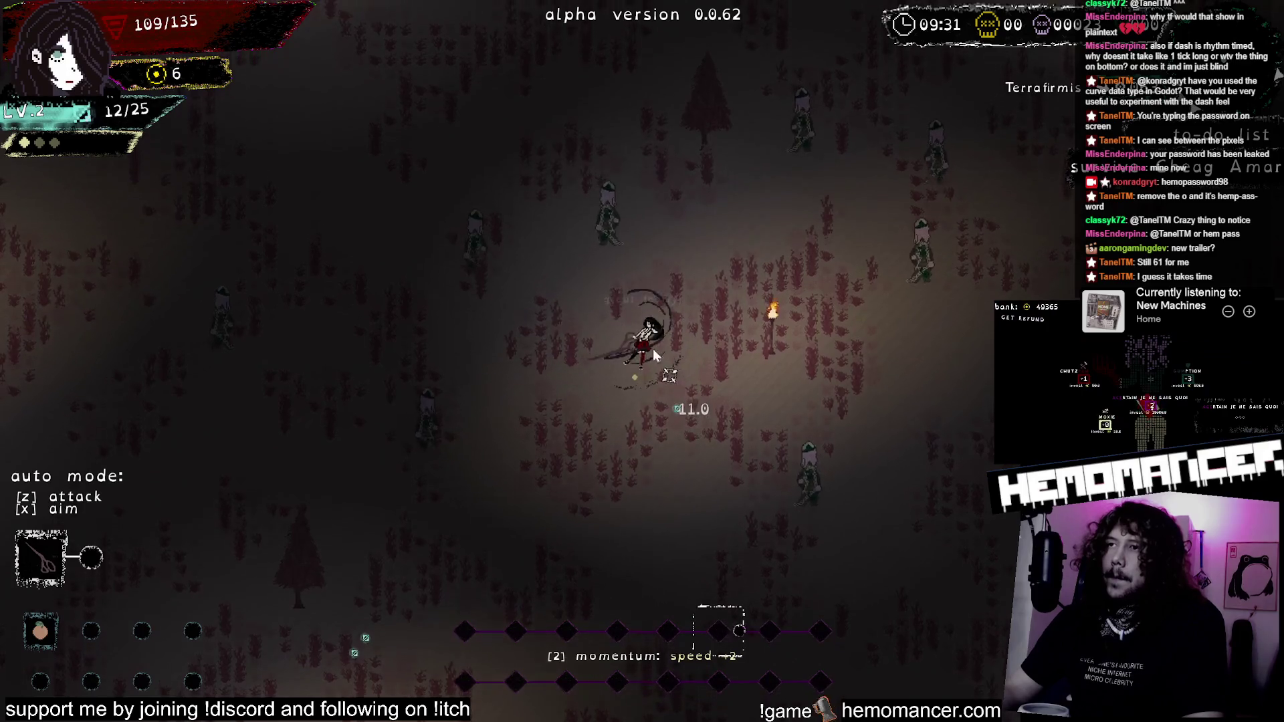
pyautogui.press('w')
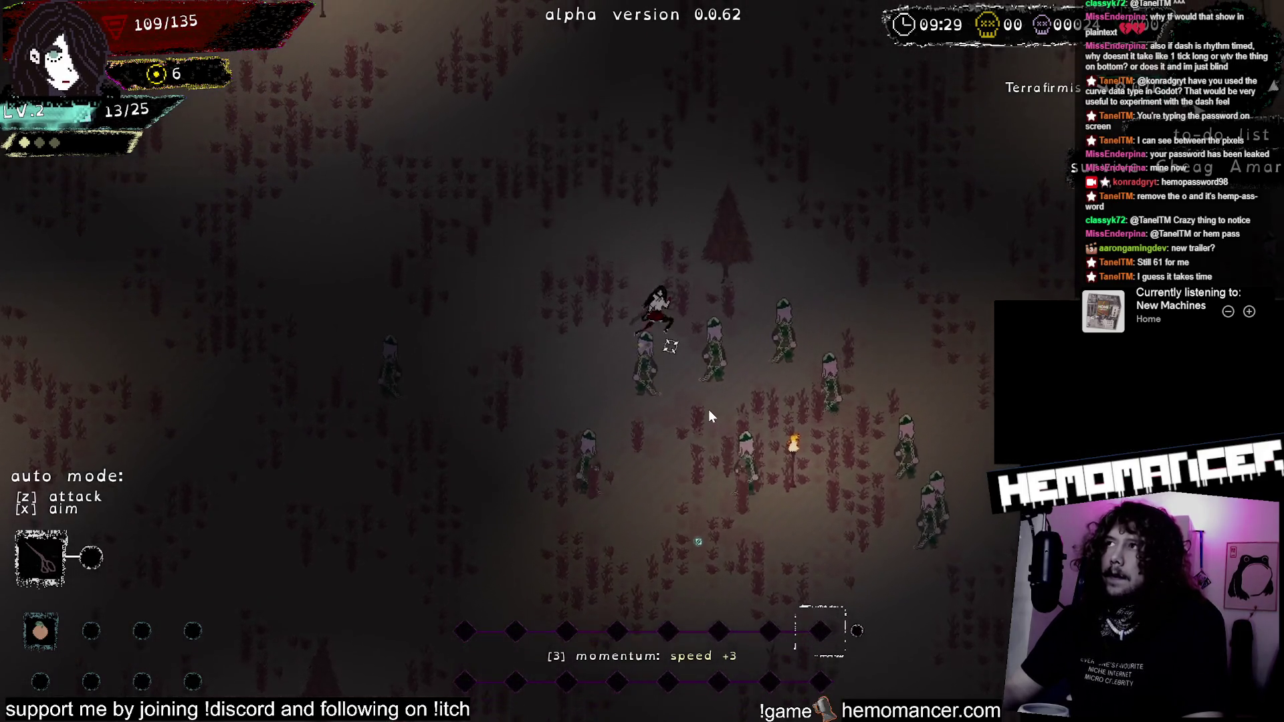
# Step: Pause the run and choose Die to bring up the confirmation
pyautogui.press('Escape')
pyautogui.press('Up')
pyautogui.press('Return')
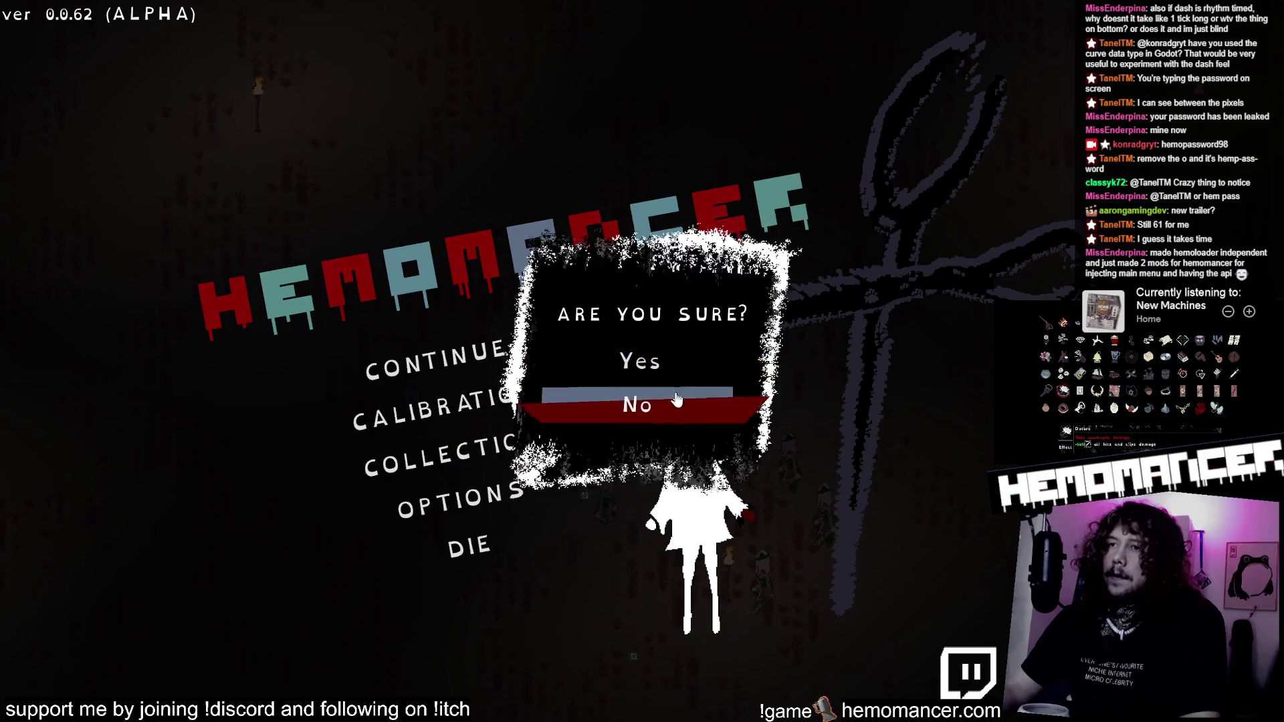
# Step: Confirm ending the run and quit Hemomancer back to the Steam library
pyautogui.press('Return')
pyautogui.click(504, 553)
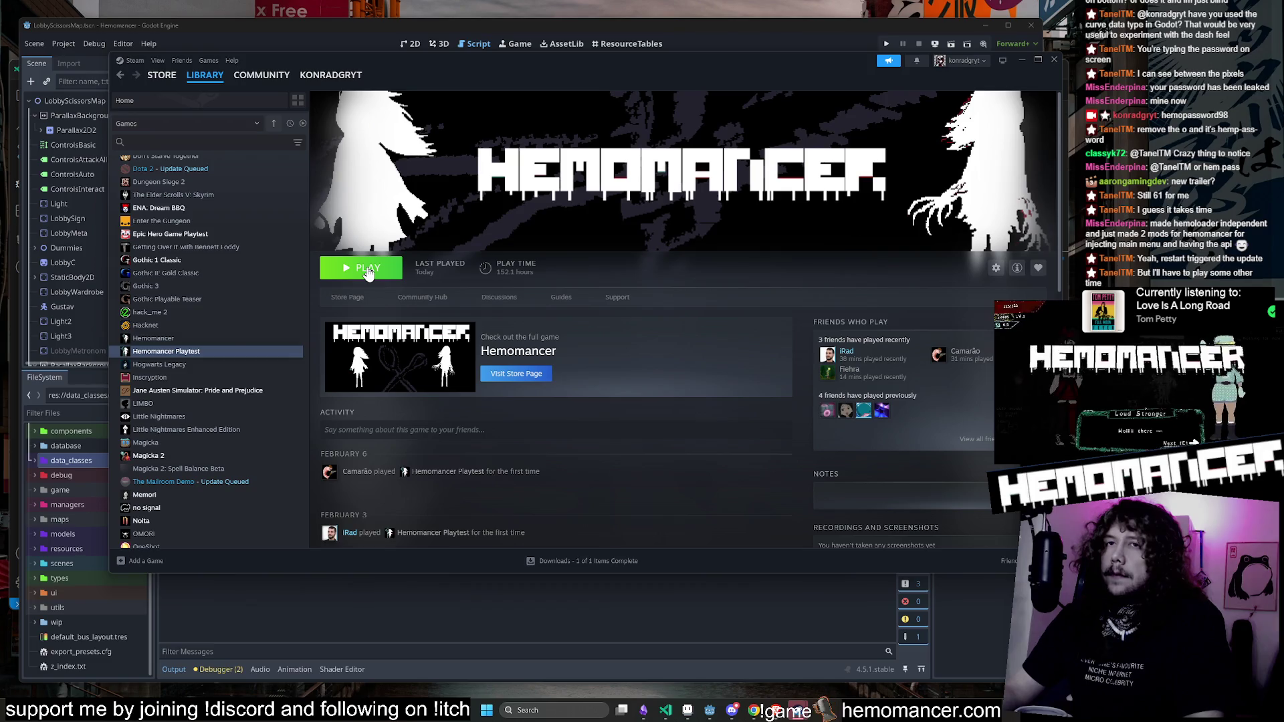
# Step: Relaunch Hemomancer Playtest, keep the graphics changes, enlarge and raise its window, and back out to the title menu
pyautogui.click(367, 269)
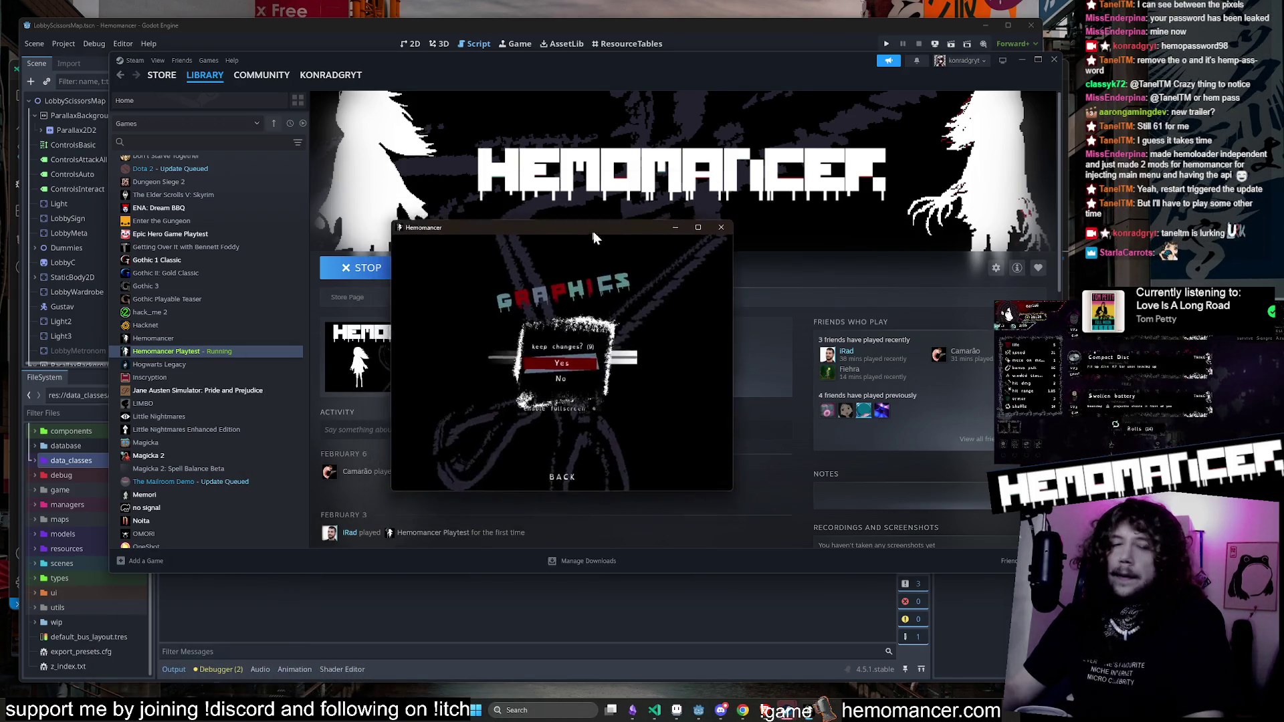
pyautogui.click(638, 322)
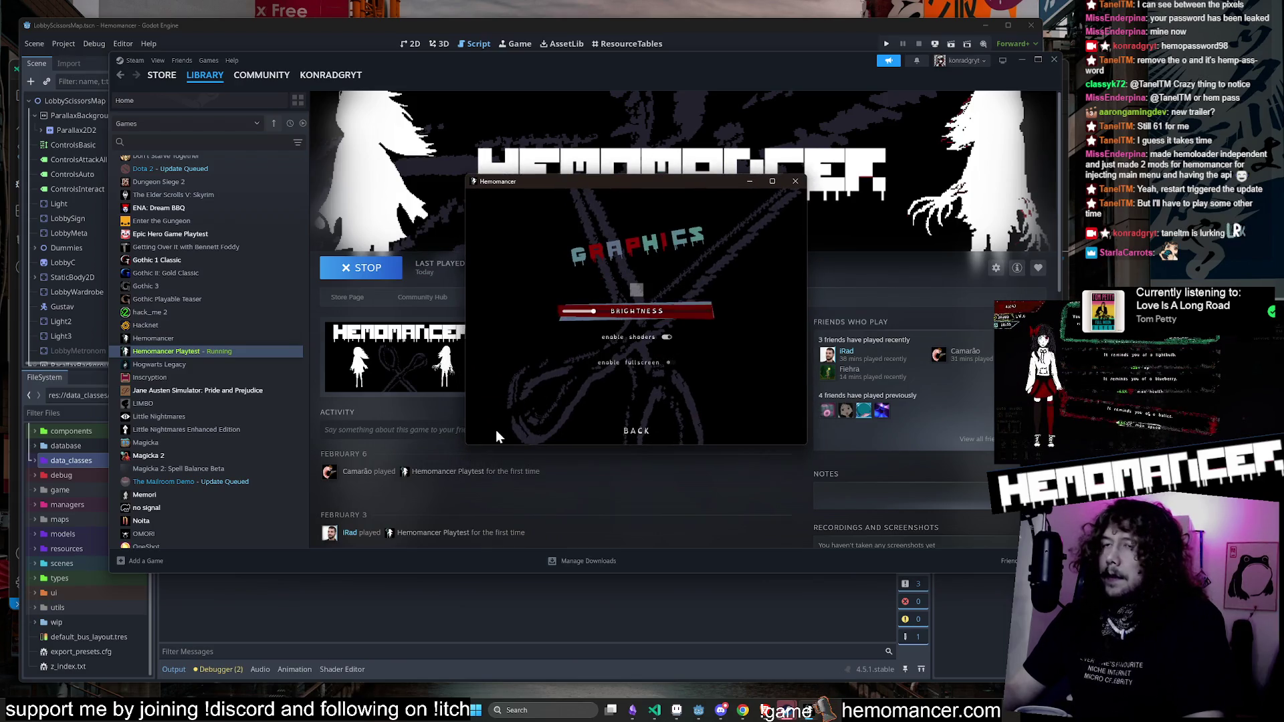
pyautogui.moveTo(466, 445); pyautogui.dragTo(198, 623)
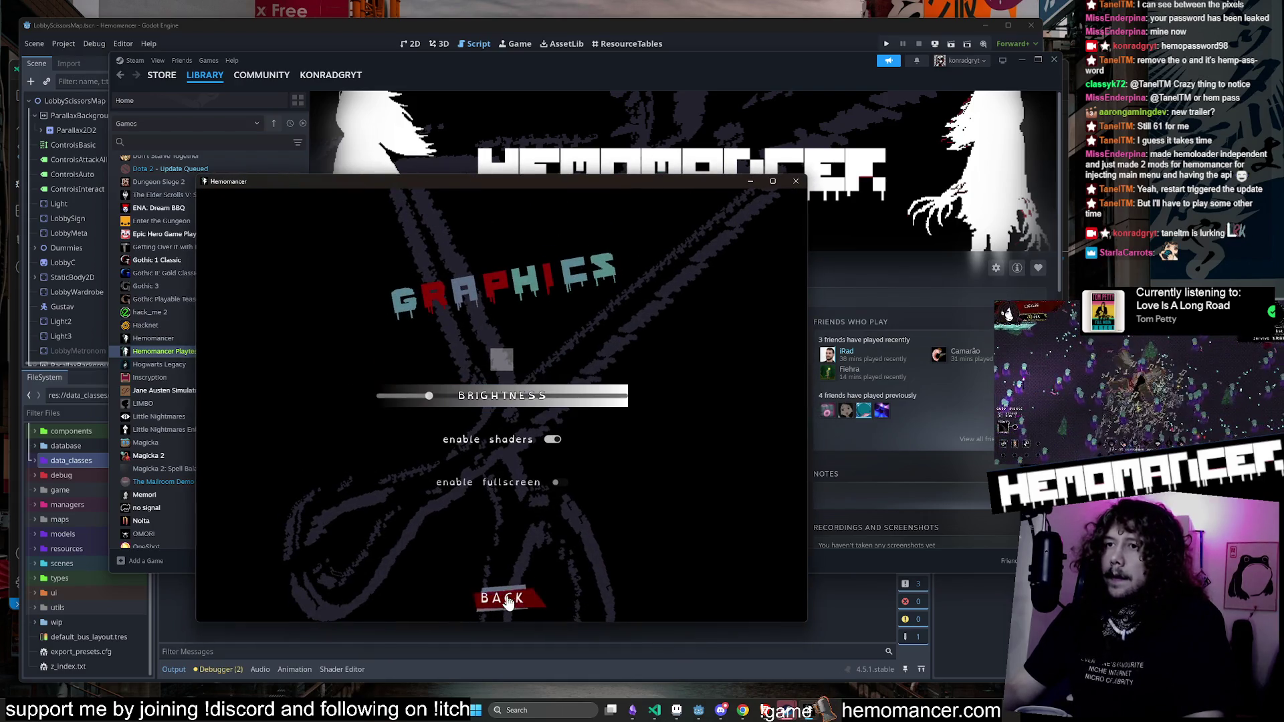
pyautogui.click(501, 597)
pyautogui.moveTo(577, 189)
pyautogui.mouseDown()
pyautogui.moveTo(732, 104)
pyautogui.moveTo(648, 105)
pyautogui.moveTo(659, 137)
pyautogui.moveTo(648, 93)
pyautogui.mouseUp()
pyautogui.click(588, 500)
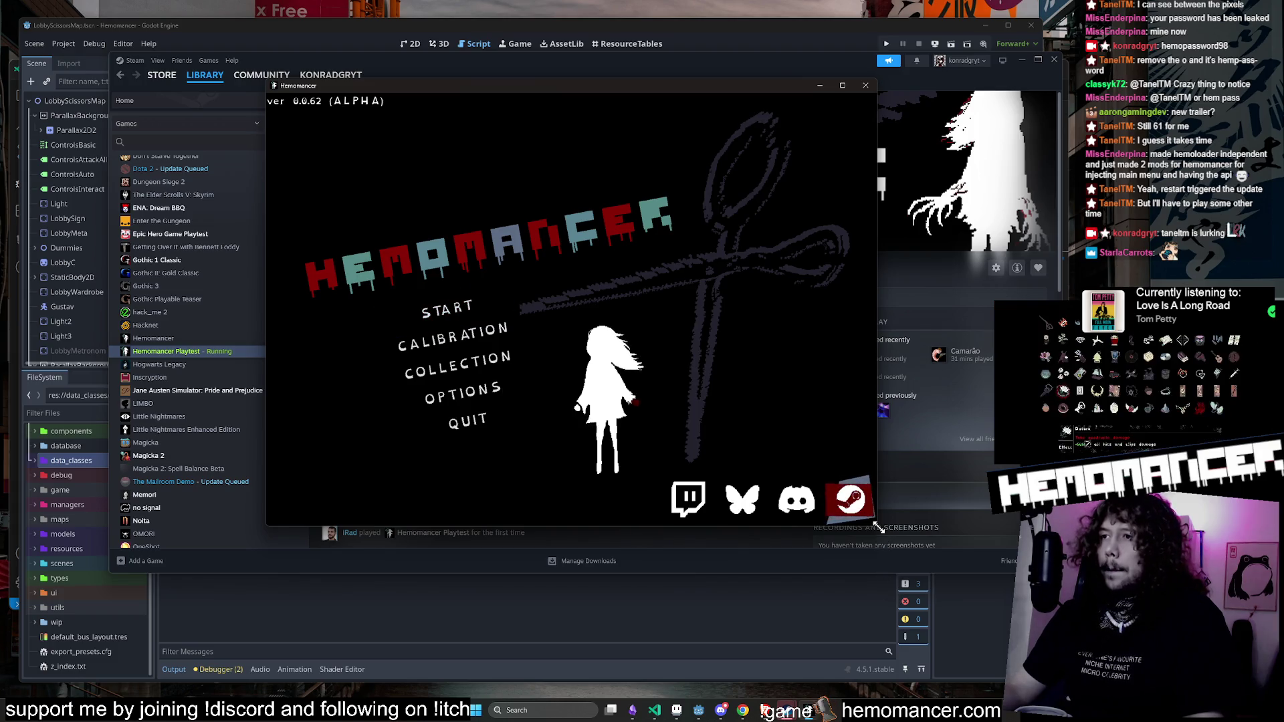
# Step: Start the game in a larger window, smash the lobby training dummies, and begin the Cheag Amar run from the signpole
pyautogui.moveTo(877, 529); pyautogui.dragTo(1054, 652)
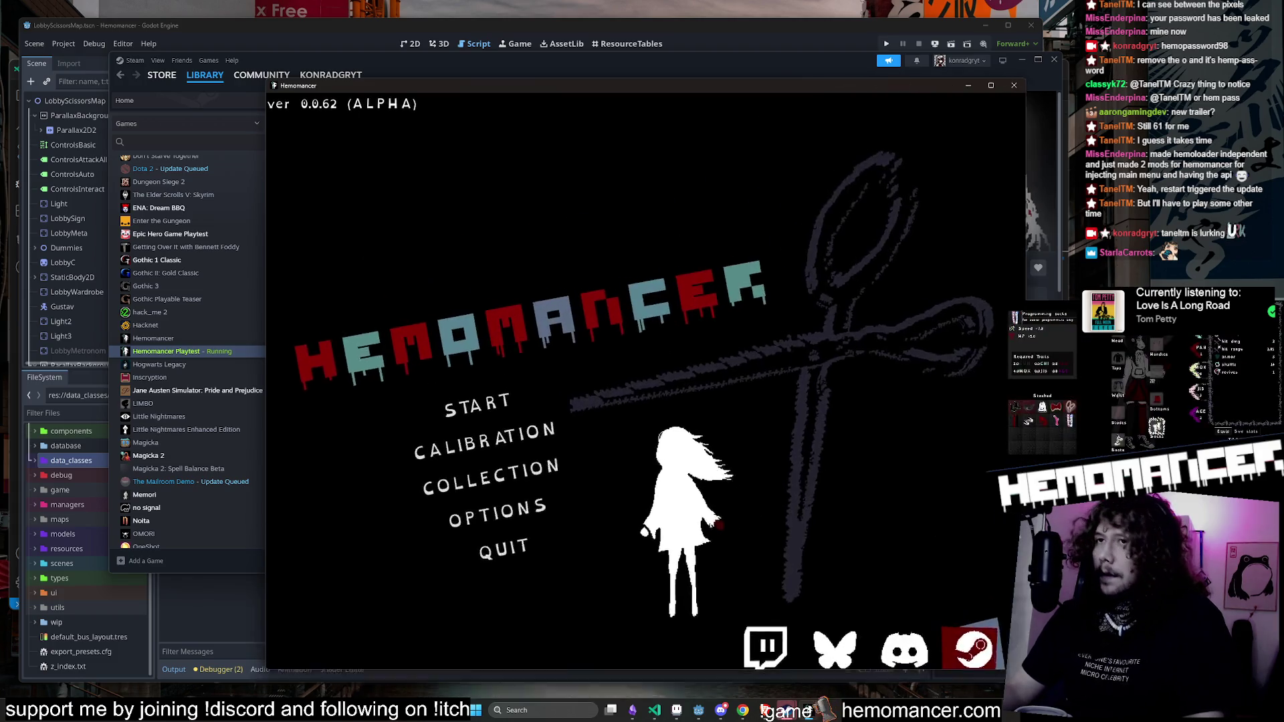
pyautogui.click(543, 377)
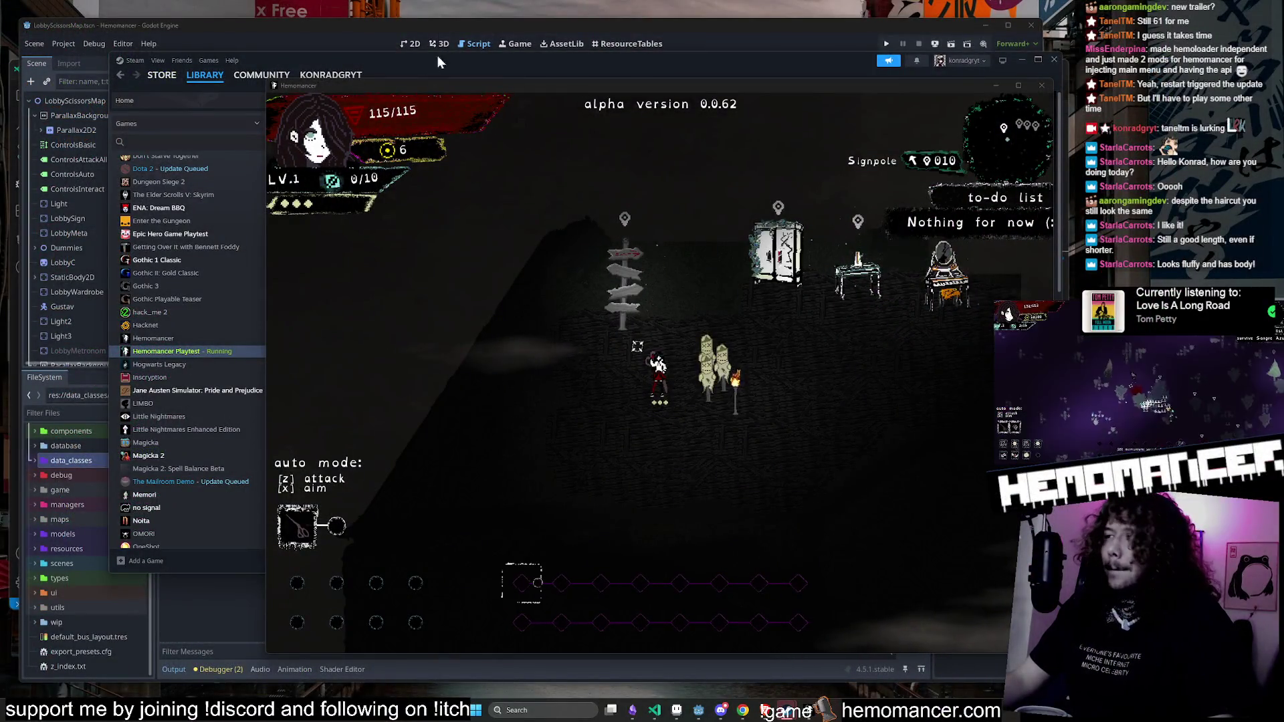
pyautogui.press('d')
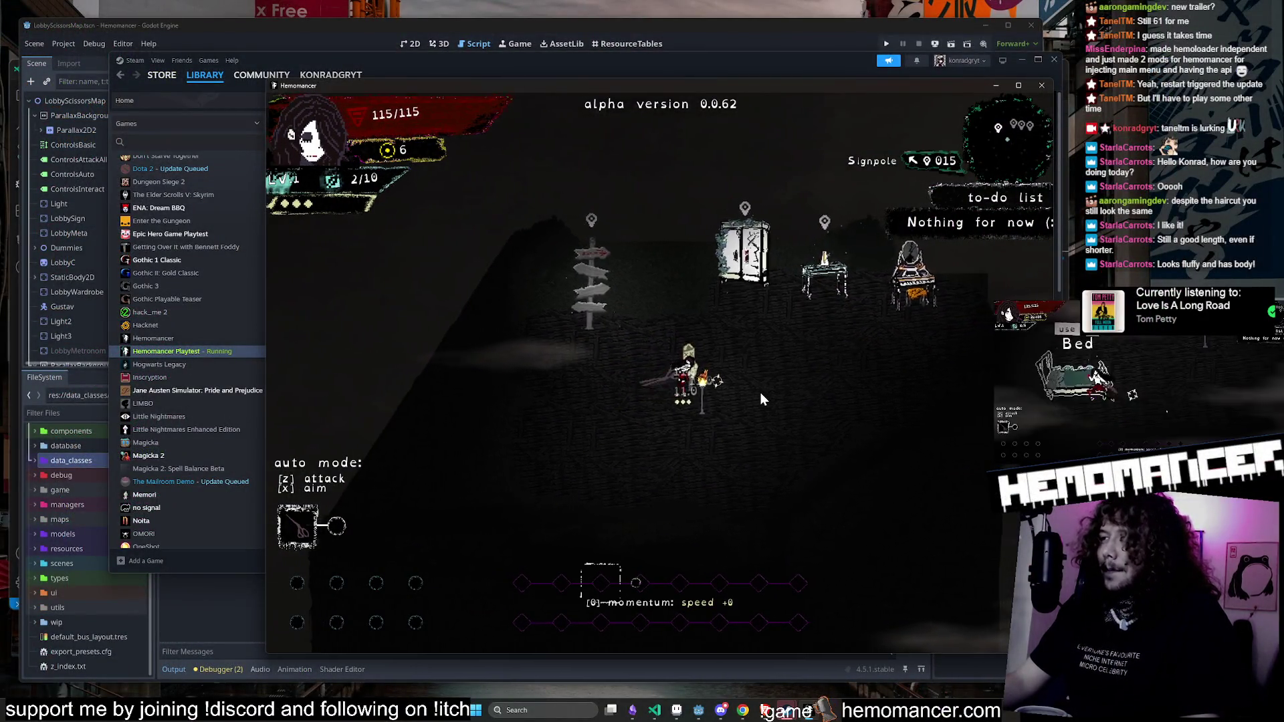
pyautogui.press('w')
pyautogui.press('a')
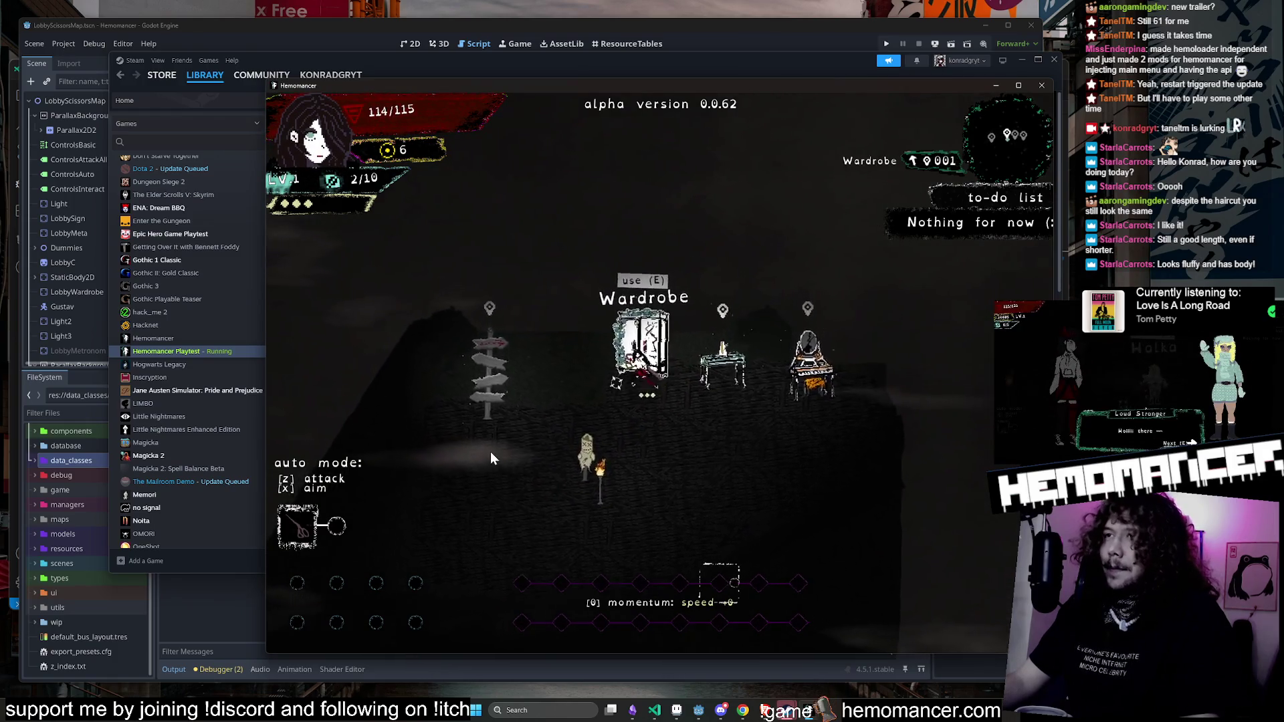
pyautogui.press('s')
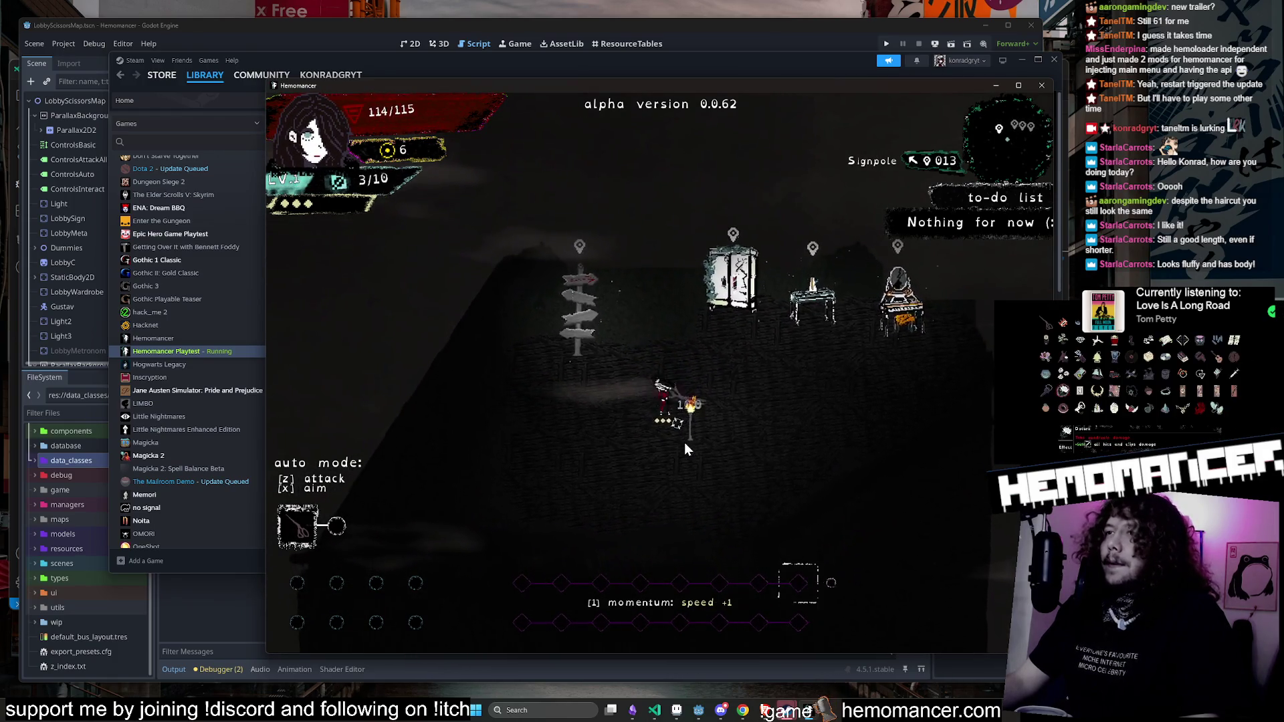
pyautogui.press('e')
pyautogui.click(684, 442)
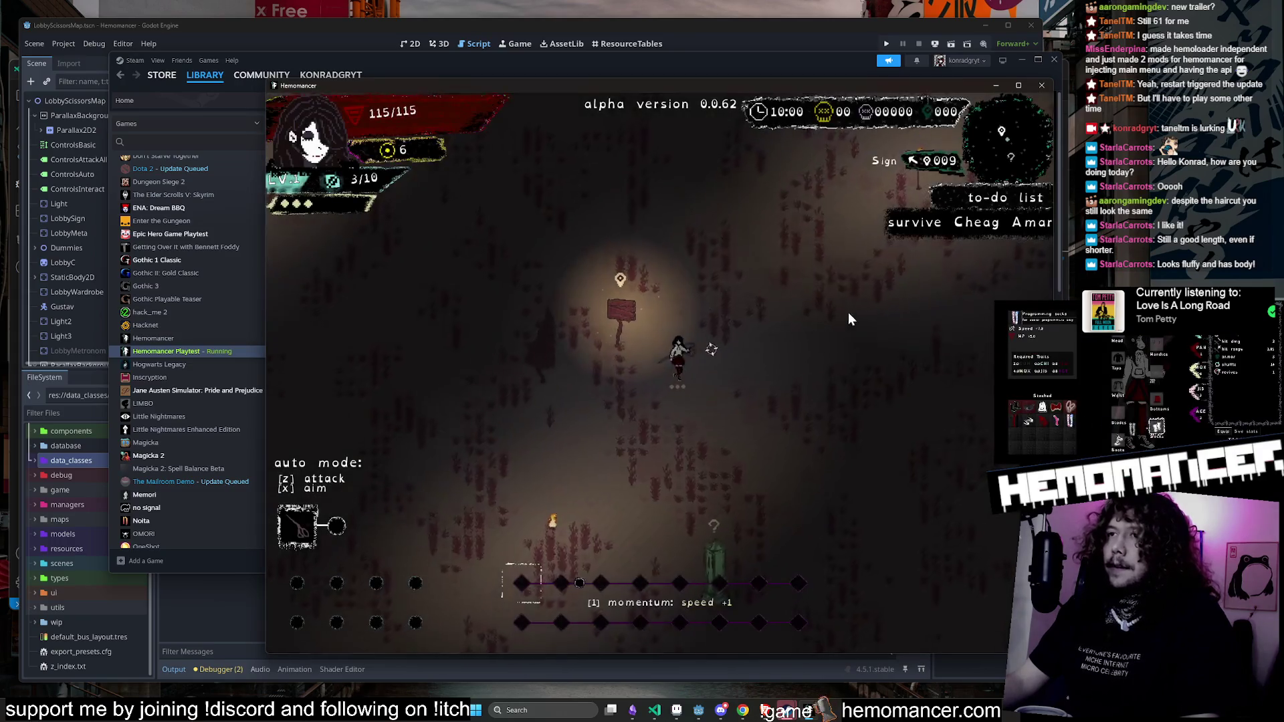
# Step: Dash diagonally back and forth through the Cheag Amar enemies to gain experience
pyautogui.press('w')
pyautogui.press('d')
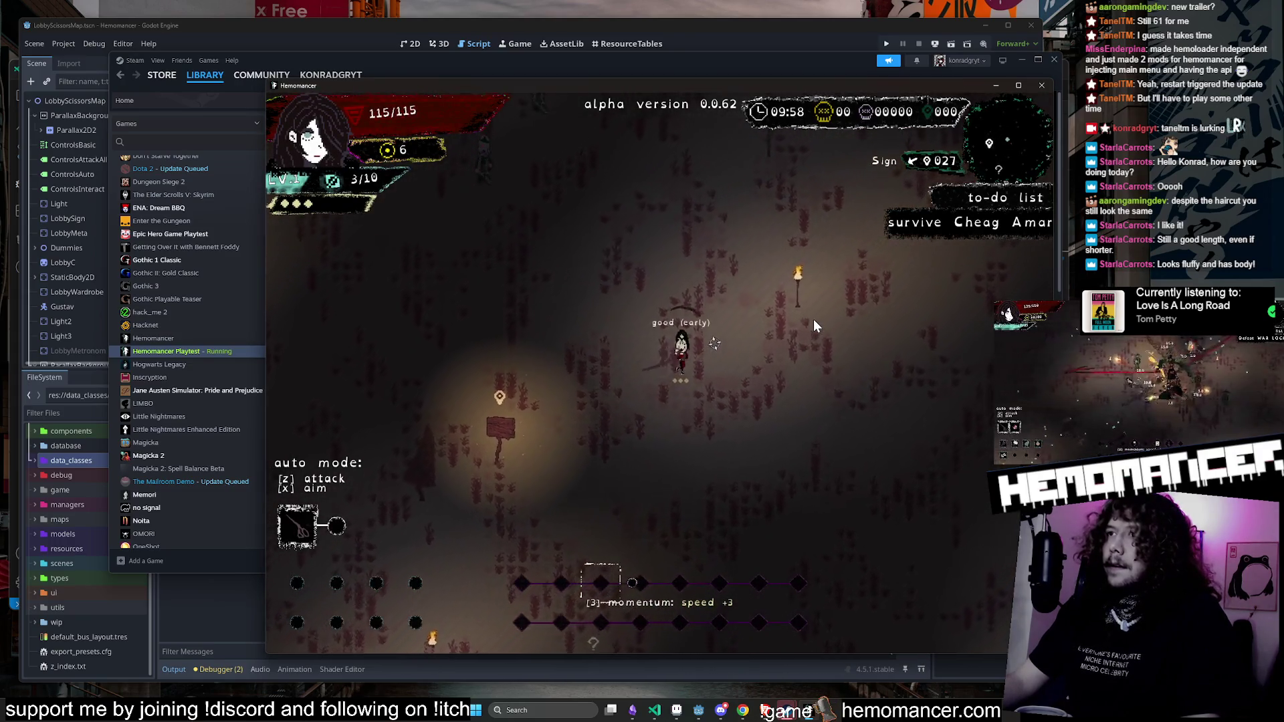
pyautogui.press('w')
pyautogui.press('a')
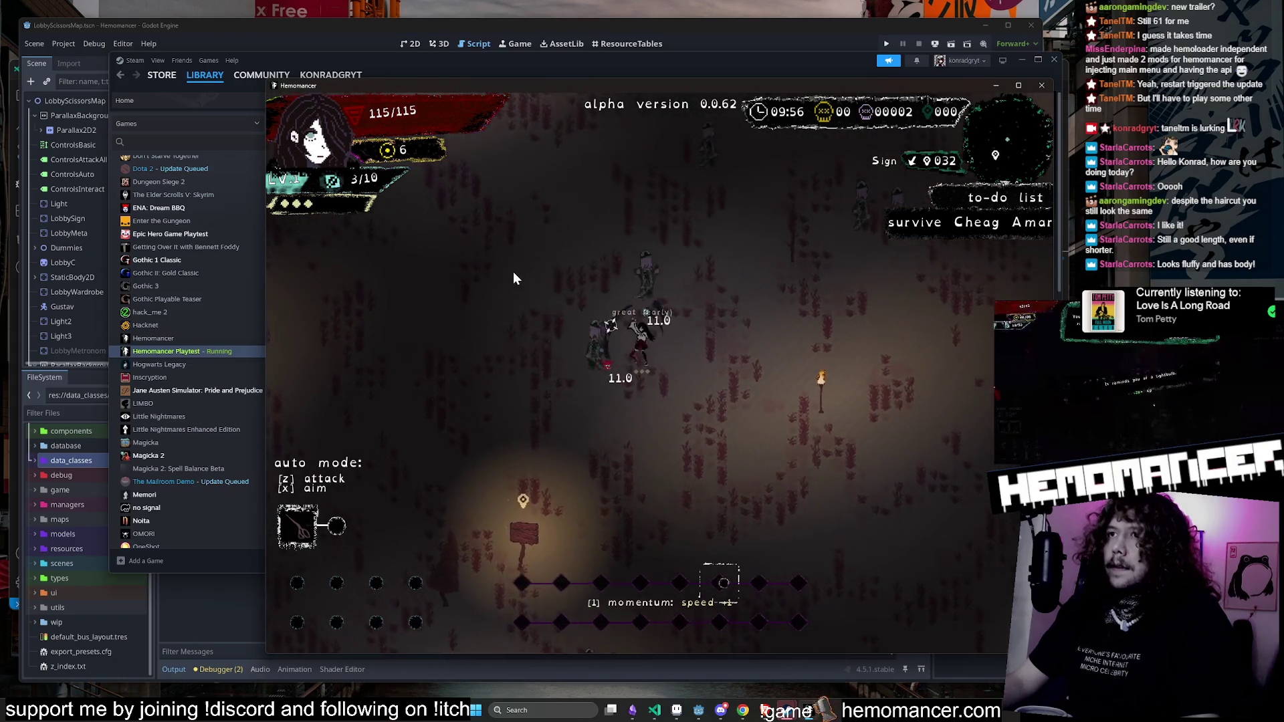
pyautogui.press('s')
pyautogui.press('d')
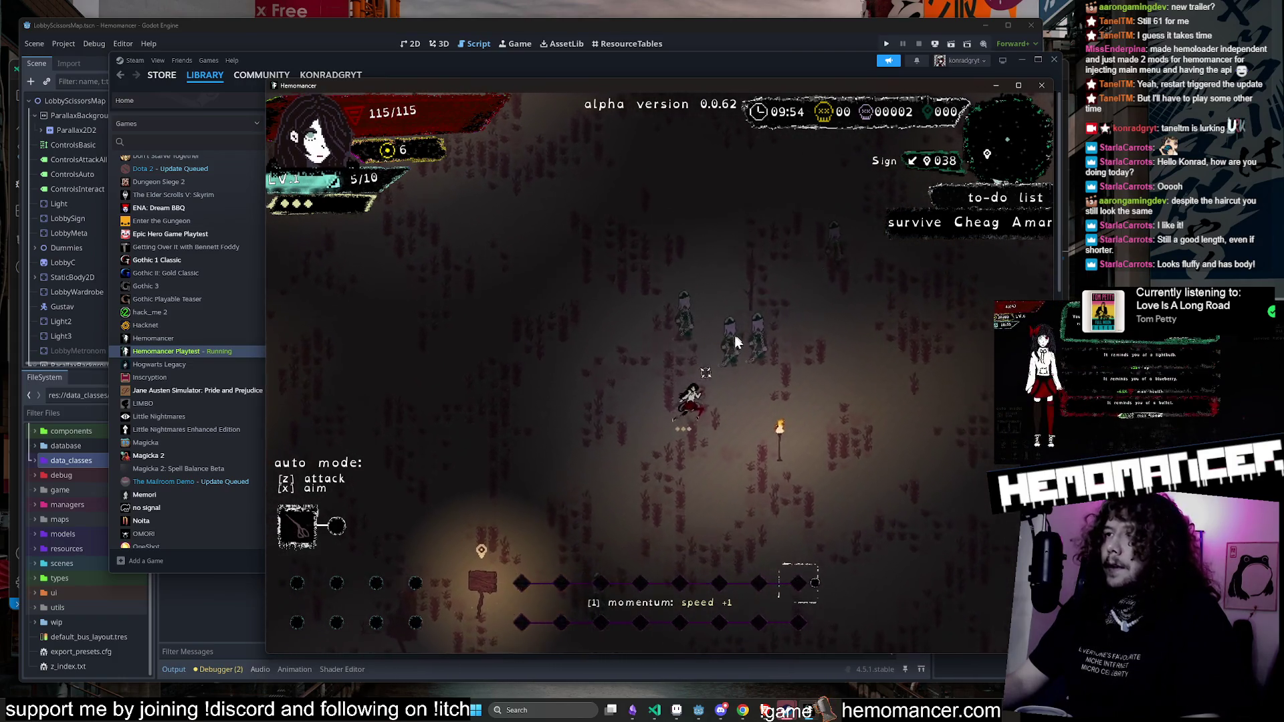
pyautogui.press('s')
pyautogui.press('d')
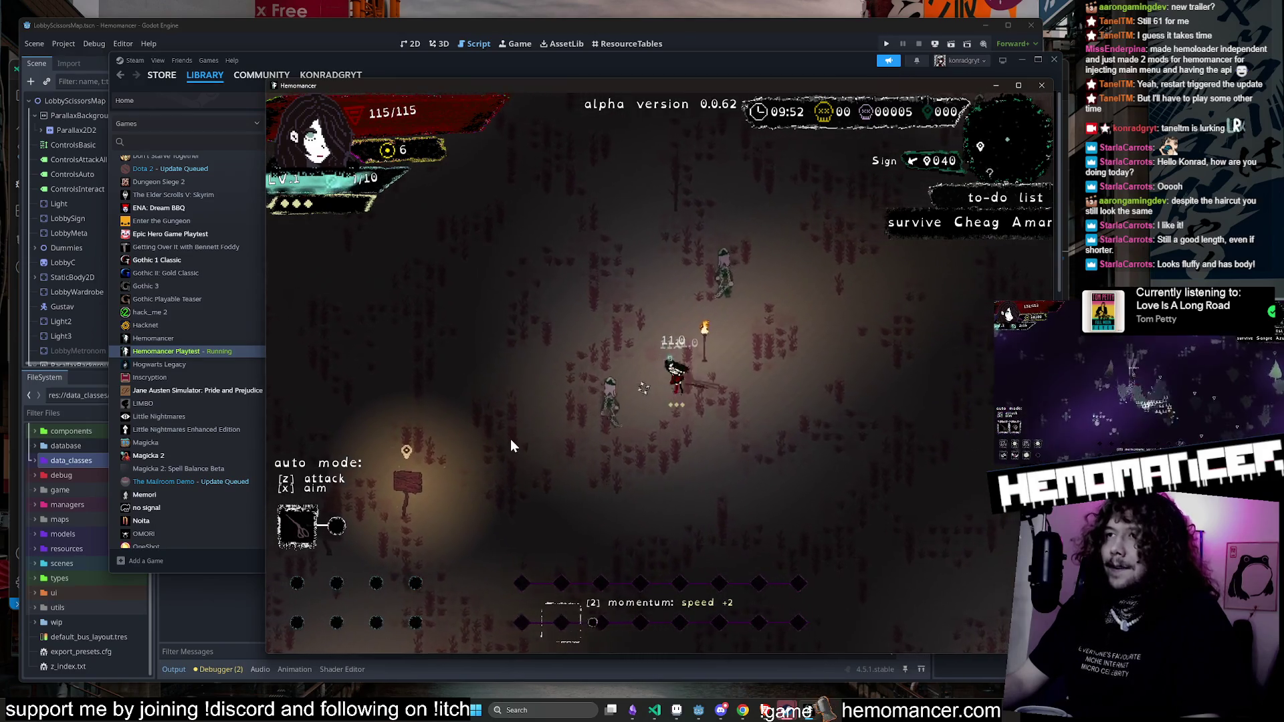
pyautogui.press('w')
pyautogui.press('d')
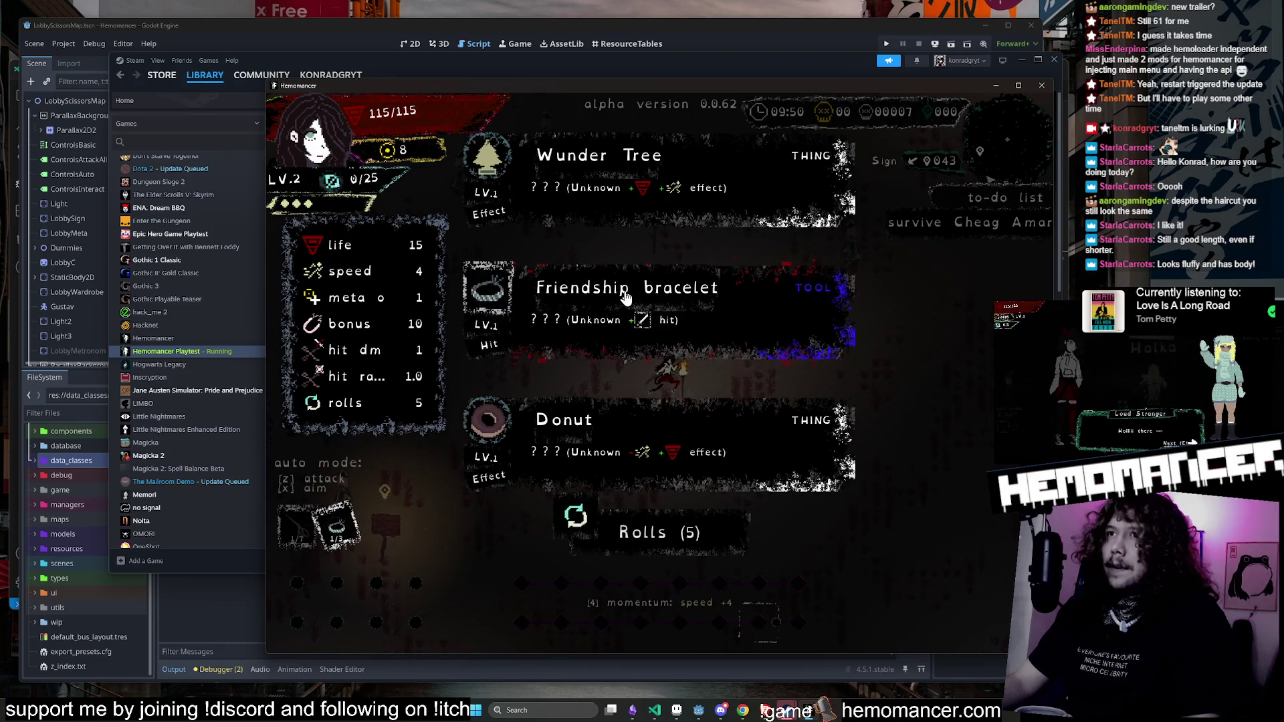
# Step: Take the level-2 upgrade (Friendship bracelet) and keep moving and dashing up the field
pyautogui.click(626, 296)
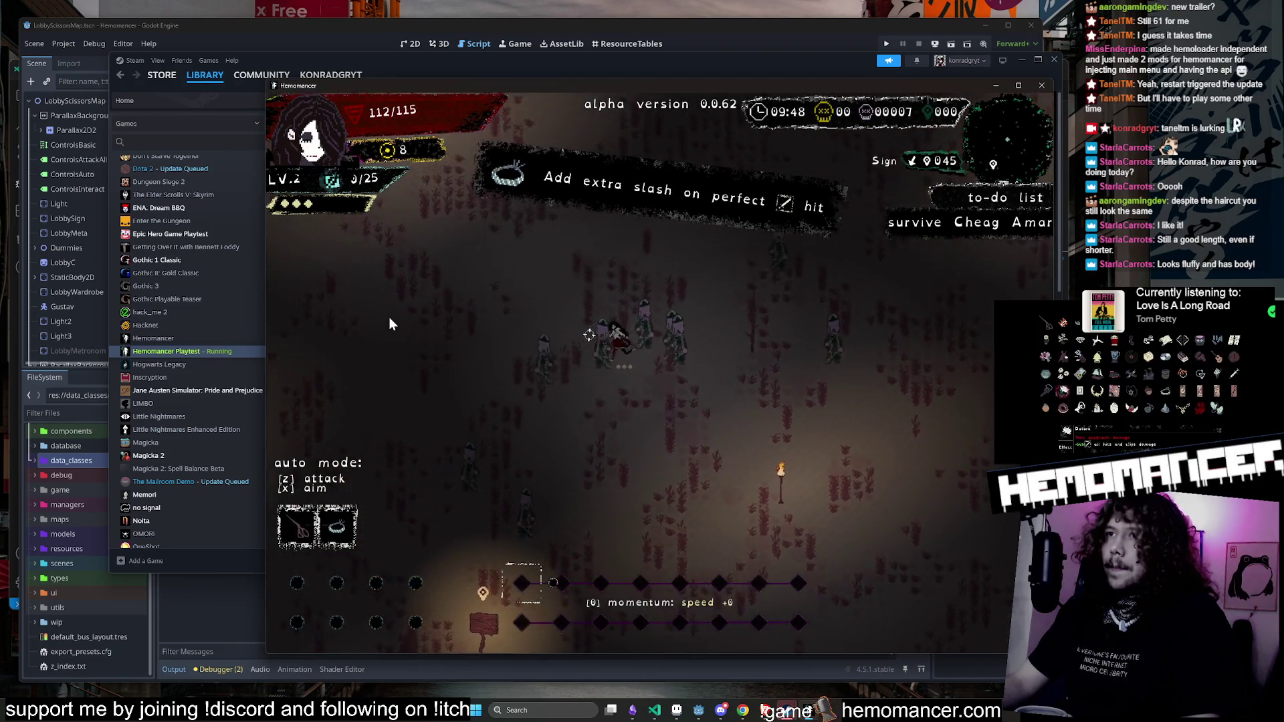
pyautogui.press('d')
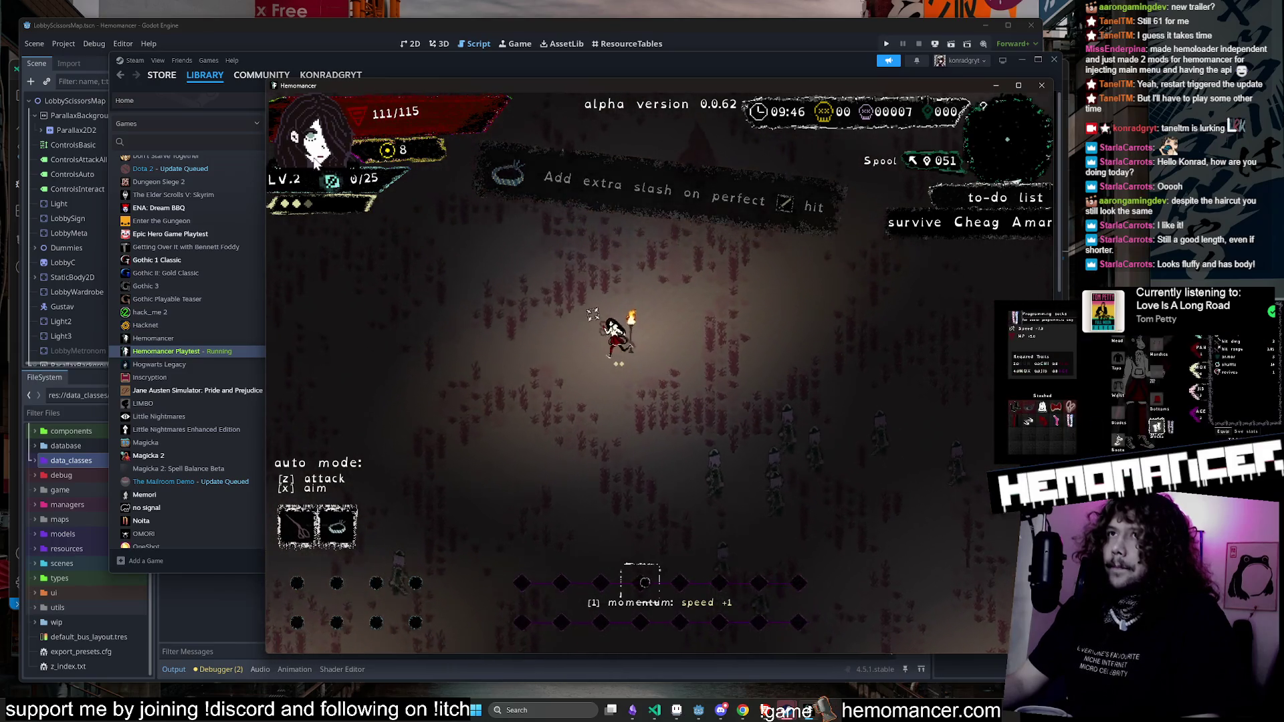
pyautogui.press('s')
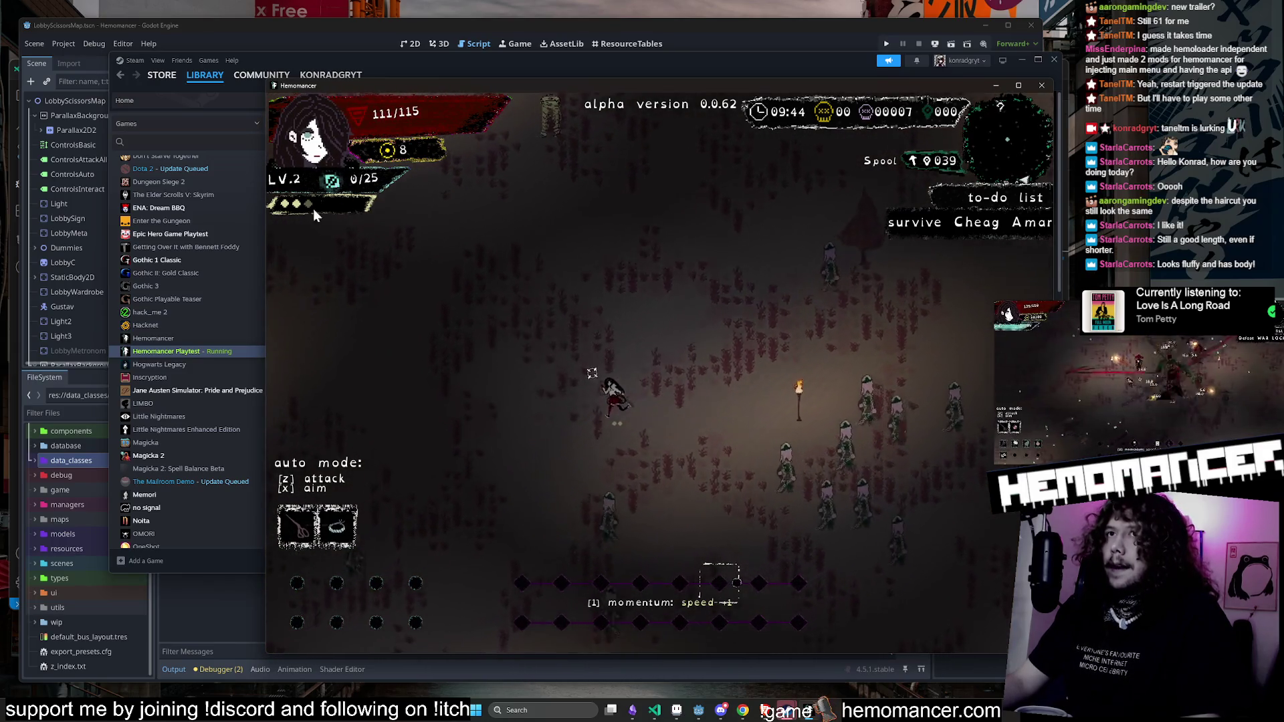
pyautogui.press('w')
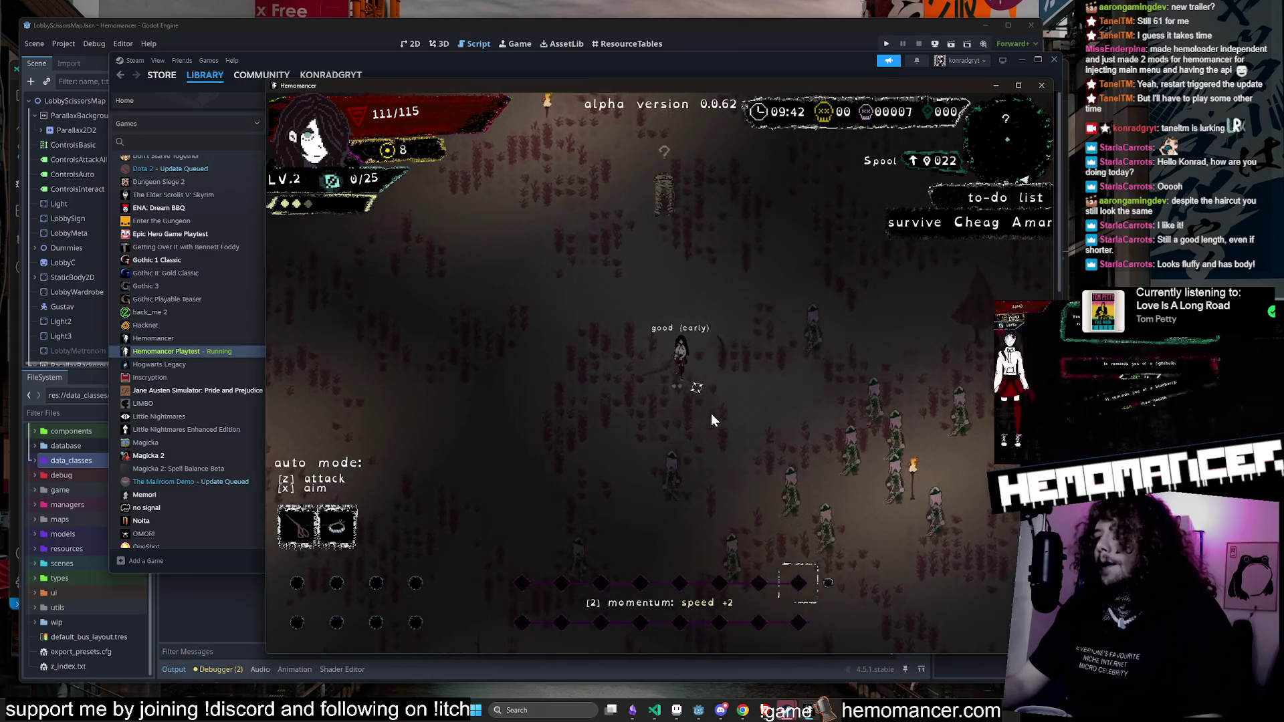
# Step: Run up the map away from the enemies to the Fragmentum pillar
pyautogui.press('w')
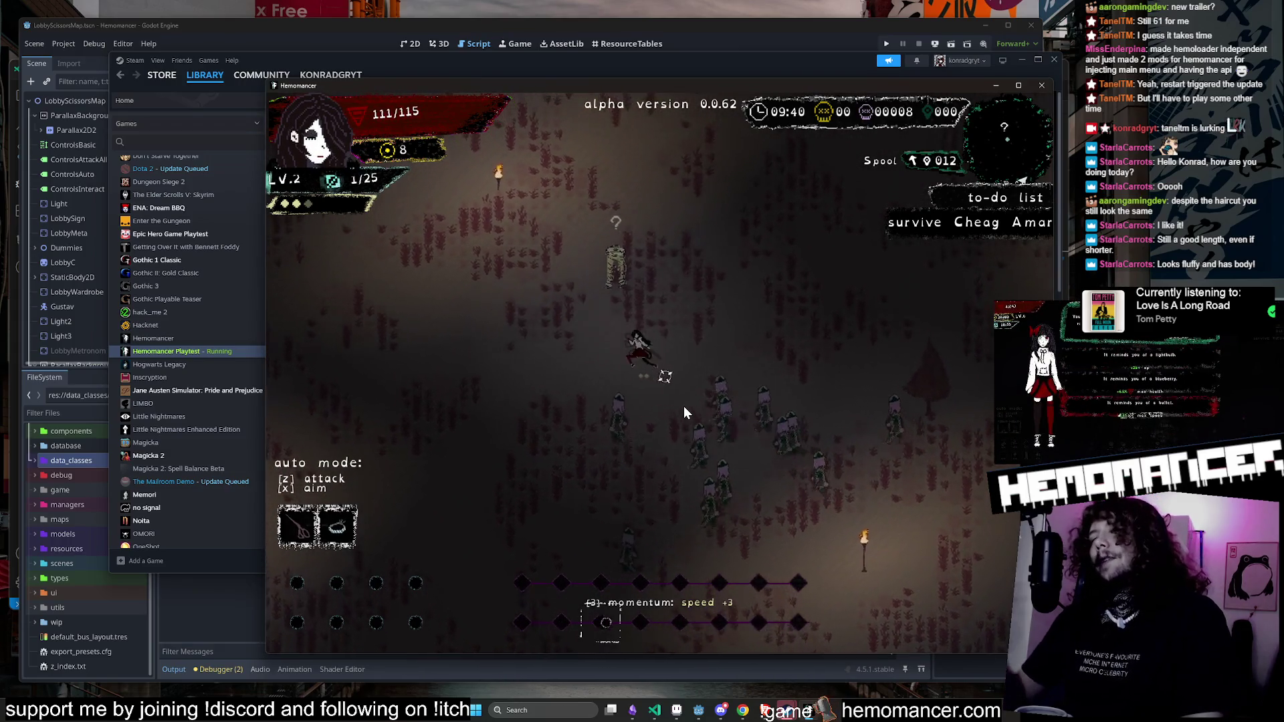
pyautogui.press('w')
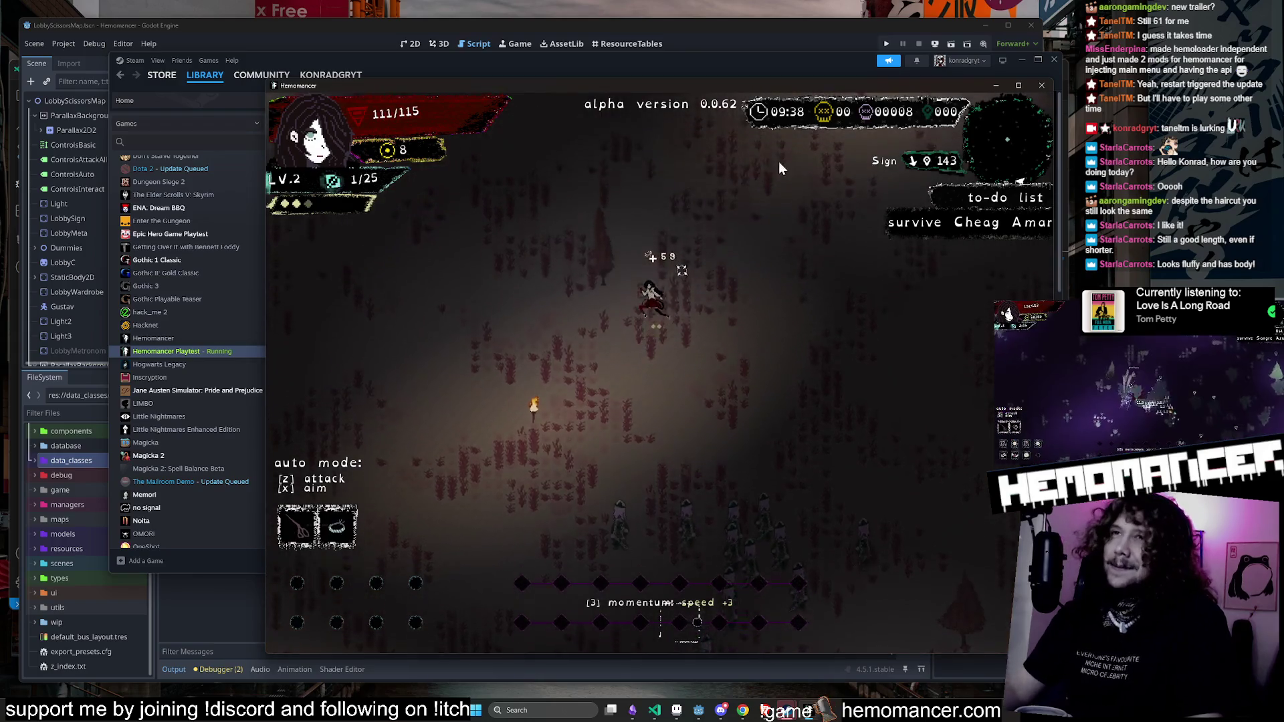
pyautogui.press('w')
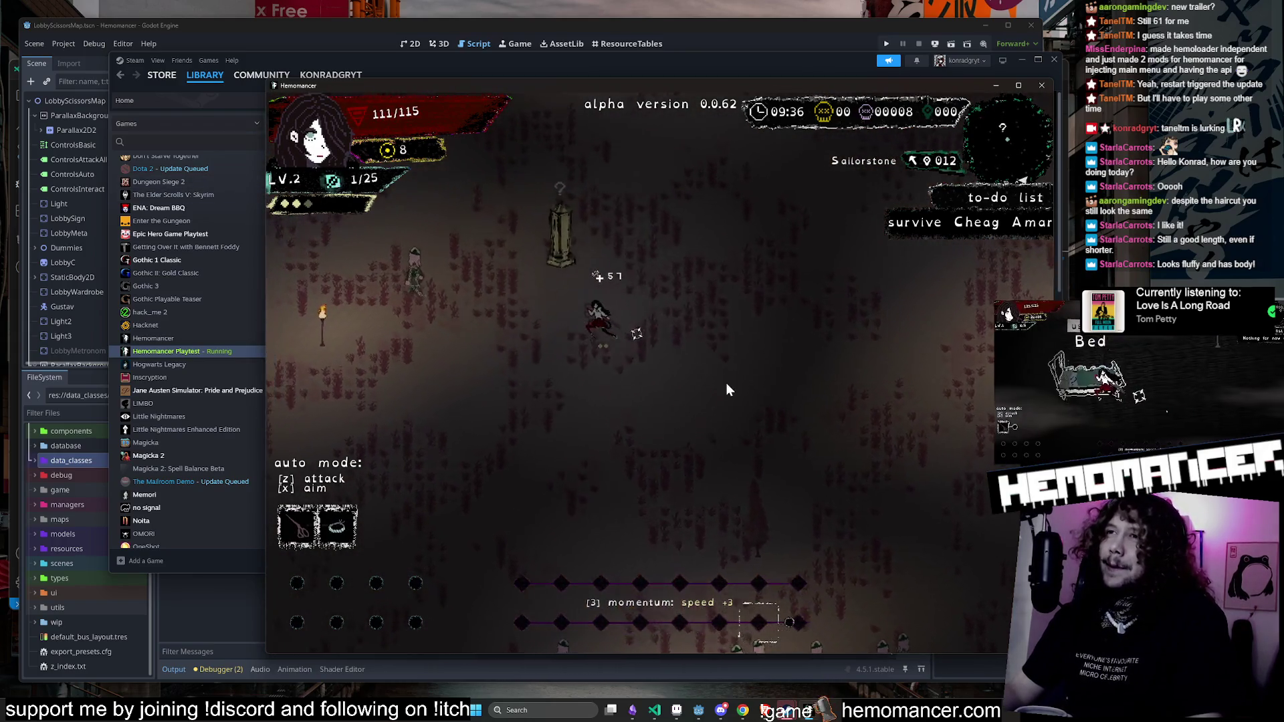
pyautogui.press('w')
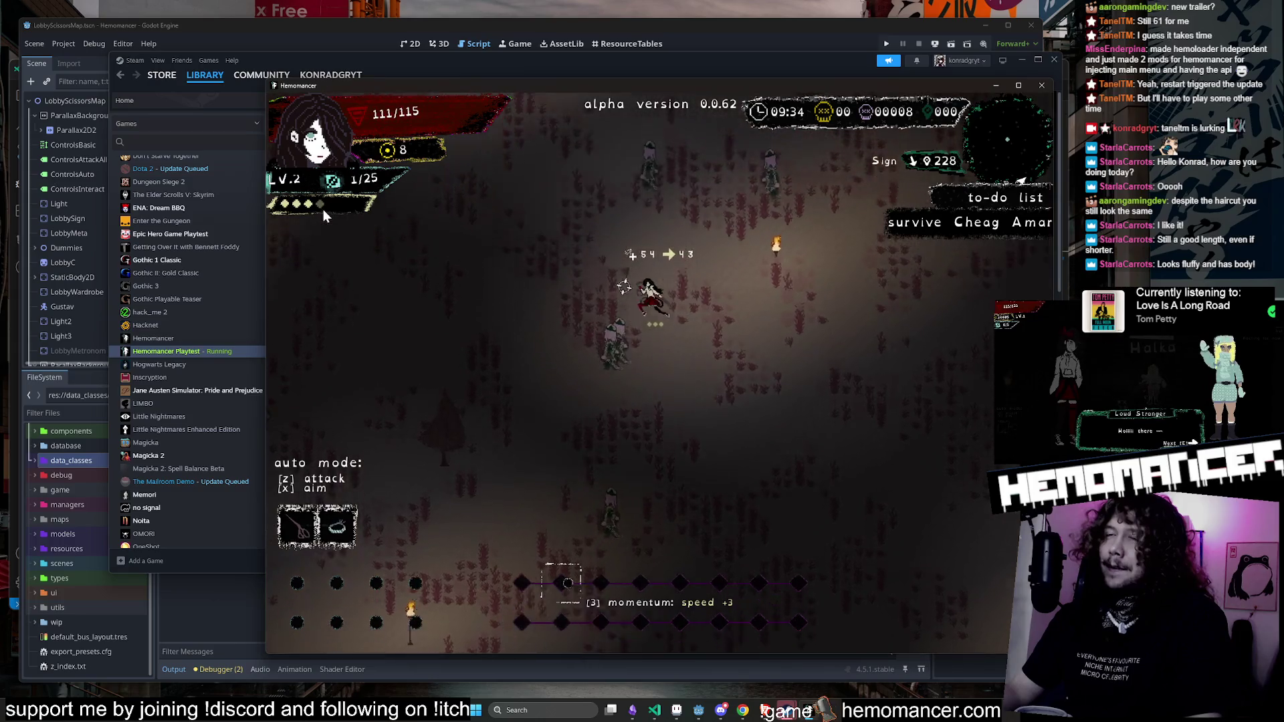
pyautogui.press('w')
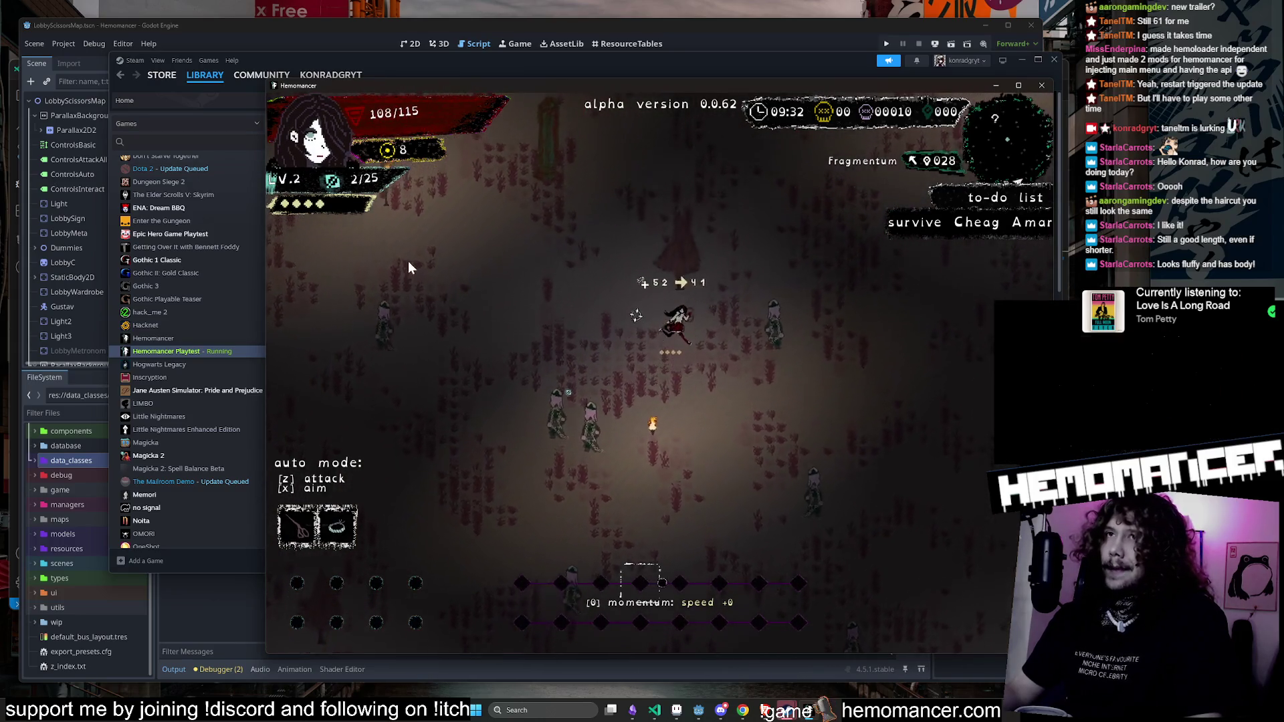
pyautogui.press('w')
pyautogui.press('a')
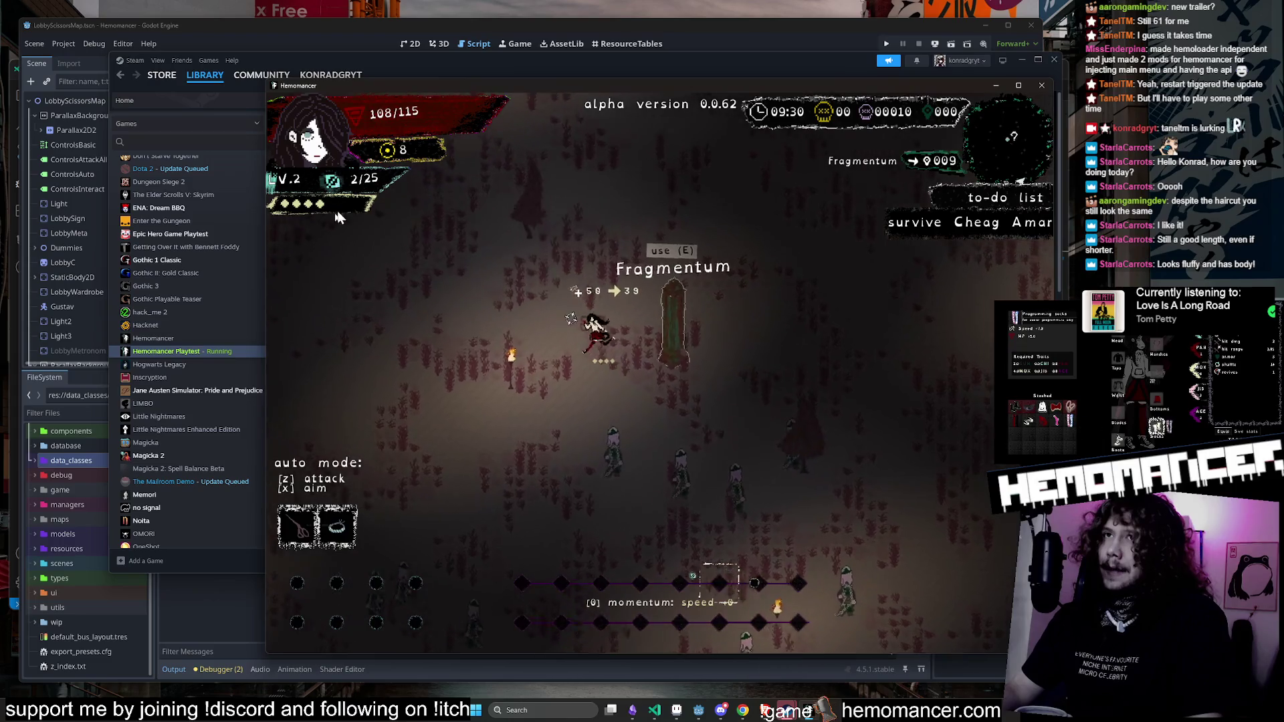
# Step: Head left and up past the torch to collect the Round Stone
pyautogui.press('w')
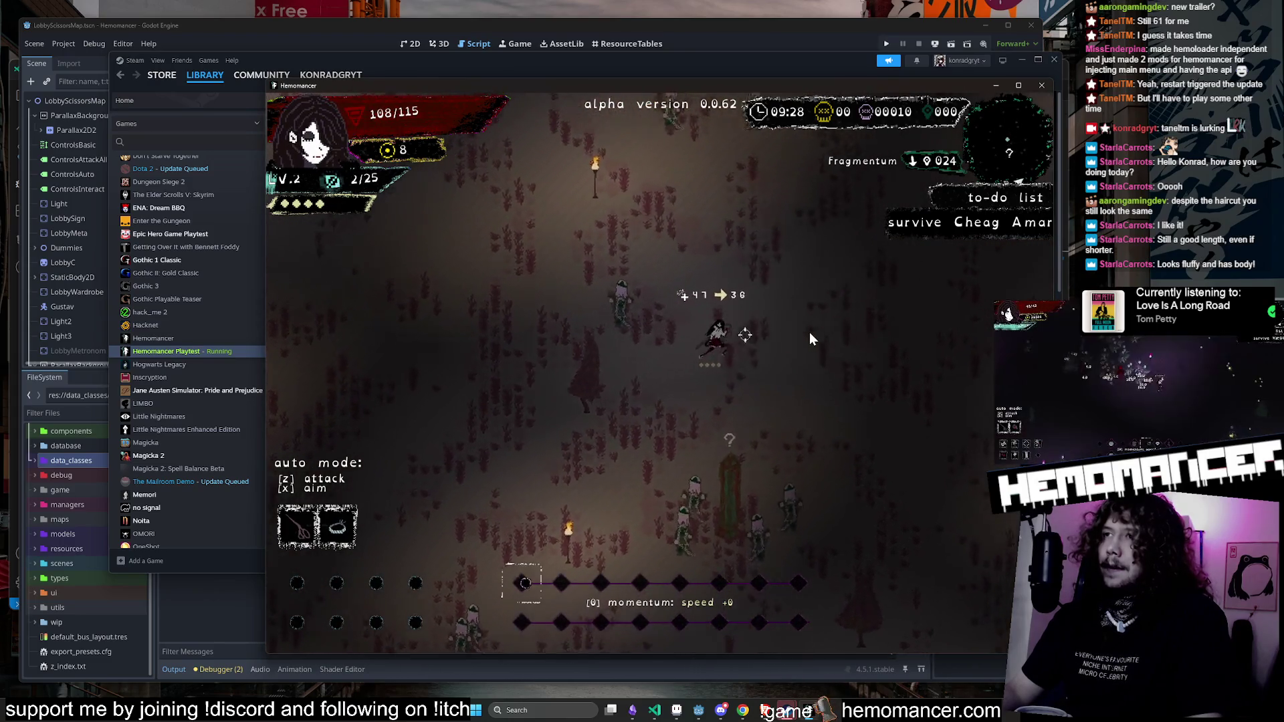
pyautogui.press('a')
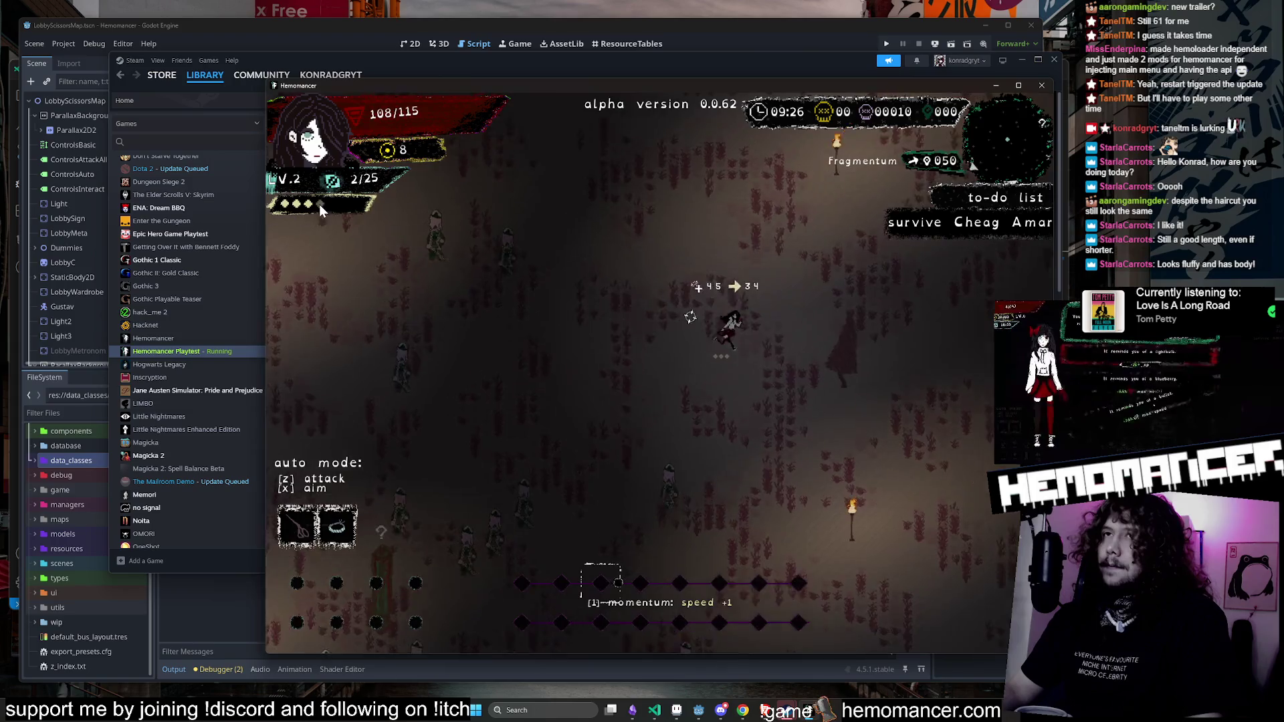
pyautogui.press('w')
pyautogui.press('d')
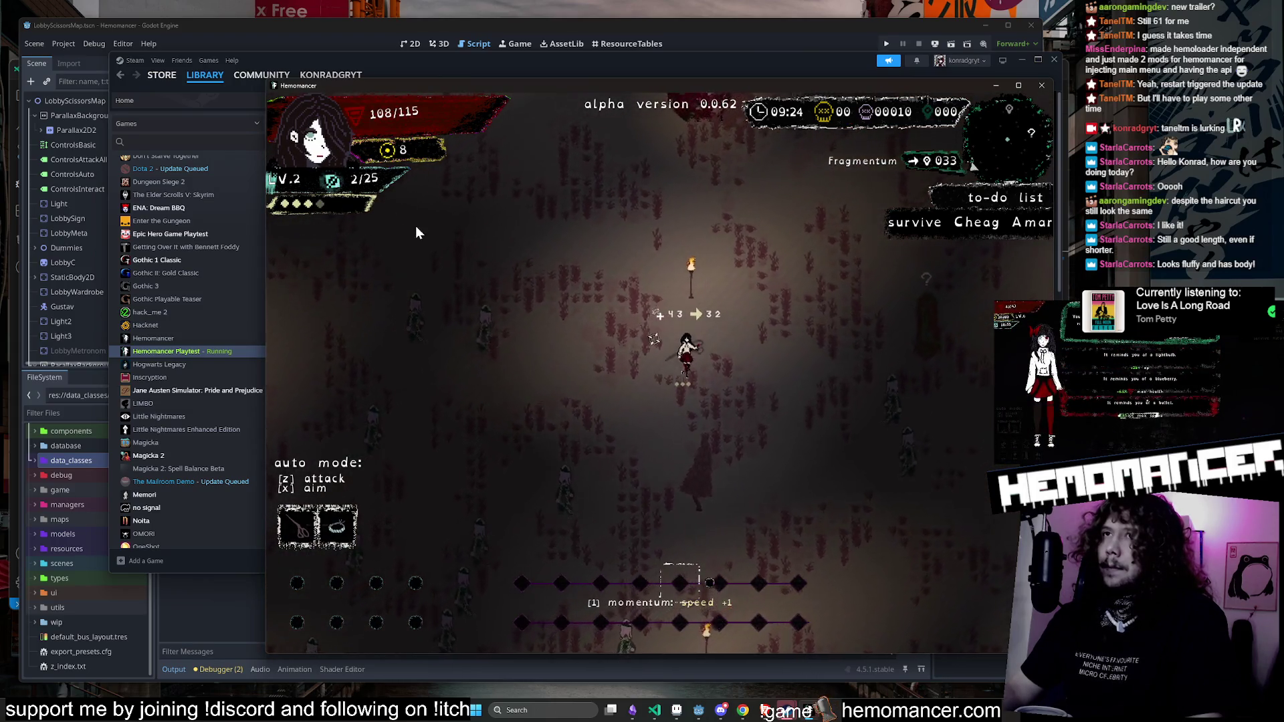
pyautogui.press('w')
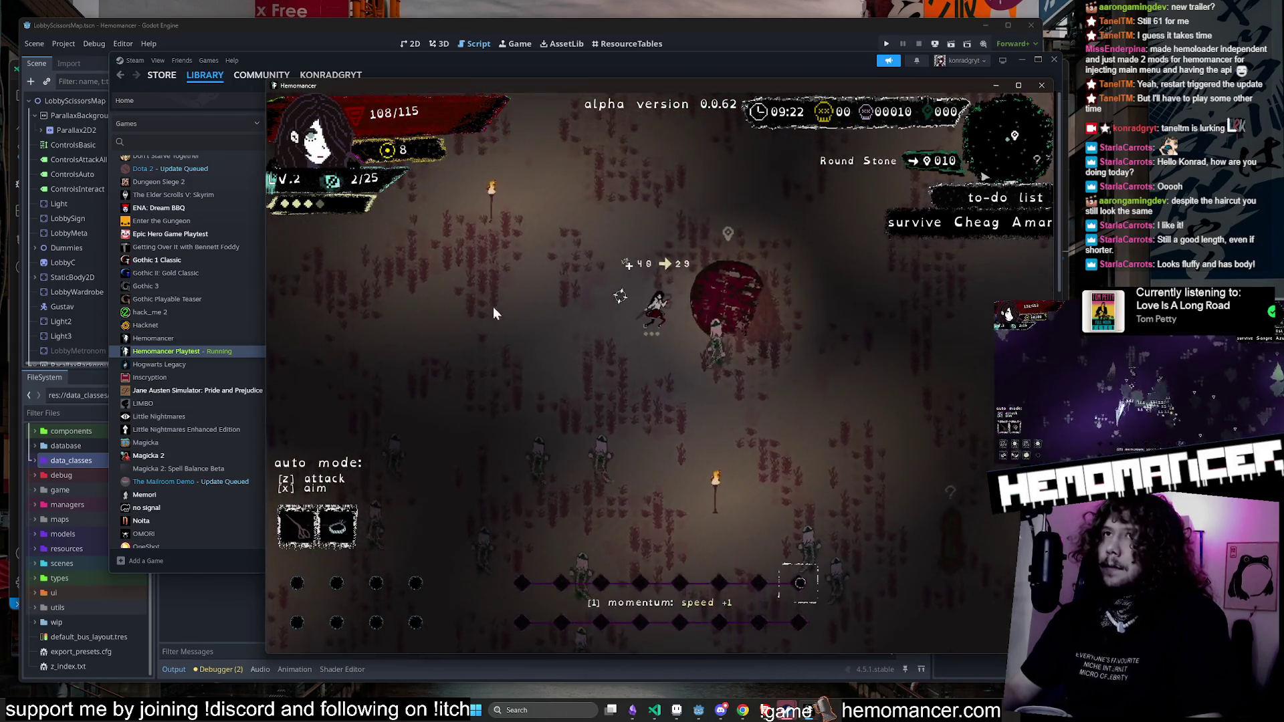
pyautogui.press('w')
pyautogui.press('d')
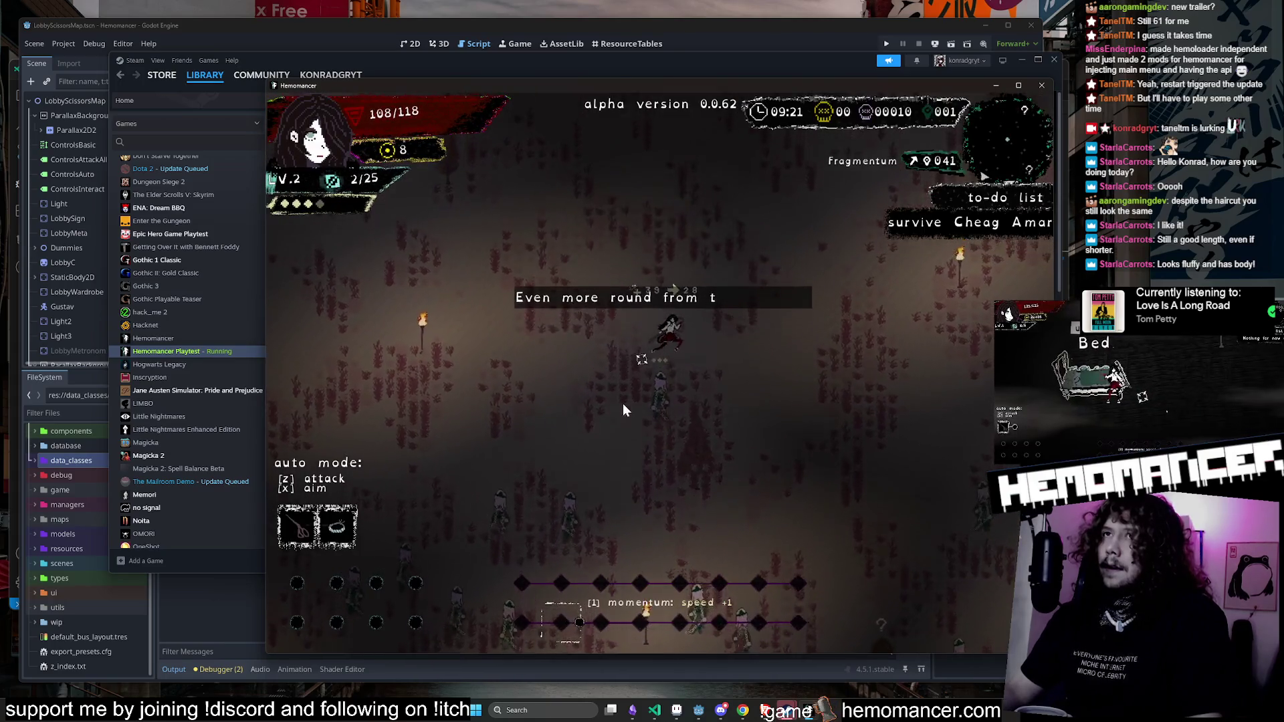
pyautogui.press('w')
pyautogui.press('d')
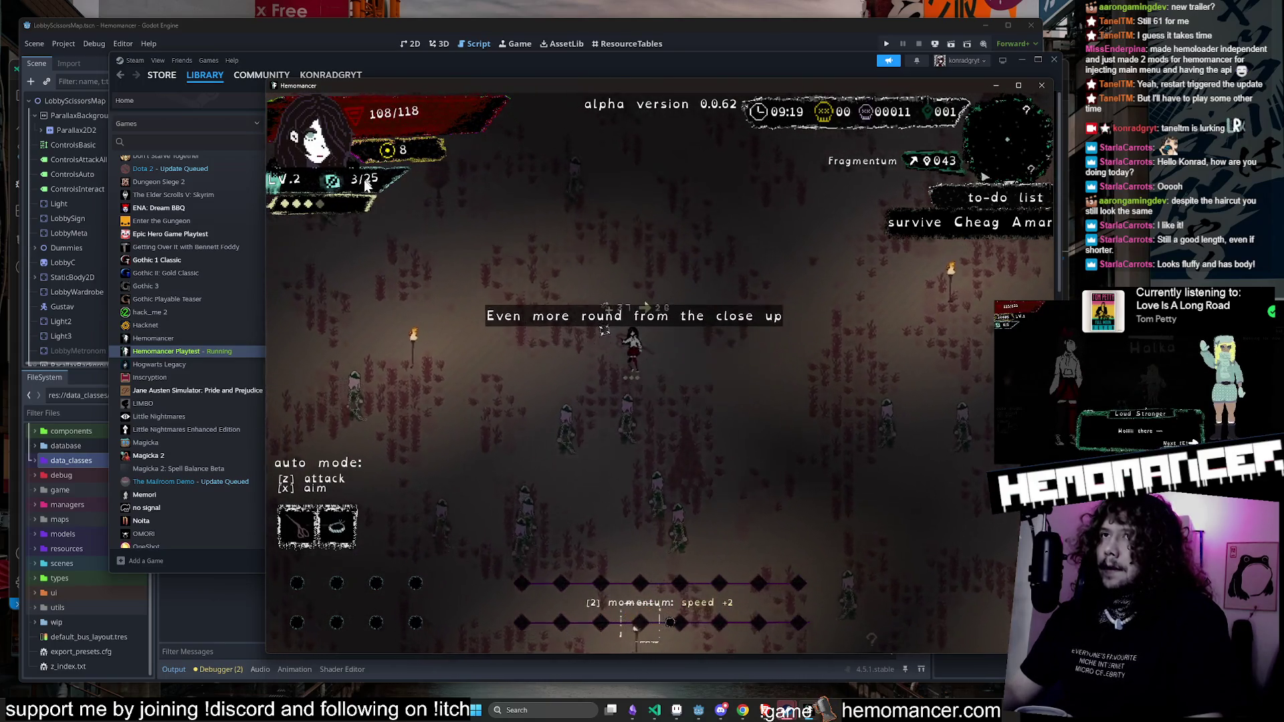
# Step: Dash back and forth through the enemy groups to build momentum
pyautogui.press('w')
pyautogui.press('a')
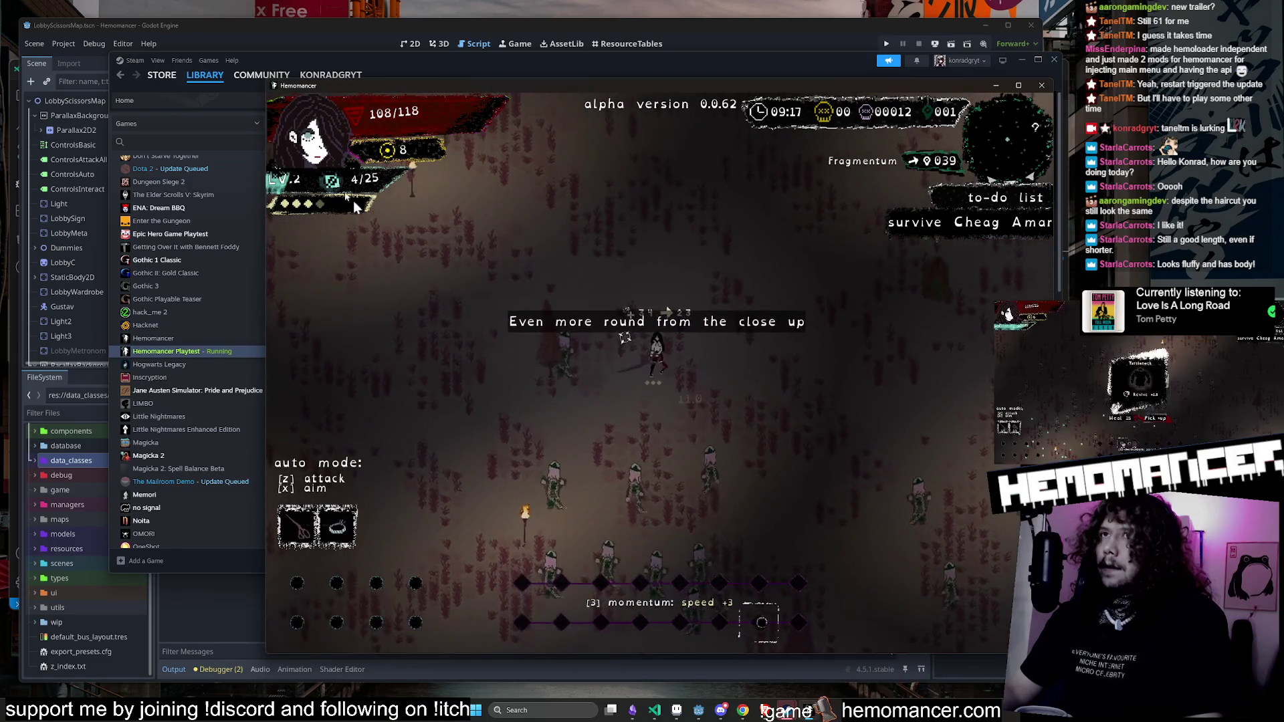
pyautogui.press('w')
pyautogui.press('d')
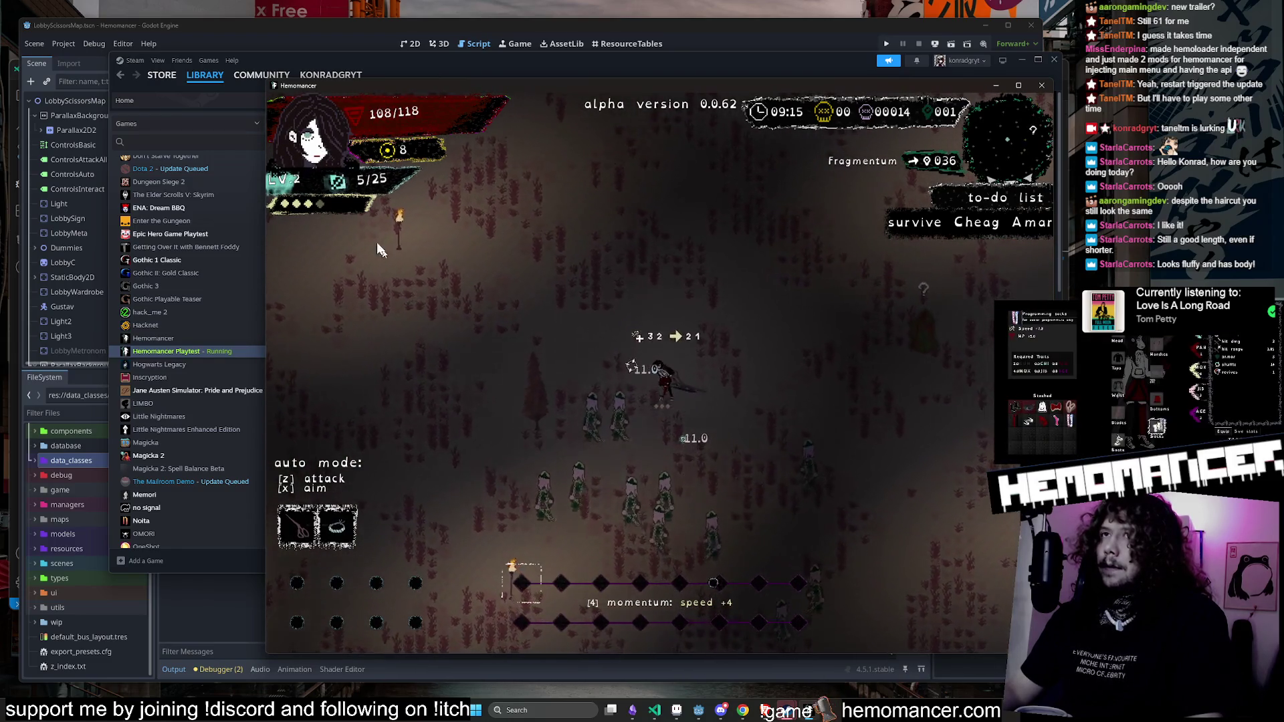
pyautogui.press('w')
pyautogui.press('a')
pyautogui.press('s')
pyautogui.press('a')
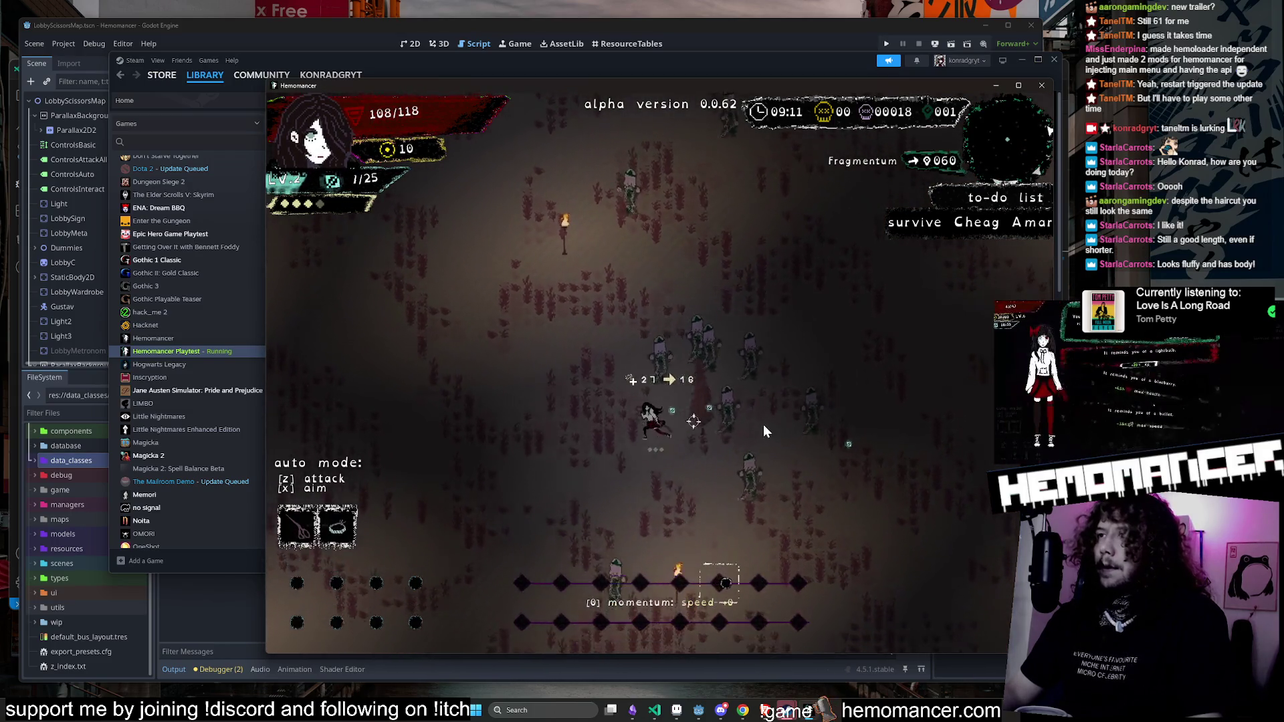
pyautogui.press('w')
pyautogui.press('a')
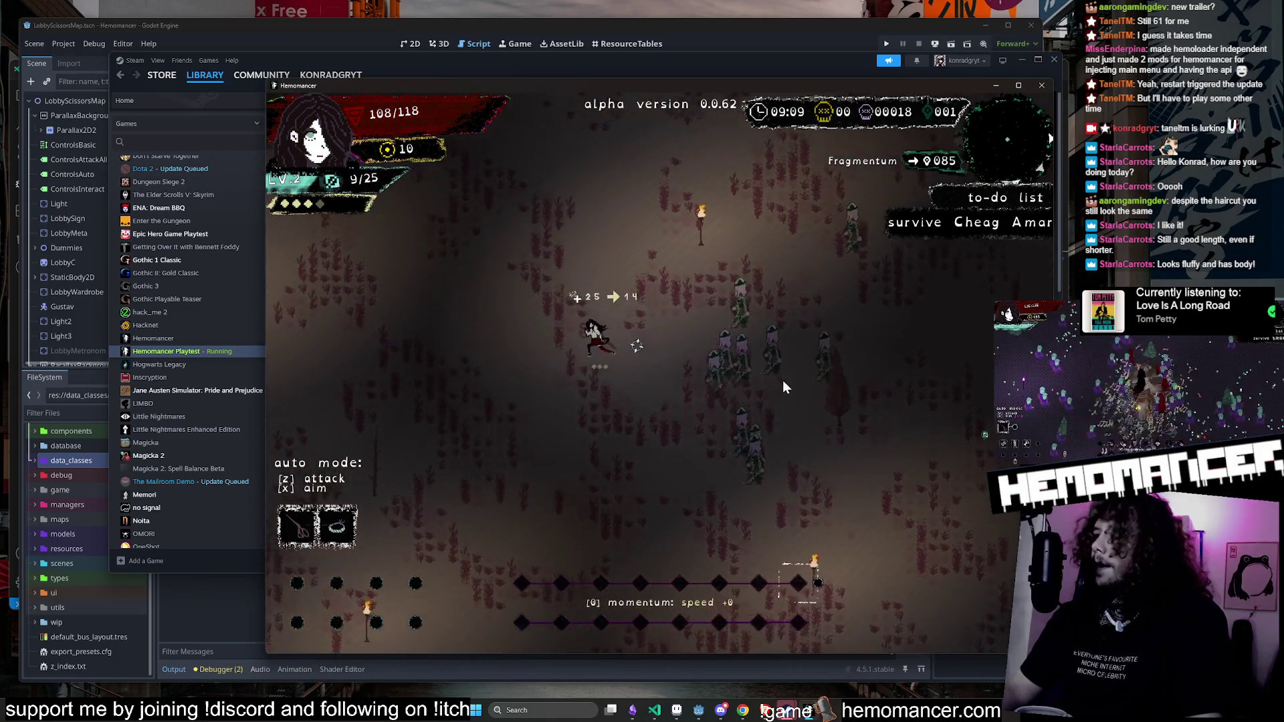
pyautogui.press('w')
pyautogui.press('d')
# Step: Weave around the torch and keep moving right, reaching 28 kills and 12 coins
pyautogui.press('s')
pyautogui.press('d')
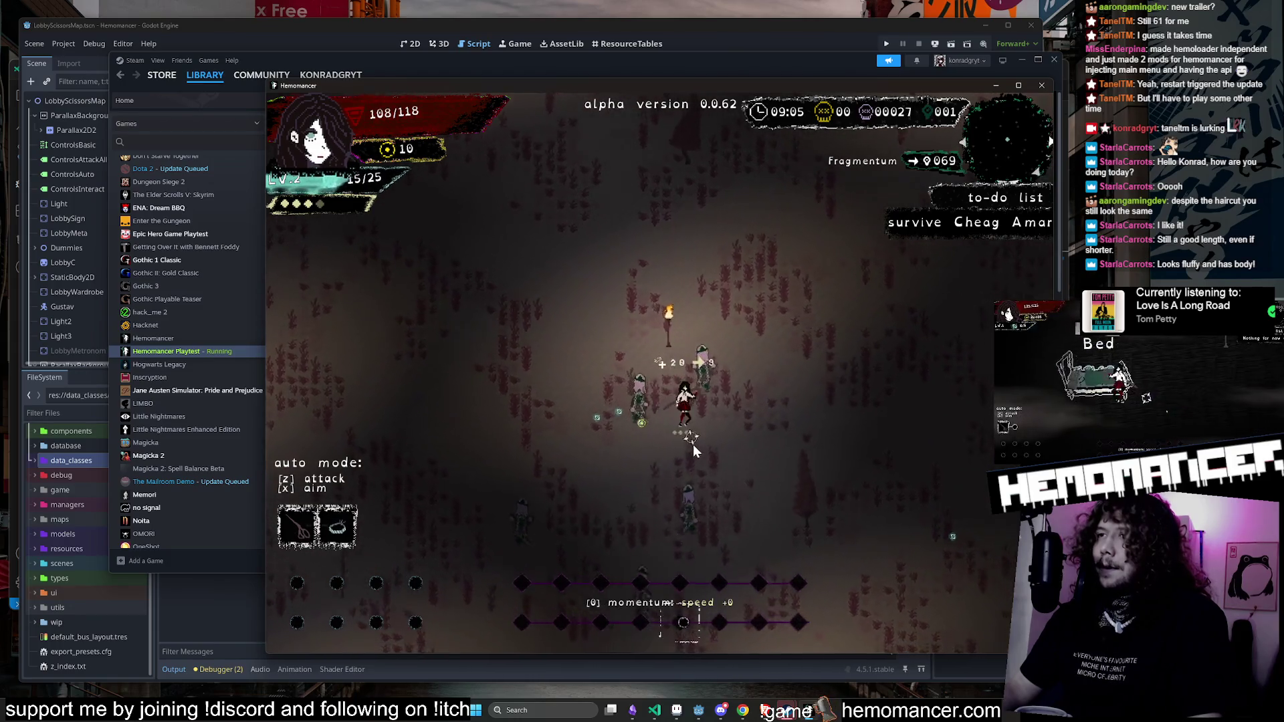
pyautogui.press('w')
pyautogui.press('a')
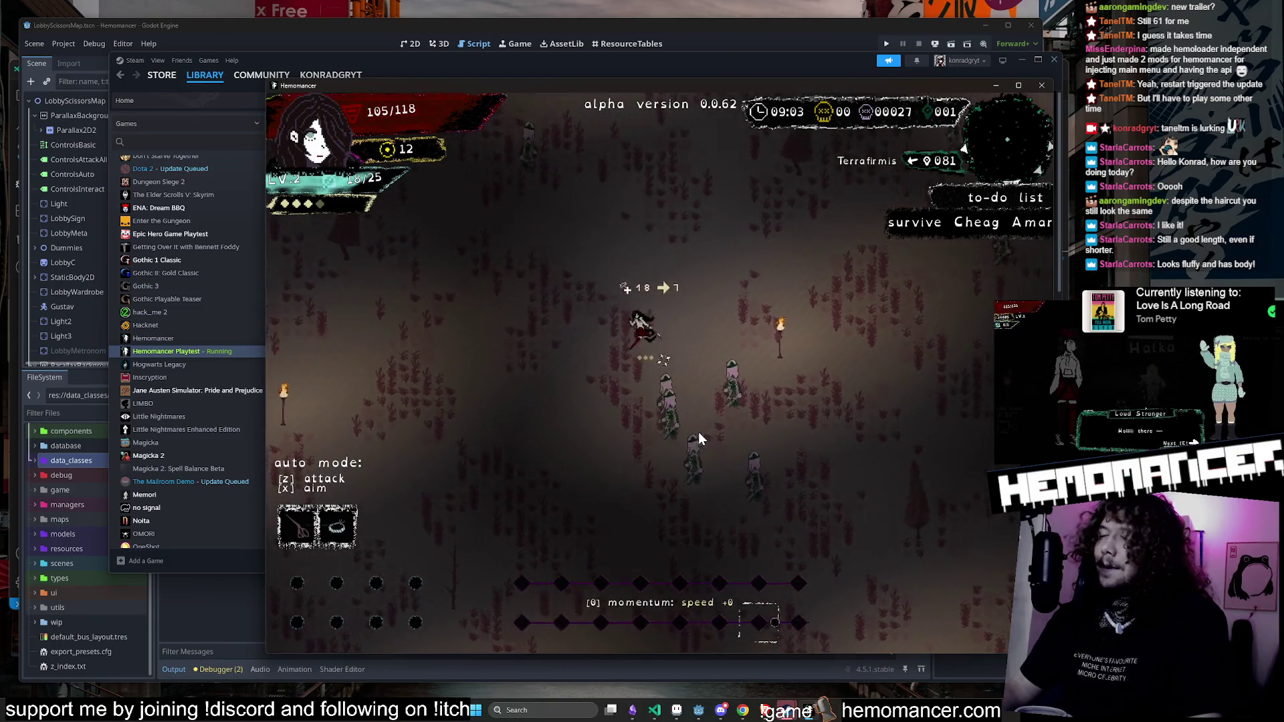
pyautogui.press('d')
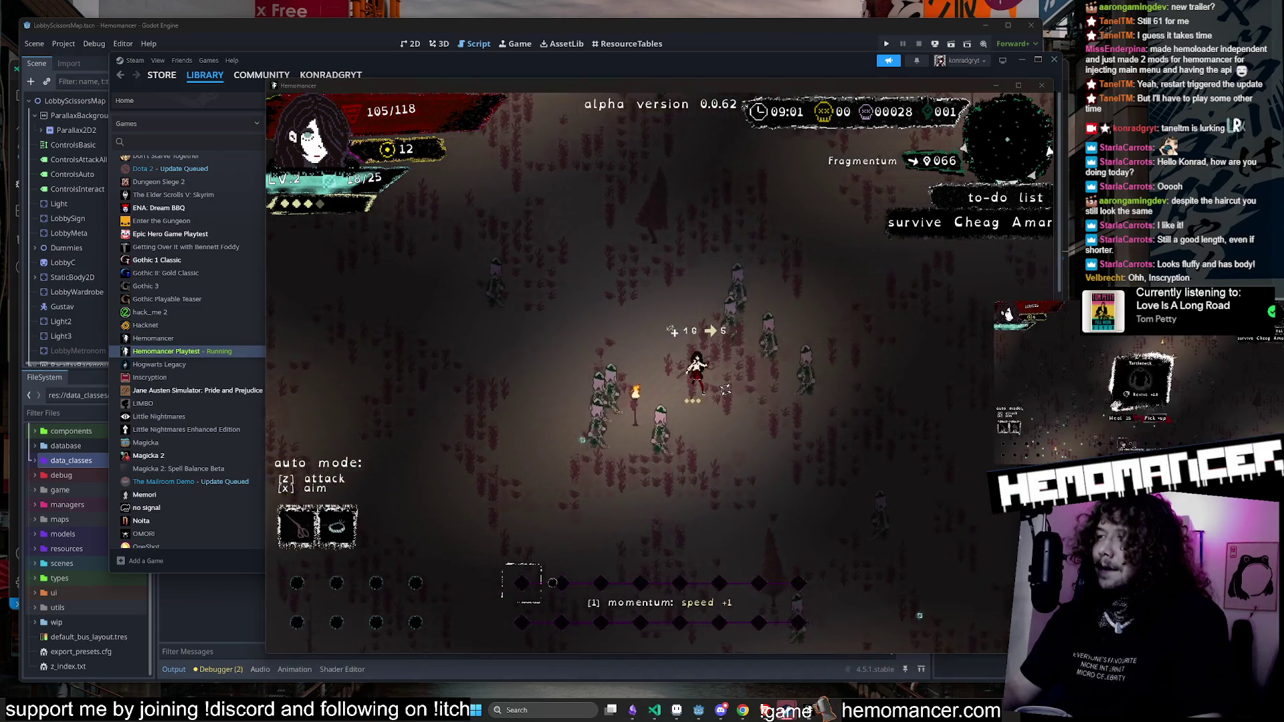
pyautogui.press('d')
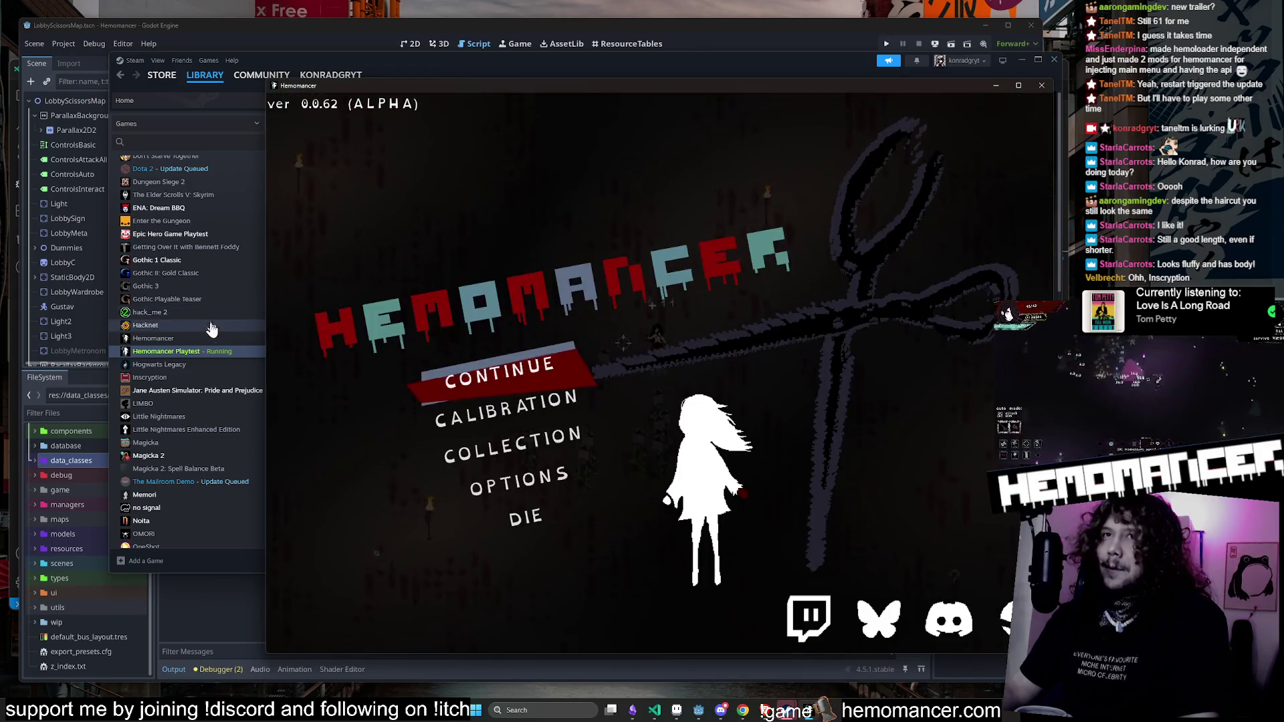
# Step: Scroll Steam's games list showing Hemomancer Playtest running, then minimize Steam to reveal the title menu
pyautogui.click(215, 355)
pyautogui.scroll(-3, 218, 267)
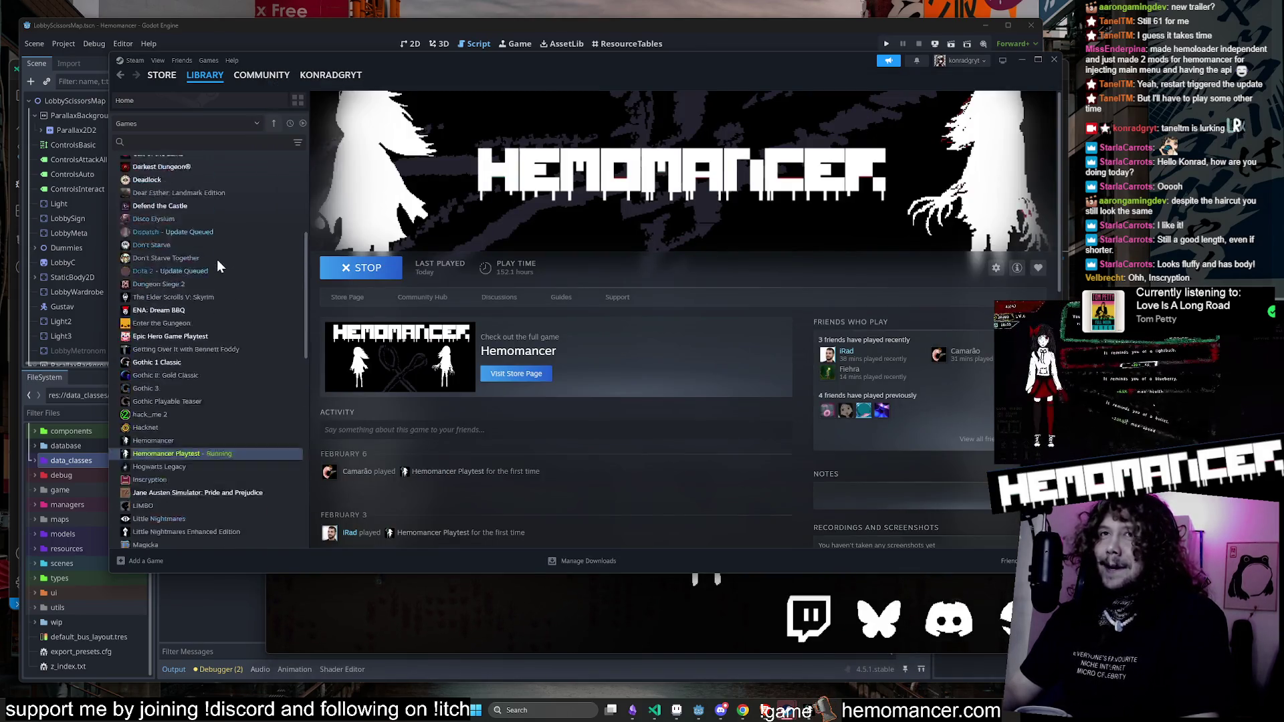
pyautogui.scroll(-3, 210, 413)
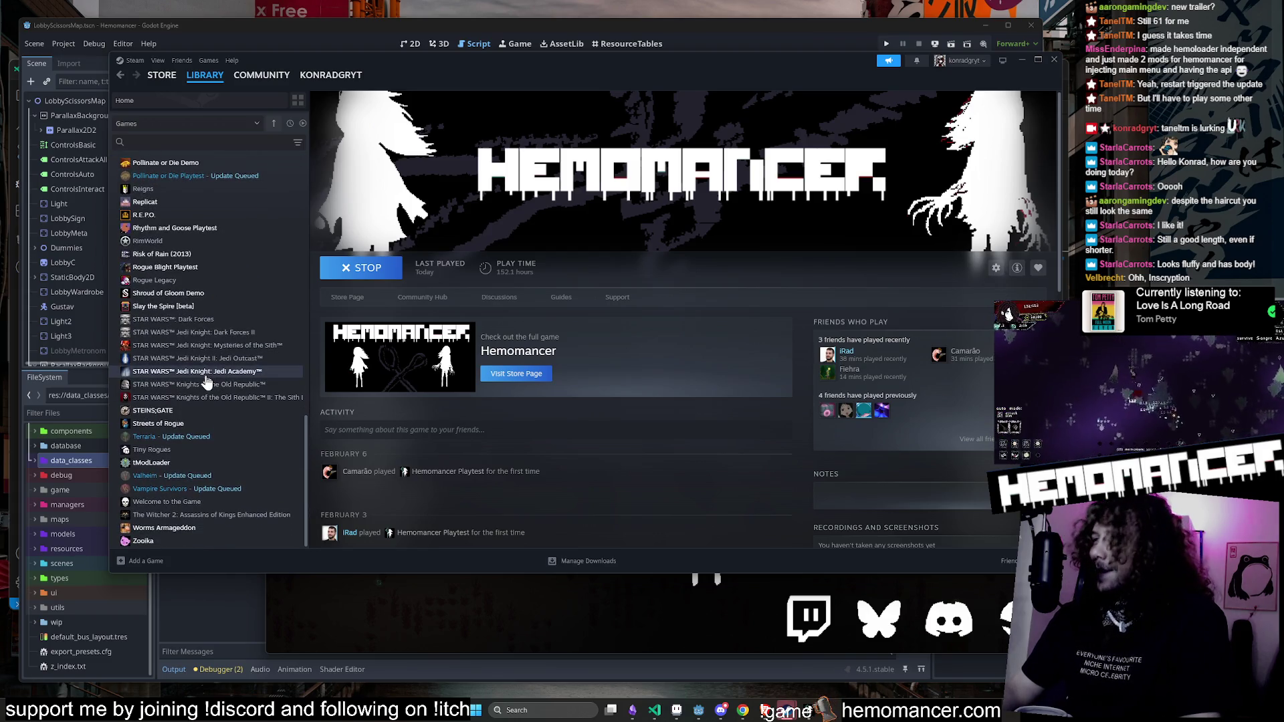
pyautogui.scroll(3, 203, 388)
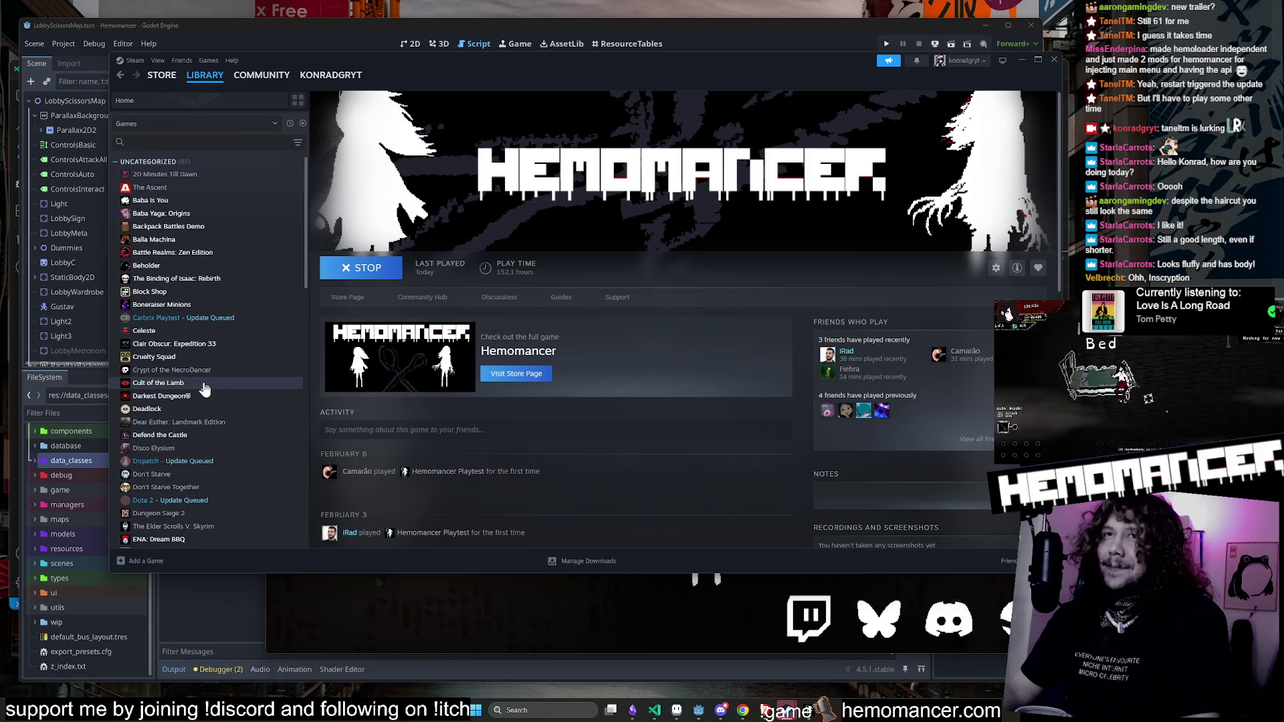
pyautogui.scroll(-3, 204, 386)
pyautogui.scroll(20, 211, 379)
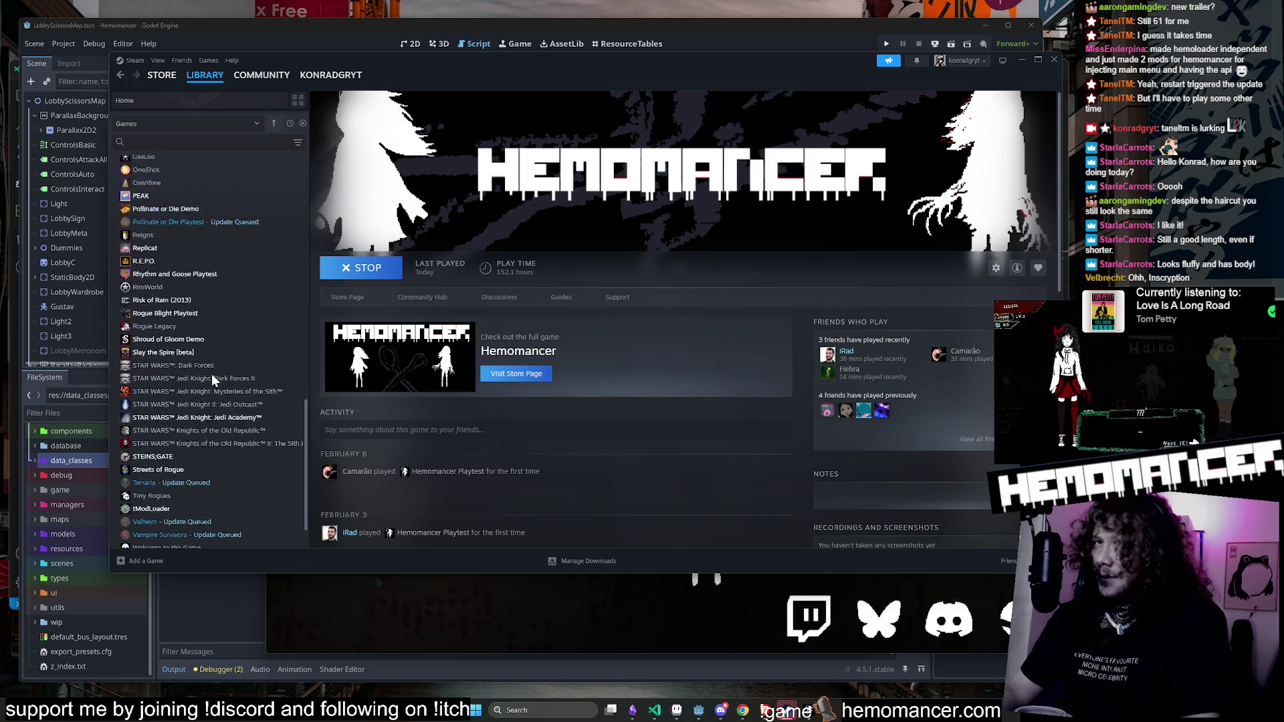
pyautogui.scroll(-7, 211, 379)
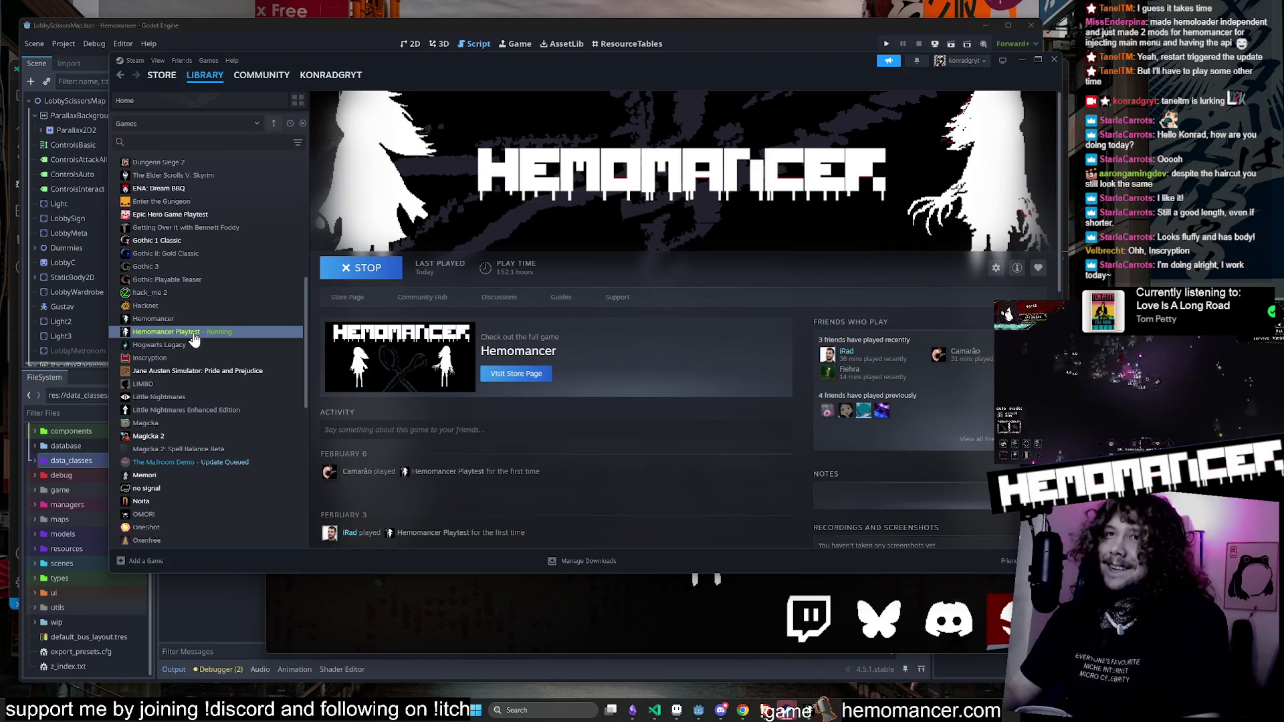
pyautogui.scroll(5, 242, 223)
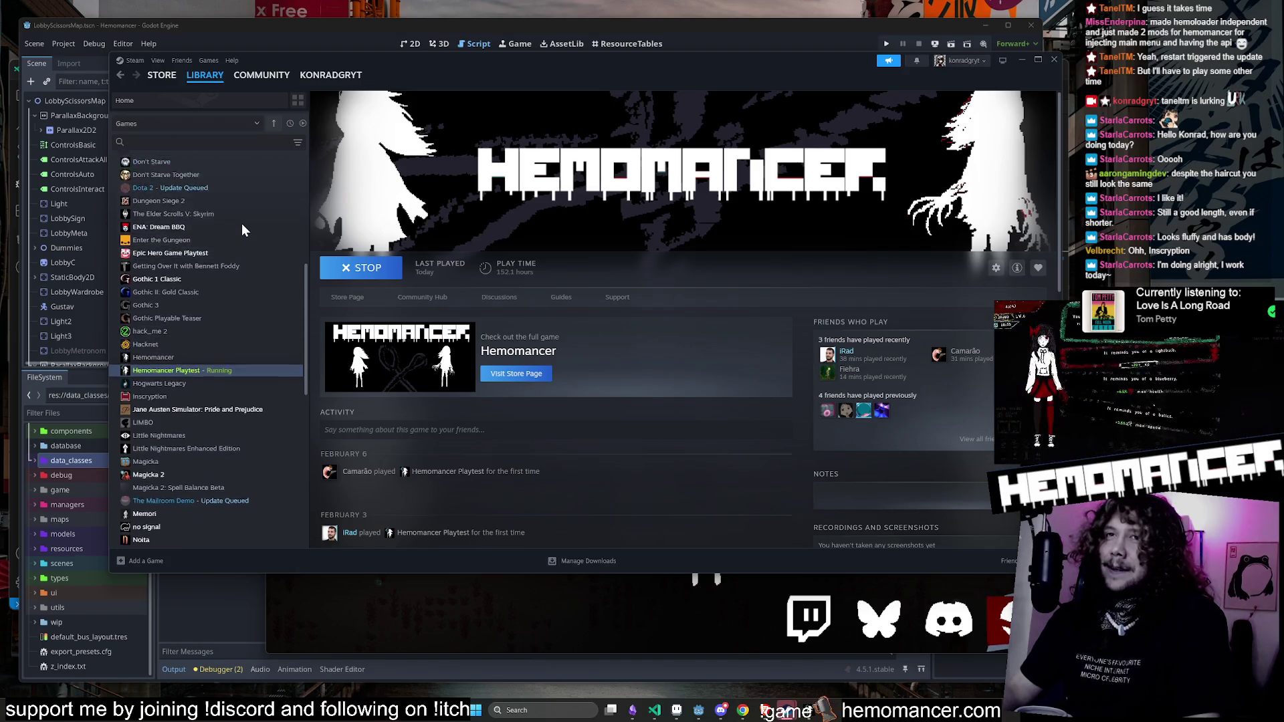
pyautogui.scroll(-1, 283, 396)
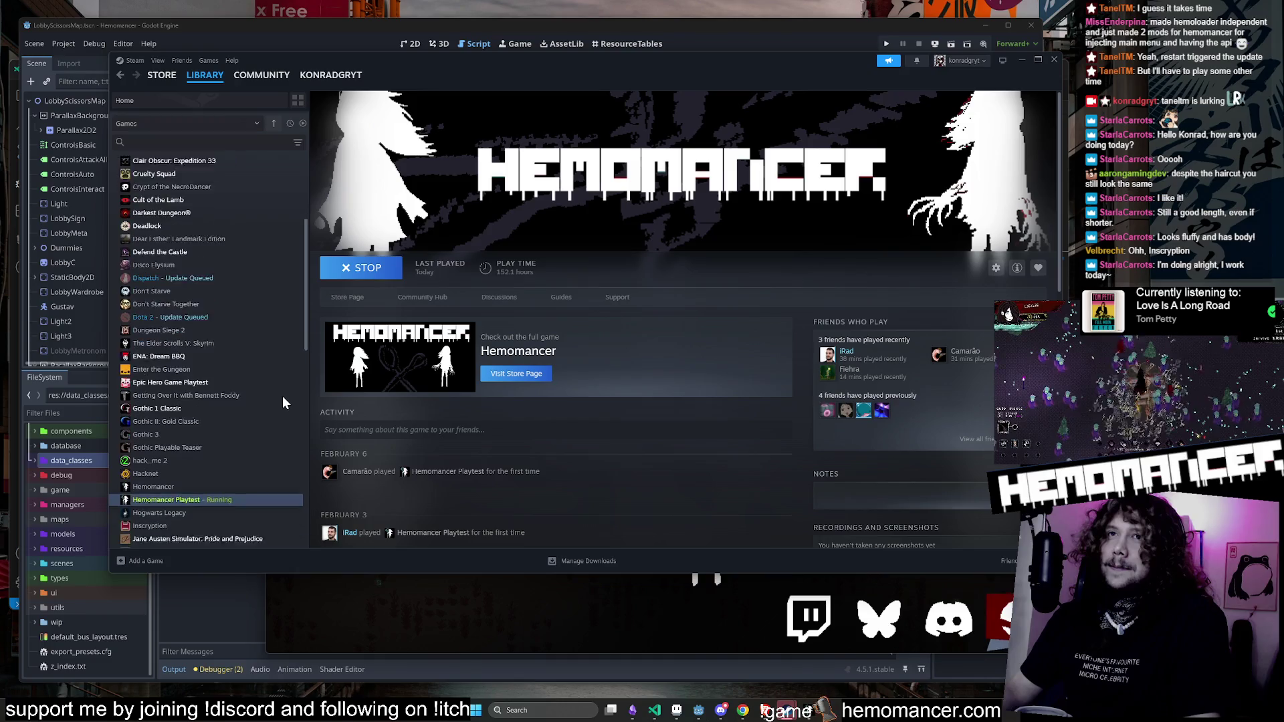
pyautogui.click(1017, 61)
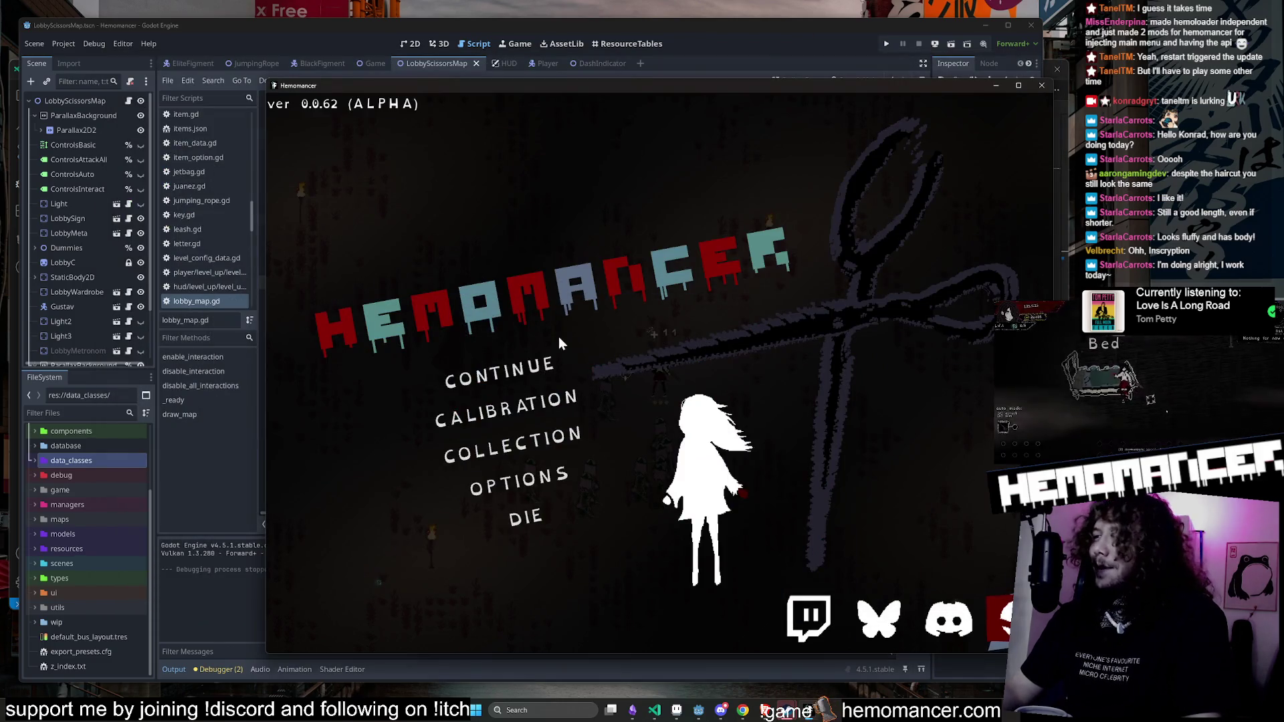
# Step: Resume the game and walk the character down-left to the box
pyautogui.click(535, 373)
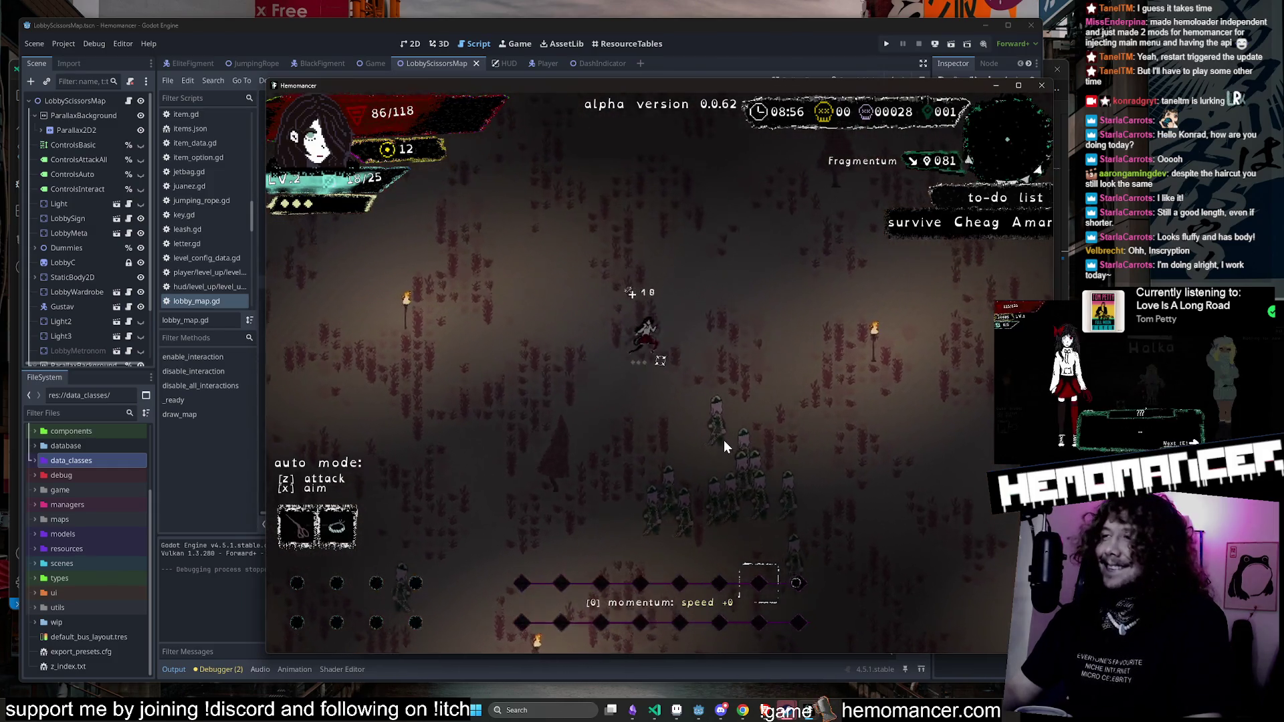
pyautogui.press('Up')
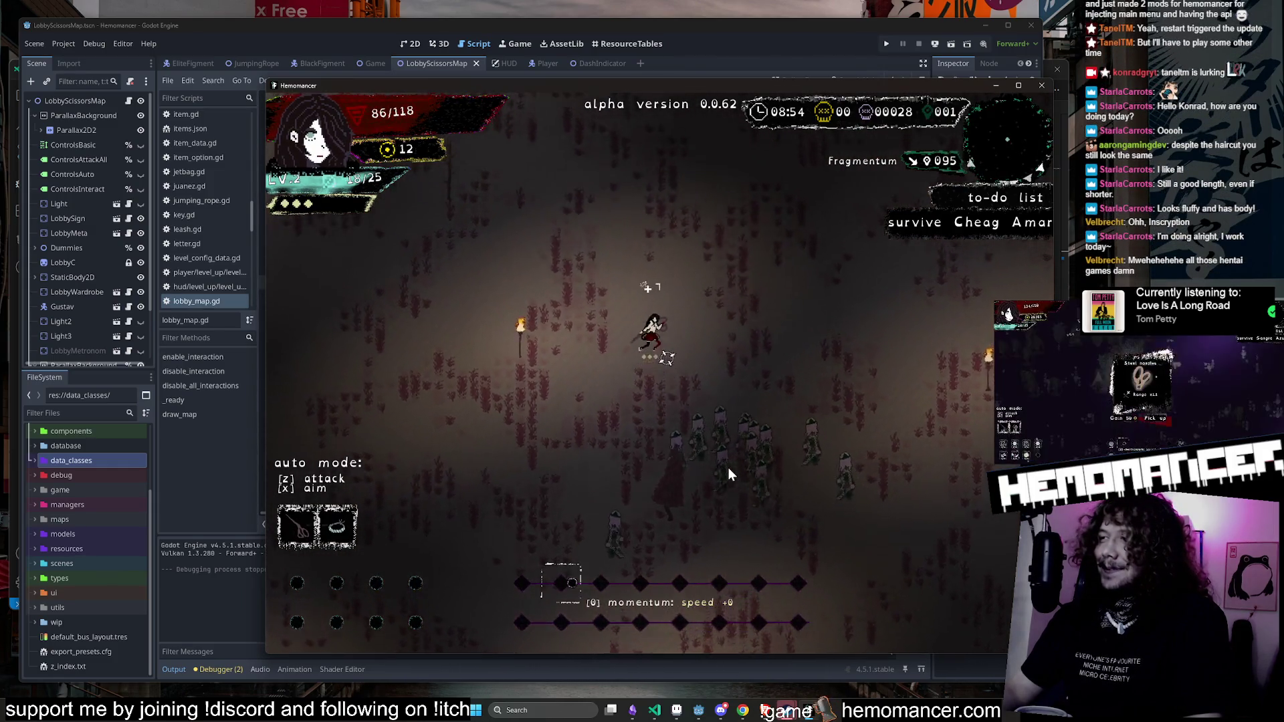
pyautogui.press('Right')
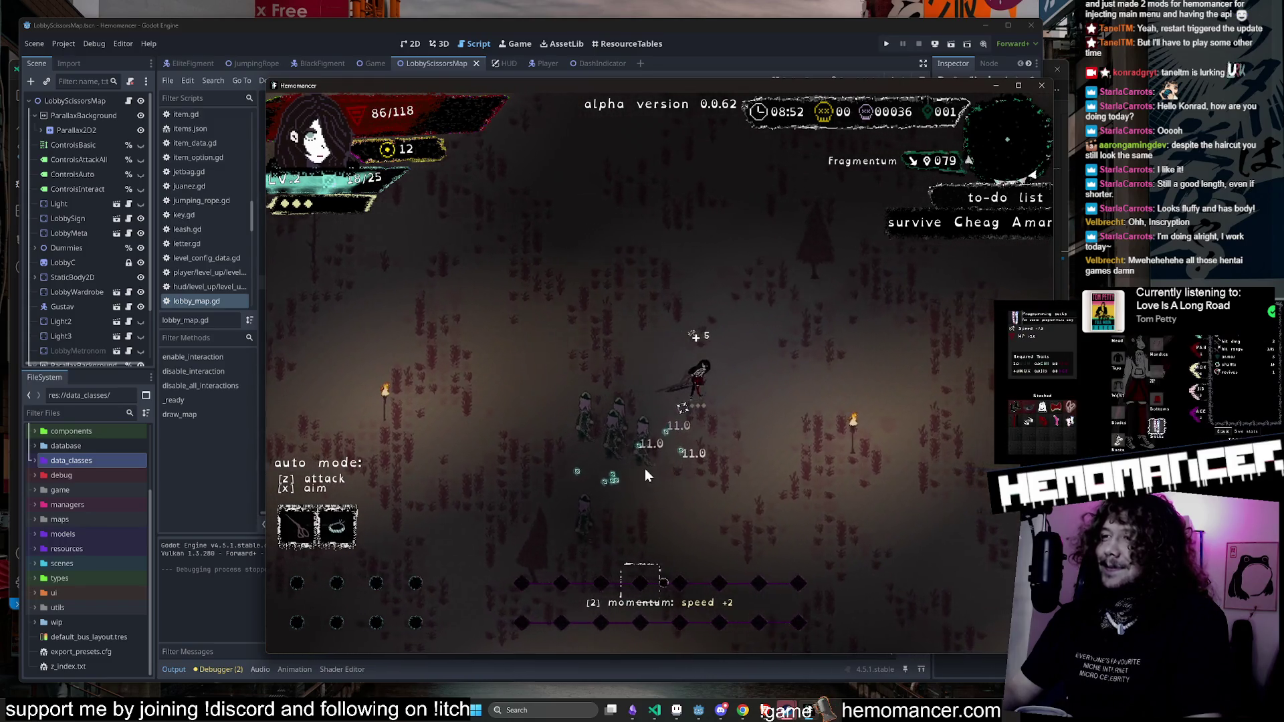
pyautogui.press('Left')
pyautogui.press('Down')
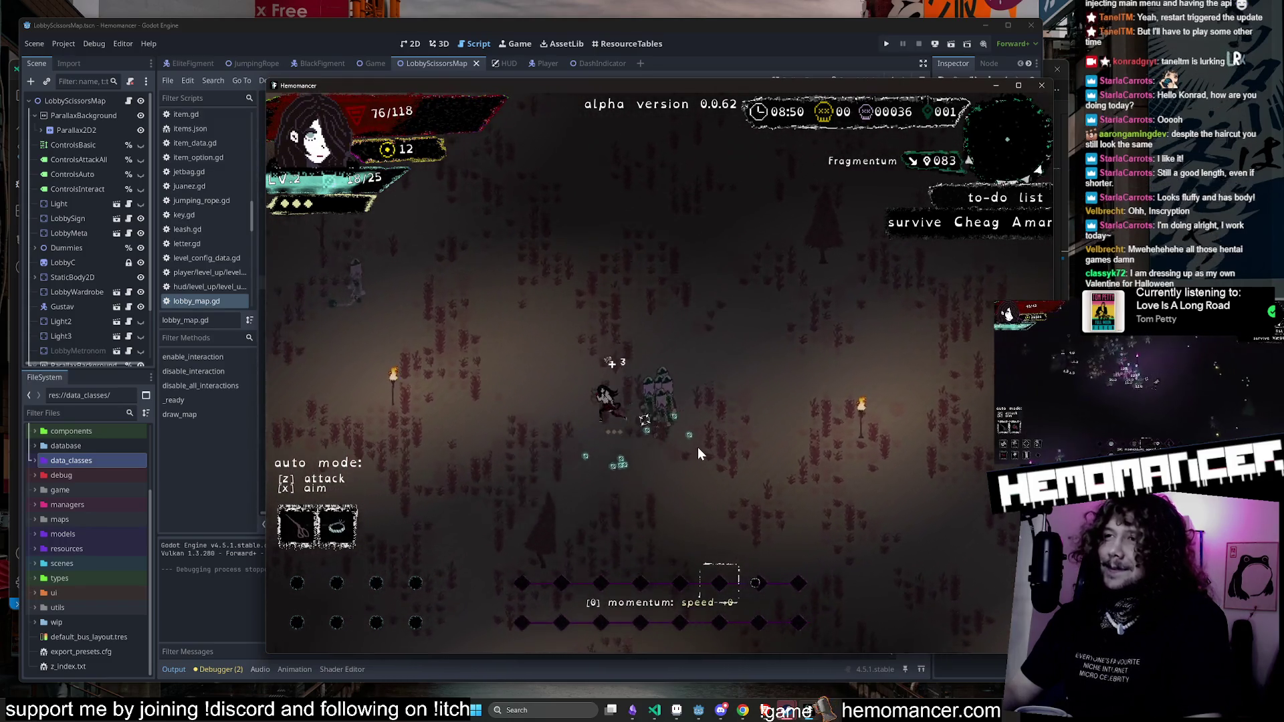
# Step: Open the box, take Sunset on level-up, and use the Beanie to heal 15 HP
pyautogui.press('e')
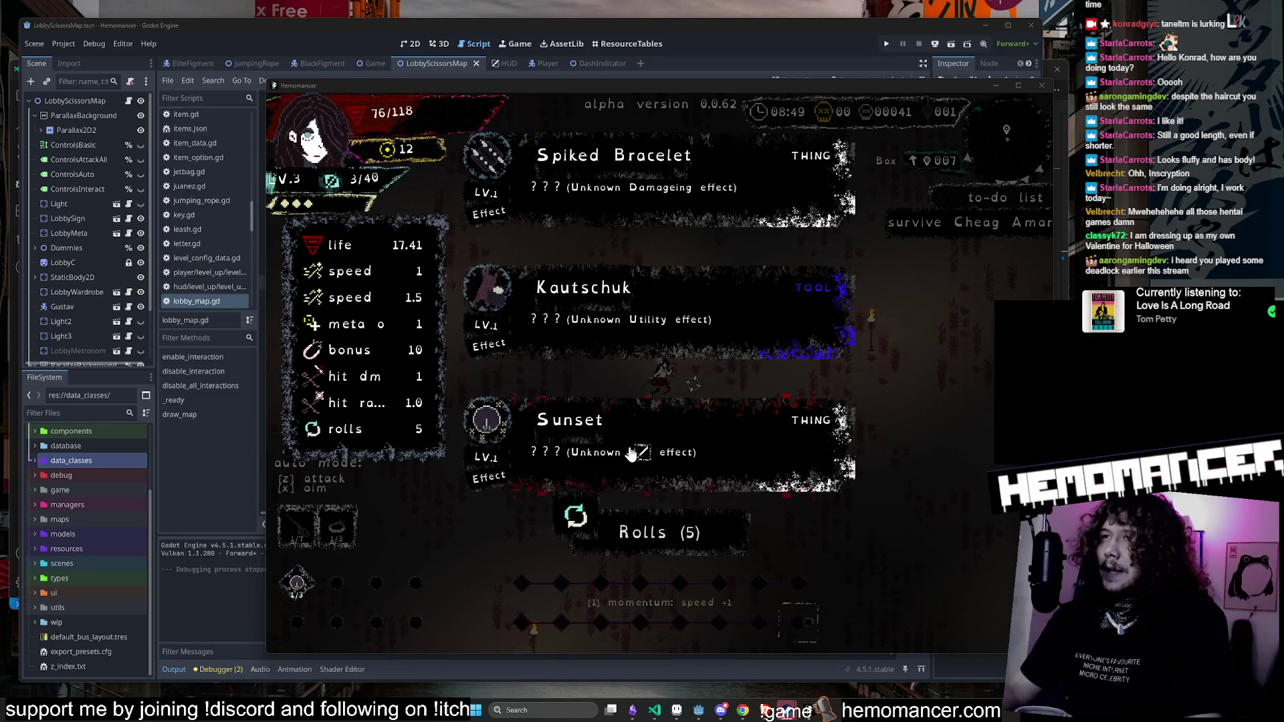
pyautogui.click(630, 454)
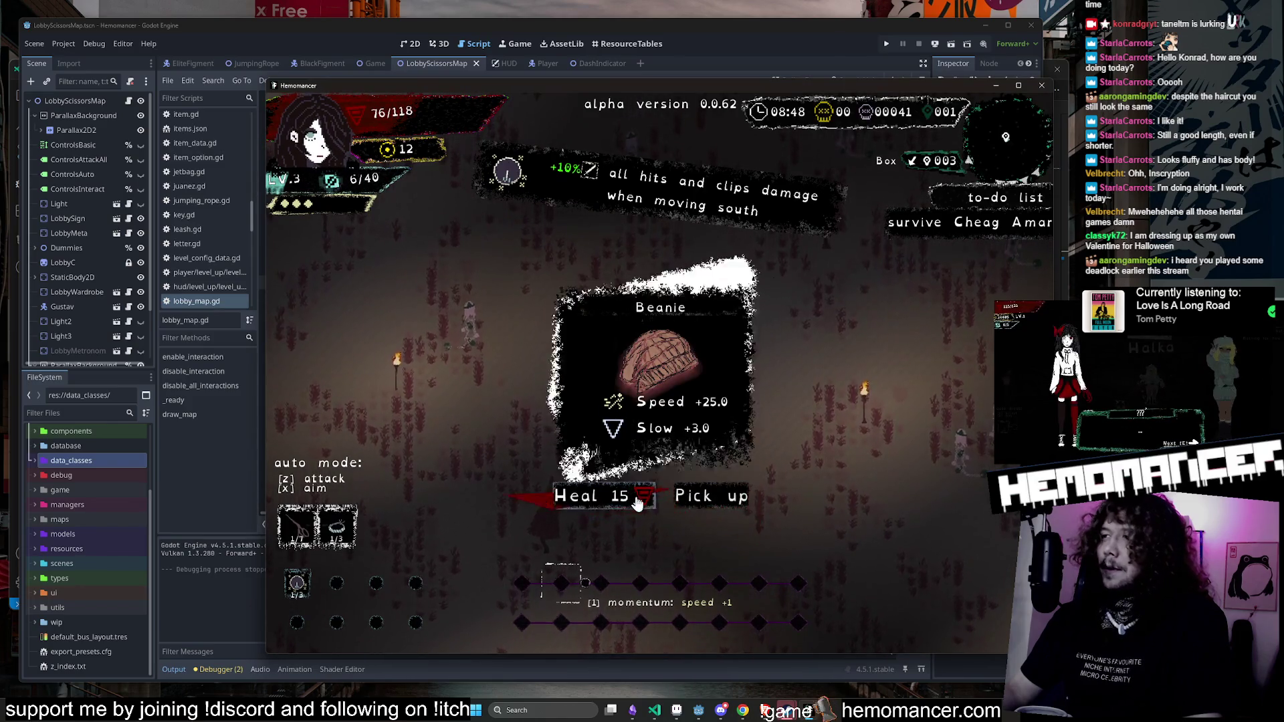
pyautogui.click(635, 500)
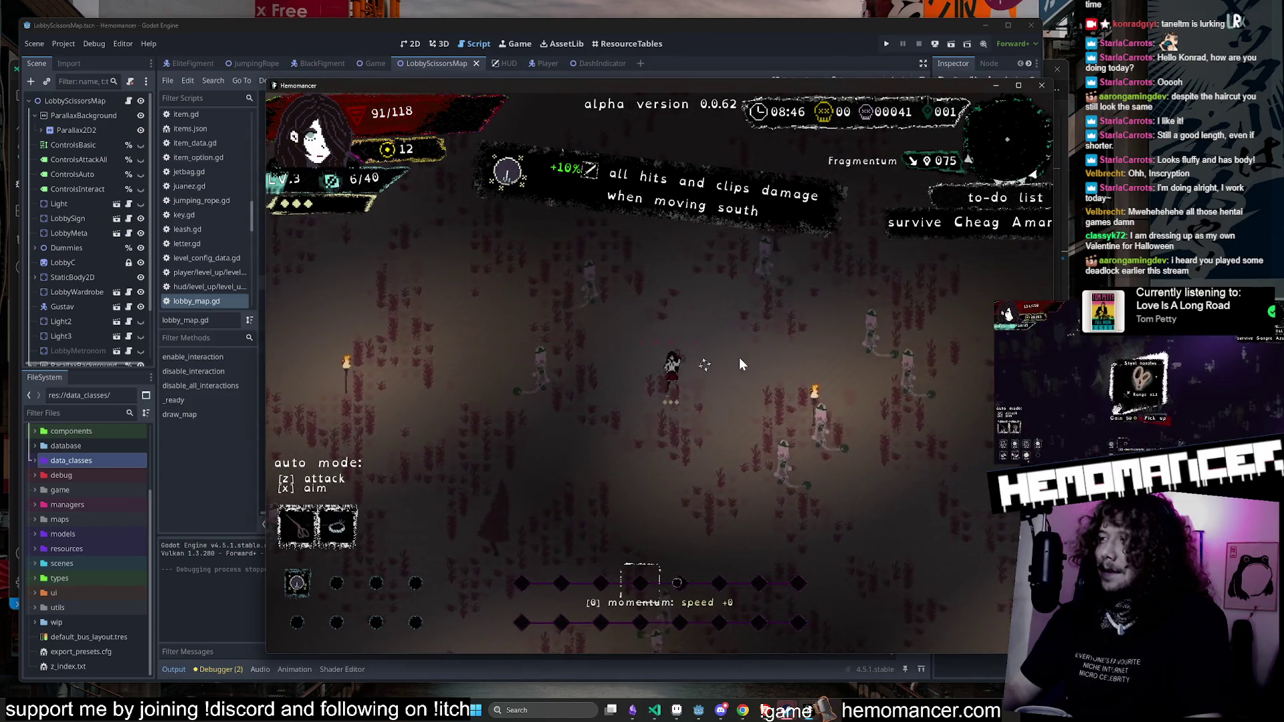
# Step: Attack and dash upward, then pause to the title menu and bring Steam forward
pyautogui.press('d')
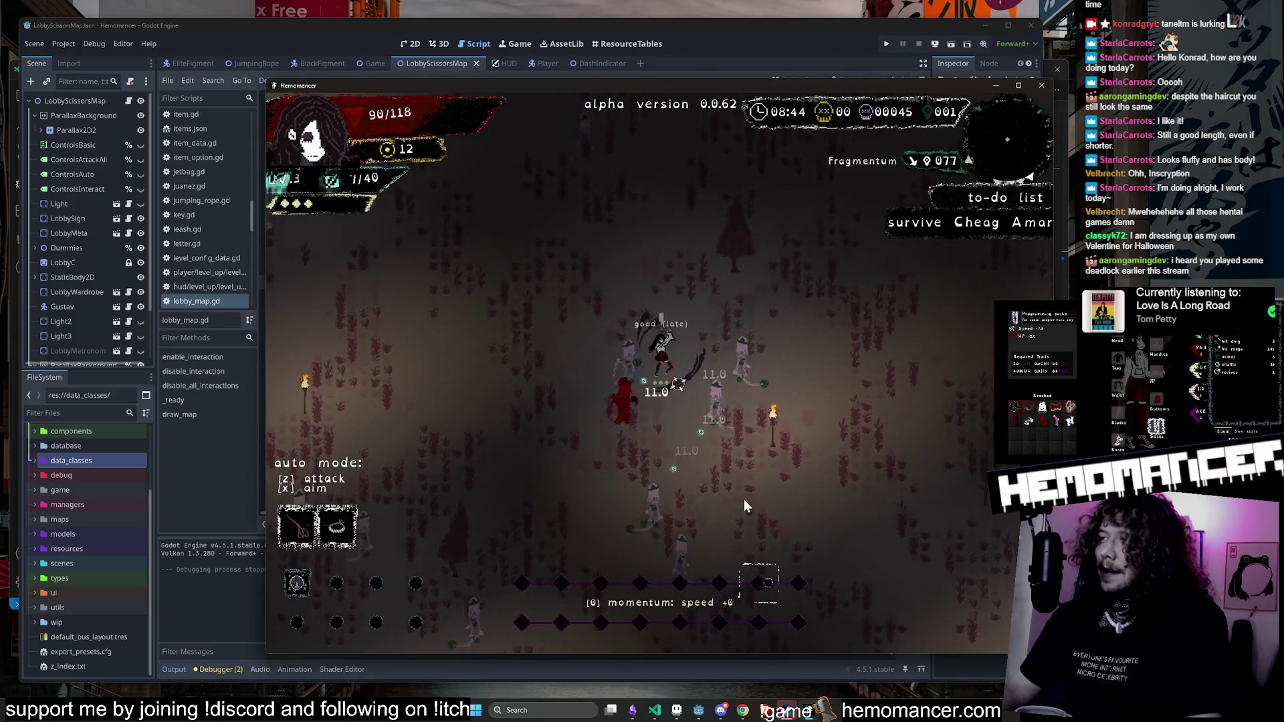
pyautogui.press('w')
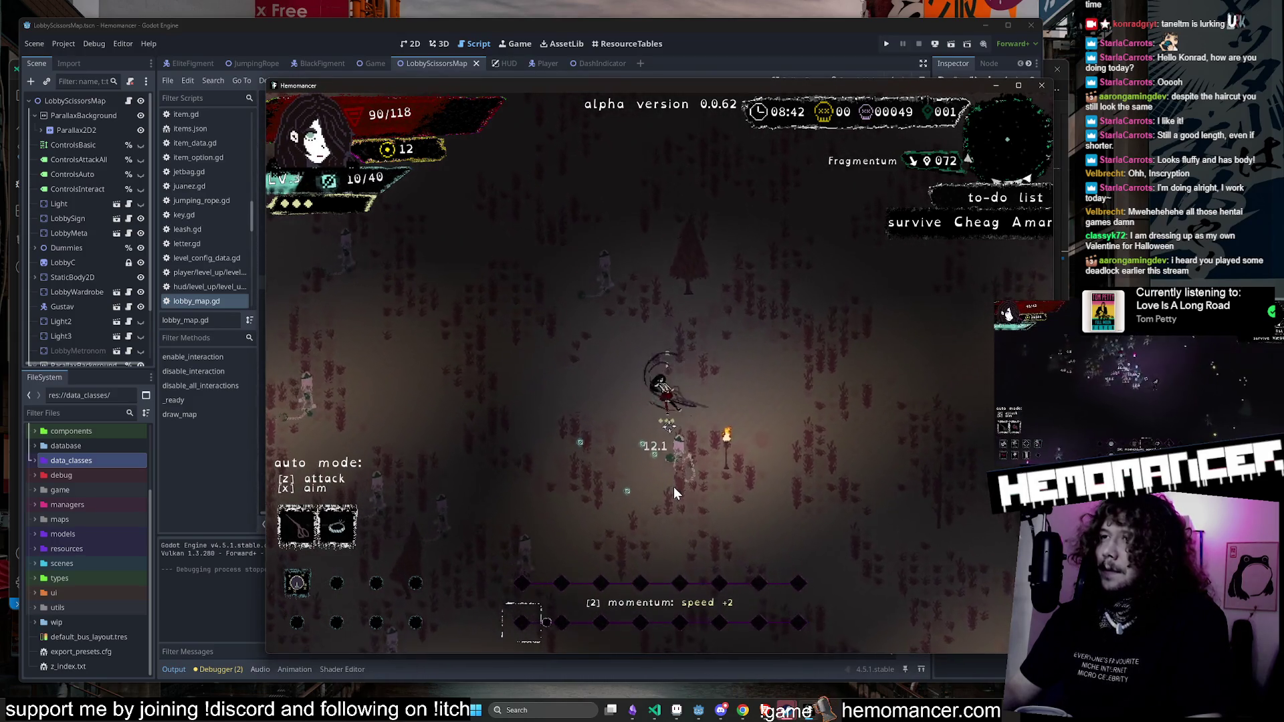
pyautogui.press('Escape')
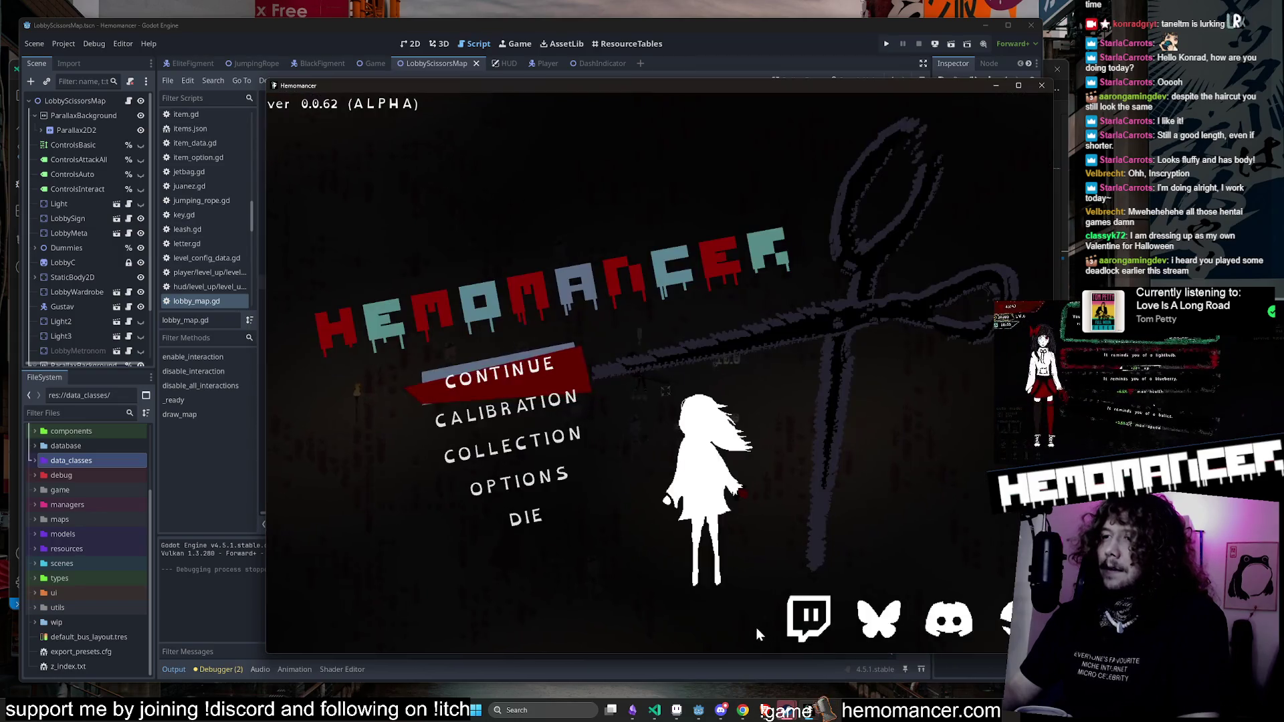
pyautogui.moveTo(805, 713)
pyautogui.click(737, 654)
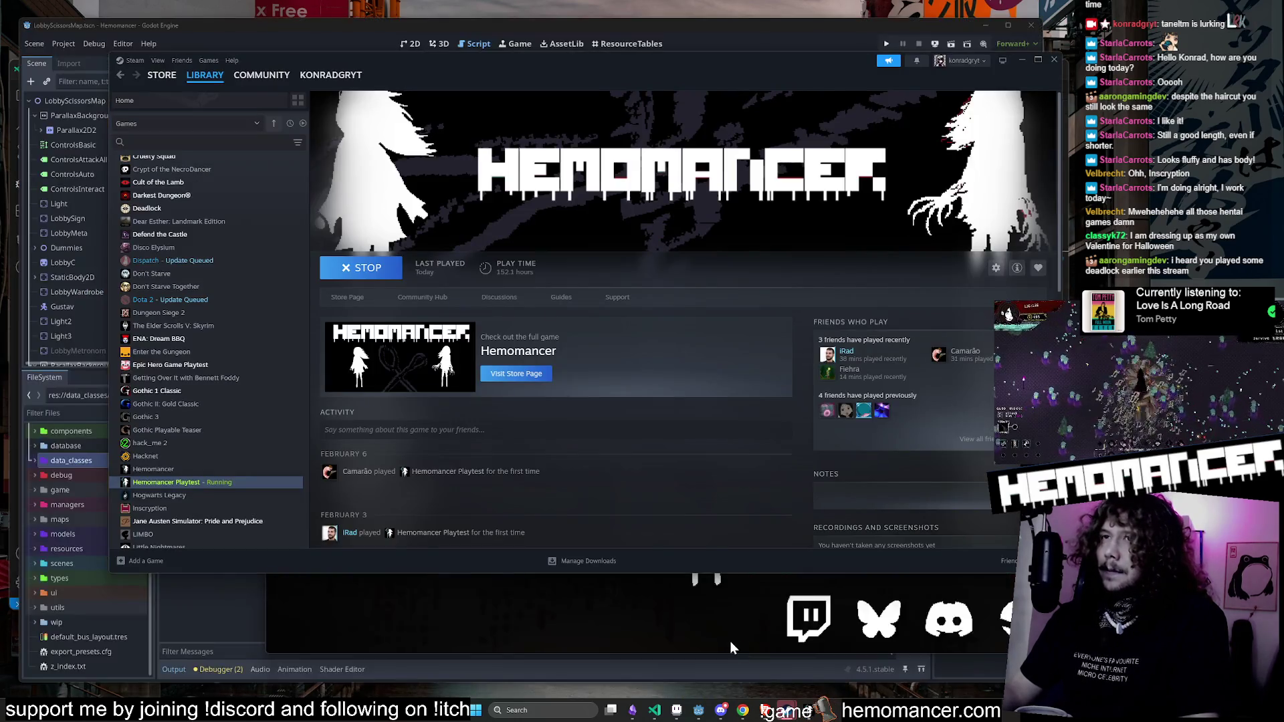
# Step: View Deadlock's Steam page, minimize Steam, and continue the saved Hemomancer run
pyautogui.scroll(3, 211, 254)
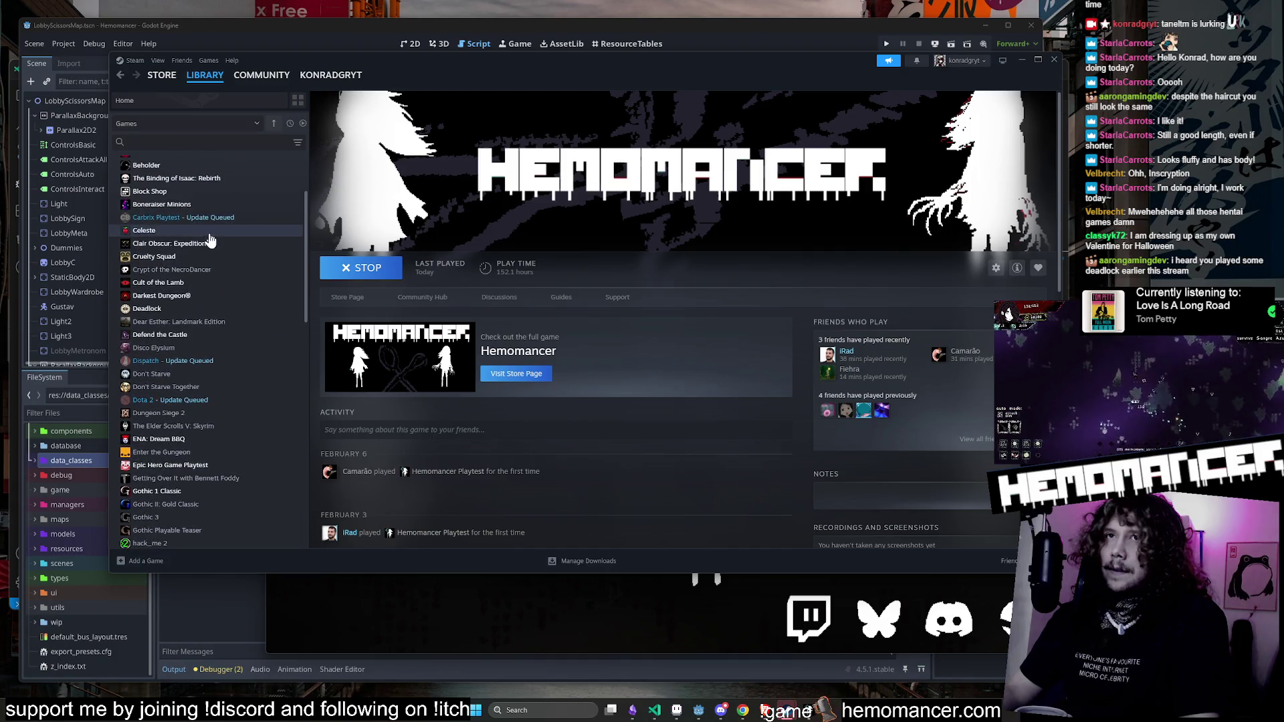
pyautogui.click(200, 308)
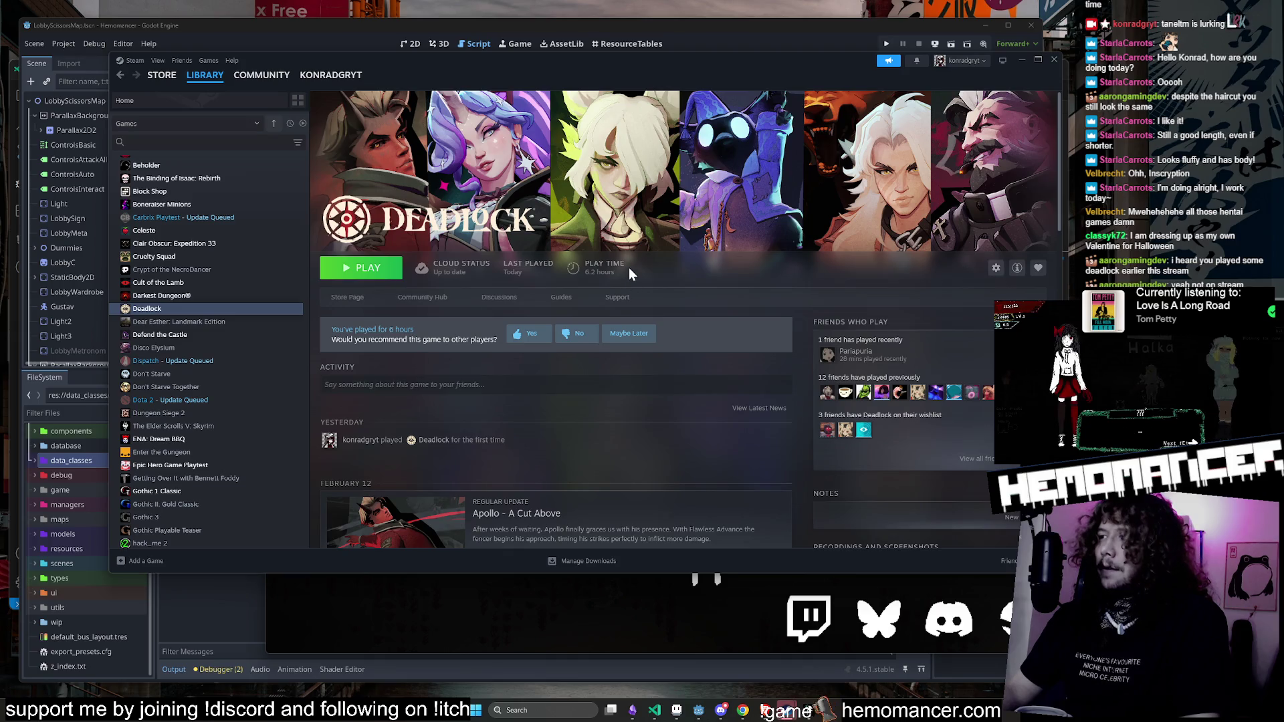
pyautogui.click(1018, 60)
pyautogui.click(496, 352)
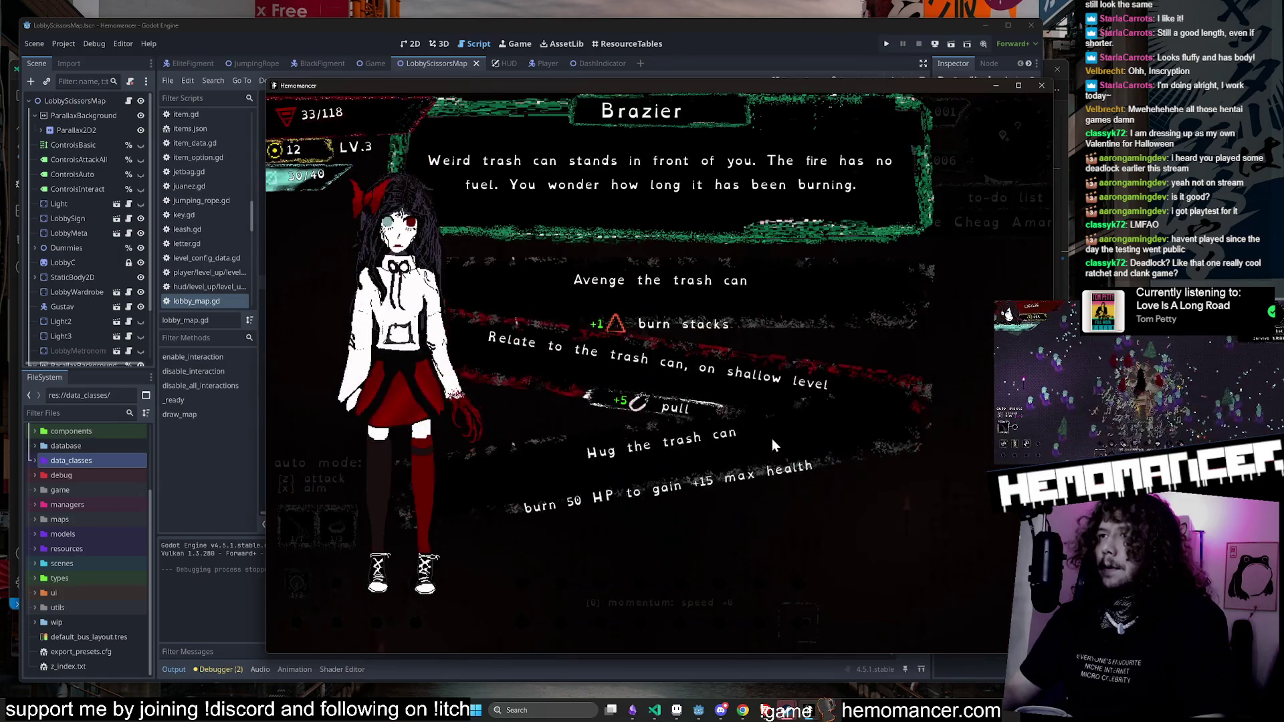
# Step: Interact with the Brazier, then resume the run from the title menu
pyautogui.click(771, 438)
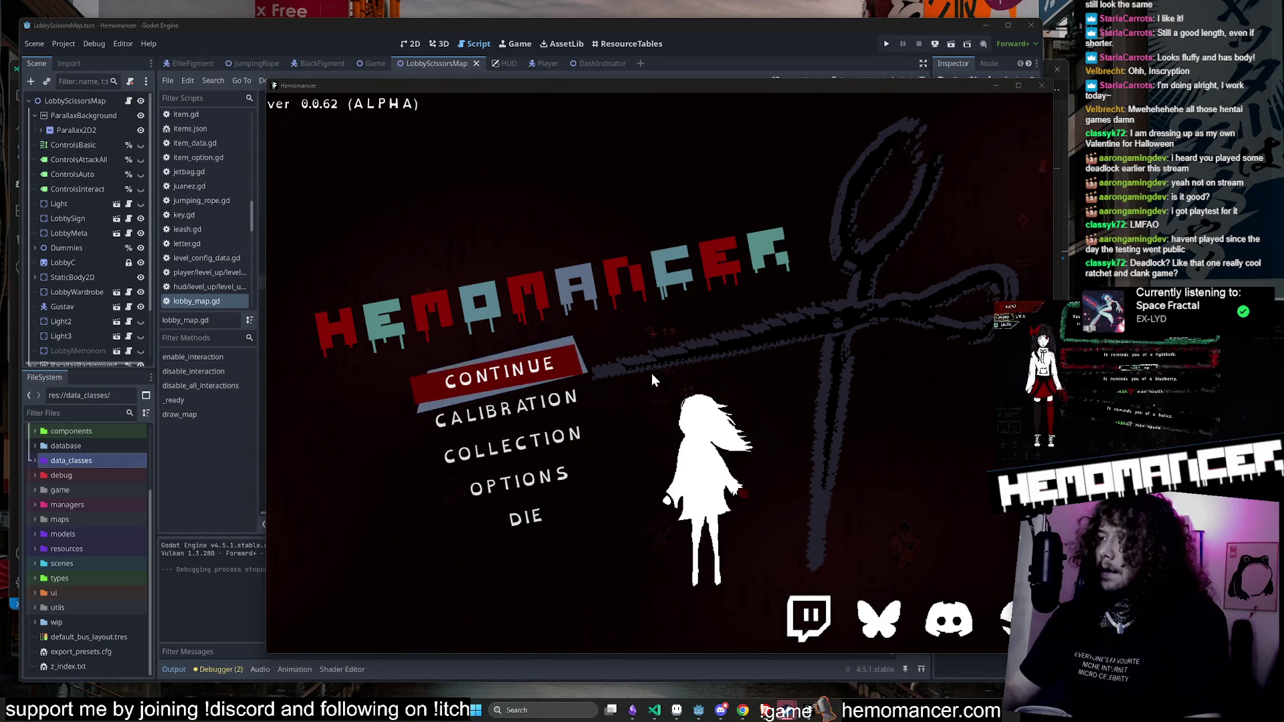
pyautogui.press('Return')
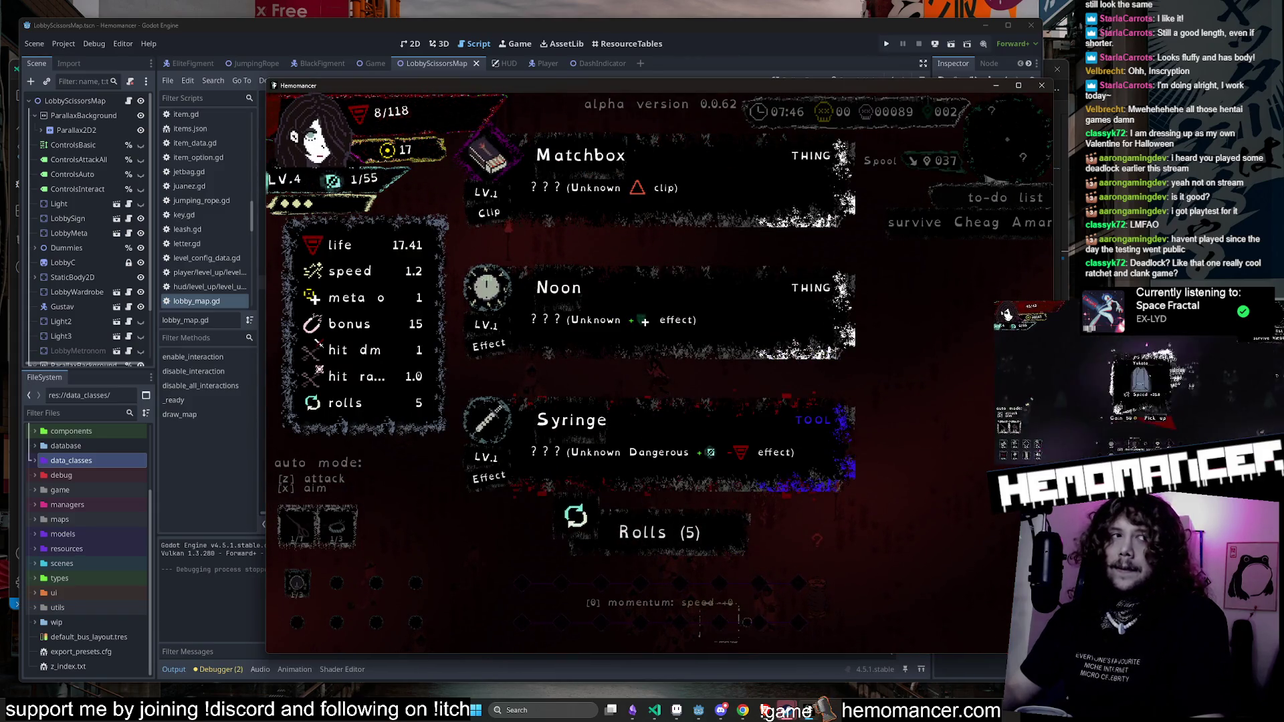
# Step: Reroll the level-up cards, take Shoe stickers (+20 speed), and continue after perishing
pyautogui.click(646, 543)
pyautogui.click(615, 309)
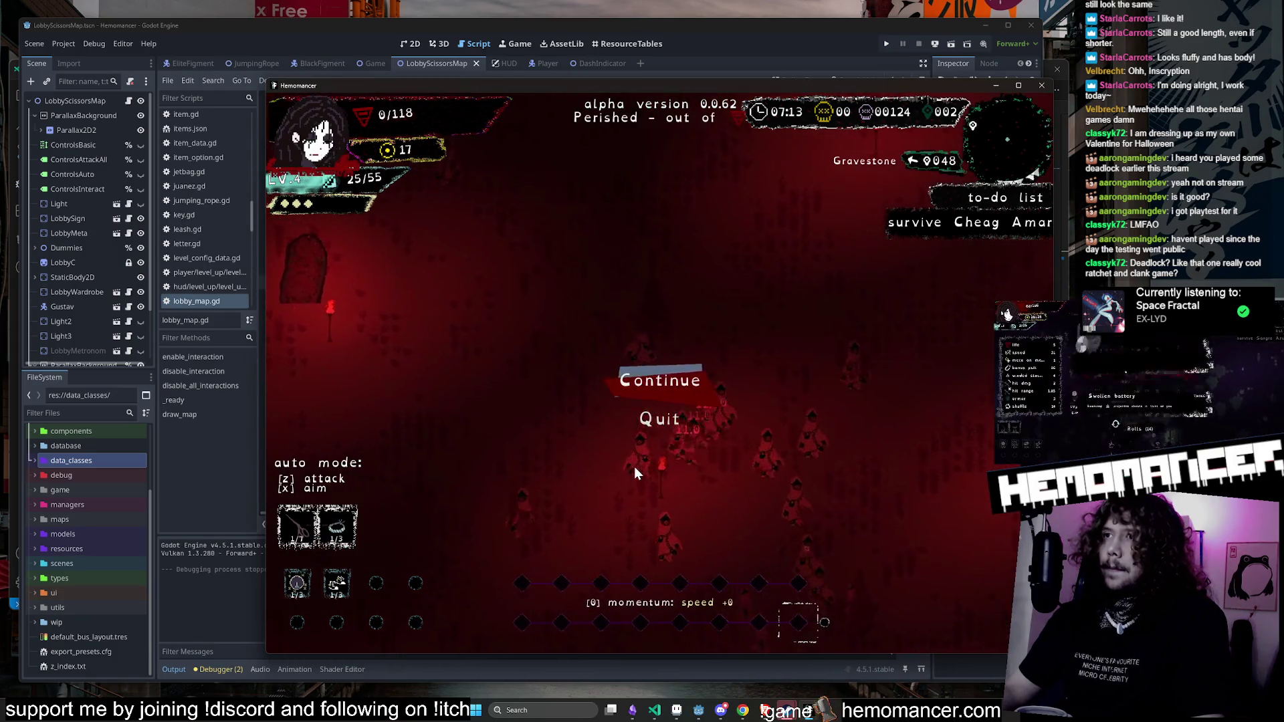
pyautogui.click(669, 383)
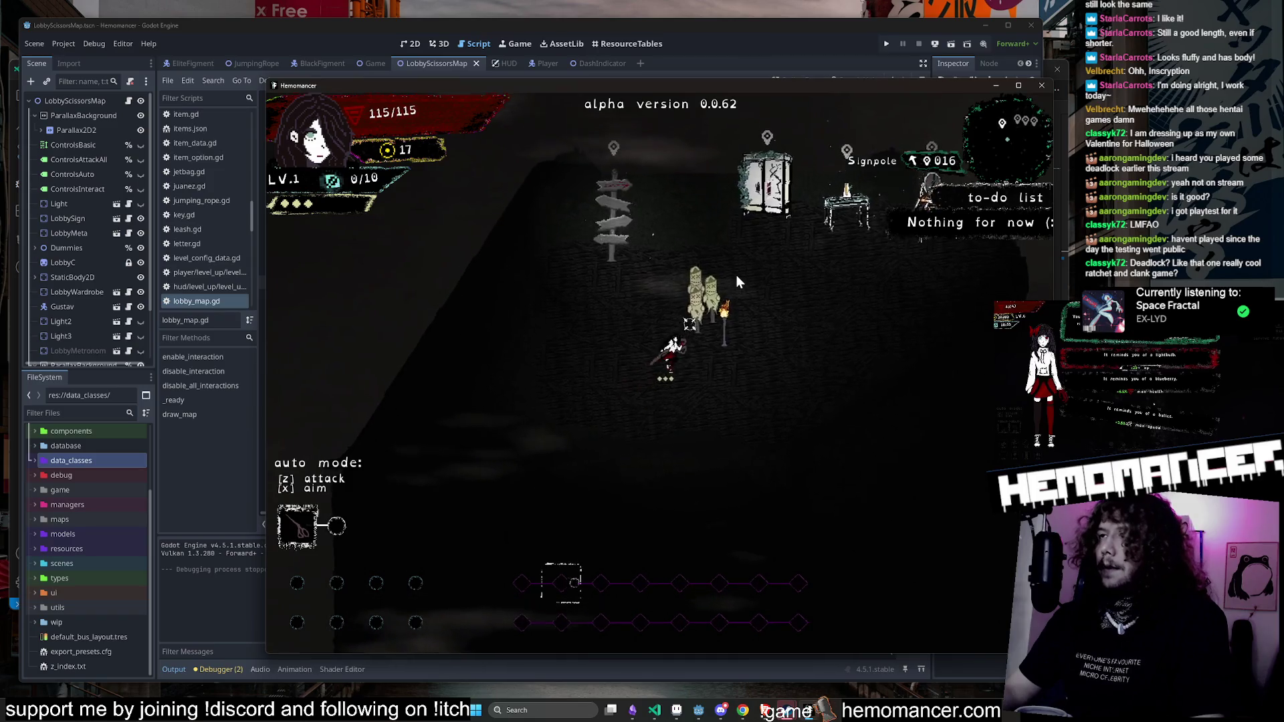
# Step: Dash past the training dummies and browse the wardrobe and Metronome upgrade screens
pyautogui.press('d')
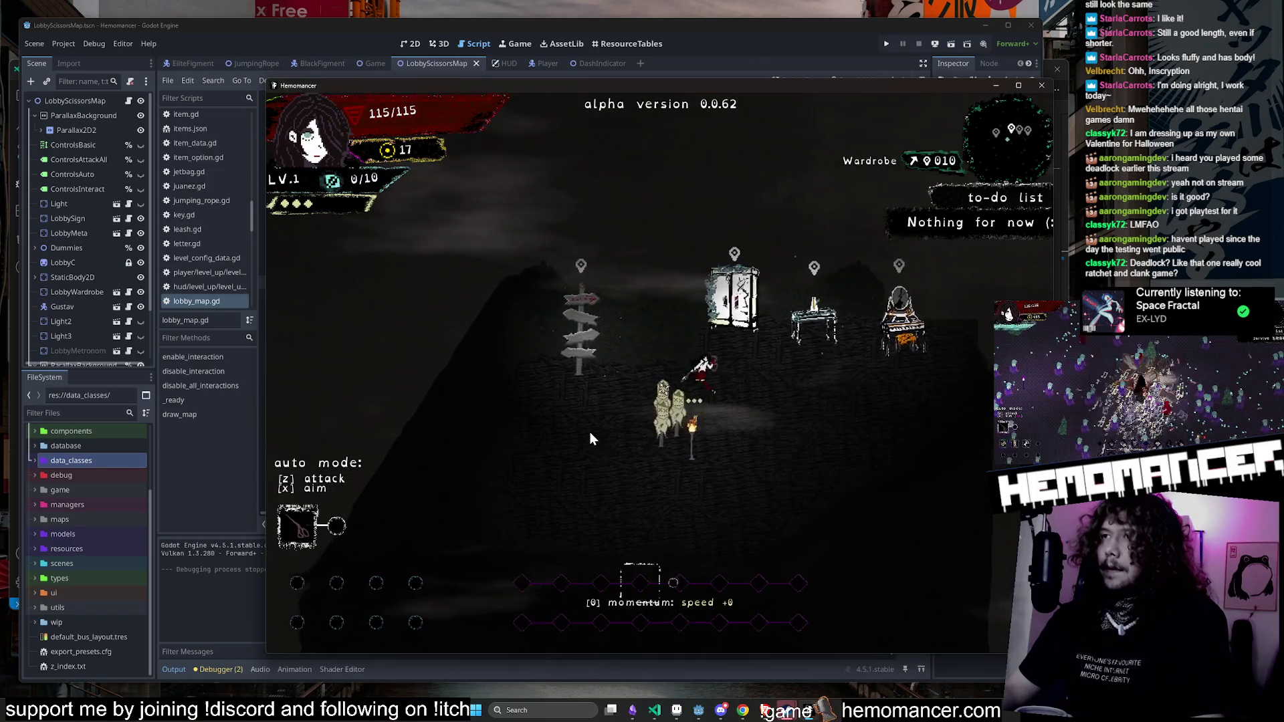
pyautogui.press('w')
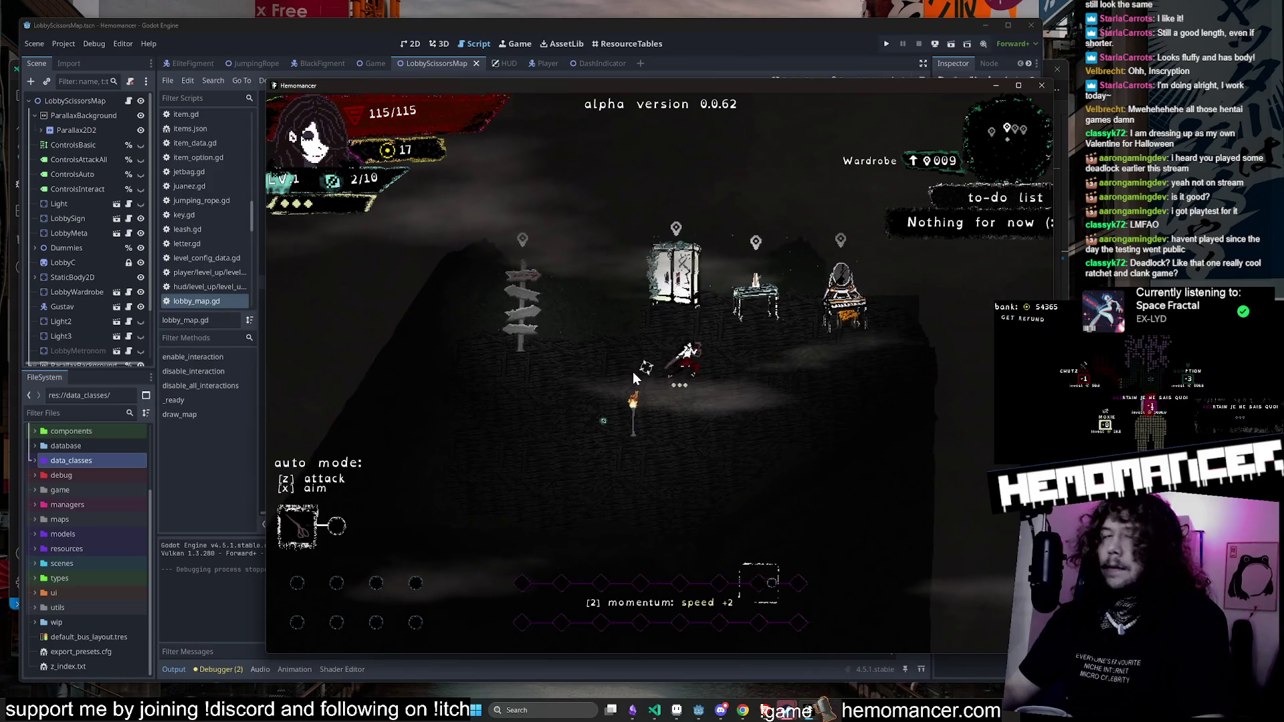
pyautogui.press('e')
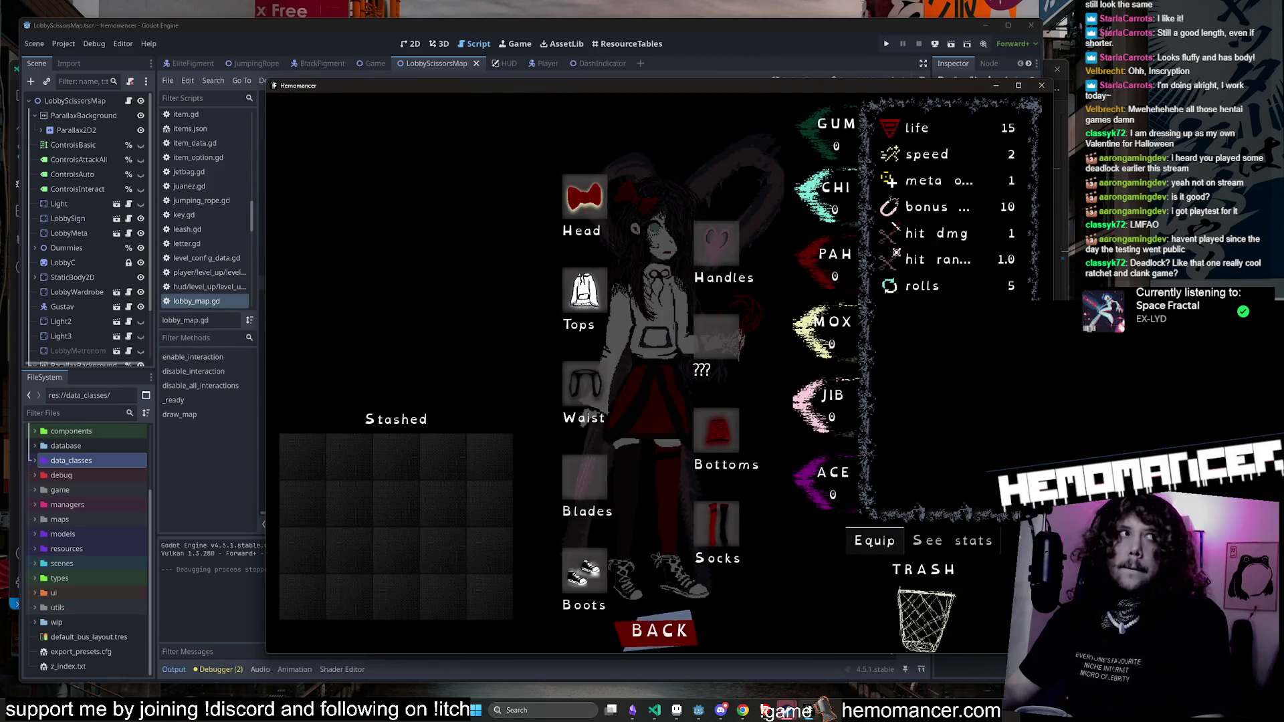
pyautogui.click(682, 646)
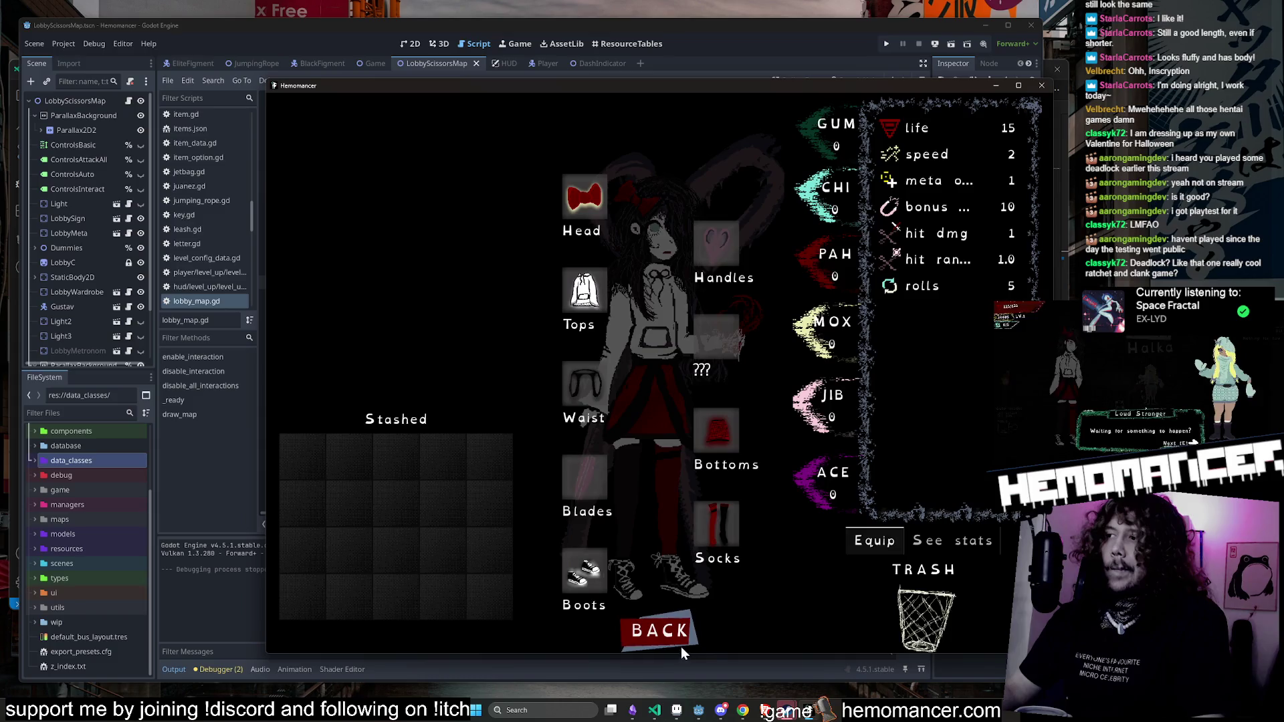
pyautogui.press('e')
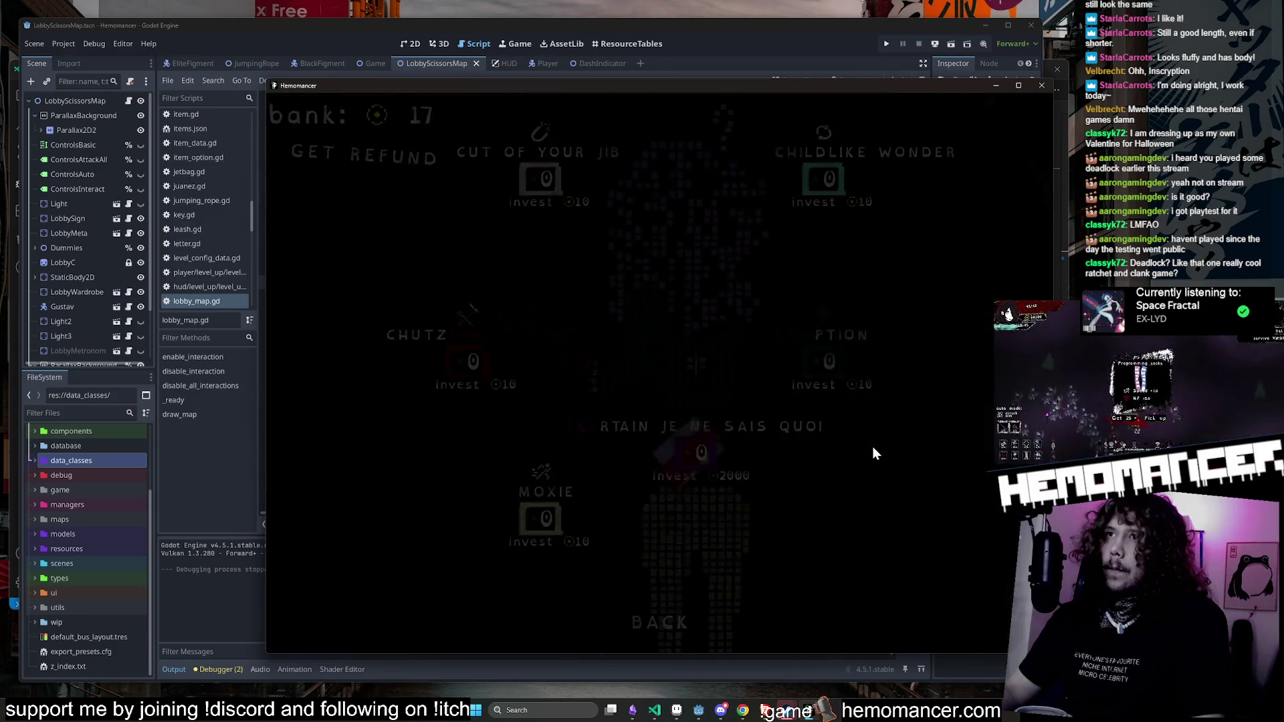
pyautogui.click(666, 624)
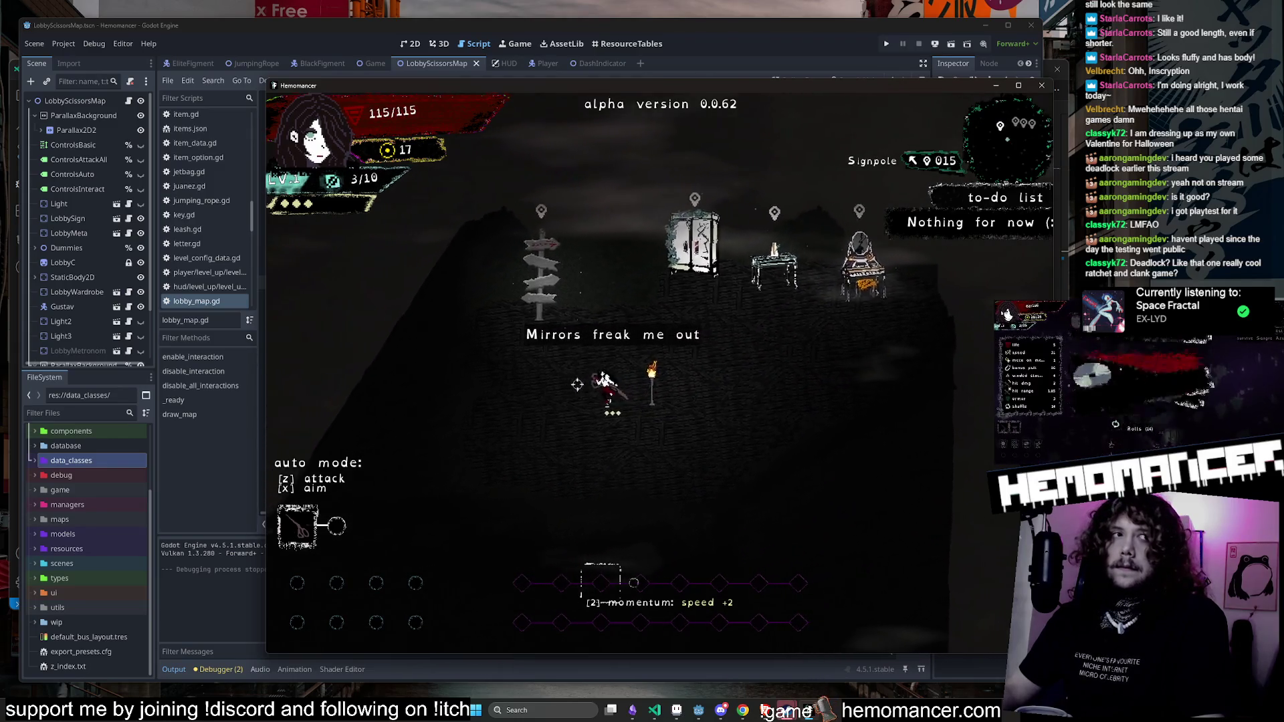
# Step: Pause, continue back into the lobby, dash once more, then stop the running game
pyautogui.press('Escape')
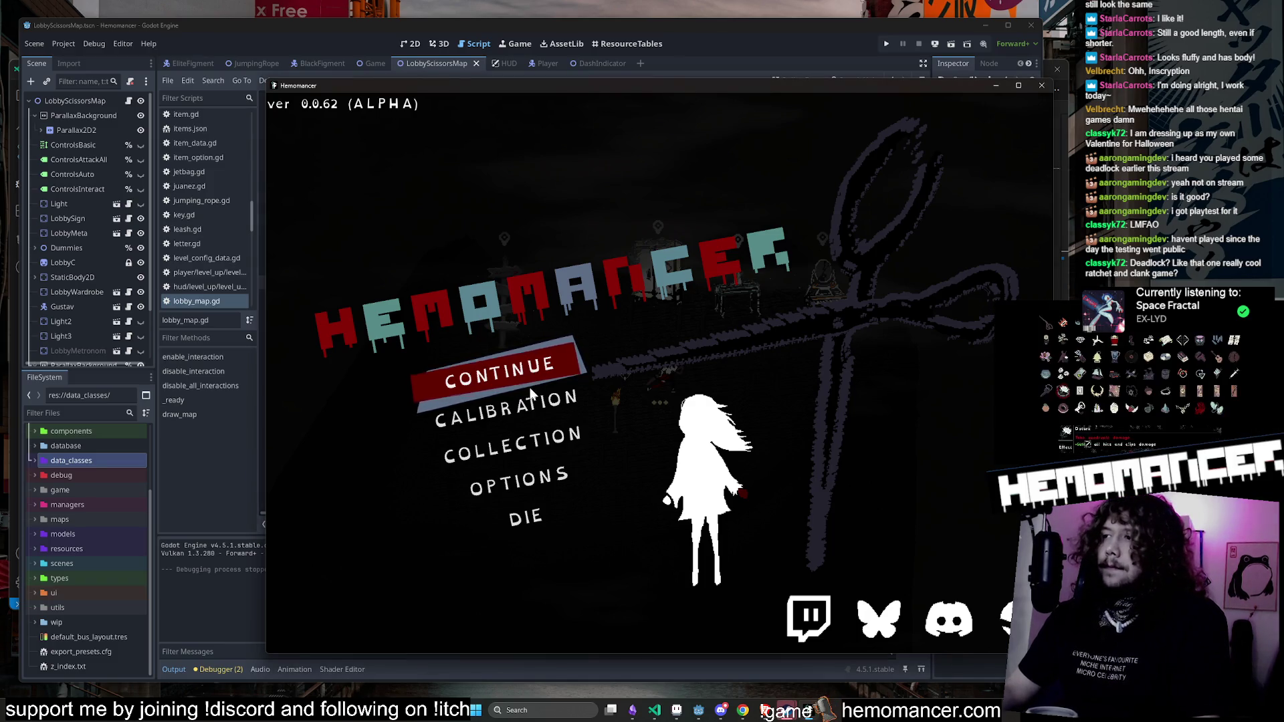
pyautogui.press('Return')
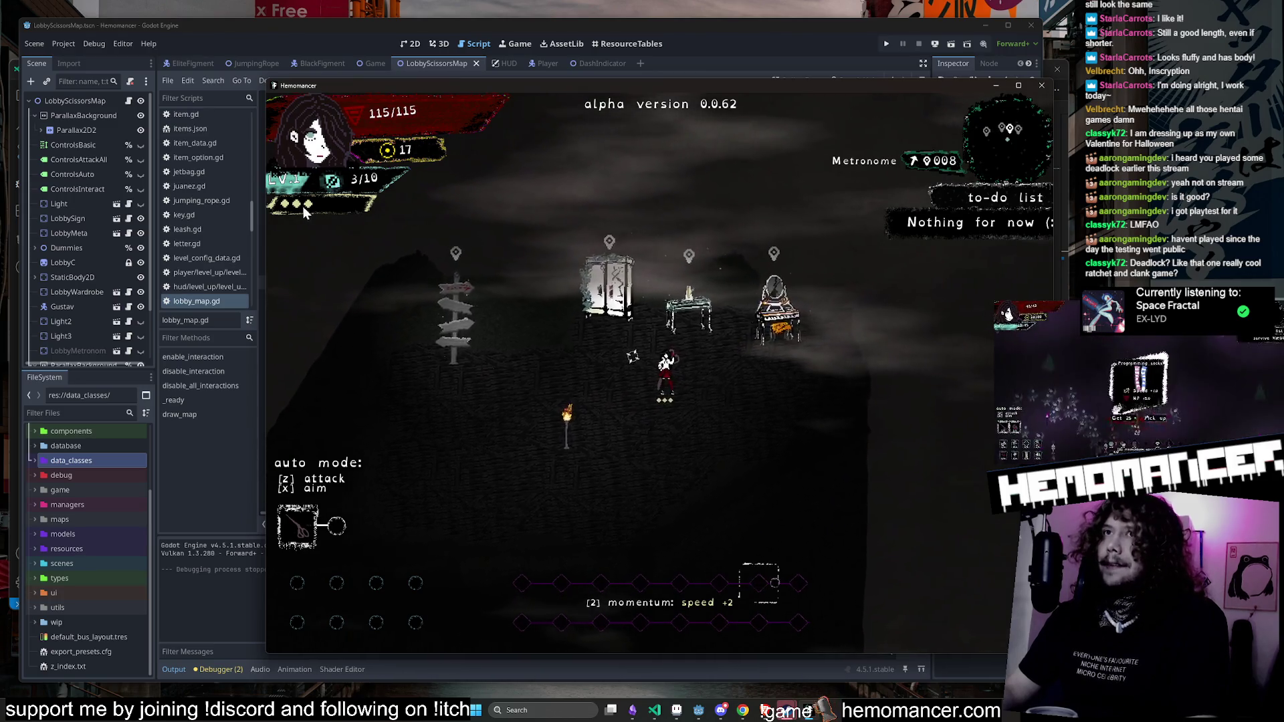
pyautogui.press('a')
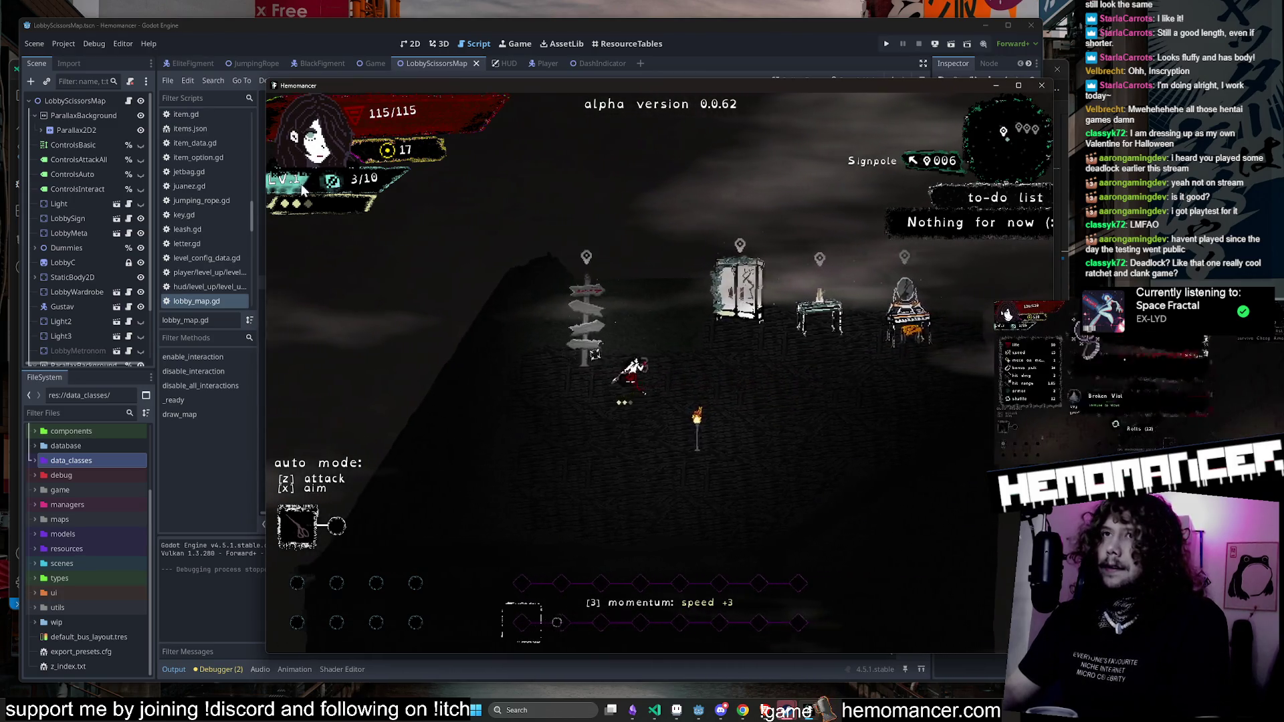
pyautogui.click(1041, 85)
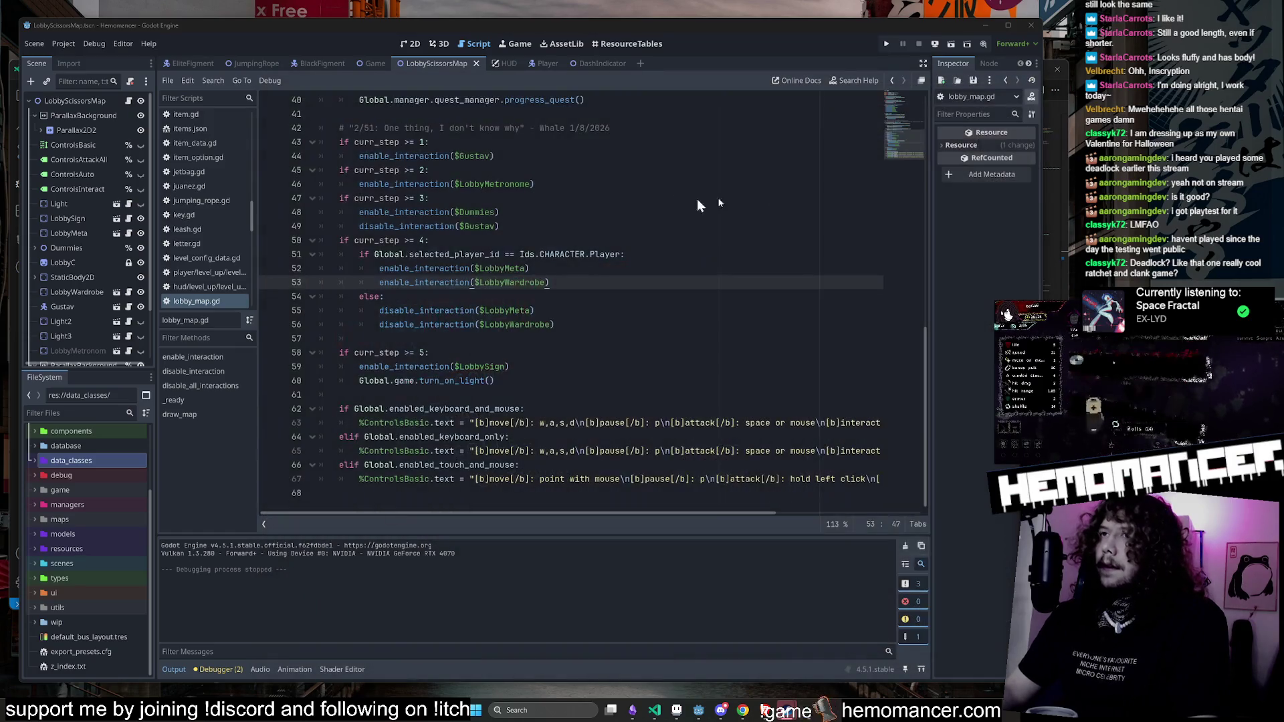
# Step: Quick-open HUD.tscn by filtering for 'hud' and show it on the 2D canvas
pyautogui.click(614, 204)
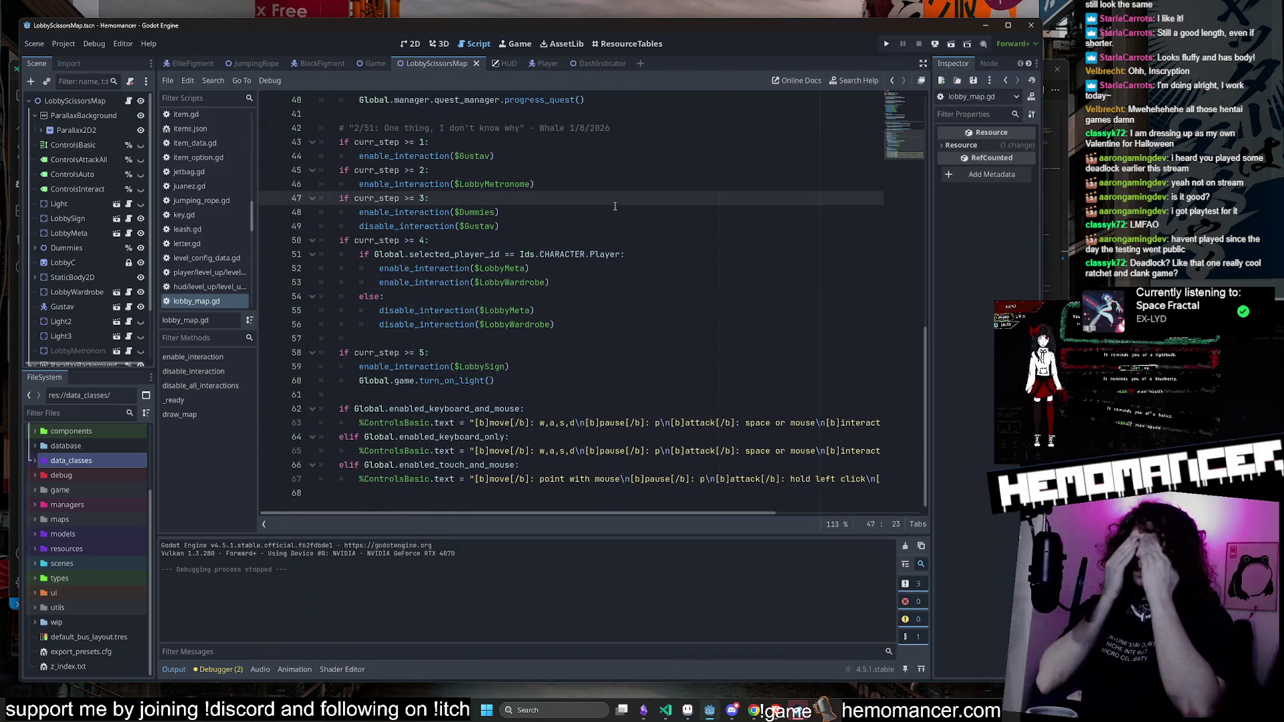
pyautogui.hotkey('shift', 'alt', 'o')
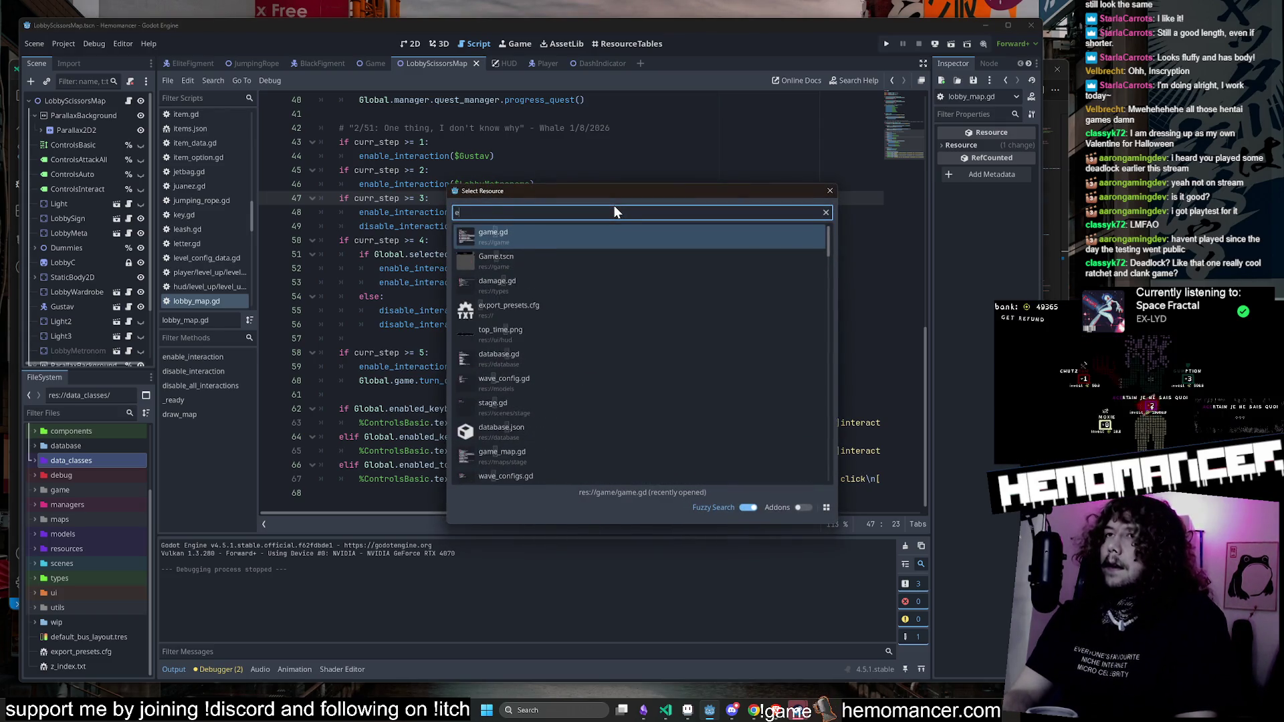
pyautogui.press('Escape')
pyautogui.hotkey('shift', 'alt', 'o')
pyautogui.write('hud')
pyautogui.press('Return')
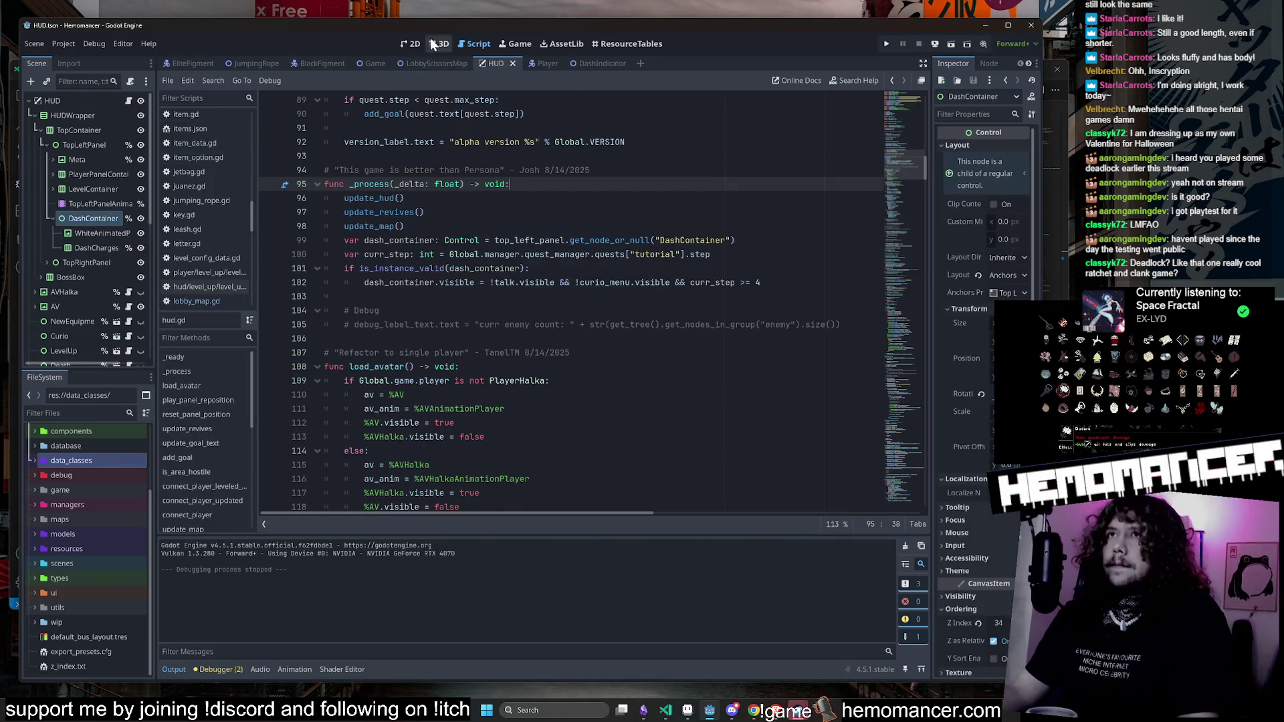
pyautogui.click(403, 46)
# Step: Select the ExperienceBar node from the stacked nodes under the canvas experience bar
pyautogui.scroll(5, 398, 214)
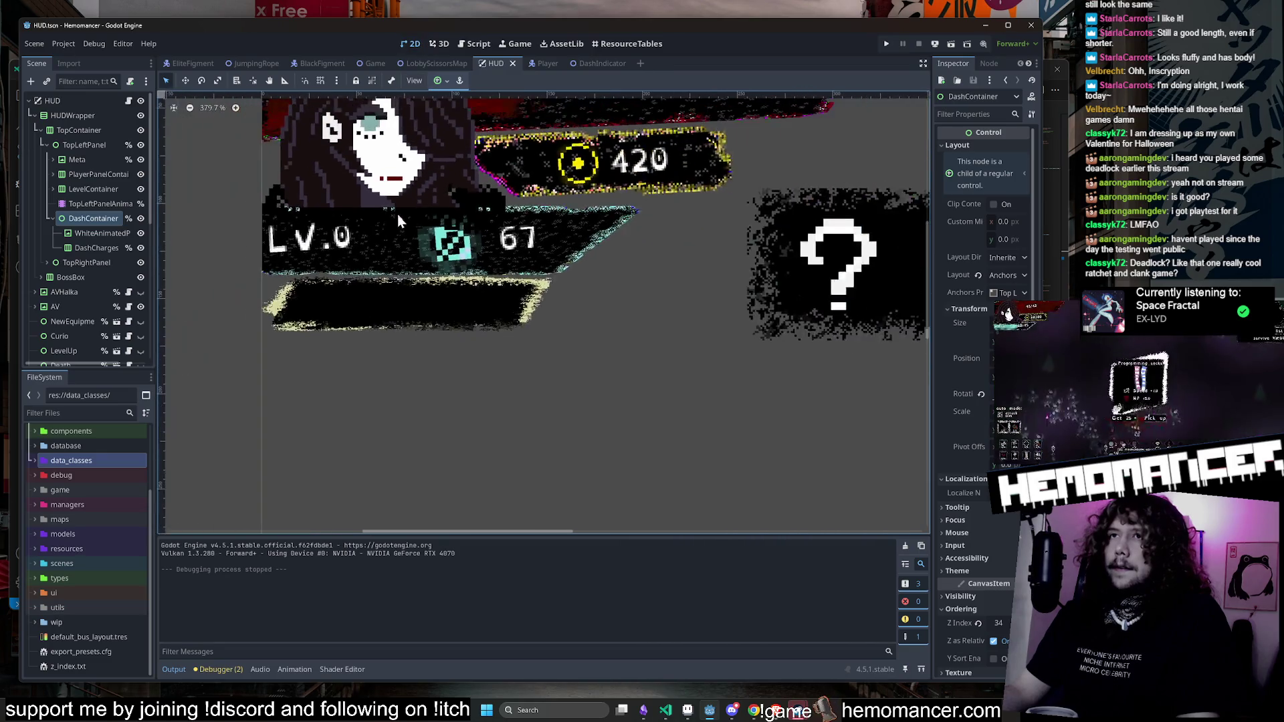
pyautogui.click(399, 228)
pyautogui.keyDown('alt'); pyautogui.rightClick(576, 248); pyautogui.keyUp('alt')
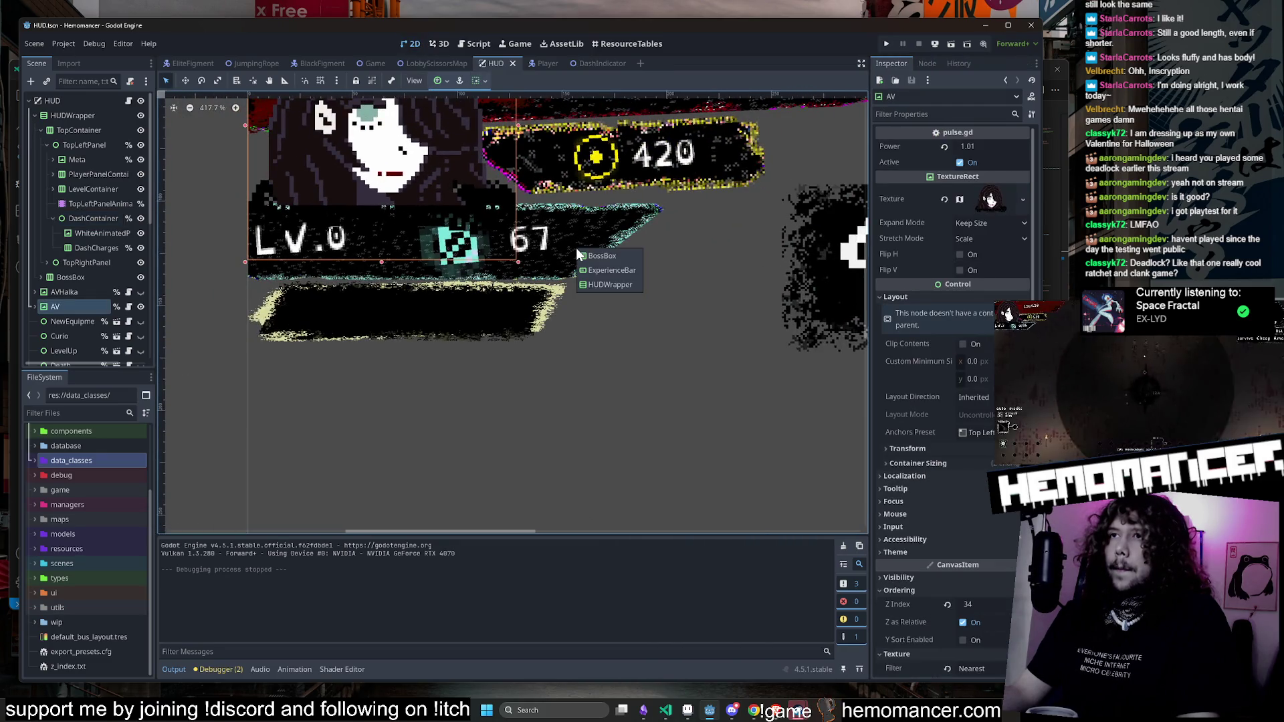
pyautogui.click(625, 269)
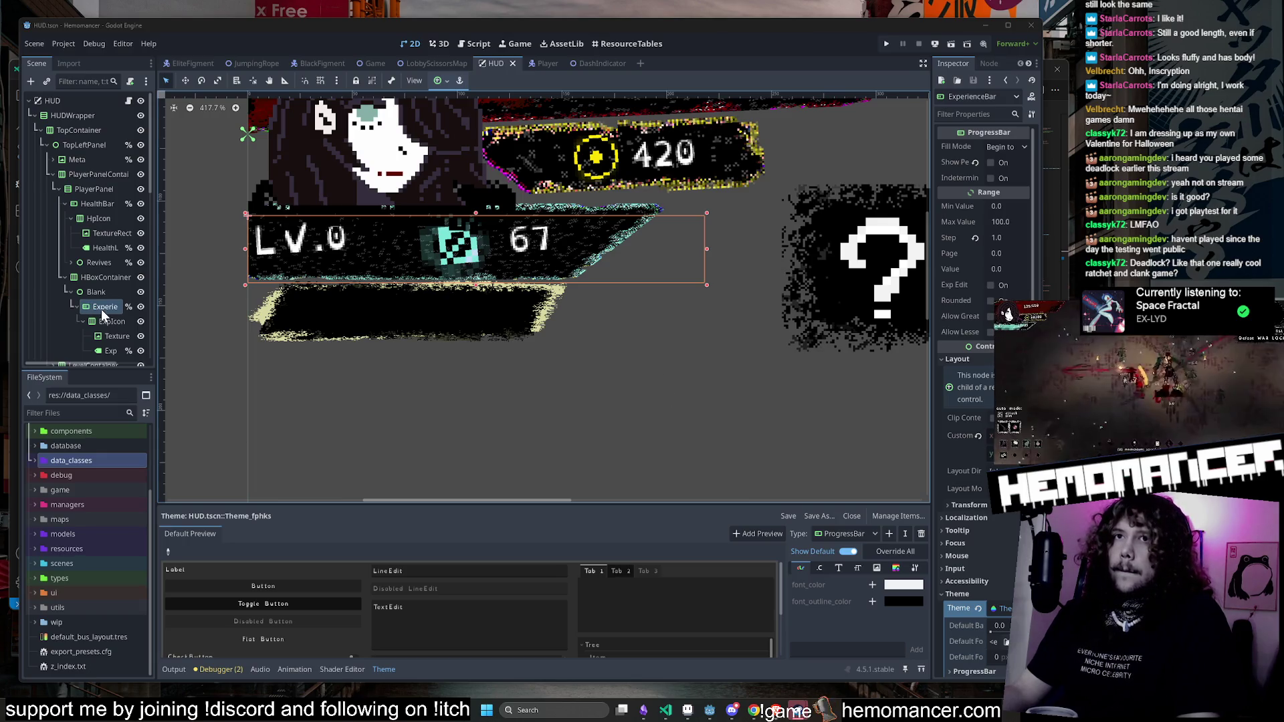
# Step: Check the ExperienceBar node's name in the Scene dock and open the HUD's hud.gd script
pyautogui.scroll(-1, 102, 308)
pyautogui.doubleClick(101, 277)
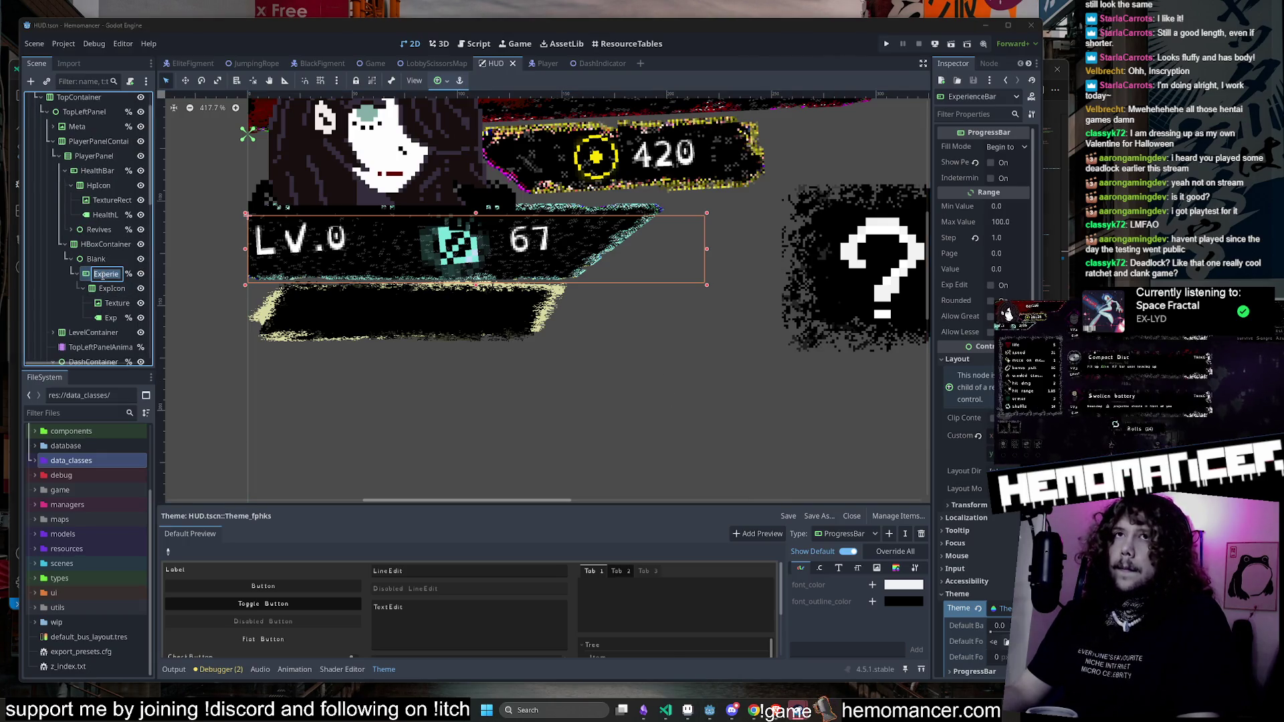
pyautogui.scroll(1, 127, 126)
pyautogui.click(126, 99)
# Step: Search hud.gd for 'experience_bar' and step through its matches
pyautogui.write('experience_bar')
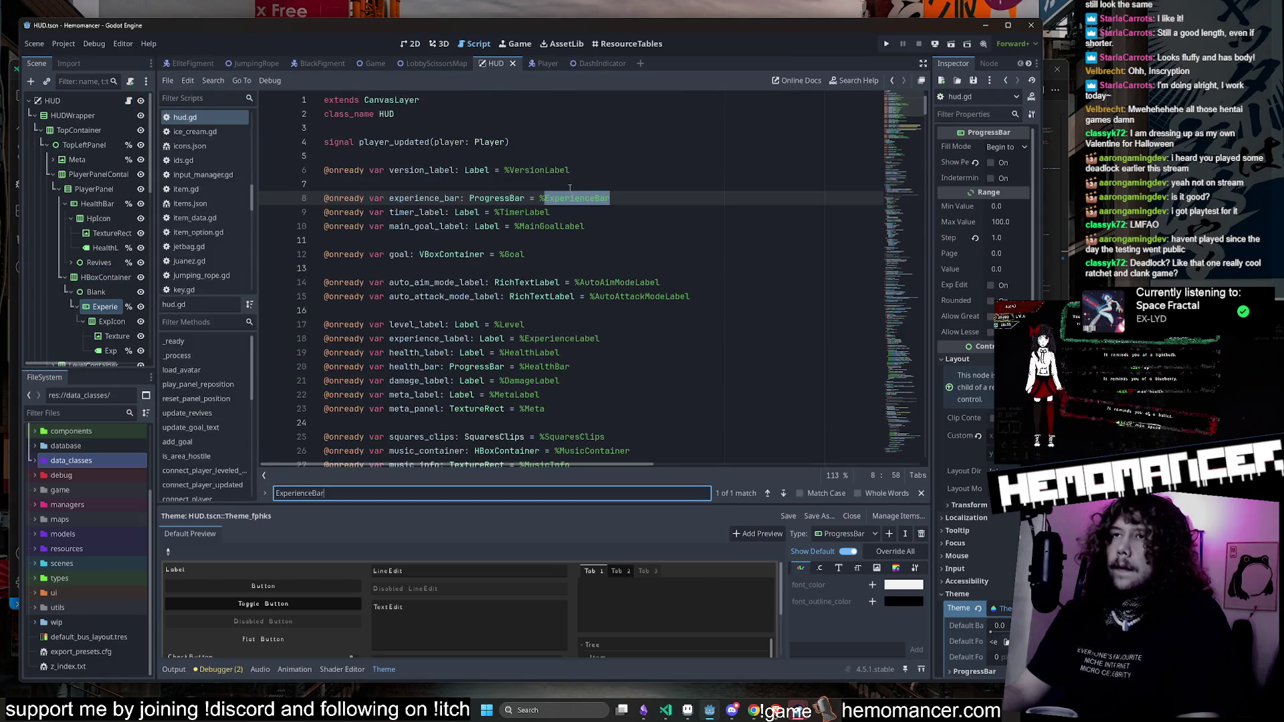
pyautogui.click(783, 493)
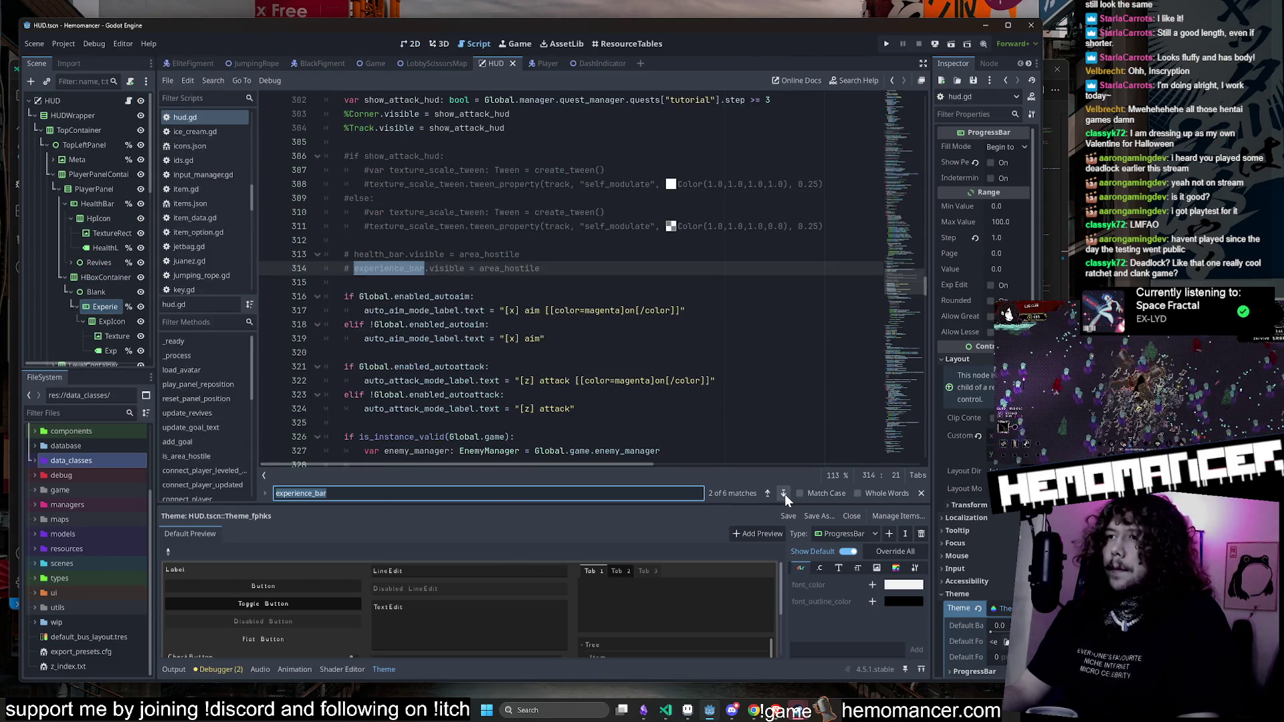
pyautogui.click(785, 495)
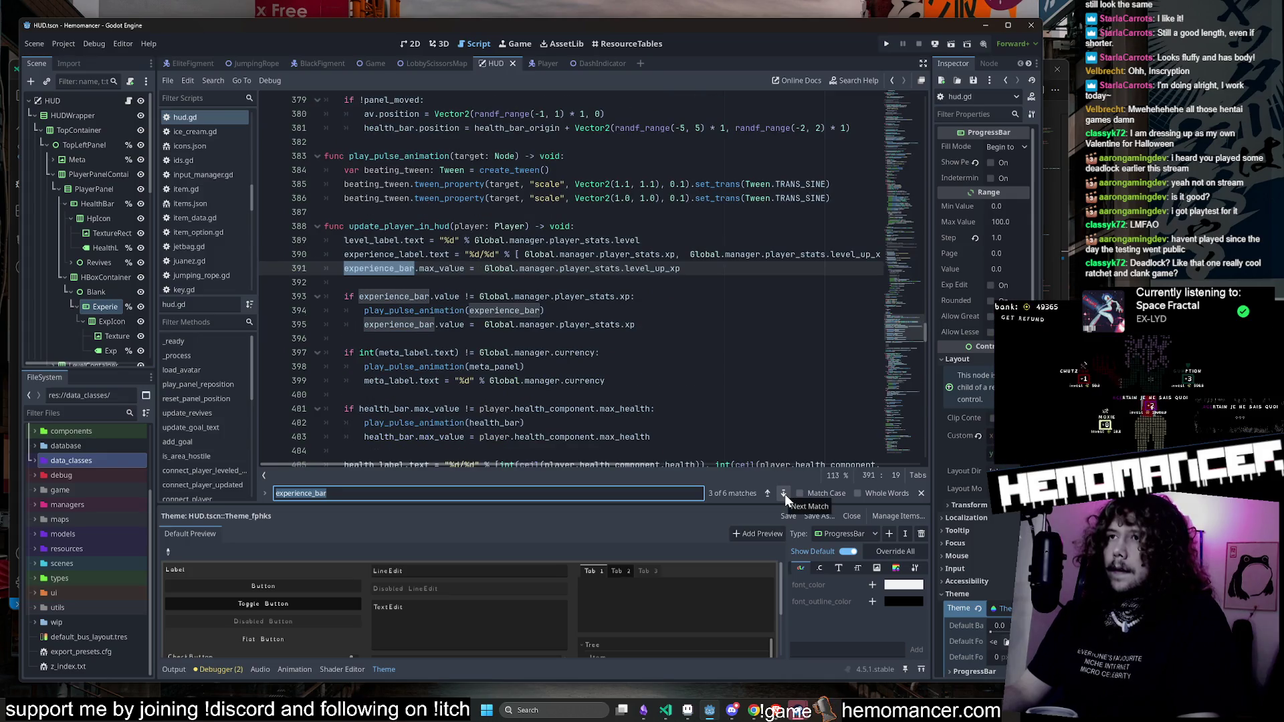
pyautogui.scroll(-2, 604, 276)
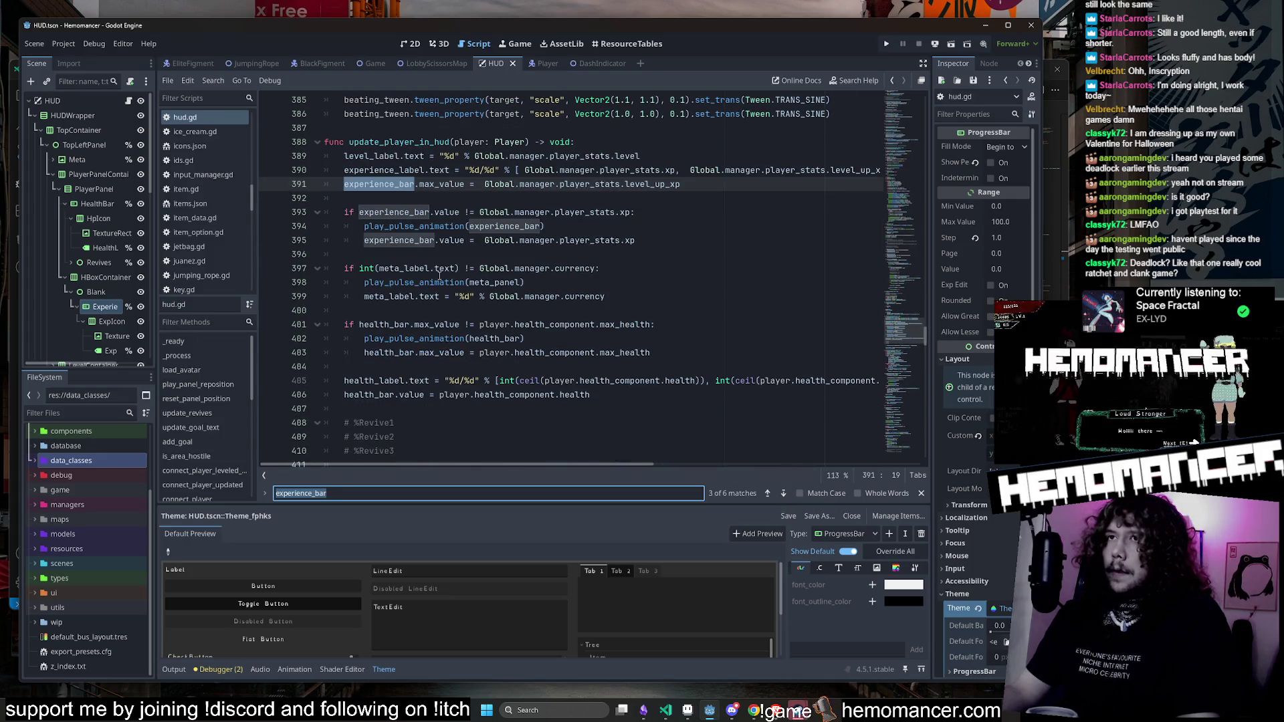
pyautogui.scroll(-1, 438, 275)
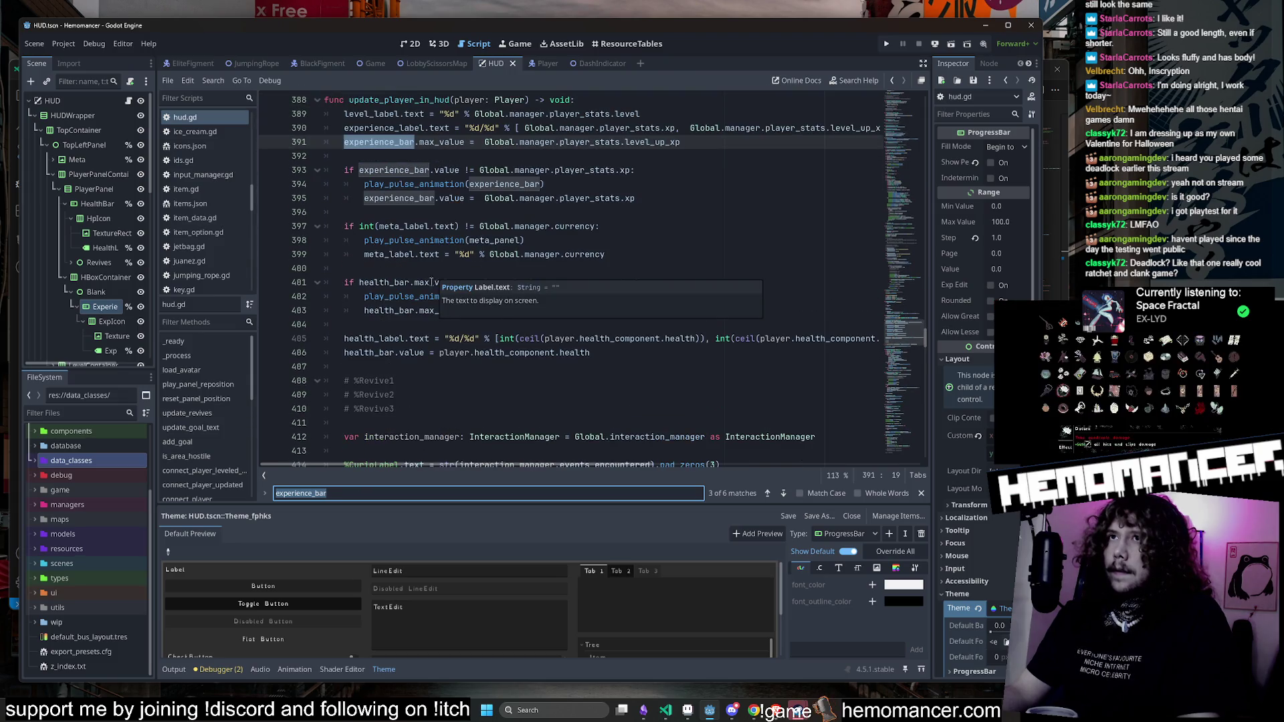
# Step: Jump from the line 394 call to the play_pulse_animation definition on line 383
pyautogui.doubleClick(414, 184)
pyautogui.hotkey('ctrl', 'f')
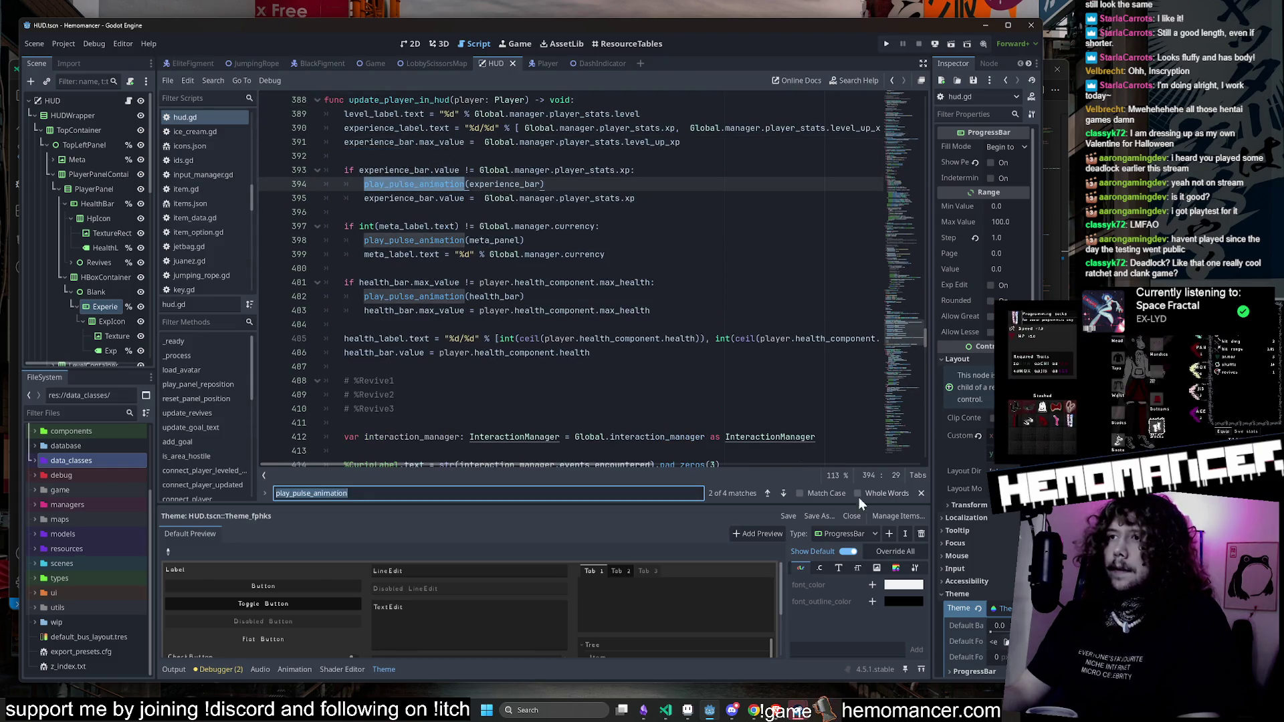
pyautogui.click(778, 493)
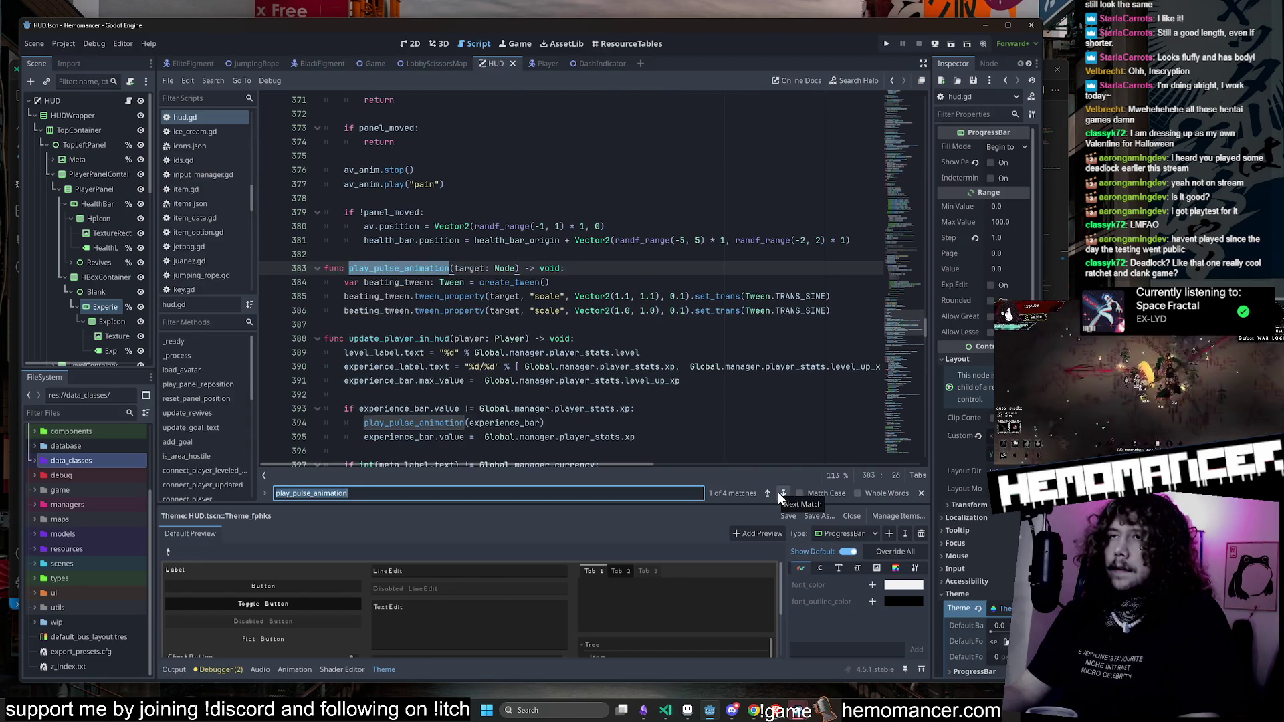
pyautogui.moveTo(845, 313); pyautogui.dragTo(239, 276)
pyautogui.doubleClick(380, 271)
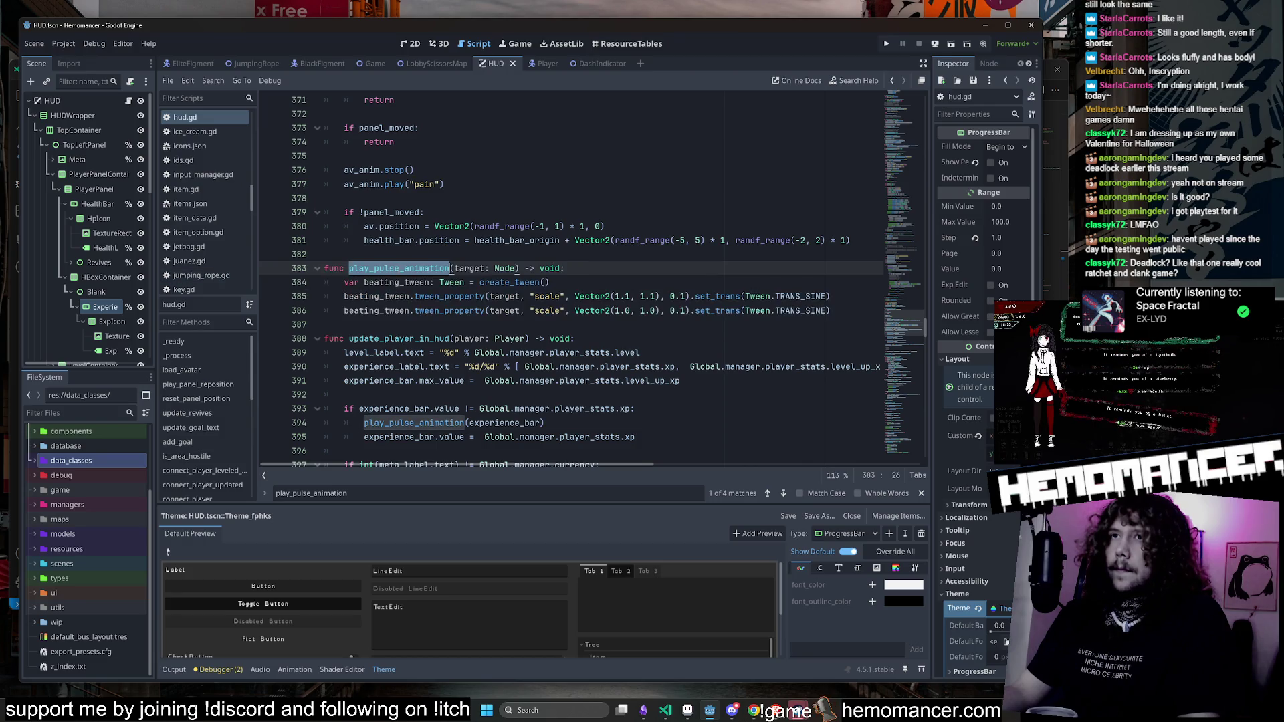
pyautogui.hotkey('ctrl', 'f')
# Step: Search hud.gd for 'dash' and step through matches to _update_dash_display
pyautogui.write('dash')
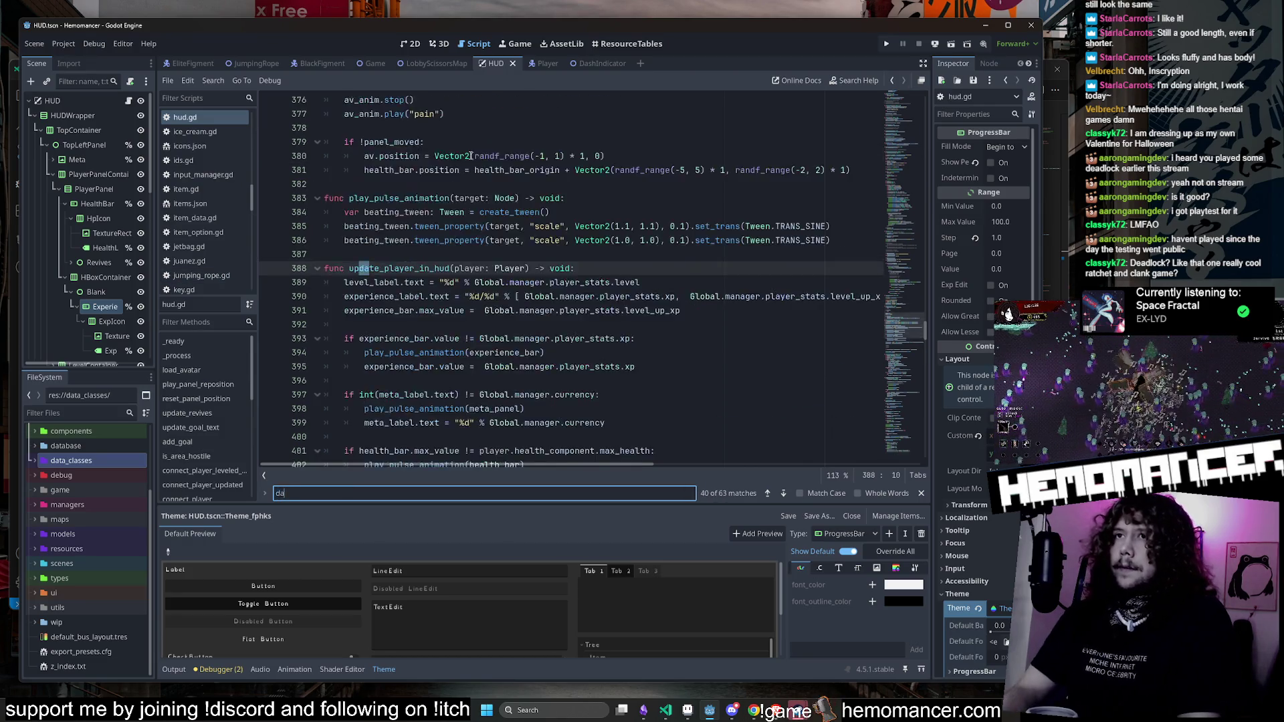
pyautogui.press('Return')
pyautogui.press('Return')
pyautogui.press('Return')
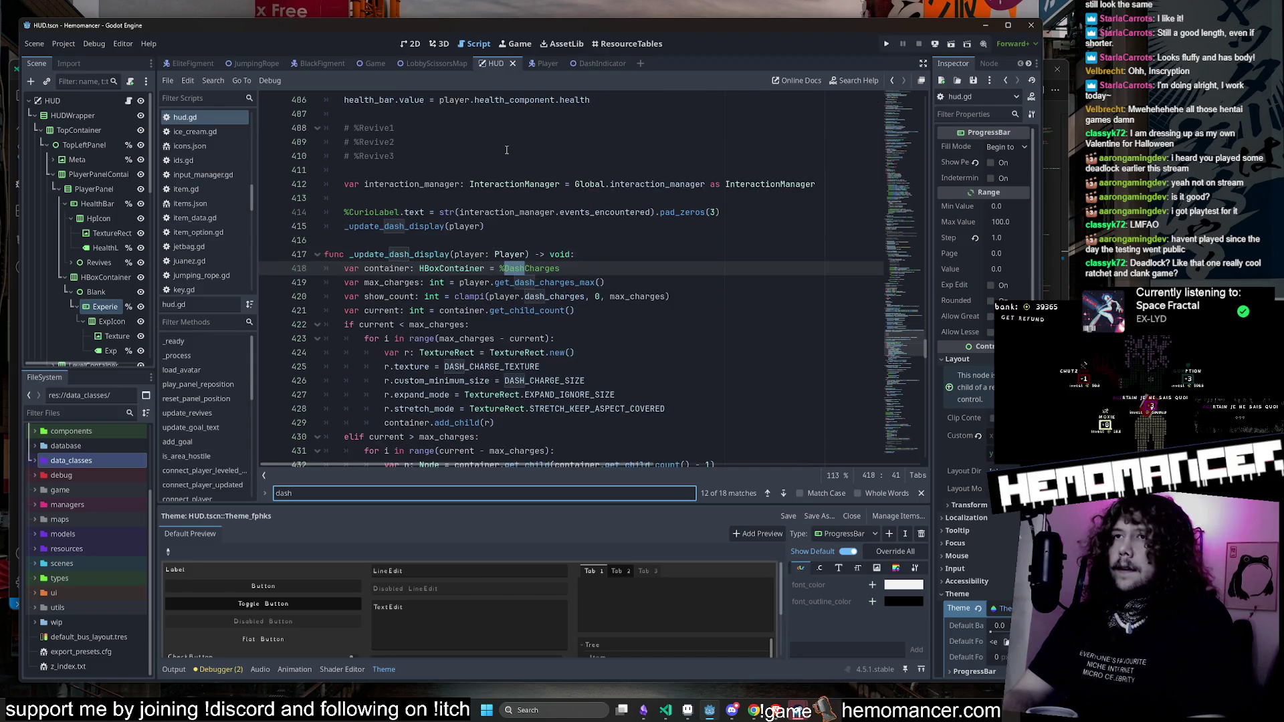
pyautogui.press('Return')
pyautogui.press('Return')
pyautogui.press('Return')
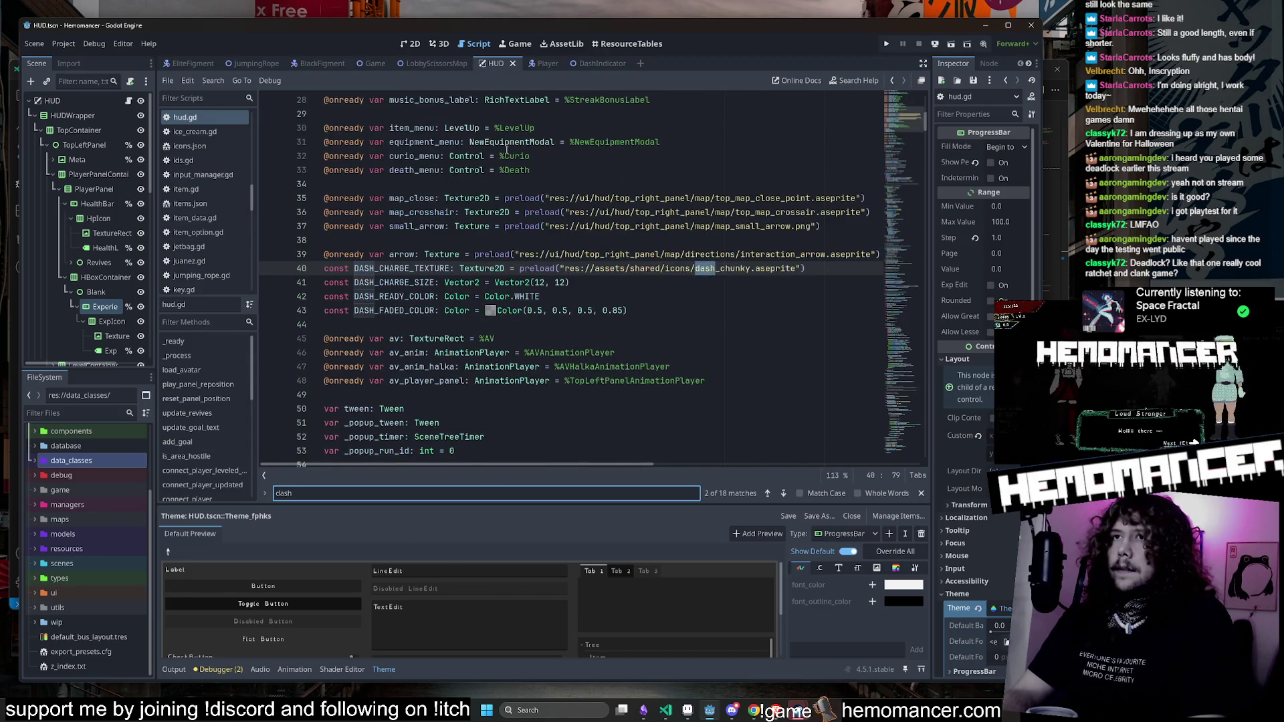
pyautogui.press('Return')
pyautogui.press('Return')
pyautogui.press('Return')
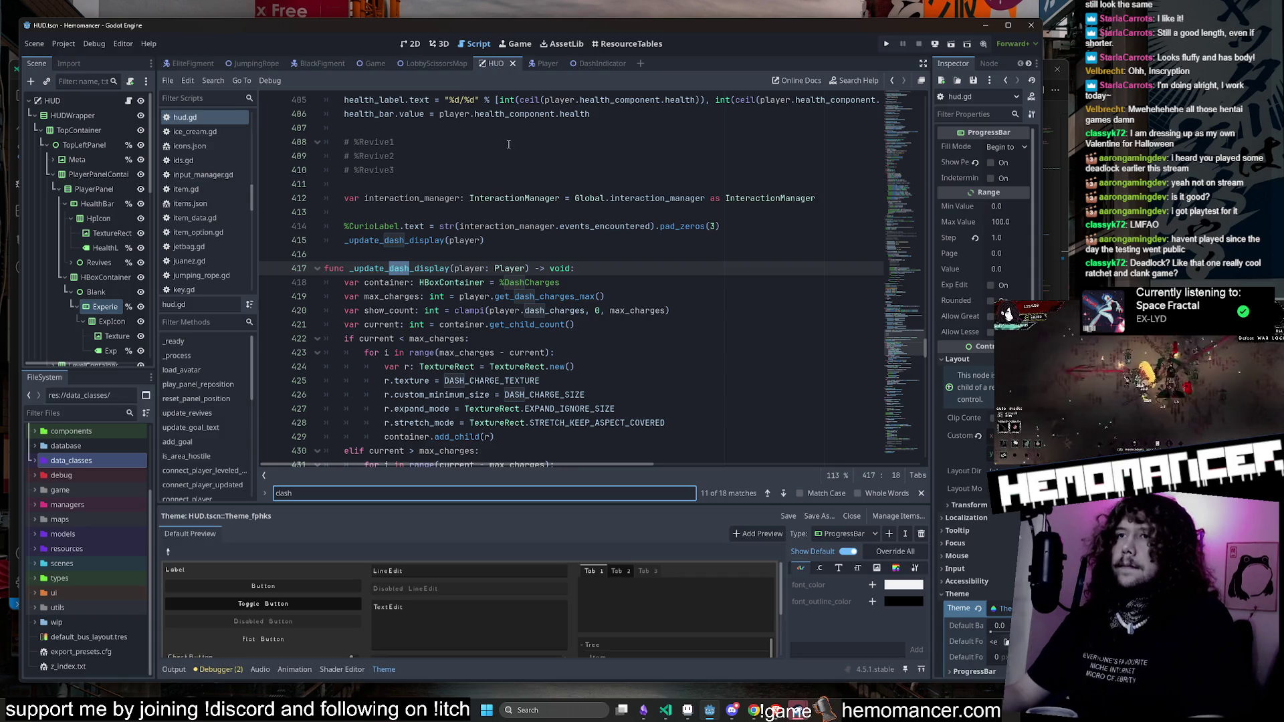
pyautogui.scroll(-3, 627, 312)
pyautogui.scroll(-1, 543, 305)
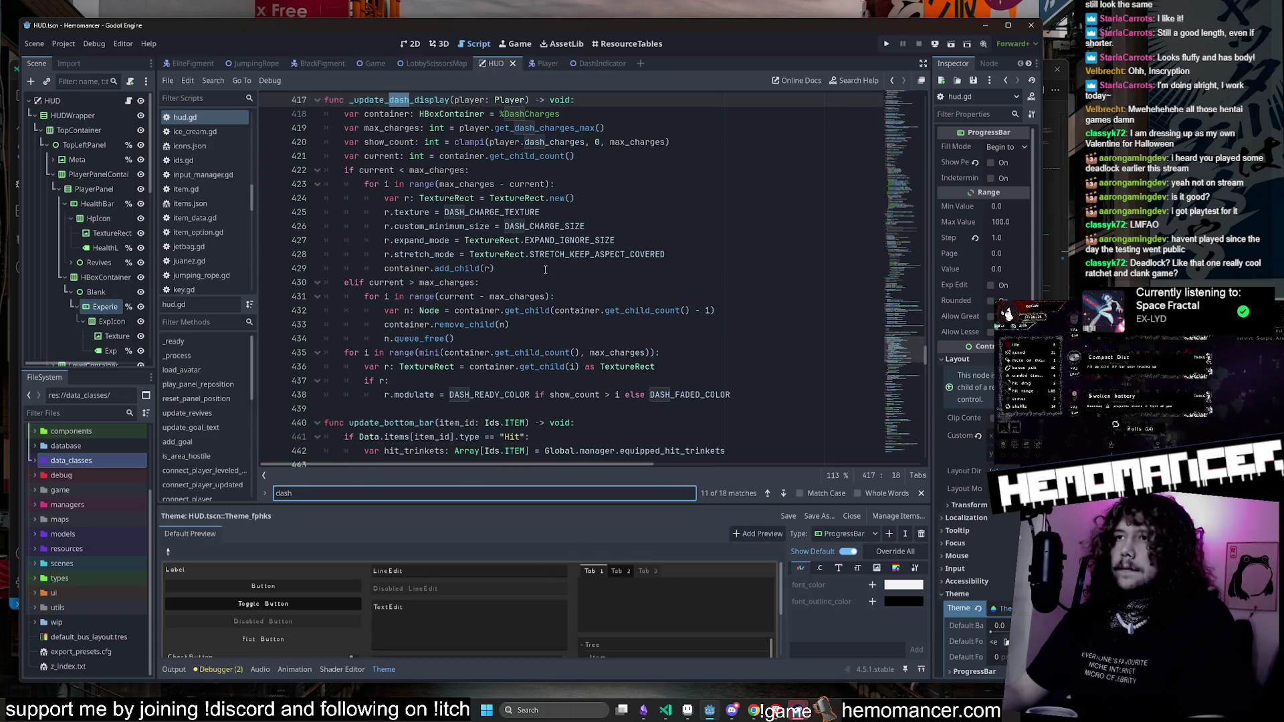
pyautogui.scroll(-1, 542, 269)
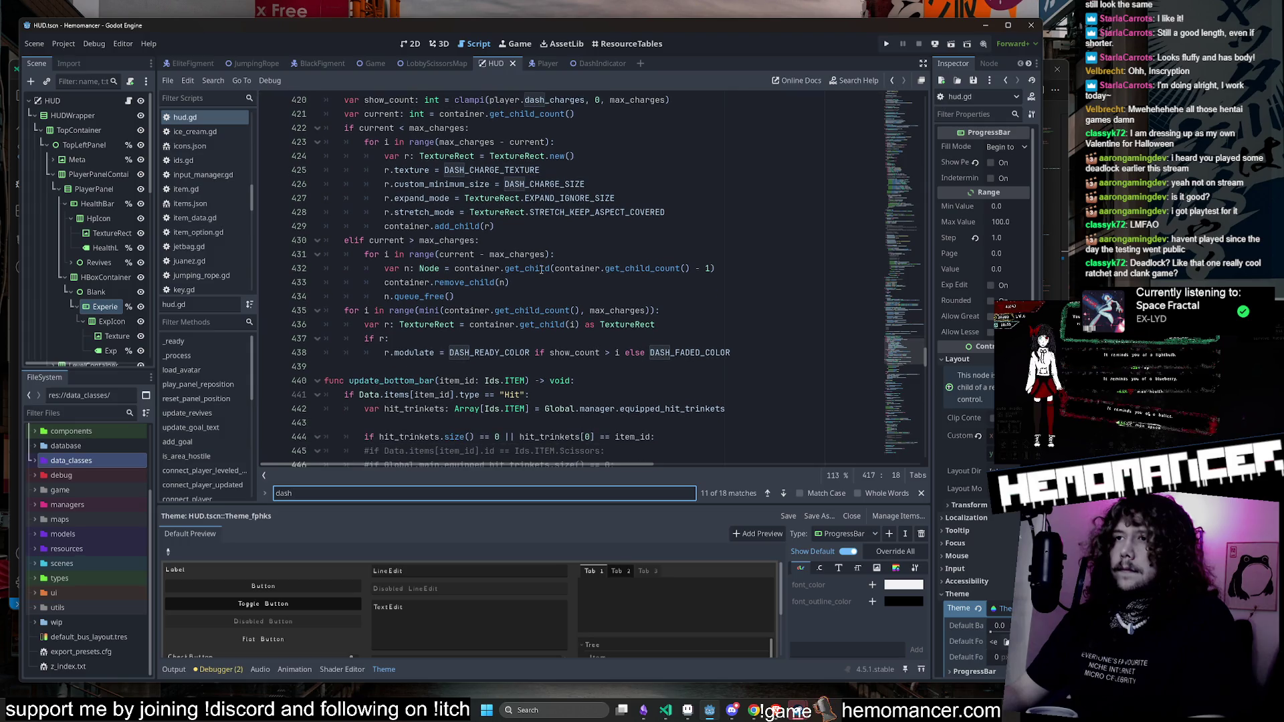
pyautogui.scroll(1, 466, 306)
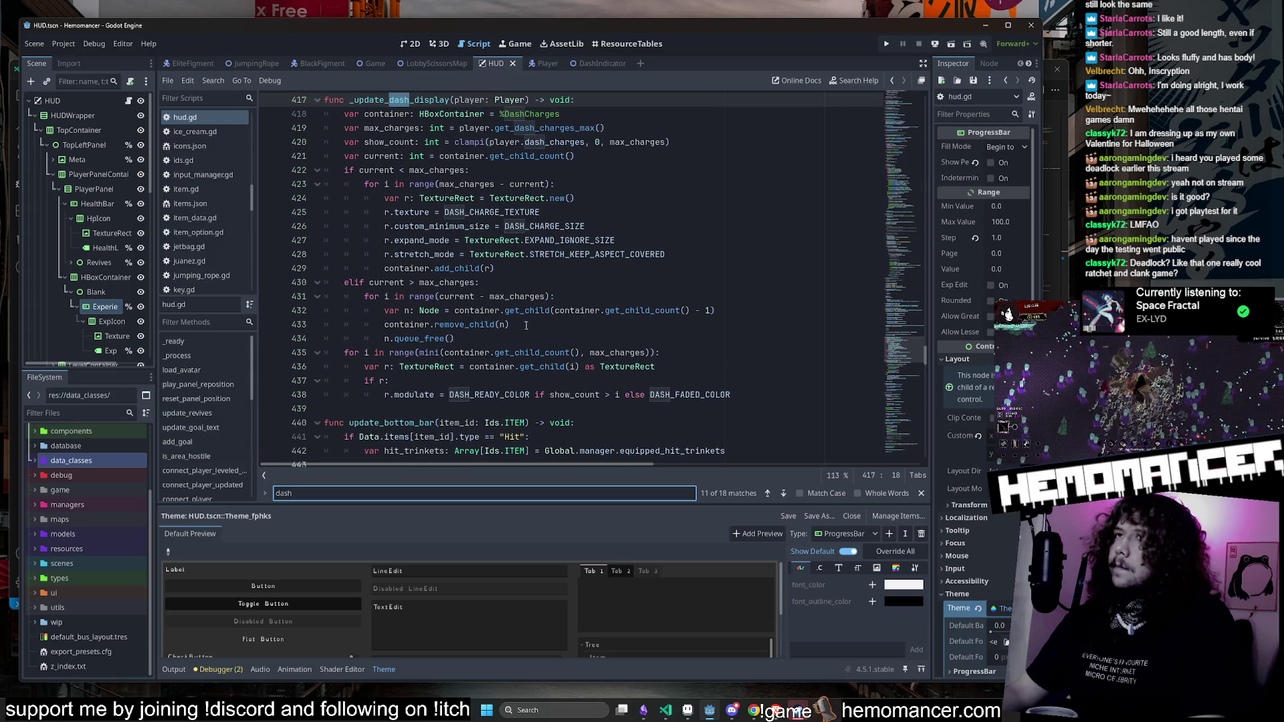
pyautogui.scroll(1, 527, 326)
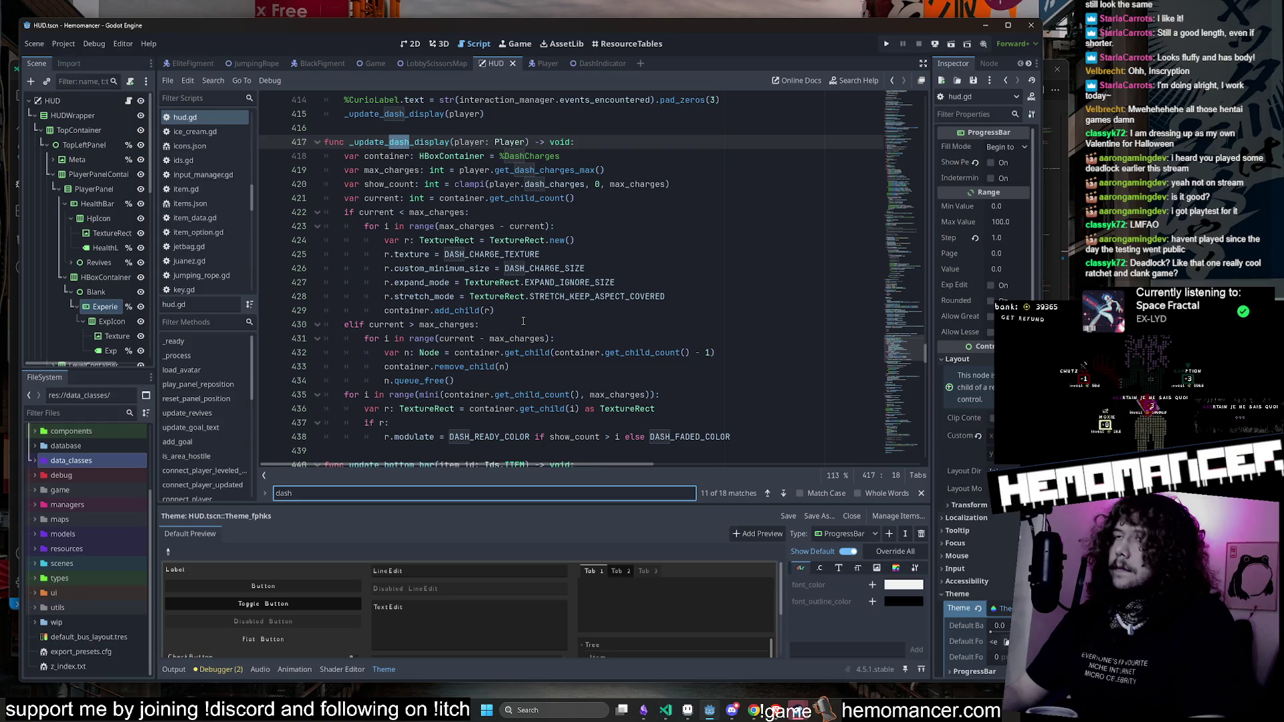
# Step: Inspect the dash display code on lines 419-433: get_dash_charges_max, show_count, max_charges
pyautogui.doubleClick(550, 172)
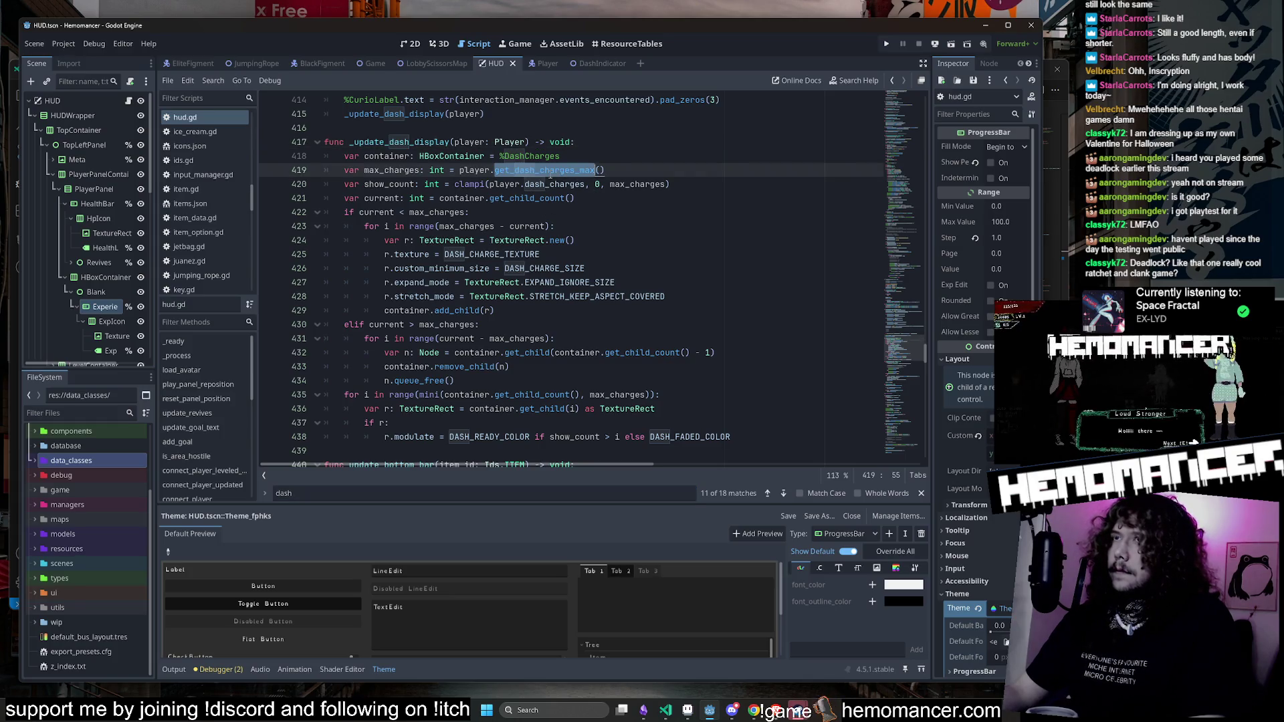
pyautogui.doubleClick(391, 188)
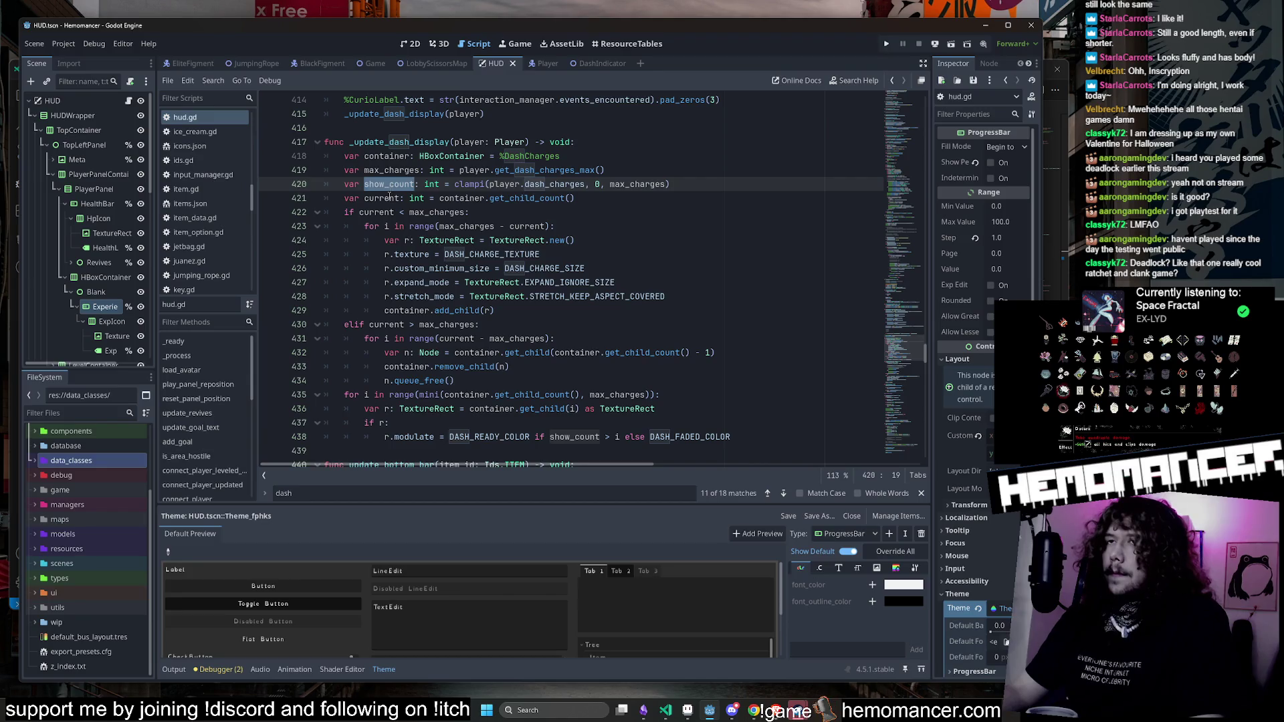
pyautogui.click(369, 212)
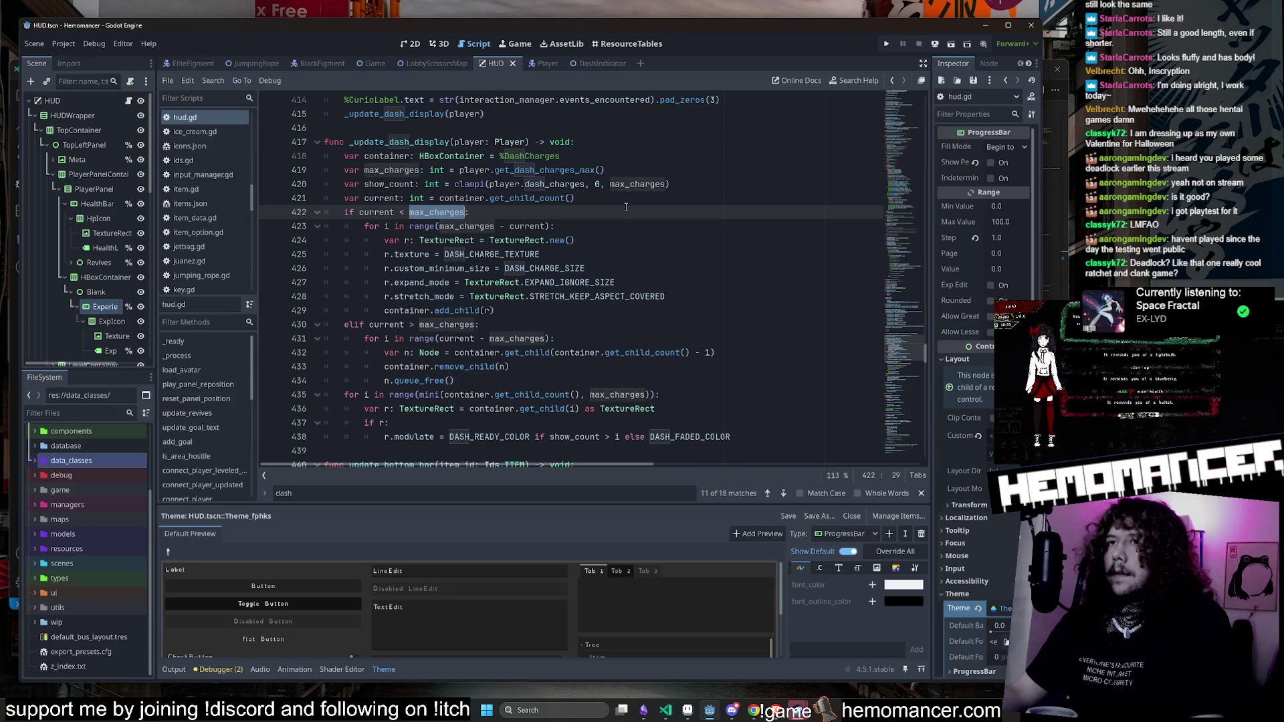
pyautogui.click(621, 369)
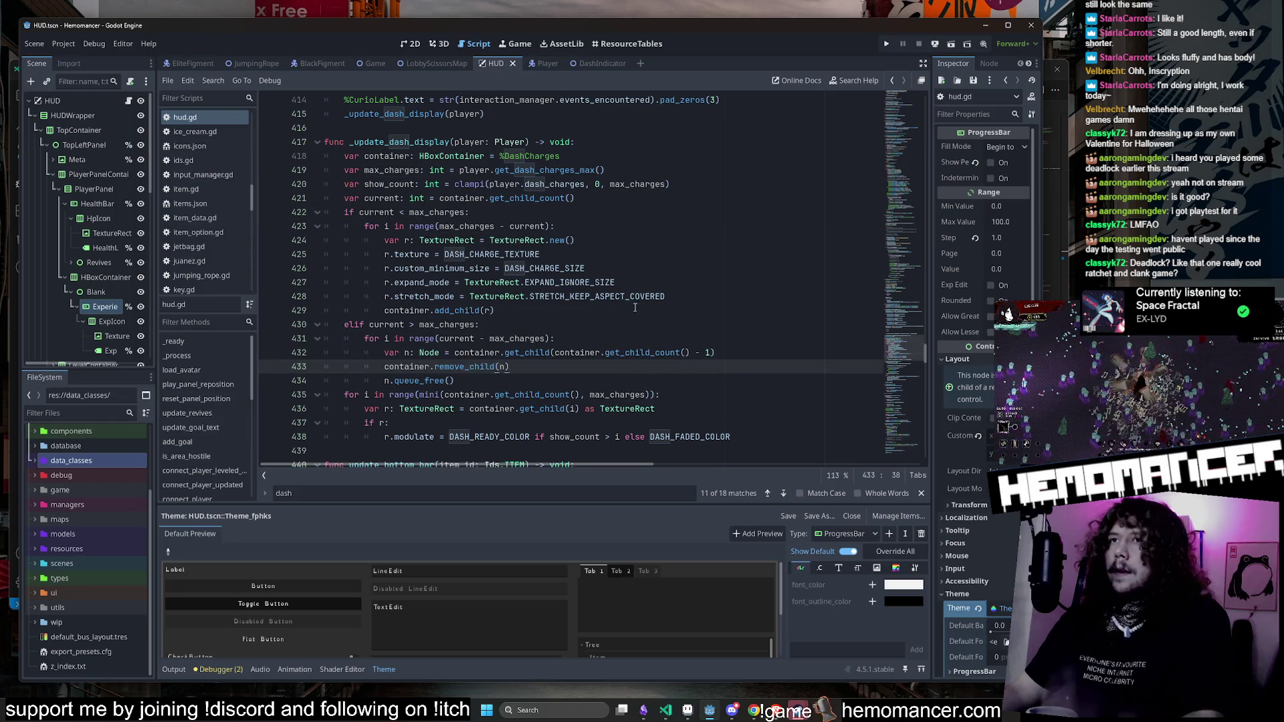
pyautogui.click(658, 258)
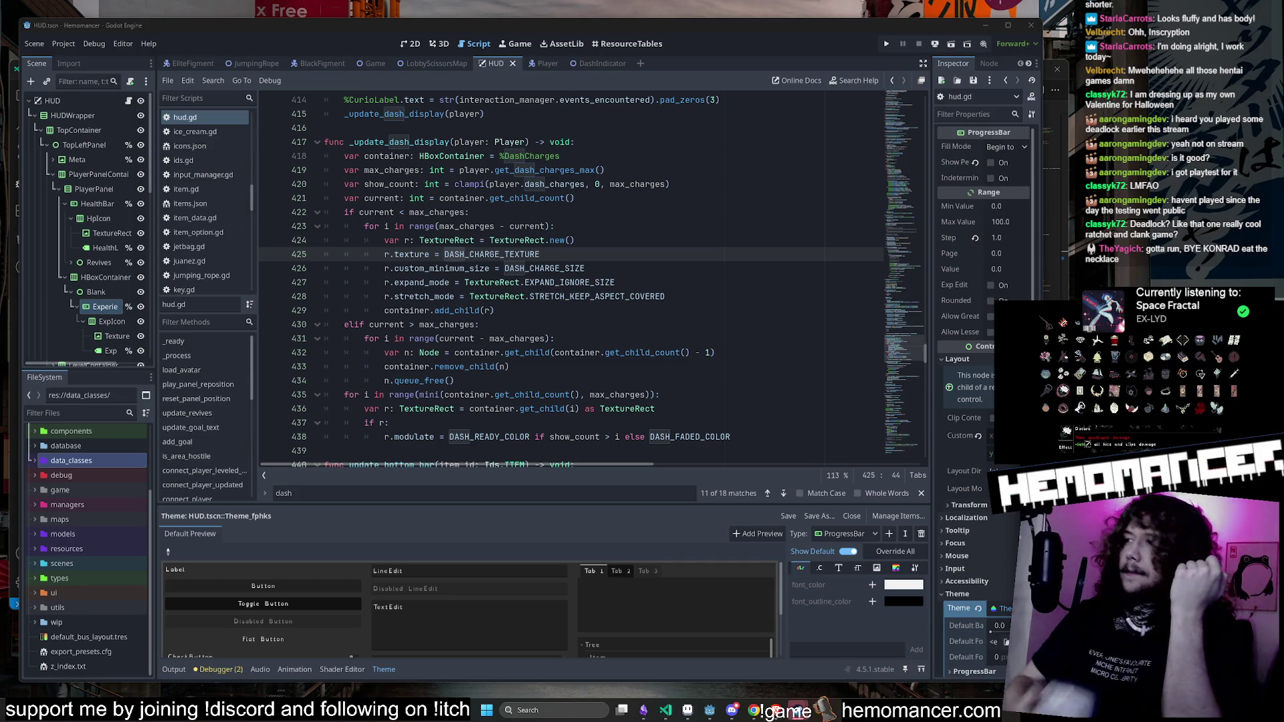
pyautogui.click(596, 334)
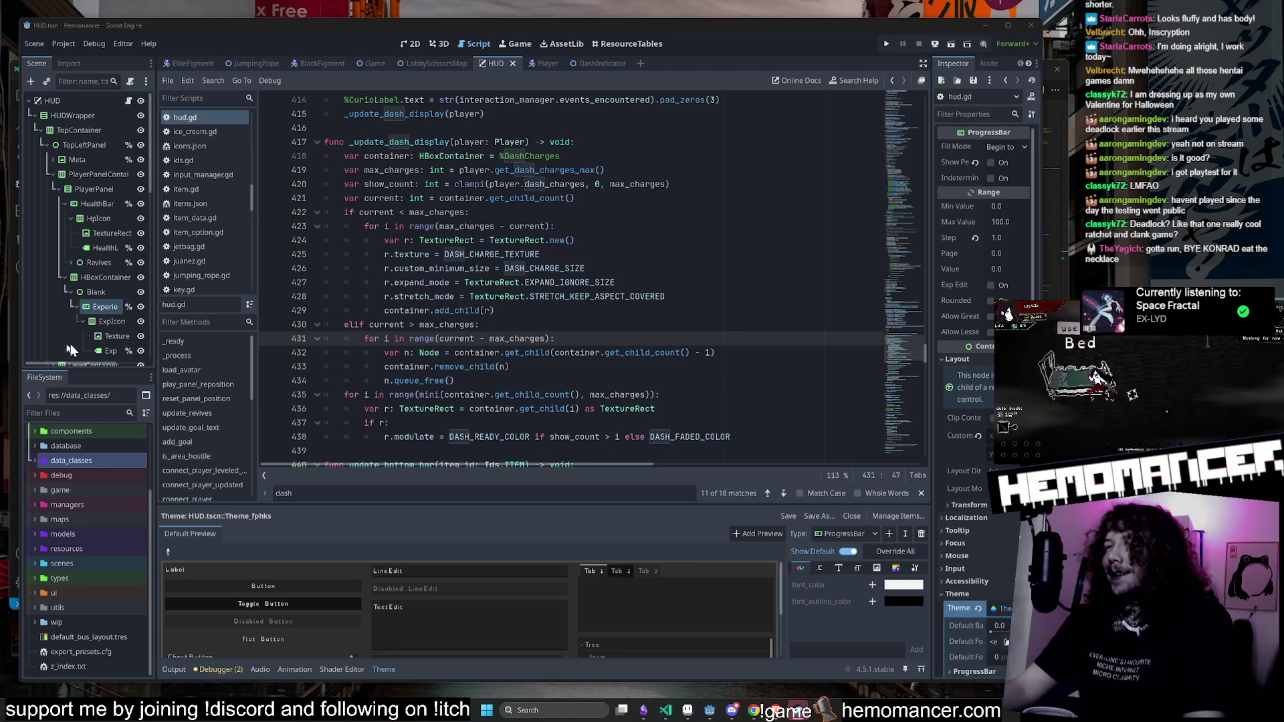
pyautogui.click(588, 271)
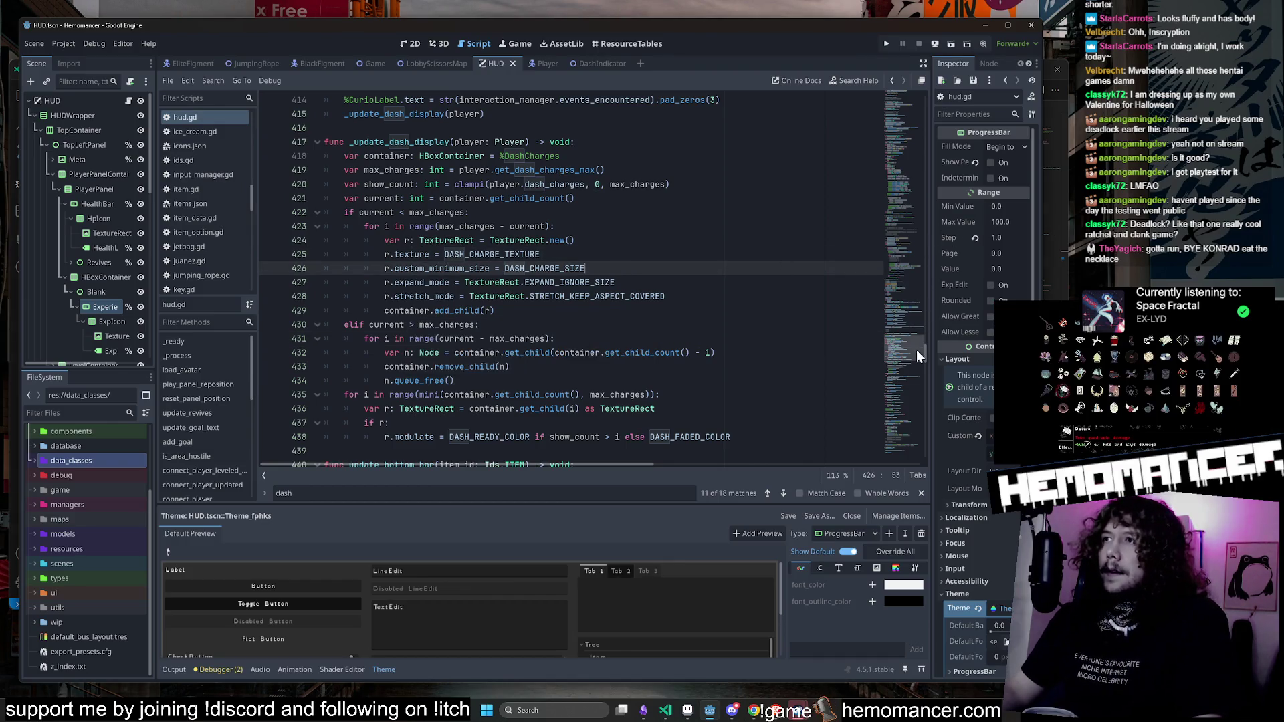
# Step: Look over the play_pulse_animation function around lines 379-383
pyautogui.scroll(-5, 918, 357)
pyautogui.moveTo(806, 711)
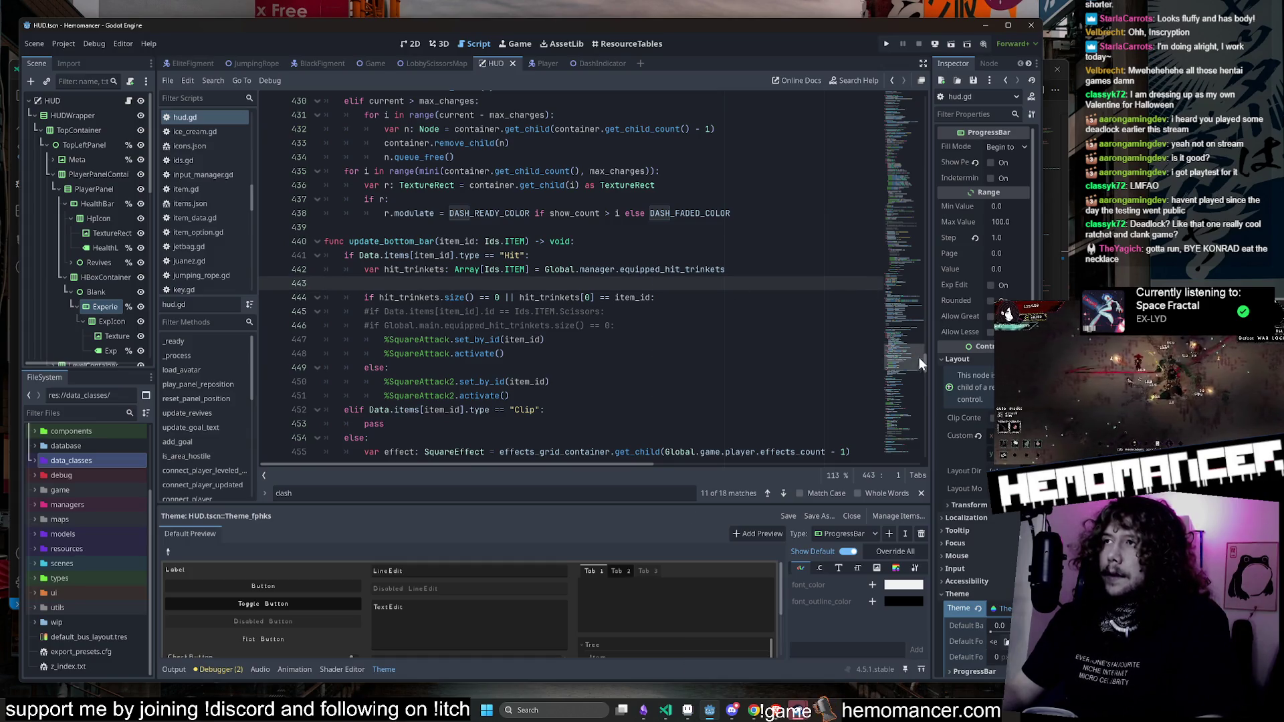
pyautogui.scroll(15, 913, 354)
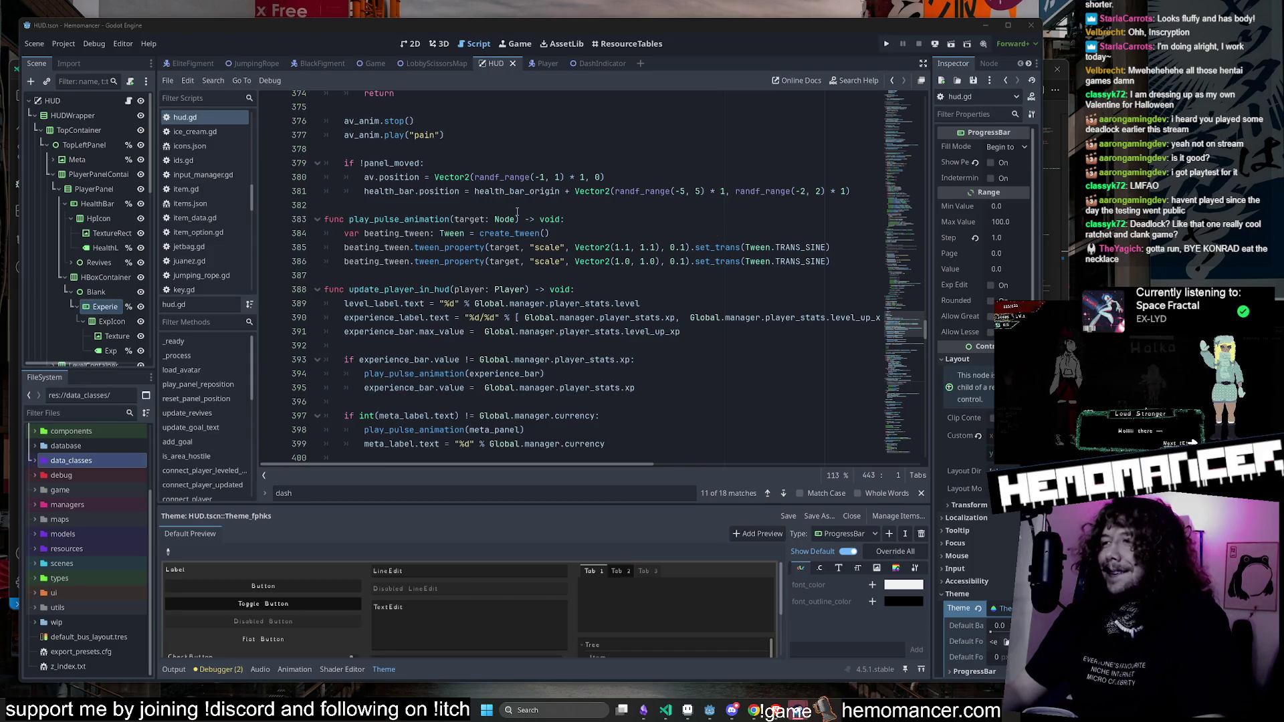
pyautogui.click(667, 206)
pyautogui.doubleClick(375, 224)
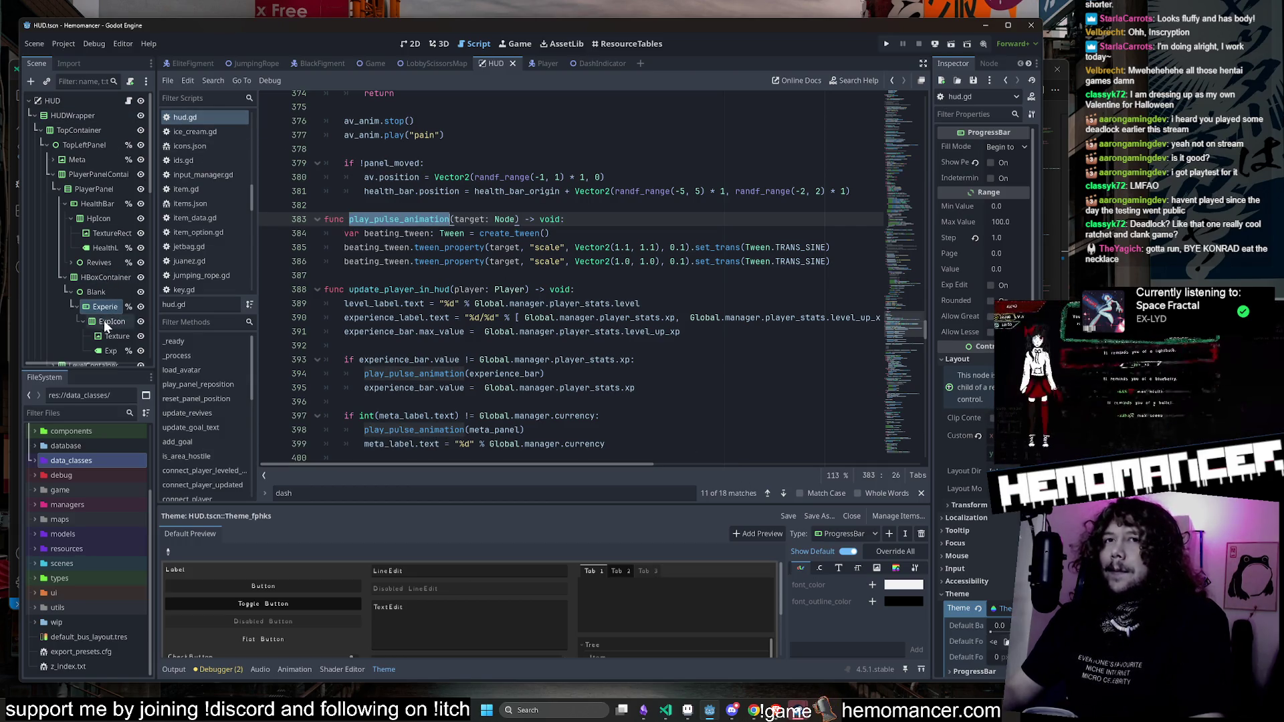
pyautogui.click(629, 167)
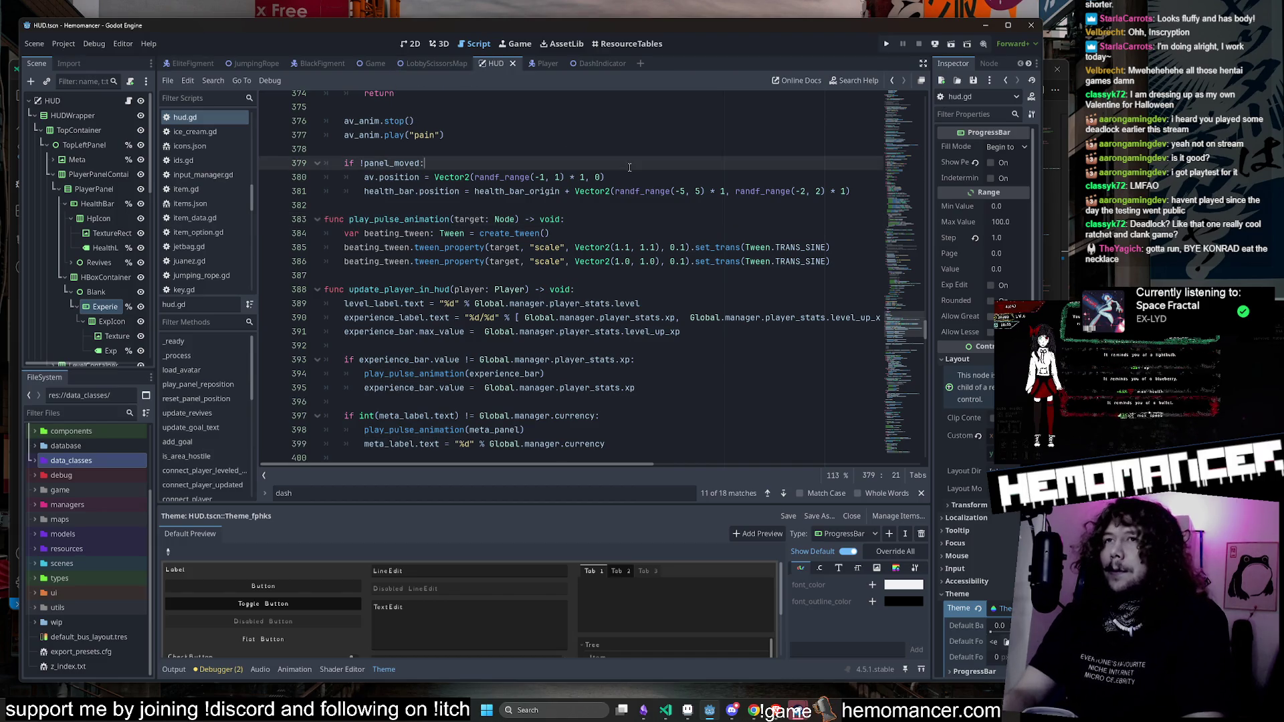
# Step: Resume the 'dash' search and advance to the DashContainer match near the top
pyautogui.hotkey('ctrl', 'f')
pyautogui.press('Return')
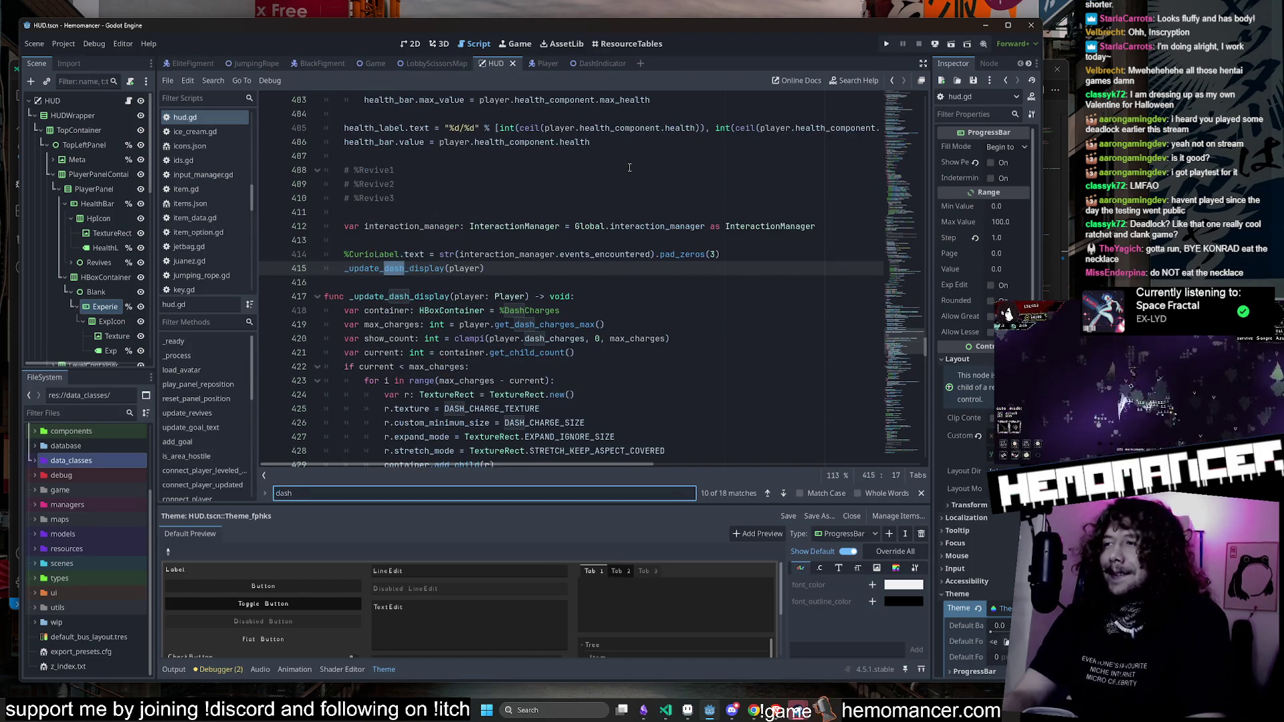
pyautogui.press('Return')
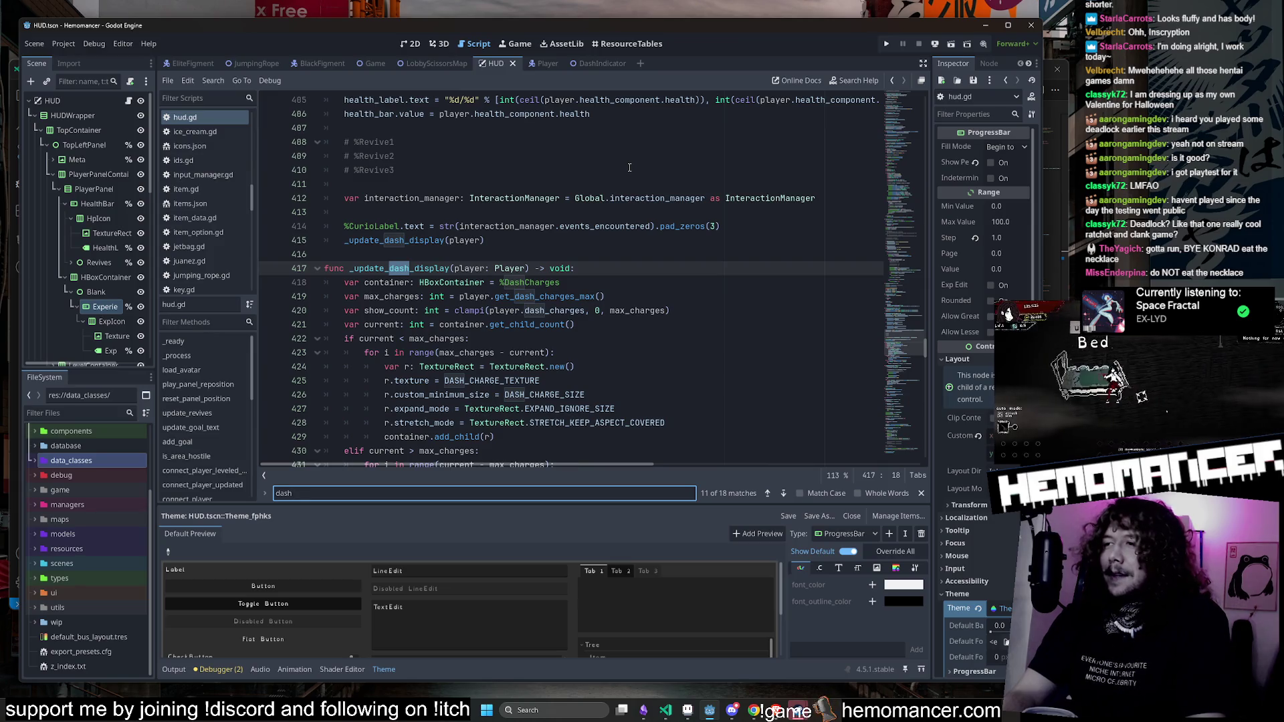
pyautogui.press('Return')
pyautogui.press('Return')
pyautogui.press('Return')
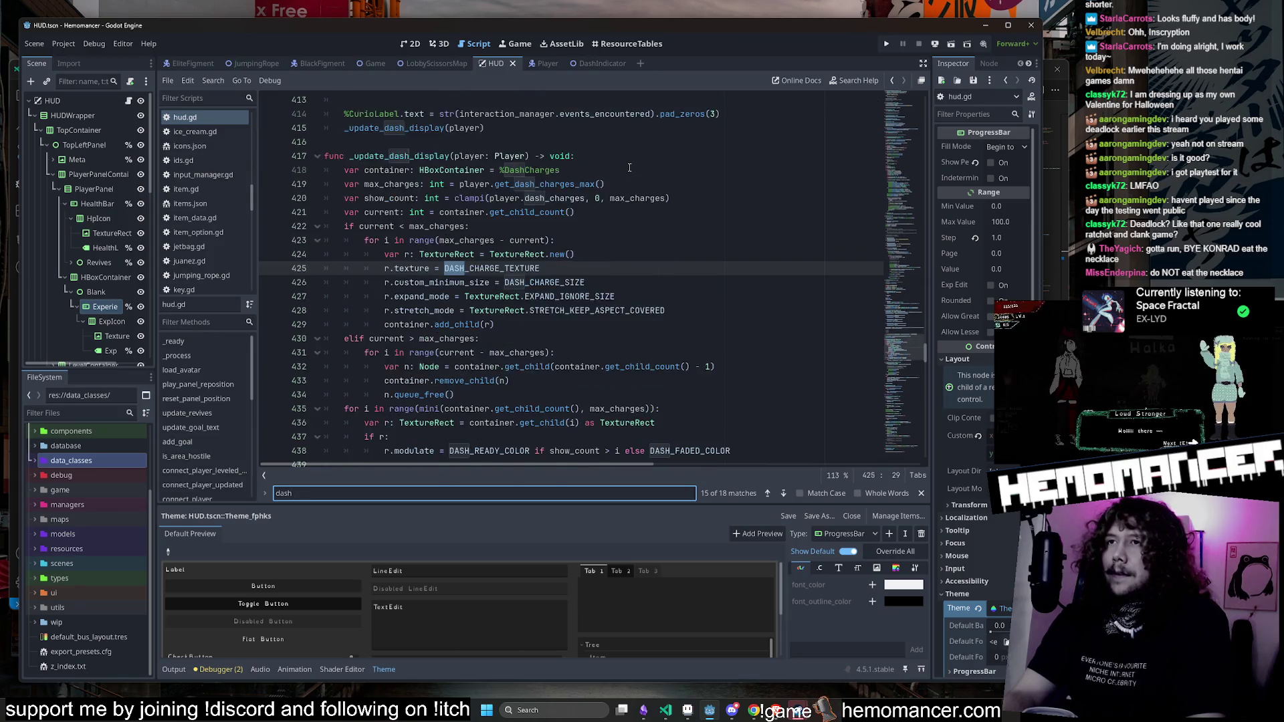
pyautogui.press('Return')
pyautogui.press('Return')
pyautogui.press('Return')
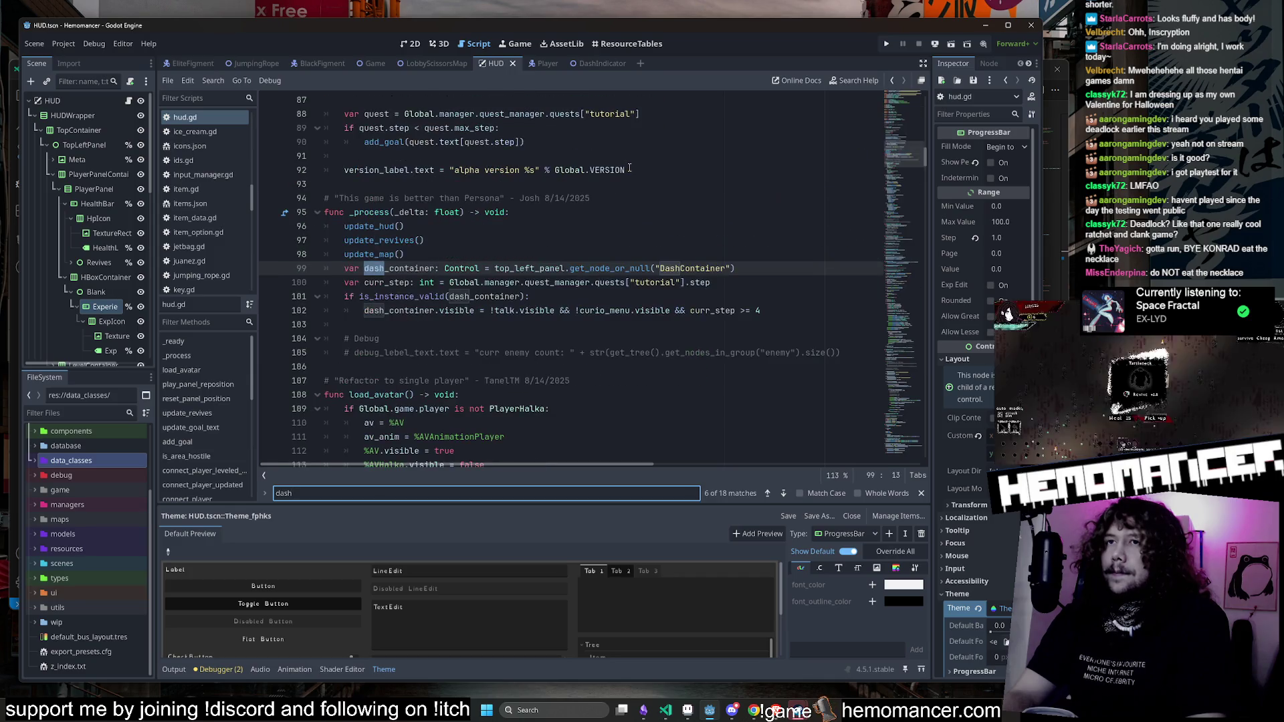
# Step: Examine the dash_container uses on lines 99-103 of hud.gd
pyautogui.press('Return')
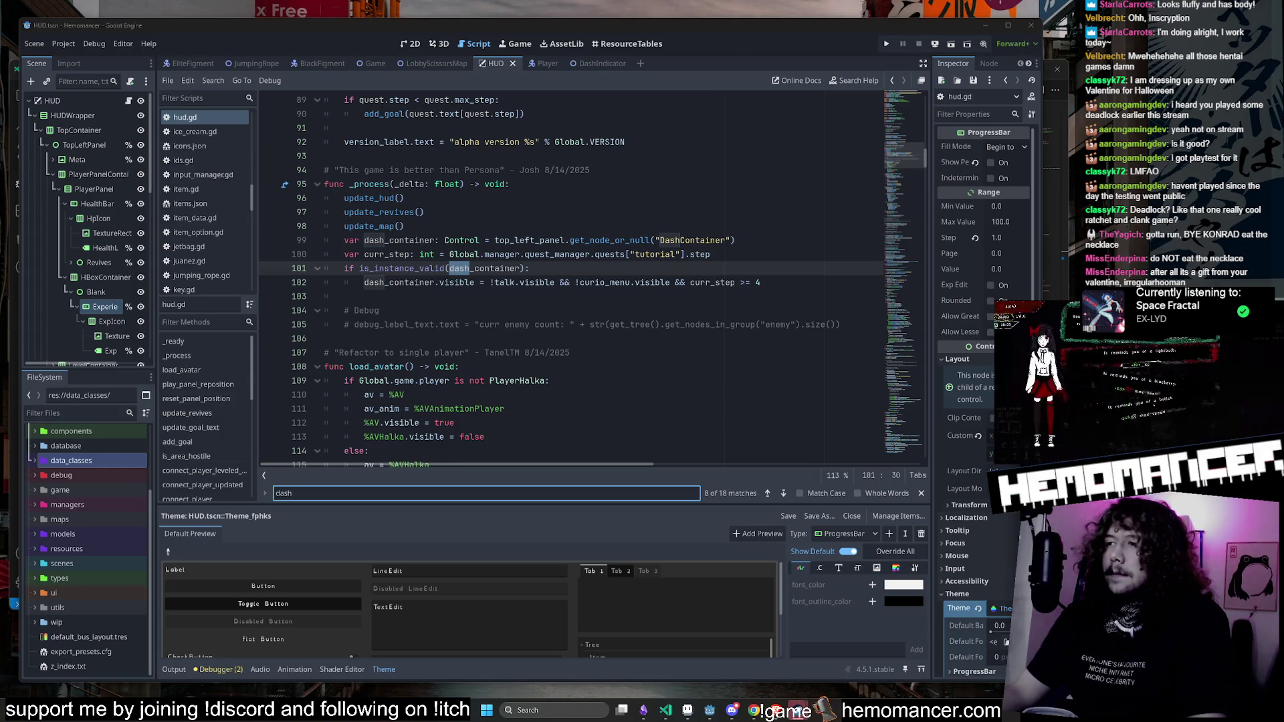
pyautogui.click(610, 222)
pyautogui.click(584, 216)
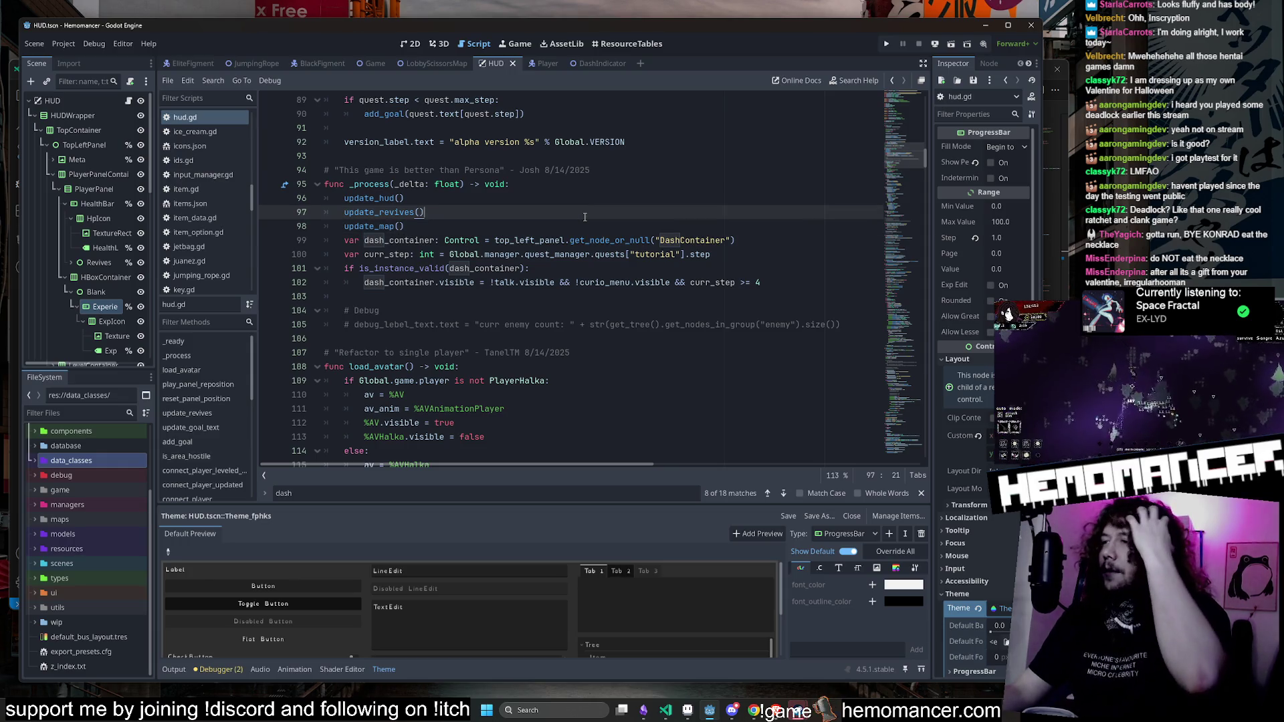
pyautogui.hotkey('alt', 'Tab')
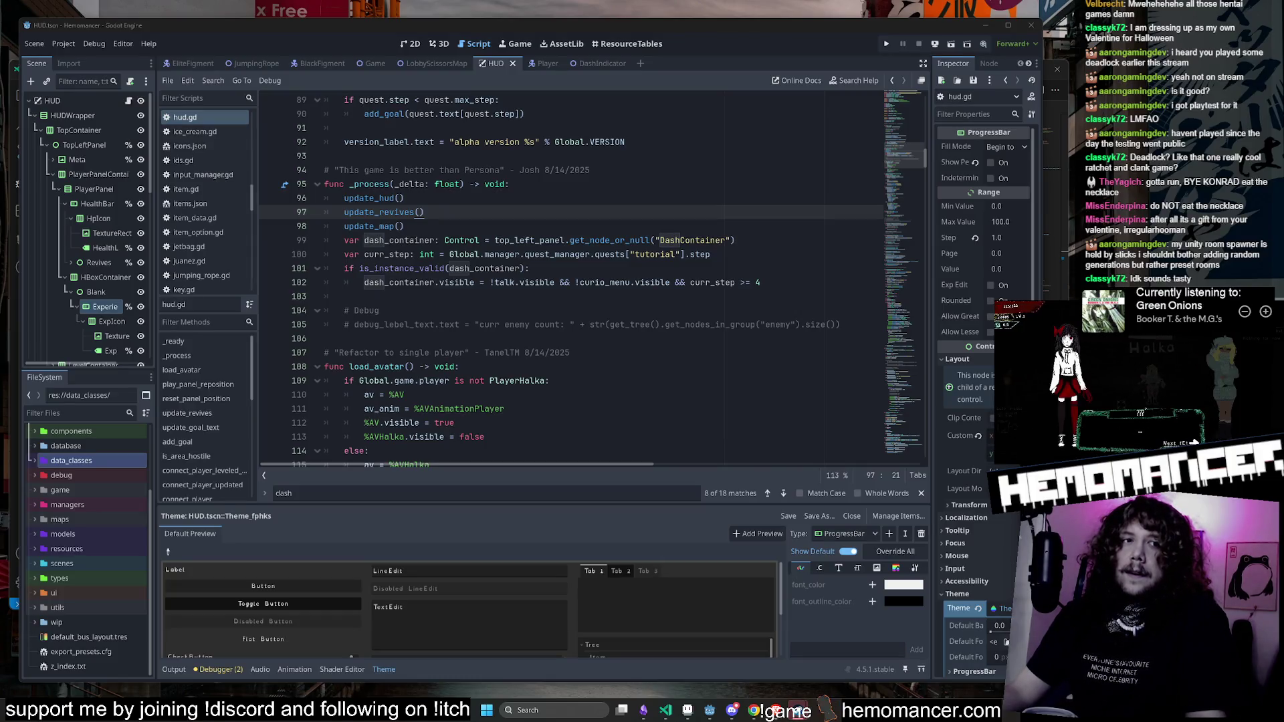
pyautogui.click(582, 290)
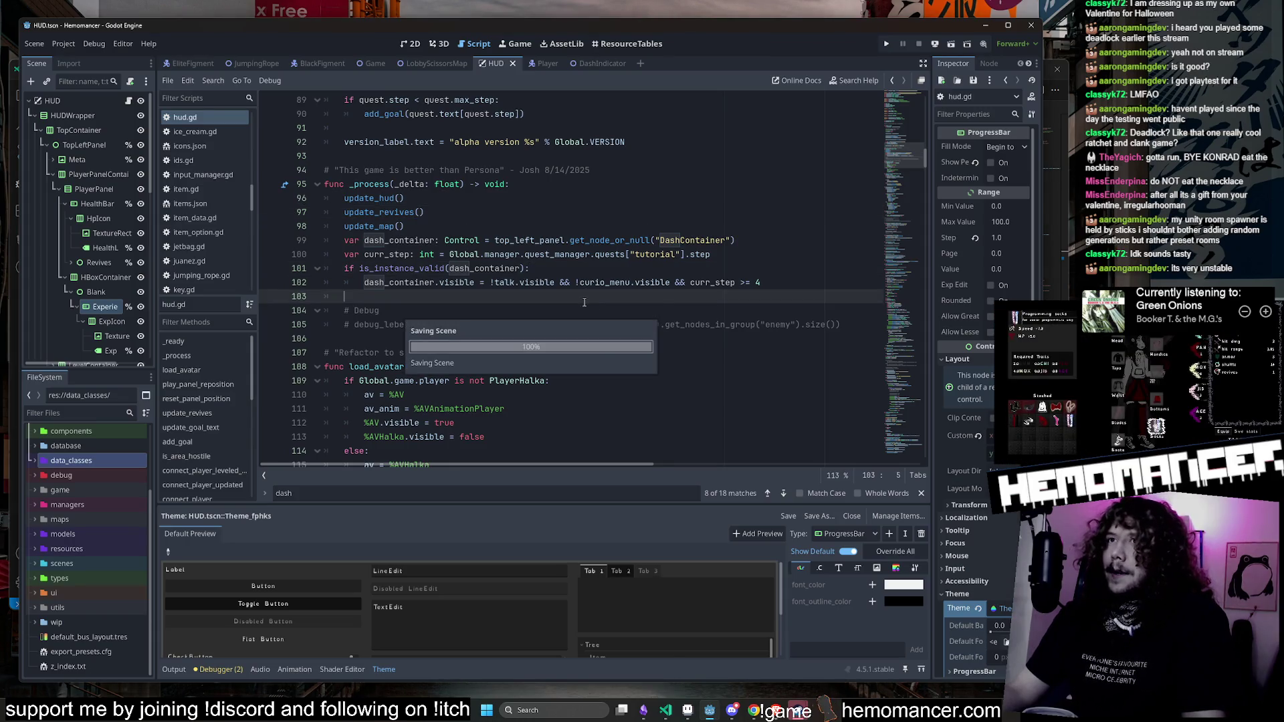
pyautogui.click(476, 267)
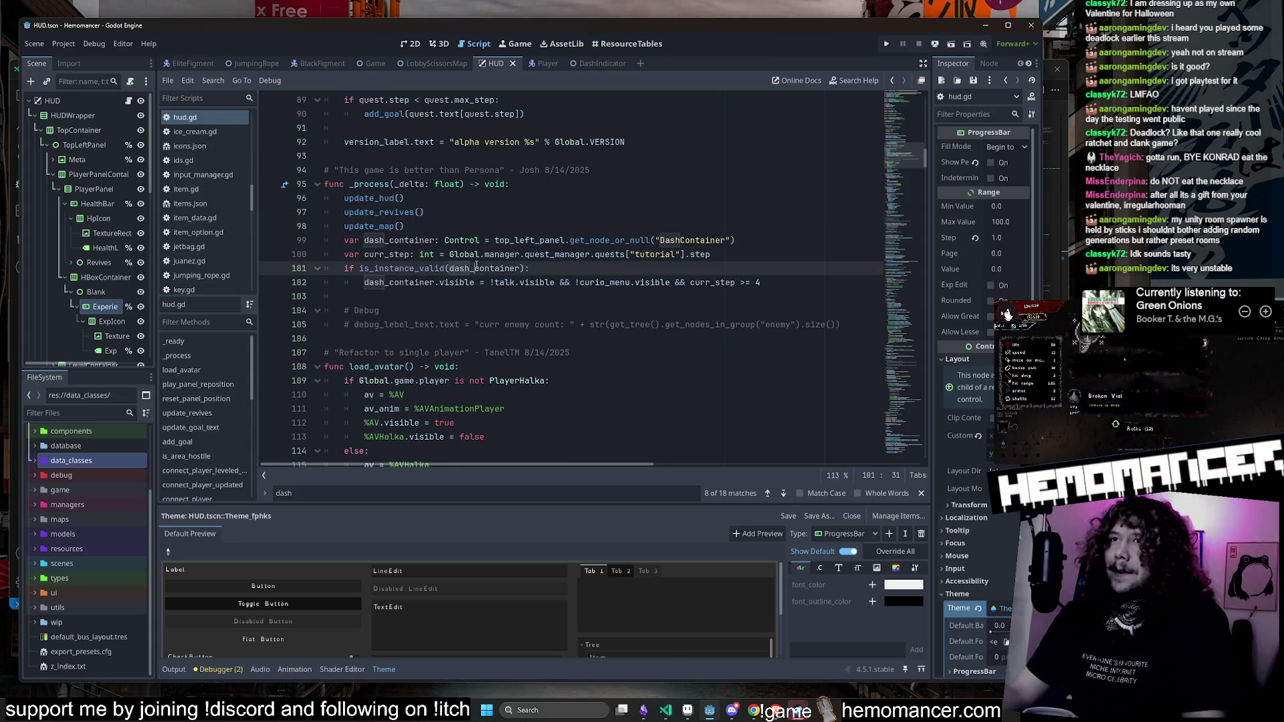
pyautogui.doubleClick(399, 282)
pyautogui.doubleClick(402, 241)
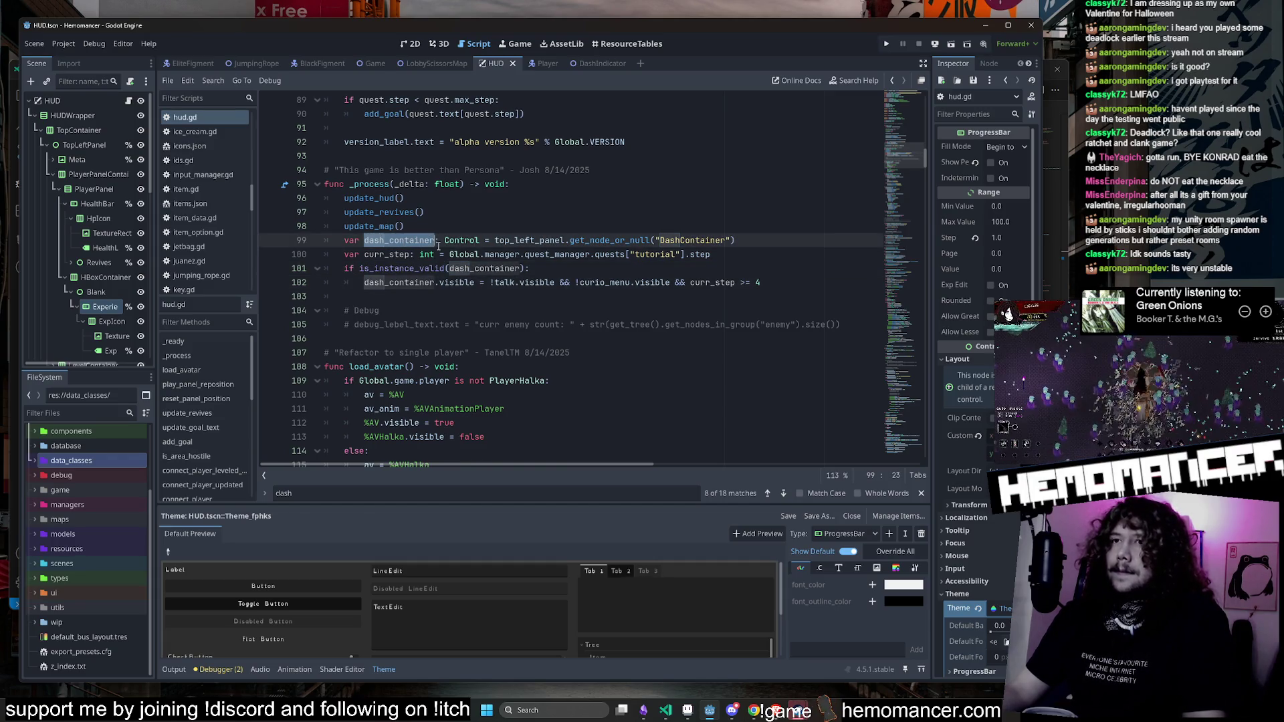
# Step: Search hud.gd for 'pulse' and select the play_pulse_animation function name
pyautogui.scroll(-1, 408, 246)
pyautogui.scroll(2, 433, 249)
pyautogui.scroll(5, 434, 248)
pyautogui.scroll(-6, 434, 248)
pyautogui.scroll(-20, 434, 248)
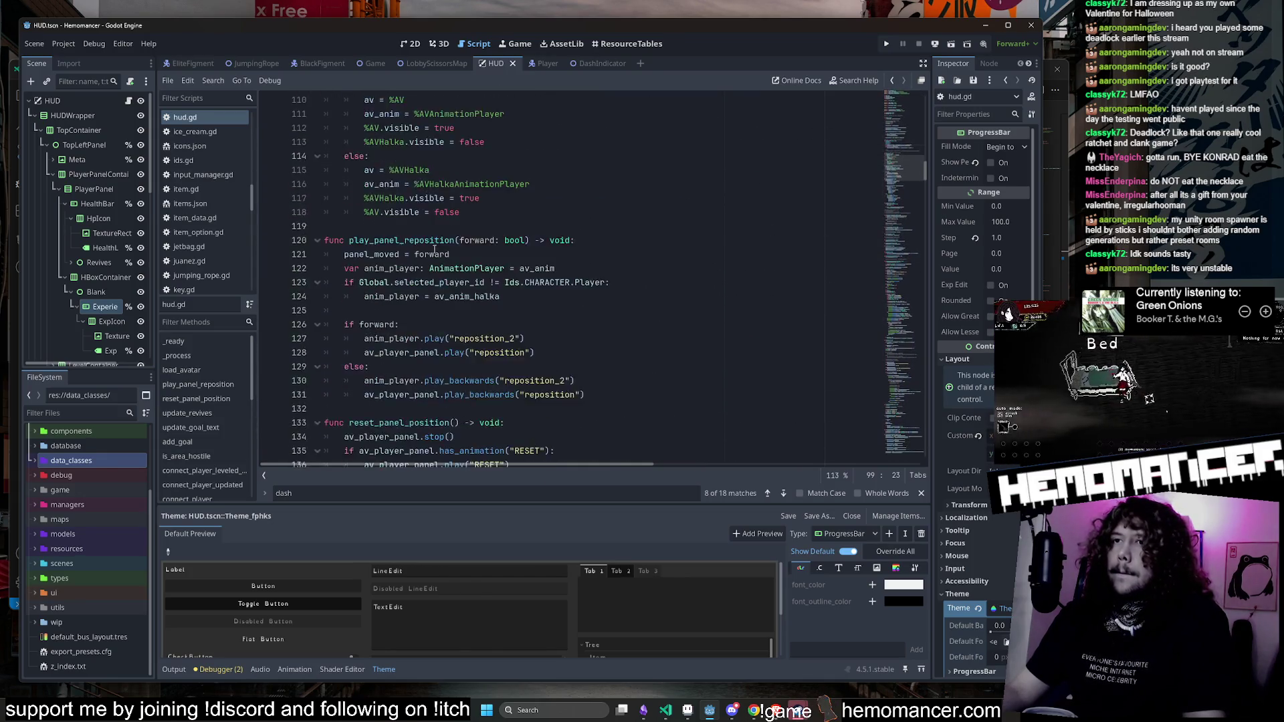
pyautogui.click(434, 250)
pyautogui.hotkey('ctrl', 'f')
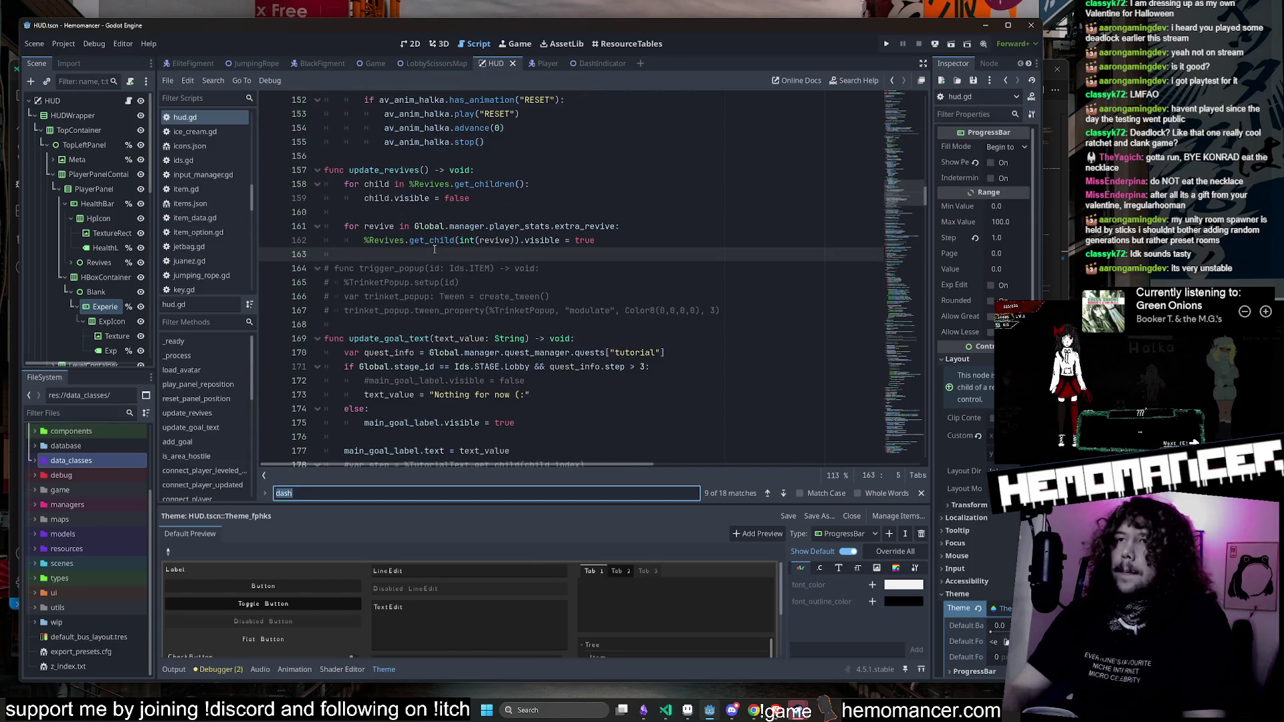
pyautogui.write('pulse')
pyautogui.doubleClick(399, 268)
# Step: Scroll to the top of hud.gd past the player_updated signal, then switch to the Player scene
pyautogui.moveTo(909, 320)
pyautogui.mouseDown()
pyautogui.moveTo(902, 307)
pyautogui.moveTo(899, 322)
pyautogui.mouseUp()
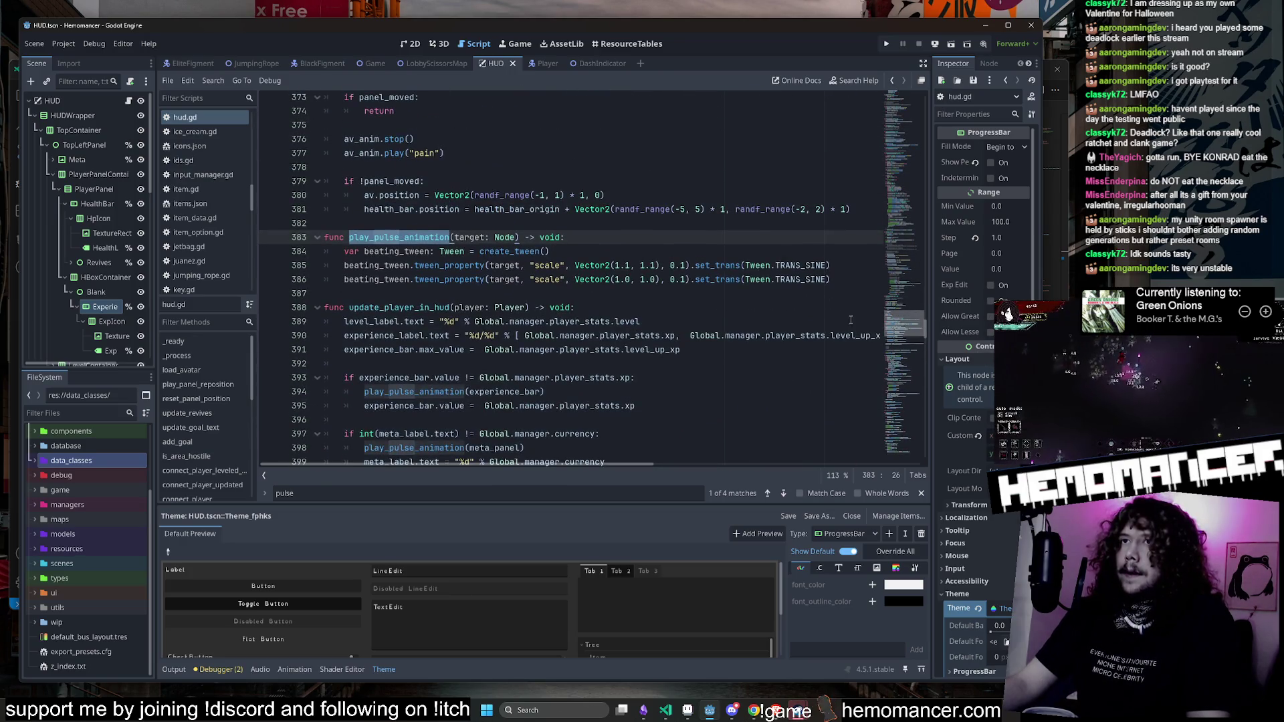
pyautogui.moveTo(896, 374)
pyautogui.mouseDown()
pyautogui.moveTo(889, 439)
pyautogui.moveTo(898, 111)
pyautogui.mouseUp()
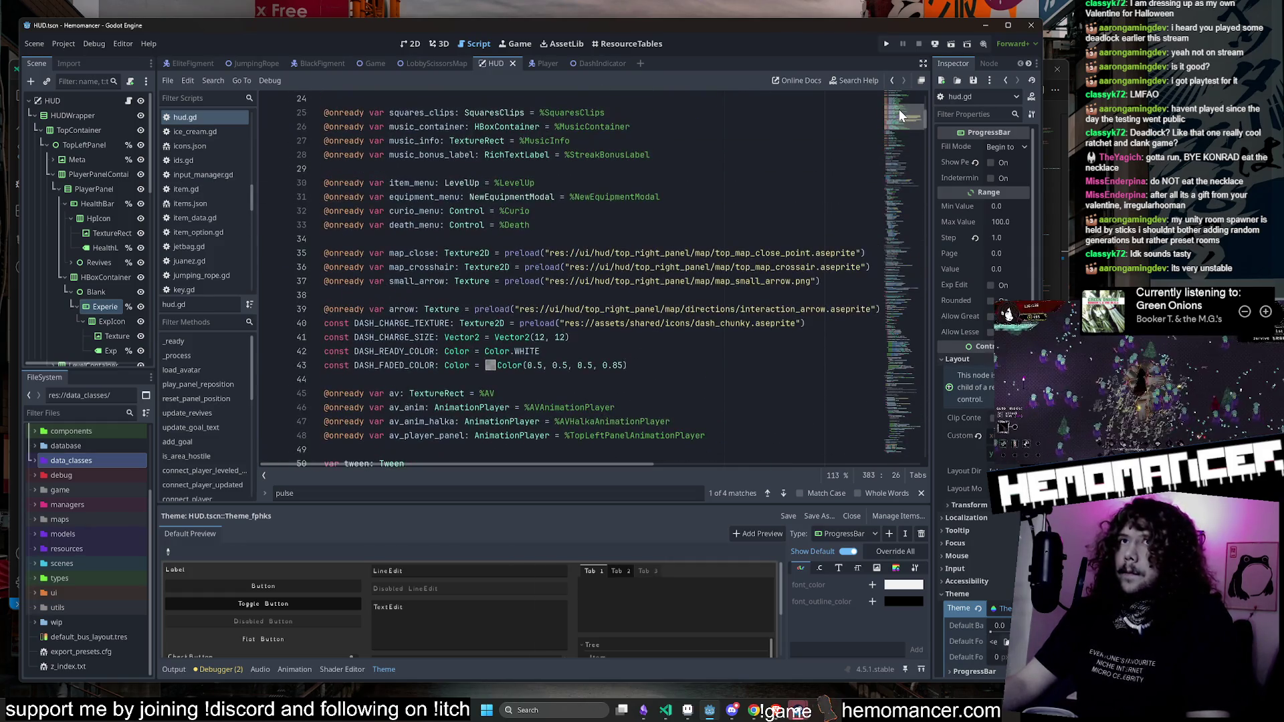
pyautogui.scroll(7, 703, 196)
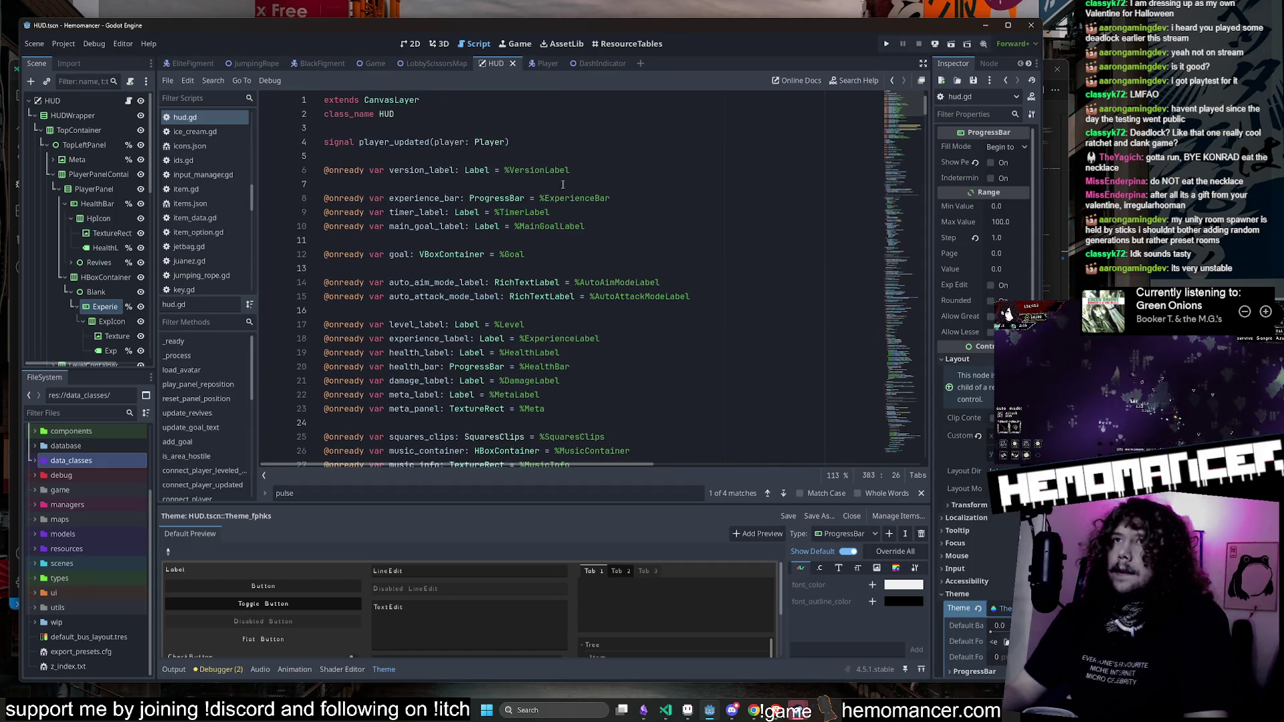
pyautogui.doubleClick(401, 141)
pyautogui.scroll(-2, 636, 255)
pyautogui.scroll(2, 636, 255)
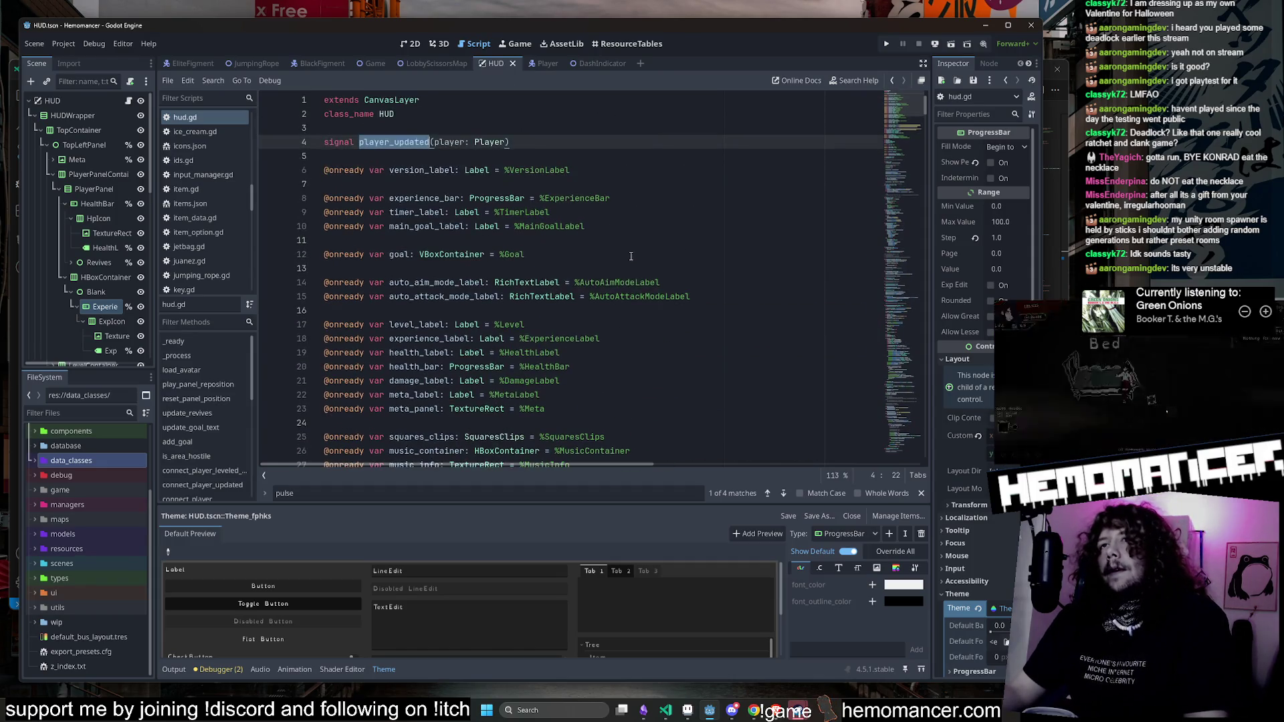
pyautogui.scroll(-10, 624, 254)
pyautogui.scroll(-12, 624, 254)
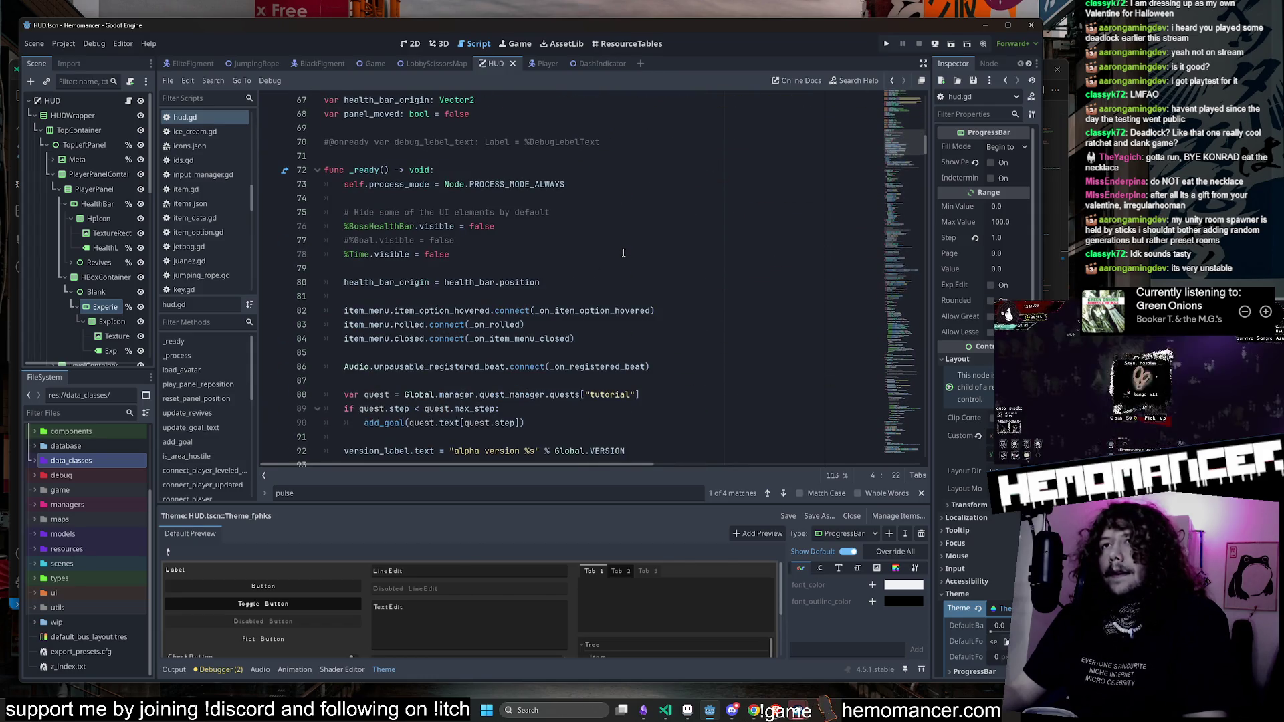
pyautogui.click(535, 63)
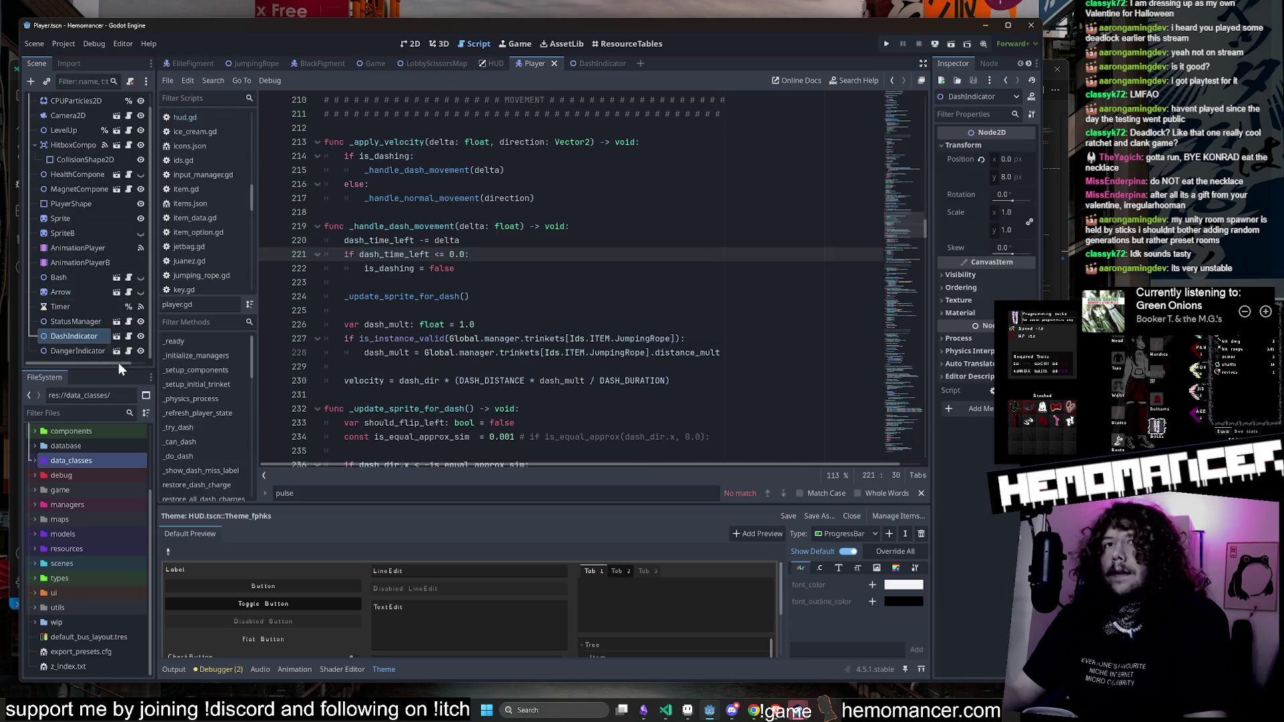
# Step: Go from the DashIndicator script to input_manager.gd using the quick file finder
pyautogui.click(129, 337)
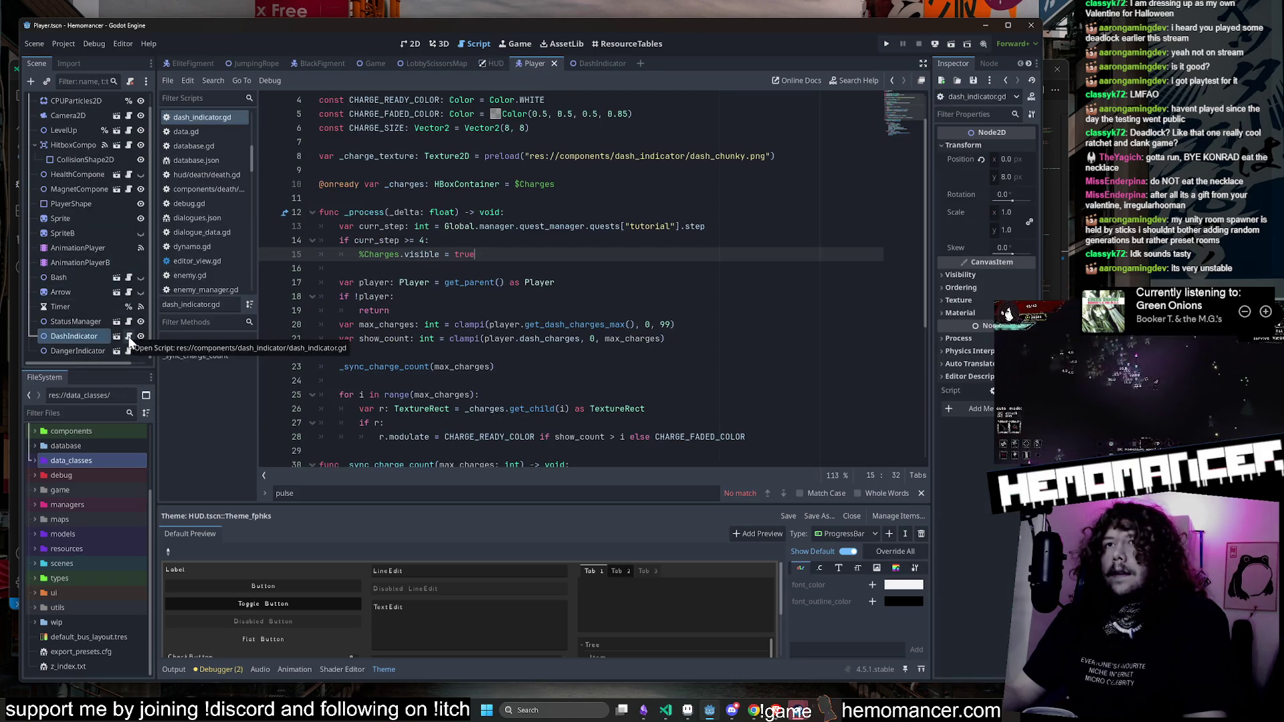
pyautogui.click(118, 336)
pyautogui.click(131, 100)
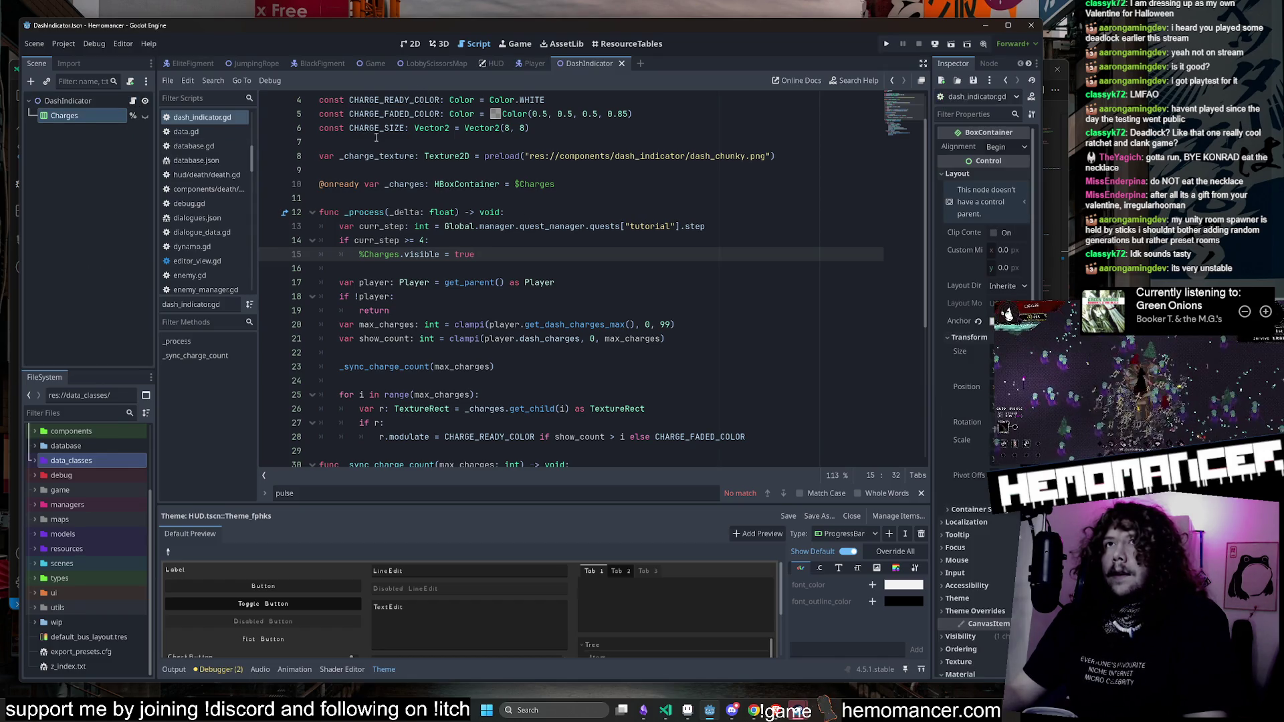
pyautogui.click(339, 170)
pyautogui.hotkey('shift', 'alt', 'o')
pyautogui.write('input')
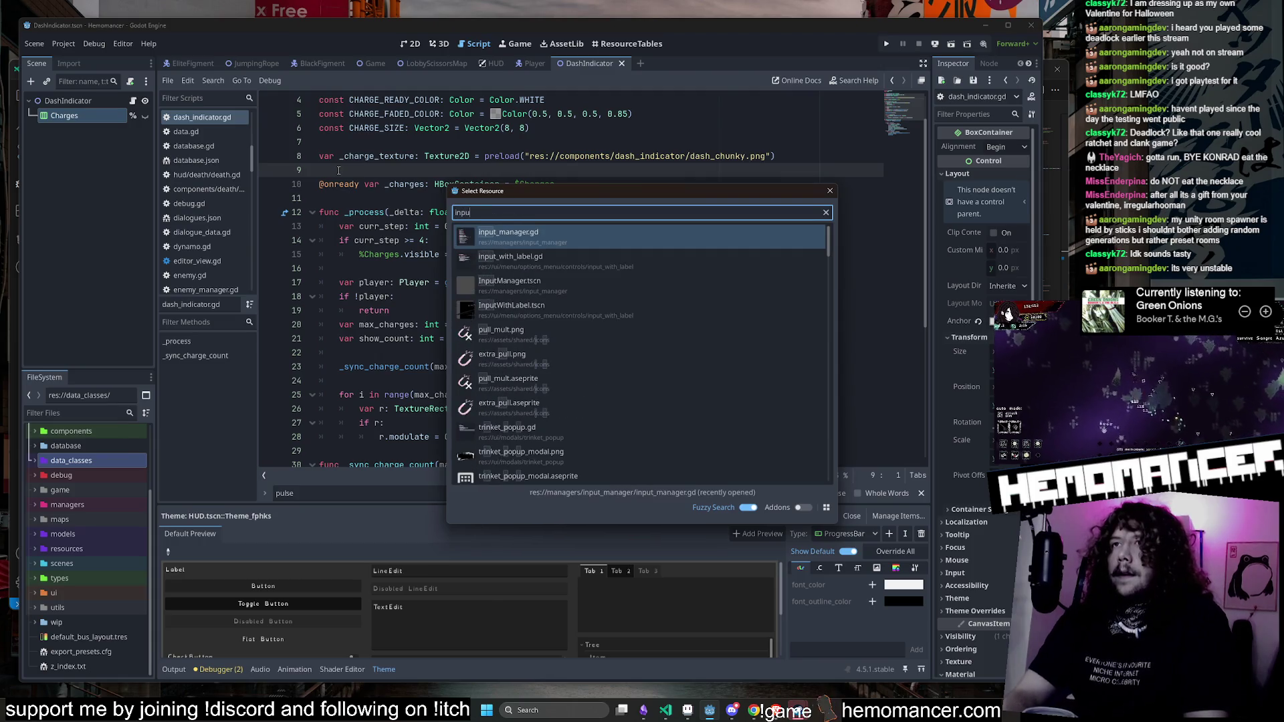
pyautogui.press('Return')
# Step: Find dash_requested = true on line 91 and start a new line after it
pyautogui.scroll(-4, 720, 282)
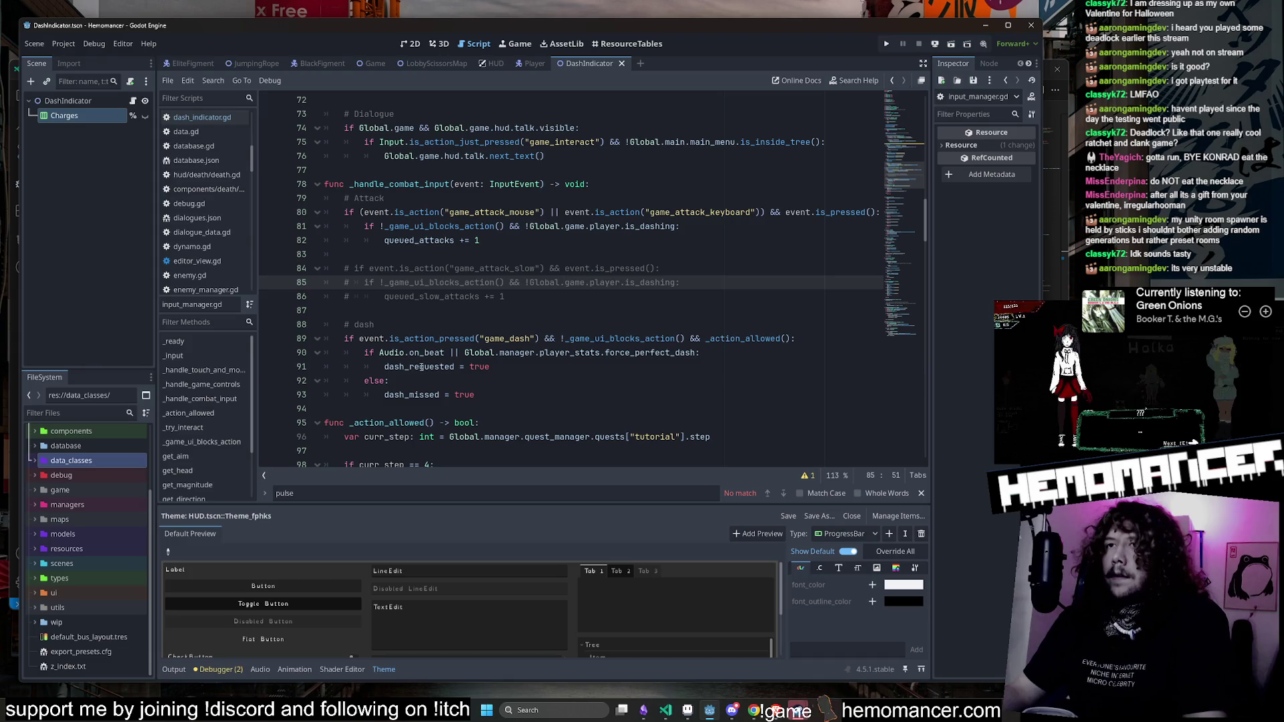
pyautogui.doubleClick(421, 367)
pyautogui.scroll(-2, 432, 358)
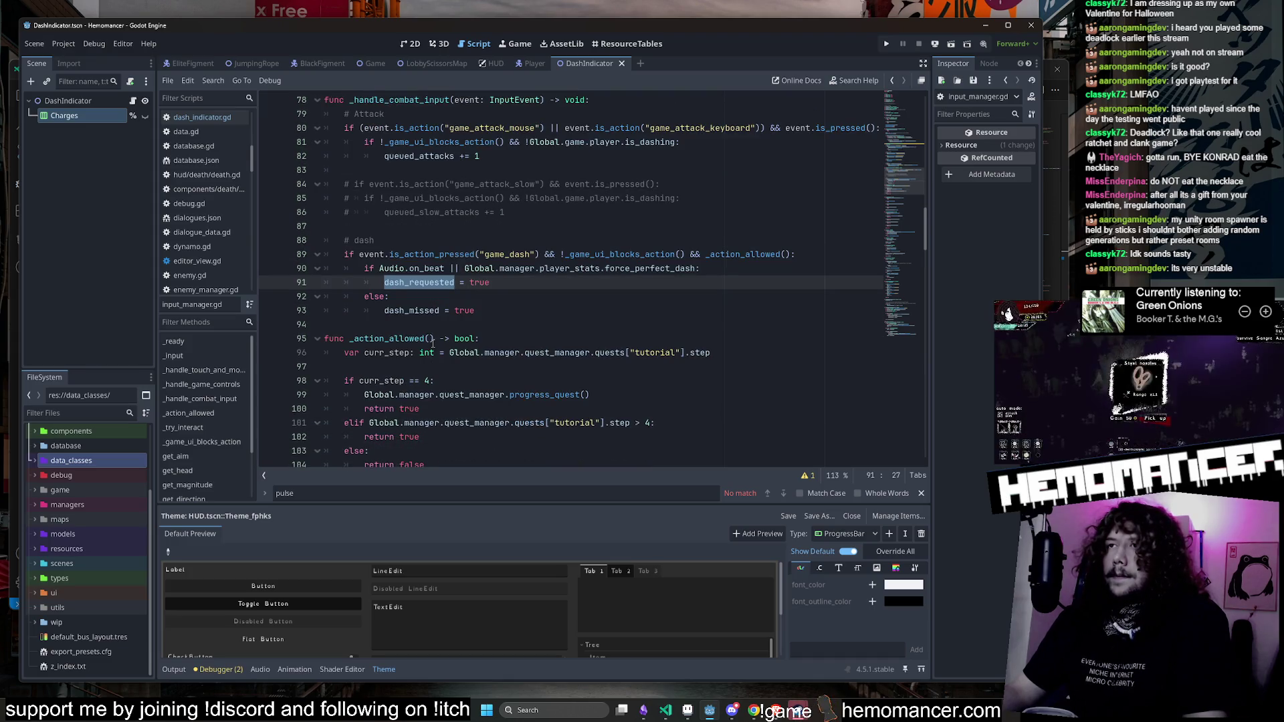
pyautogui.hotkey('ctrl', 'f')
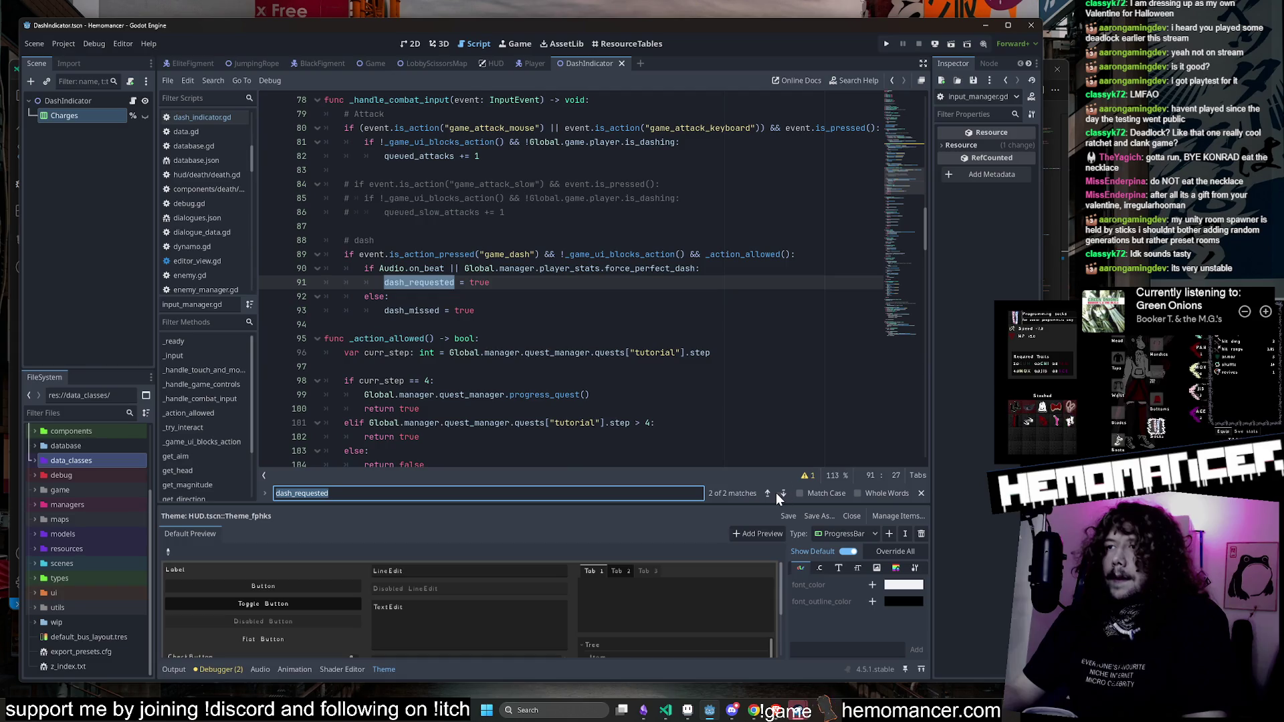
pyautogui.click(777, 492)
pyautogui.click(777, 492)
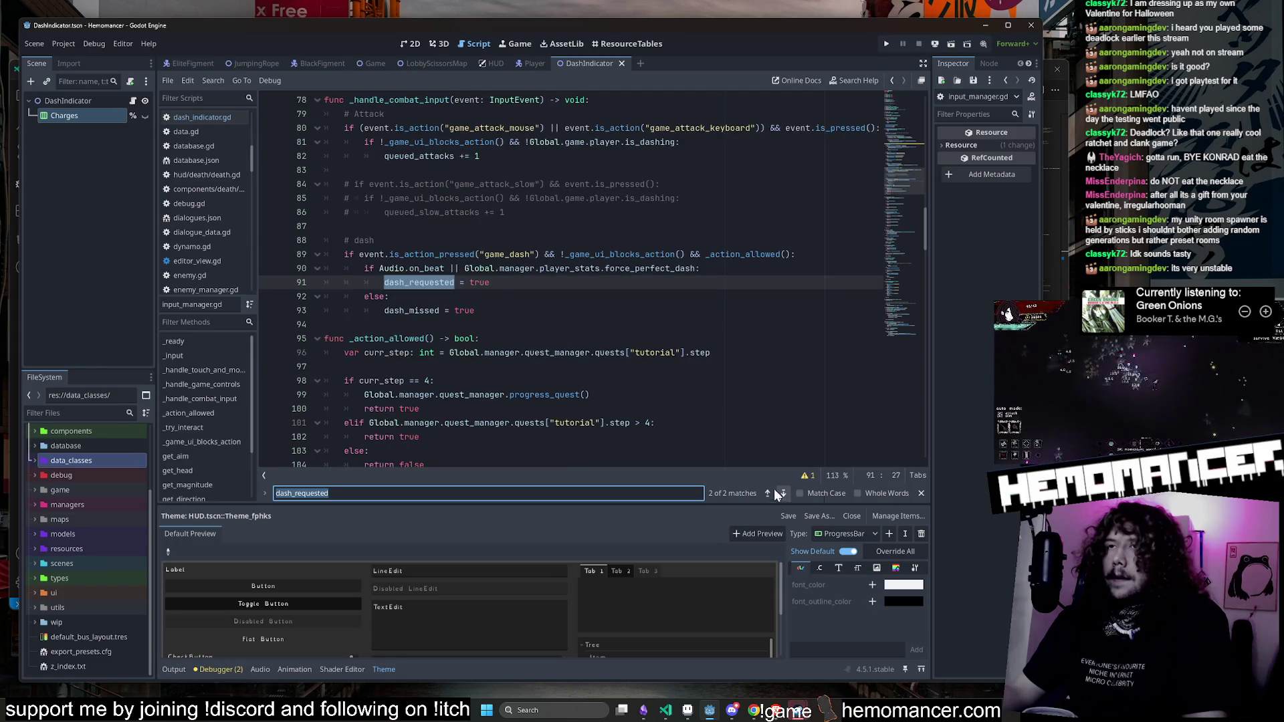
pyautogui.click(479, 282)
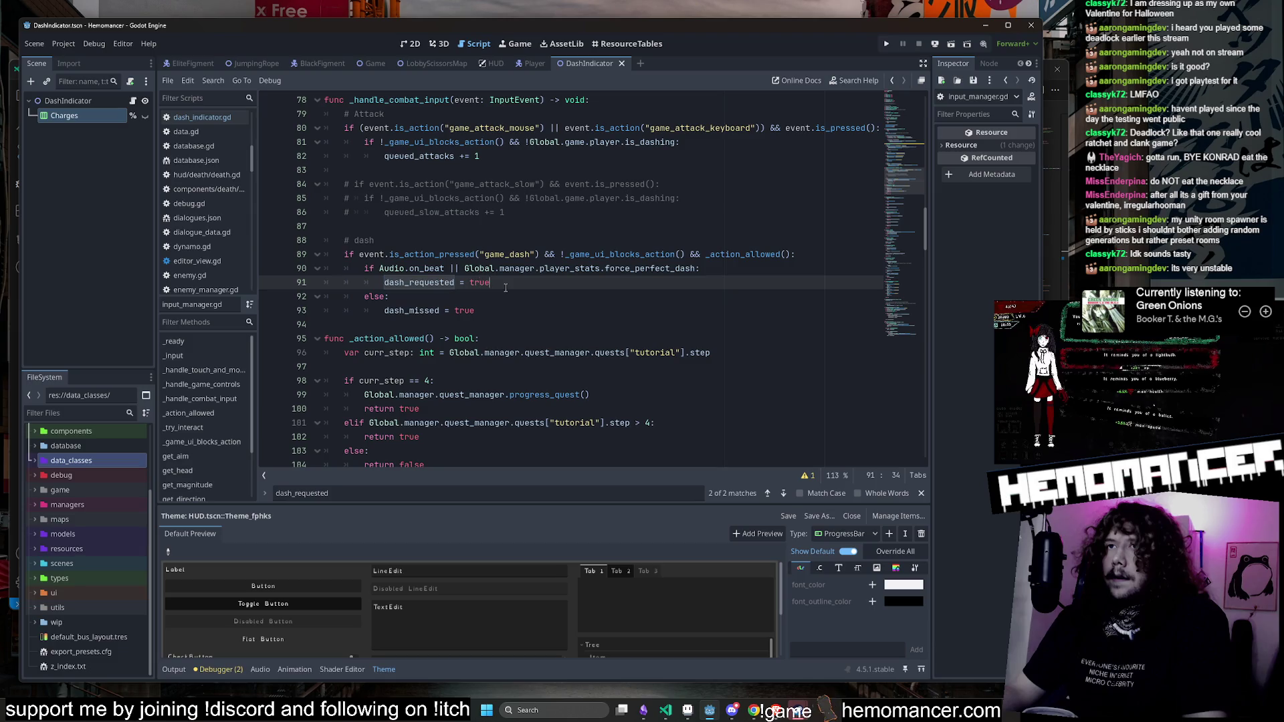
pyautogui.click(921, 492)
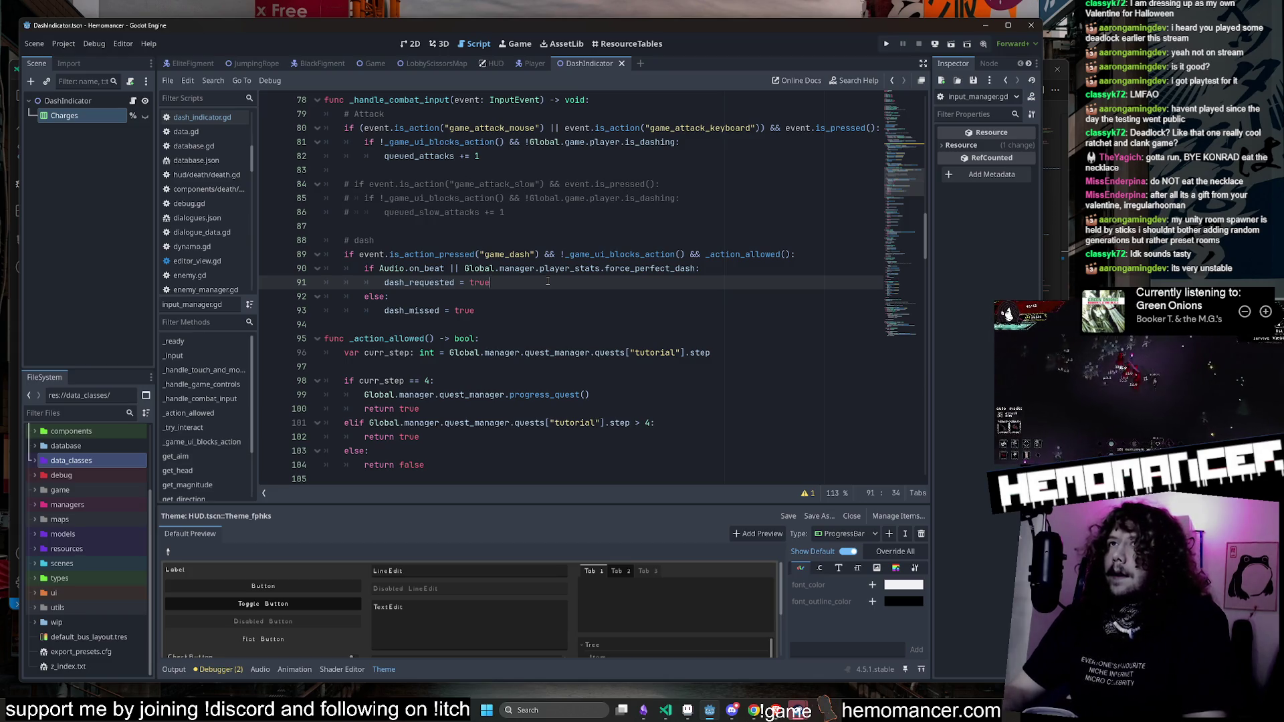
pyautogui.scroll(1, 528, 215)
pyautogui.press('Return')
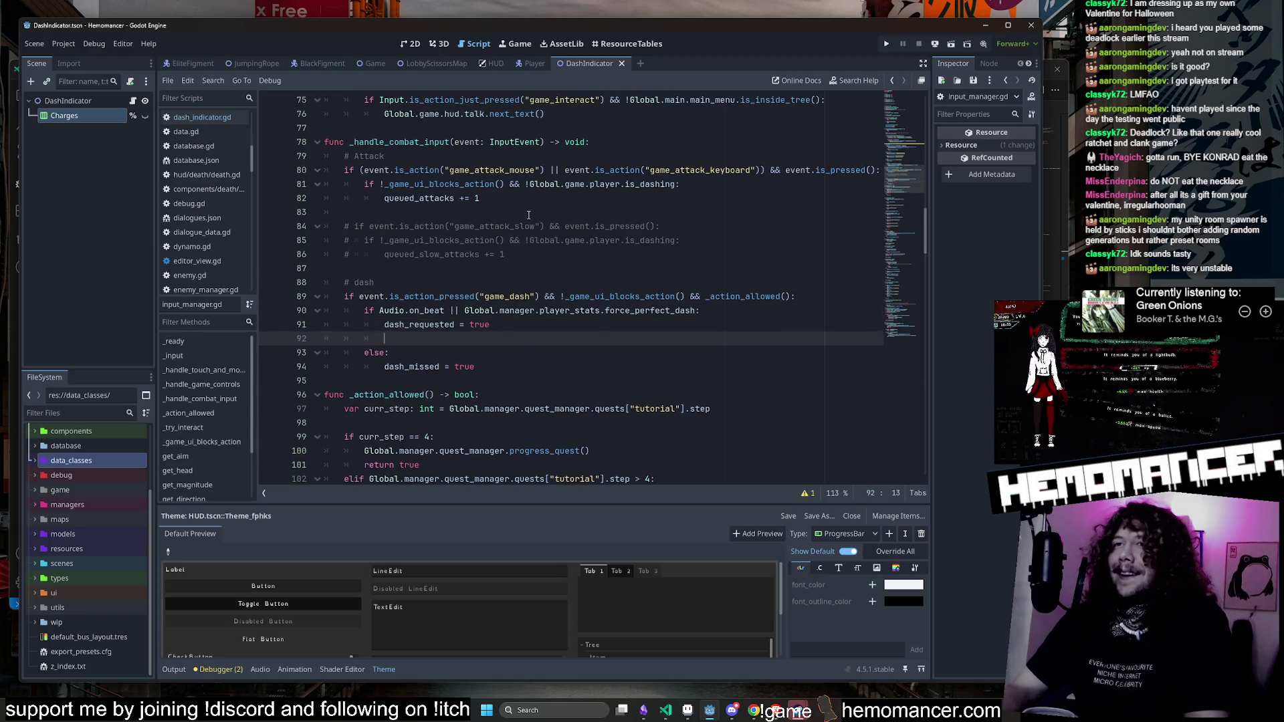
# Step: Type play_pulse_animation() on line 92 and look up existing Global.game.hud references
pyautogui.write('play_pulse_animation()')
pyautogui.press('Left')
pyautogui.press('Left')
pyautogui.press('Left')
pyautogui.hotkey('ctrl', 'f')
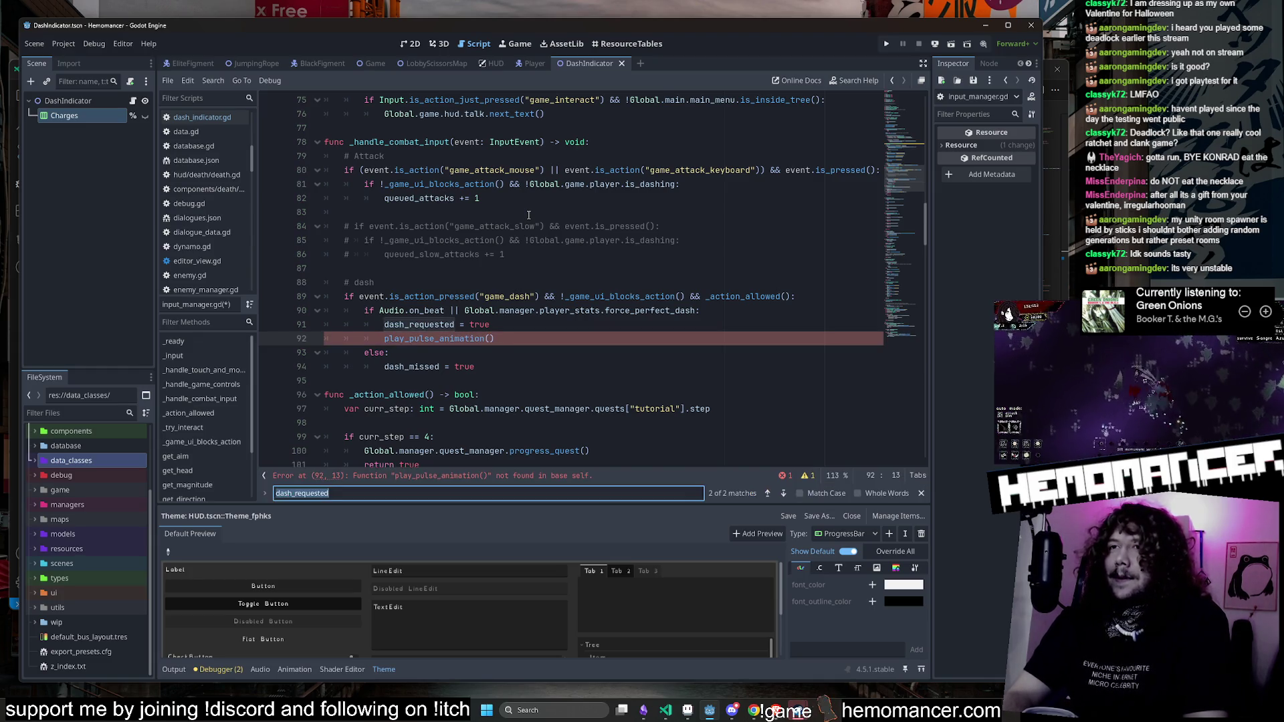
pyautogui.write('hud')
pyautogui.press('Return')
pyautogui.scroll(-1, 529, 214)
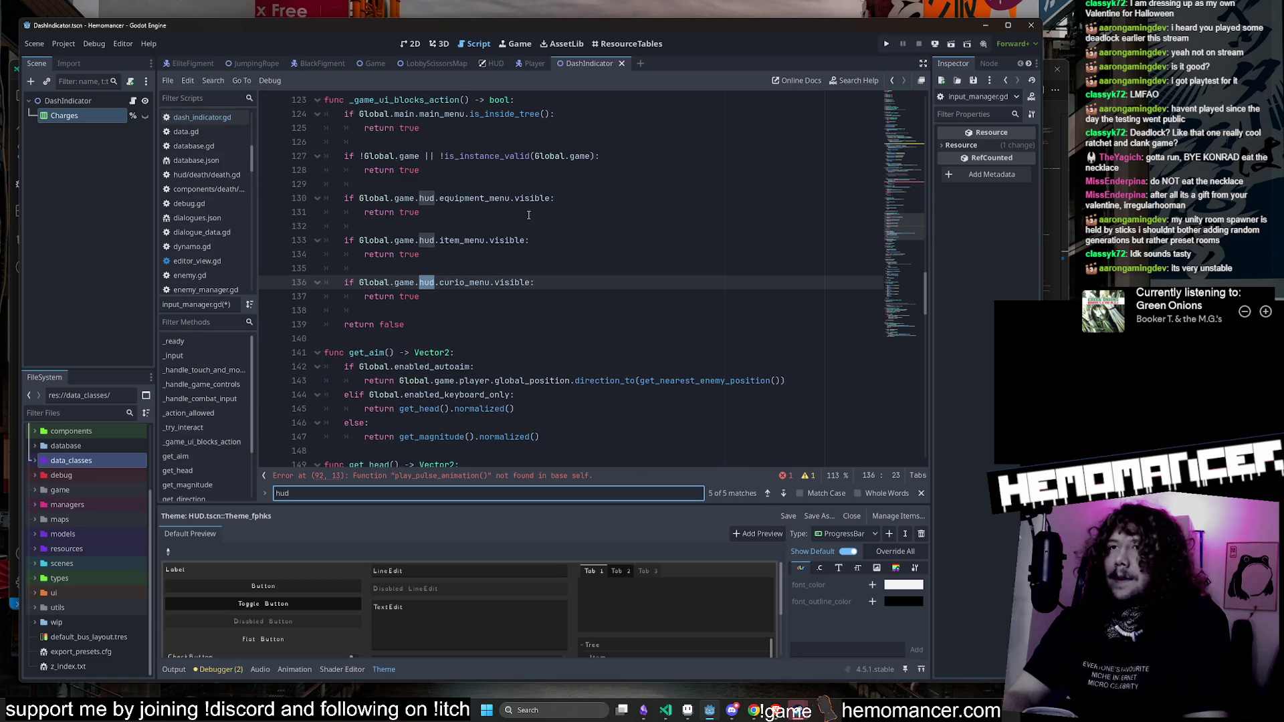
pyautogui.click(360, 241)
pyautogui.moveTo(359, 240); pyautogui.dragTo(440, 240)
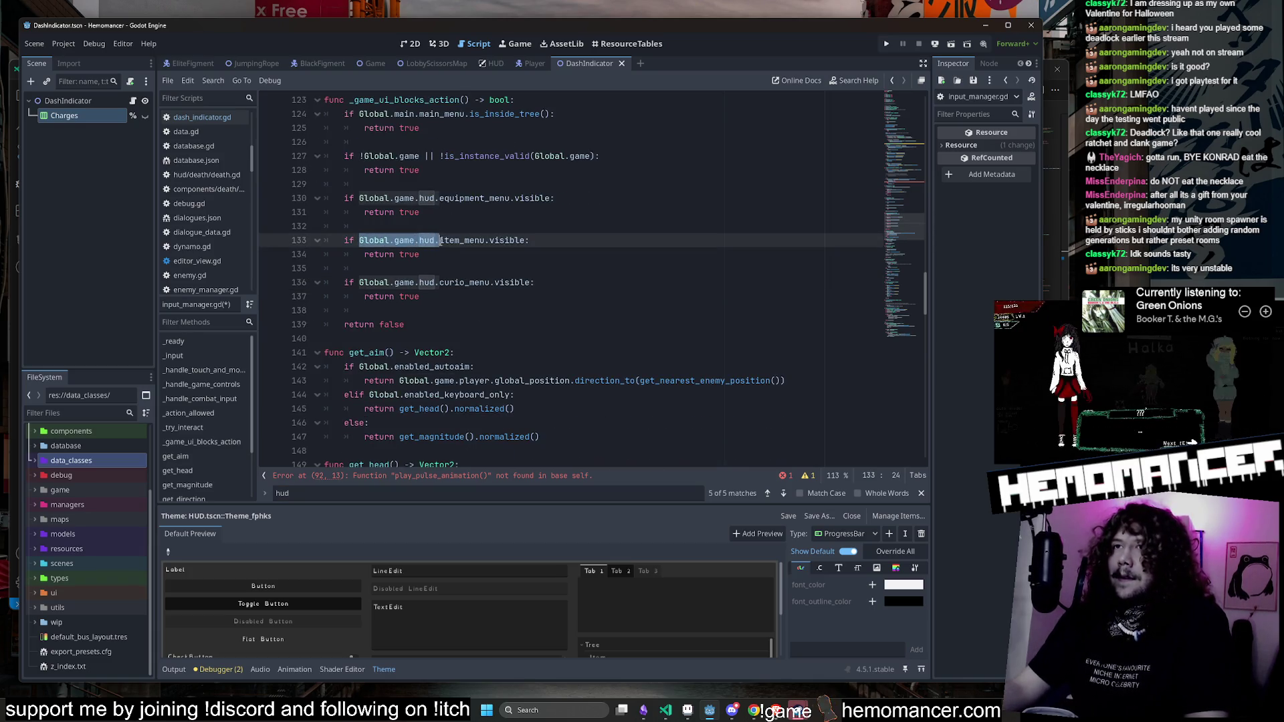
pyautogui.click(767, 493)
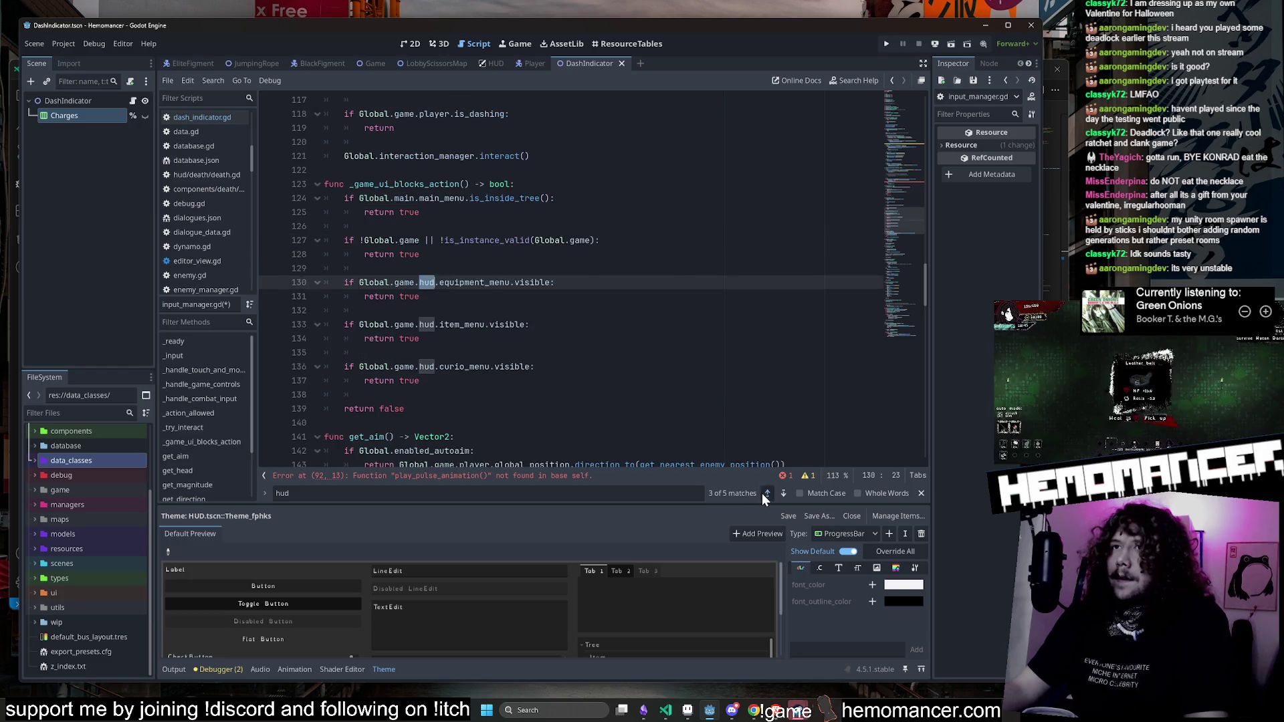
pyautogui.click(767, 492)
pyautogui.click(767, 492)
pyautogui.scroll(3, 378, 413)
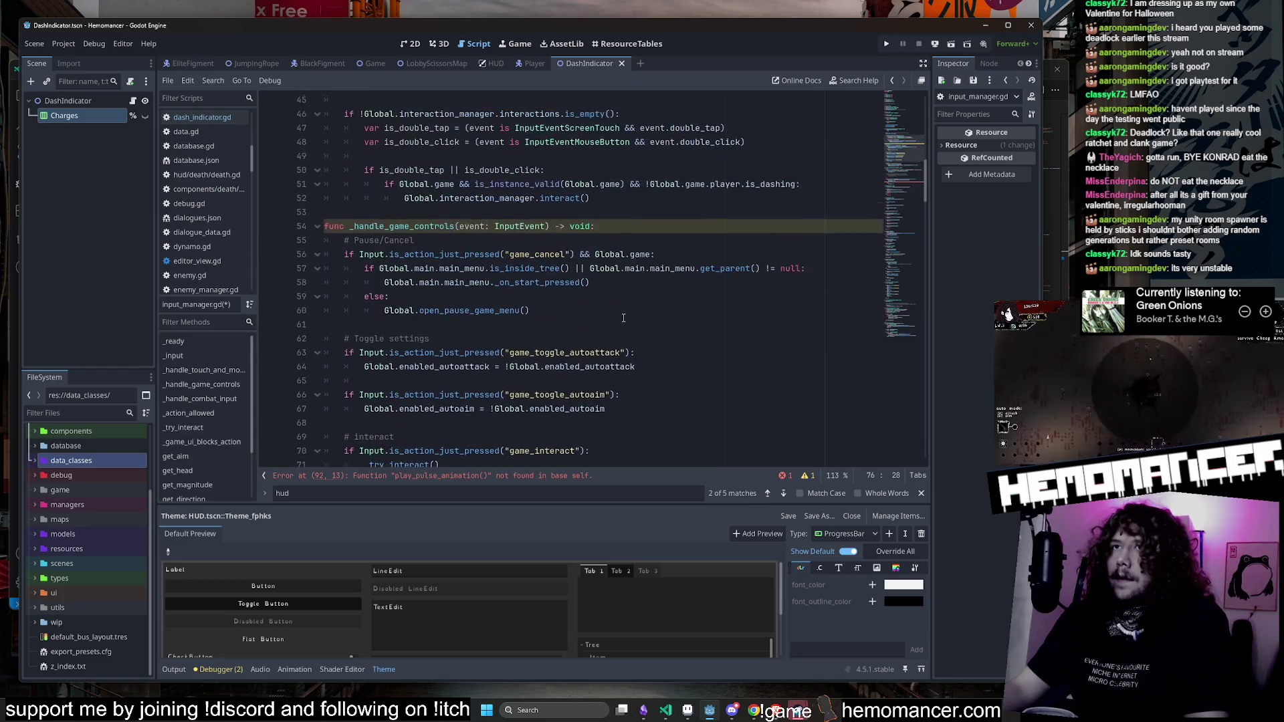
pyautogui.click(384, 409)
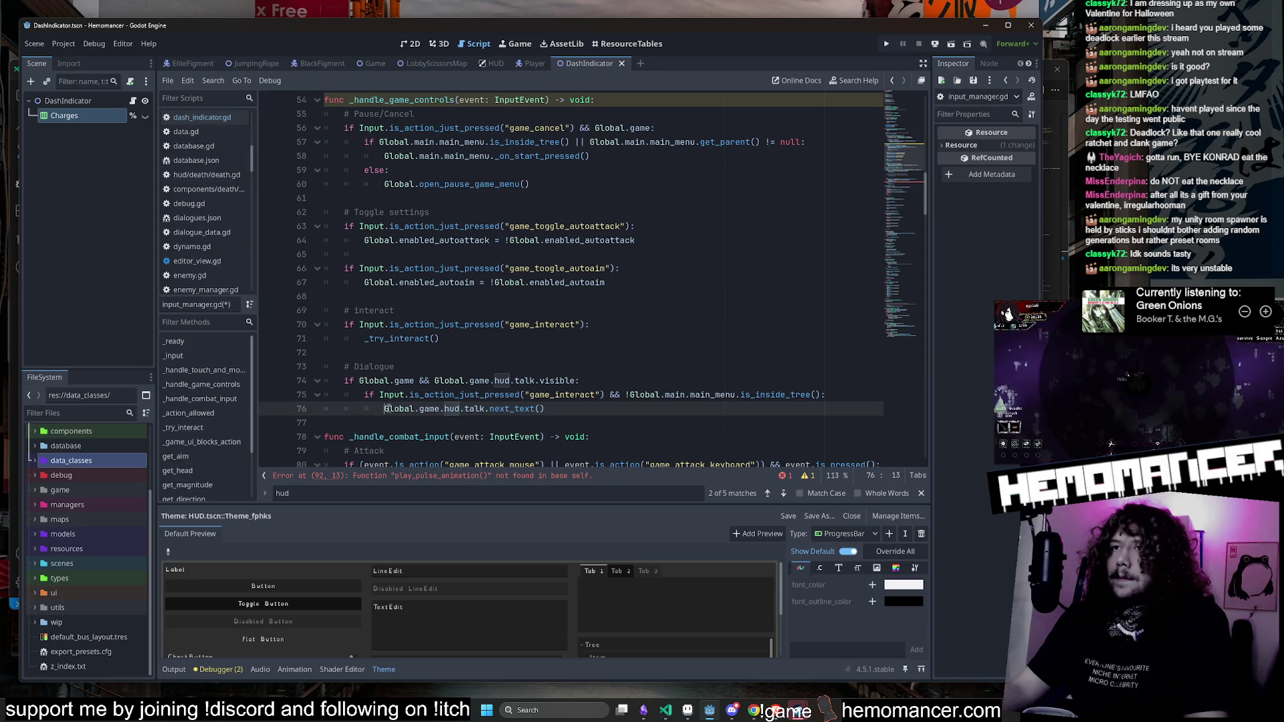
pyautogui.moveTo(384, 408); pyautogui.dragTo(463, 409)
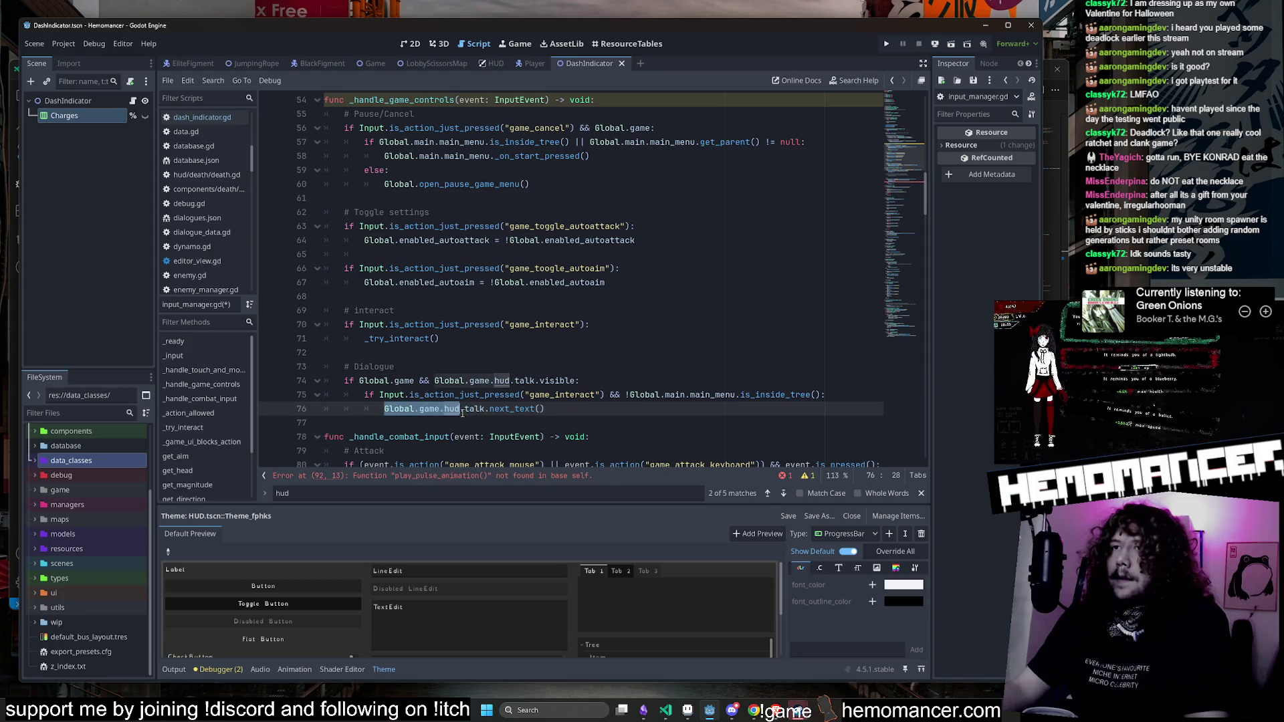
pyautogui.scroll(6, 508, 394)
pyautogui.scroll(1, 530, 374)
# Step: Make line 92 call Global.game.hud.play_dash_pulse_animation()
pyautogui.hotkey('ctrl', 'f')
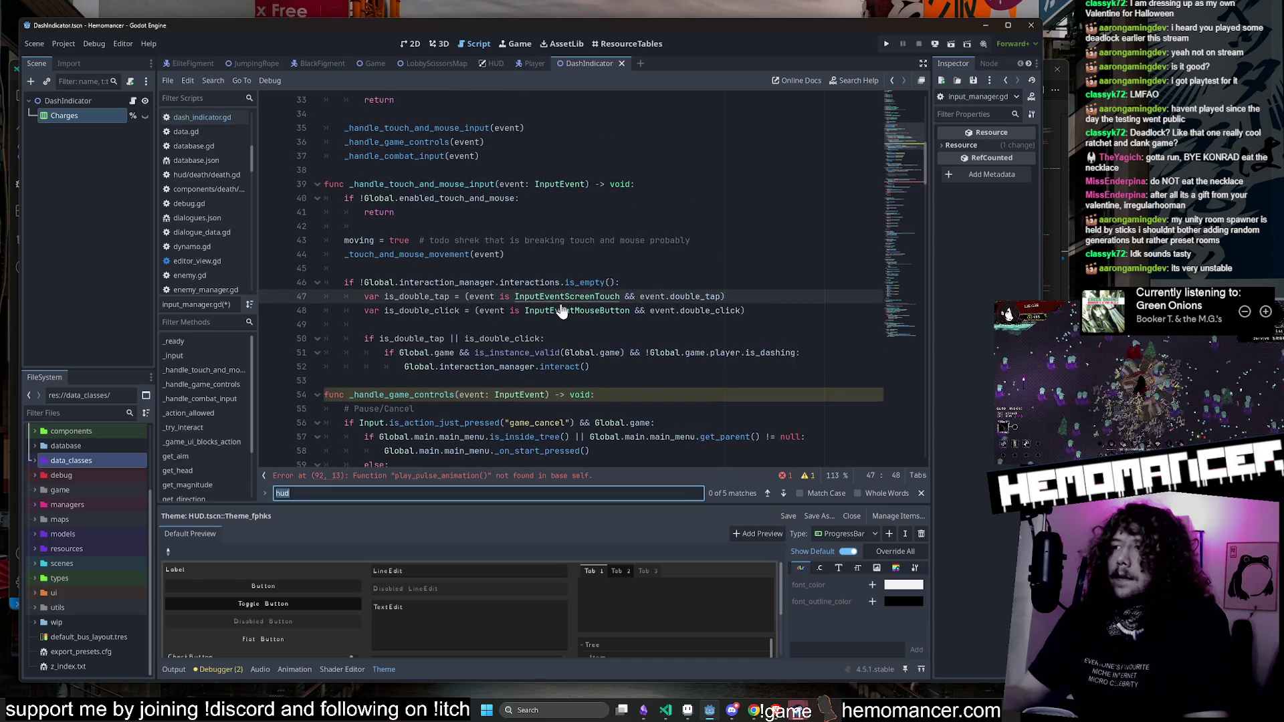
pyautogui.write('requeste')
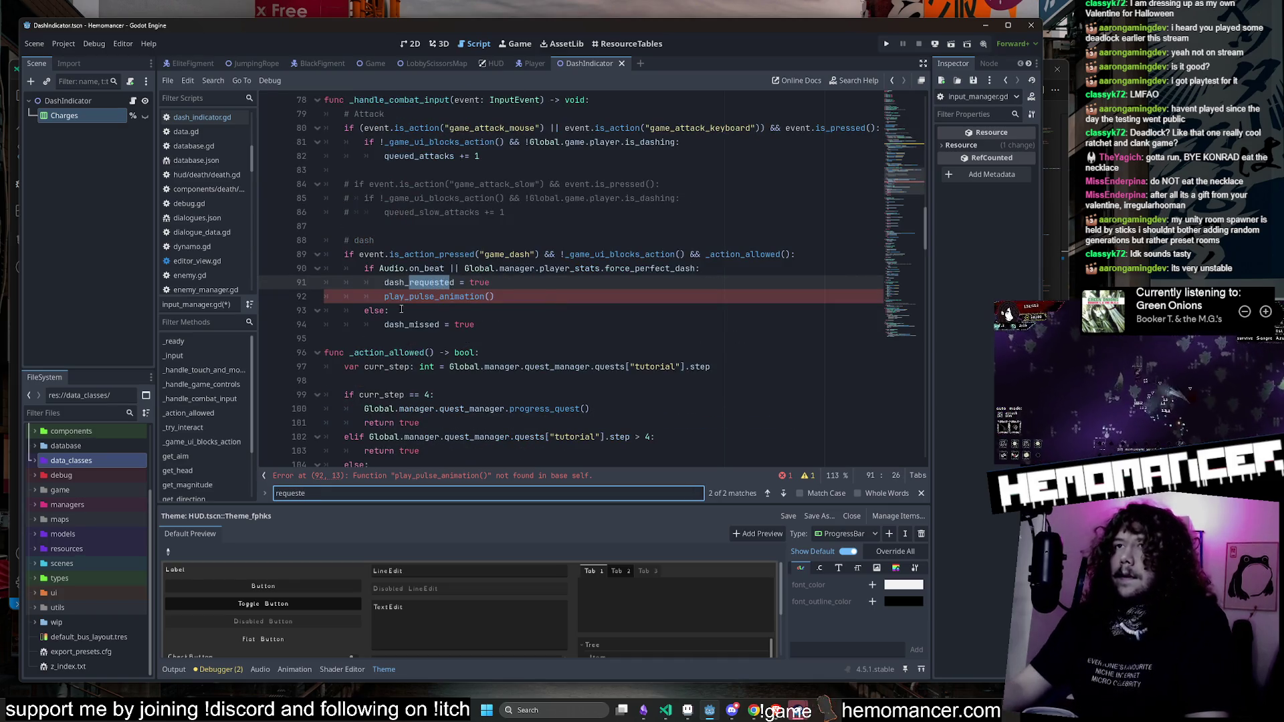
pyautogui.click(378, 296)
pyautogui.write('Global.game.hud.')
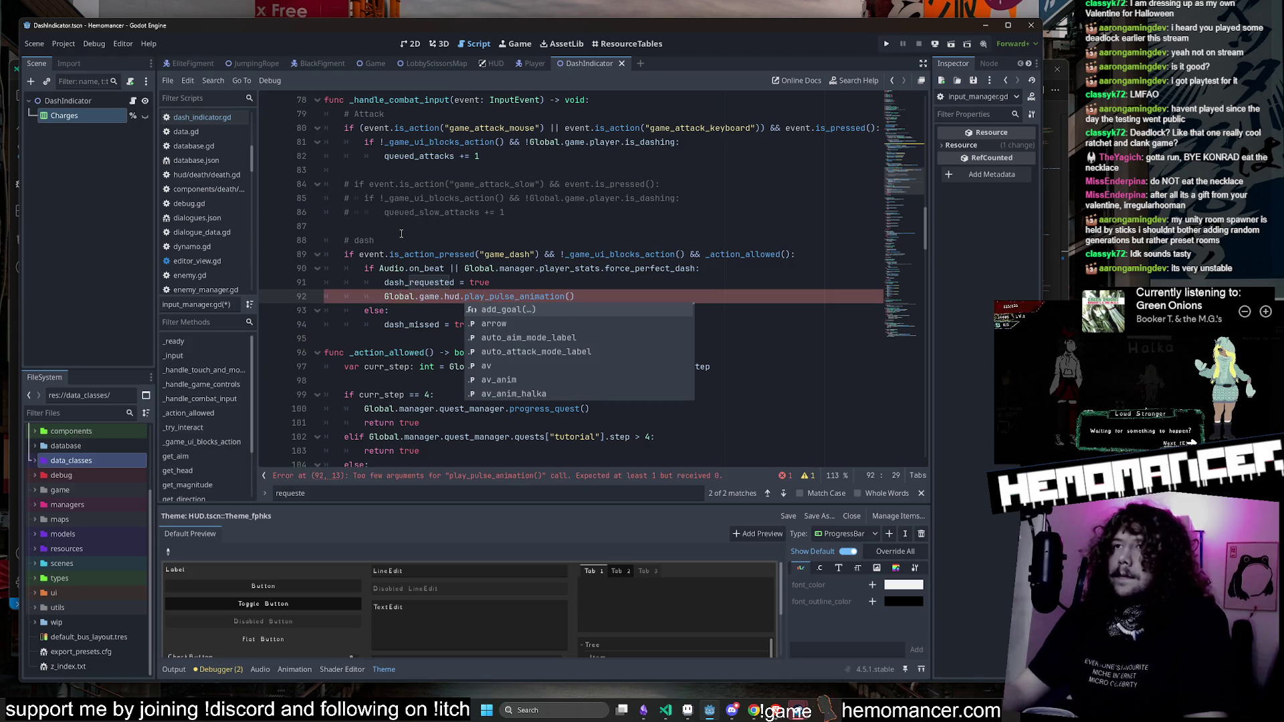
pyautogui.click(570, 268)
pyautogui.click(587, 296)
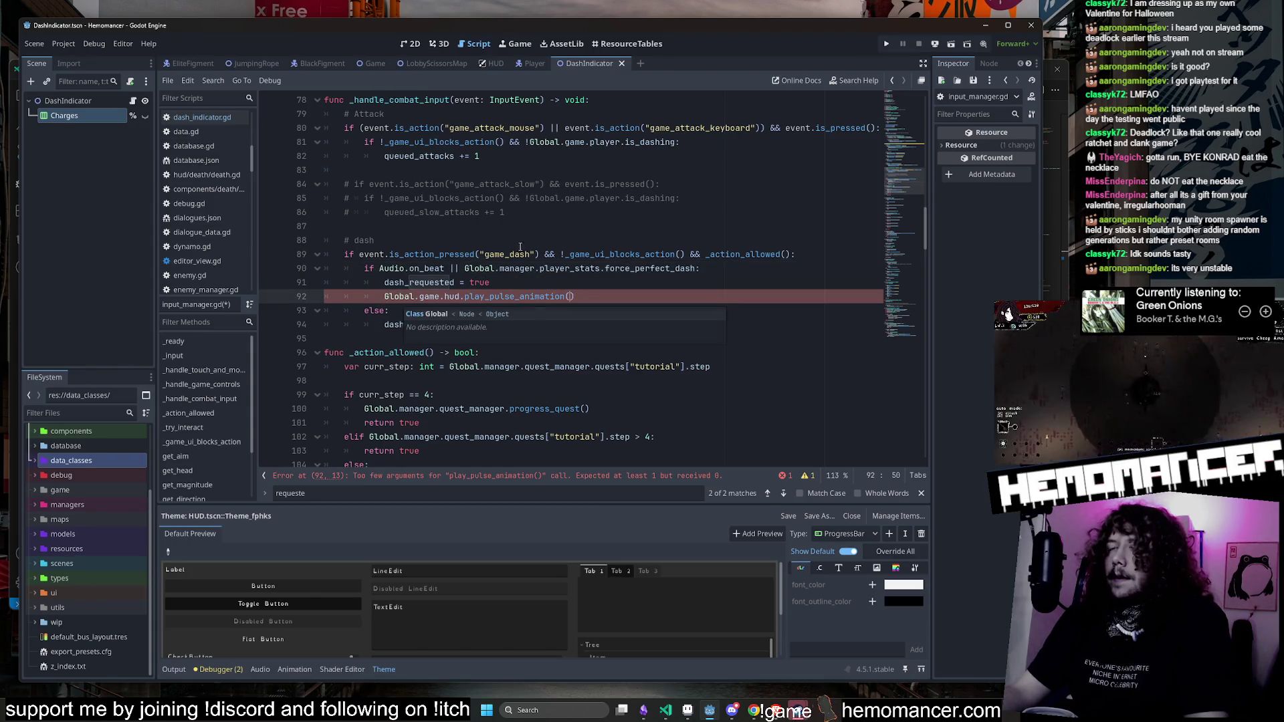
pyautogui.write('dash_')
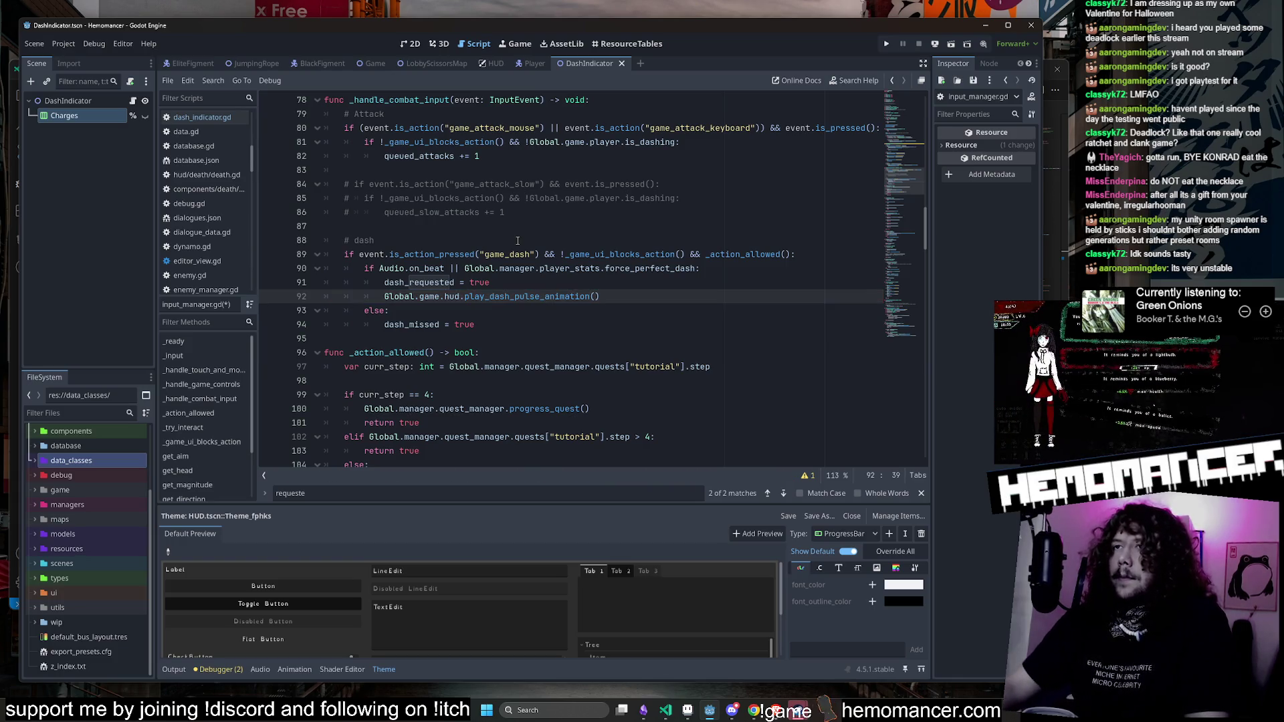
# Step: Open hud.gd from the hud reference and search it for play_pulse
pyautogui.keyDown('ctrl'); pyautogui.click(452, 296); pyautogui.keyUp('ctrl')
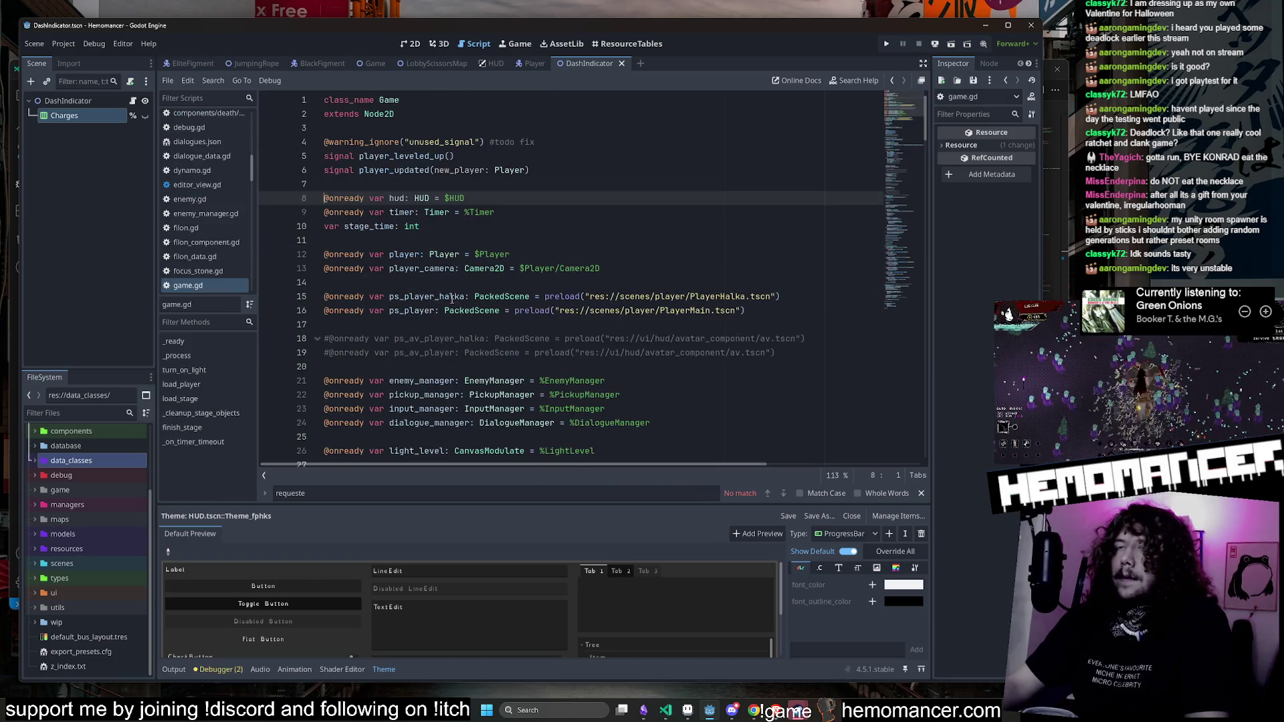
pyautogui.keyDown('ctrl'); pyautogui.click(423, 199); pyautogui.keyUp('ctrl')
pyautogui.hotkey('ctrl', 'f')
pyautogui.write('play')
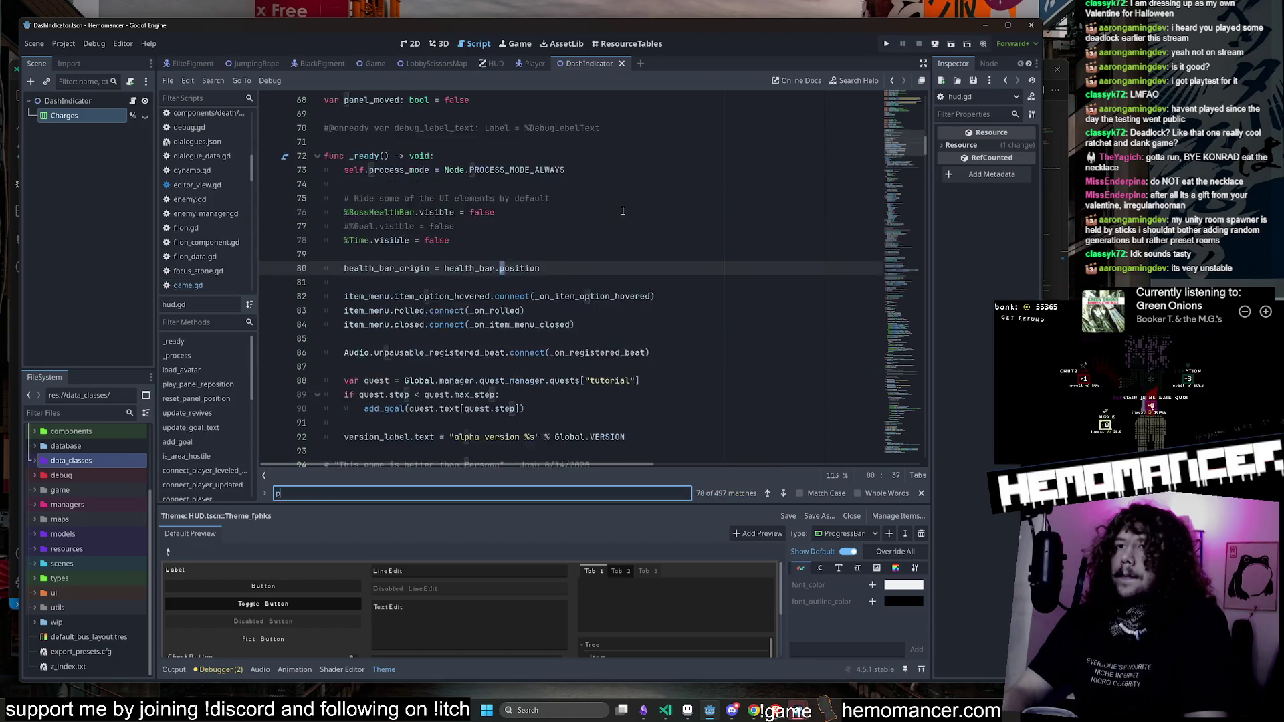
pyautogui.write('_pulse')
# Step: Declare func play_dash_pulse_animation() just above play_pulse_animation in hud.gd
pyautogui.doubleClick(429, 267)
pyautogui.hotkey('ctrl', 'c')
pyautogui.press('Home')
pyautogui.press('Return')
pyautogui.press('Return')
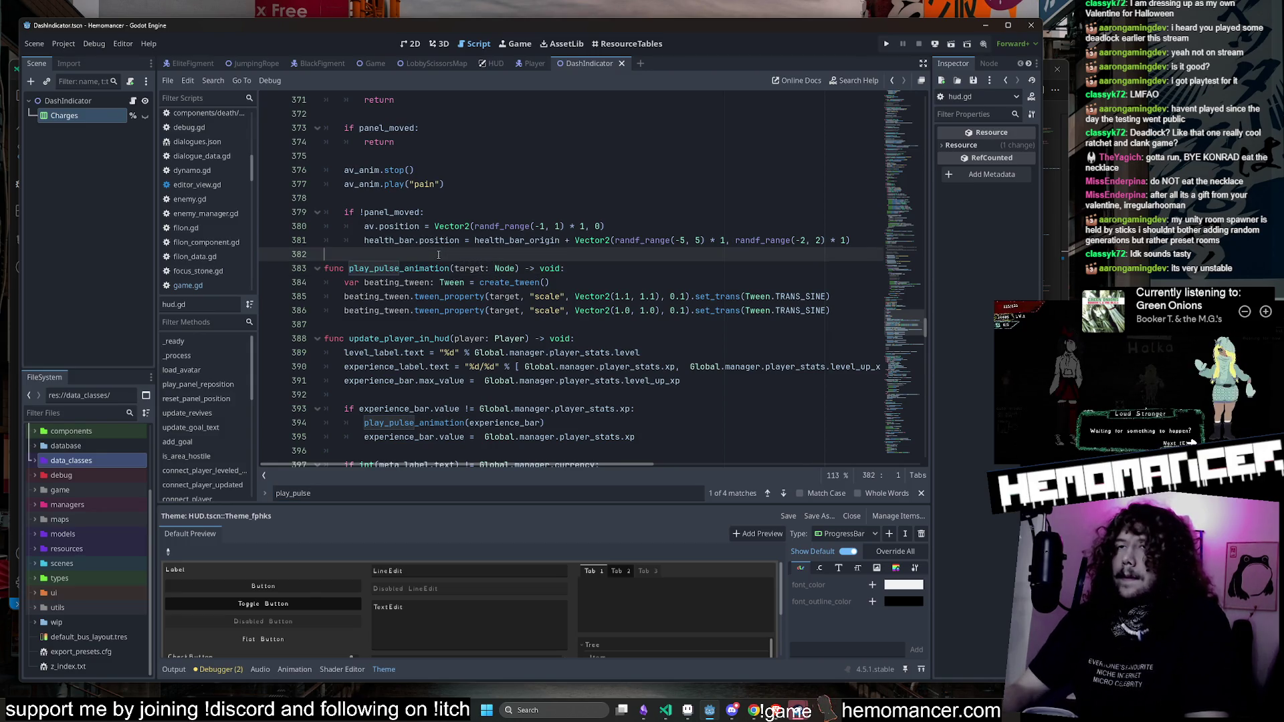
pyautogui.press('Up')
pyautogui.press('Up')
pyautogui.hotkey('ctrl', 'v')
pyautogui.hotkey('ctrl', 'z')
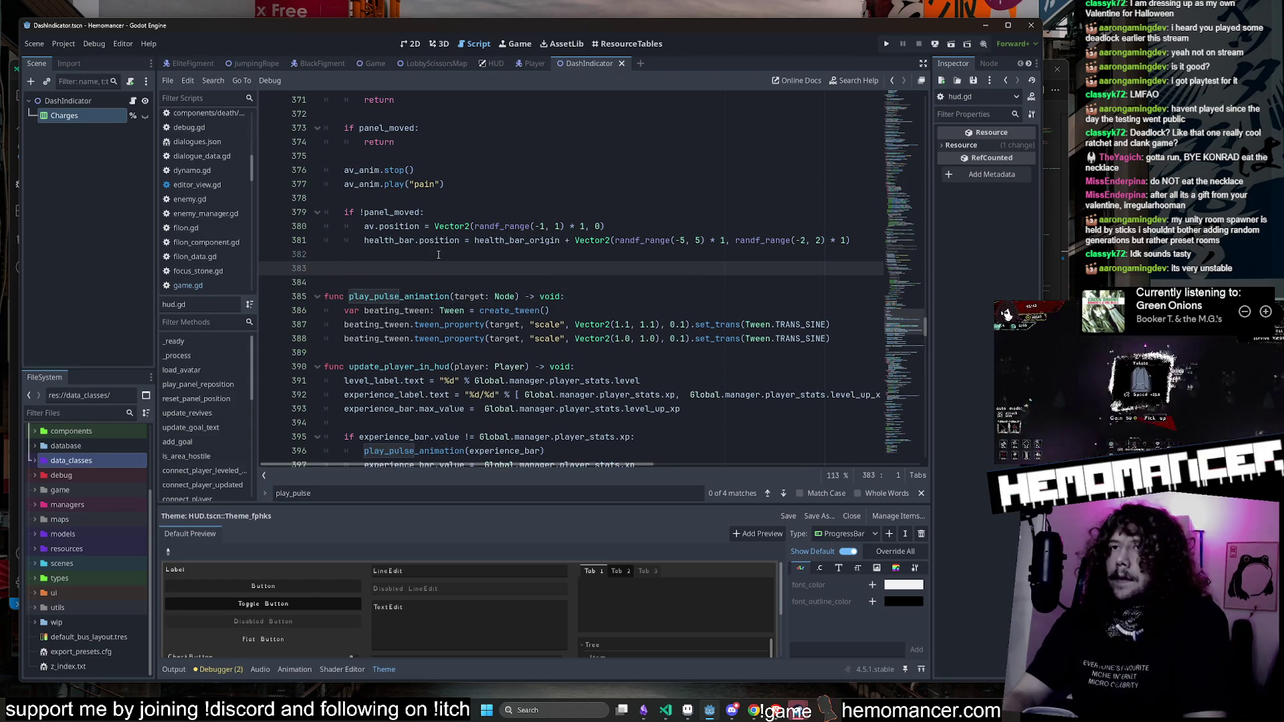
pyautogui.hotkey('ctrl', 'v')
pyautogui.write('(')
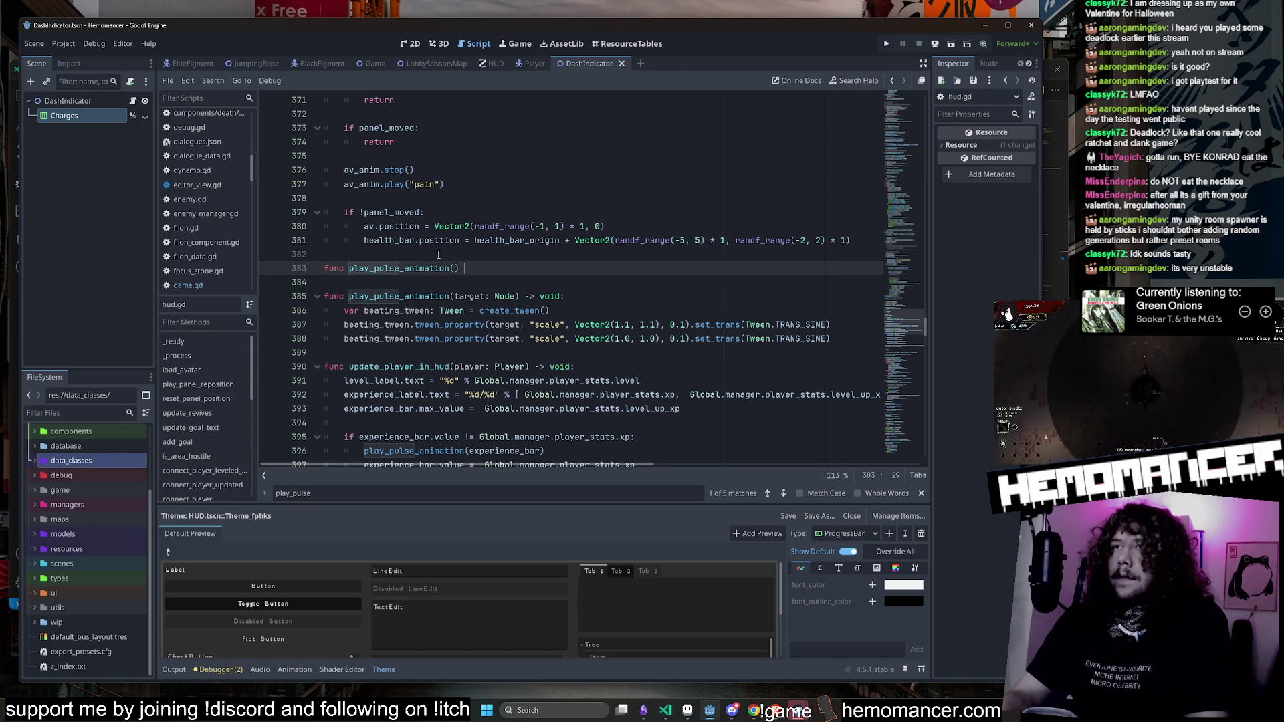
pyautogui.write(':')
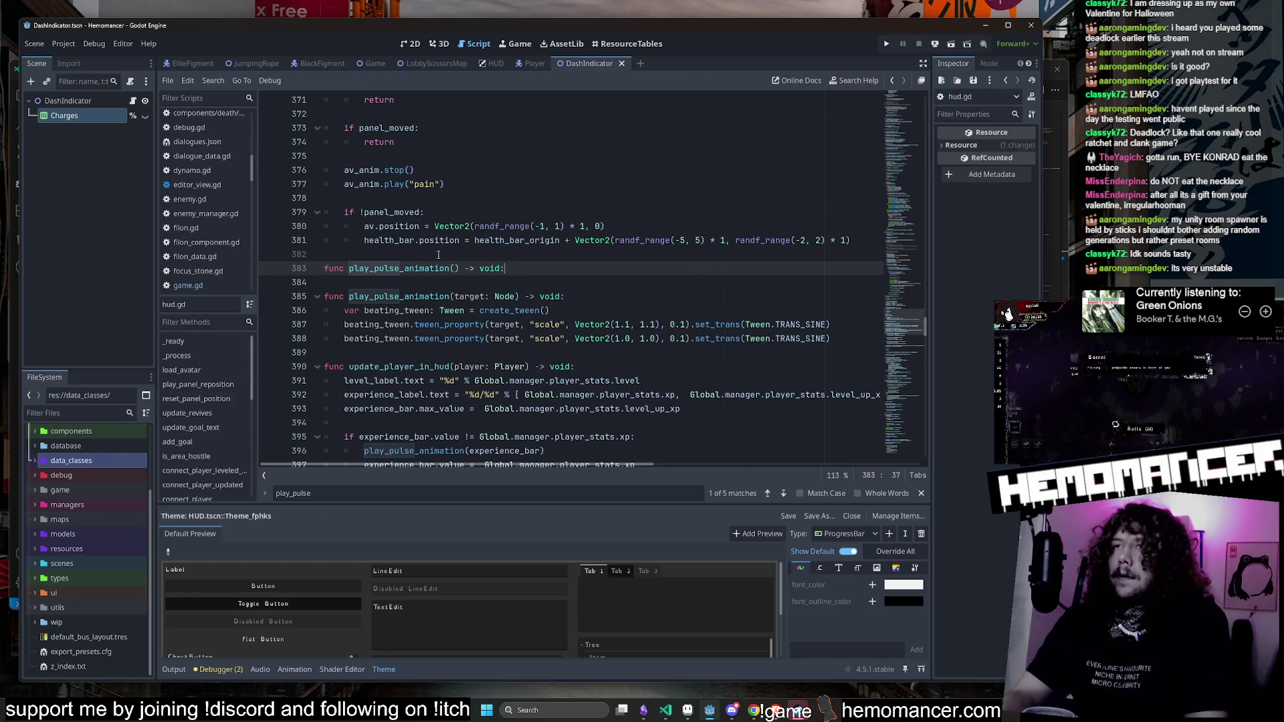
pyautogui.press('Return')
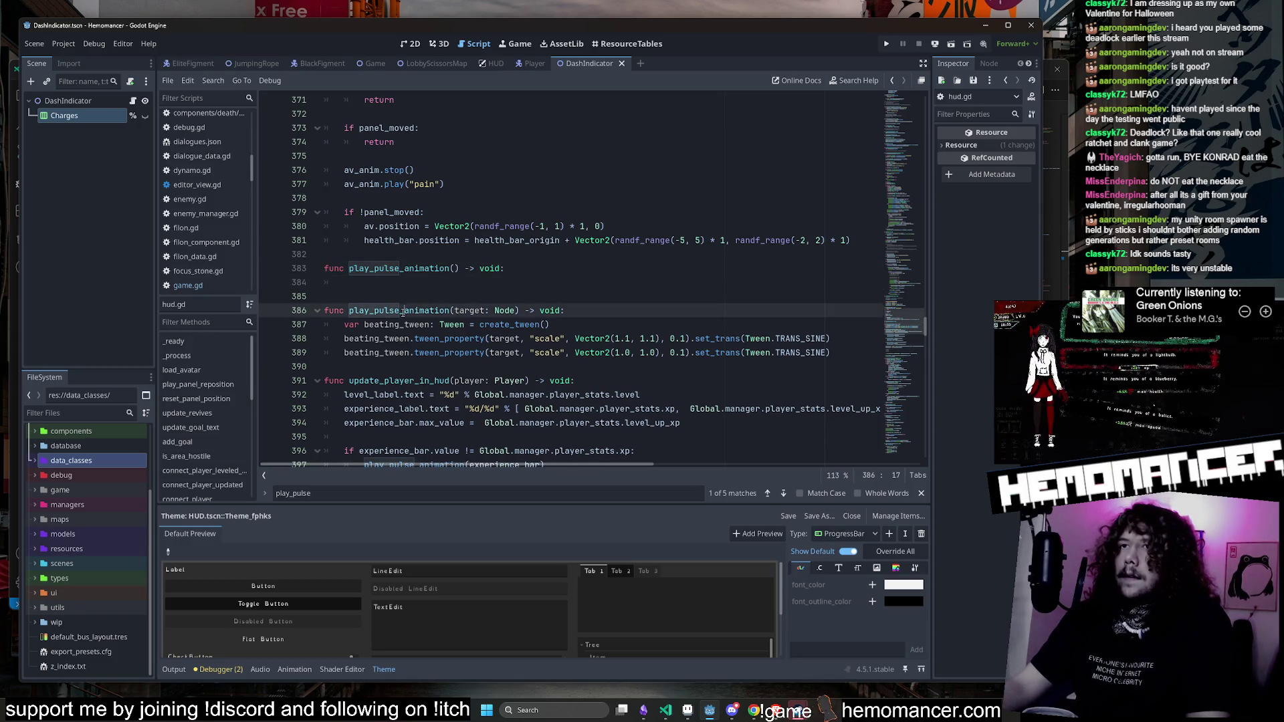
pyautogui.click(375, 268)
pyautogui.write('dash')
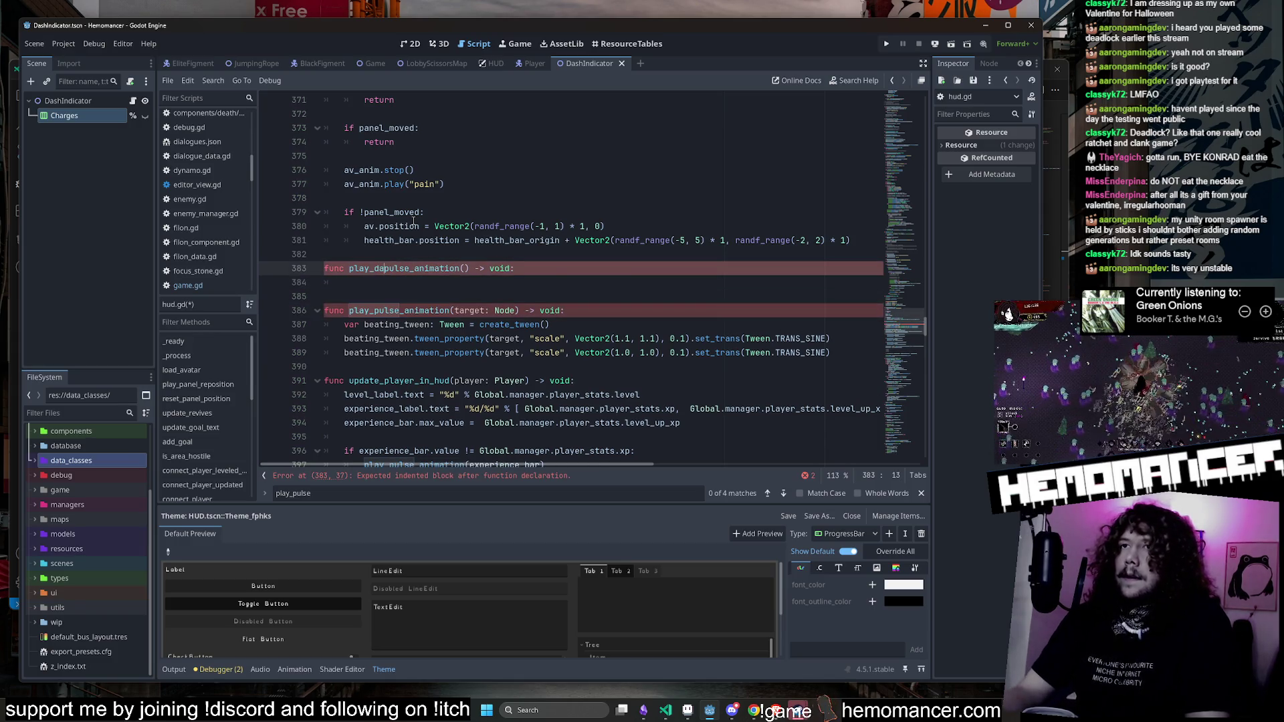
pyautogui.write('_')
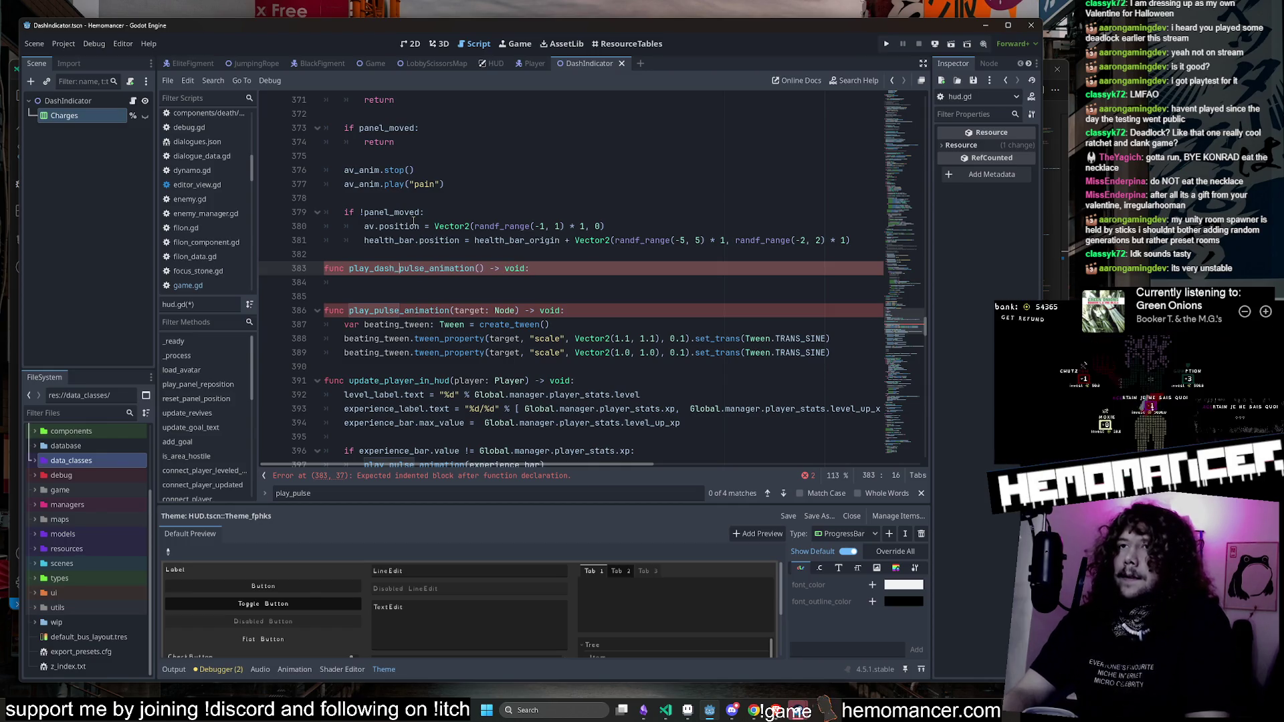
# Step: Fill the new function's body with a call to play_pulse_animation(
pyautogui.click(425, 284)
pyautogui.doubleClick(395, 311)
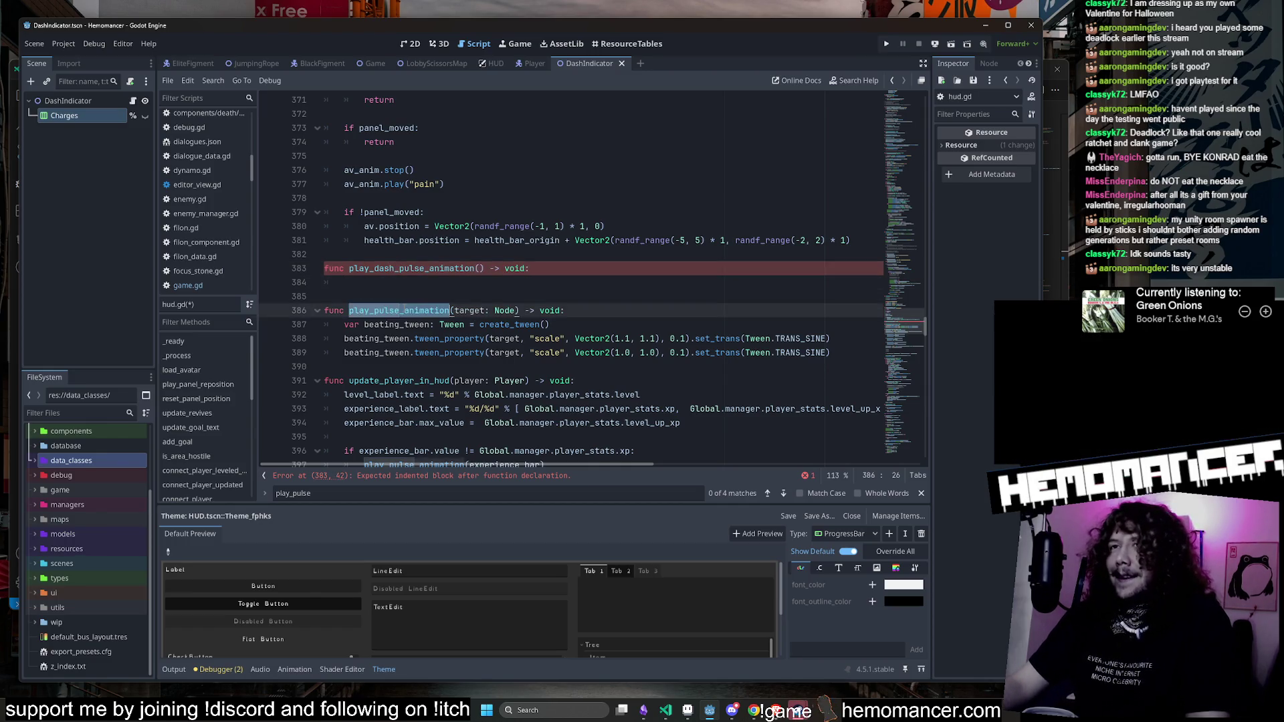
pyautogui.hotkey('ctrl', 'c')
pyautogui.click(468, 284)
pyautogui.hotkey('ctrl', 'v')
pyautogui.write('(')
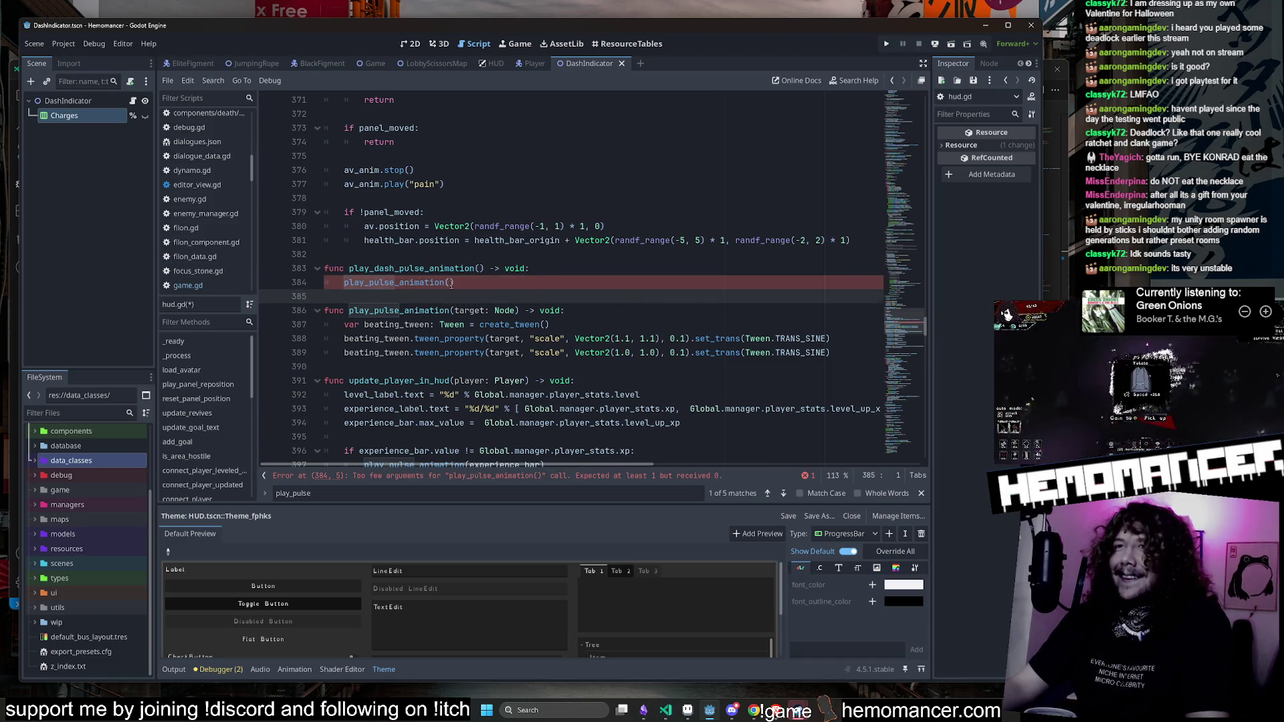
# Step: Pass %DashContainer to play_pulse_animation, save hud.gd, and run the project with F5
pyautogui.click(495, 63)
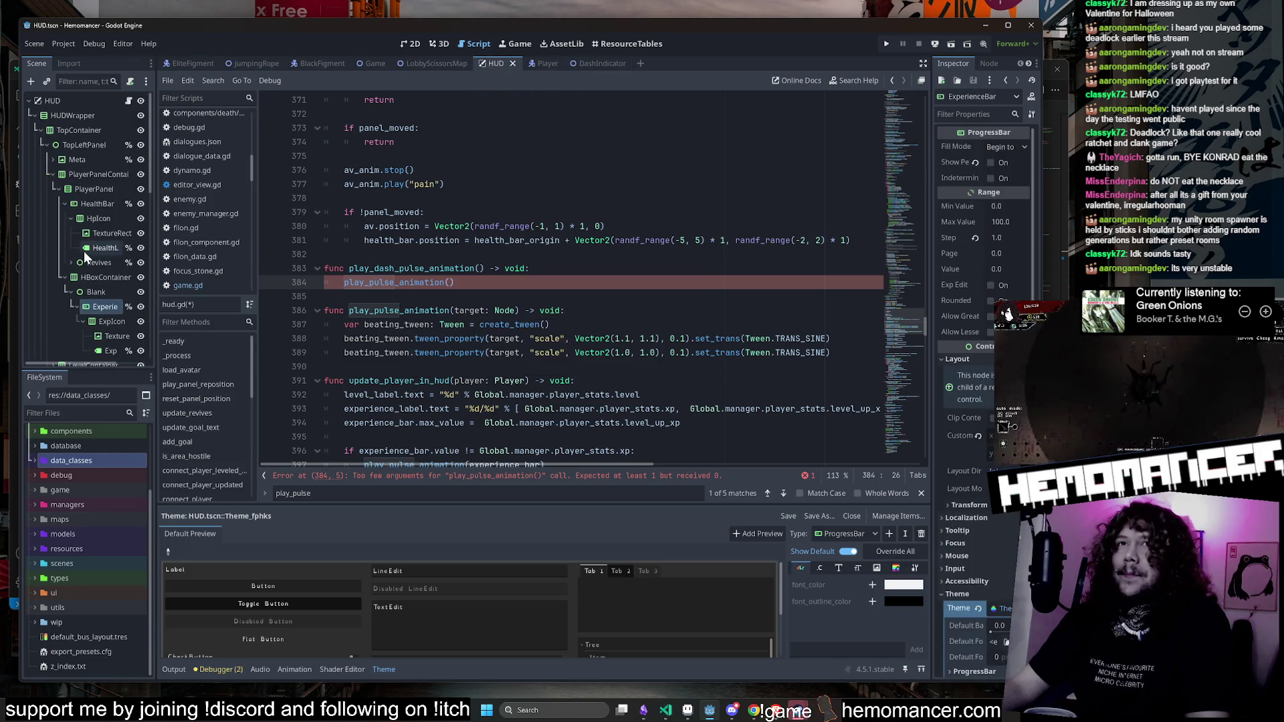
pyautogui.scroll(-5, 104, 274)
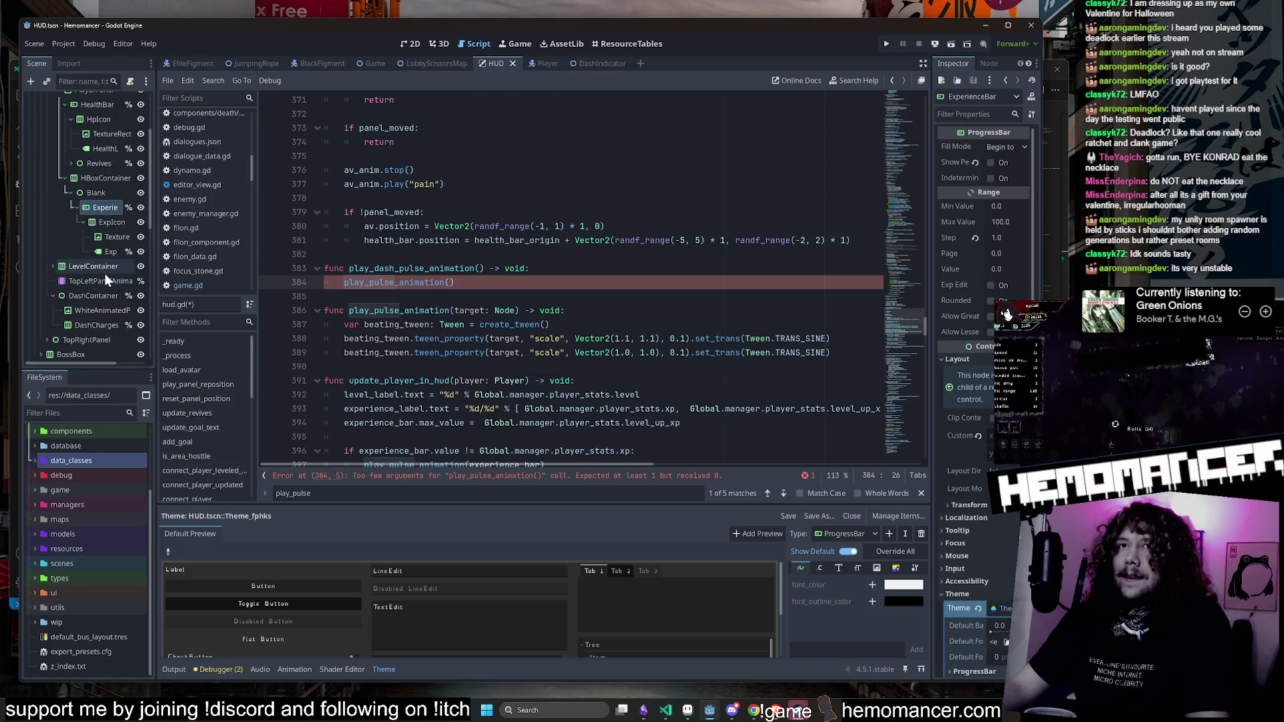
pyautogui.click(94, 229)
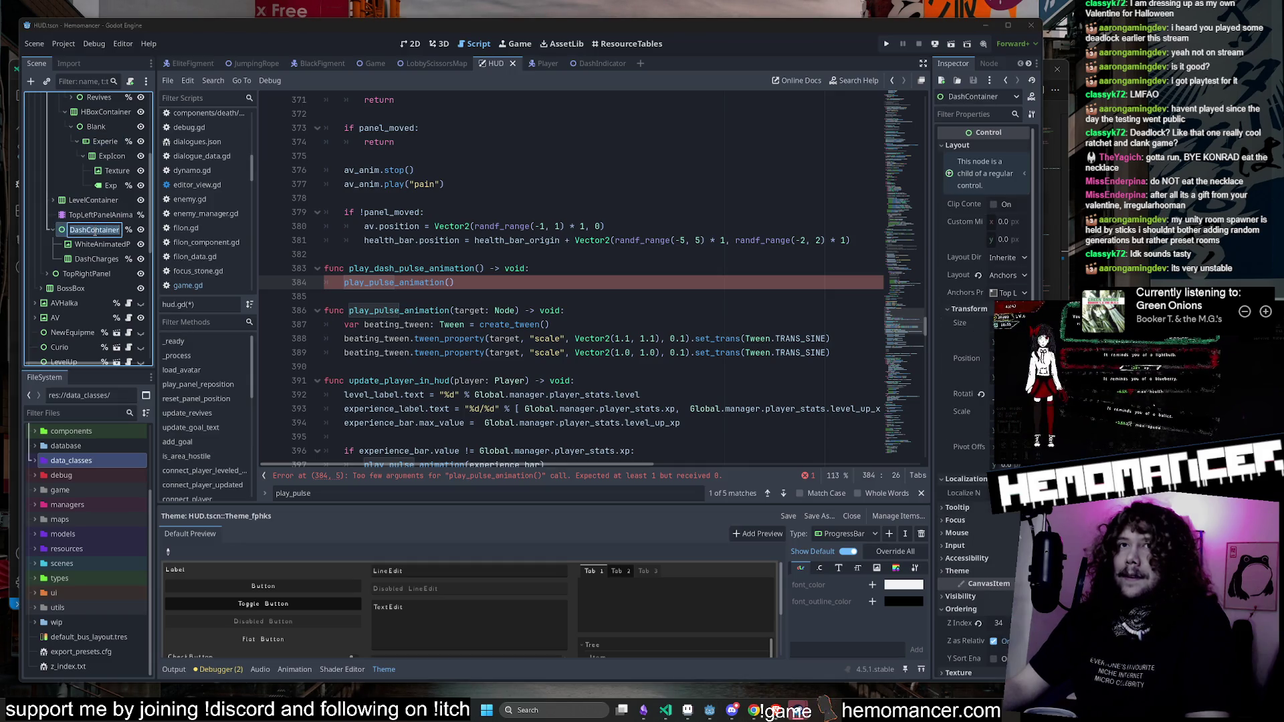
pyautogui.click(447, 283)
pyautogui.write('%DashContainer')
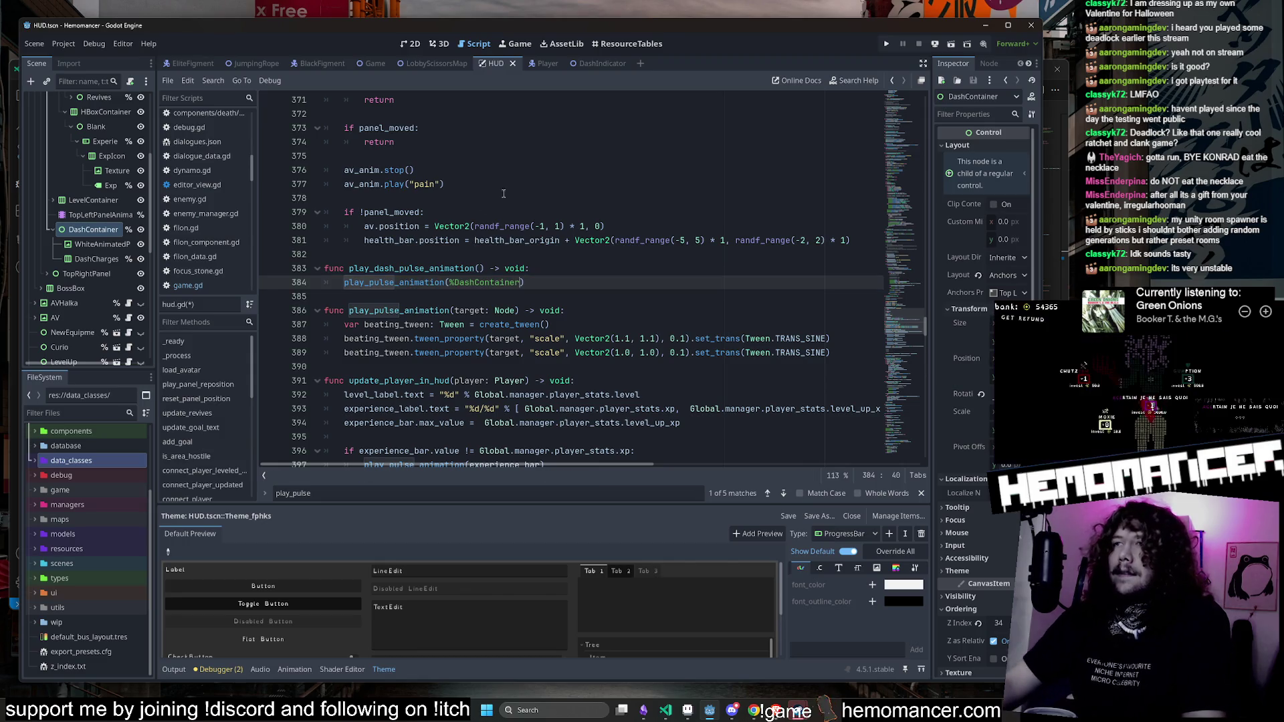
pyautogui.click(468, 184)
pyautogui.hotkey('ctrl', 's')
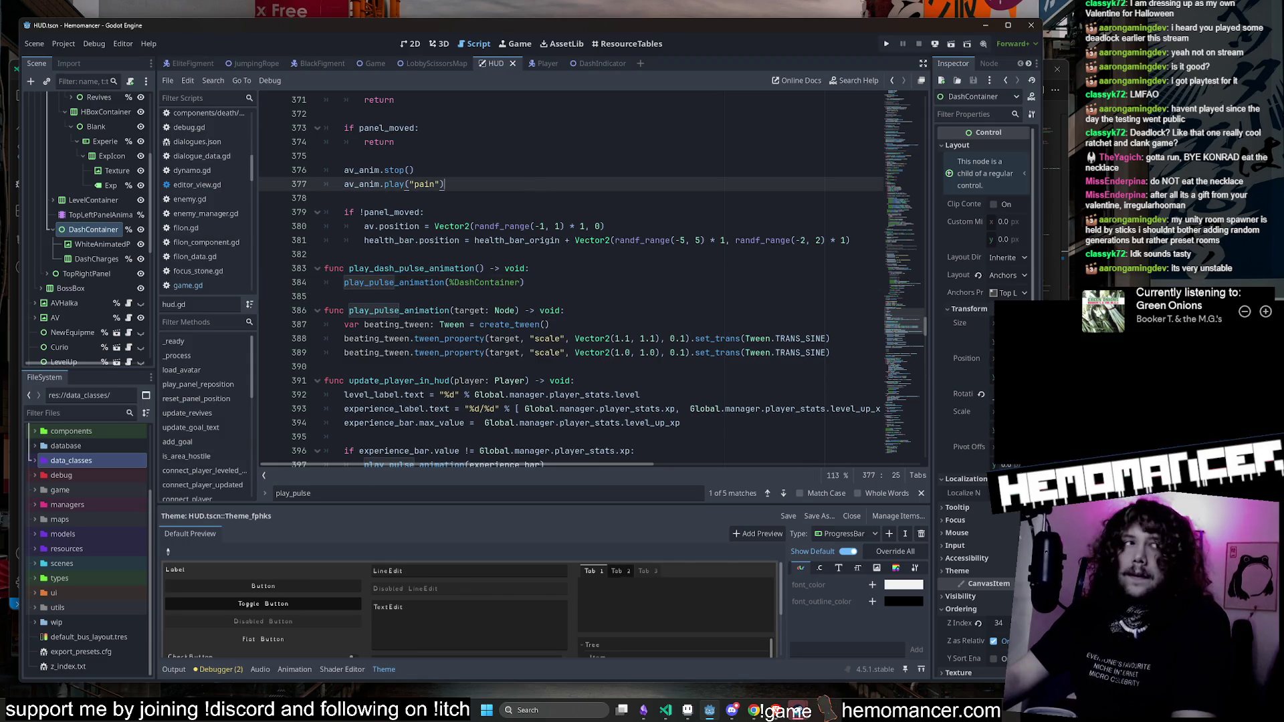
pyautogui.press('F5')
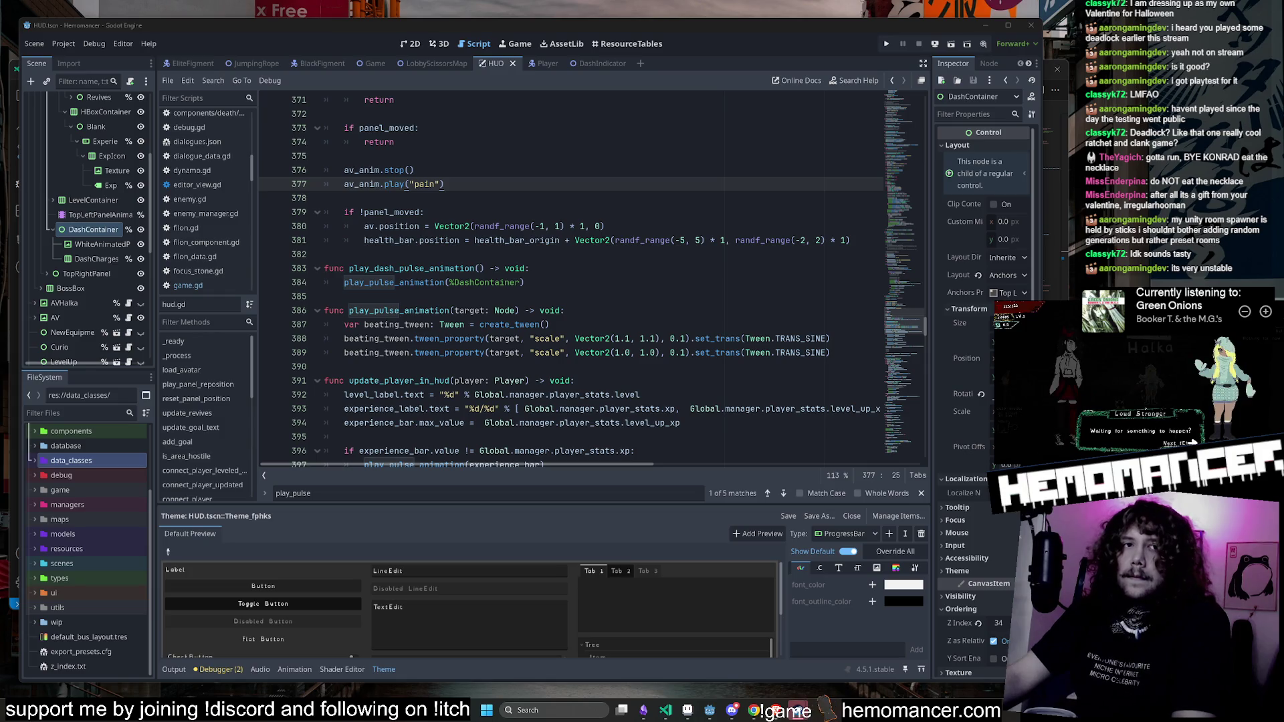
# Step: Enlarge the Hemomancer debug window and move the player upward with W
pyautogui.click(605, 226)
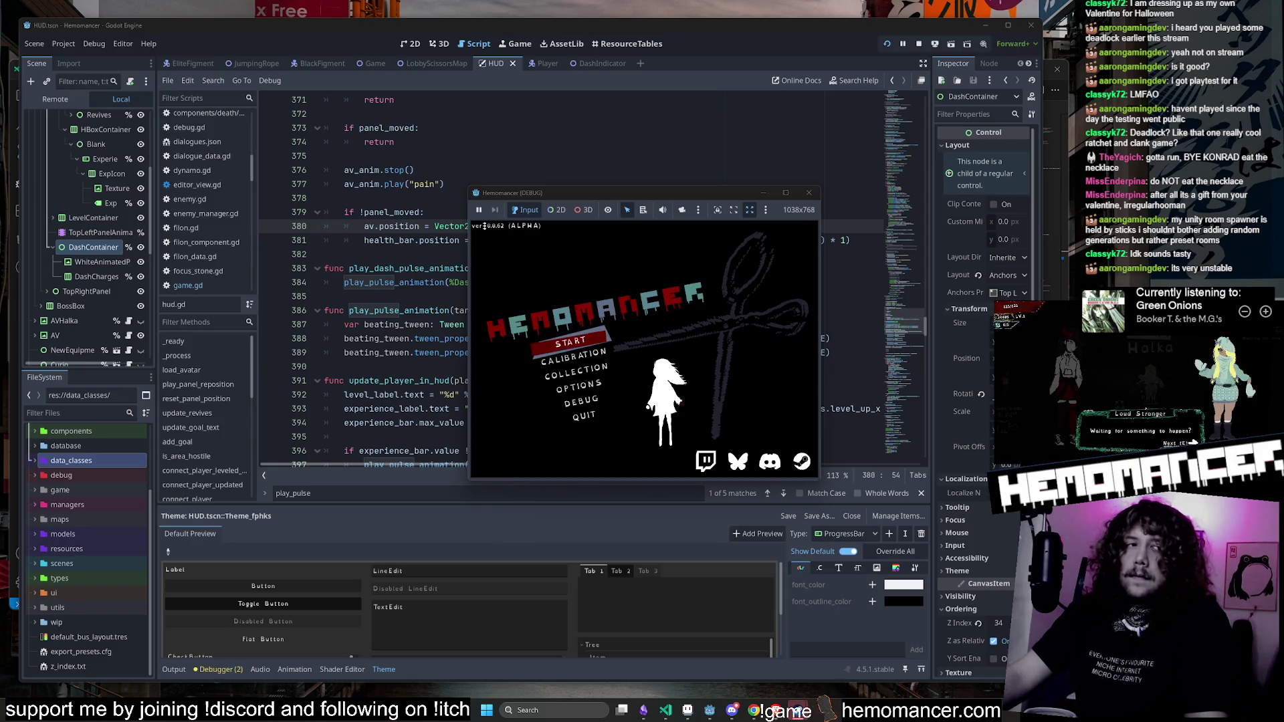
pyautogui.moveTo(471, 483); pyautogui.dragTo(279, 590)
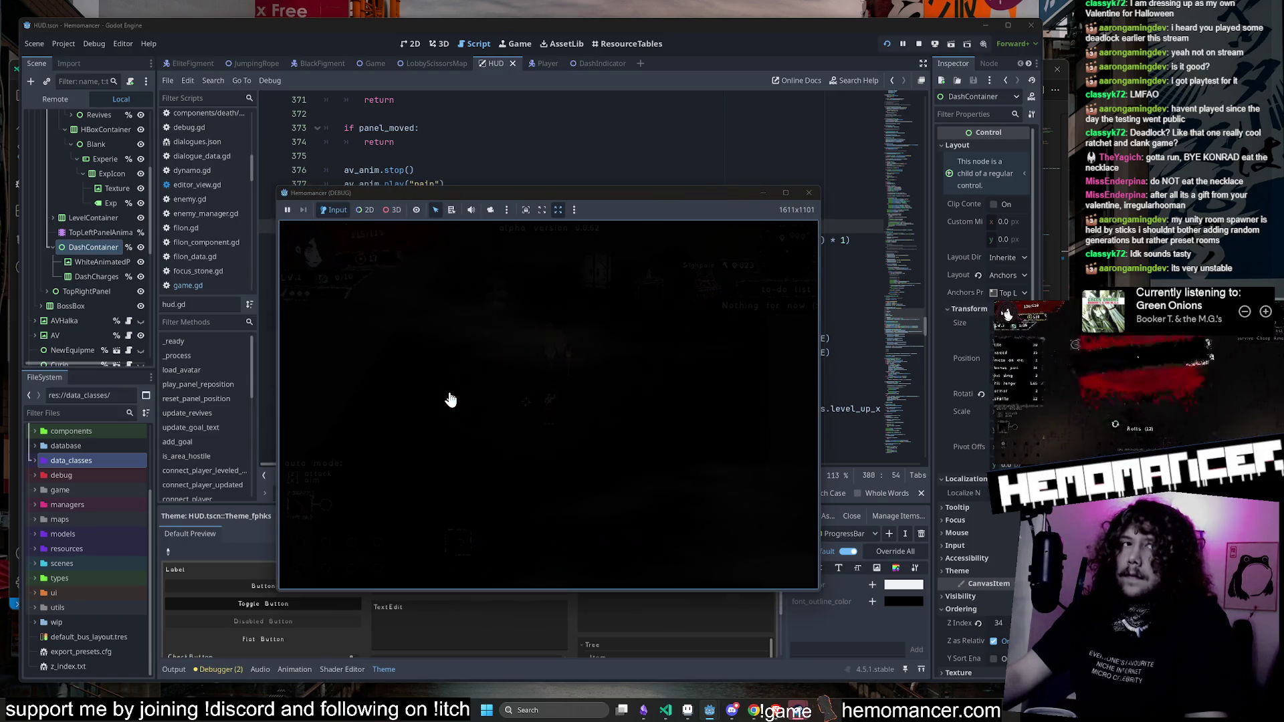
pyautogui.press('w')
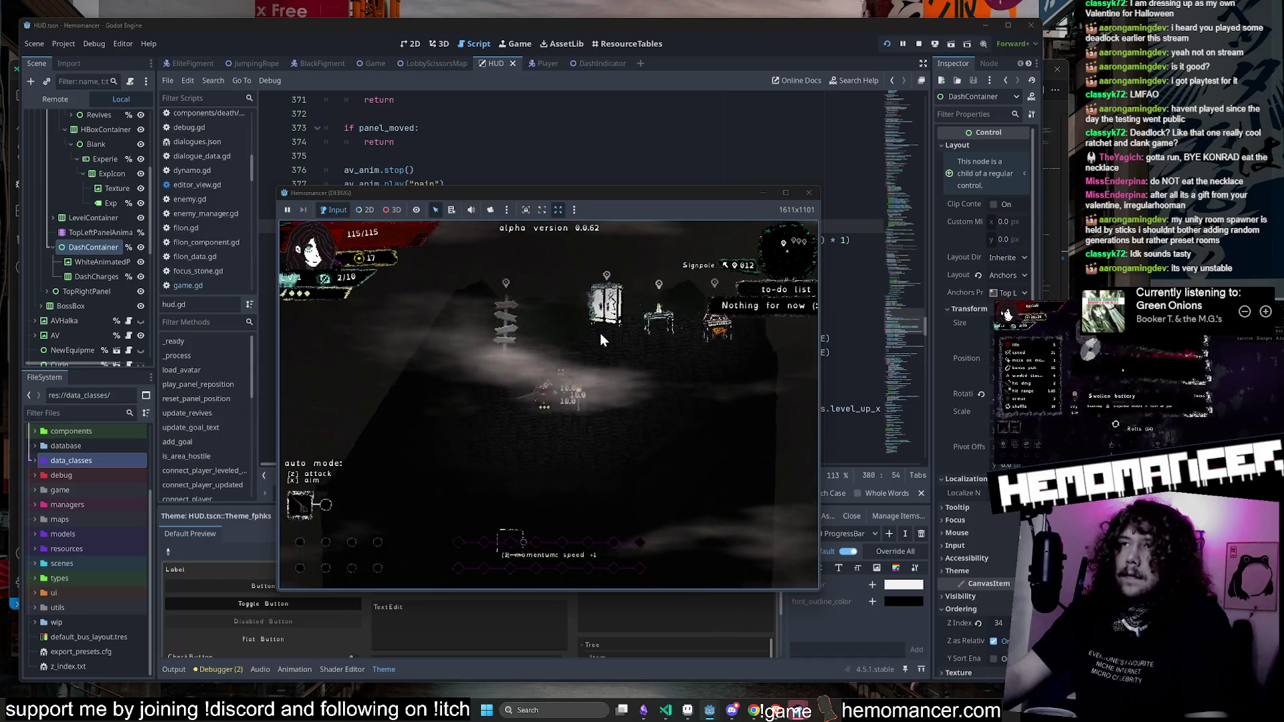
pyautogui.click(785, 193)
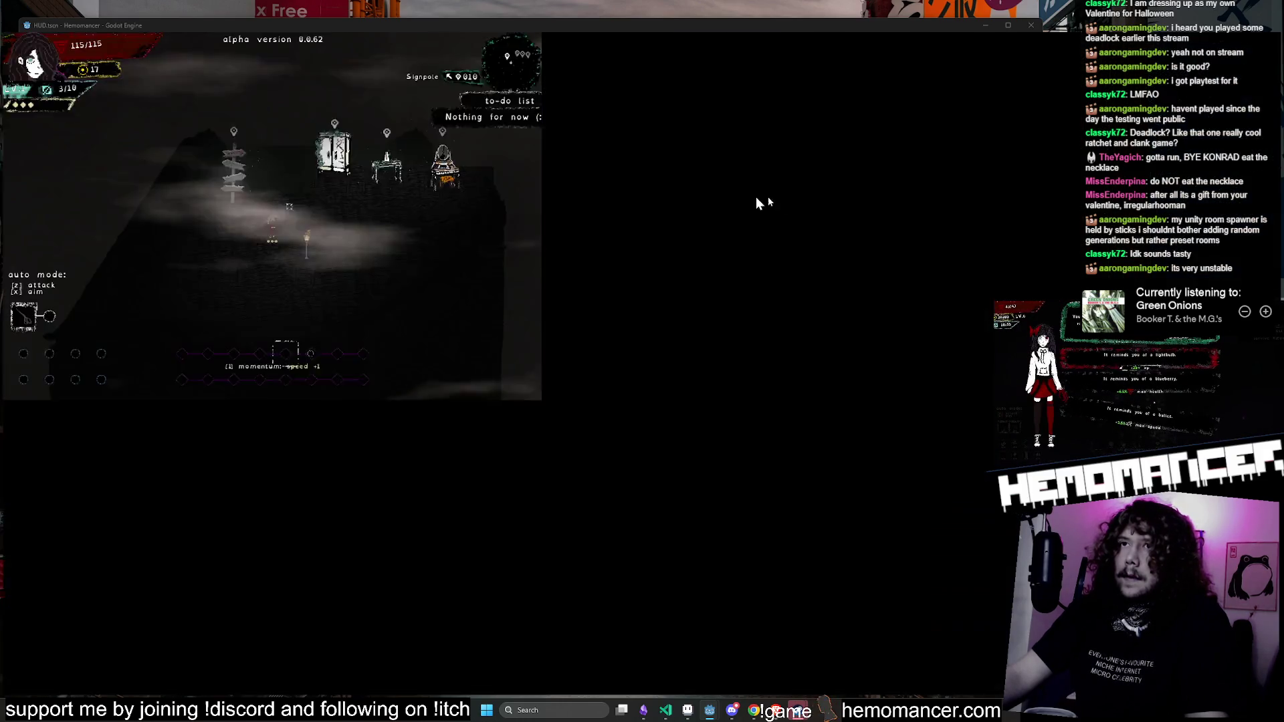
# Step: Walk to the hub signpost and start a run from the Travel map
pyautogui.press('d')
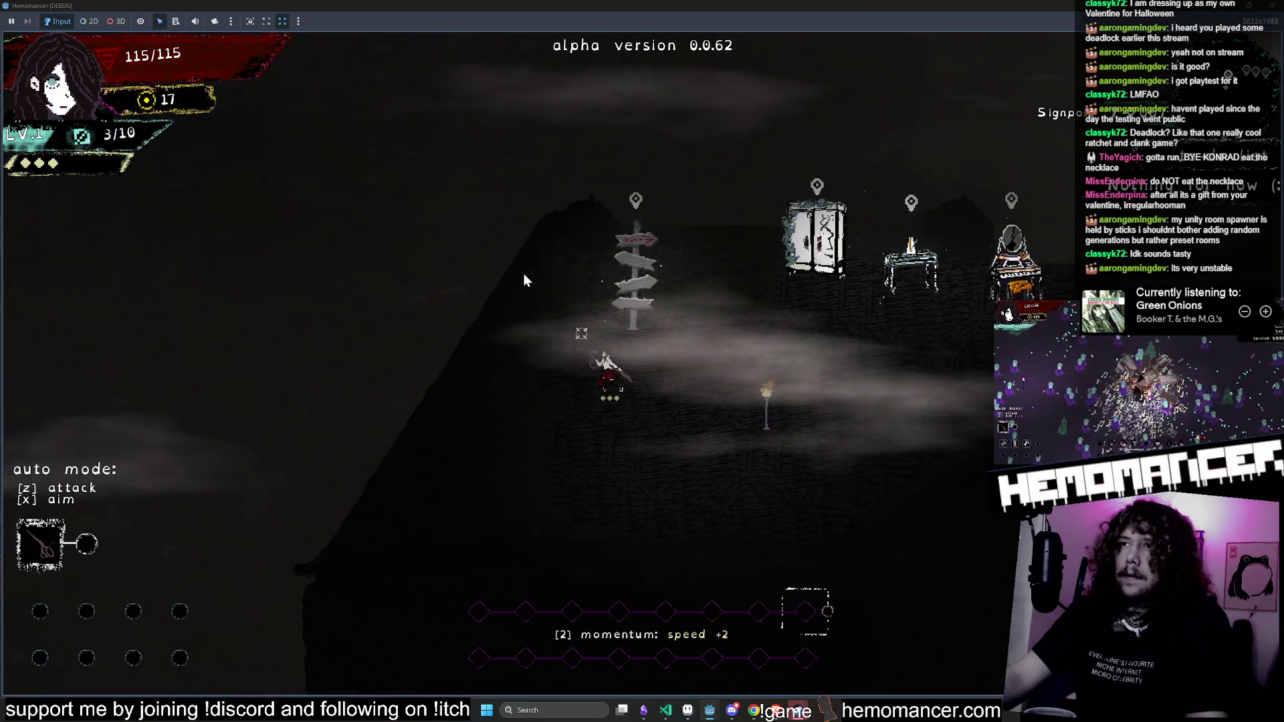
pyautogui.press('a')
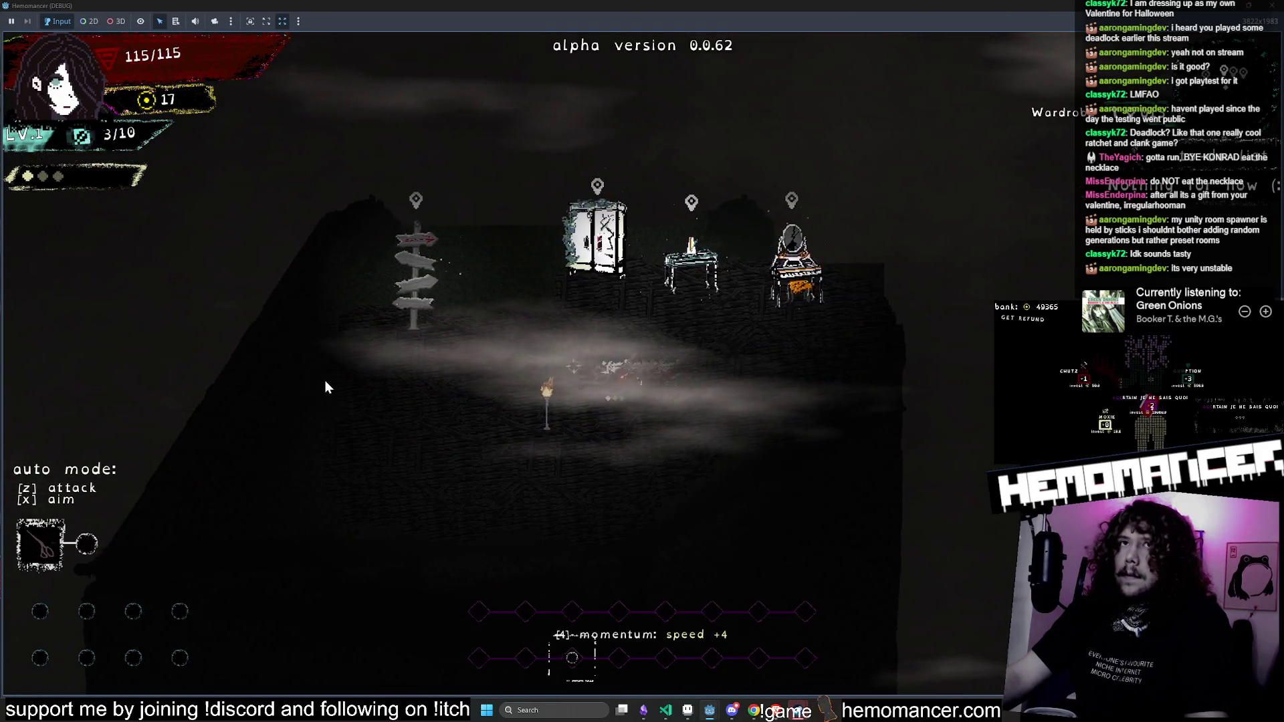
pyautogui.press('d')
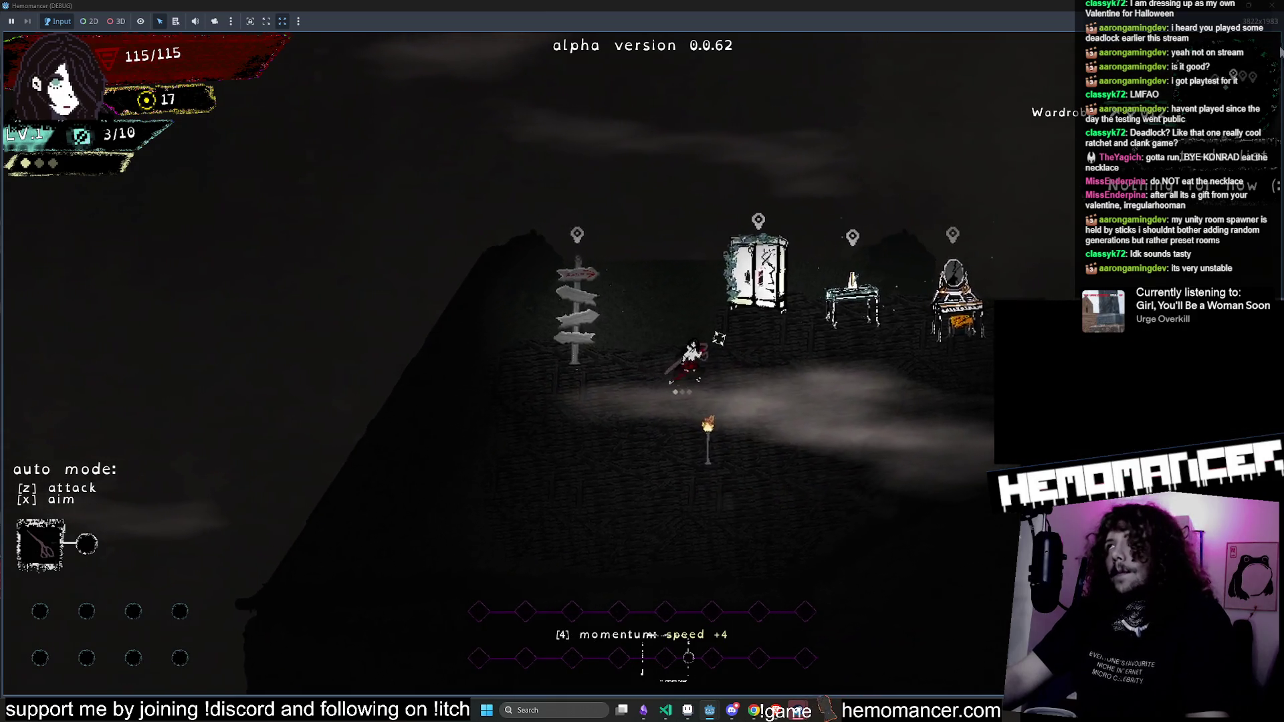
pyautogui.press('a')
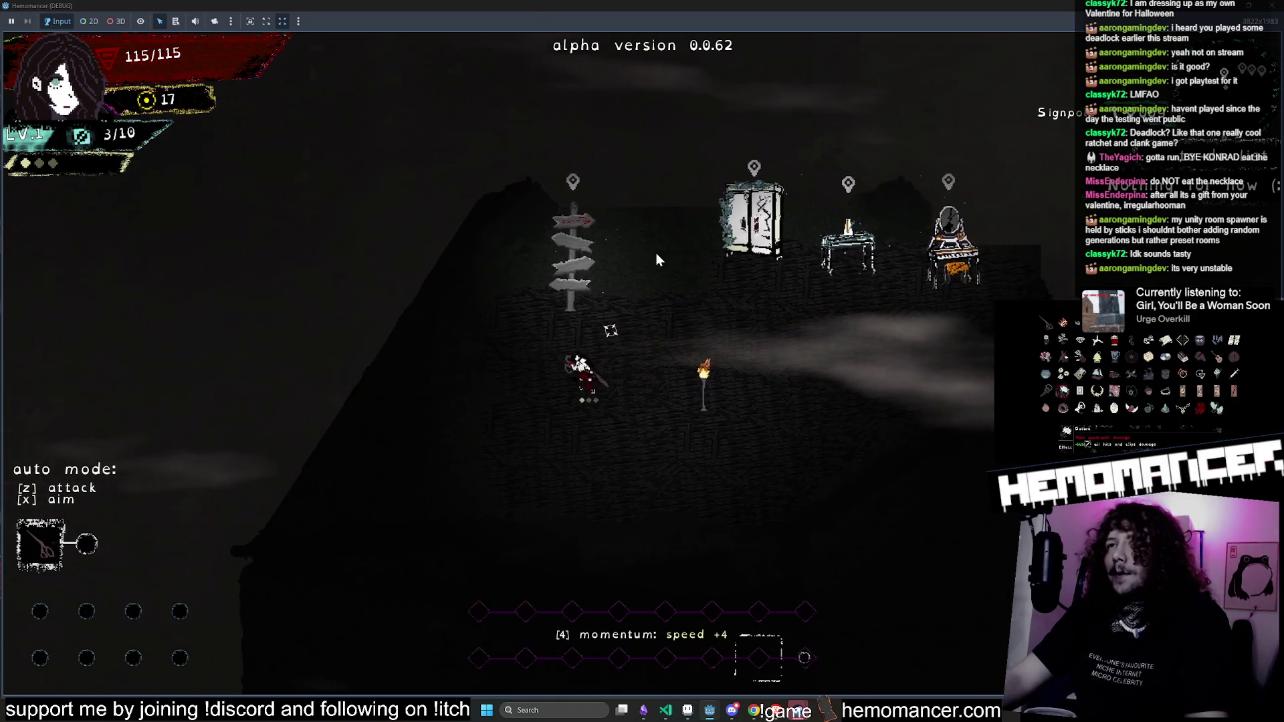
pyautogui.press('e')
pyautogui.click(674, 460)
# Step: Move into the level, dashing around to build momentum and collect experience
pyautogui.press('d')
pyautogui.press('w')
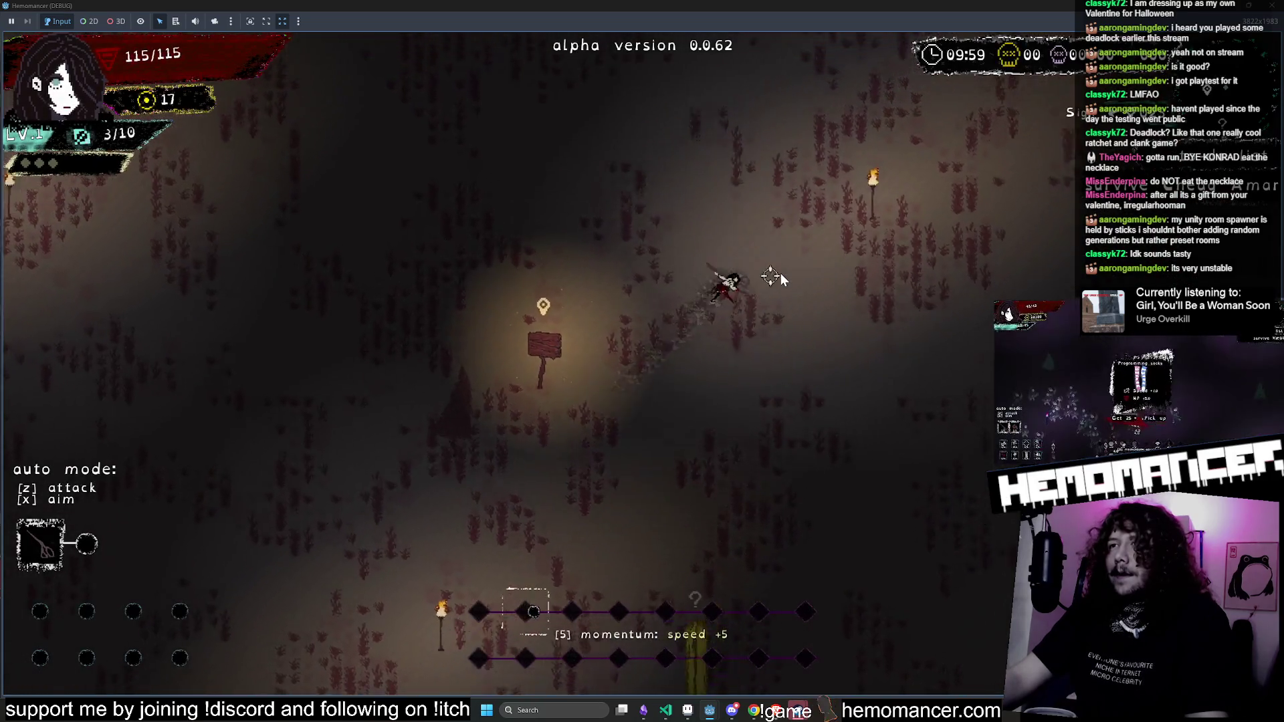
pyautogui.press('w')
pyautogui.press('d')
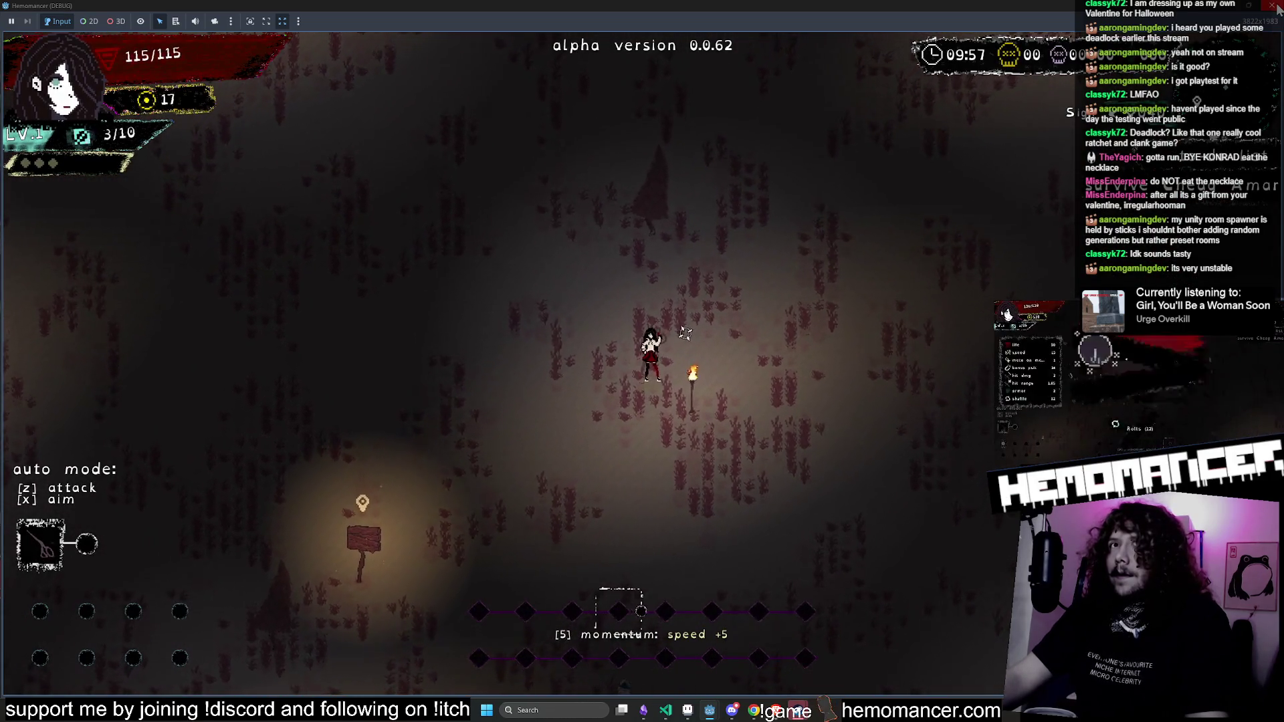
pyautogui.press('w')
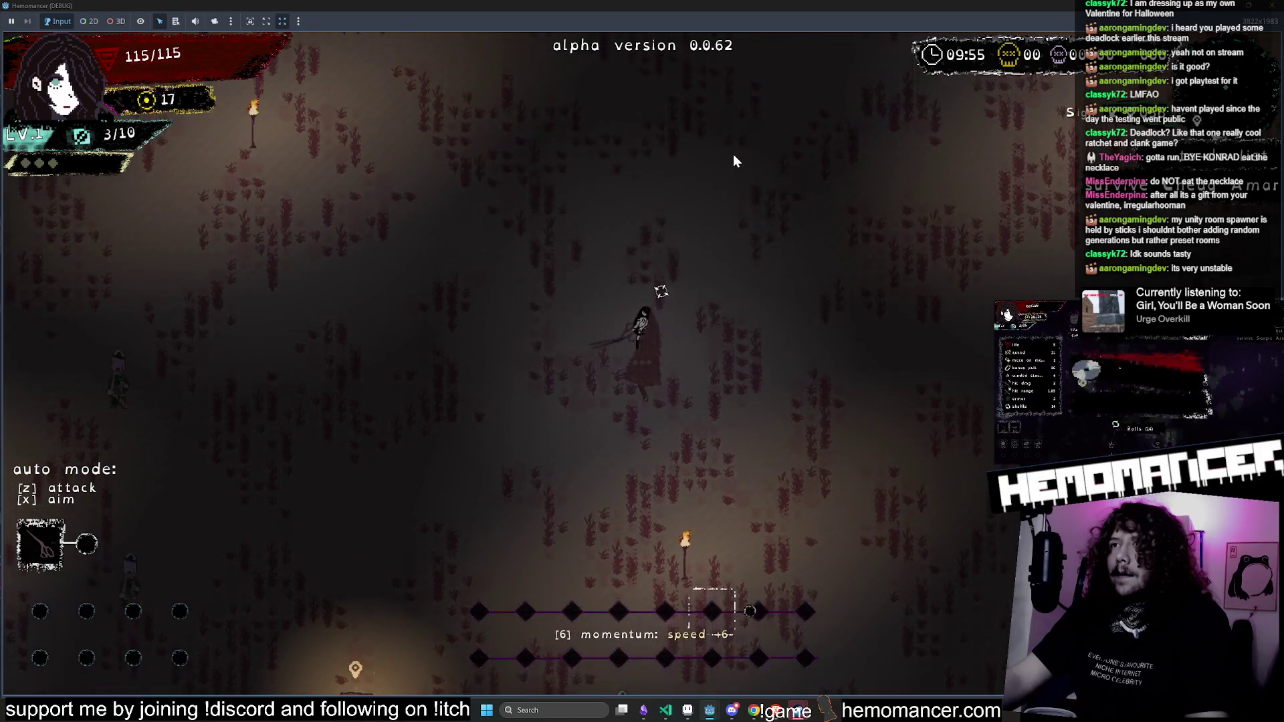
pyautogui.press('w')
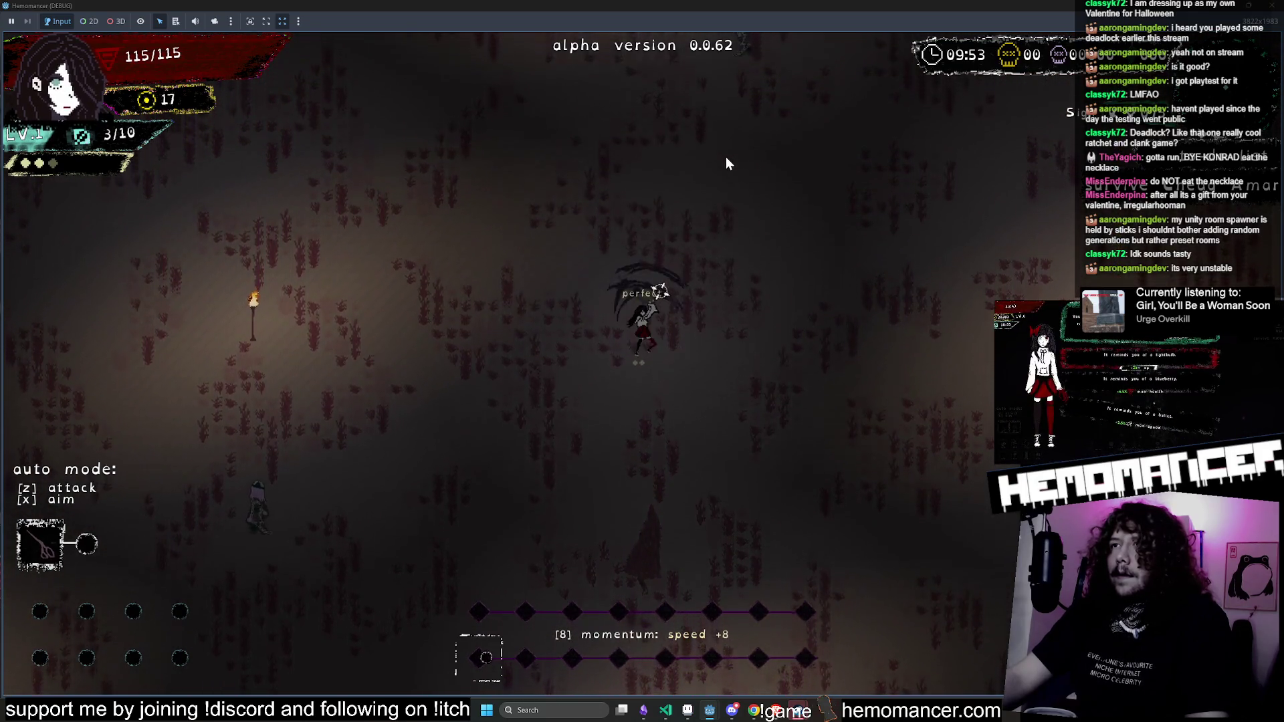
pyautogui.press('a')
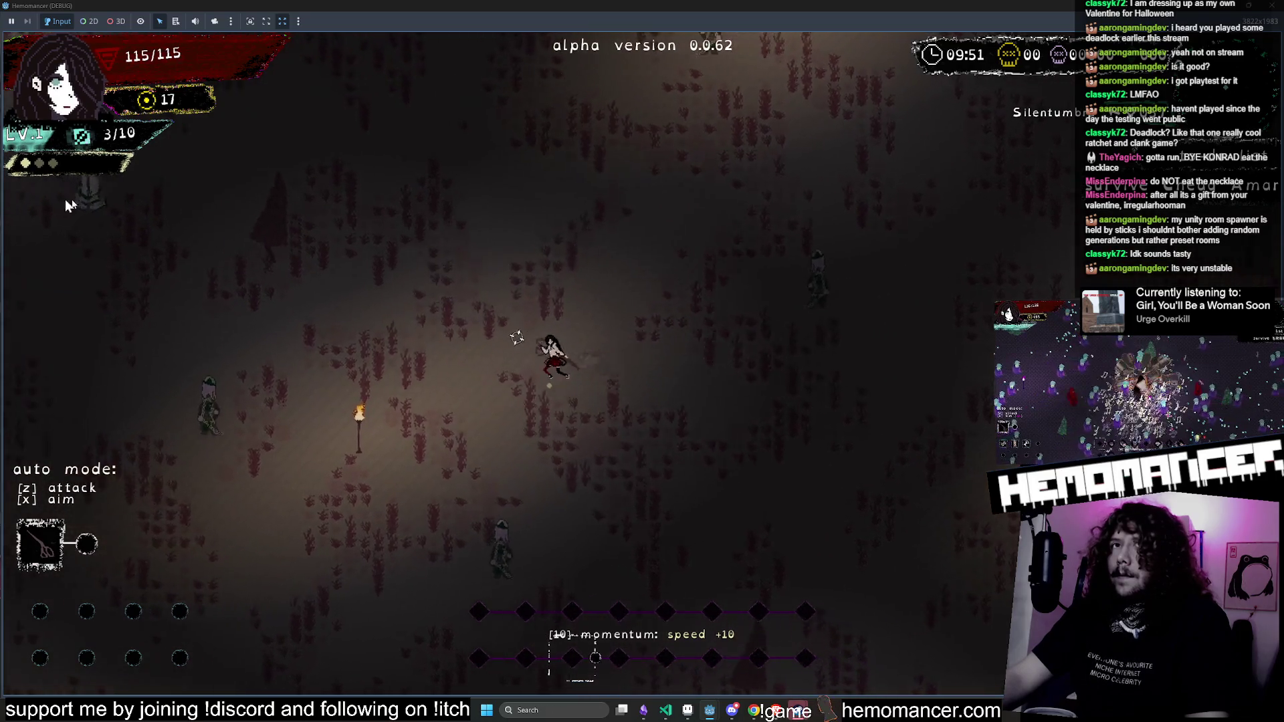
pyautogui.press('d')
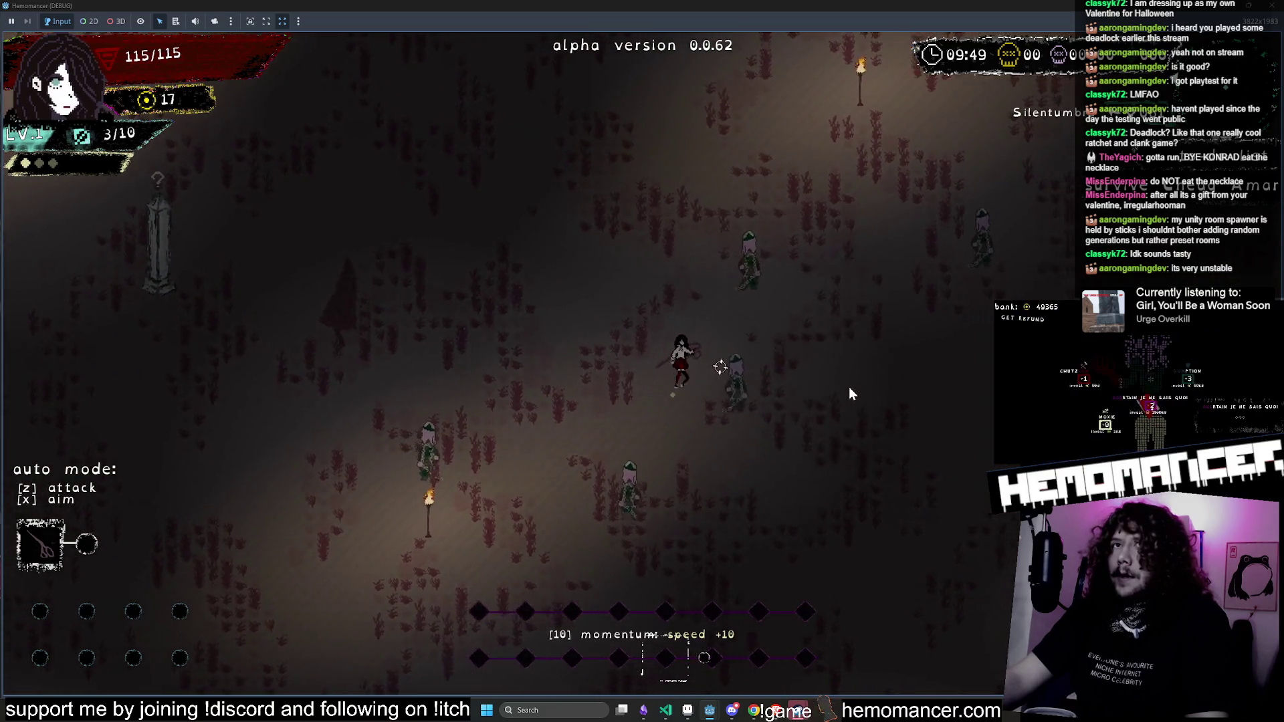
pyautogui.press('w')
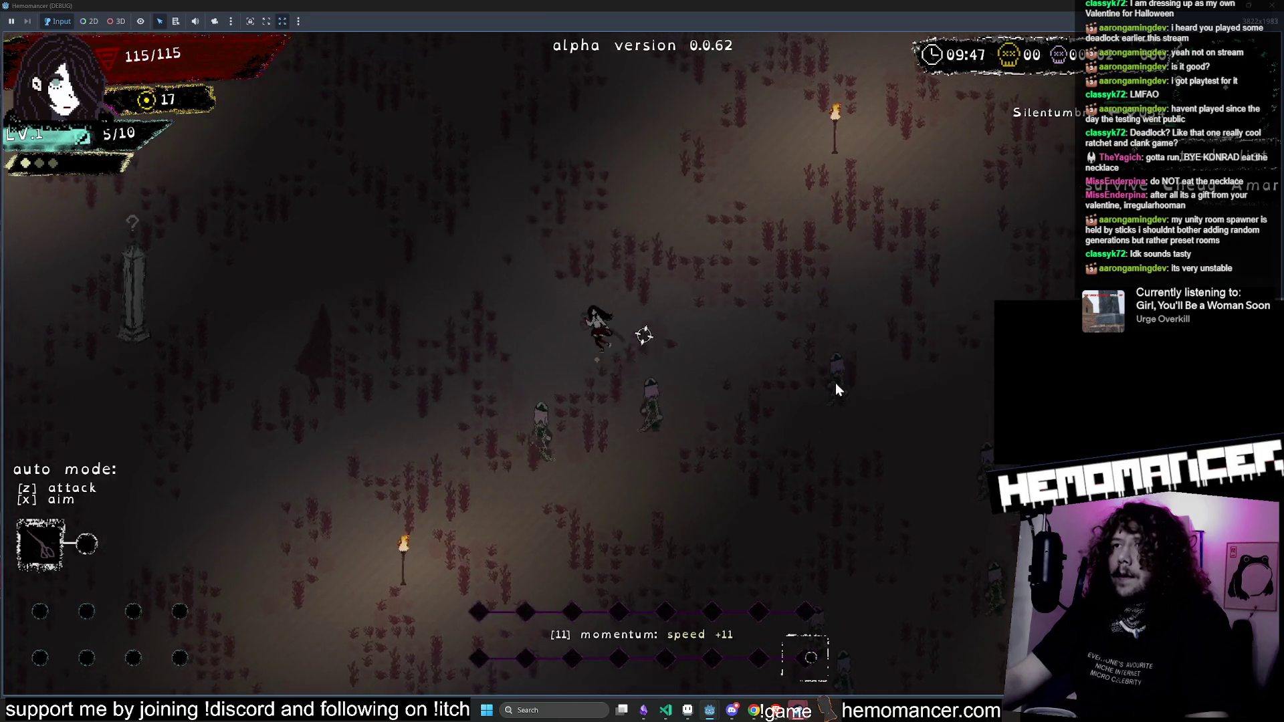
pyautogui.press('a')
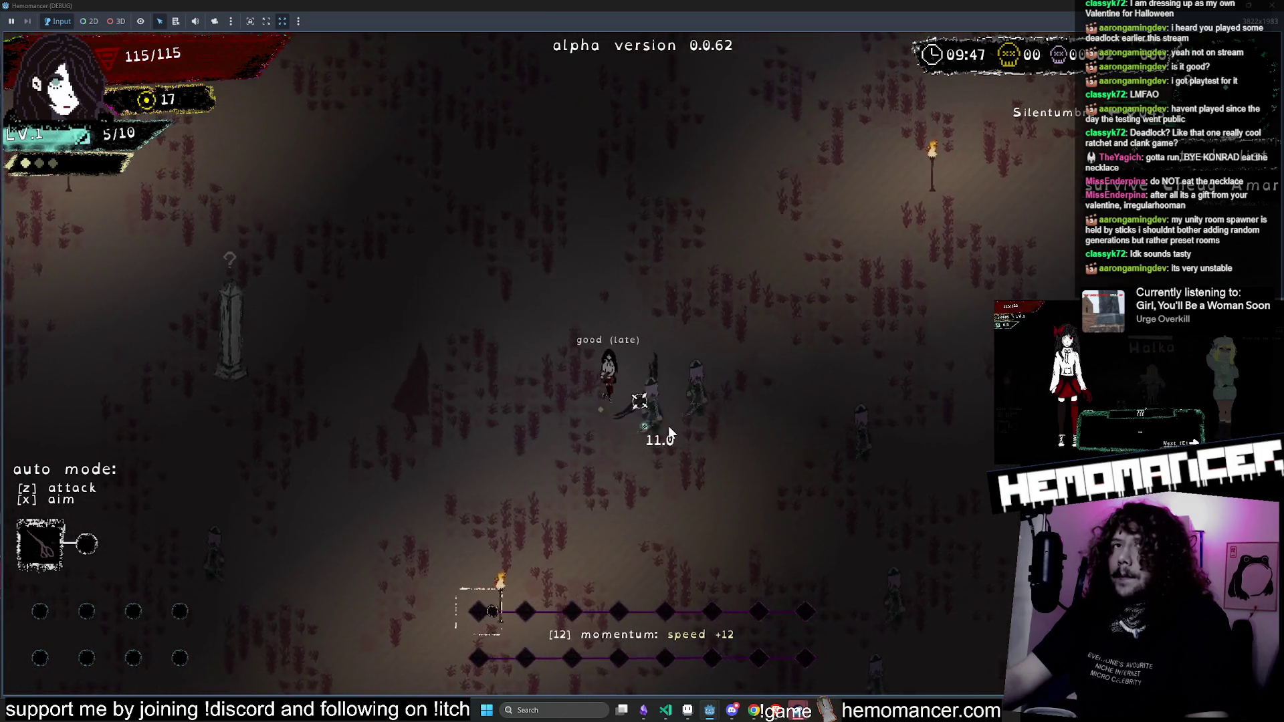
pyautogui.press('a')
pyautogui.press('w')
# Step: Head up and left to the green Cantilena shrine and activate it
pyautogui.press('w')
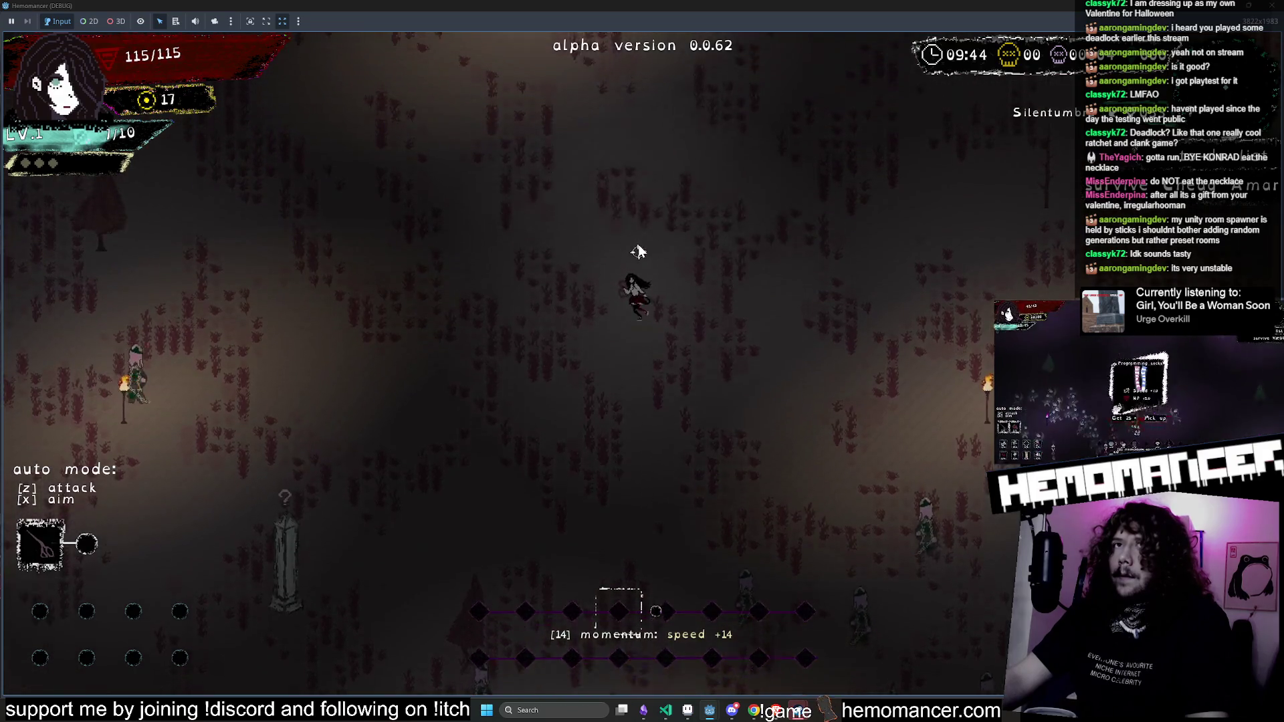
pyautogui.press('w')
pyautogui.press('a')
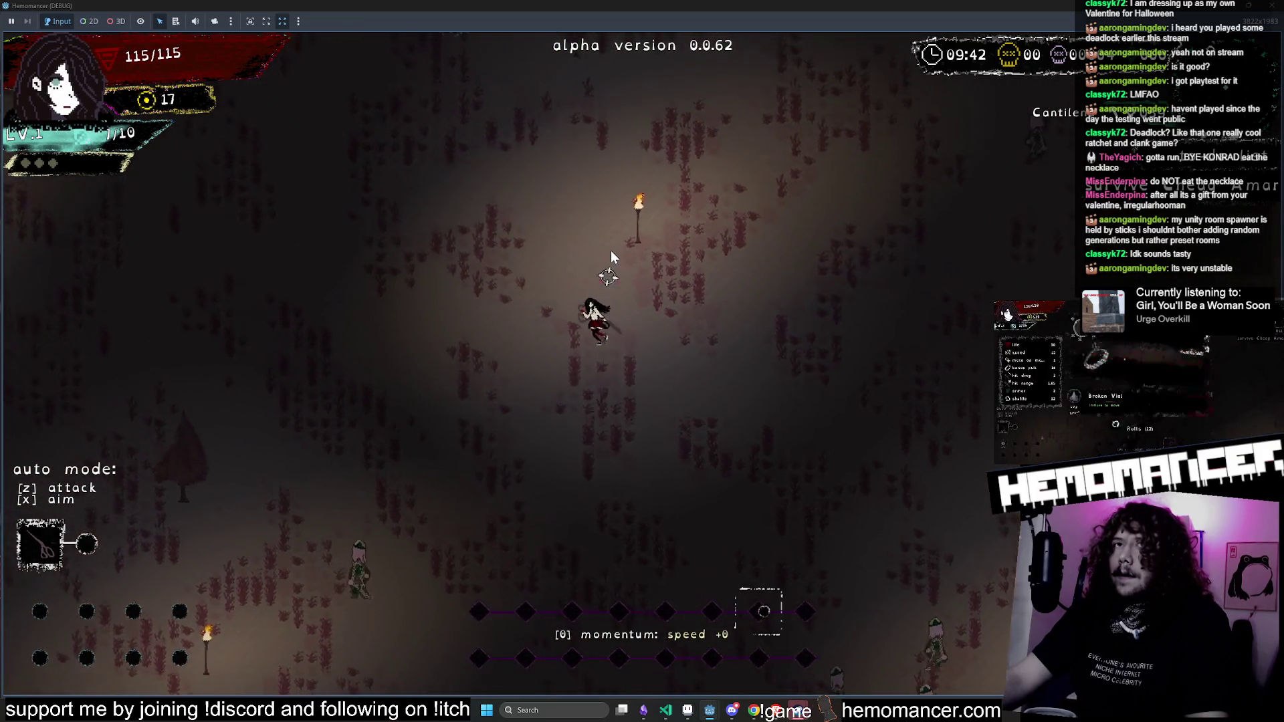
pyautogui.press('w')
pyautogui.press('a')
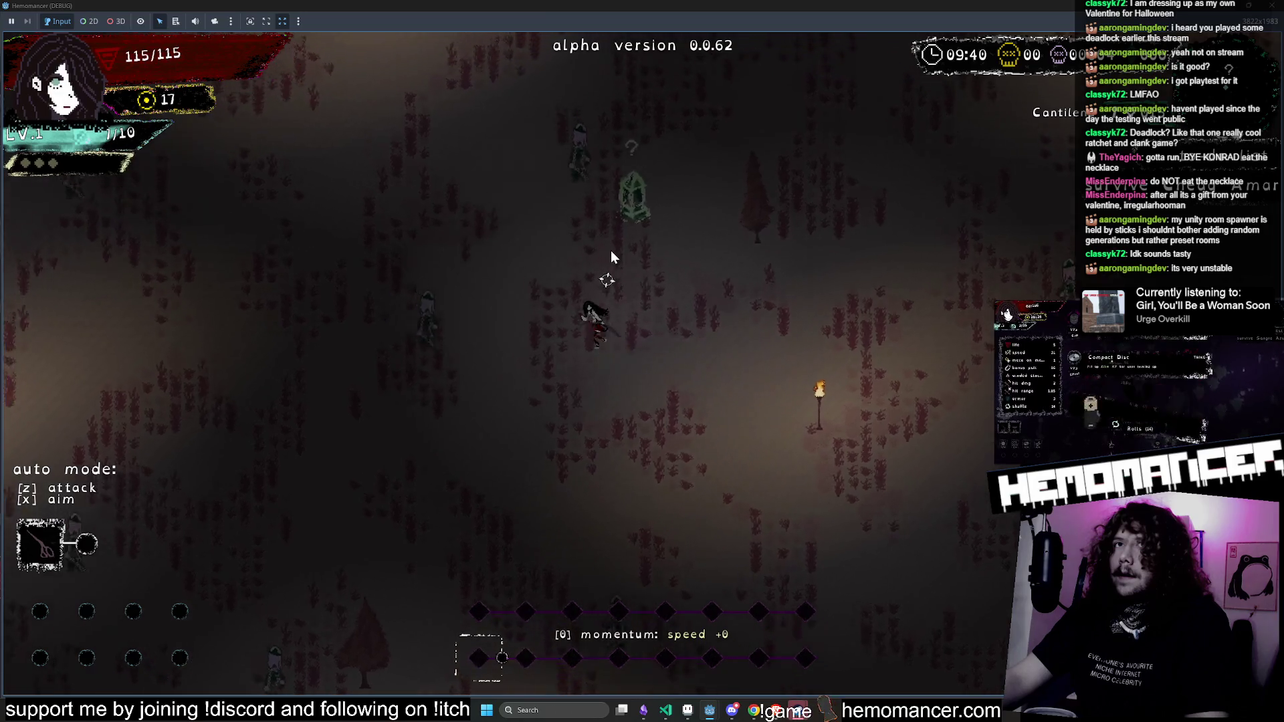
pyautogui.press('a')
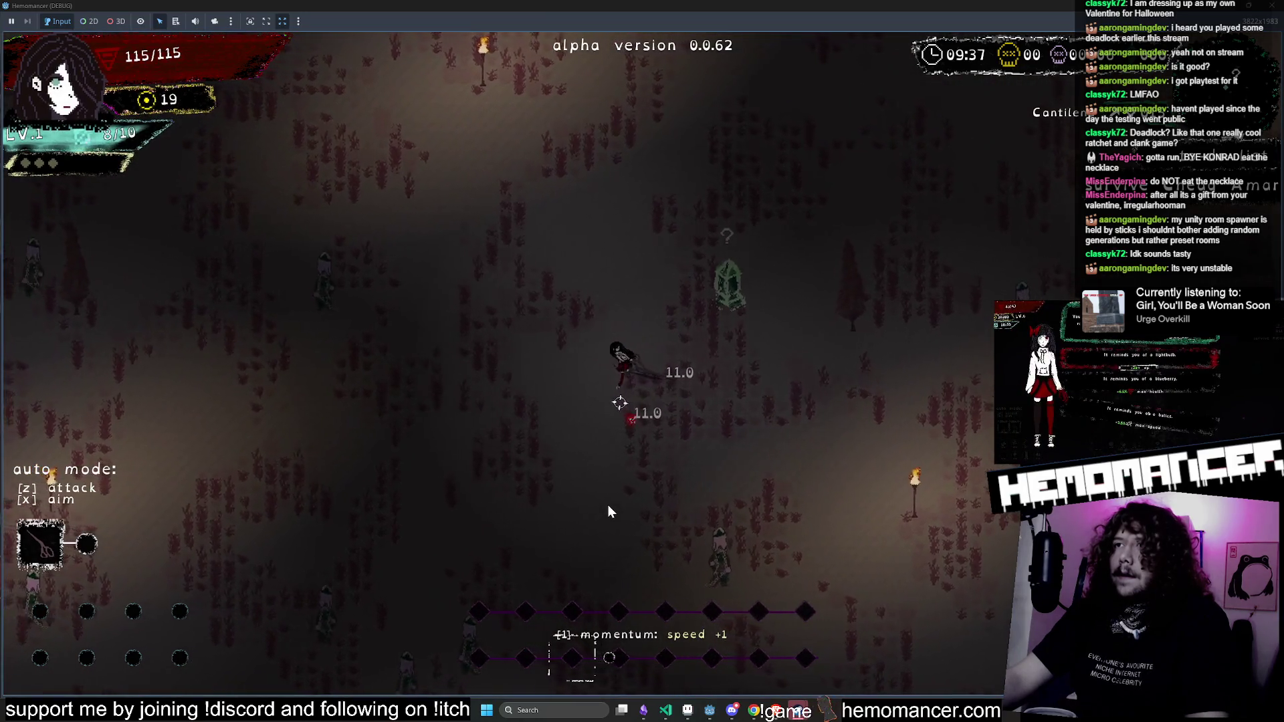
pyautogui.press('w')
pyautogui.press('d')
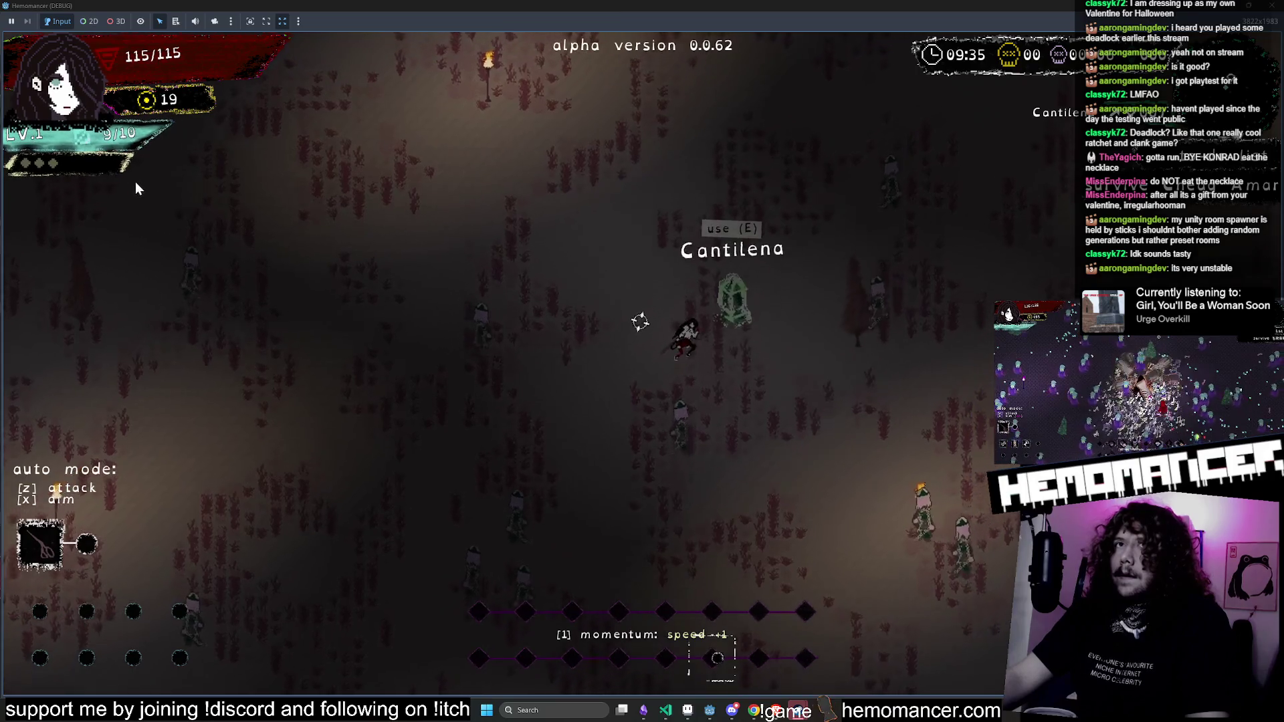
pyautogui.press('w')
pyautogui.press('d')
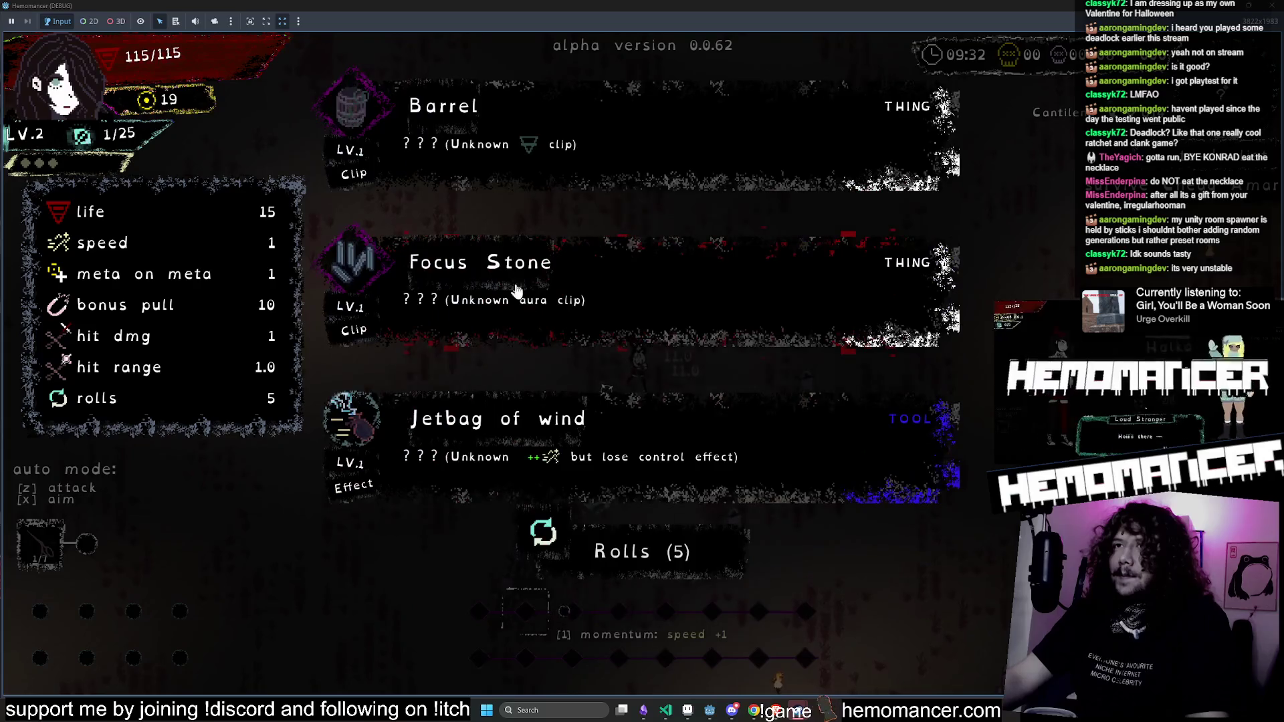
# Step: Take the Focus Stone lightning barrier, dash past enemies, then shrink the game to a window
pyautogui.click(511, 277)
pyautogui.press('w')
pyautogui.press('a')
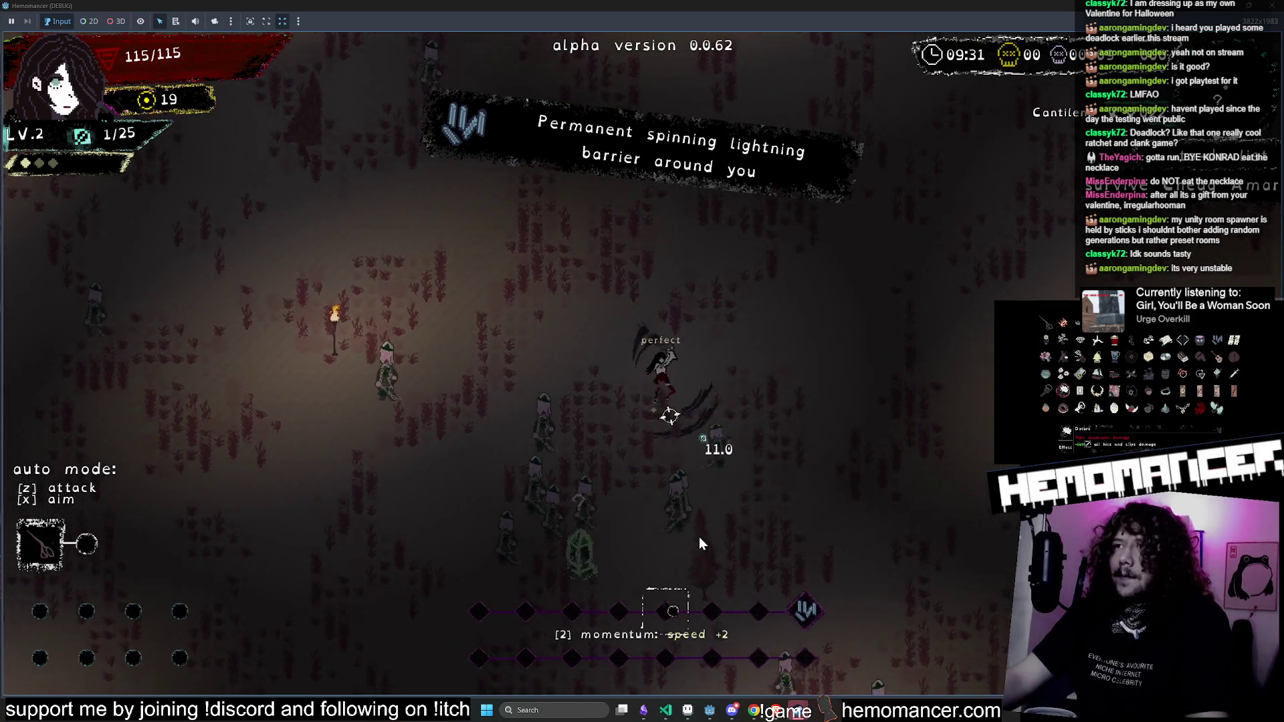
pyautogui.press('s')
pyautogui.press('a')
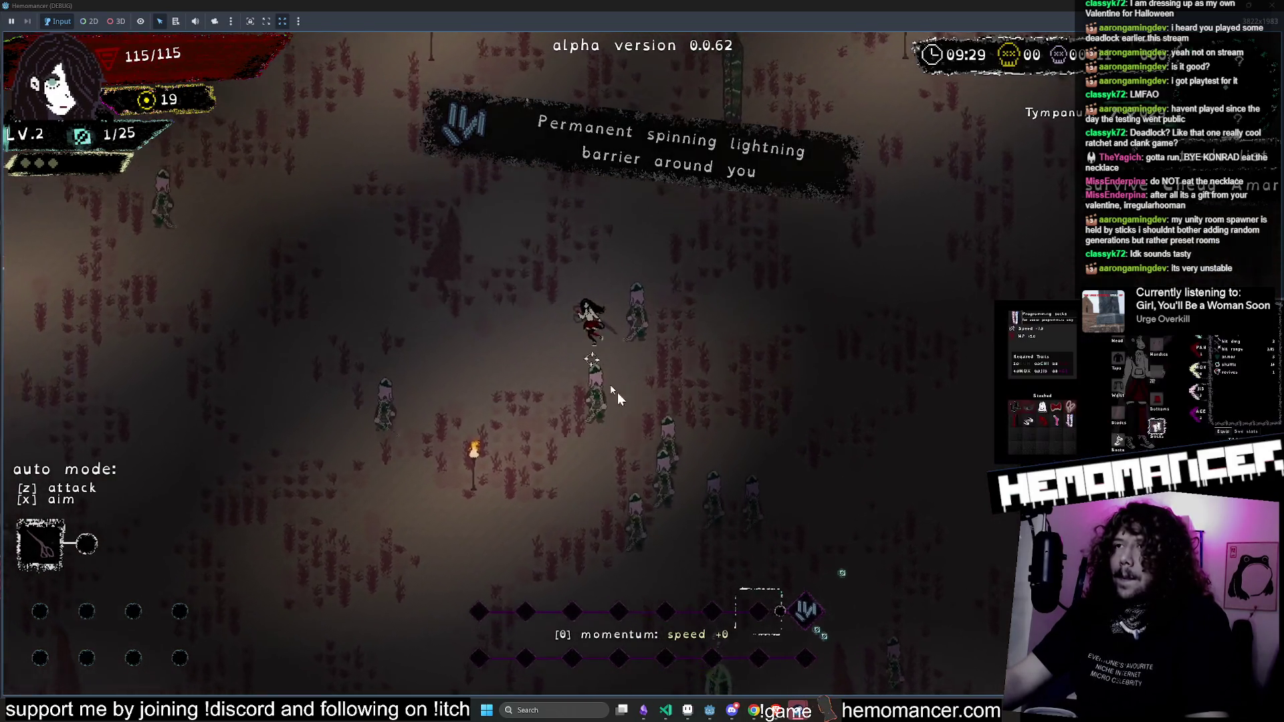
pyautogui.press('w')
pyautogui.press('a')
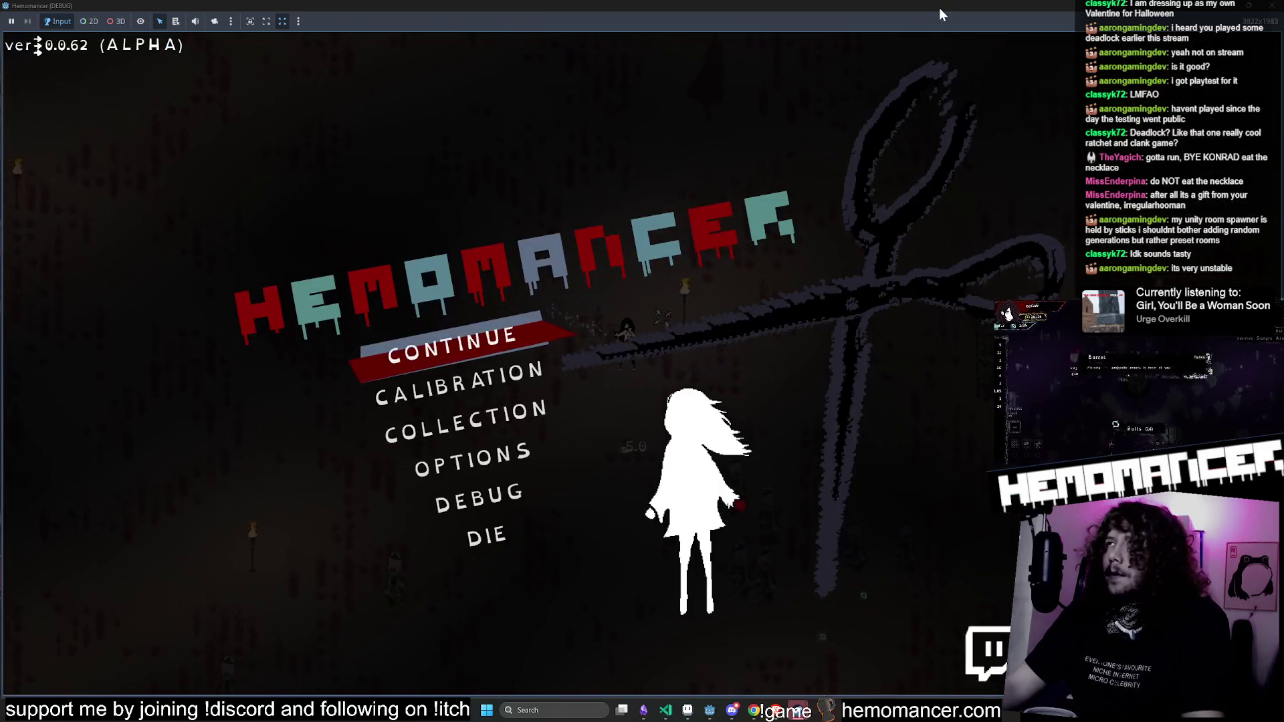
pyautogui.doubleClick(938, 7)
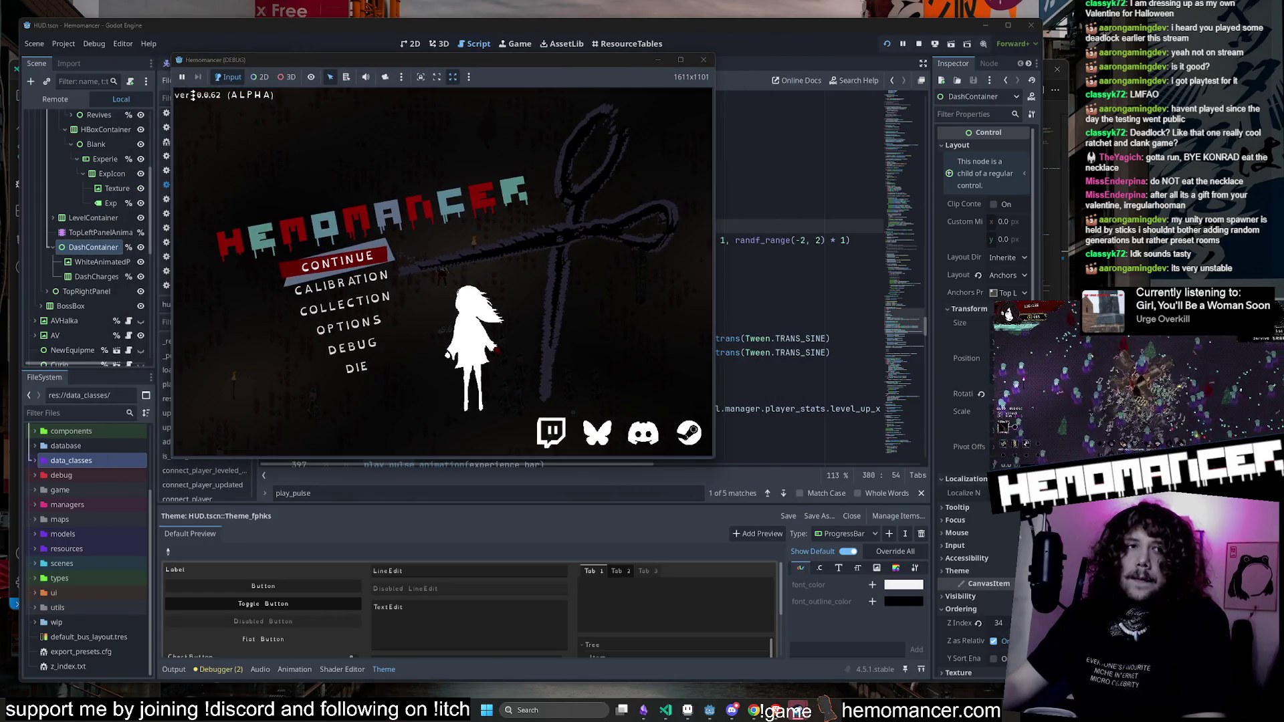
# Step: Move the Sticky Keys prompt aside and resume the run from the Hemomancer title menu
pyautogui.press('shift')
pyautogui.press('shift')
pyautogui.press('shift')
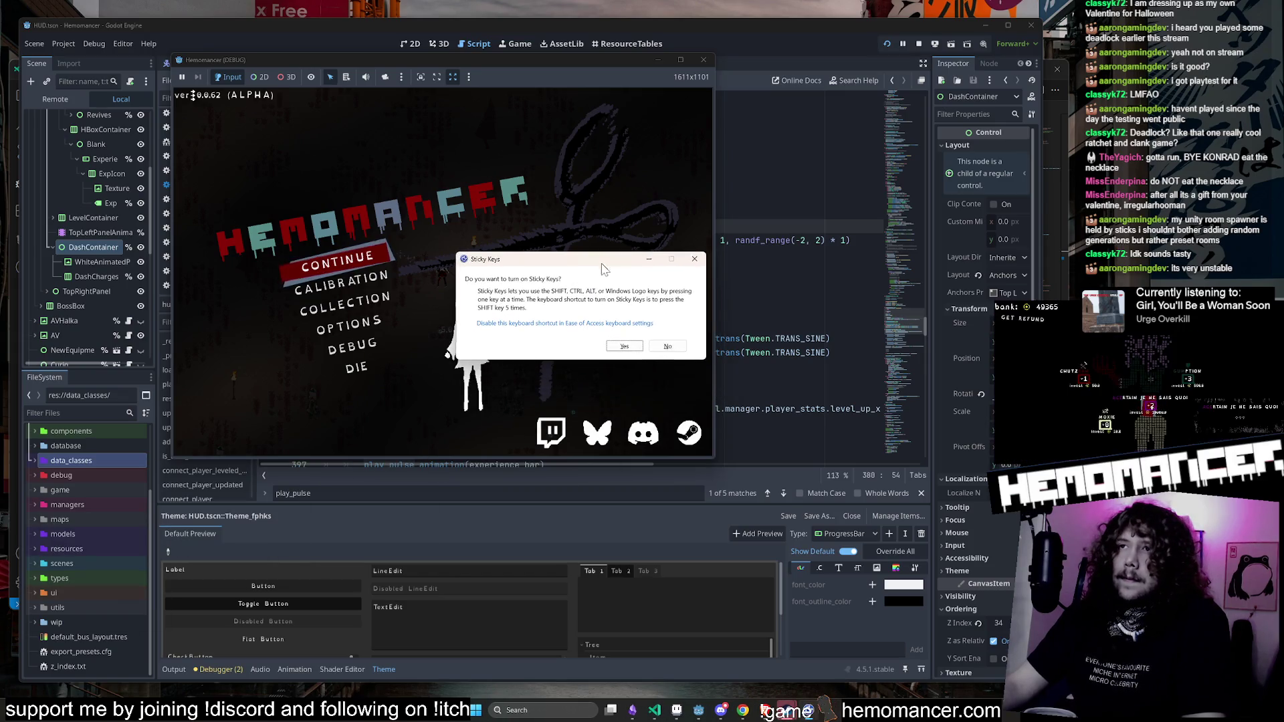
pyautogui.moveTo(597, 262); pyautogui.dragTo(631, 259)
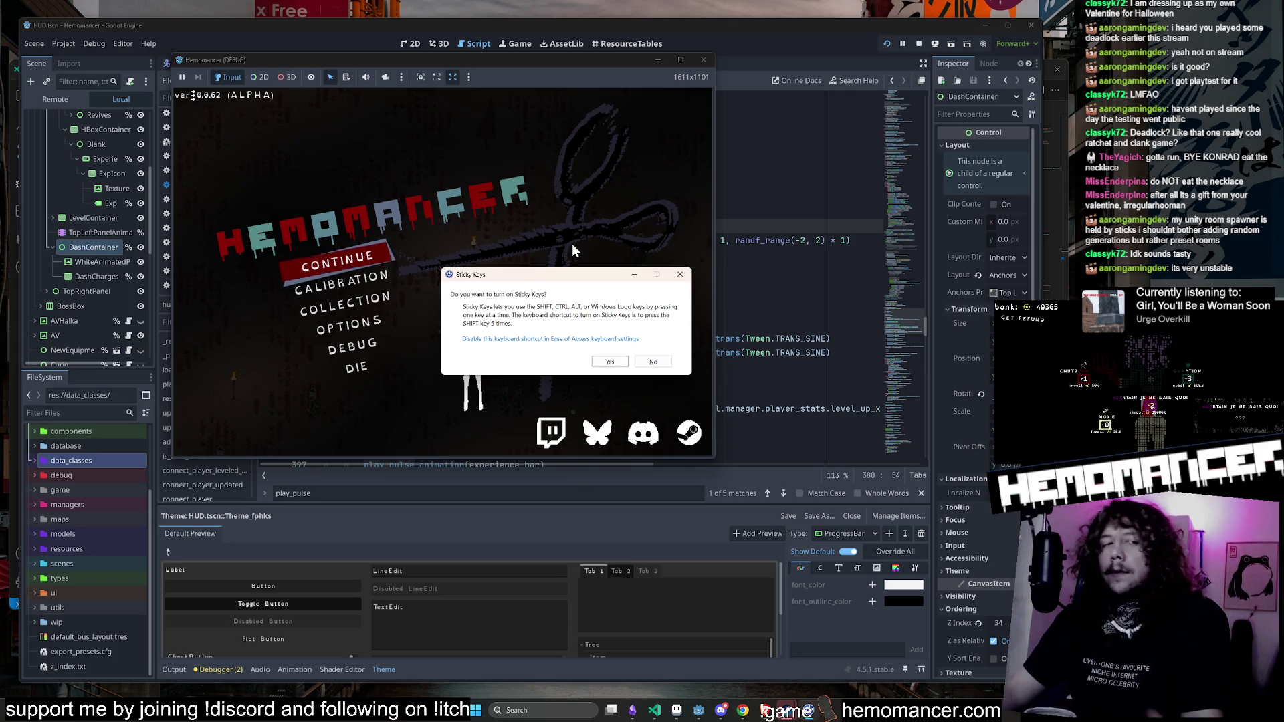
pyautogui.press('Down')
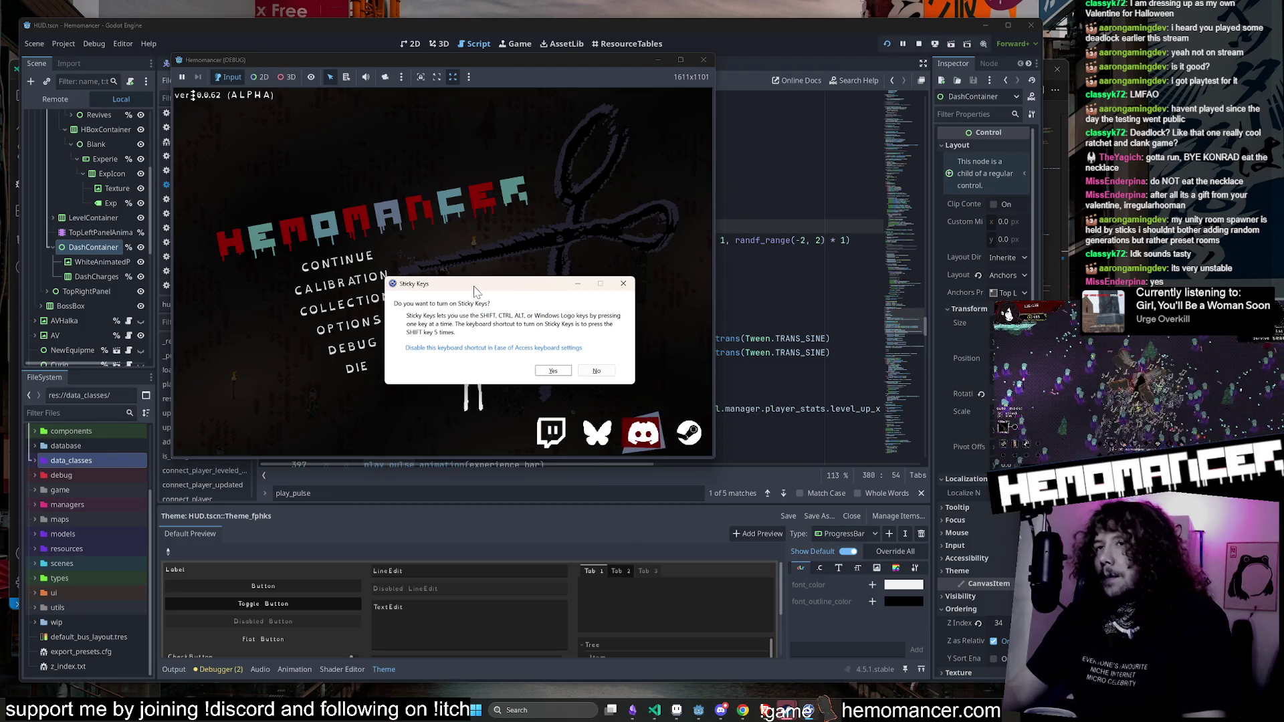
pyautogui.moveTo(533, 288); pyautogui.dragTo(578, 291)
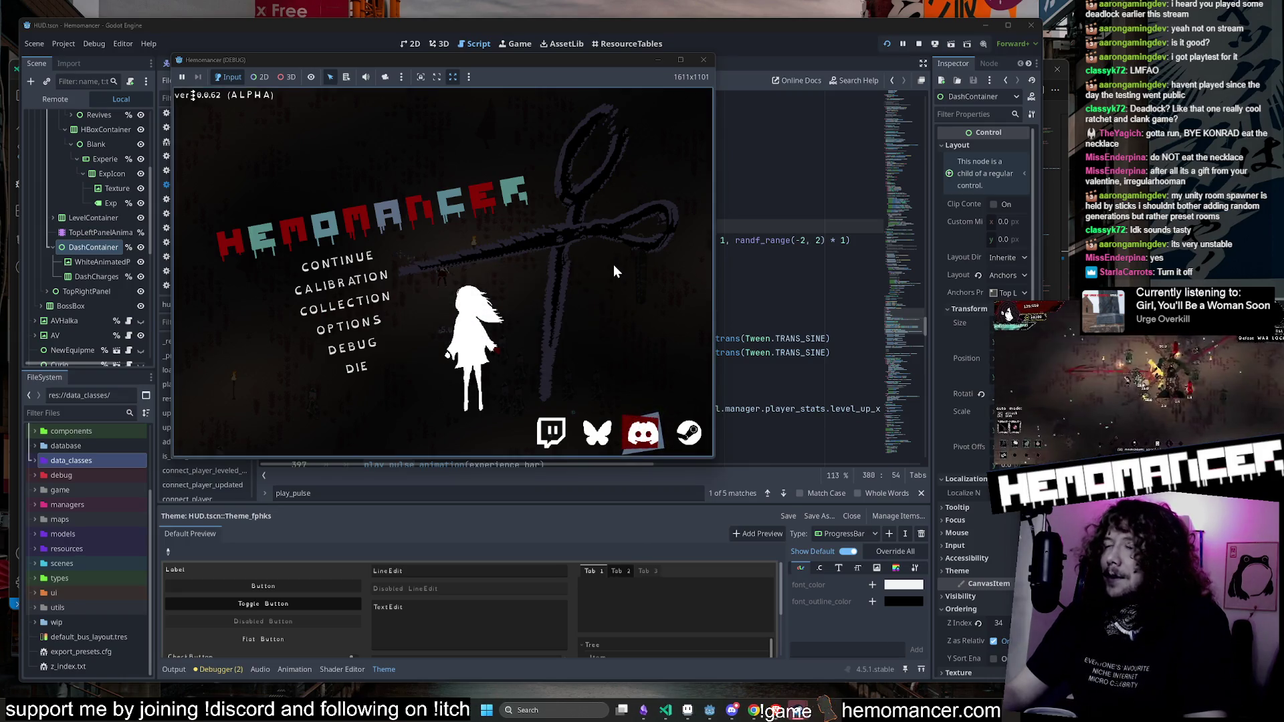
pyautogui.click(338, 255)
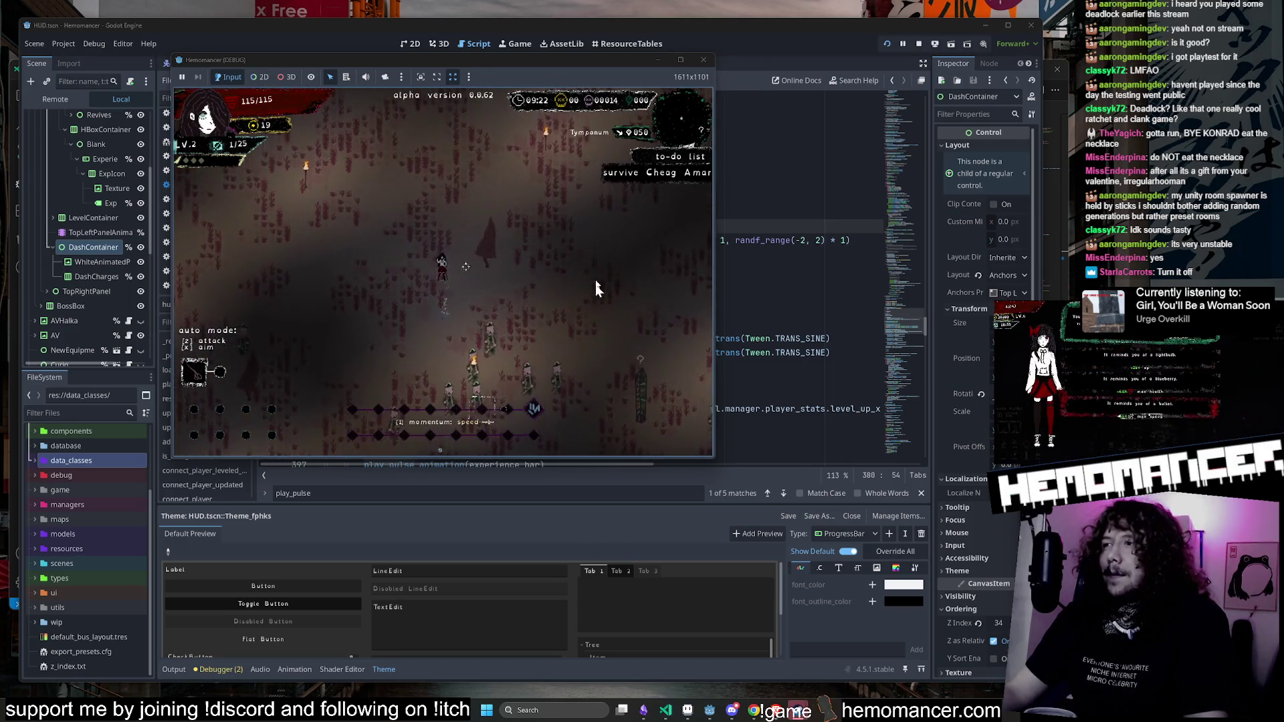
# Step: Enlarge the game window and pick the Yellow Syringe upgrade at level-up
pyautogui.moveTo(713, 457)
pyautogui.mouseDown()
pyautogui.moveTo(857, 618)
pyautogui.moveTo(925, 652)
pyautogui.mouseUp()
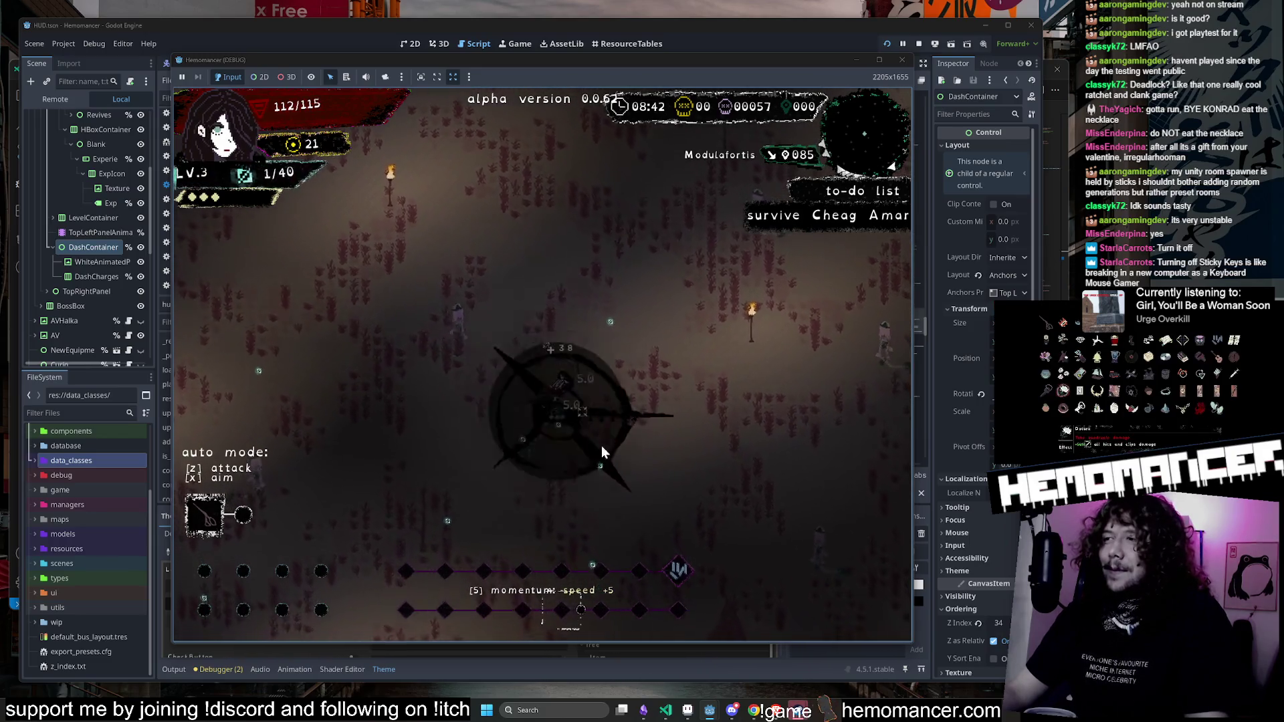
pyautogui.click(506, 324)
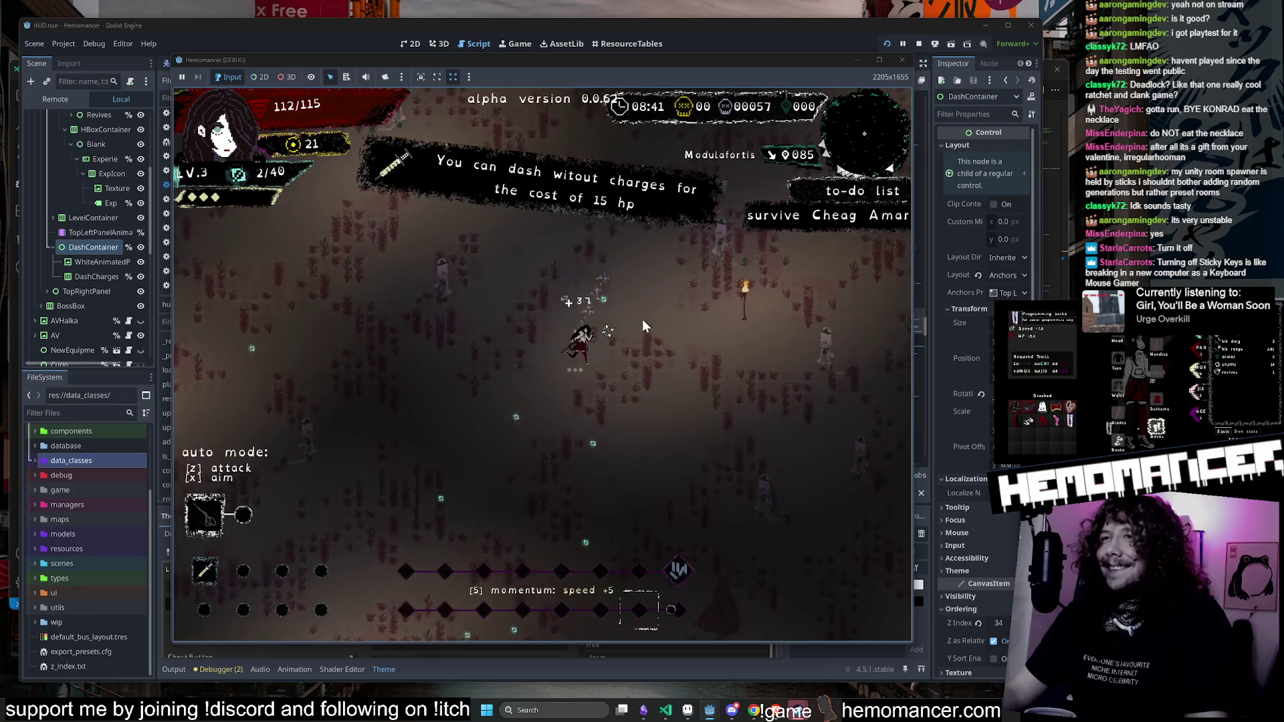
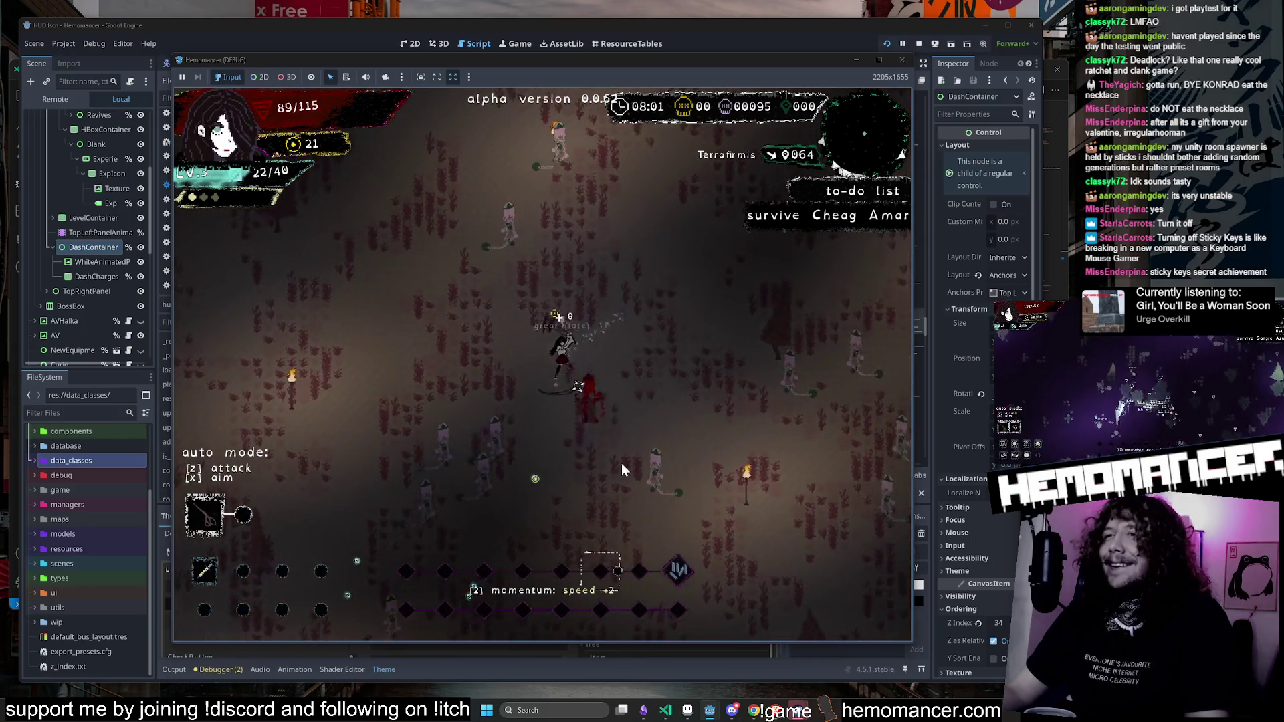
# Step: Move upward through the enemy horde and take the ice lance ring from the item offer
pyautogui.press('w')
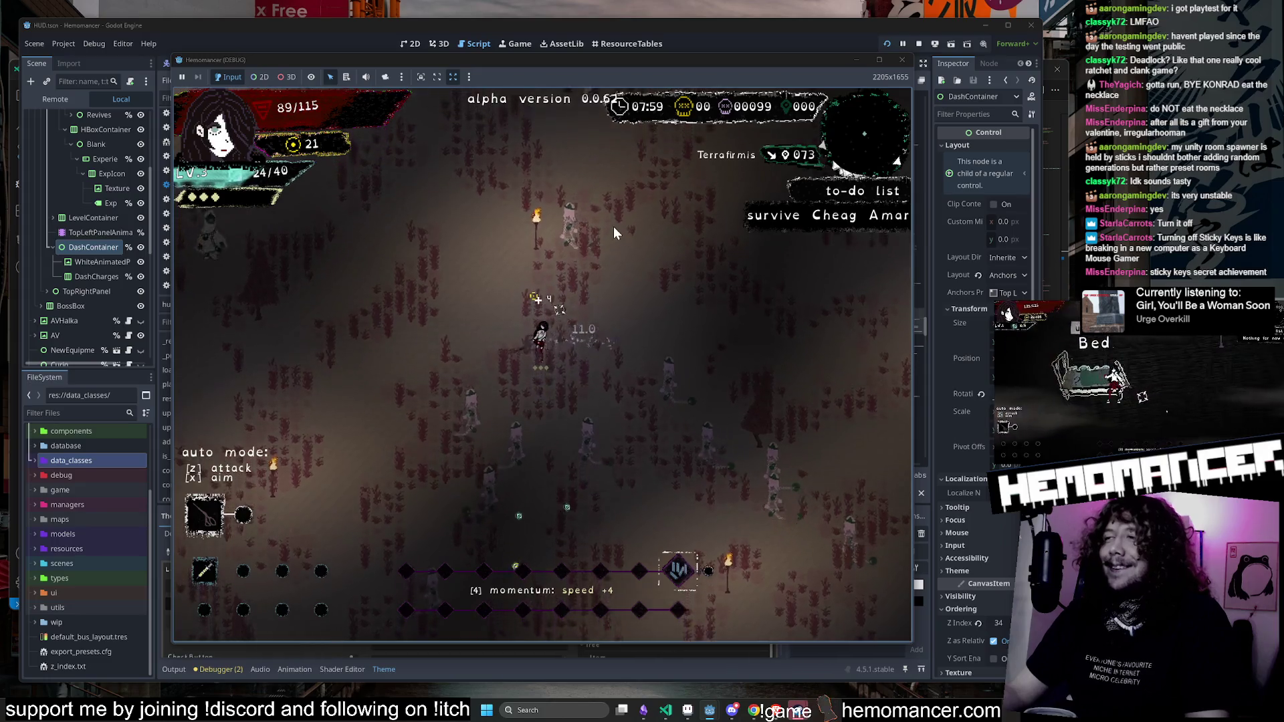
pyautogui.press('w')
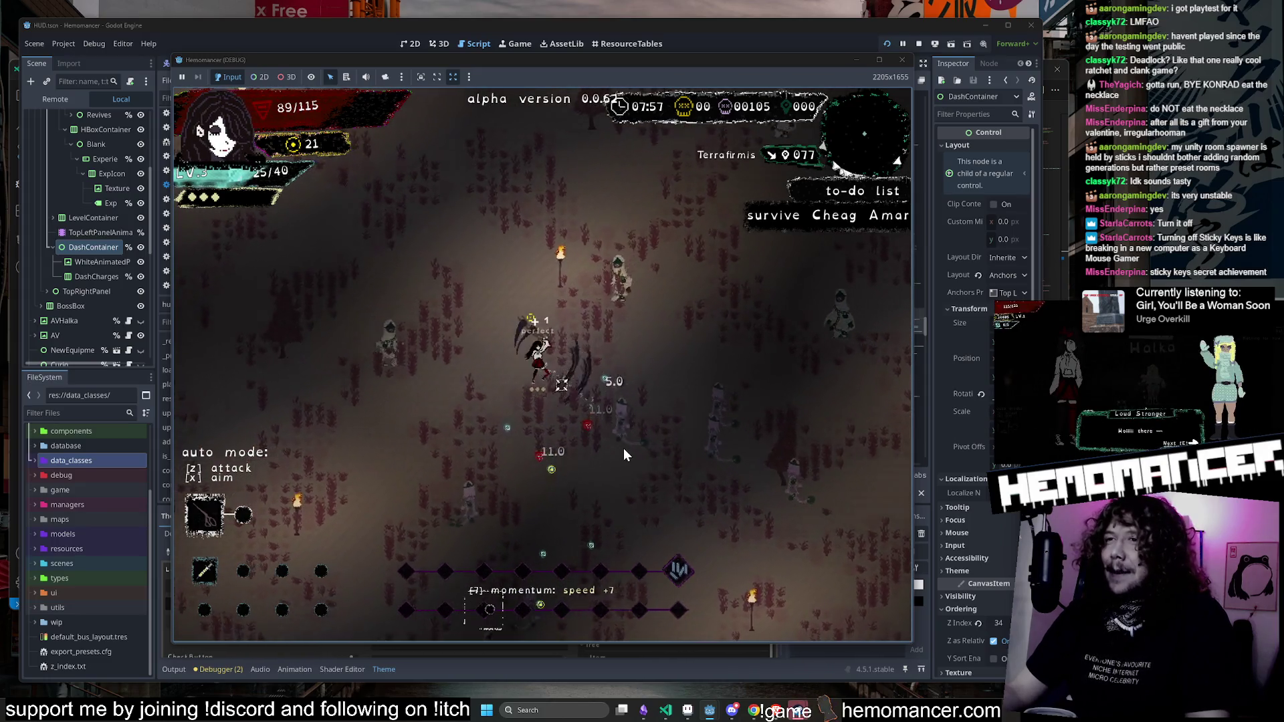
pyautogui.press('w')
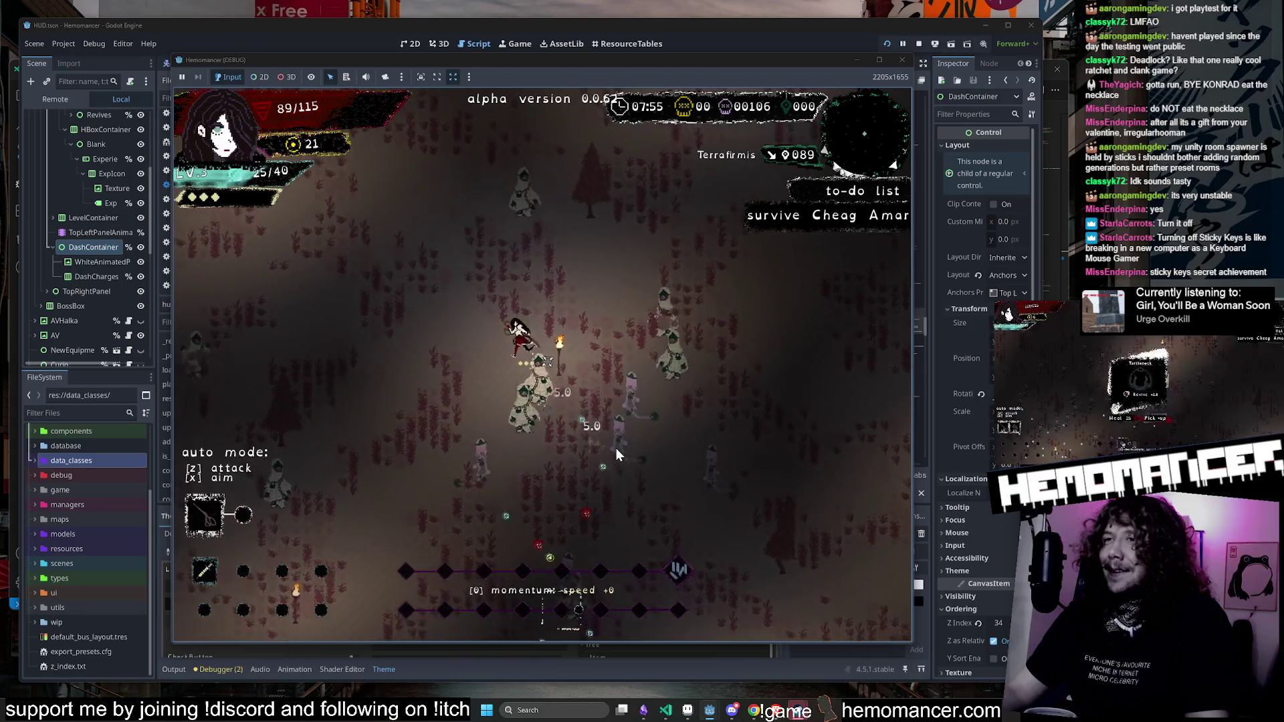
pyautogui.press('w')
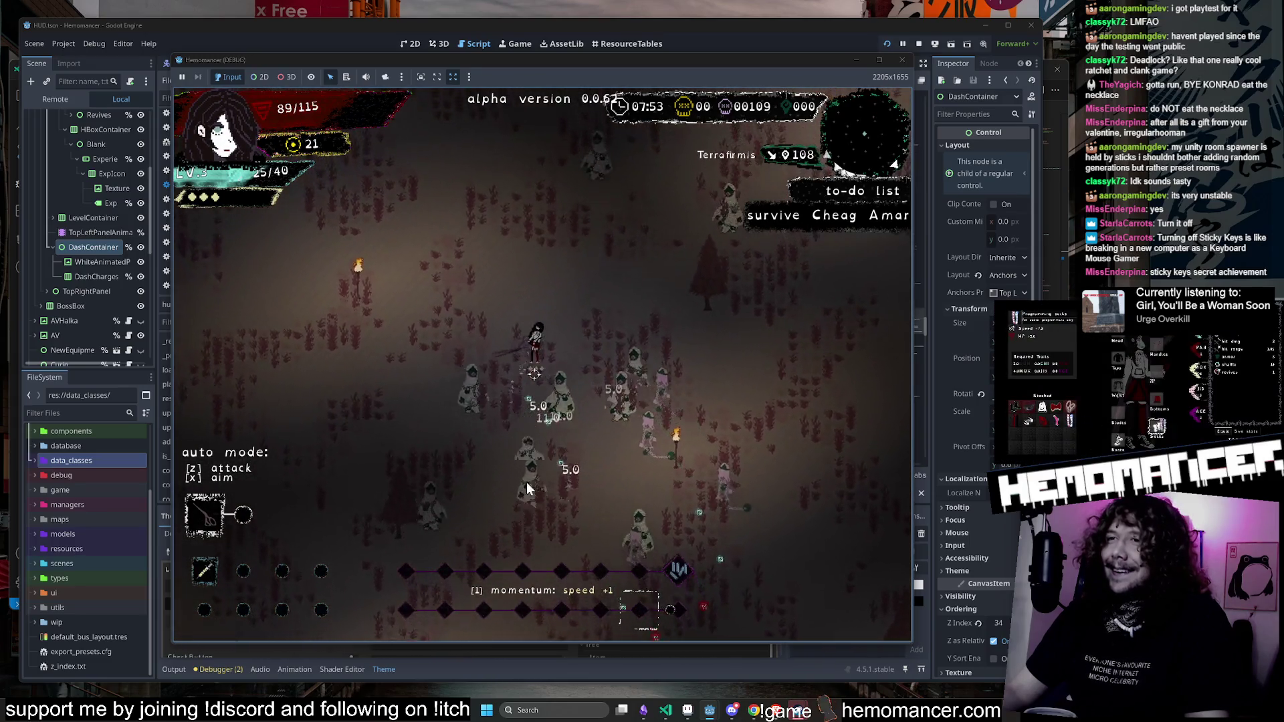
pyautogui.press('w')
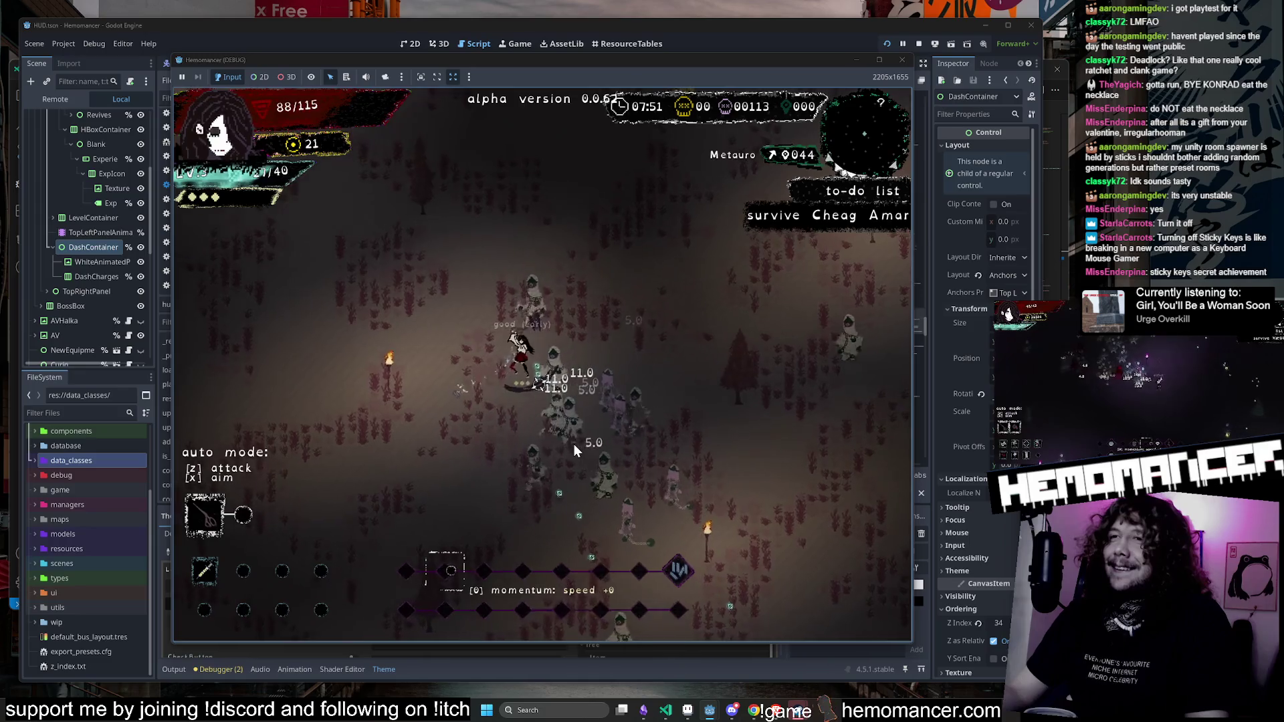
pyautogui.press('w')
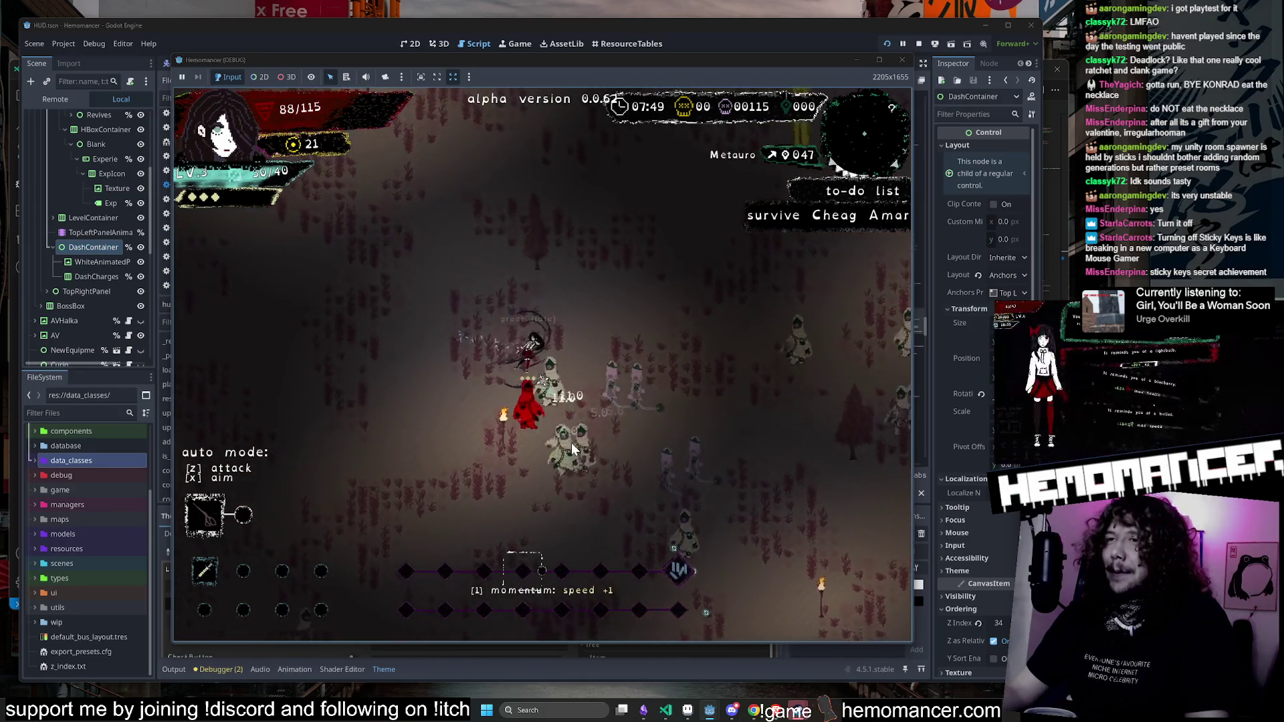
pyautogui.press('w')
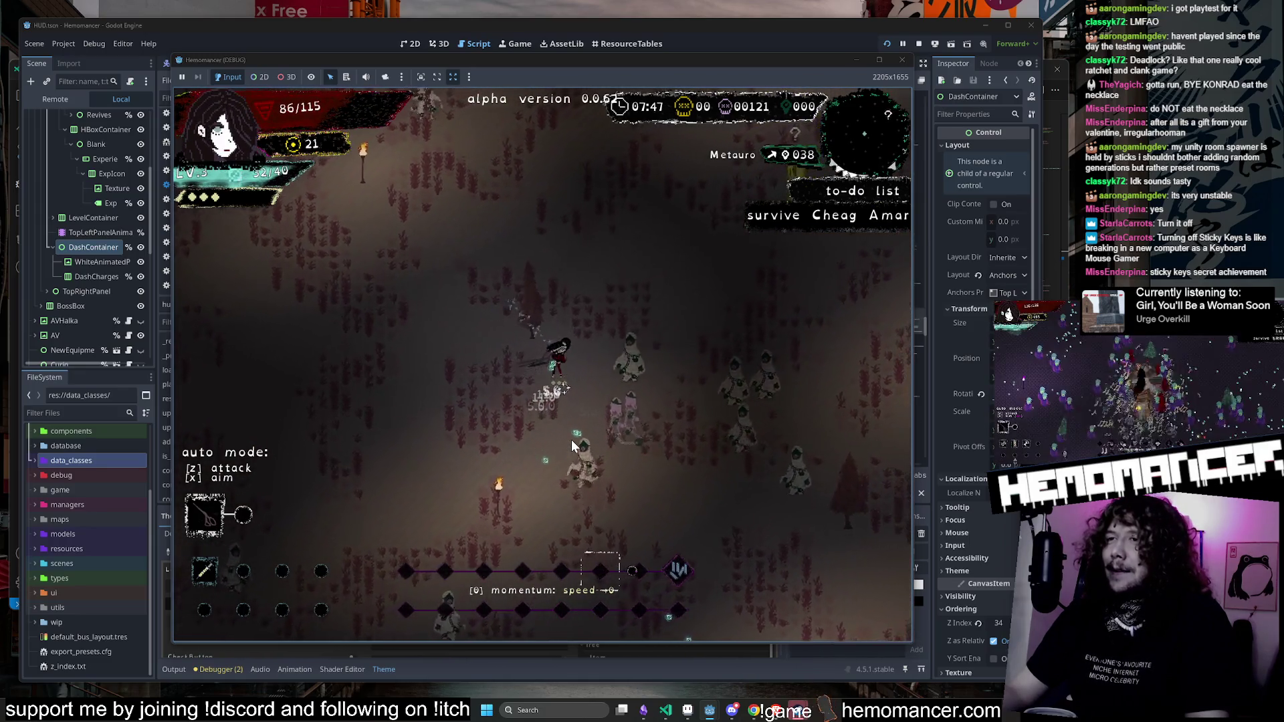
pyautogui.press('w')
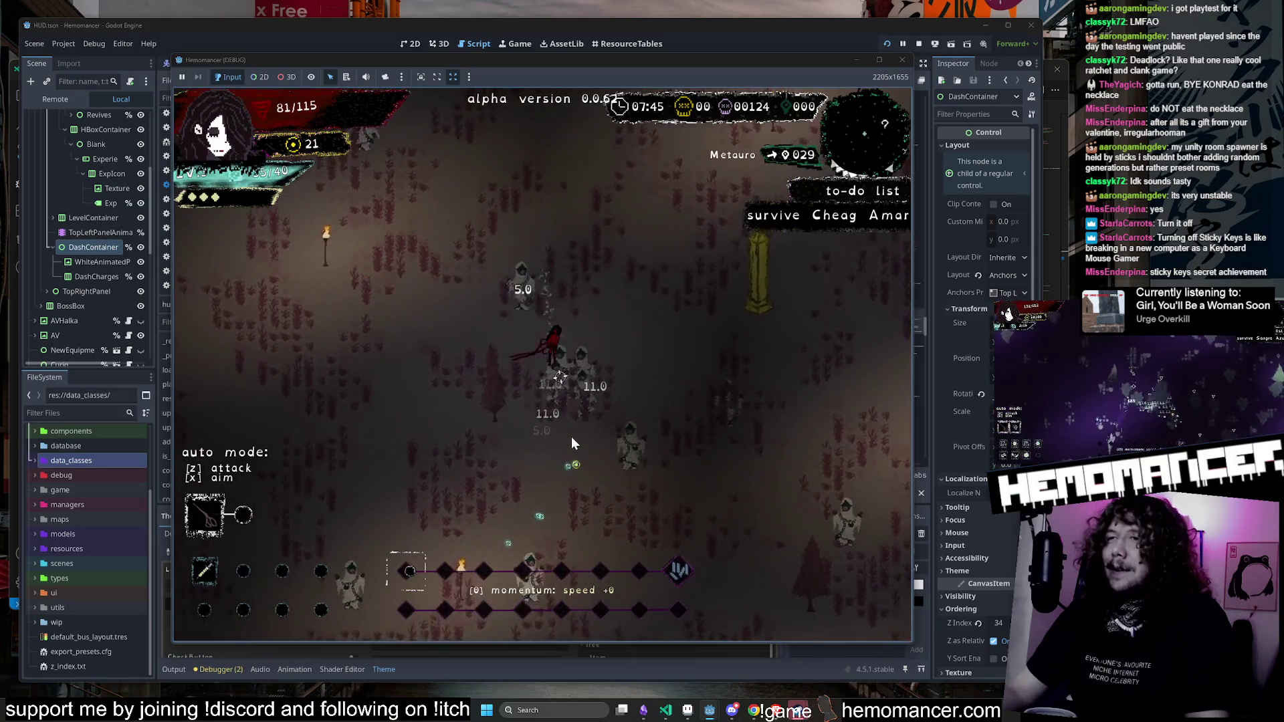
pyautogui.press('w')
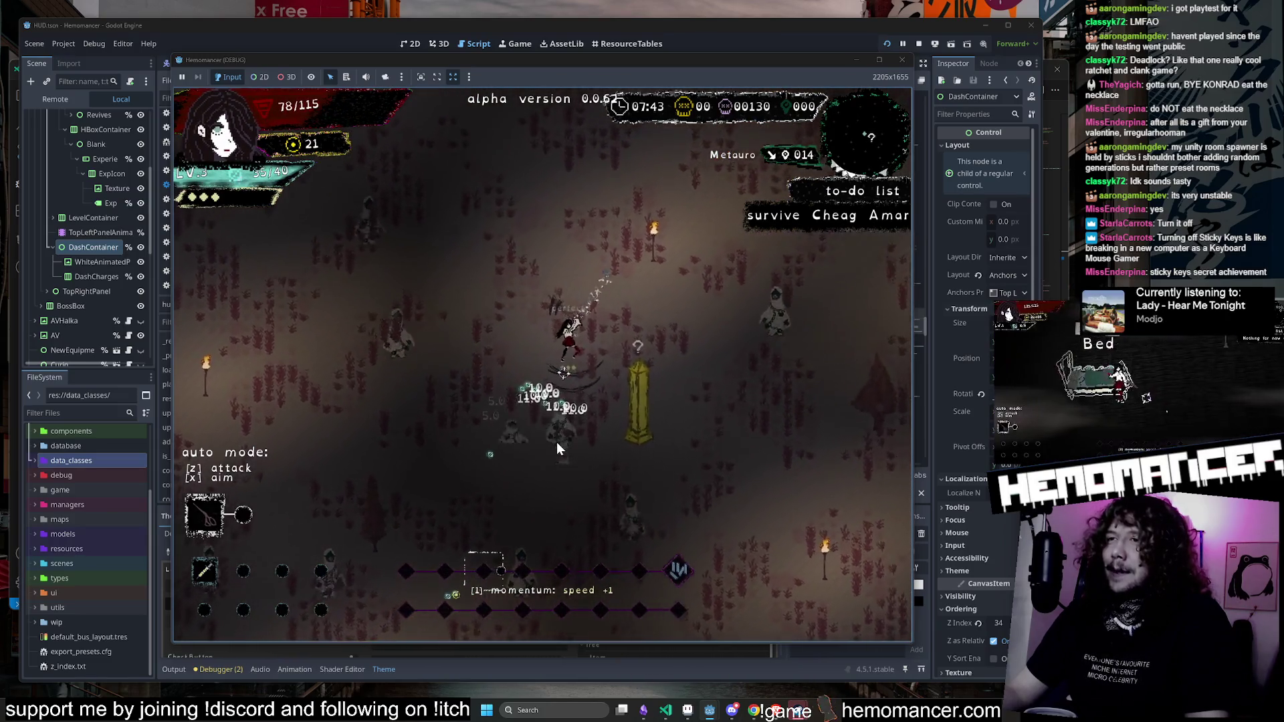
pyautogui.press('w')
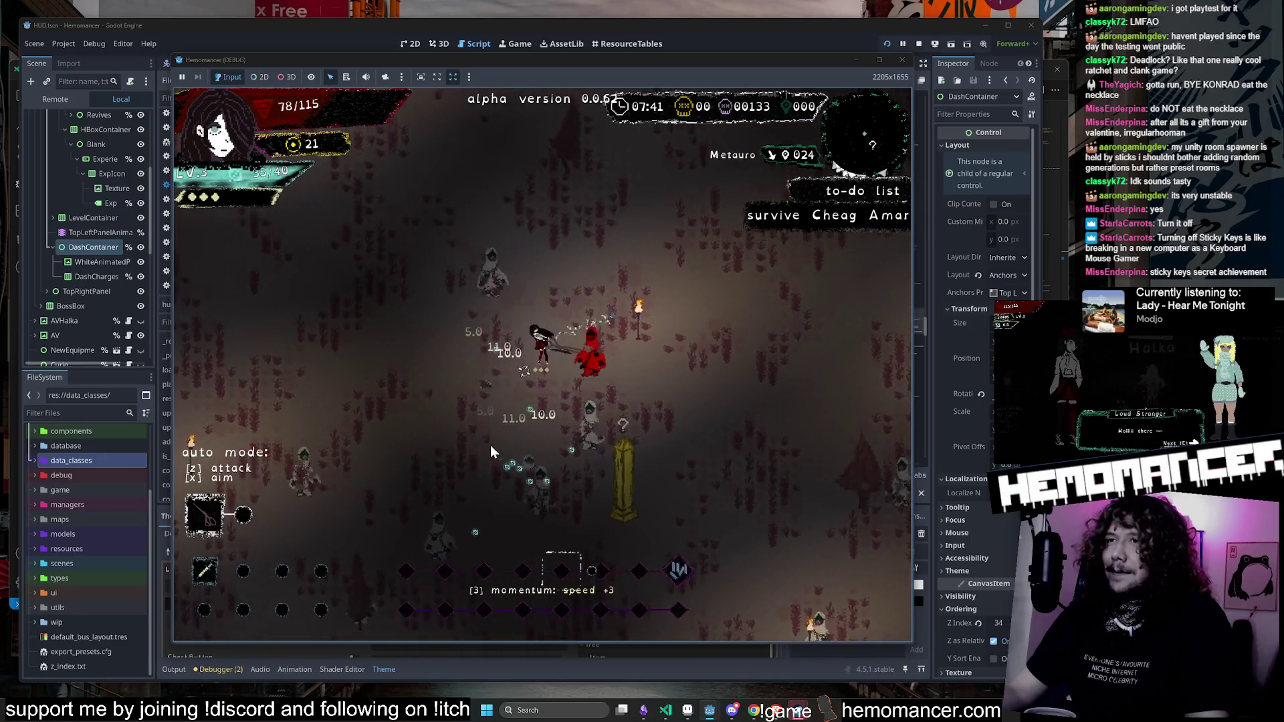
pyautogui.press('w')
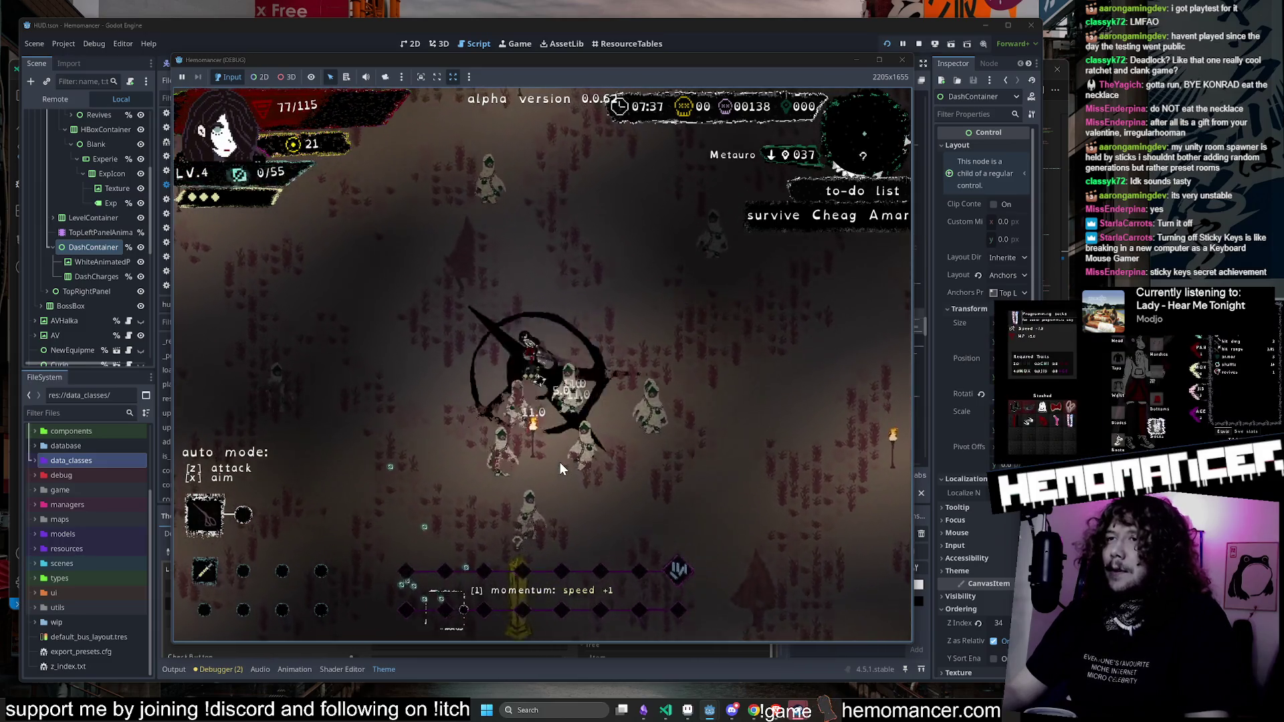
pyautogui.click(473, 429)
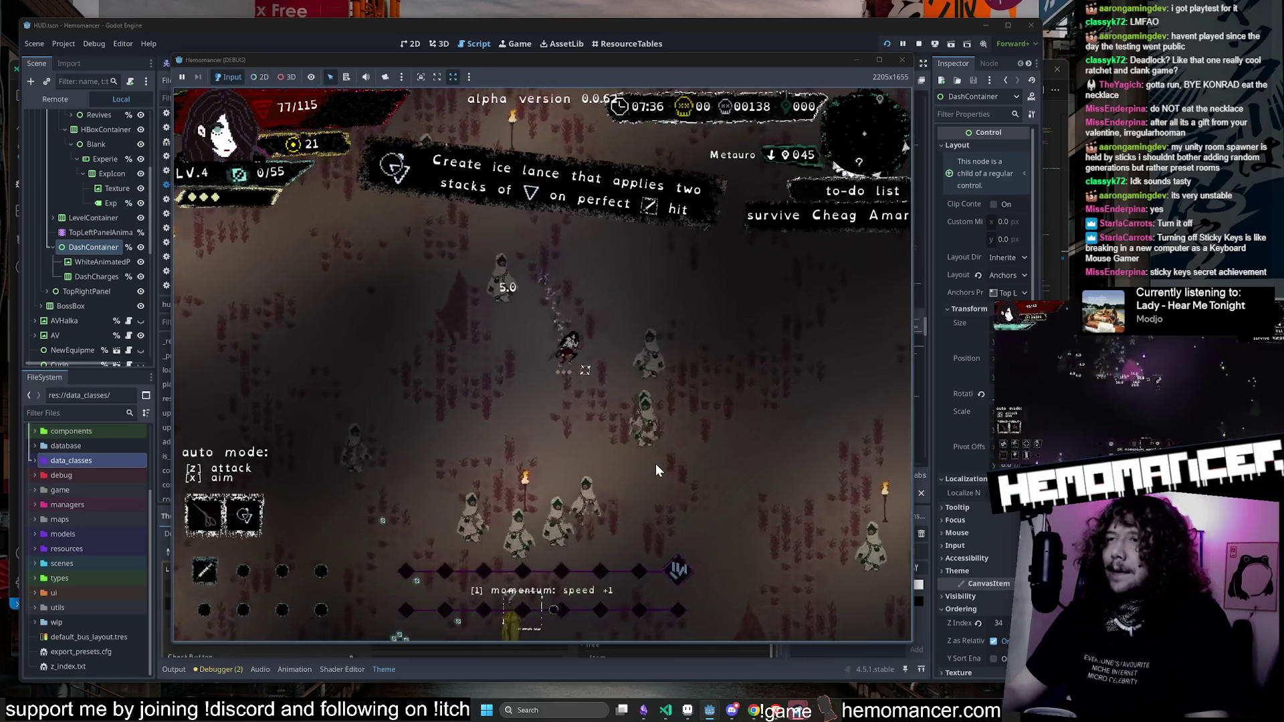
# Step: Keep moving past the Dry Well toward Ventisonans, then leave the run for the main menu
pyautogui.press('w')
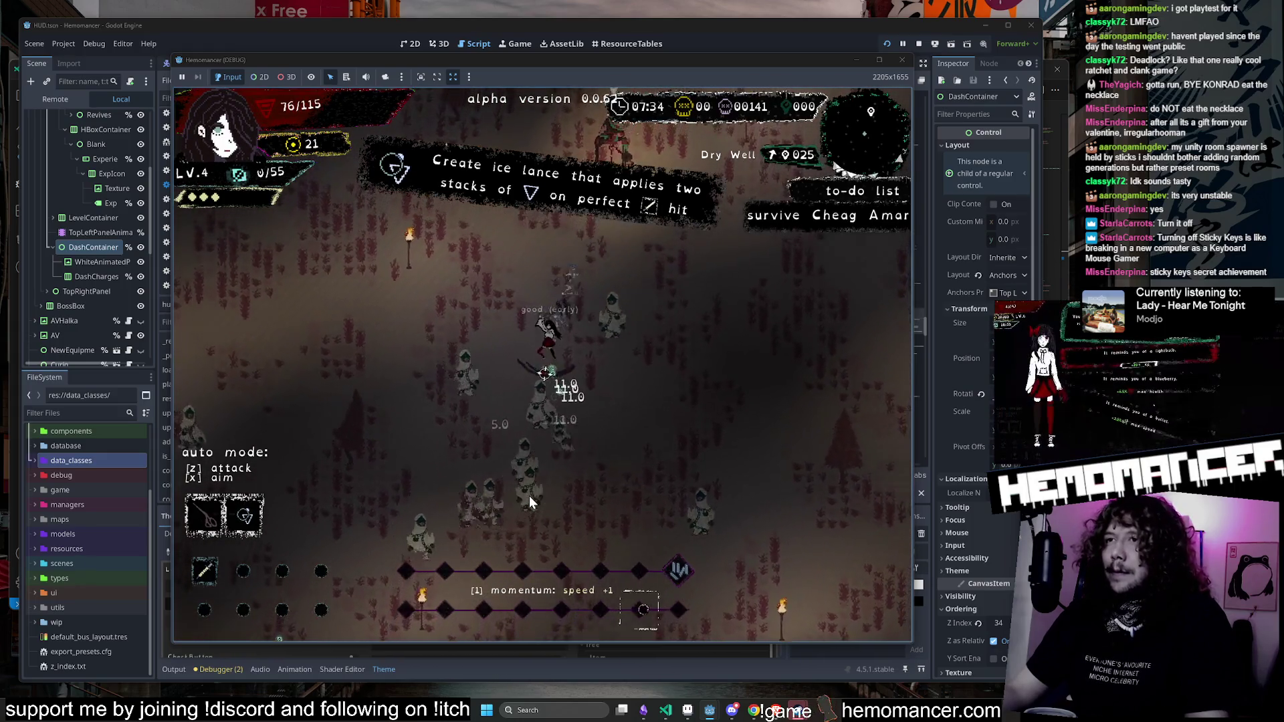
pyautogui.press('a')
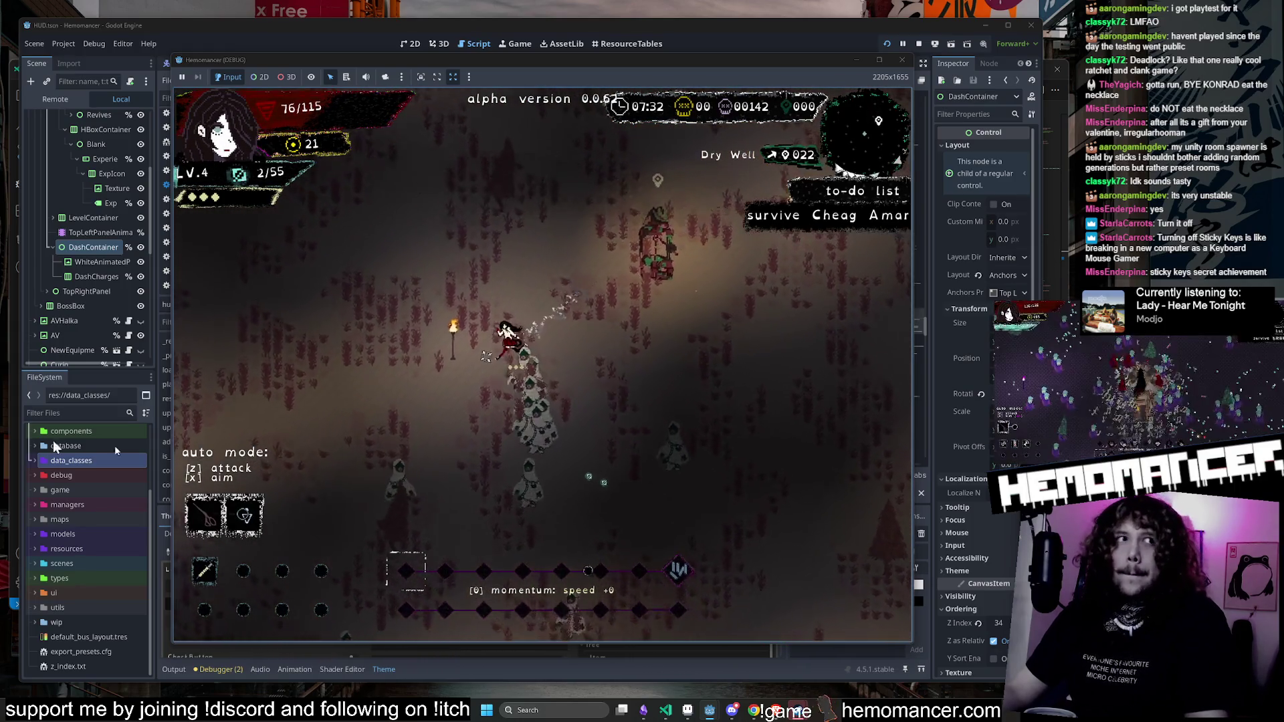
pyautogui.press('a')
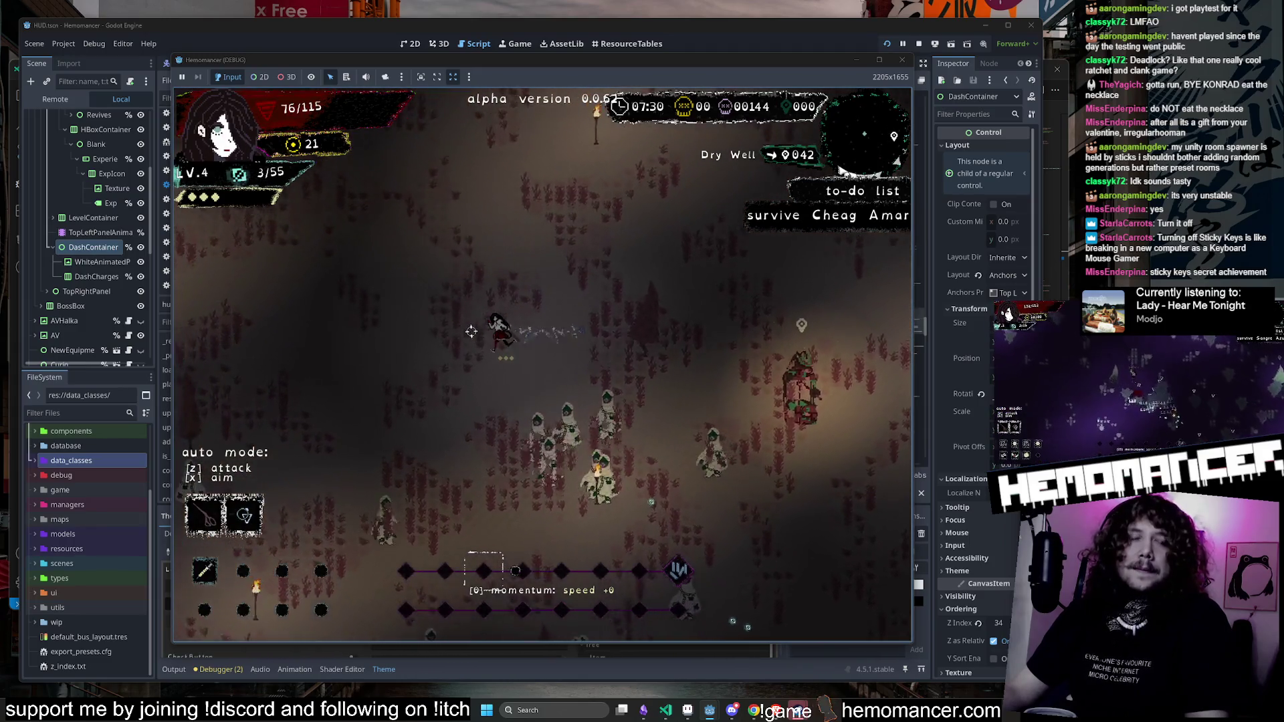
pyautogui.press('a')
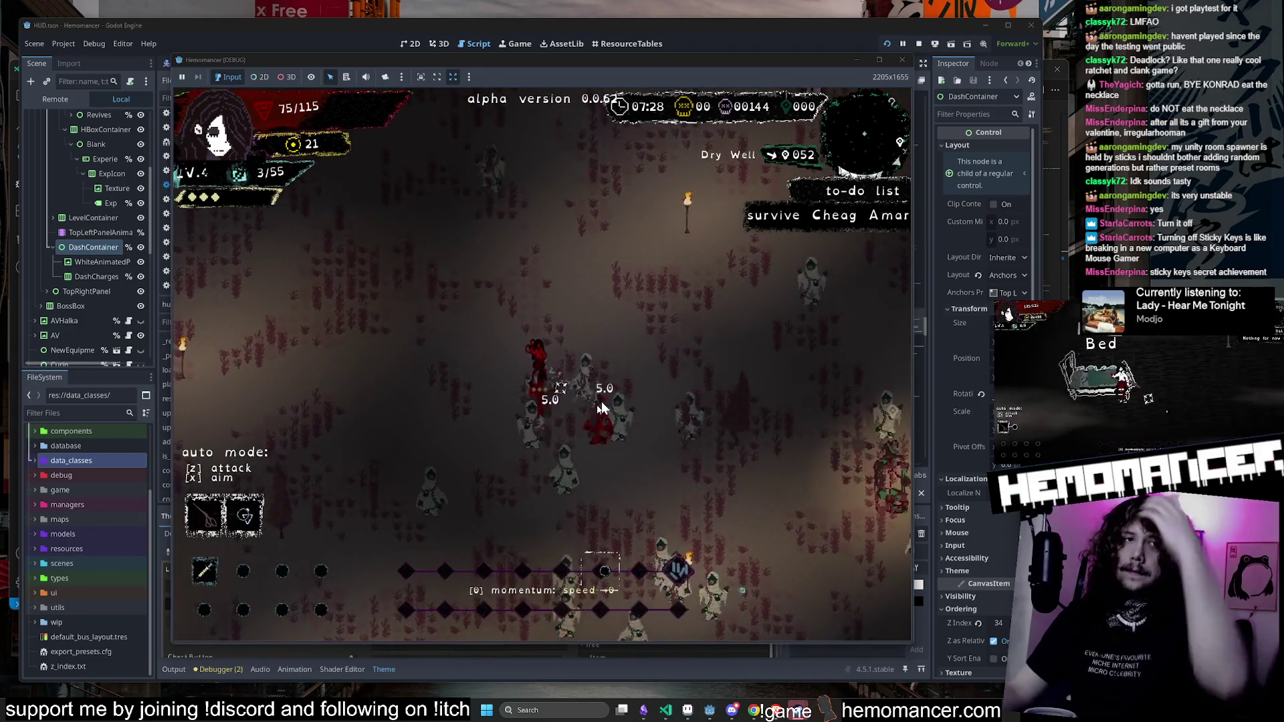
pyautogui.press('a')
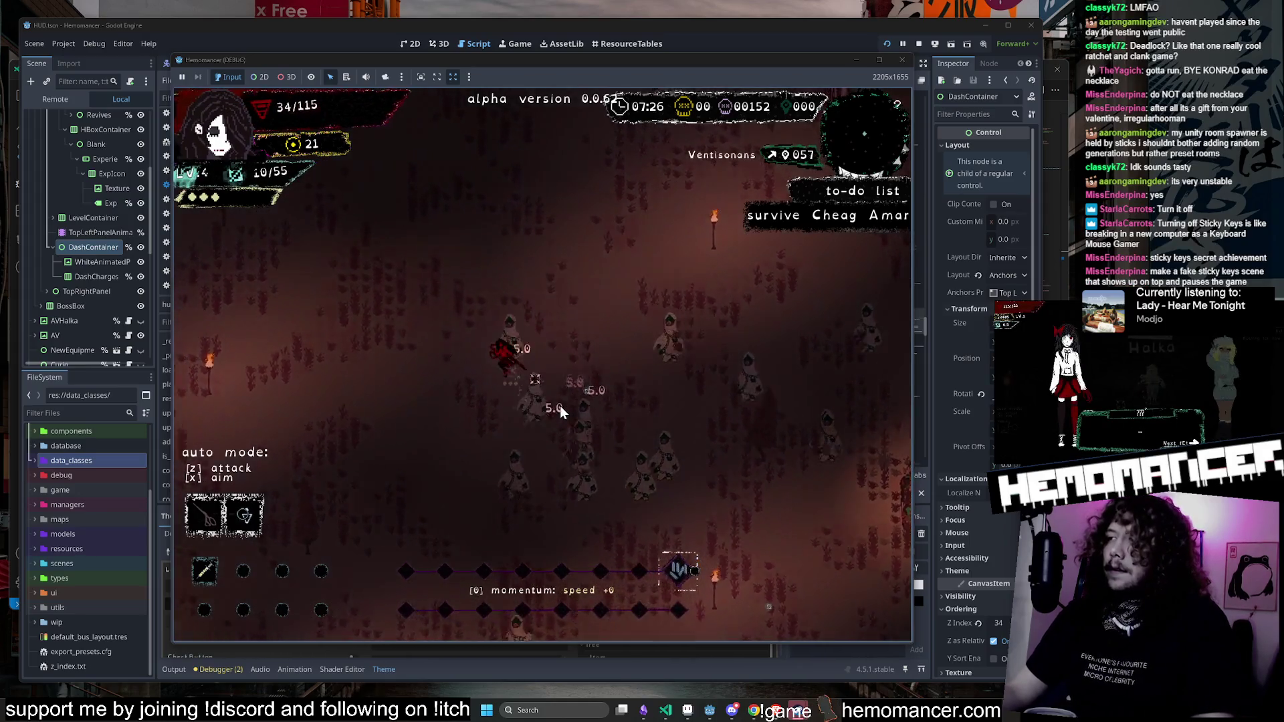
pyautogui.press('w')
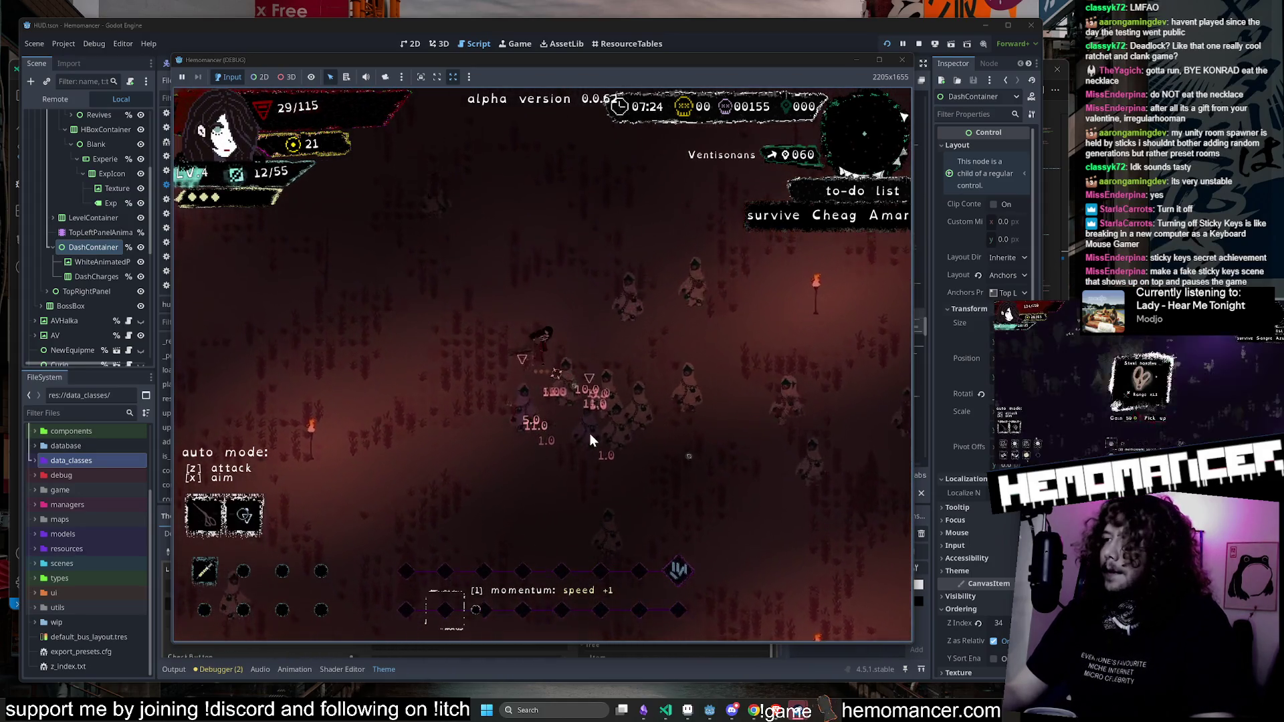
pyautogui.press('w')
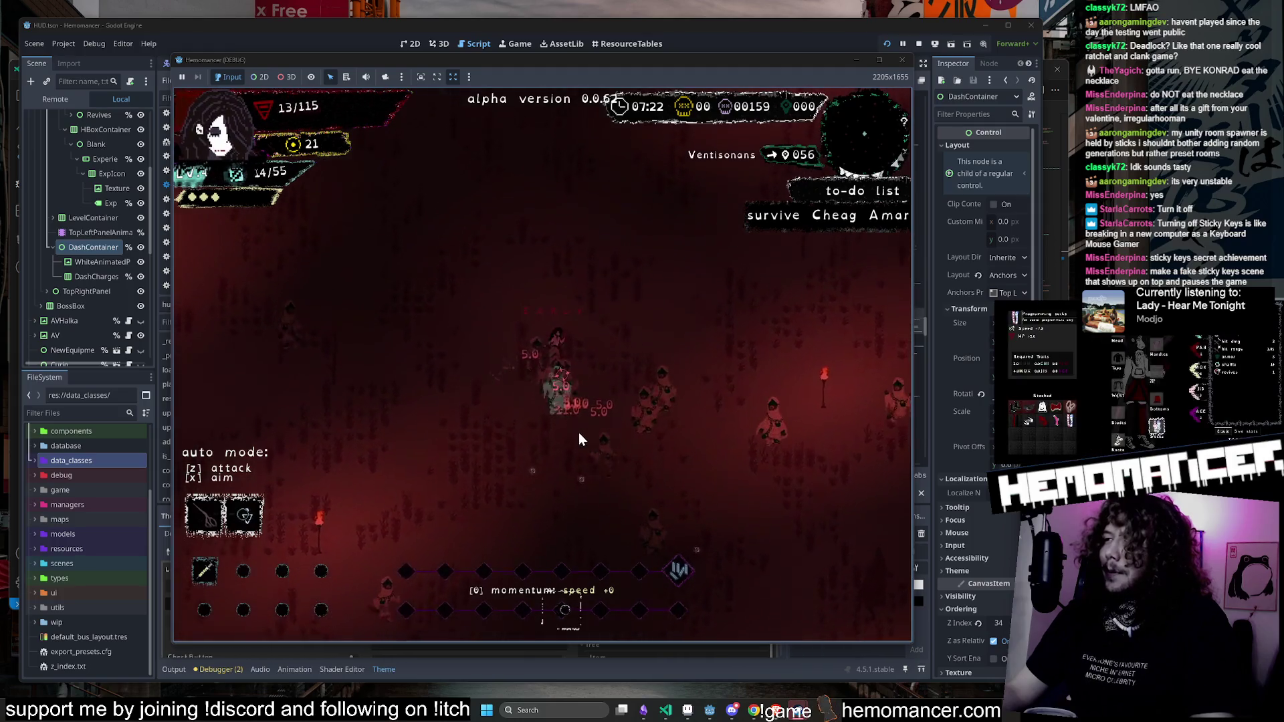
pyautogui.press('w')
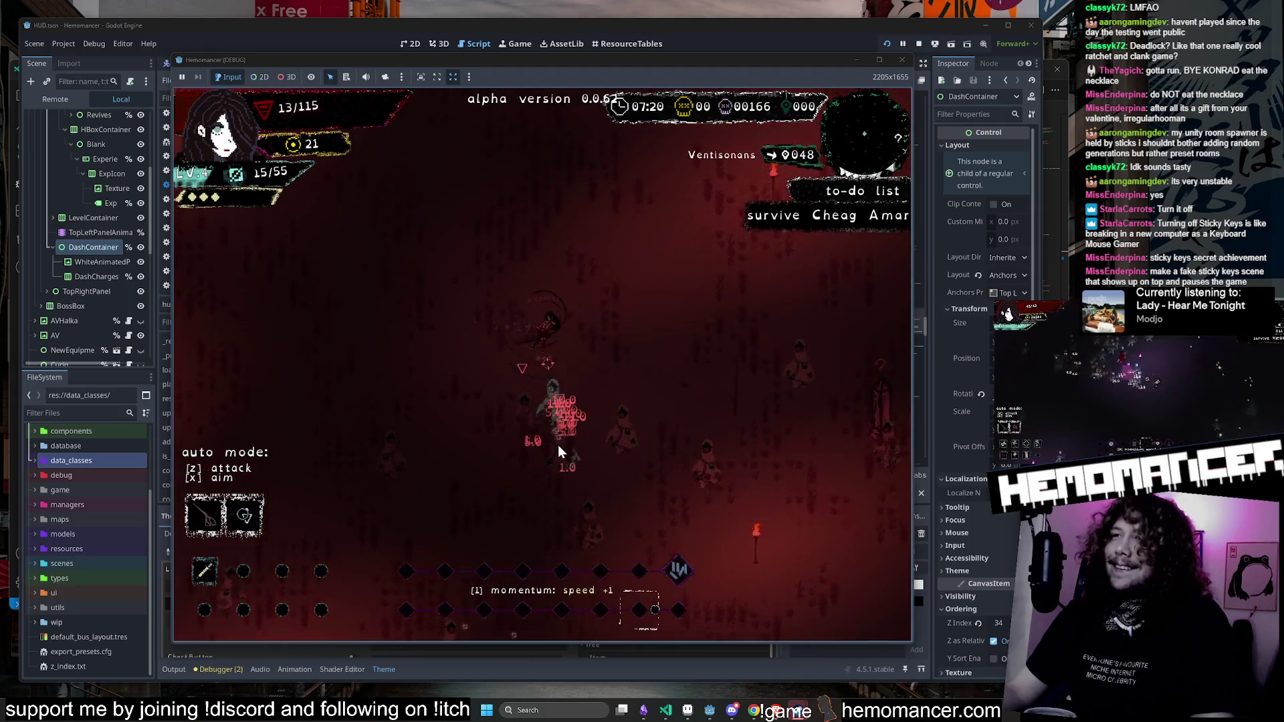
pyautogui.press('w')
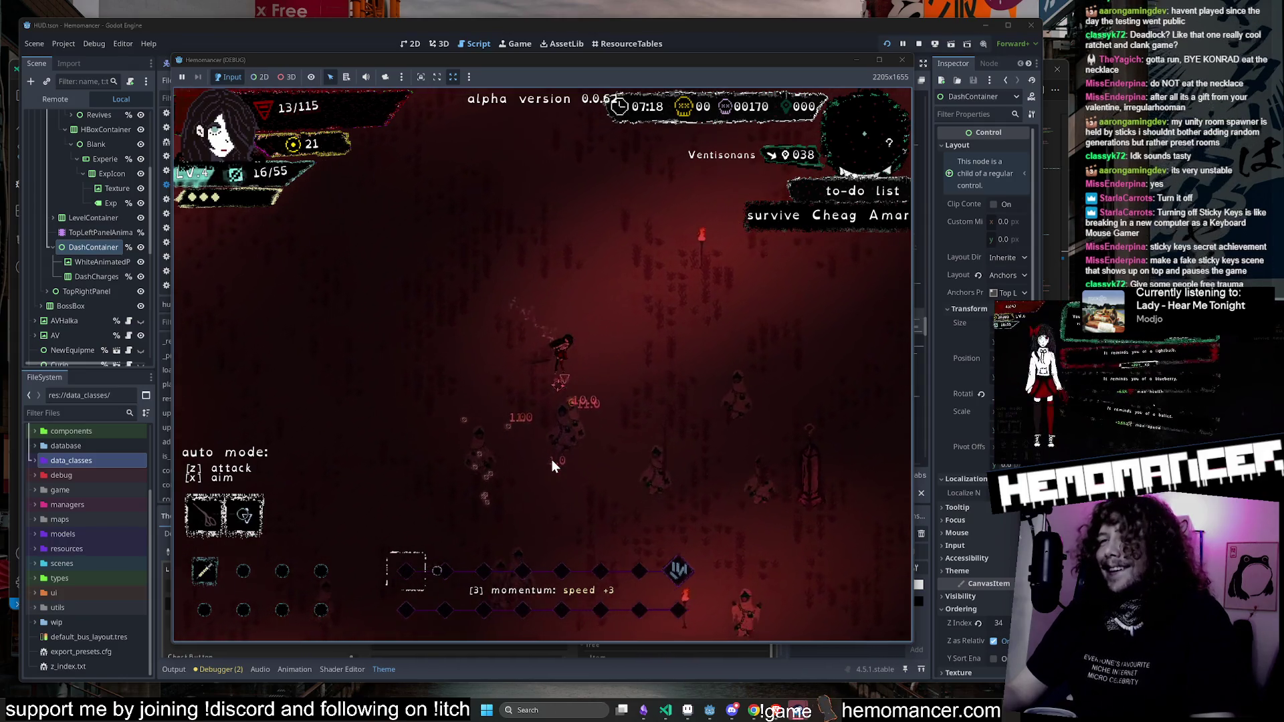
pyautogui.press('w')
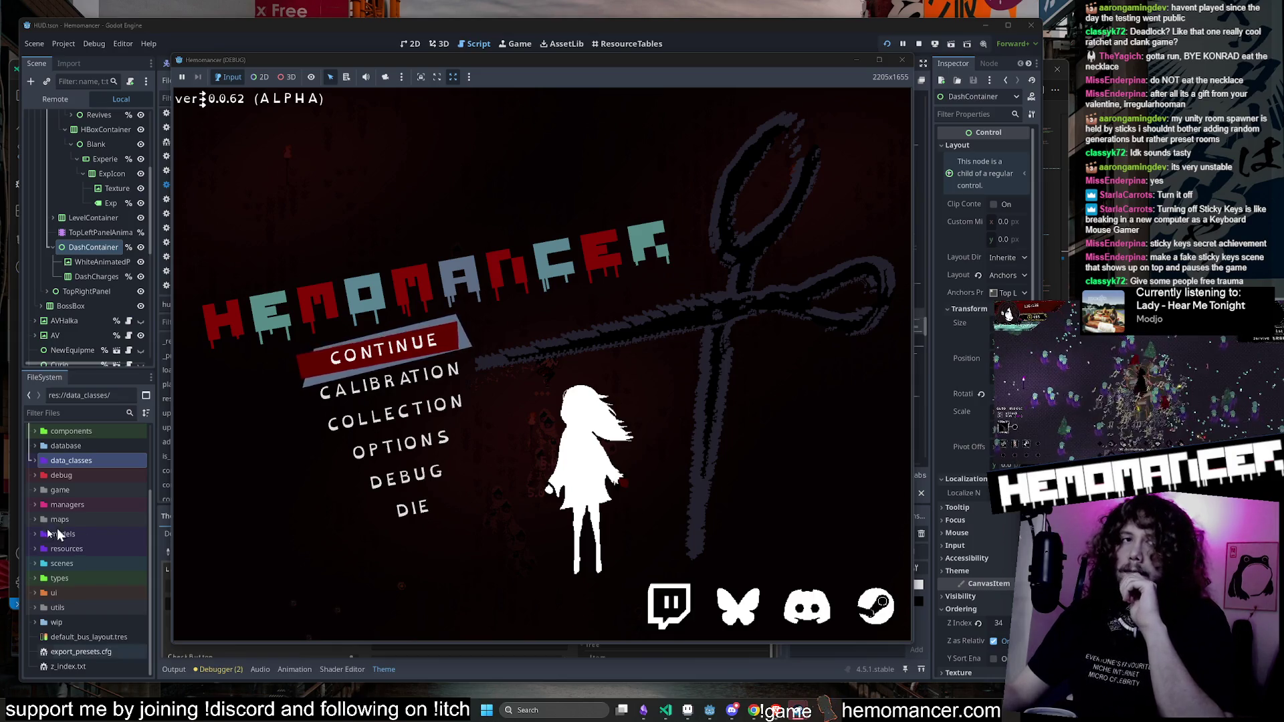
# Step: Resume the paused run, dash once, then stop the debug run to return to hud.gd
pyautogui.click(403, 345)
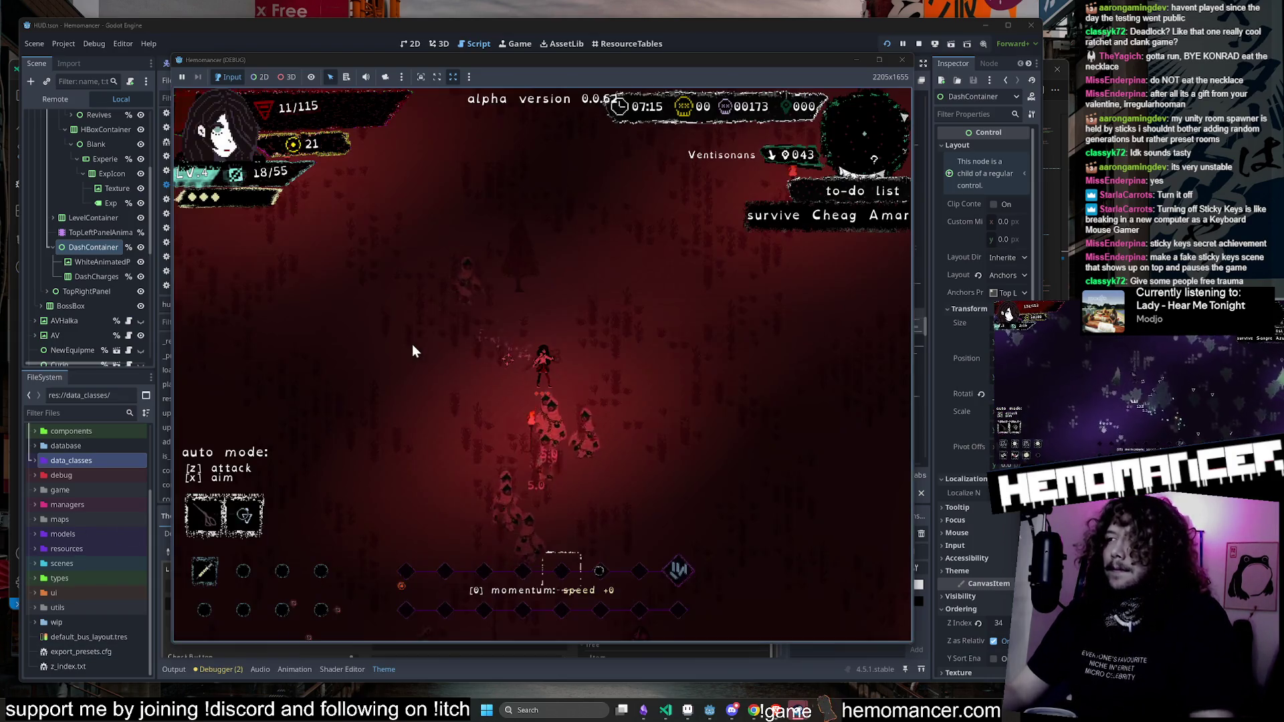
pyautogui.press('space')
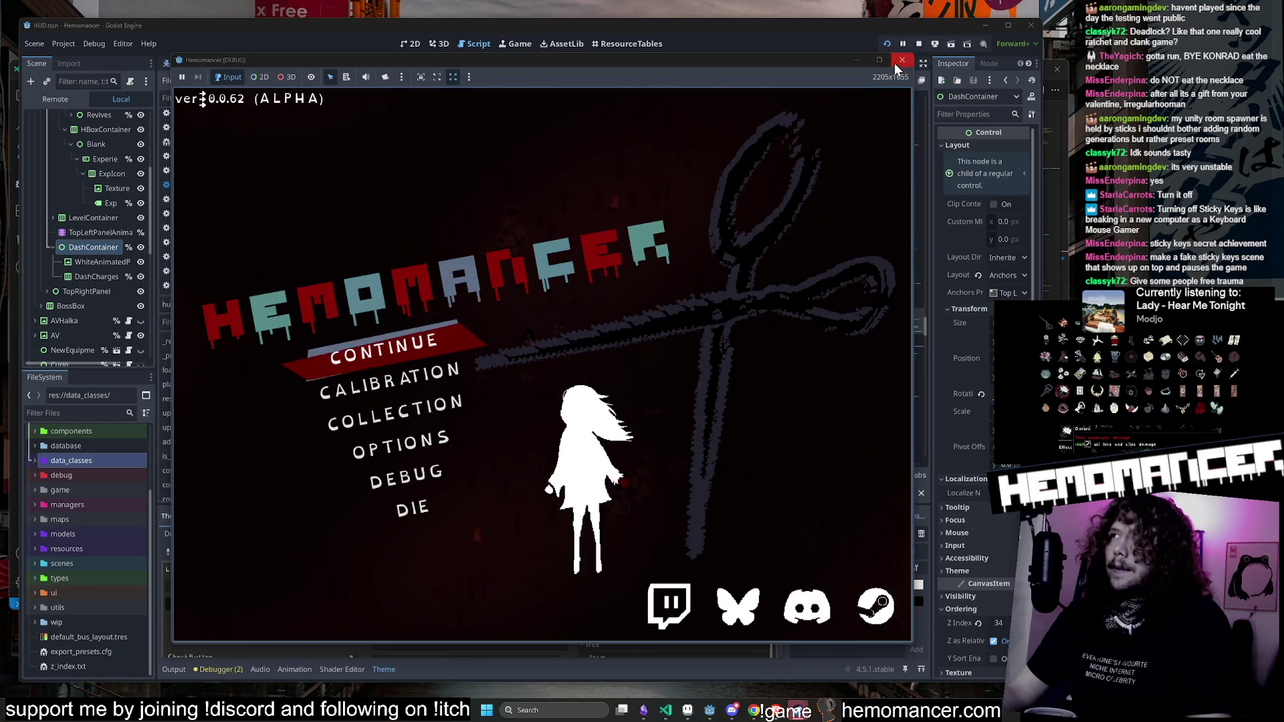
pyautogui.click(894, 63)
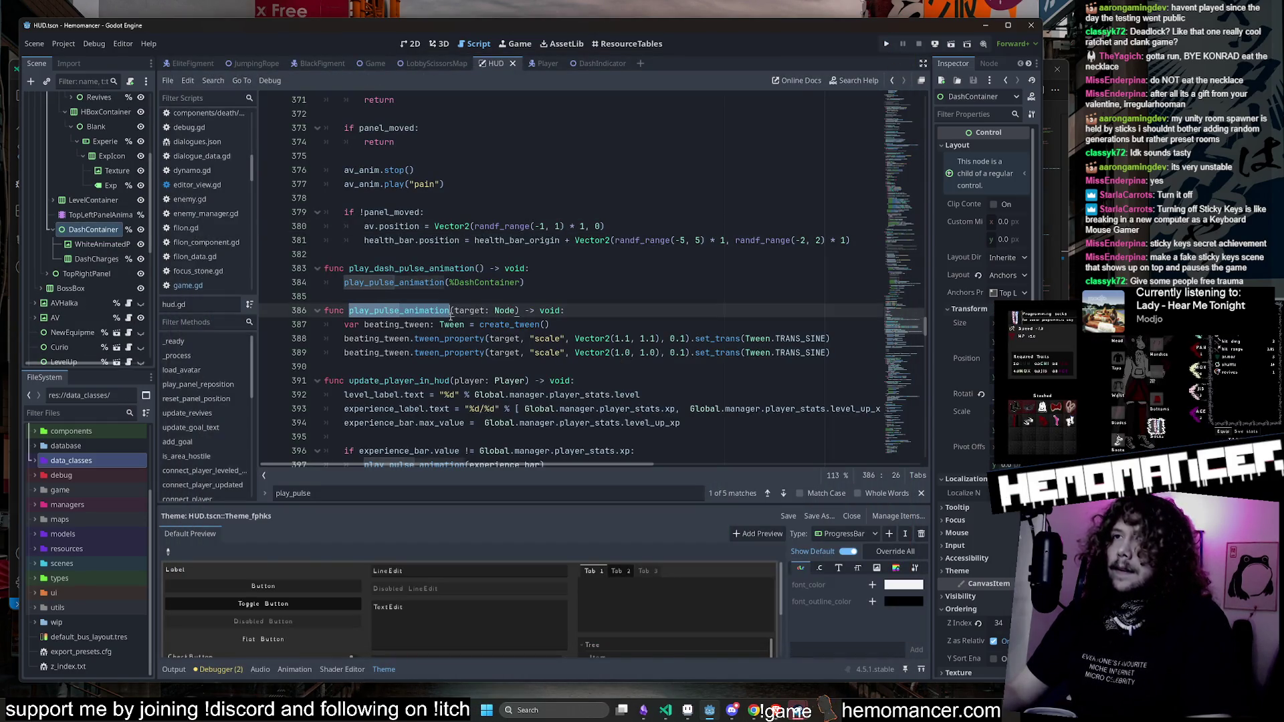
# Step: Paste the tween lines into play_dash_pulse_animation, replace target with %DashContainer, and save
pyautogui.moveTo(856, 347); pyautogui.dragTo(247, 328)
pyautogui.hotkey('ctrl', 'c')
pyautogui.moveTo(538, 279); pyautogui.dragTo(350, 284)
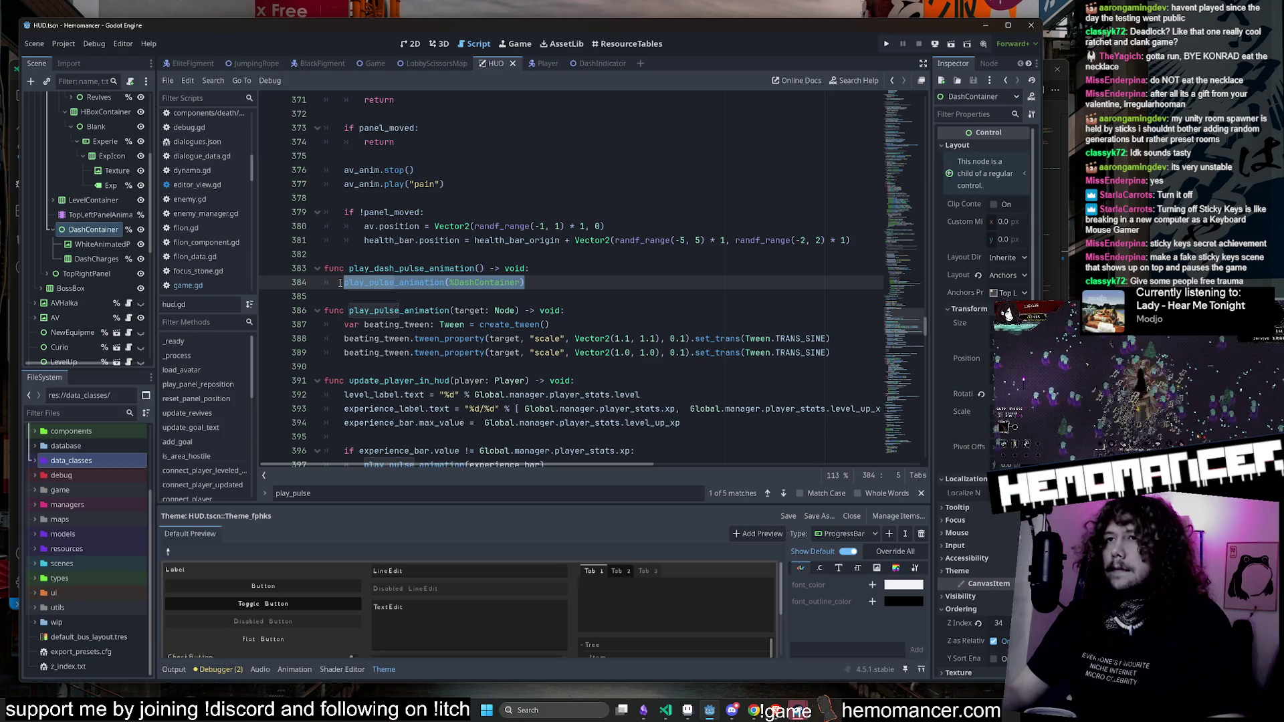
pyautogui.hotkey('ctrl', 'v')
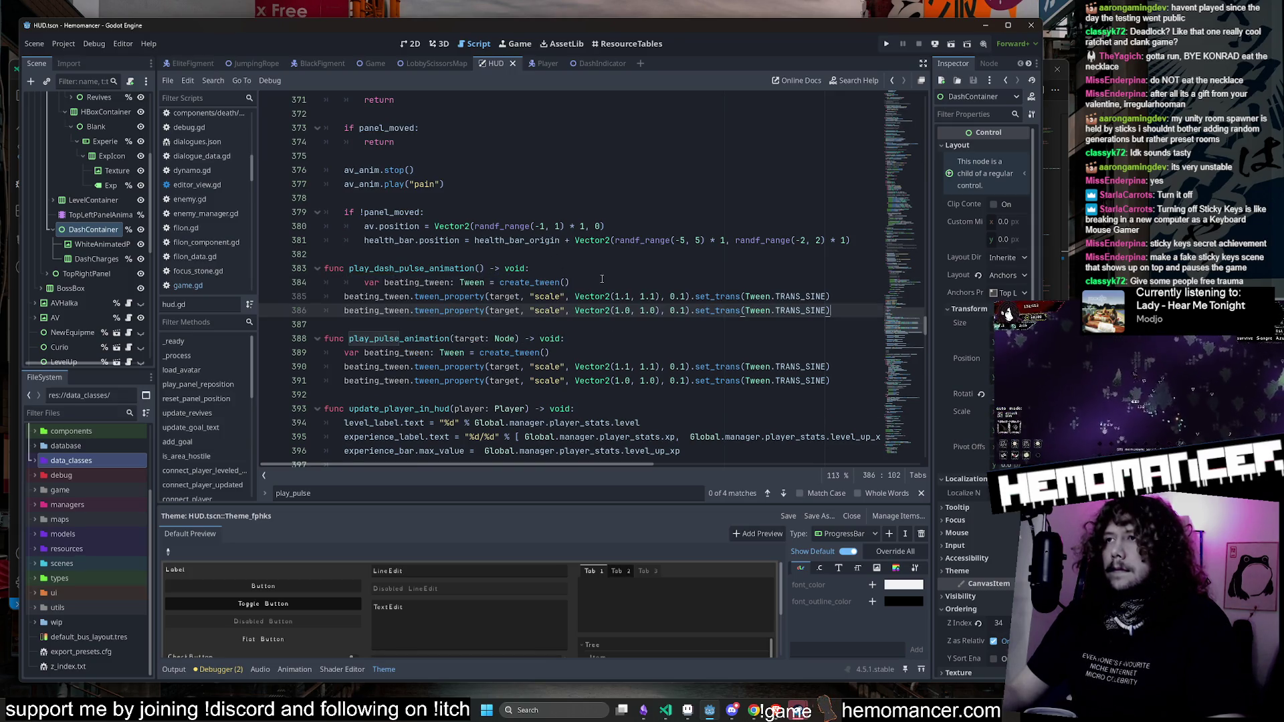
pyautogui.hotkey('ctrl', 'z')
pyautogui.doubleClick(505, 296)
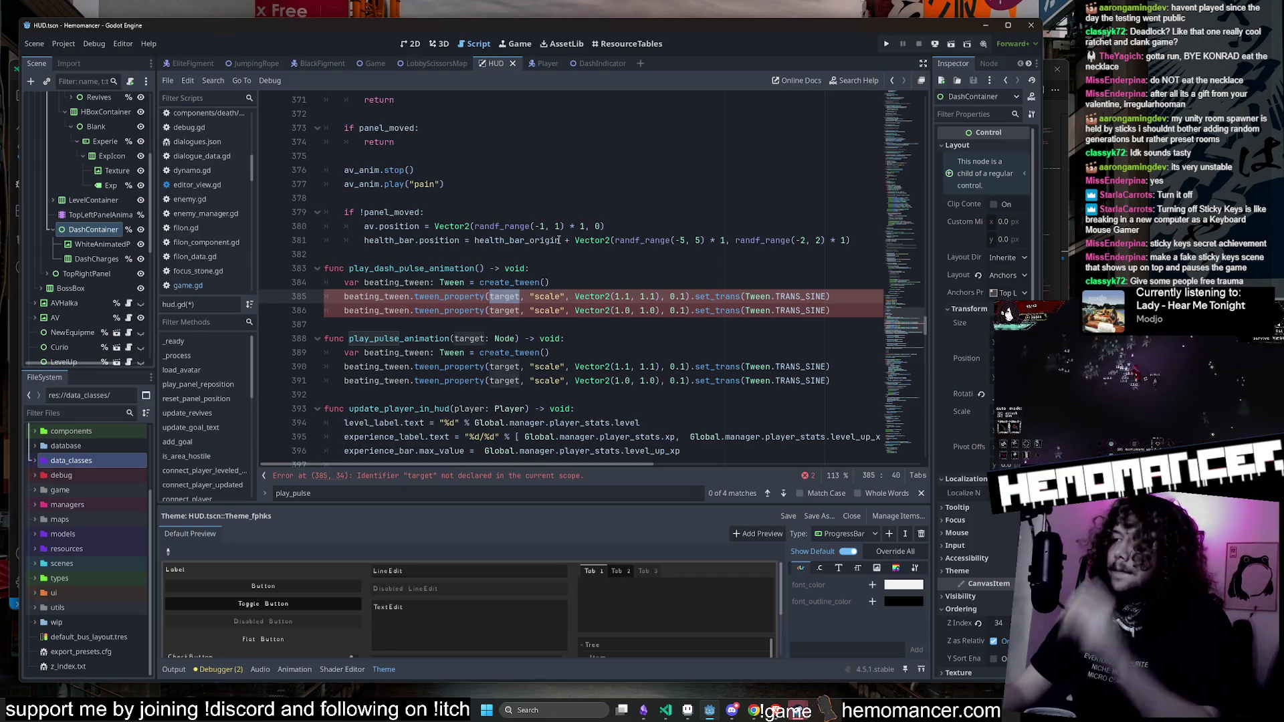
pyautogui.click(505, 297)
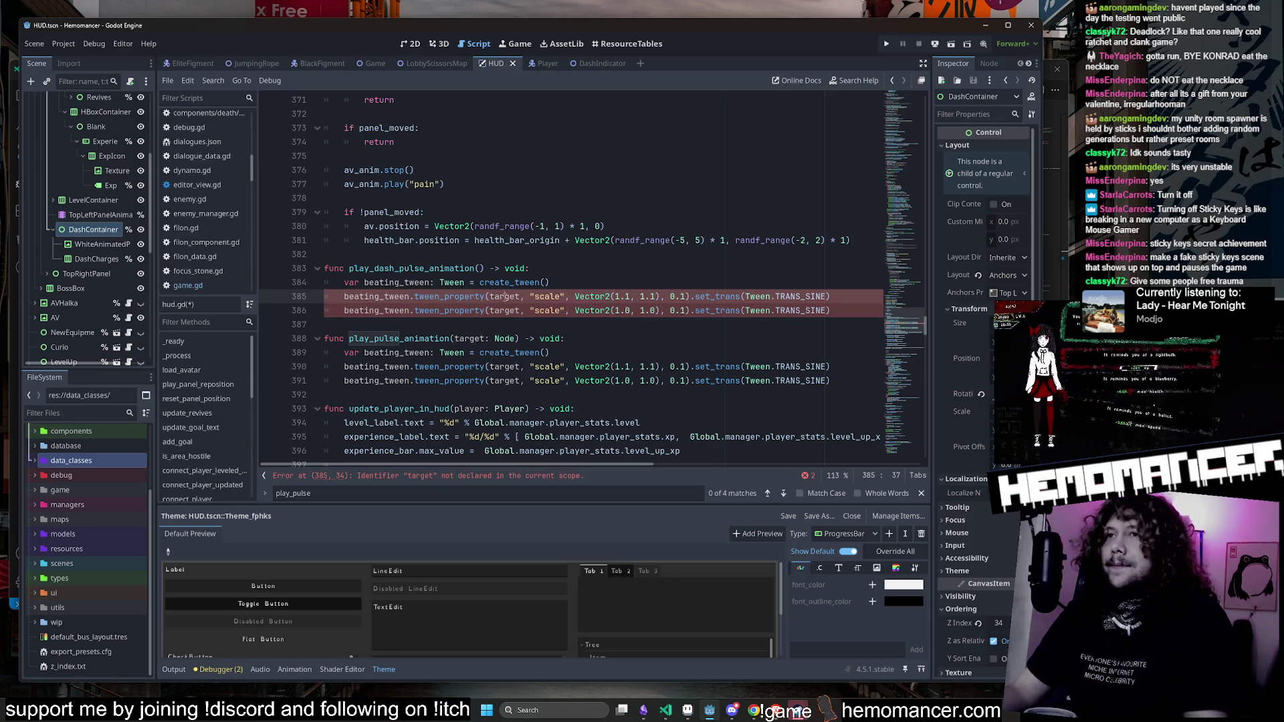
pyautogui.write('s')
pyautogui.press('BackSpace')
pyautogui.write('#')
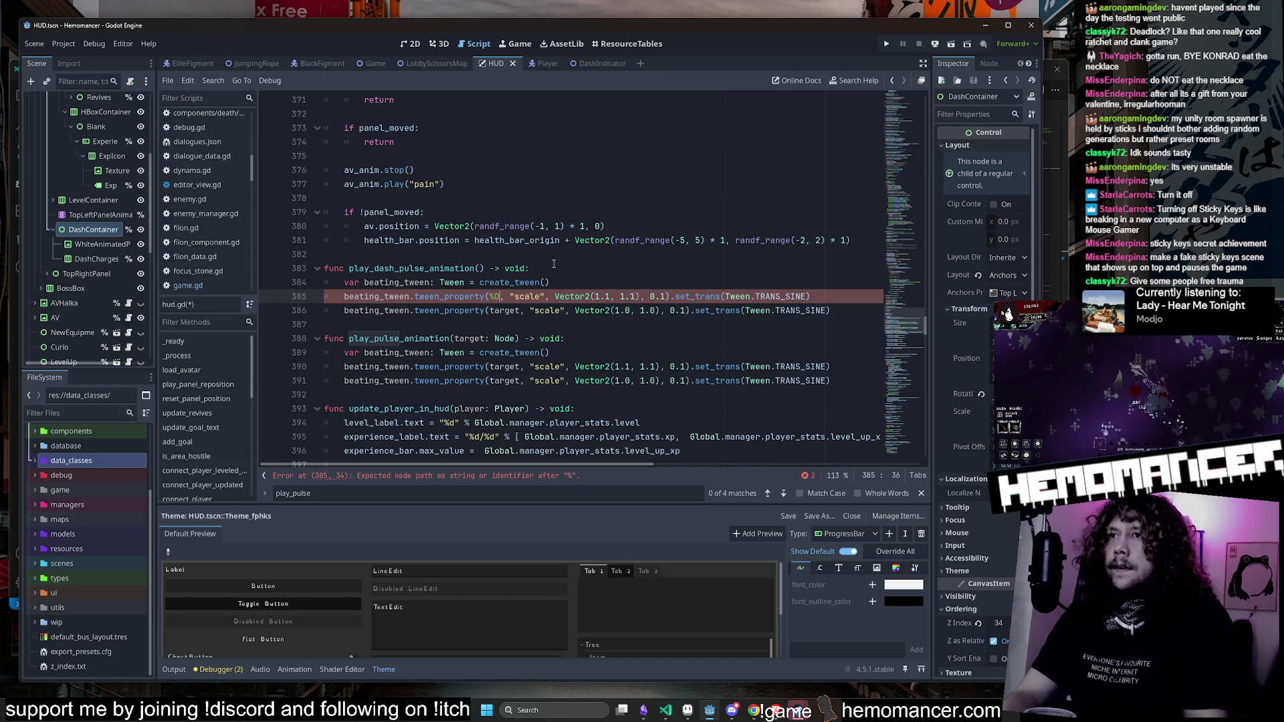
pyautogui.write('ashContainer')
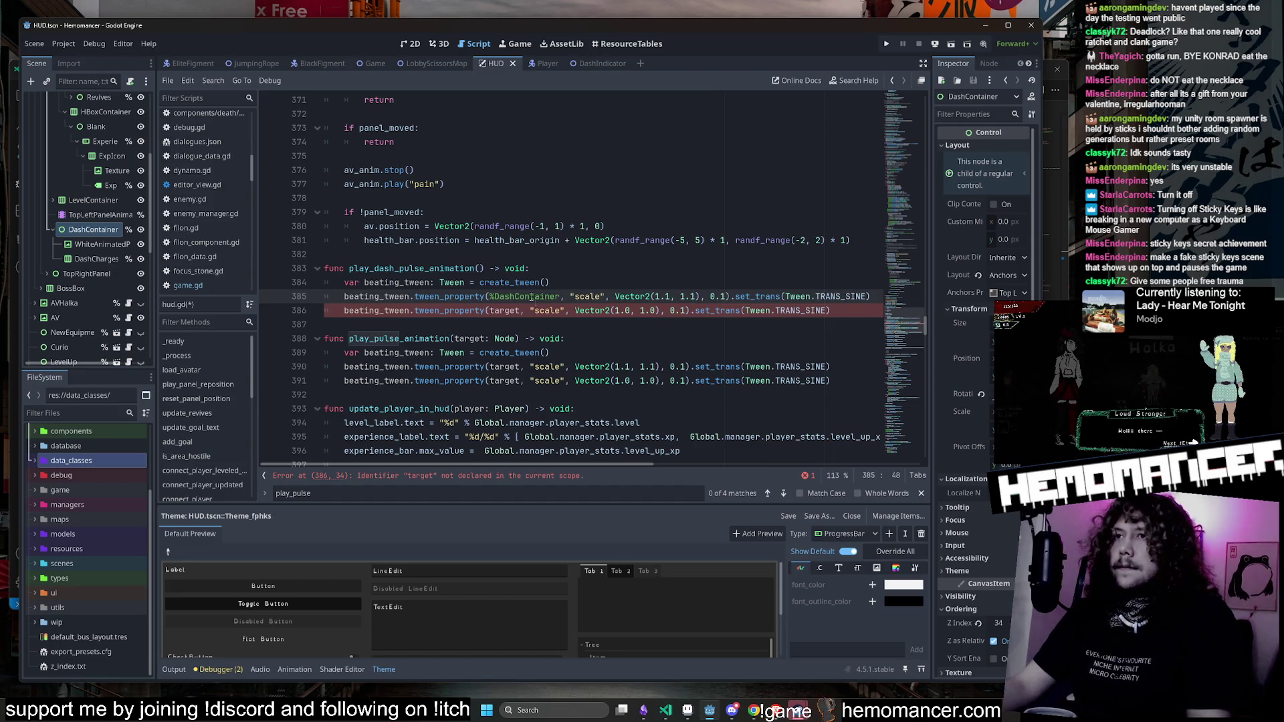
pyautogui.click(532, 296)
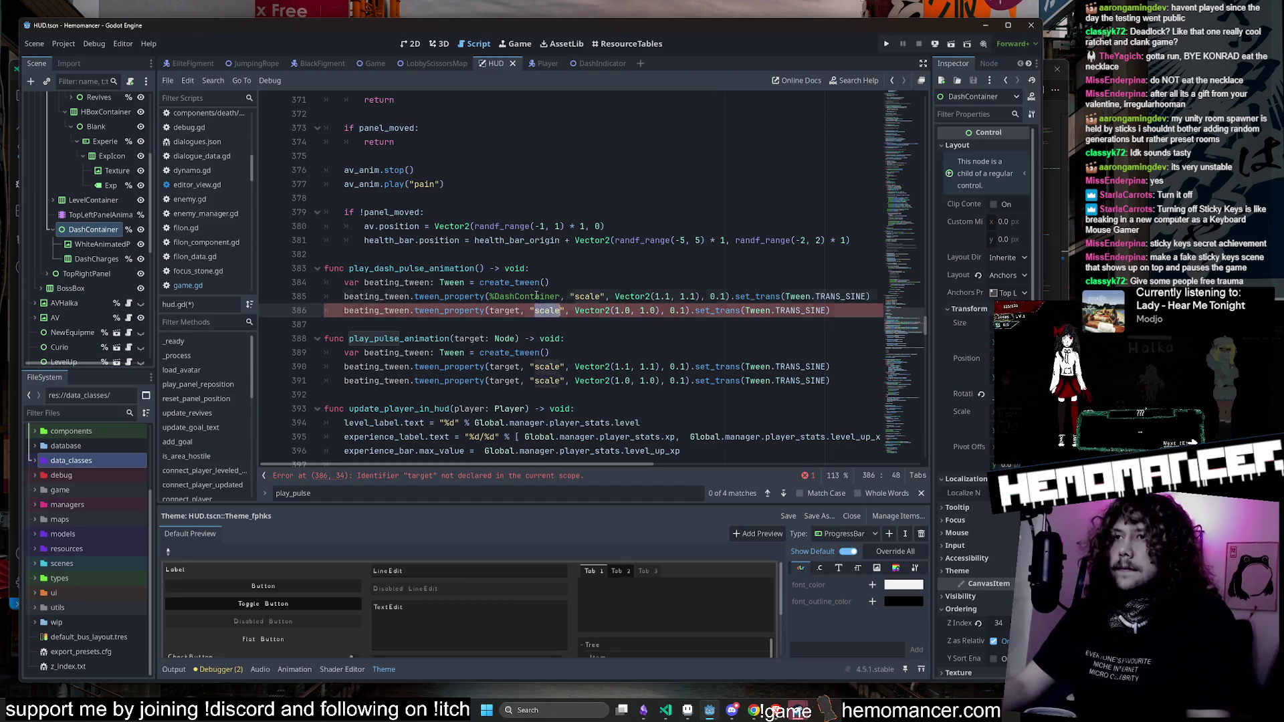
pyautogui.doubleClick(503, 311)
pyautogui.write('%')
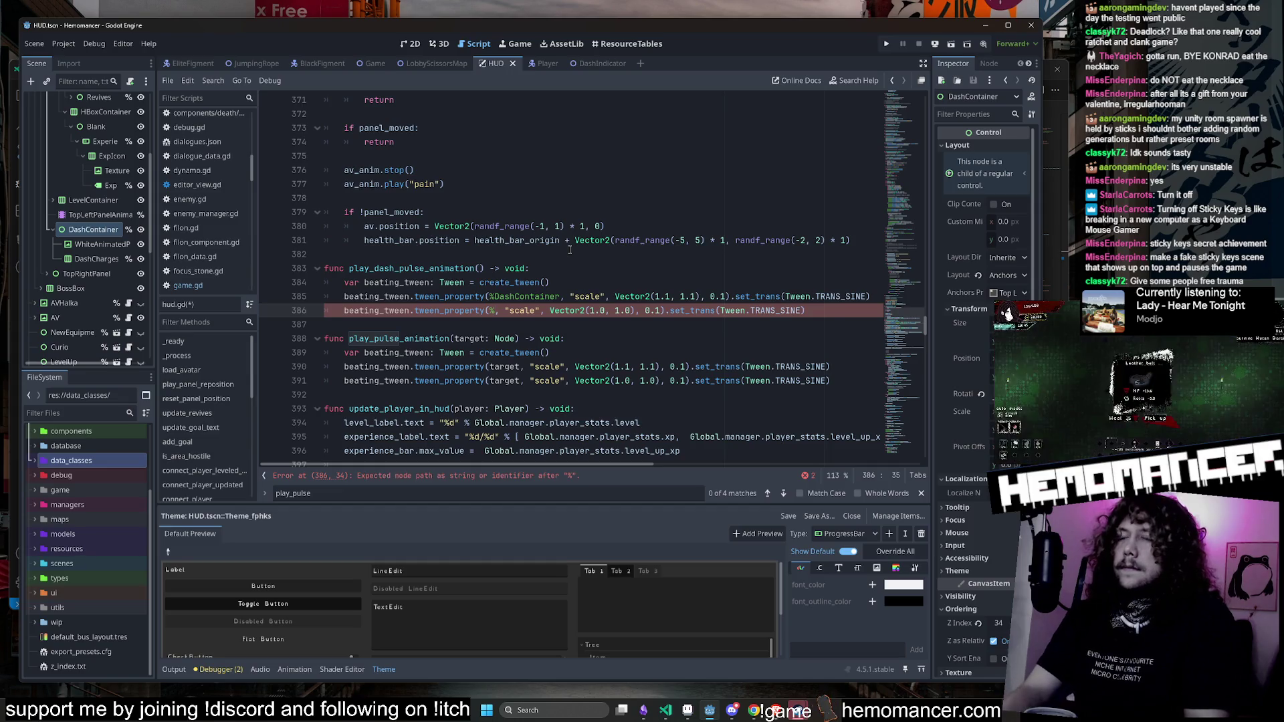
pyautogui.write('DashContainer')
pyautogui.hotkey('ctrl', 's')
# Step: Change the pulse scale from Vector2(1.1, 1.1) to Vector2(1.05, 1.05) and save
pyautogui.click(548, 268)
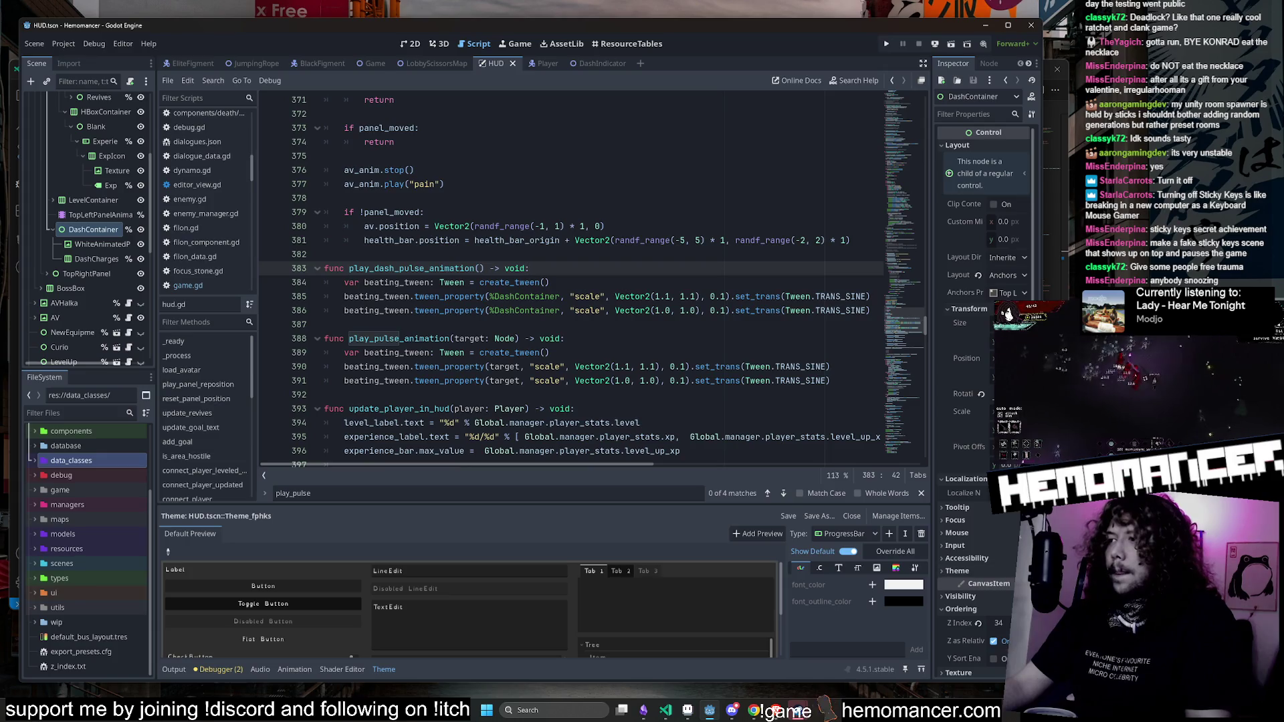
pyautogui.hotkey('alt', 'Tab')
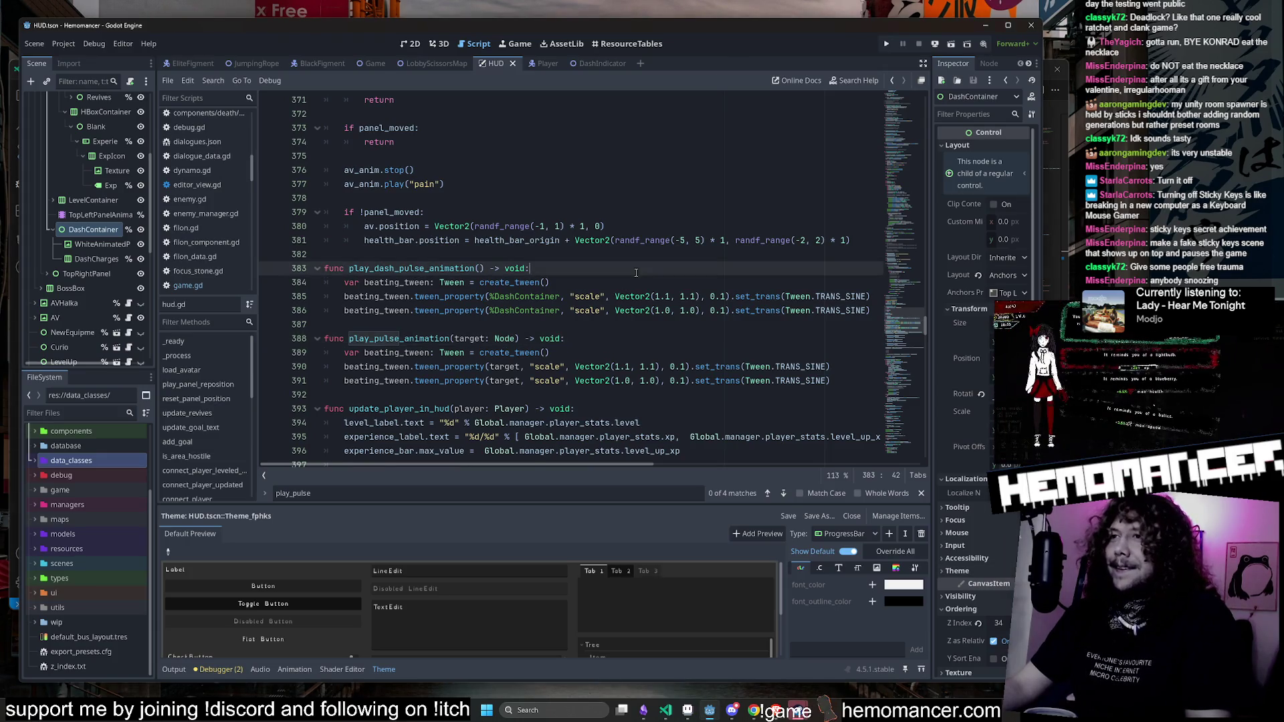
pyautogui.click(684, 296)
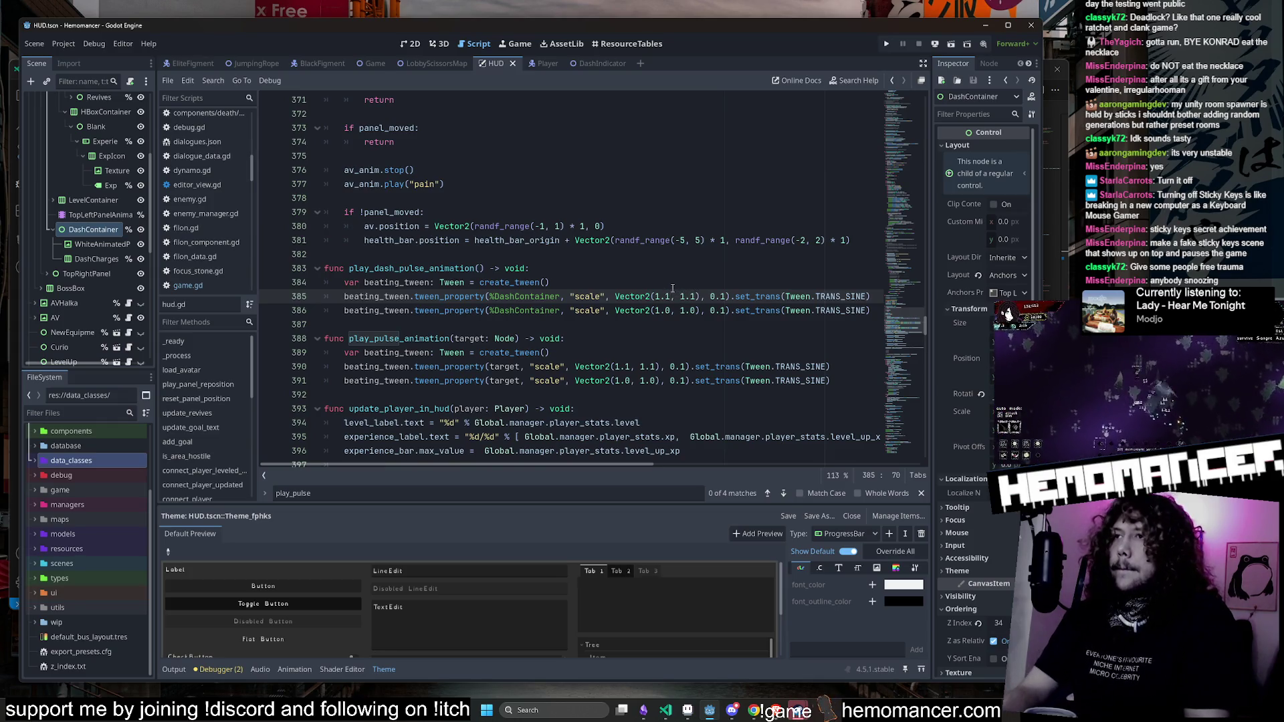
pyautogui.write('05')
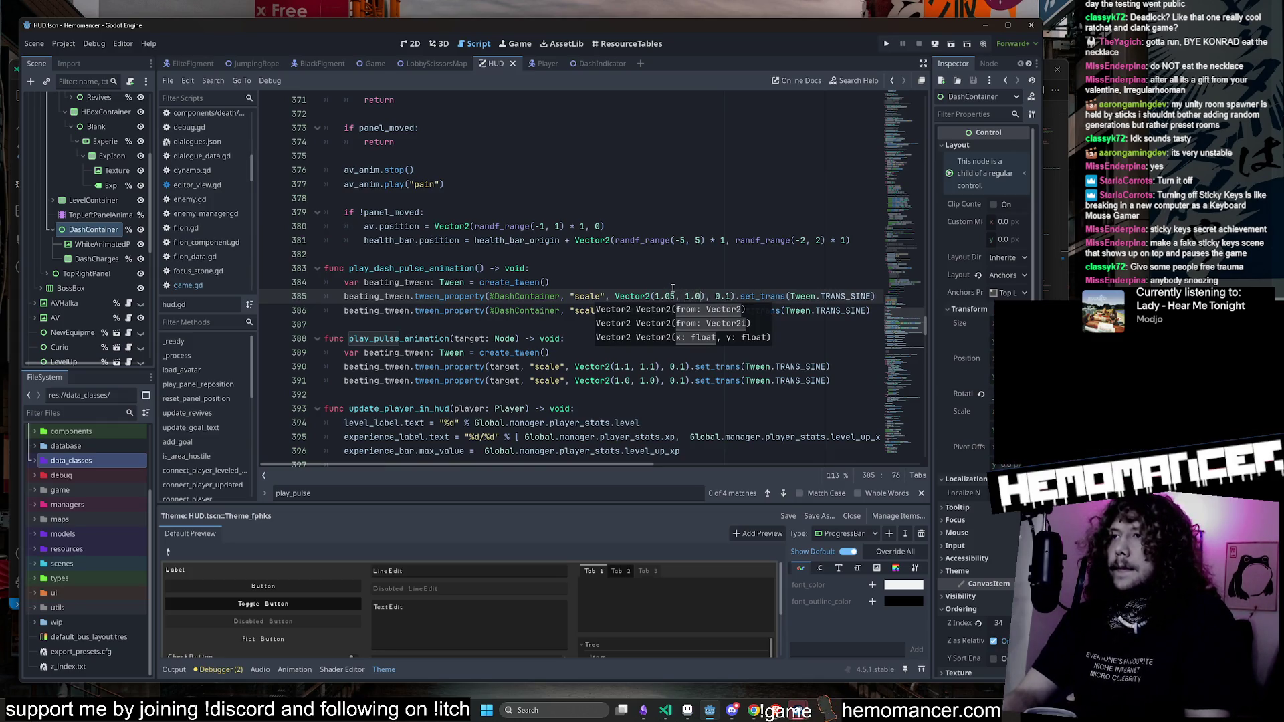
pyautogui.write('5')
pyautogui.hotkey('ctrl', 's')
pyautogui.click(748, 286)
pyautogui.hotkey('ctrl', 's')
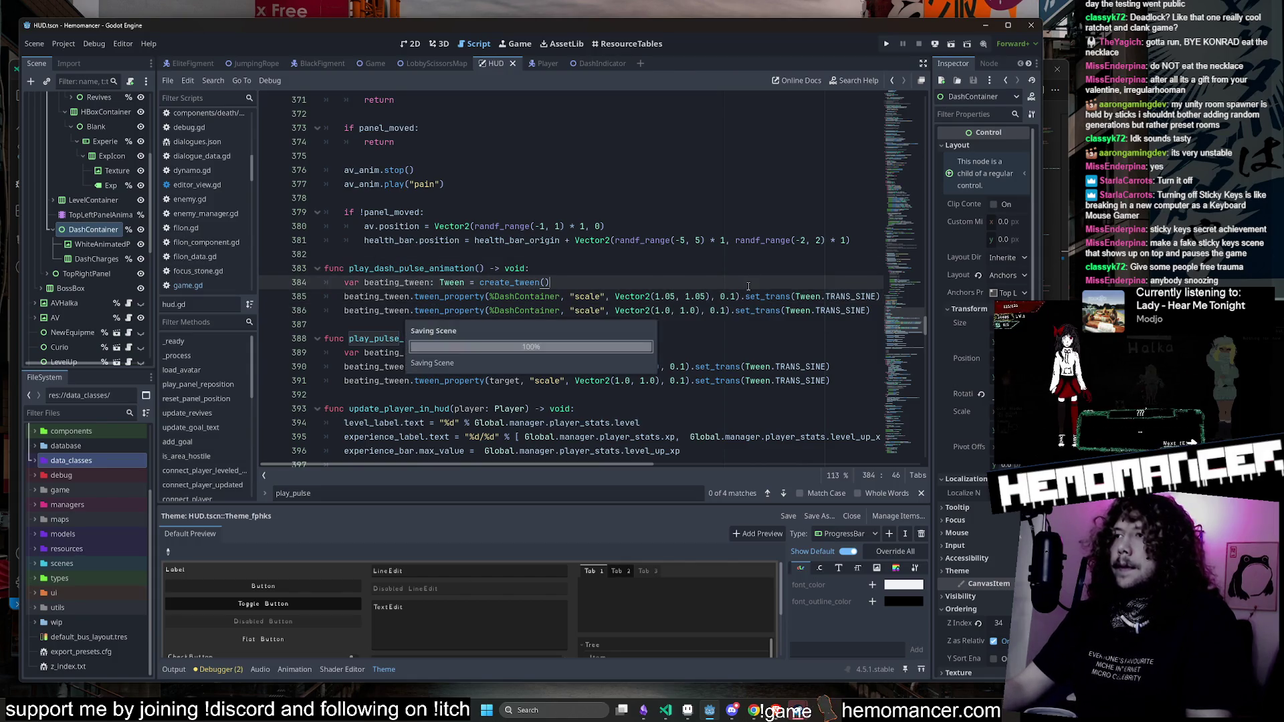
pyautogui.click(734, 272)
pyautogui.press('F5')
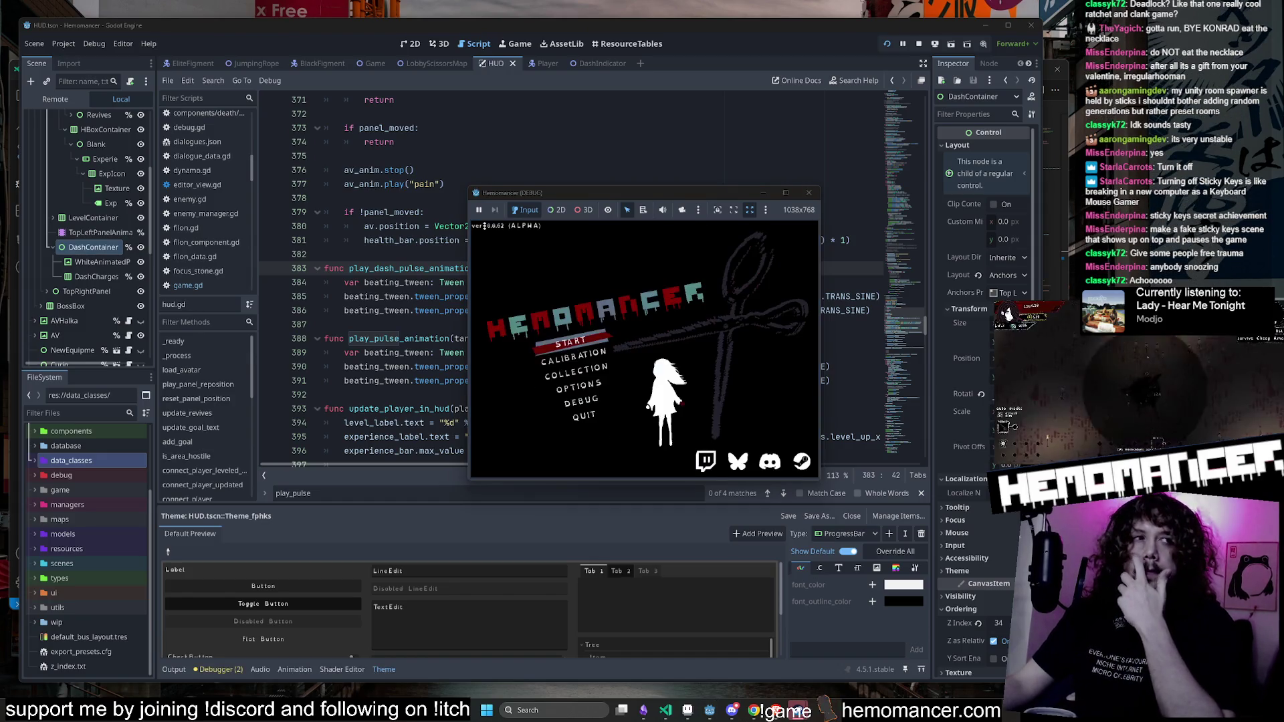
pyautogui.press('Return')
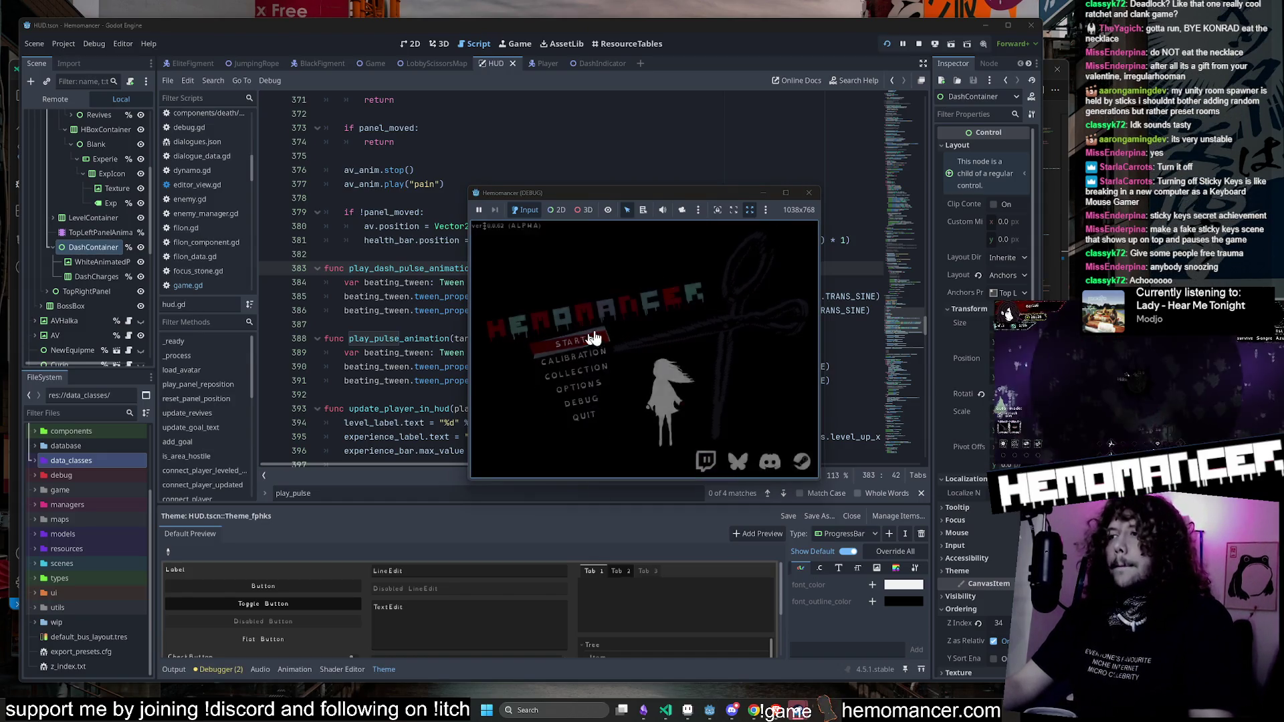
pyautogui.click(785, 194)
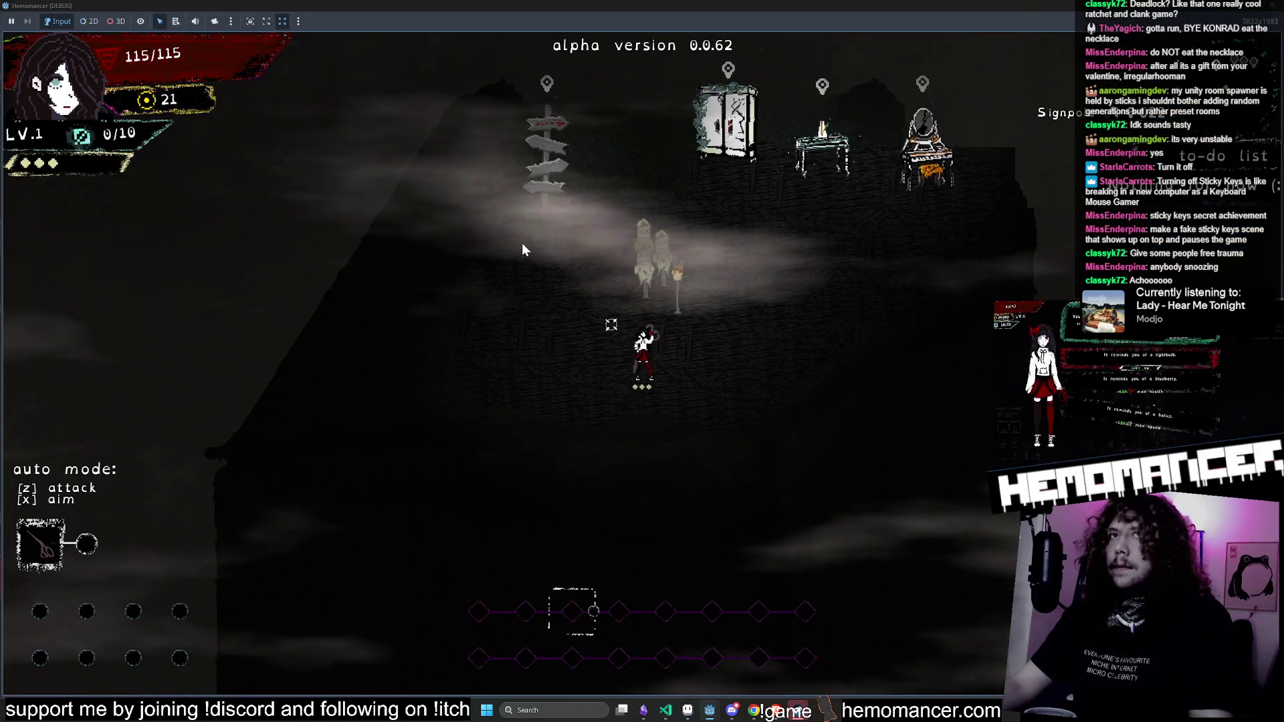
pyautogui.press('w')
pyautogui.press('d')
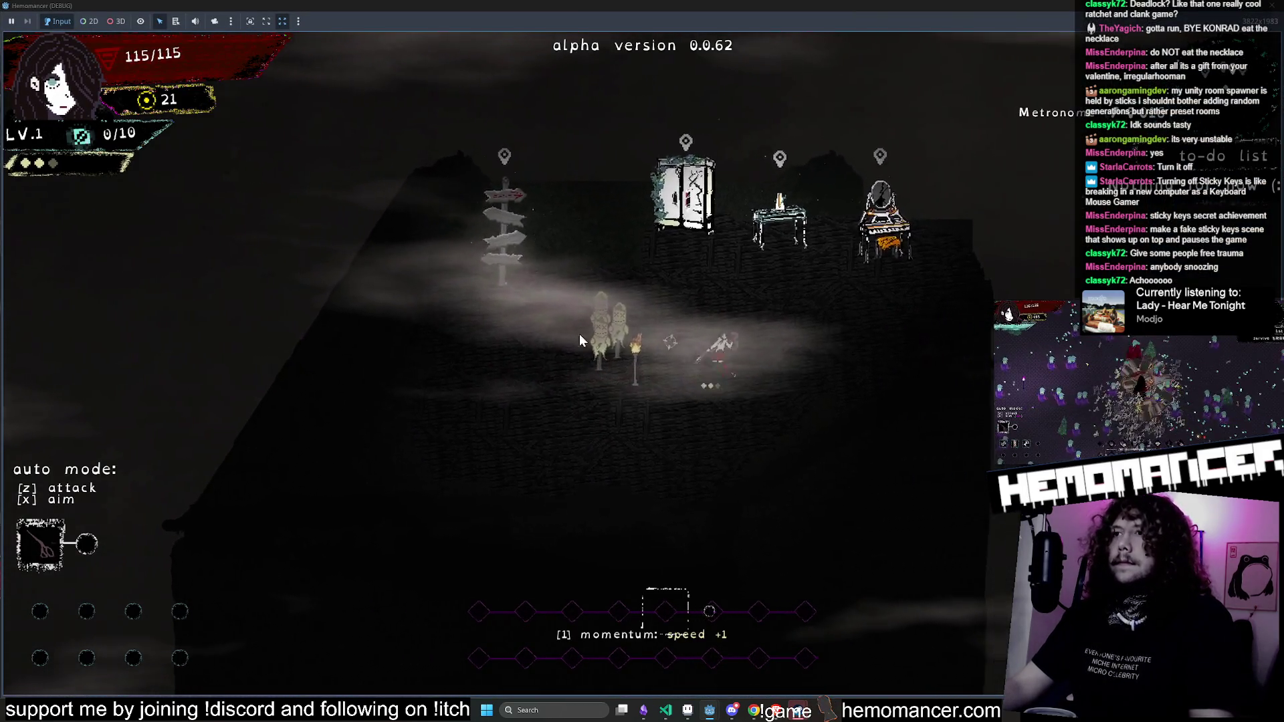
pyautogui.press('w')
pyautogui.press('a')
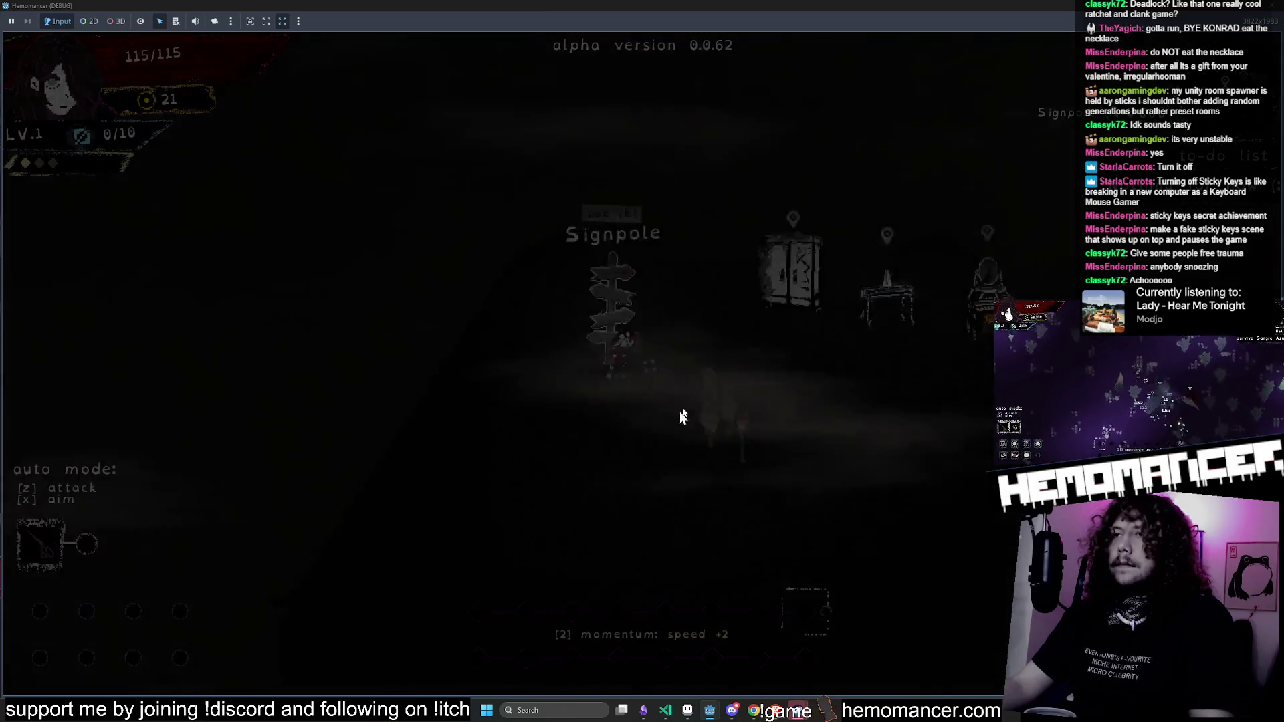
pyautogui.press('e')
pyautogui.press('Return')
pyautogui.press('w')
pyautogui.press('d')
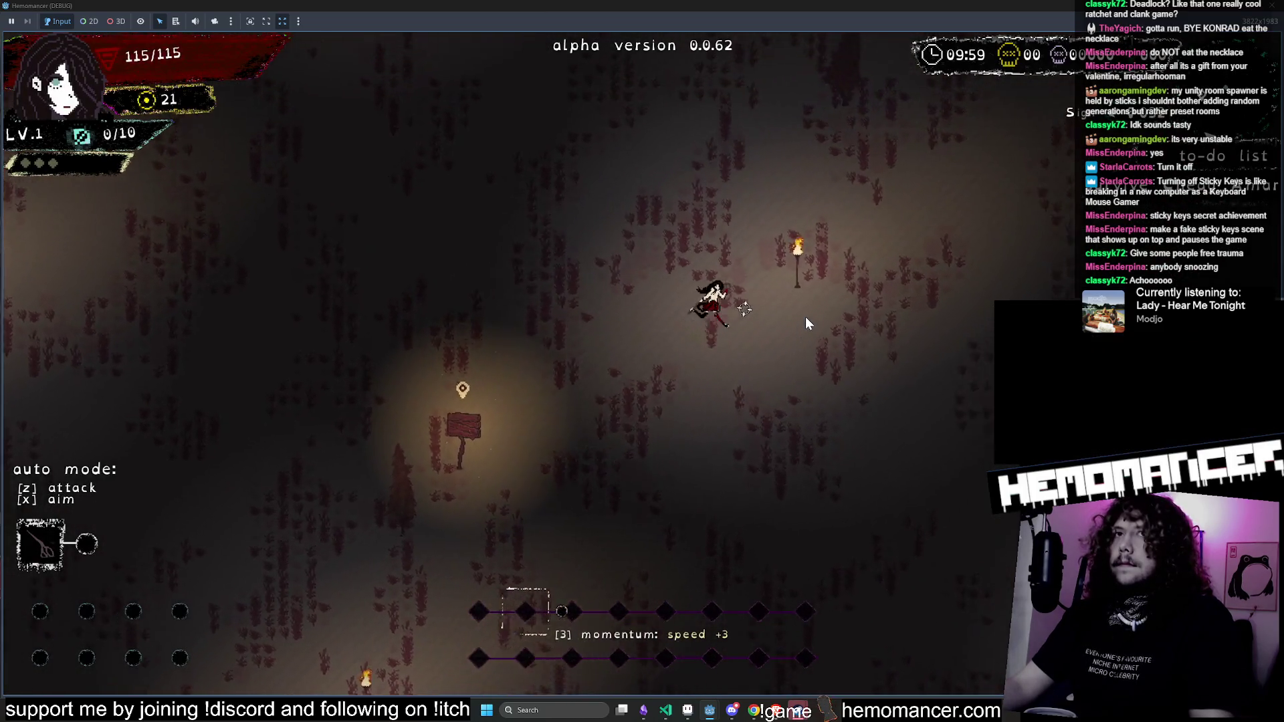
pyautogui.press('w')
pyautogui.press('d')
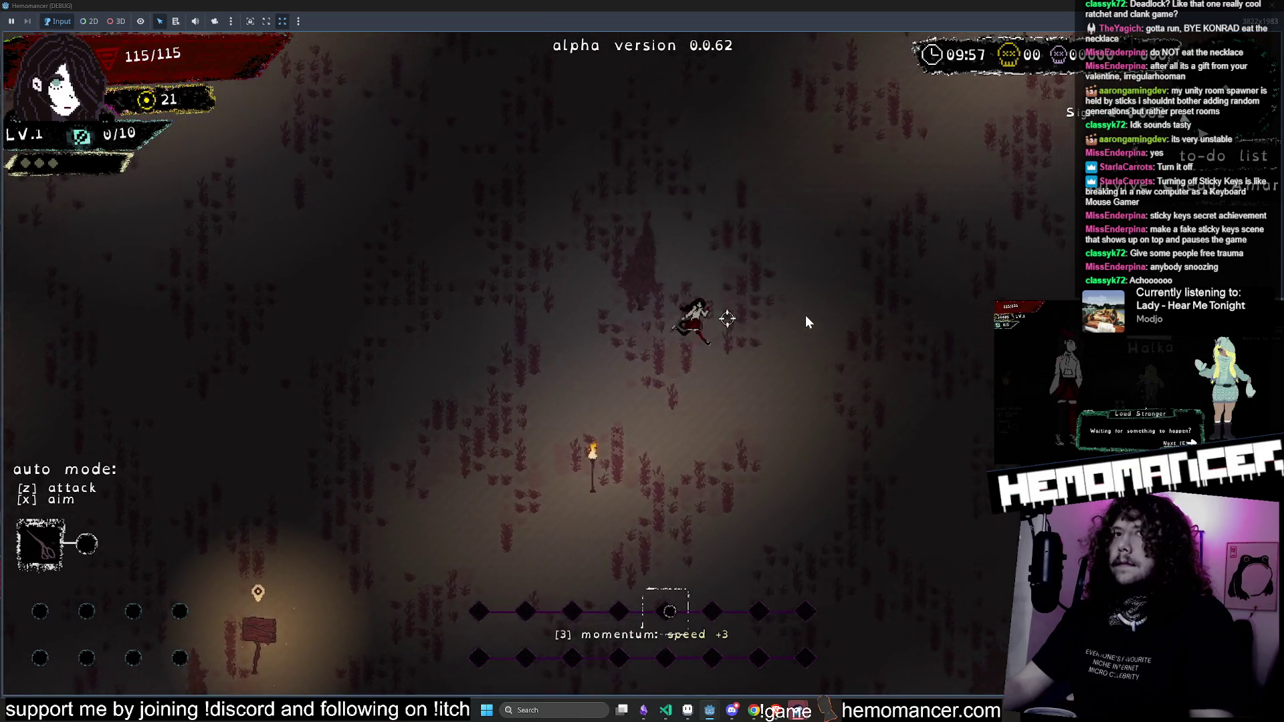
pyautogui.press('F8')
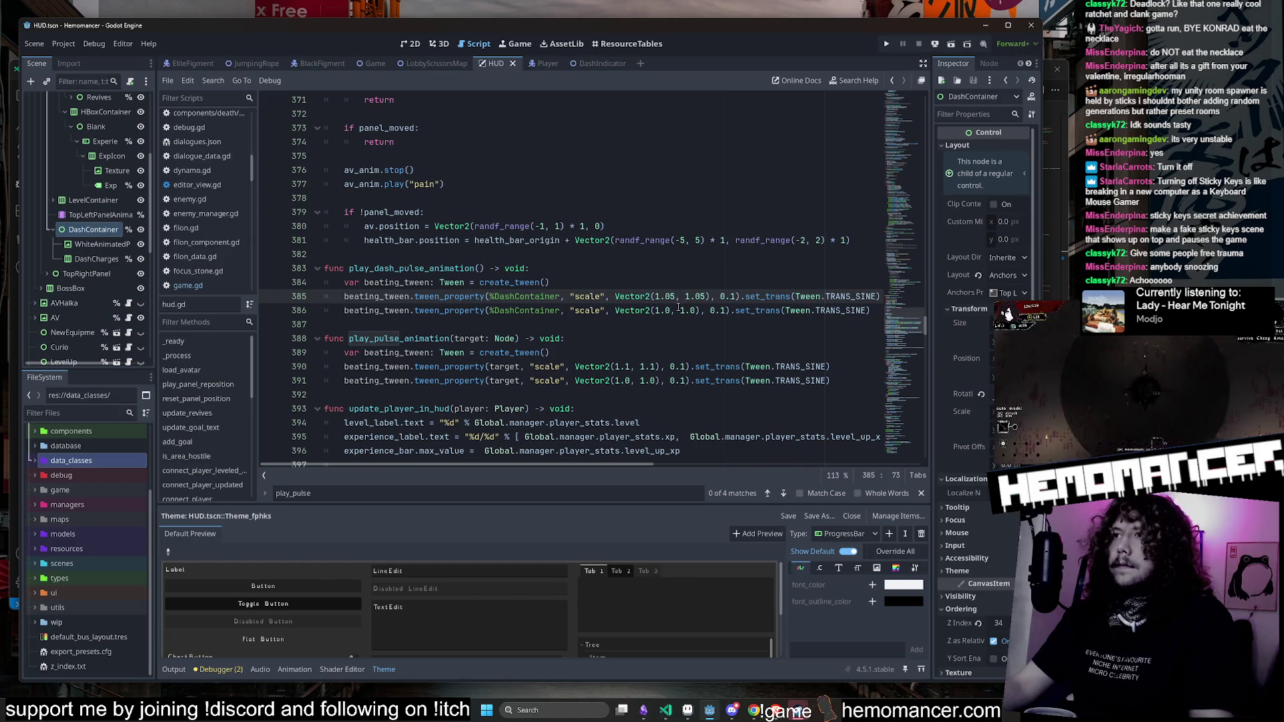
# Step: Remove the stray character and switch lines 385–386 to TRANS_BOUNCE
pyautogui.press('Delete')
pyautogui.press('End')
pyautogui.press('Up')
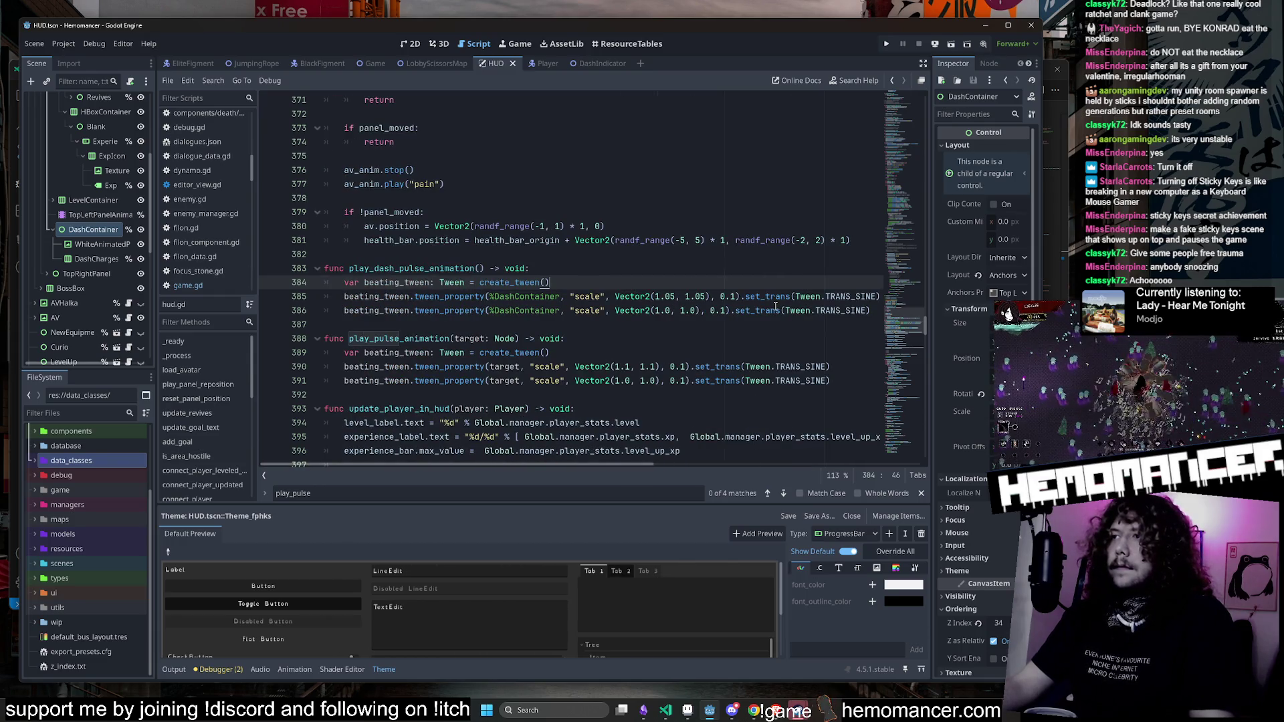
pyautogui.doubleClick(851, 294)
pyautogui.press('BackSpace')
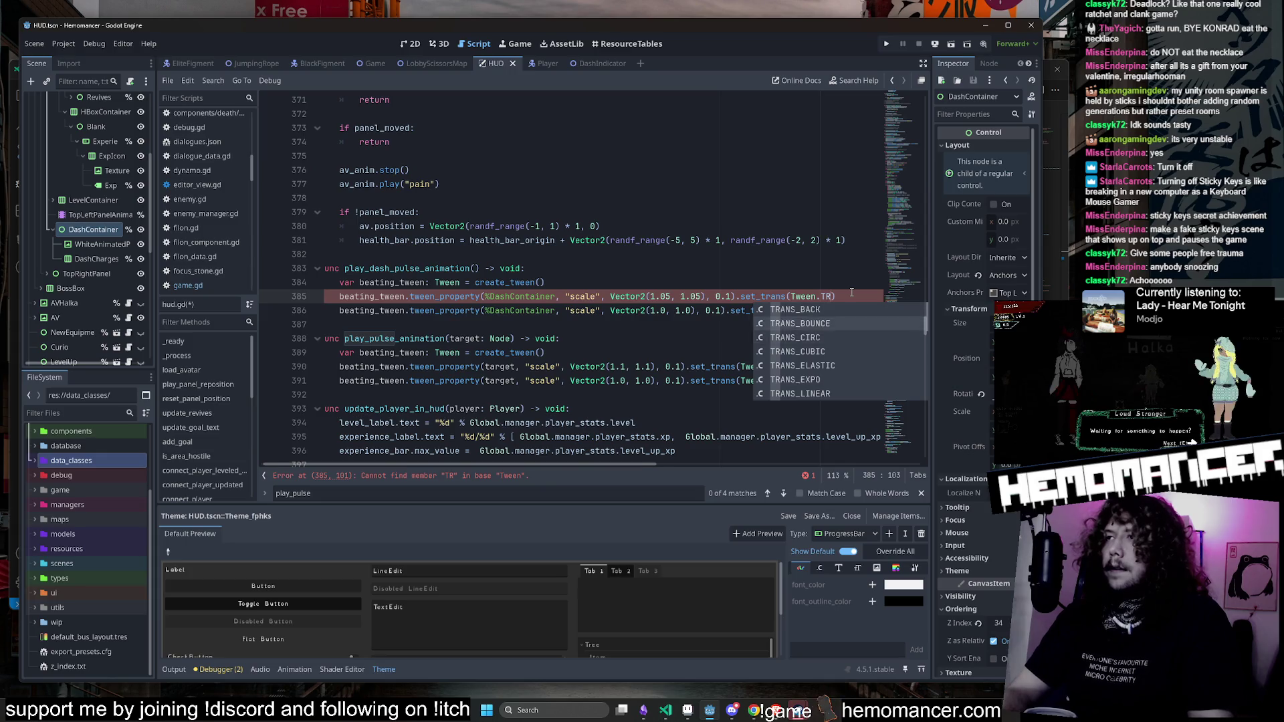
pyautogui.press('Return')
pyautogui.doubleClick(822, 309)
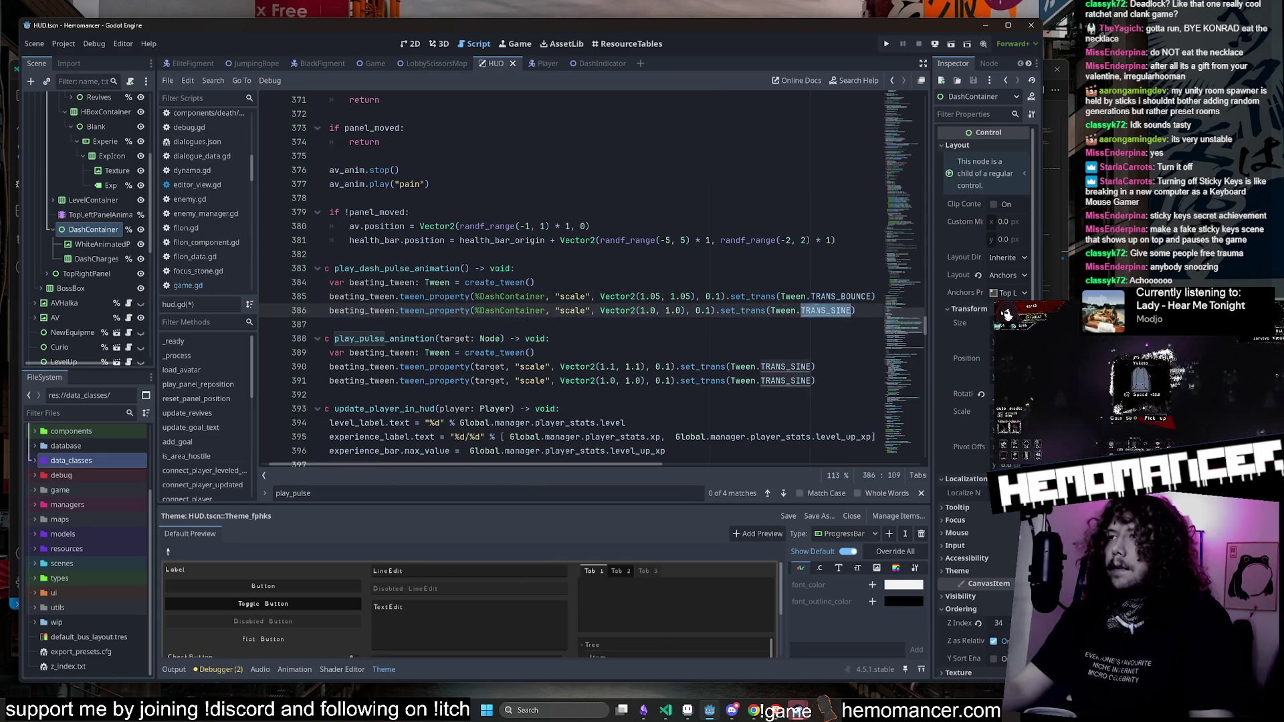
pyautogui.write('TRANS_BOUNCE')
# Step: Playtest the bounce transition in a debug run, running left and right, then close the game
pyautogui.press('F5')
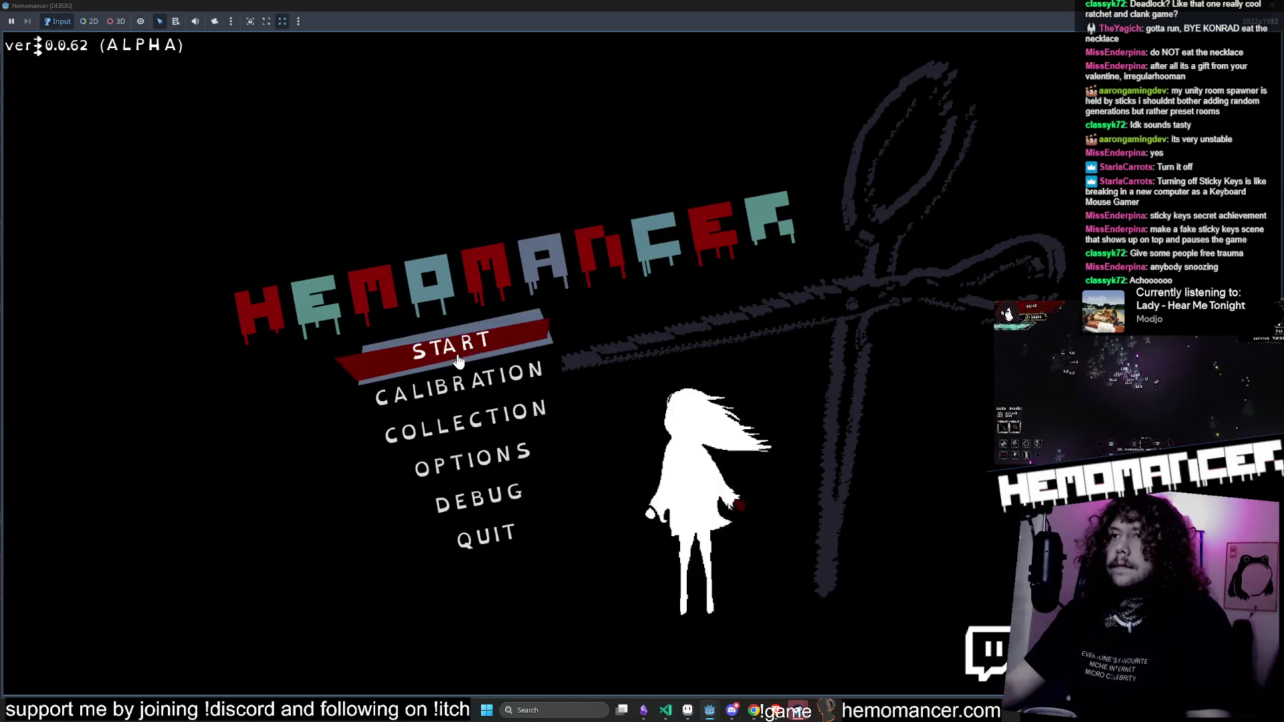
pyautogui.click(458, 355)
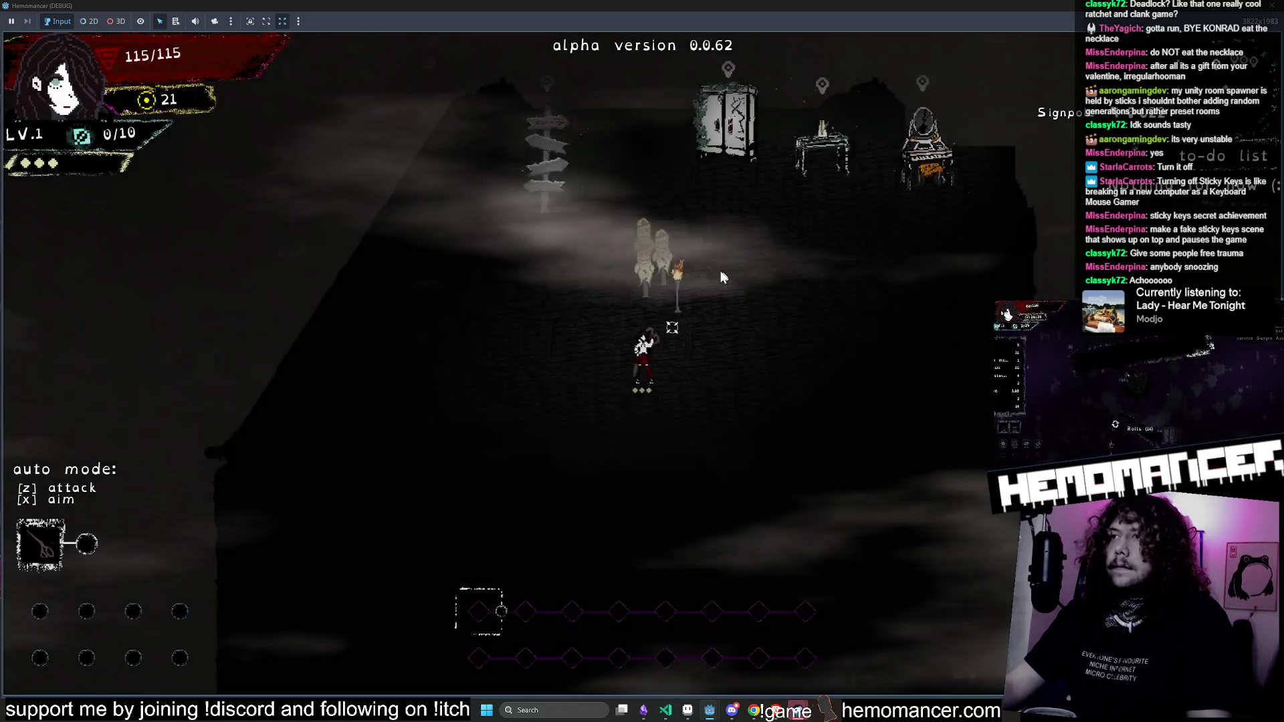
pyautogui.press('d')
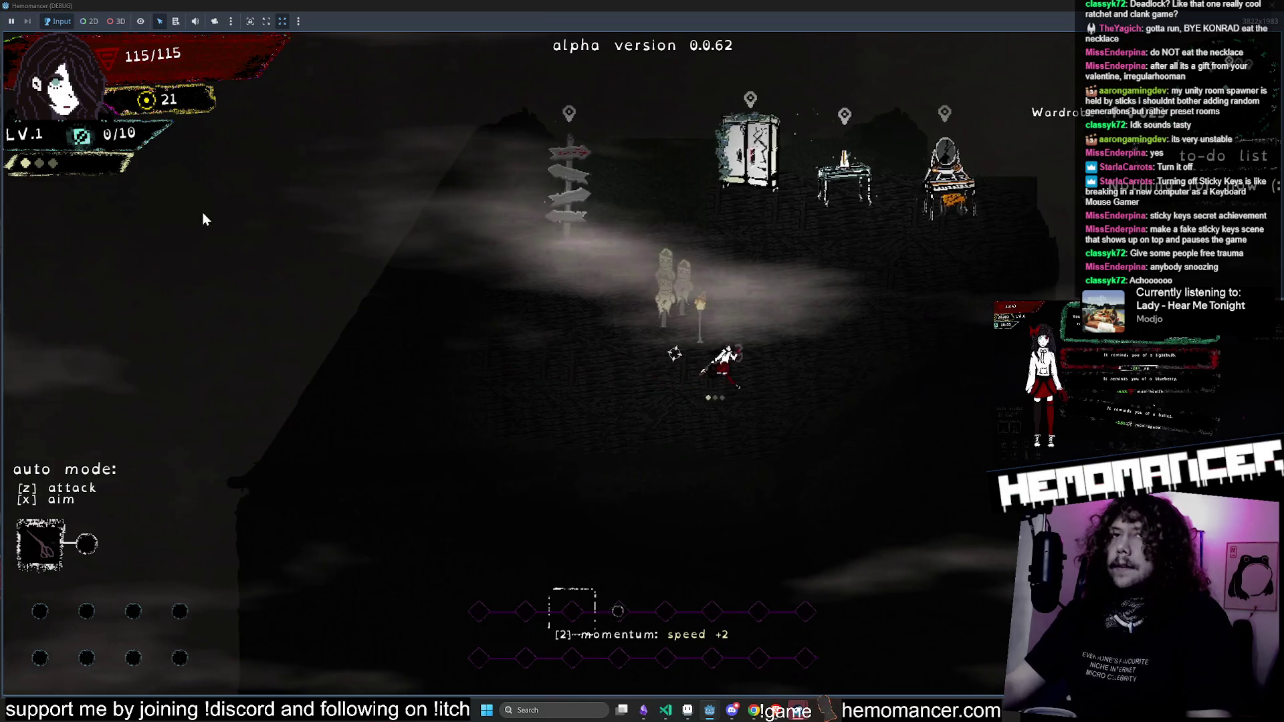
pyautogui.press('a')
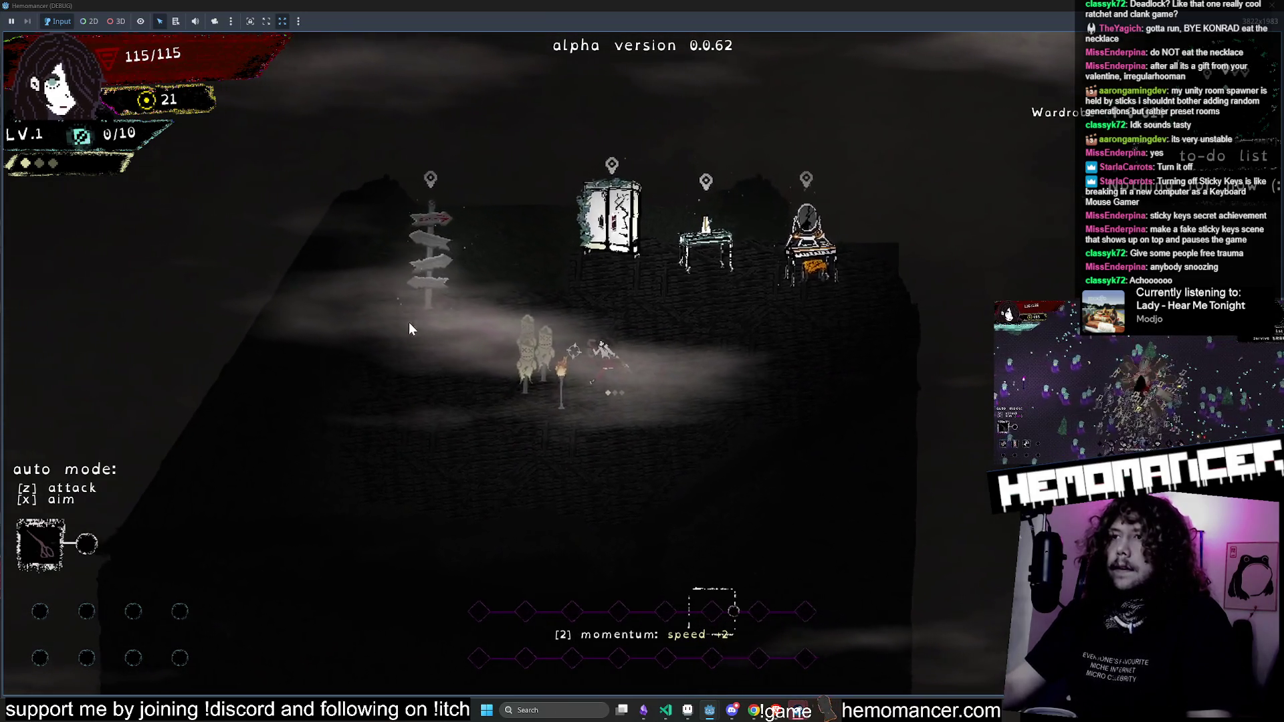
pyautogui.click(1274, 7)
# Step: Switch the transition to TRANS_SPRING, playtest it briefly, and stop the run
pyautogui.click(827, 296)
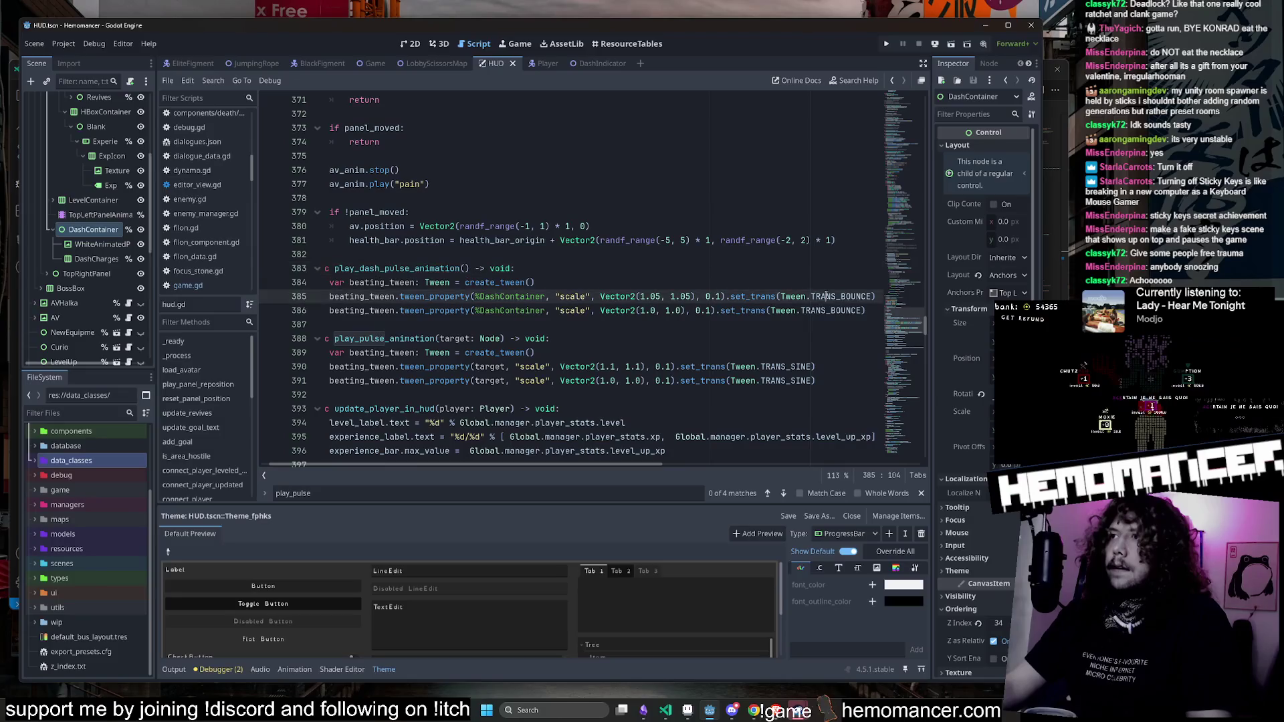
pyautogui.write('NS')
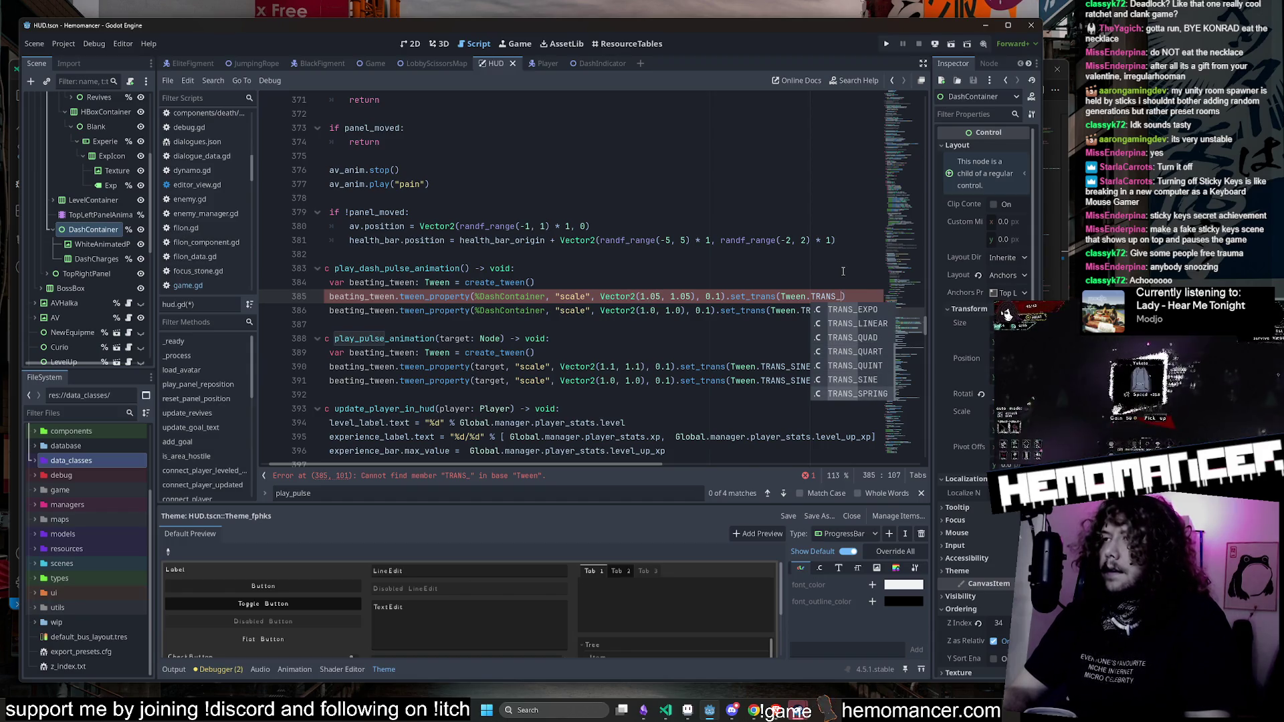
pyautogui.press('Return')
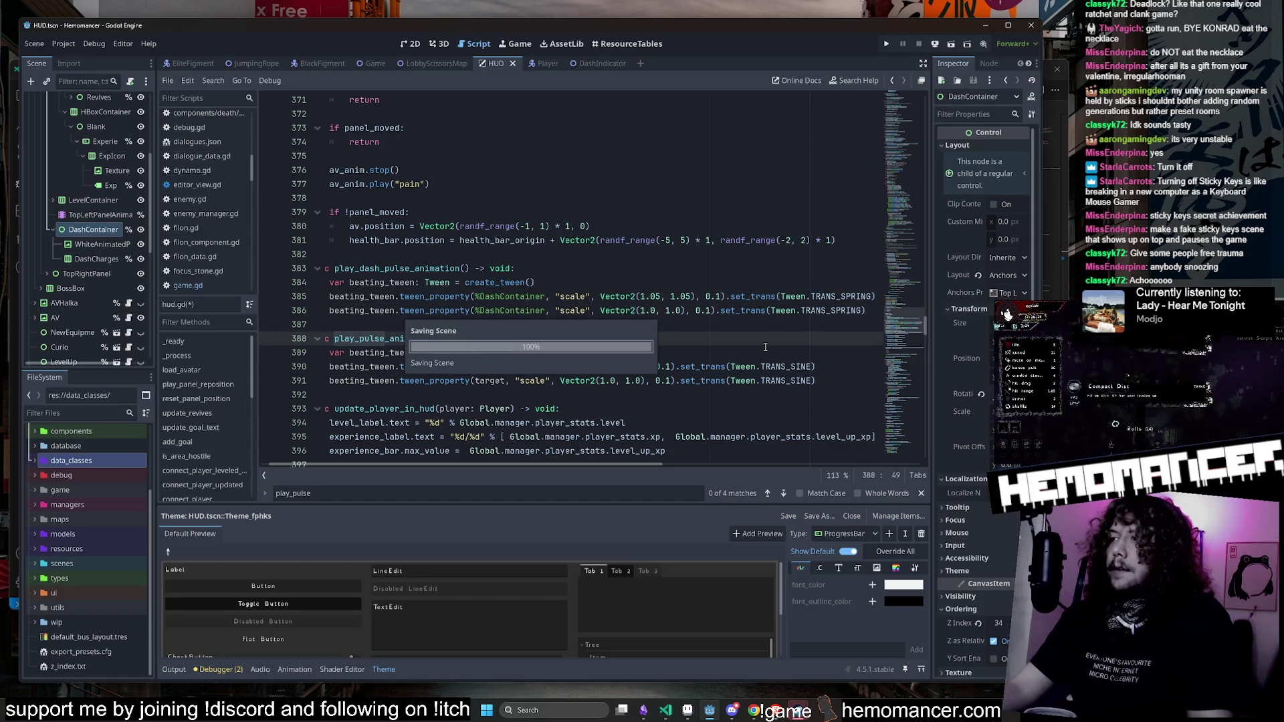
pyautogui.press('F5')
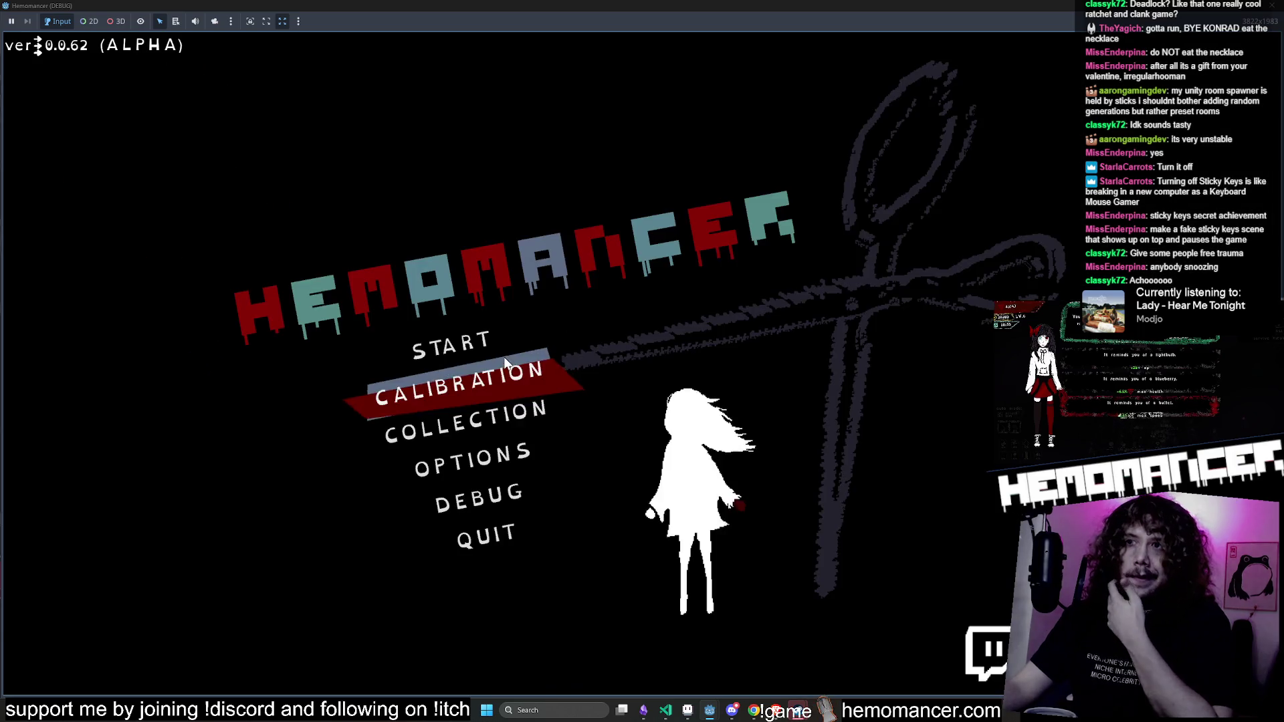
pyautogui.click(503, 356)
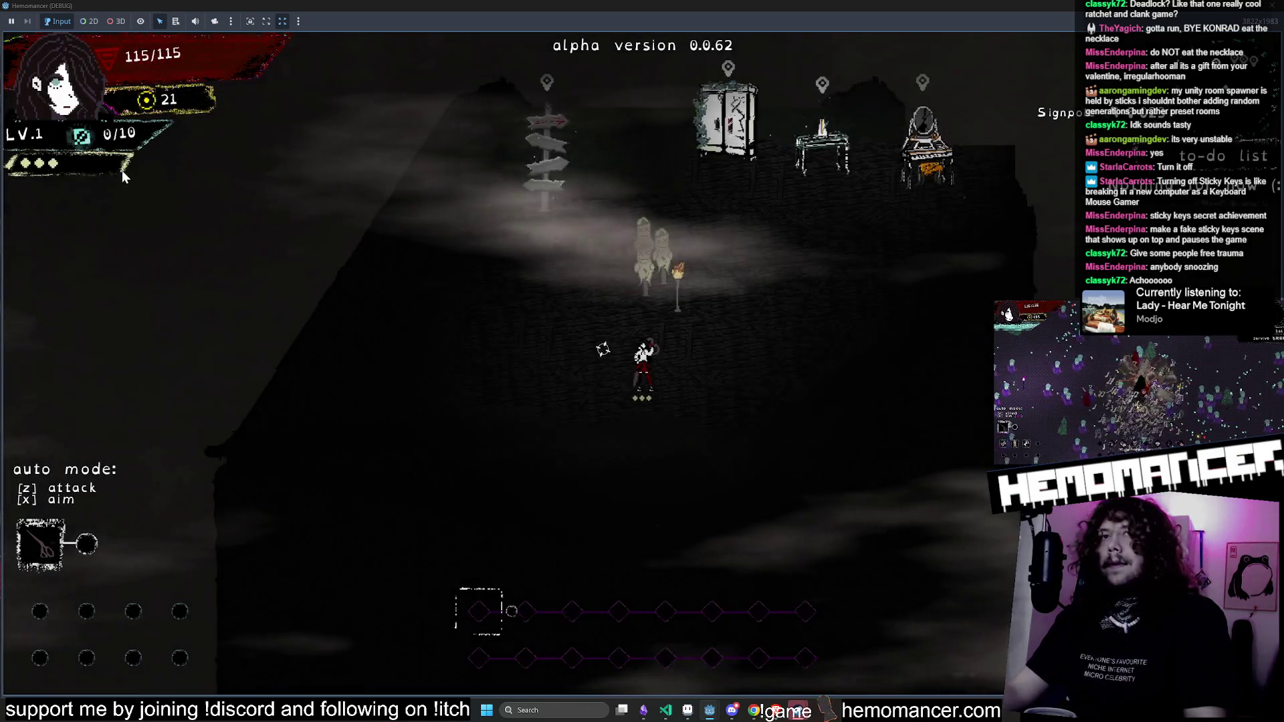
pyautogui.hotkey('w', 'a')
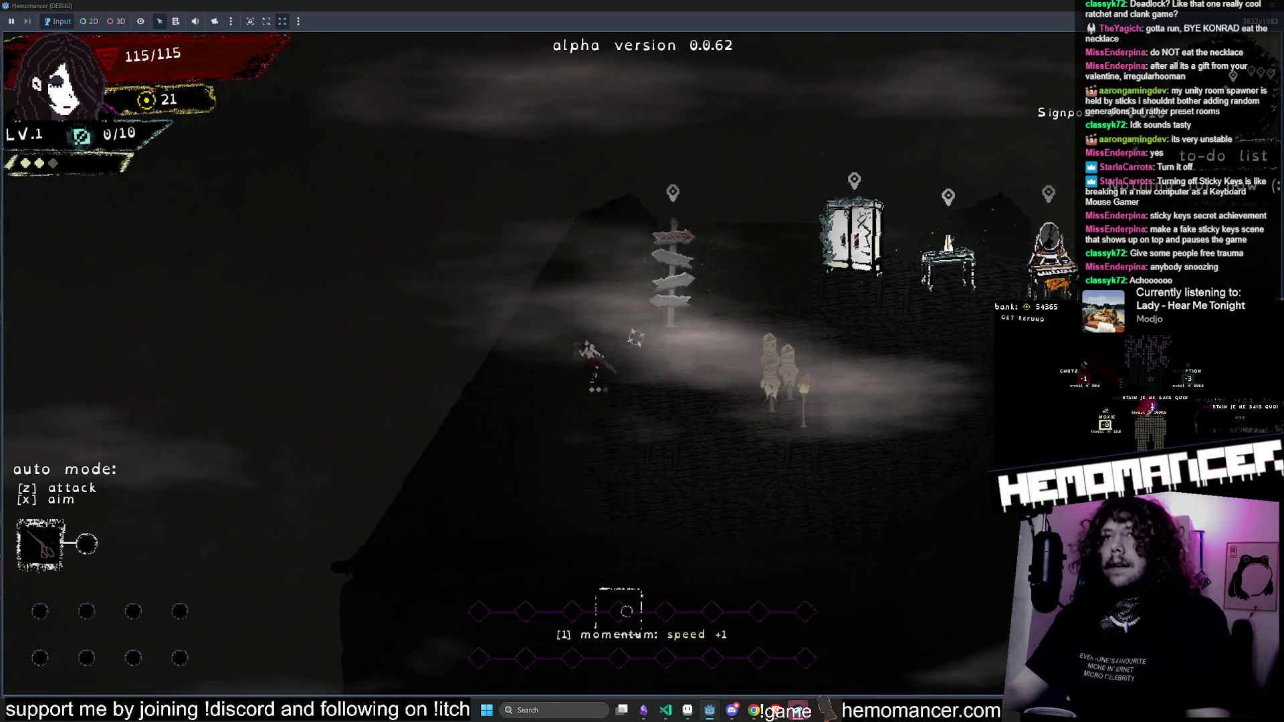
pyautogui.press('F8')
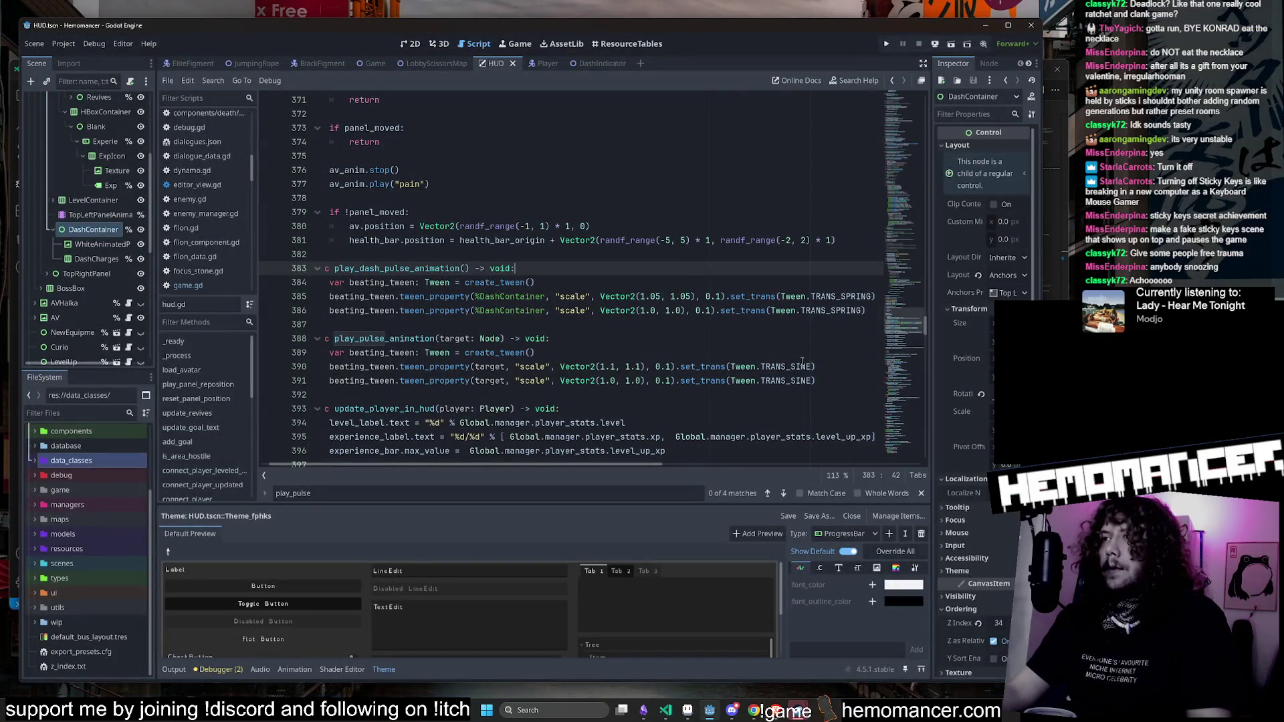
# Step: Replace TRANS_SPRING with TRANS_SINE on lines 385–386 and save the script
pyautogui.doubleClick(802, 366)
pyautogui.hotkey('ctrl', 'c')
pyautogui.doubleClick(845, 310)
pyautogui.hotkey('ctrl', 'v')
pyautogui.doubleClick(846, 296)
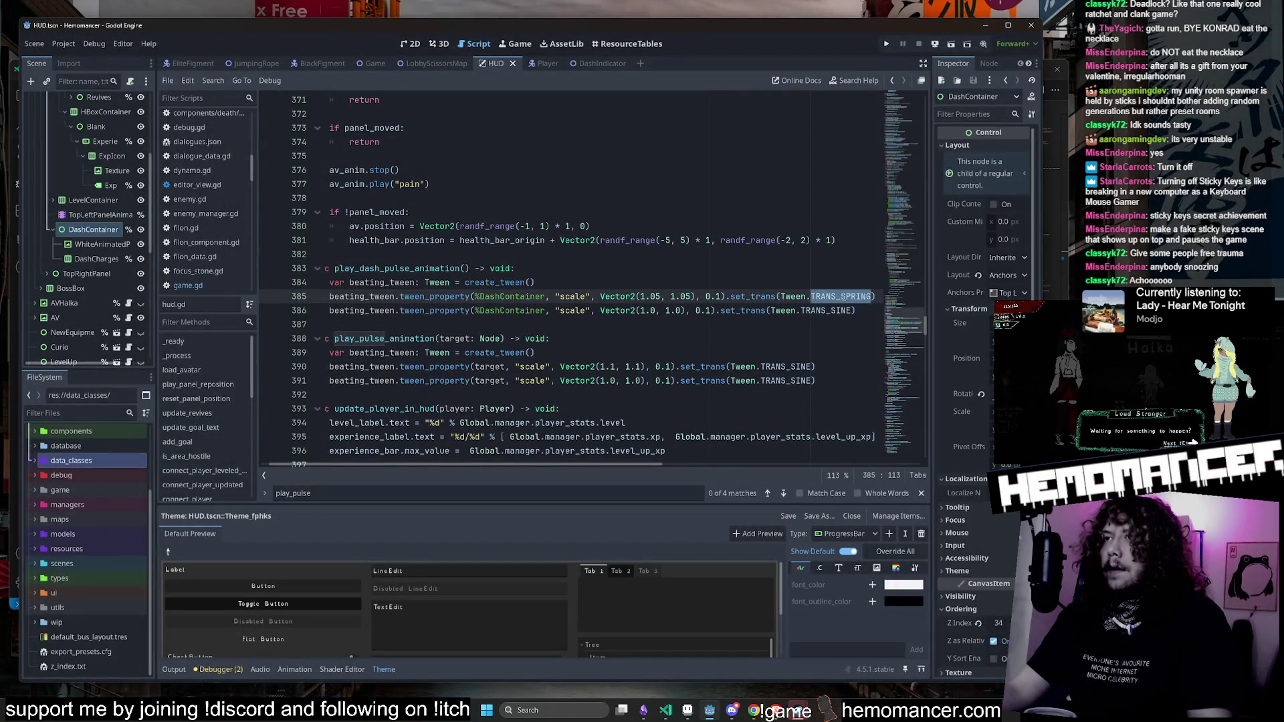
pyautogui.hotkey('ctrl', 'v')
pyautogui.click(640, 283)
pyautogui.hotkey('ctrl', 's')
# Step: Change the dash pulse scale to Vector2(1.025, 1.025)
pyautogui.click(657, 296)
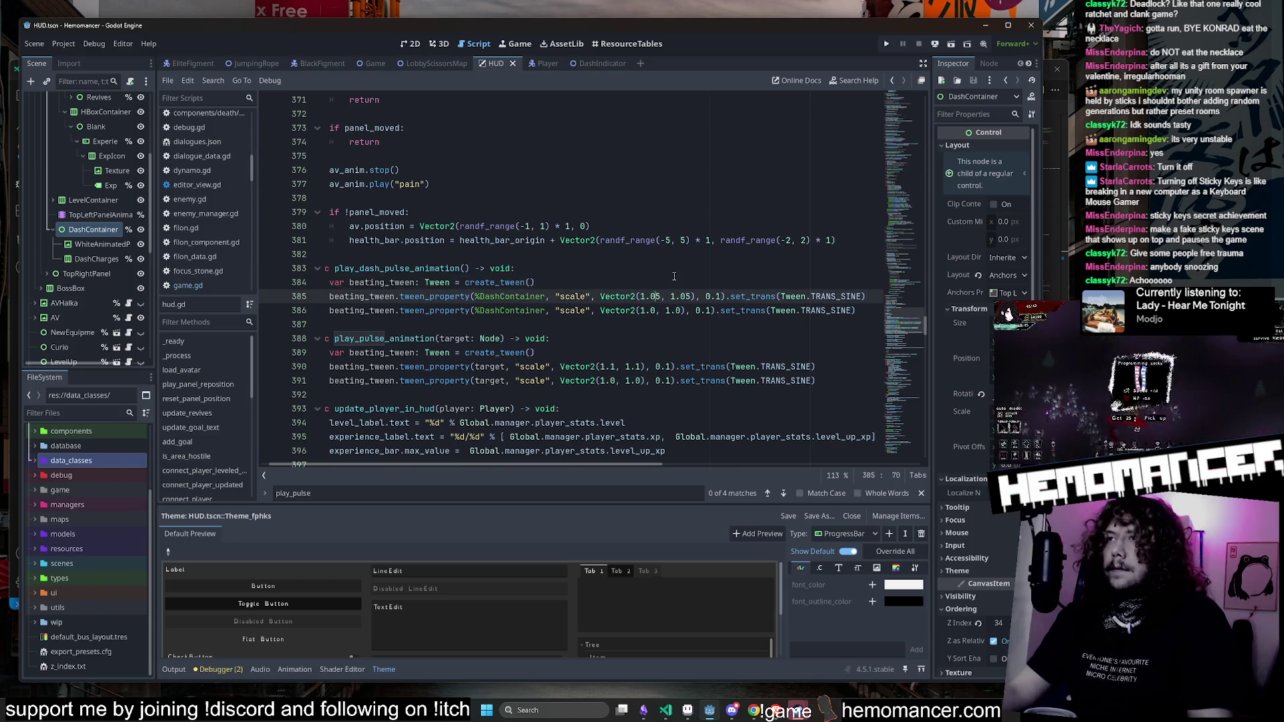
pyautogui.write('2')
pyautogui.press('Right')
pyautogui.press('Right')
pyautogui.press('Right')
pyautogui.write('2')
# Step: Relaunch the game, start playing in the hub, and bring the Steam library forward
pyautogui.press('F5')
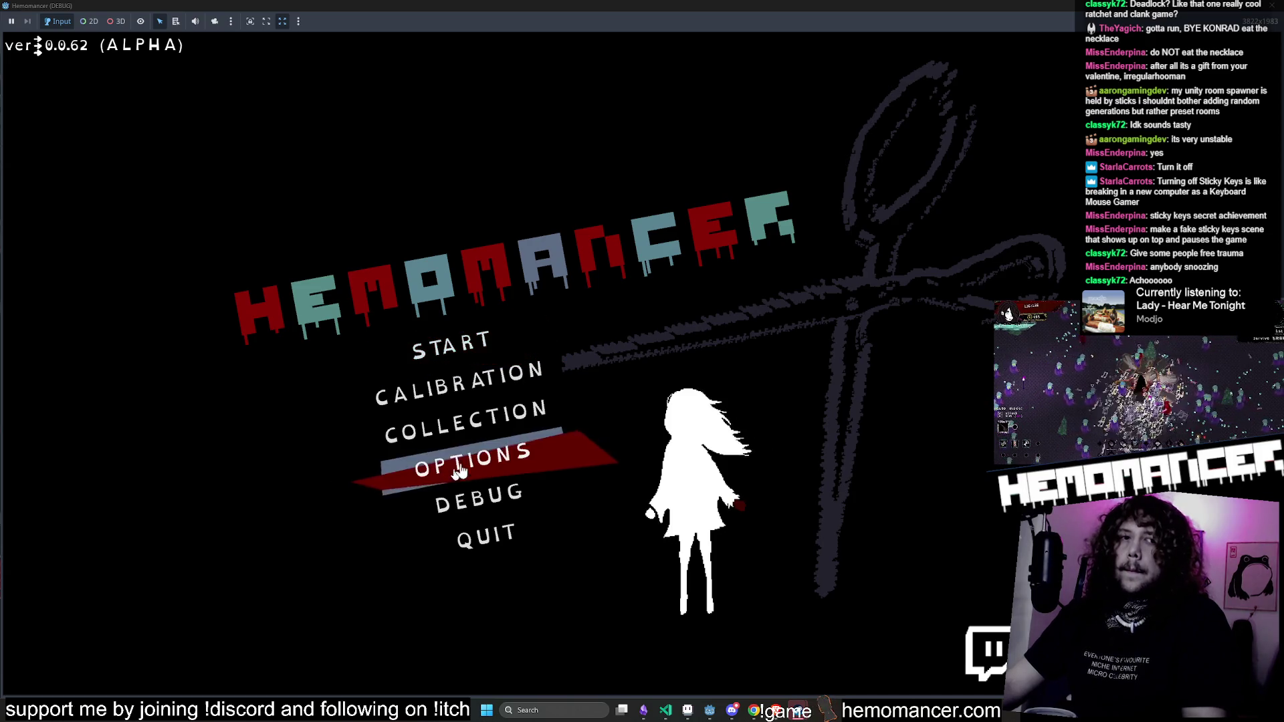
pyautogui.click(451, 347)
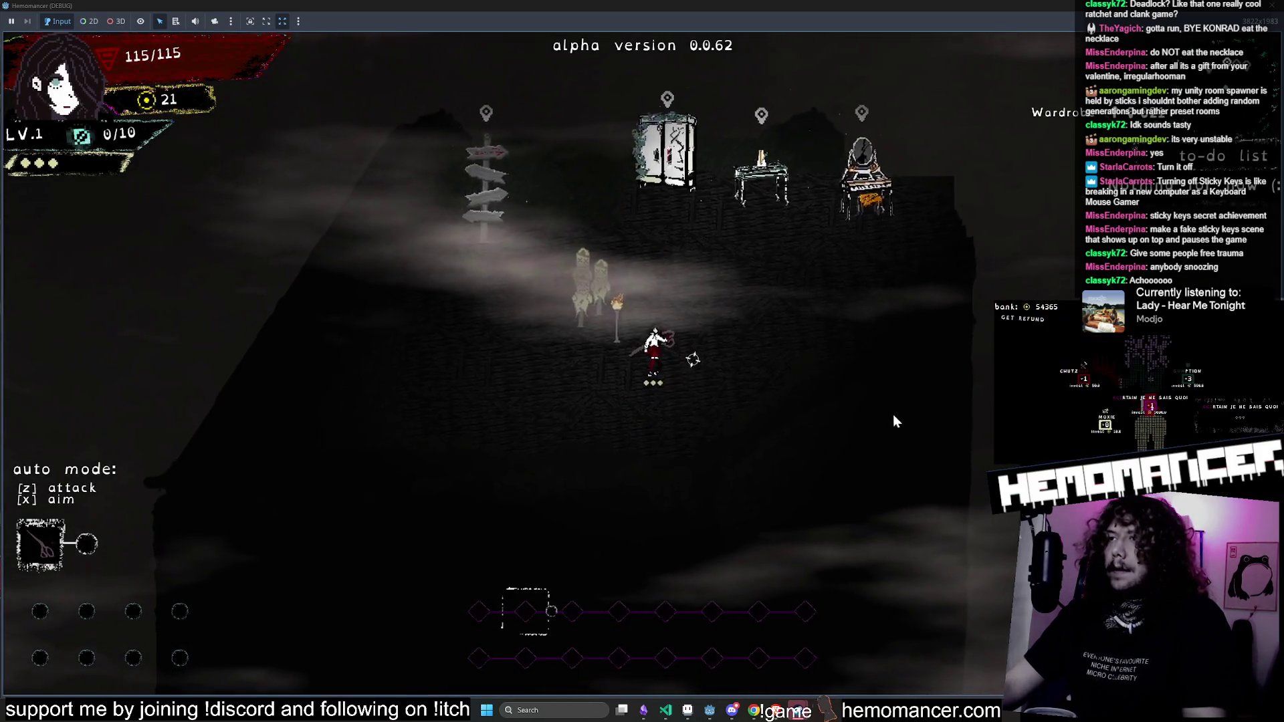
pyautogui.moveTo(797, 710)
pyautogui.click(759, 660)
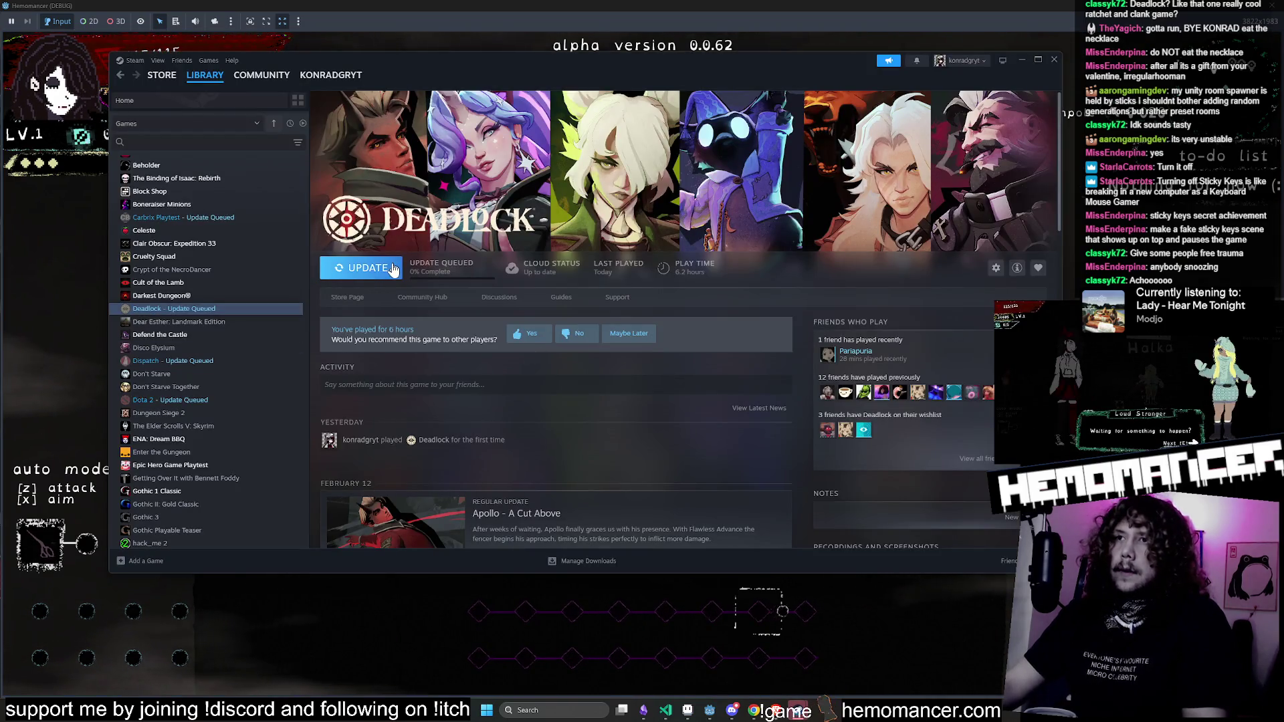
# Step: Start the Deadlock update, view the Hemomancer Playtest page, then minimize Steam
pyautogui.click(365, 267)
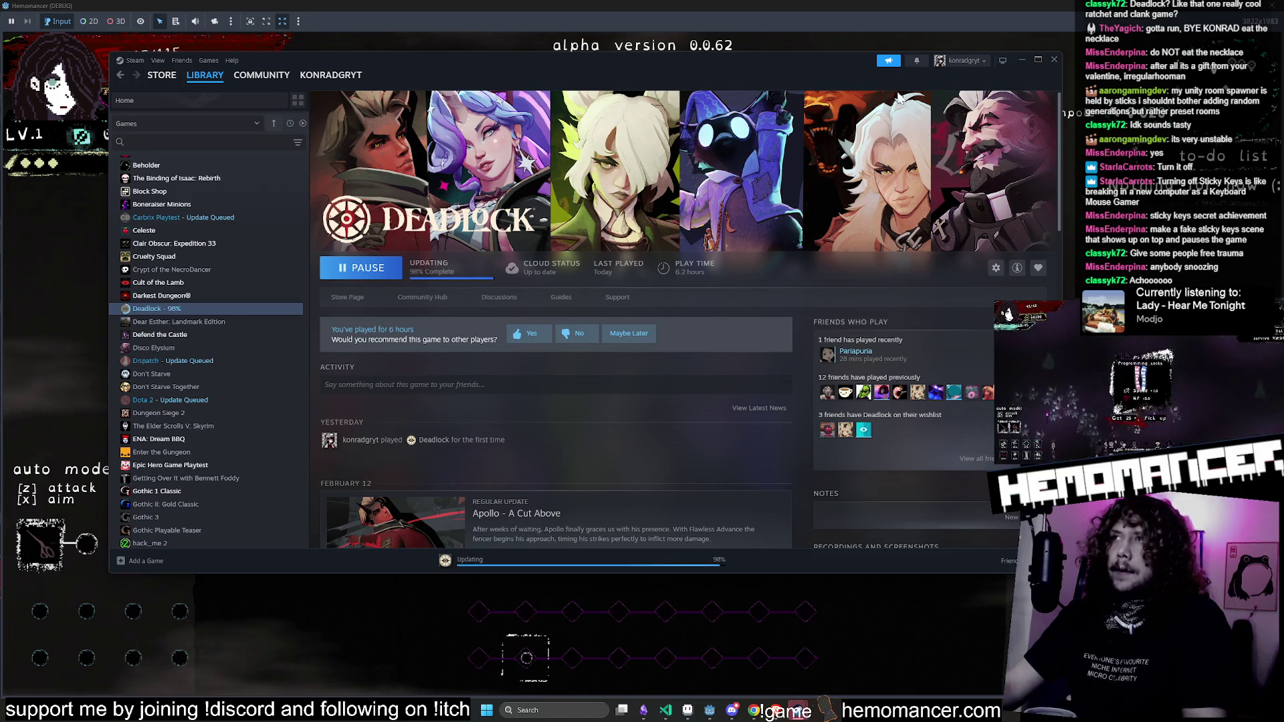
pyautogui.scroll(-3, 214, 323)
pyautogui.click(206, 433)
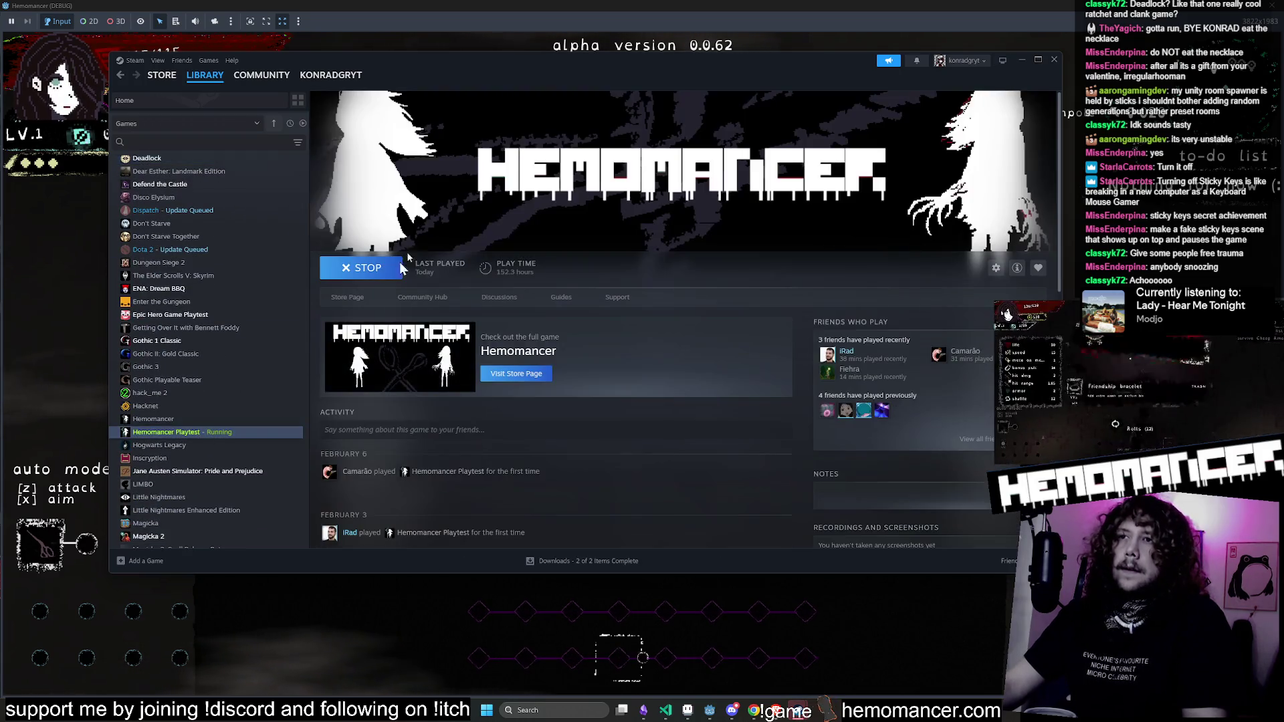
pyautogui.click(1020, 60)
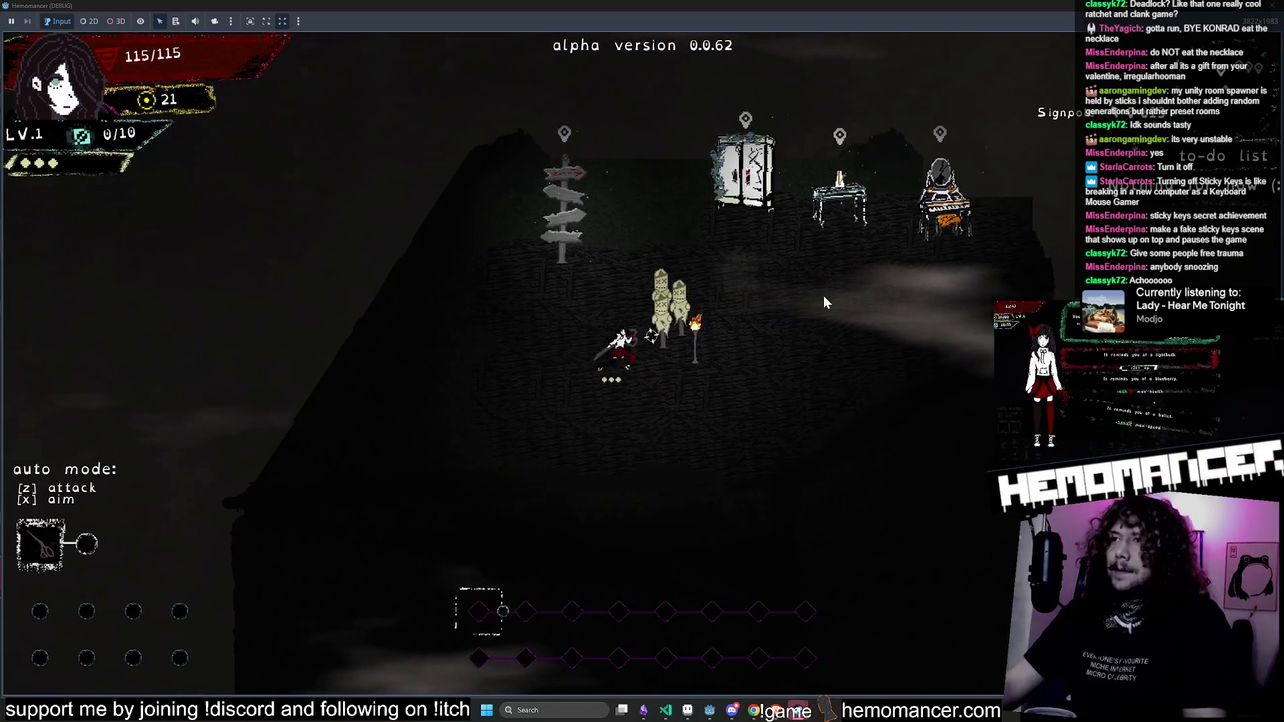
# Step: Fight around the hub, then travel from the signpost into a level
pyautogui.press('d')
pyautogui.press('a')
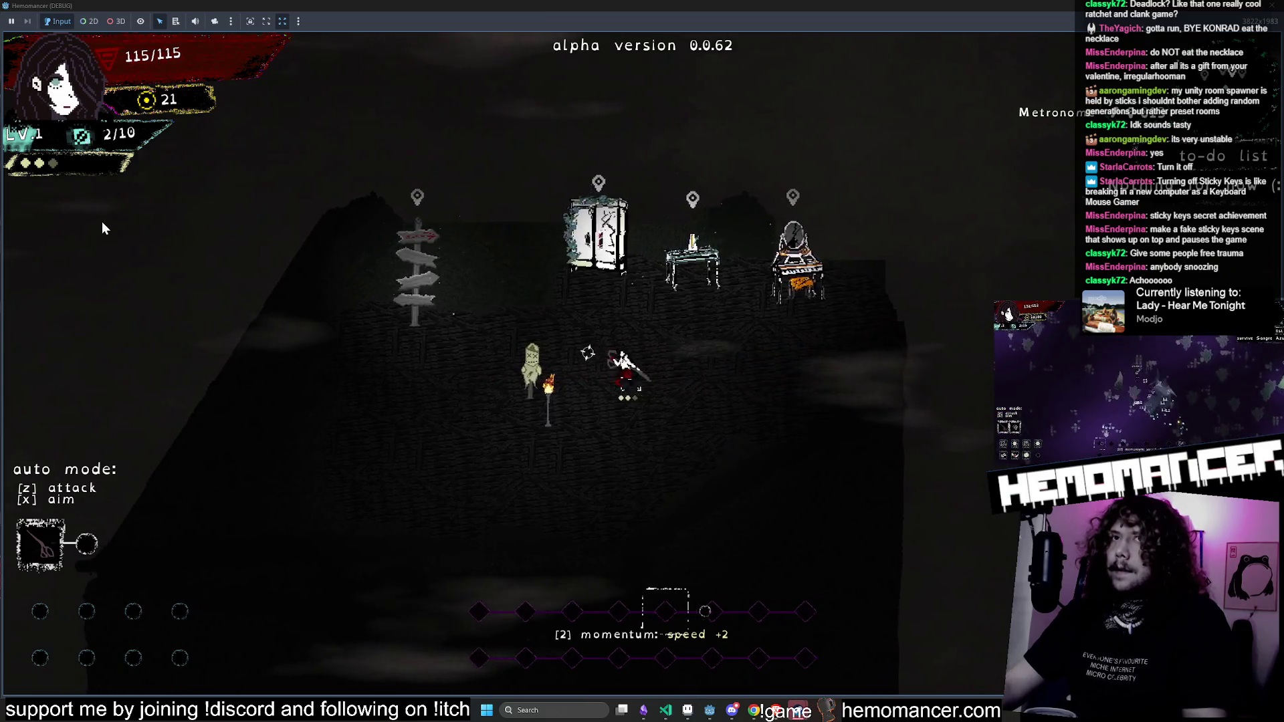
pyautogui.press('a')
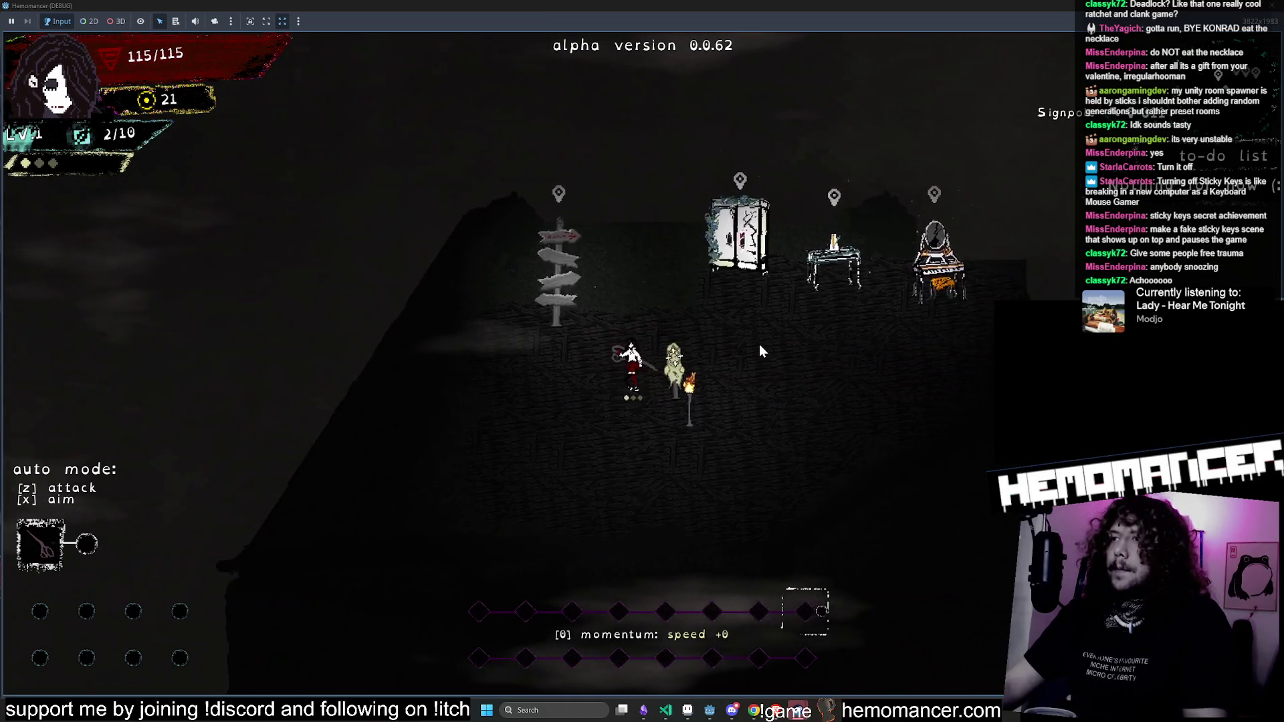
pyautogui.press('d')
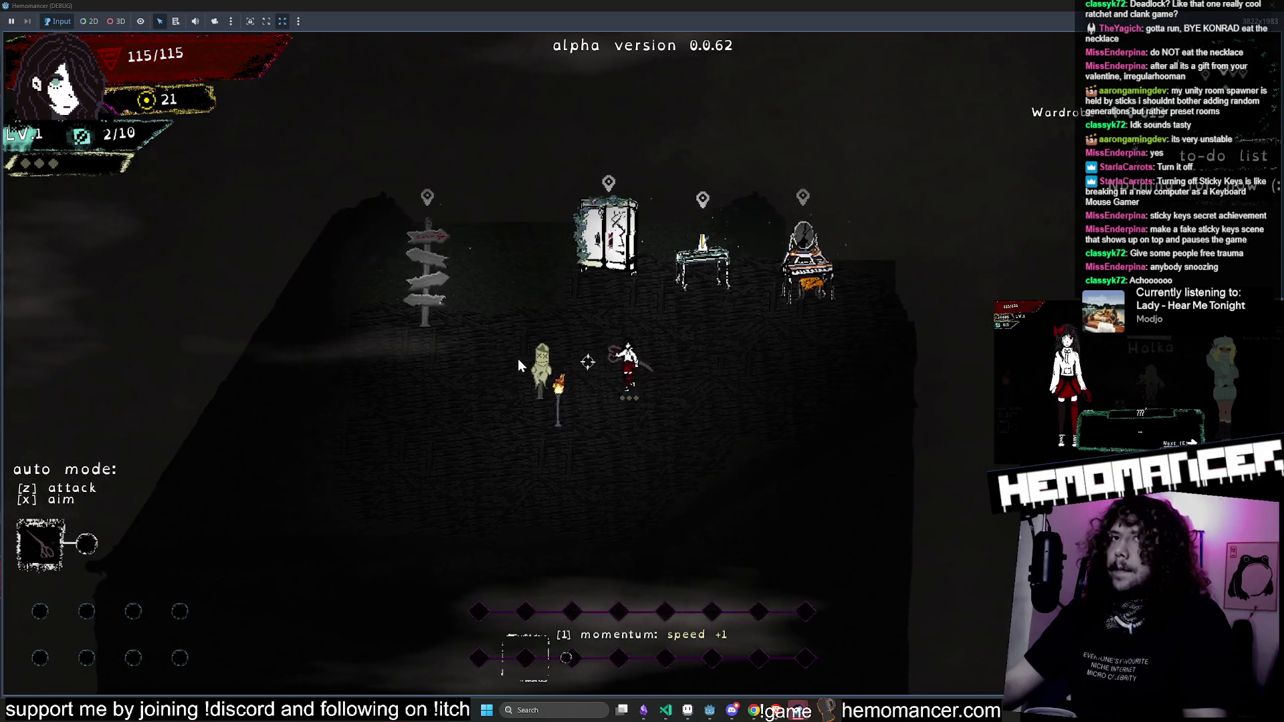
pyautogui.press('a')
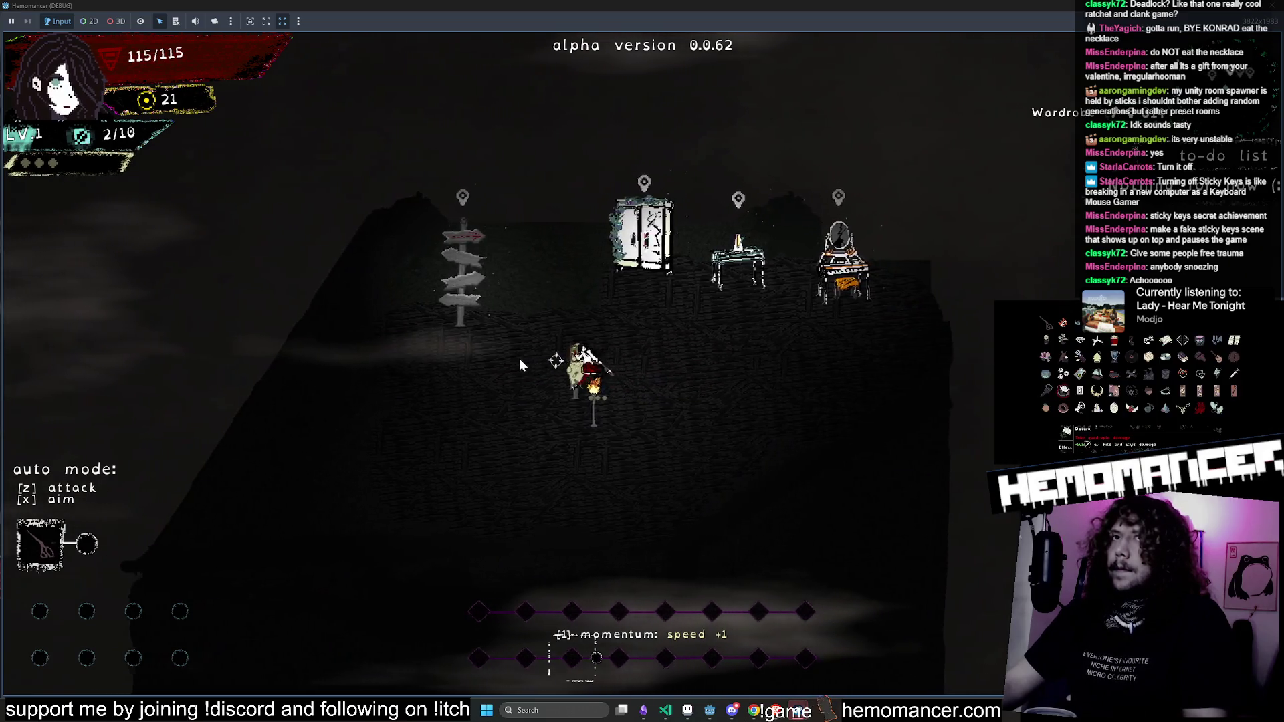
pyautogui.press('e')
pyautogui.click(653, 433)
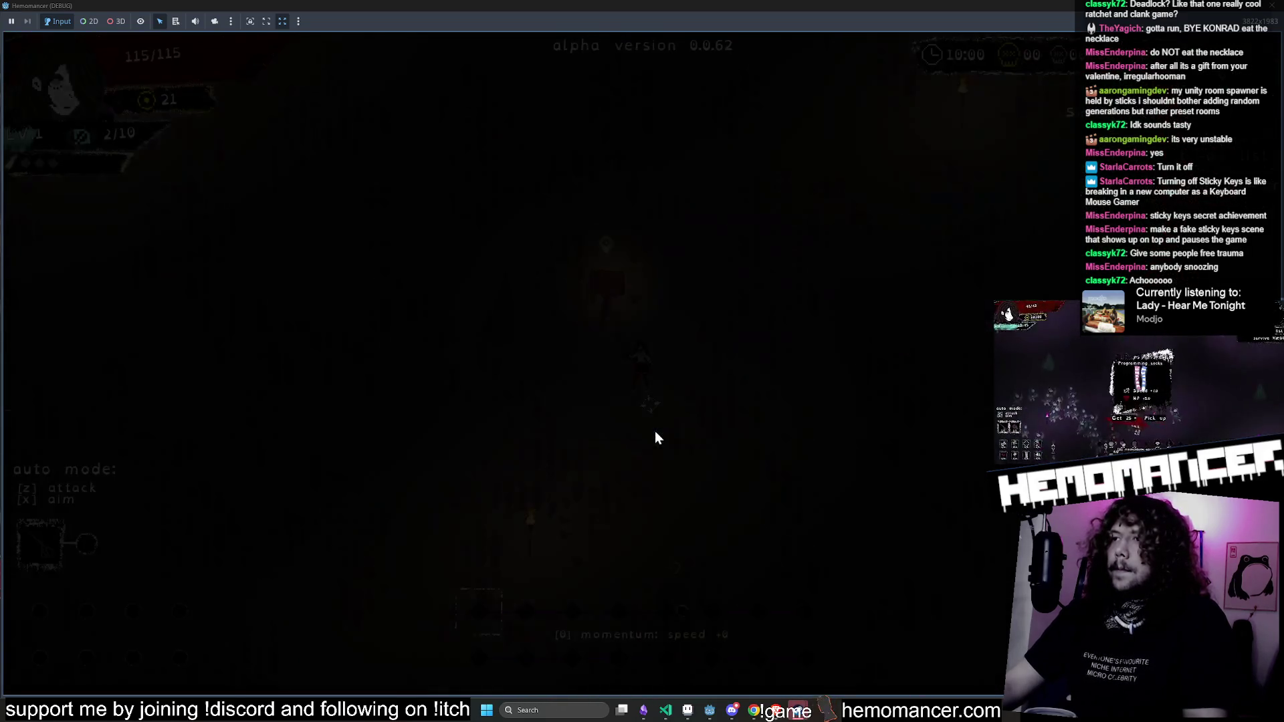
# Step: Run up-right through the level hitting enemies, then quit and stop the debug run
pyautogui.press('w')
pyautogui.press('d')
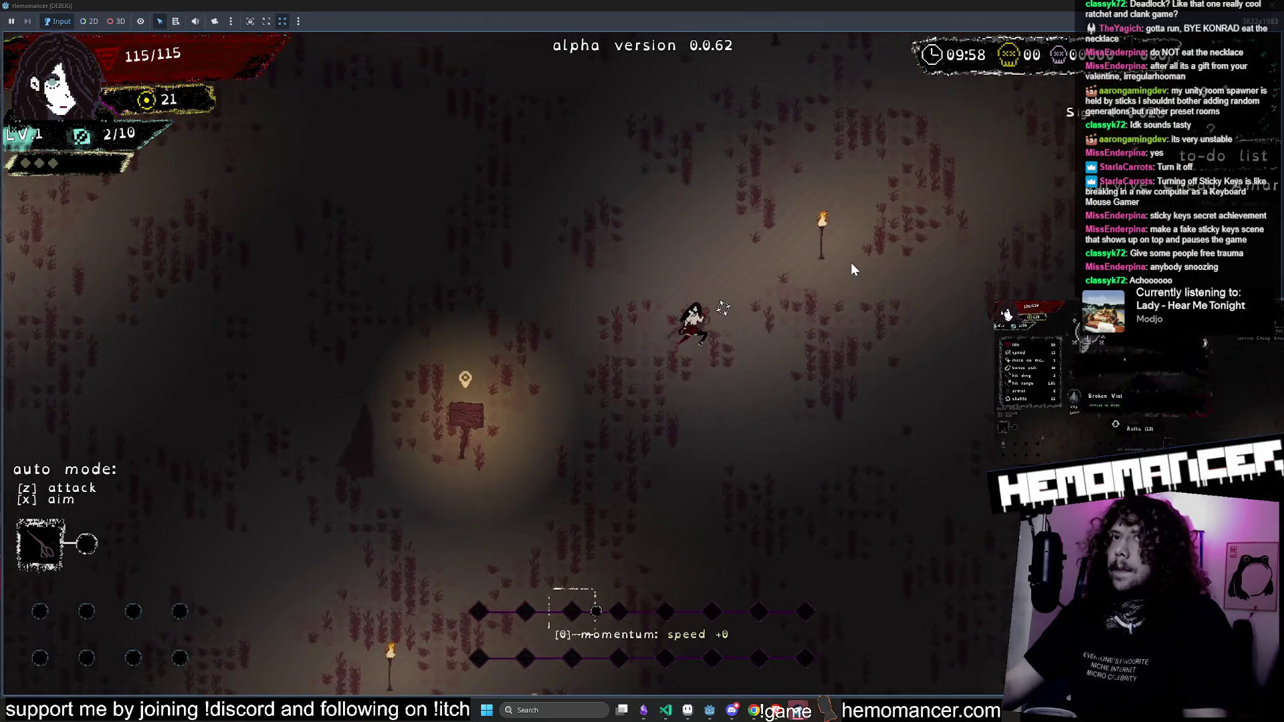
pyautogui.press('w')
pyautogui.press('d')
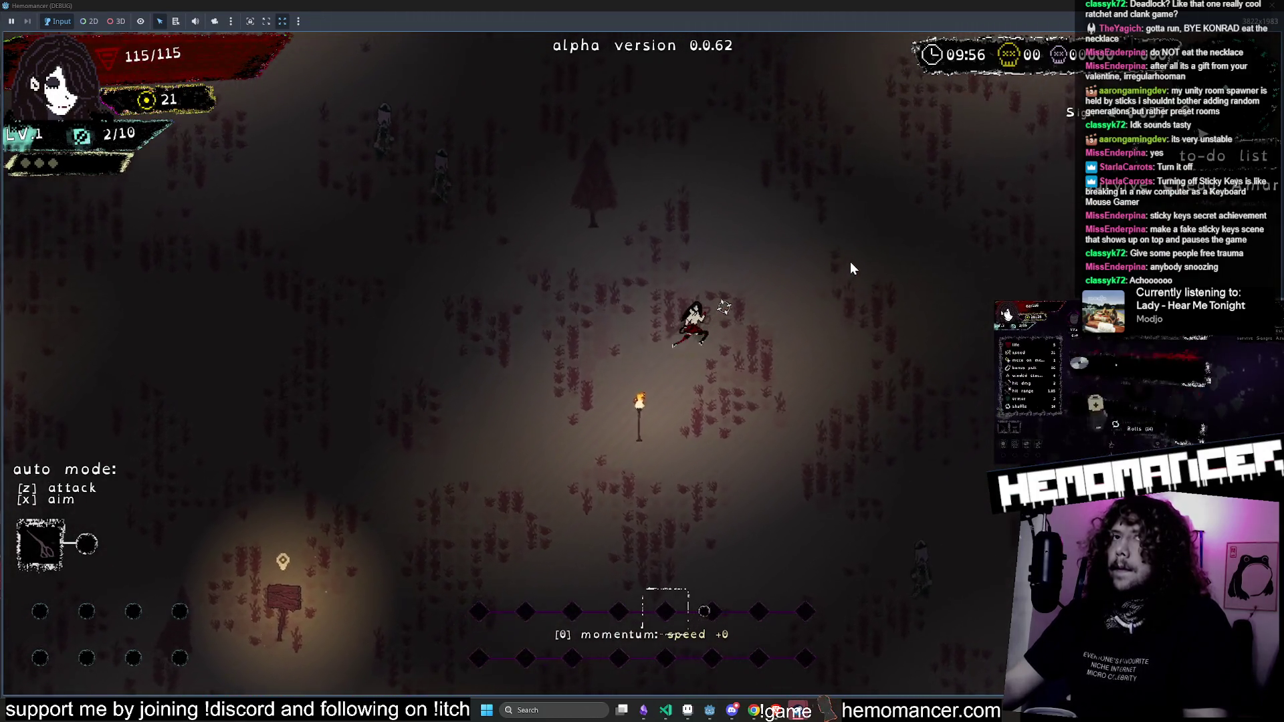
pyautogui.press('w')
pyautogui.press('d')
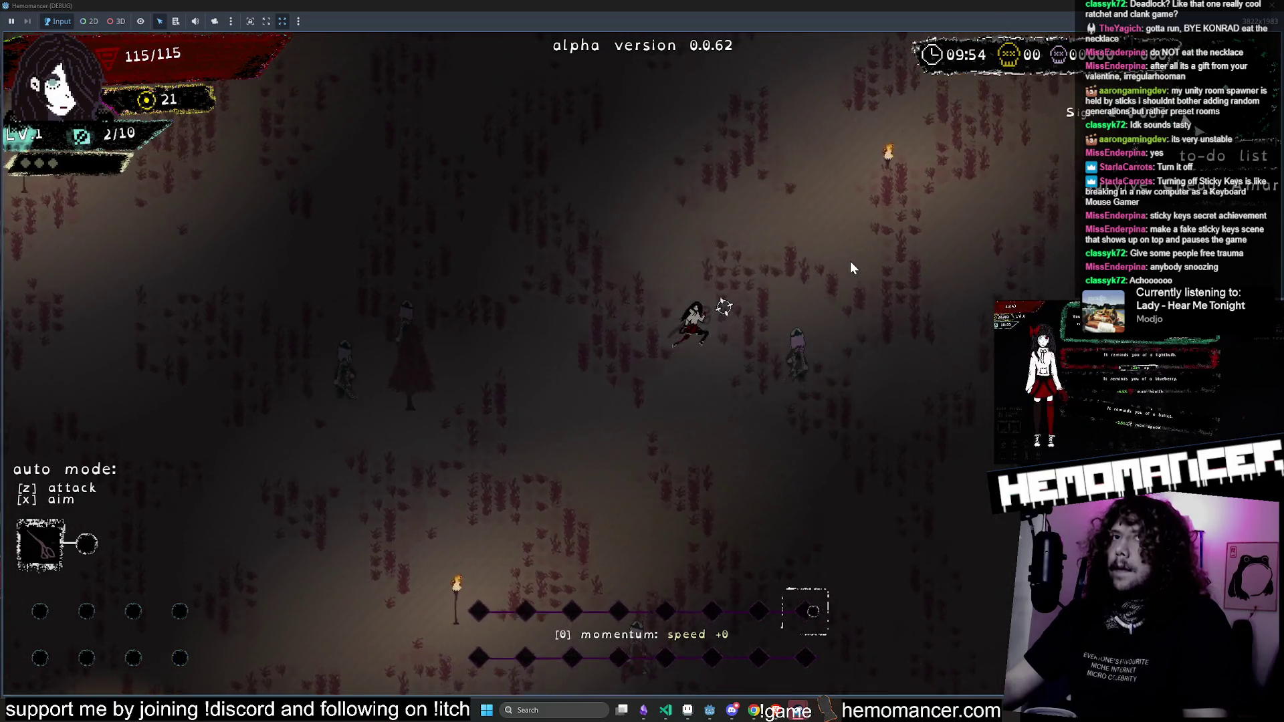
pyautogui.press('d')
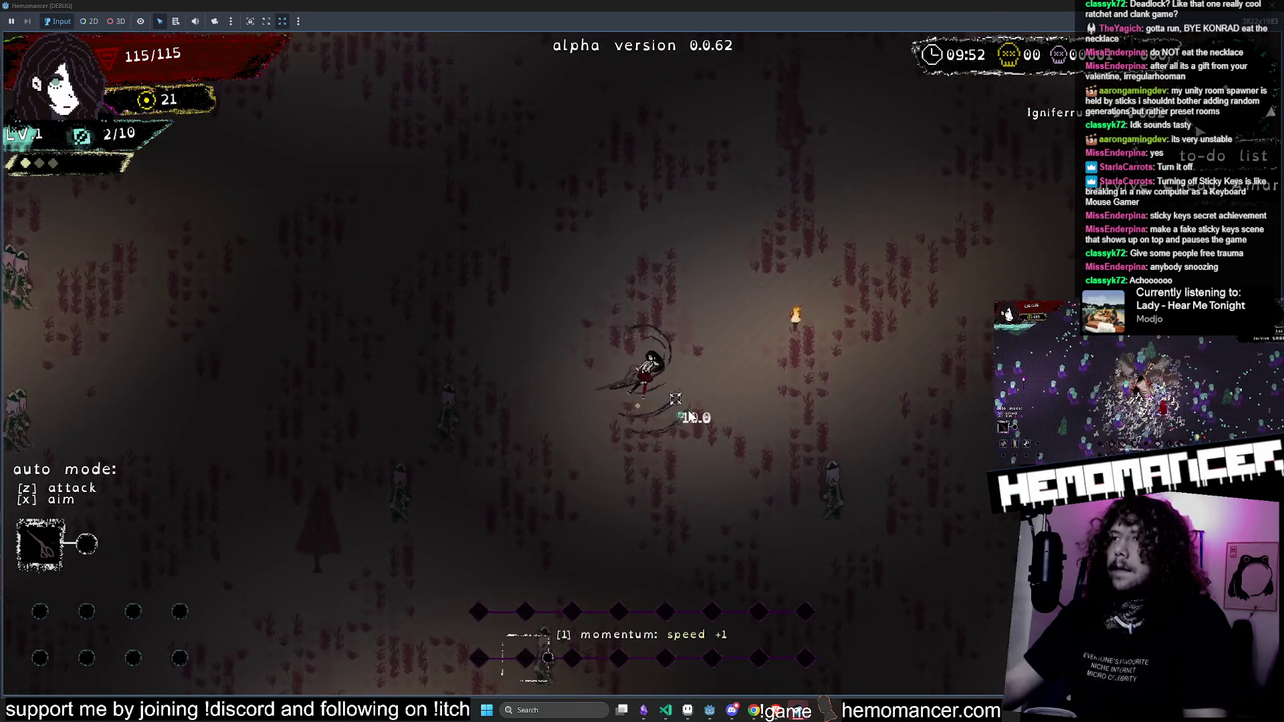
pyautogui.press('Escape')
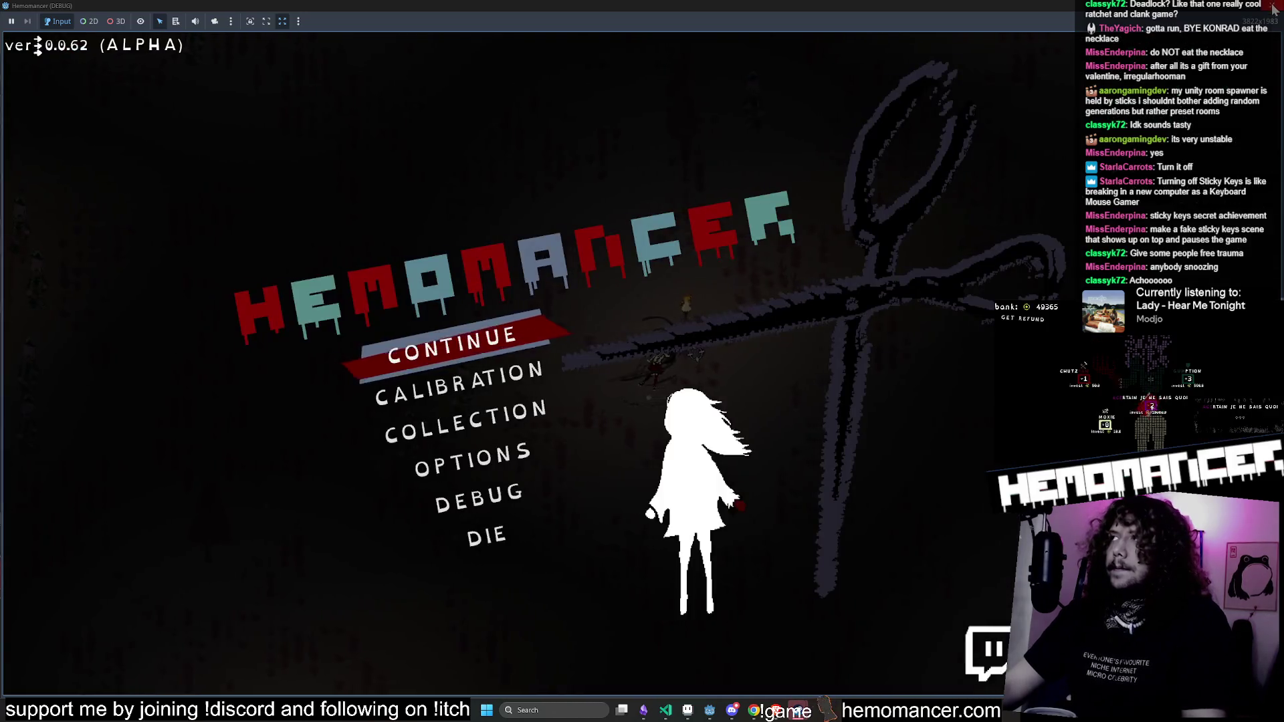
pyautogui.press('F8')
pyautogui.click(646, 287)
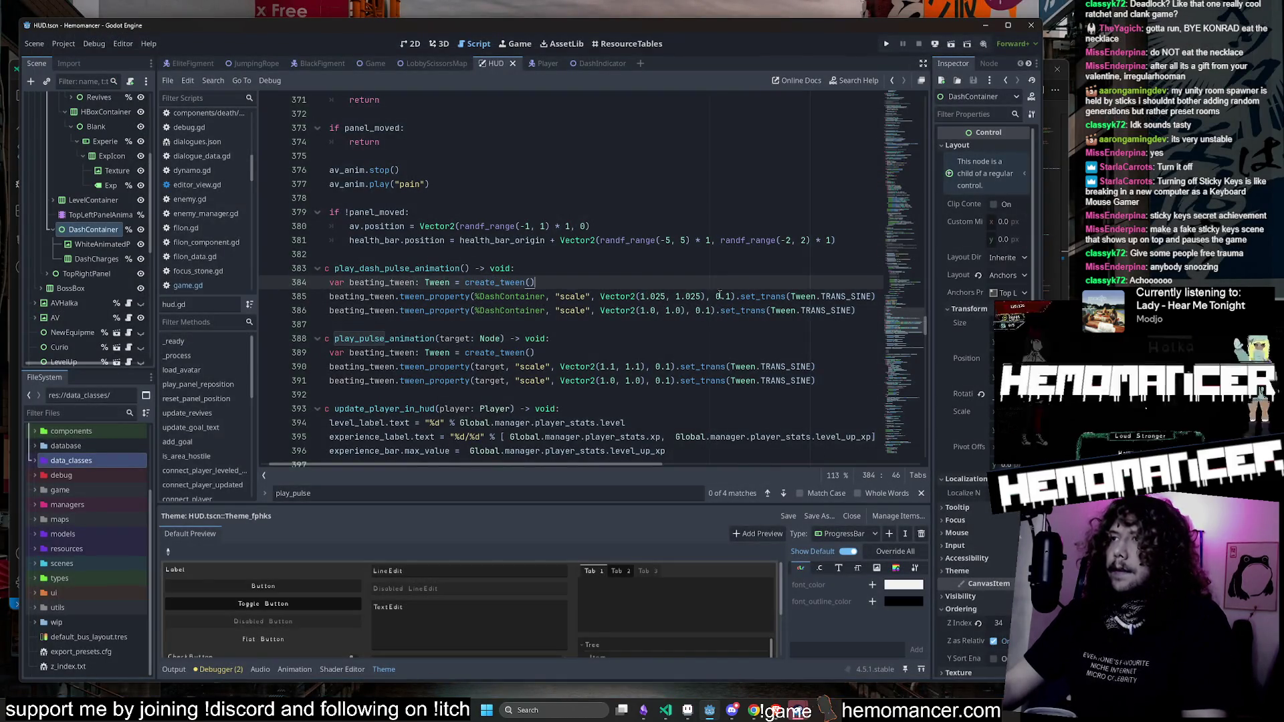
# Step: Trim both 1.025 values on line 385 back to 1.05 and relaunch the game
pyautogui.click(657, 296)
pyautogui.press('BackSpace')
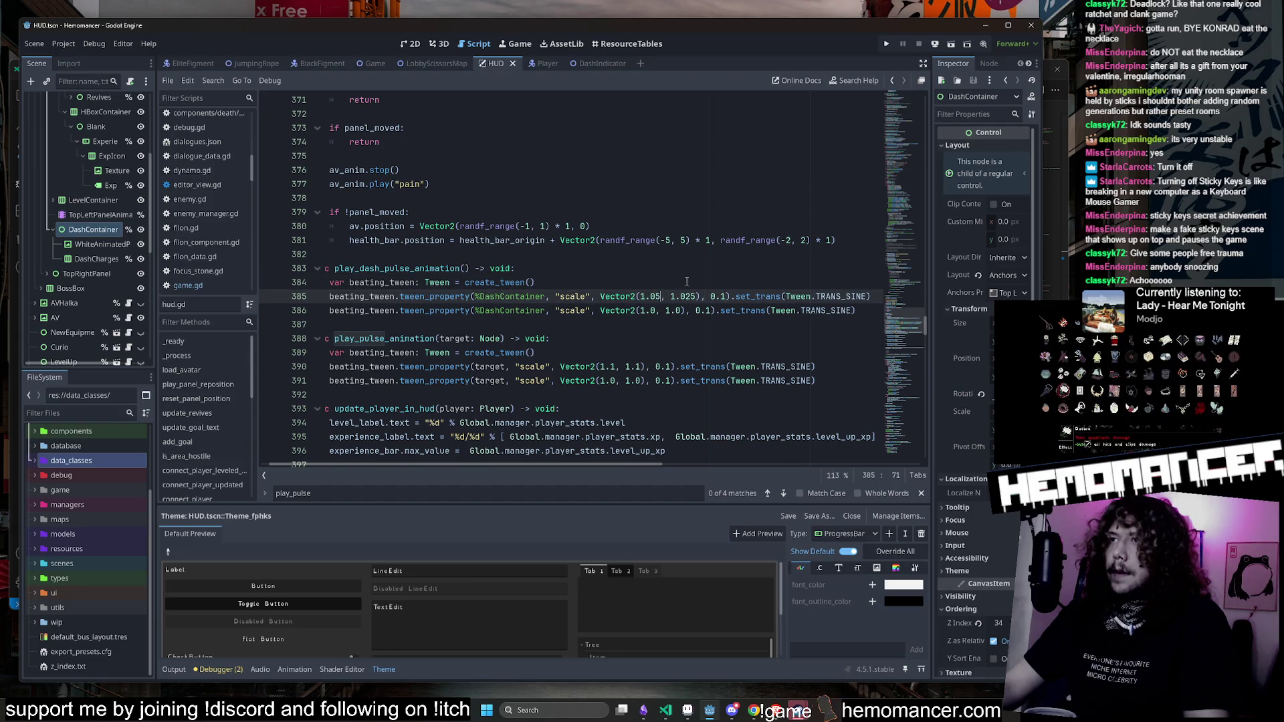
pyautogui.click(692, 295)
pyautogui.press('BackSpace')
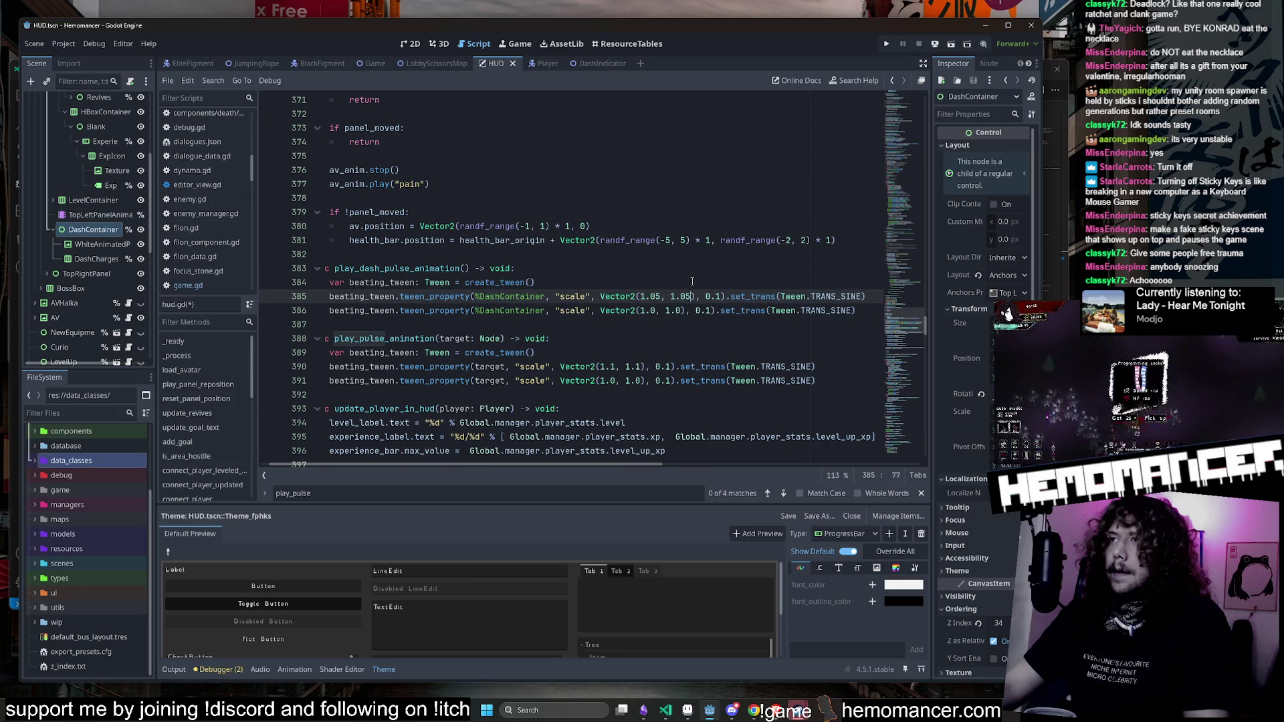
pyautogui.press('F5')
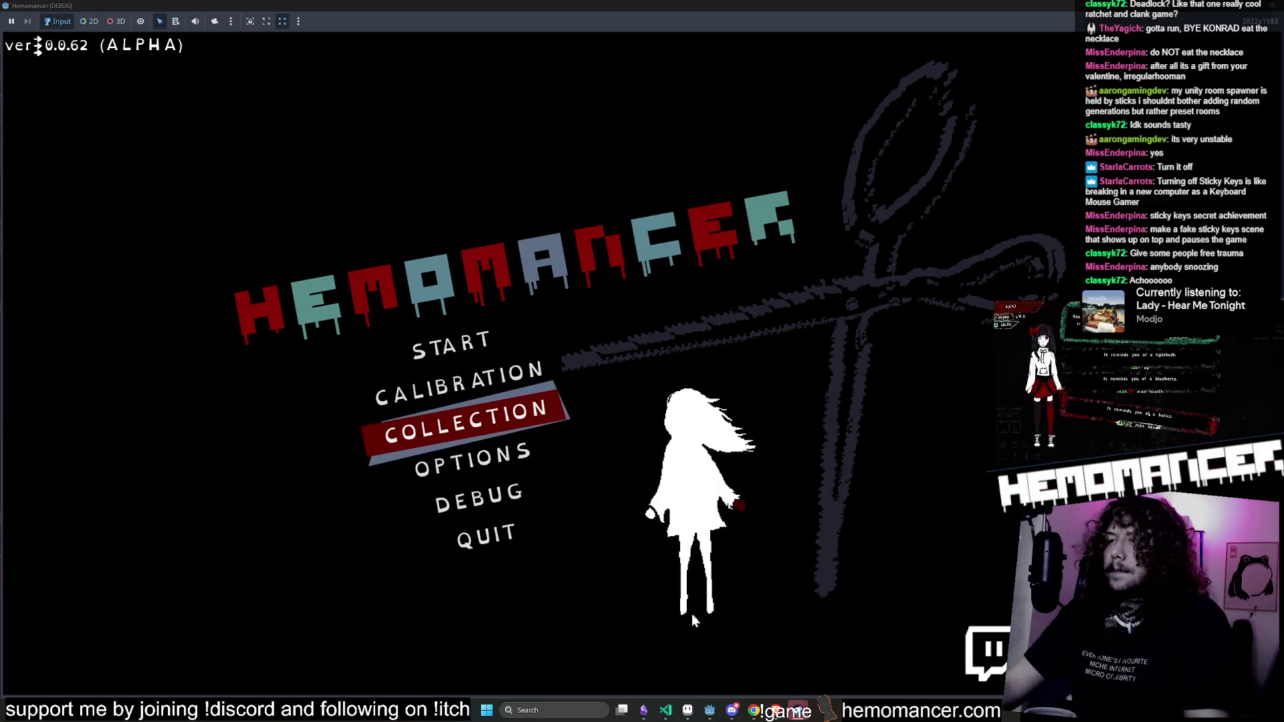
pyautogui.click(643, 705)
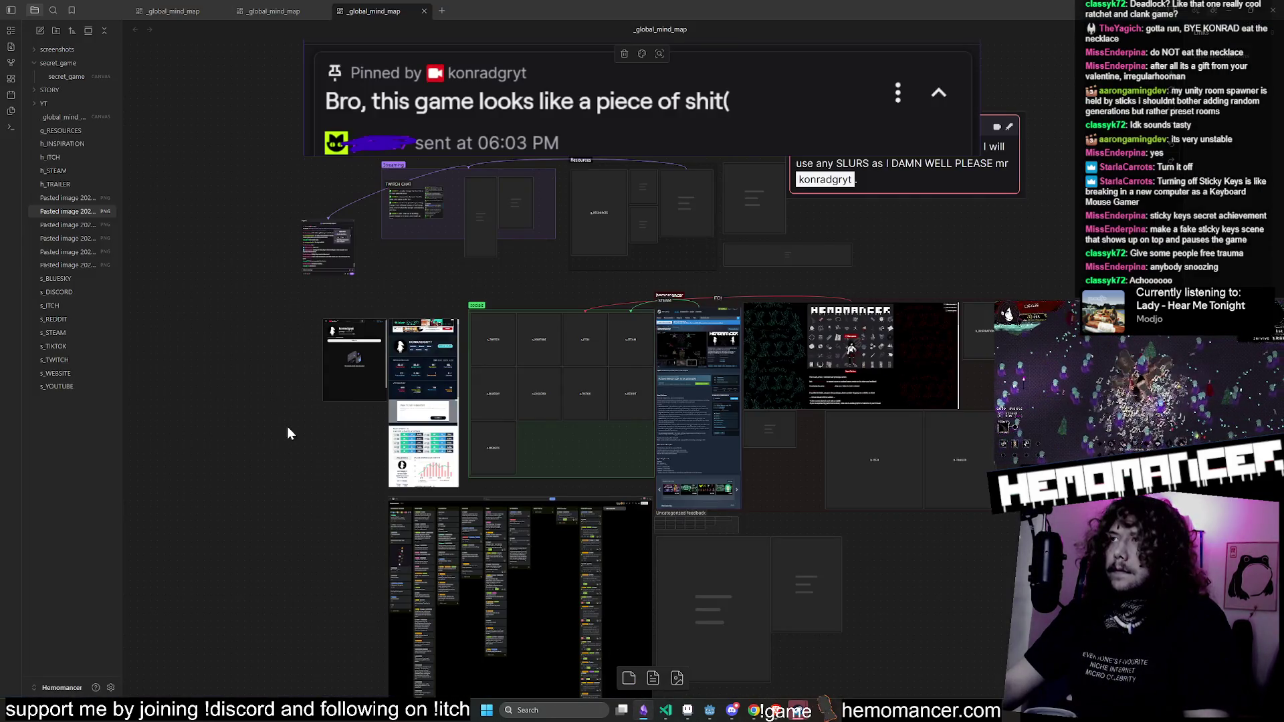
# Step: Copy the pinned message's link and send it in the Discord chat
pyautogui.scroll(-5, 326, 287)
pyautogui.scroll(5, 359, 223)
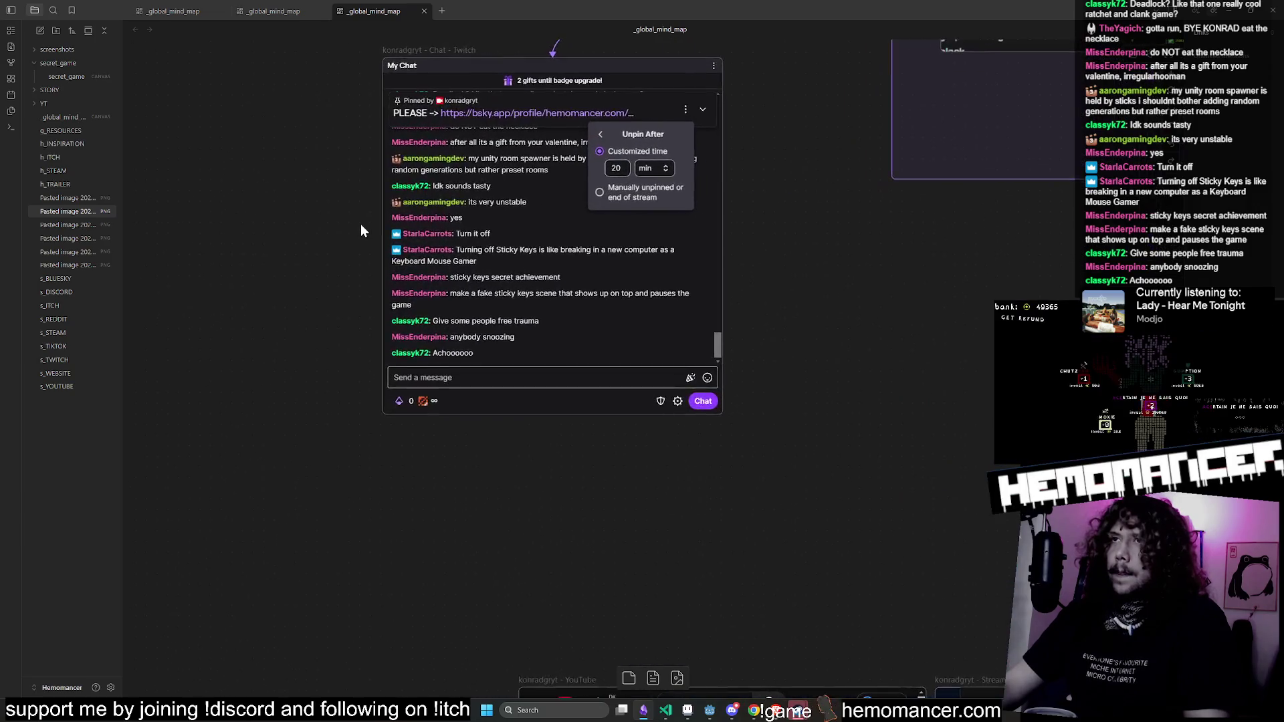
pyautogui.click(822, 144)
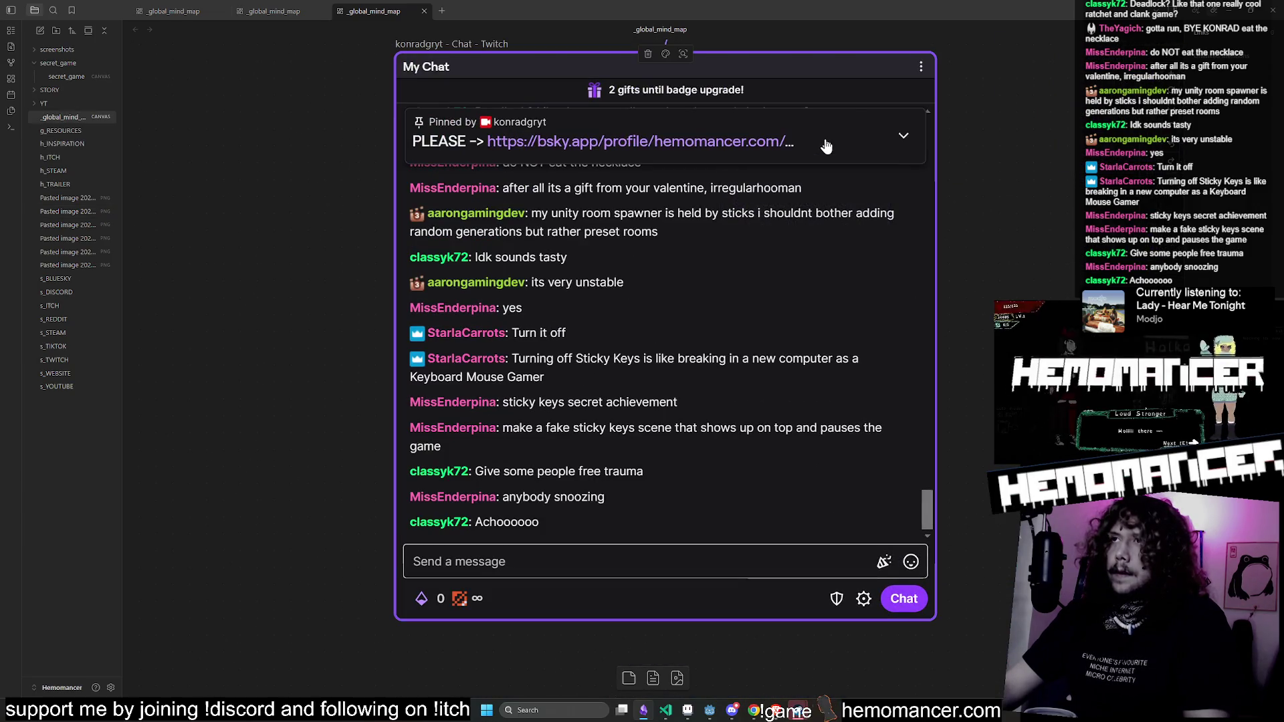
pyautogui.click(829, 146)
pyautogui.moveTo(492, 187)
pyautogui.mouseDown()
pyautogui.moveTo(411, 161)
pyautogui.moveTo(409, 137)
pyautogui.mouseUp()
pyautogui.hotkey('ctrl', 'c')
pyautogui.click(558, 575)
pyautogui.hotkey('ctrl', 'v')
pyautogui.press('Return')
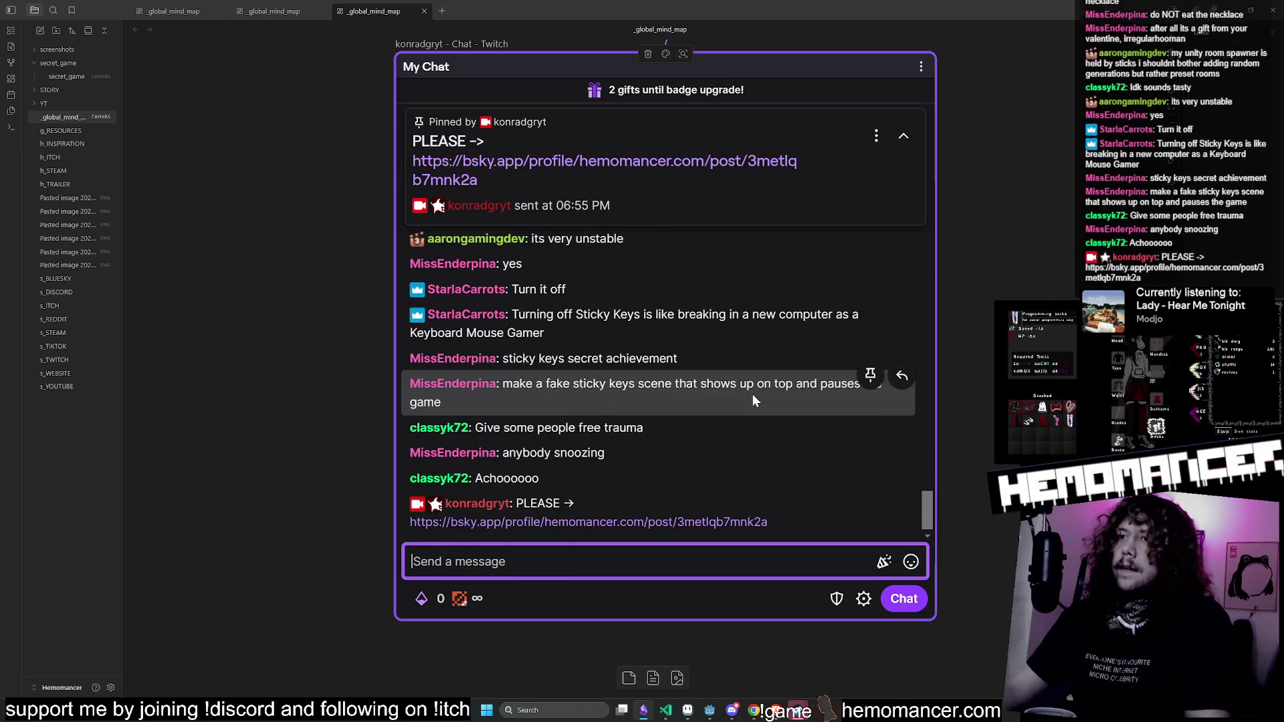
pyautogui.click(762, 132)
# Step: Send the message 'version of playtest', then switch to the game and back to Discord
pyautogui.click(671, 561)
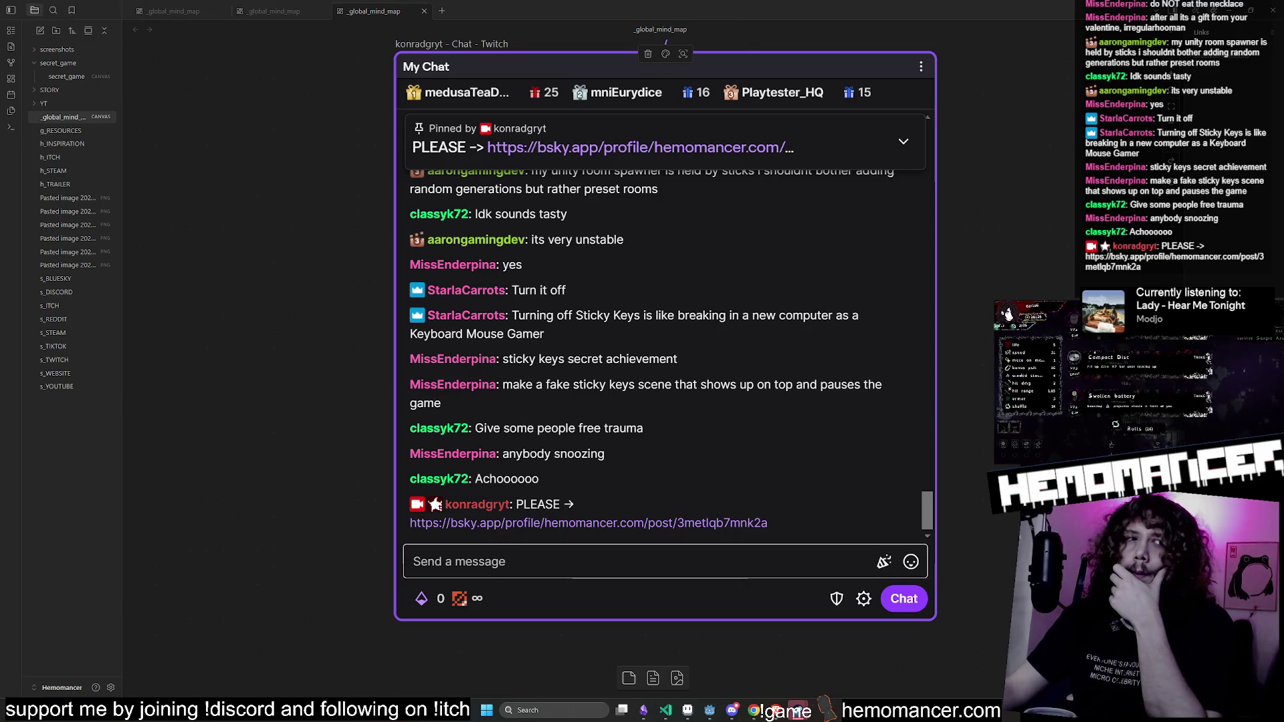
pyautogui.click(585, 561)
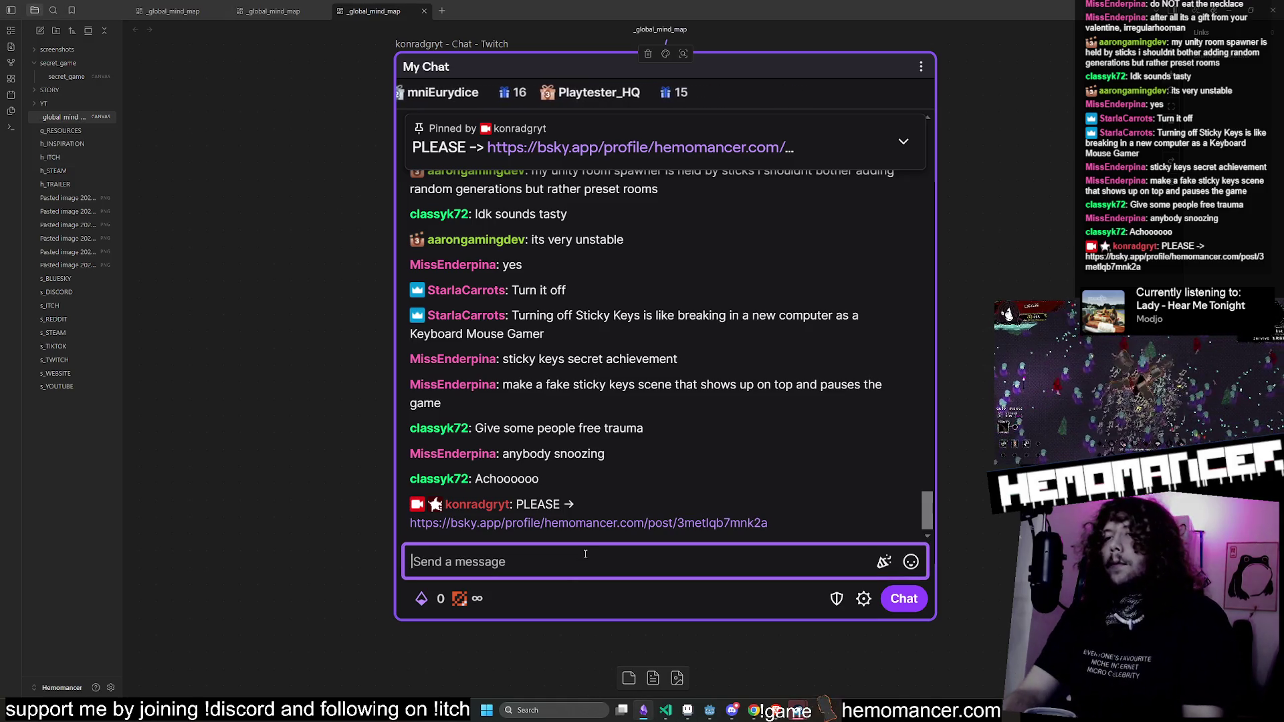
pyautogui.write('vers')
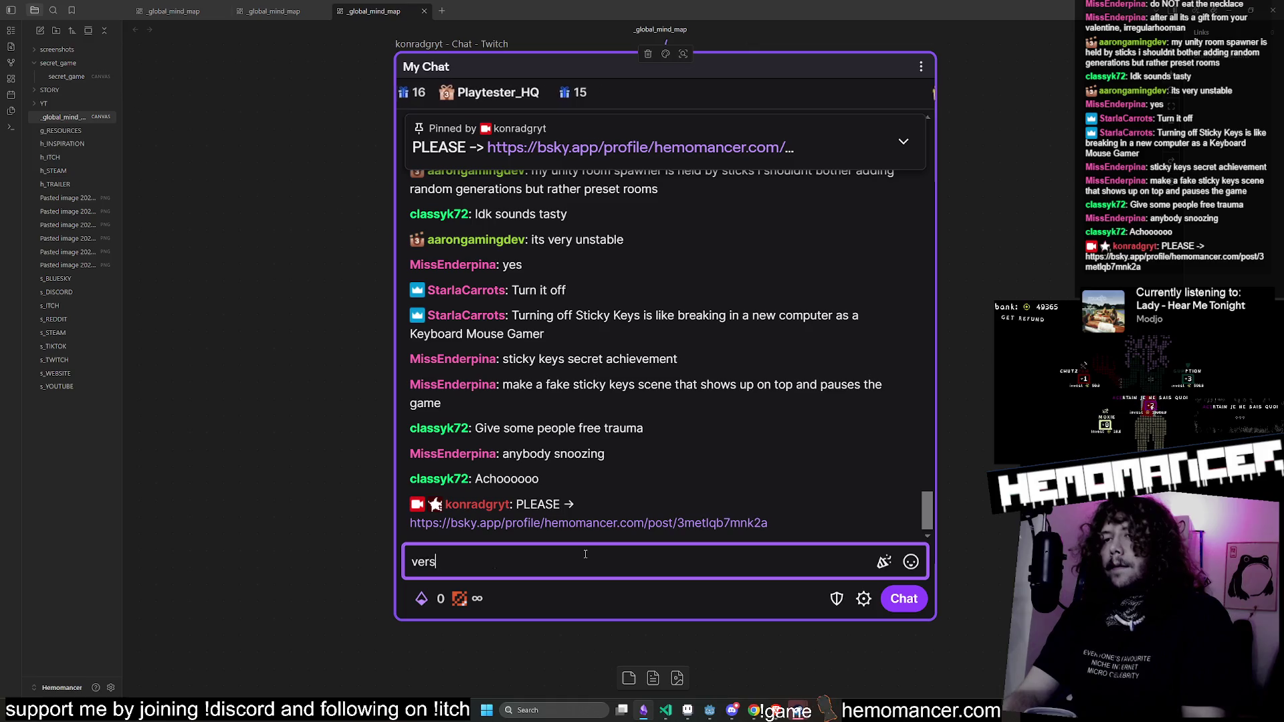
pyautogui.write('ion of playtest')
pyautogui.press('Return')
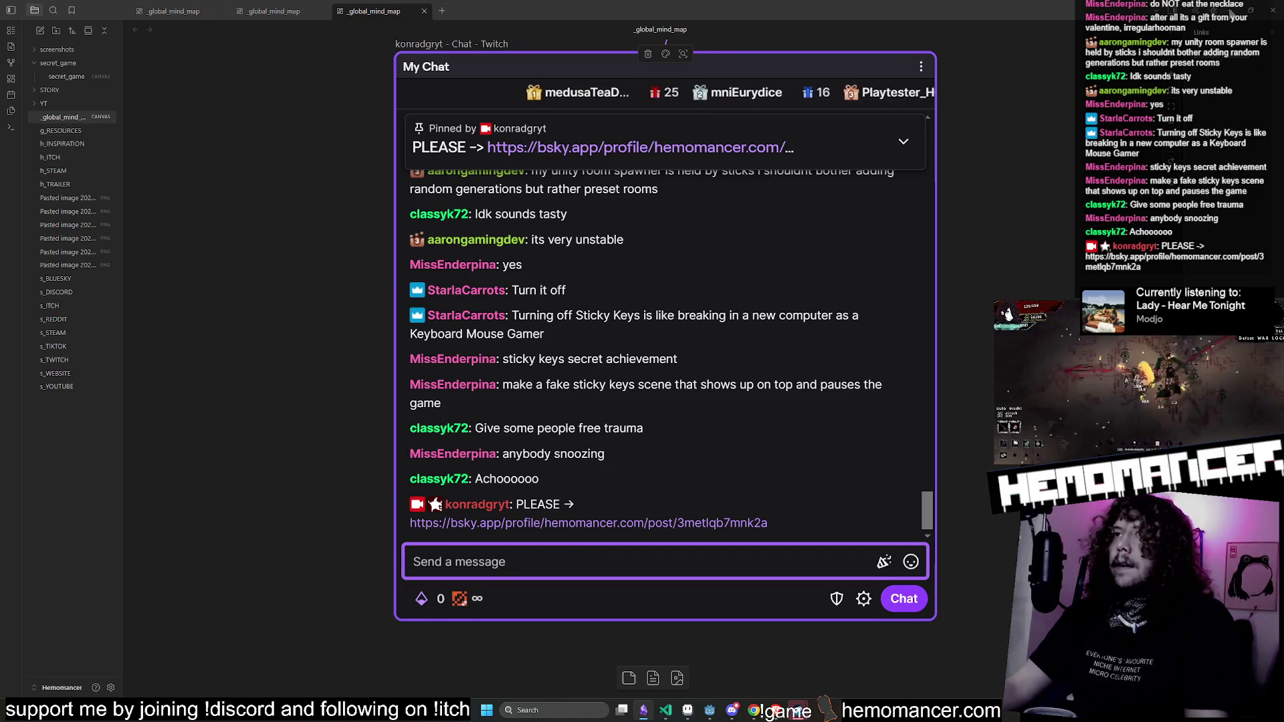
pyautogui.click(735, 712)
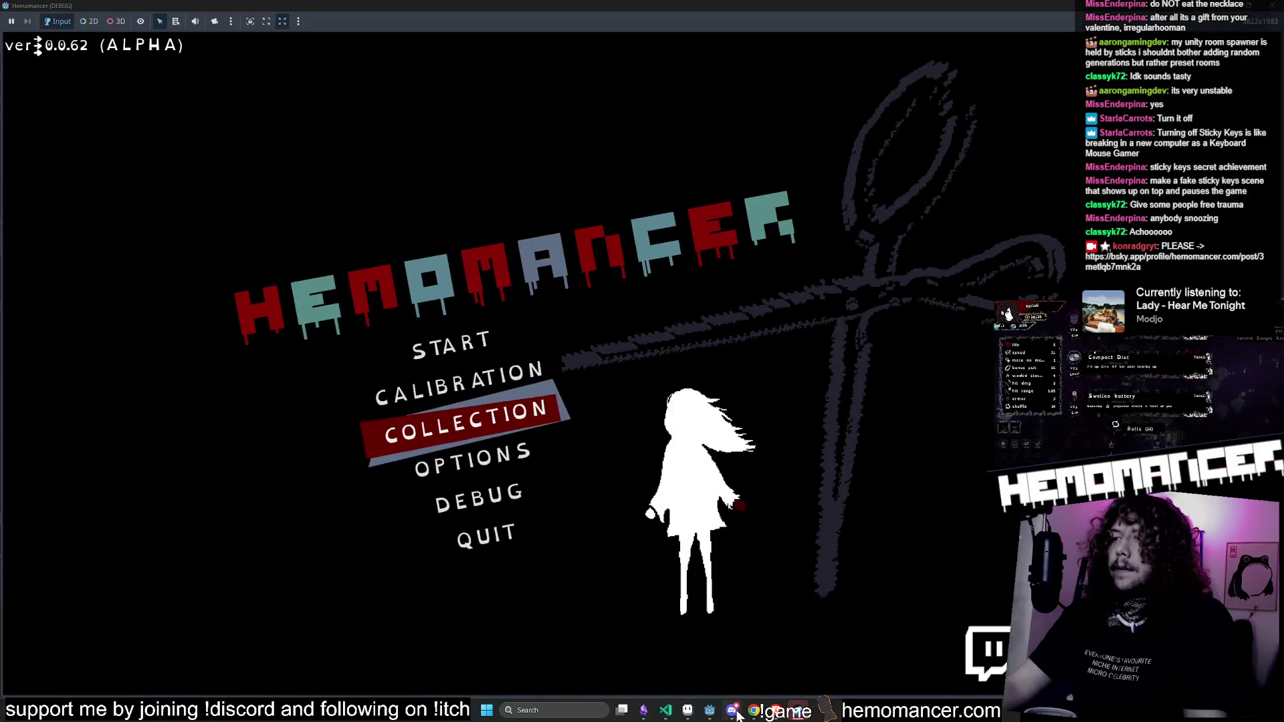
pyautogui.click(734, 711)
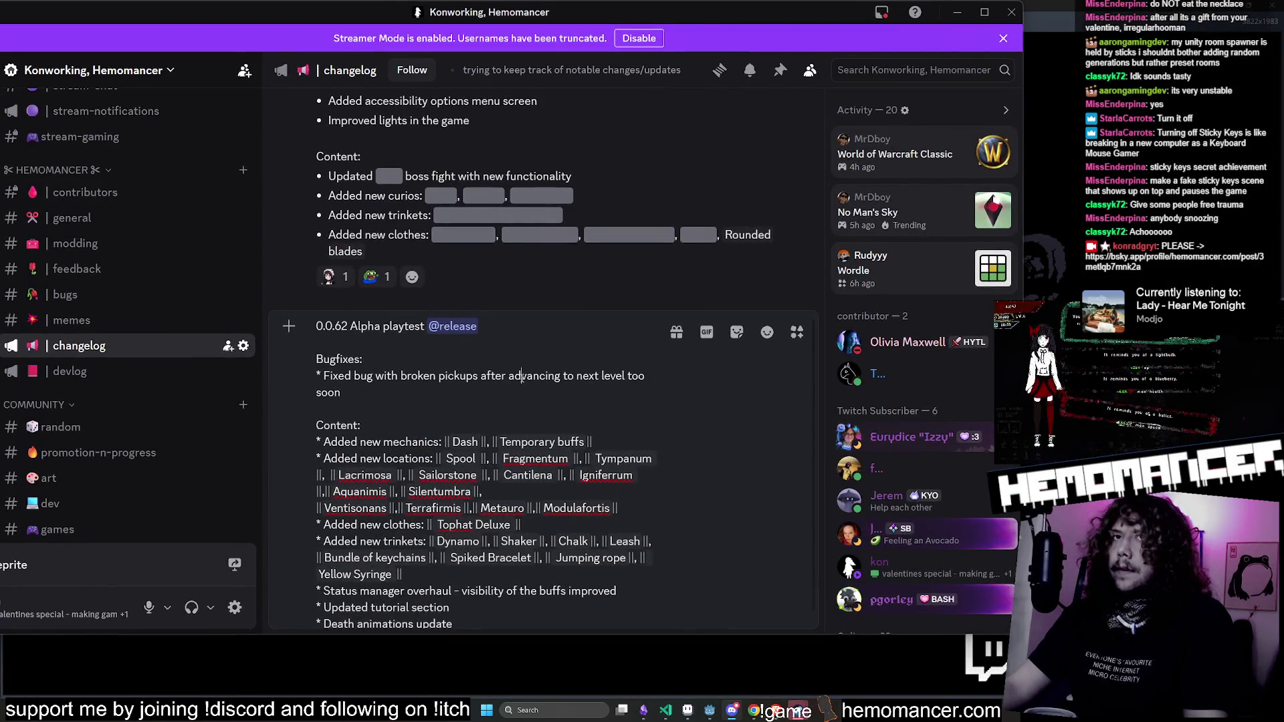
# Step: Delete the final '* Death animations update' line from the 0.0.62 changelog draft
pyautogui.scroll(-1, 521, 376)
pyautogui.scroll(1, 510, 392)
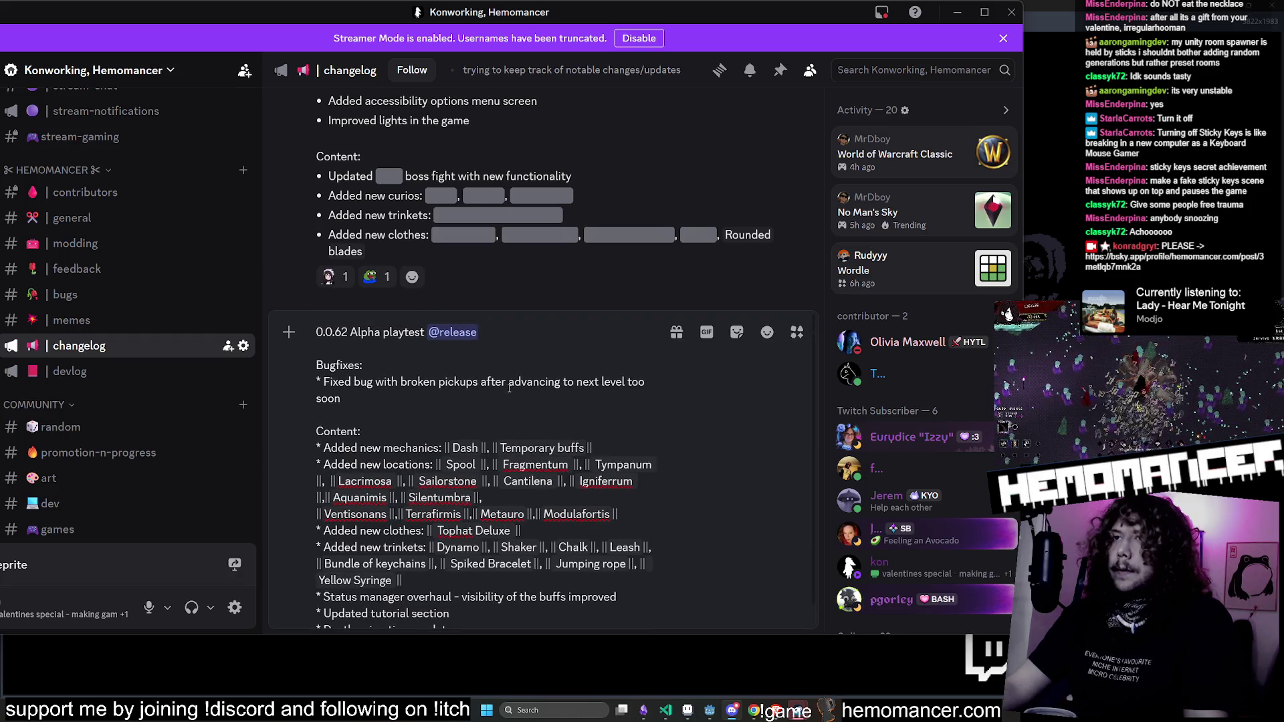
pyautogui.click(508, 330)
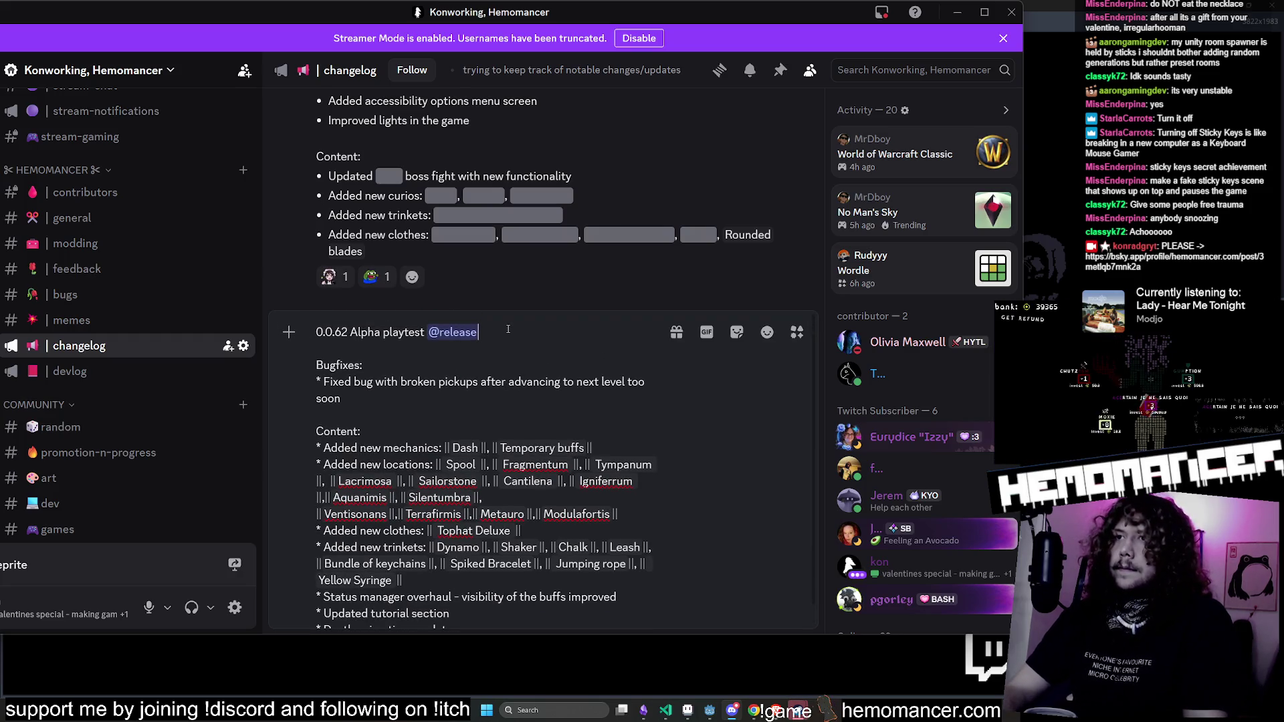
pyautogui.scroll(-1, 507, 329)
pyautogui.scroll(1, 535, 374)
pyautogui.scroll(-1, 568, 426)
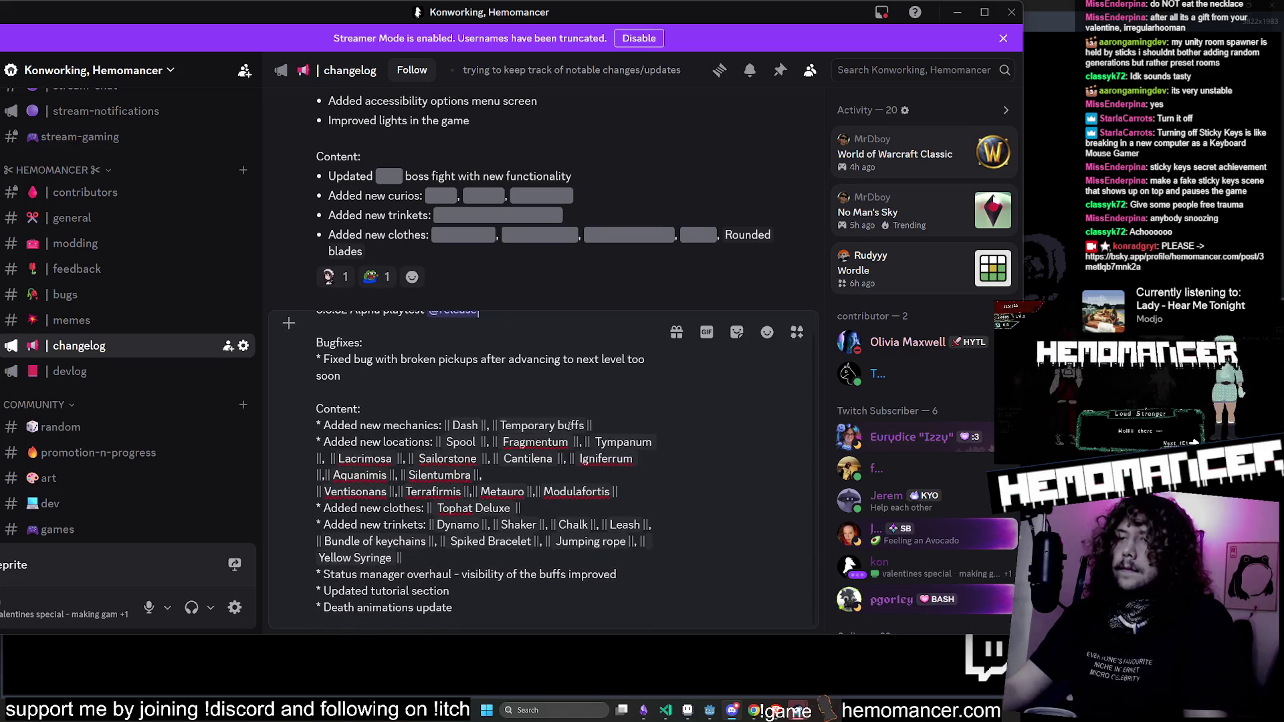
pyautogui.scroll(1, 568, 425)
pyautogui.scroll(-1, 454, 370)
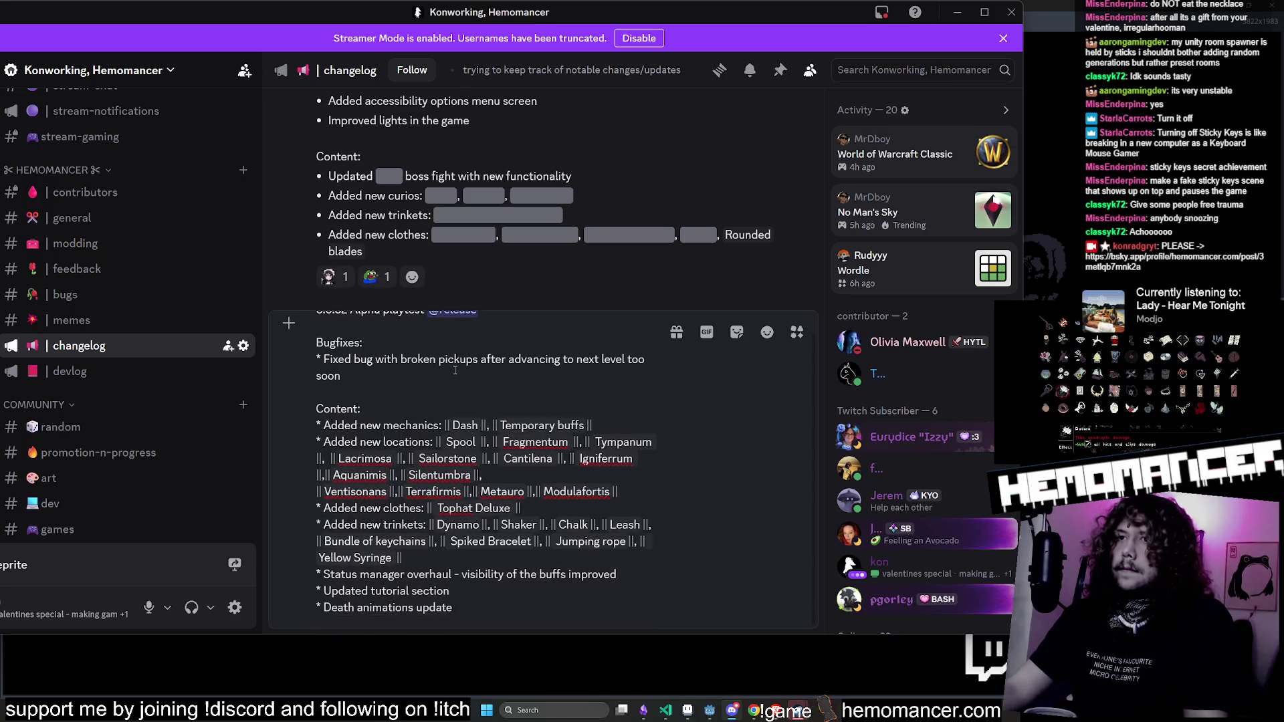
pyautogui.scroll(1, 454, 369)
pyautogui.moveTo(491, 330); pyautogui.dragTo(401, 400)
pyautogui.click(508, 363)
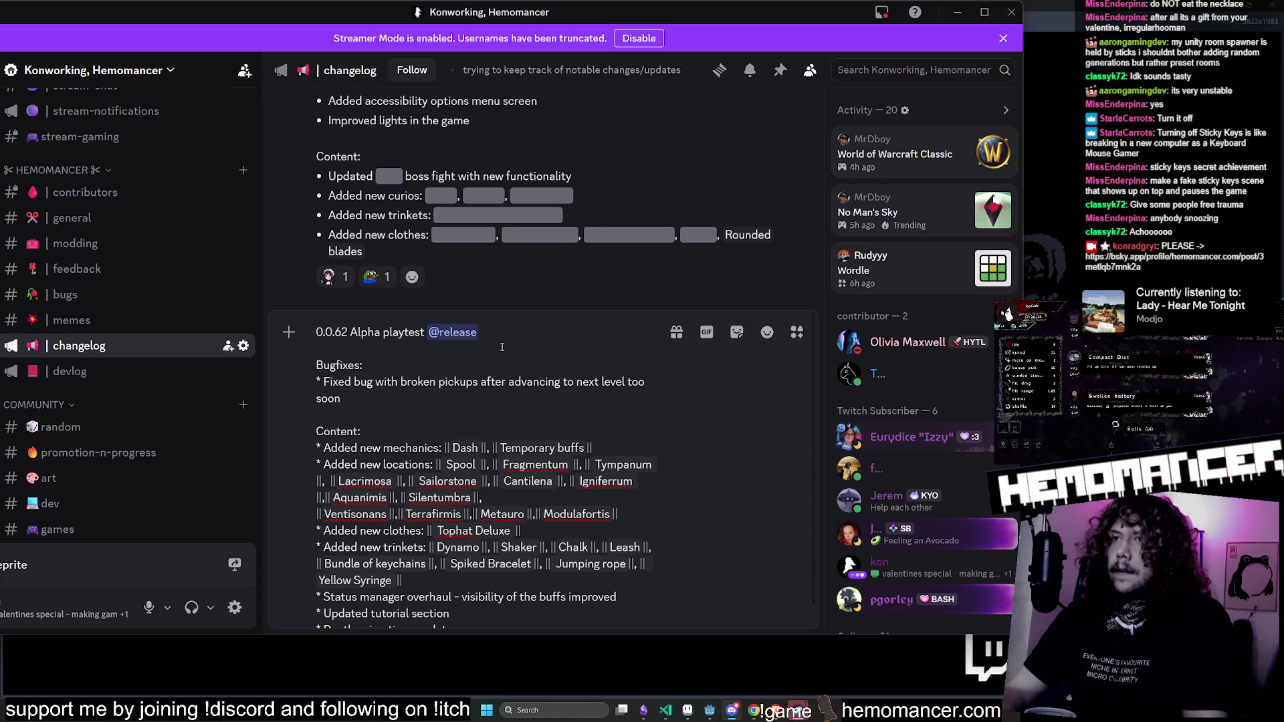
pyautogui.hotkey('ctrl', 'End')
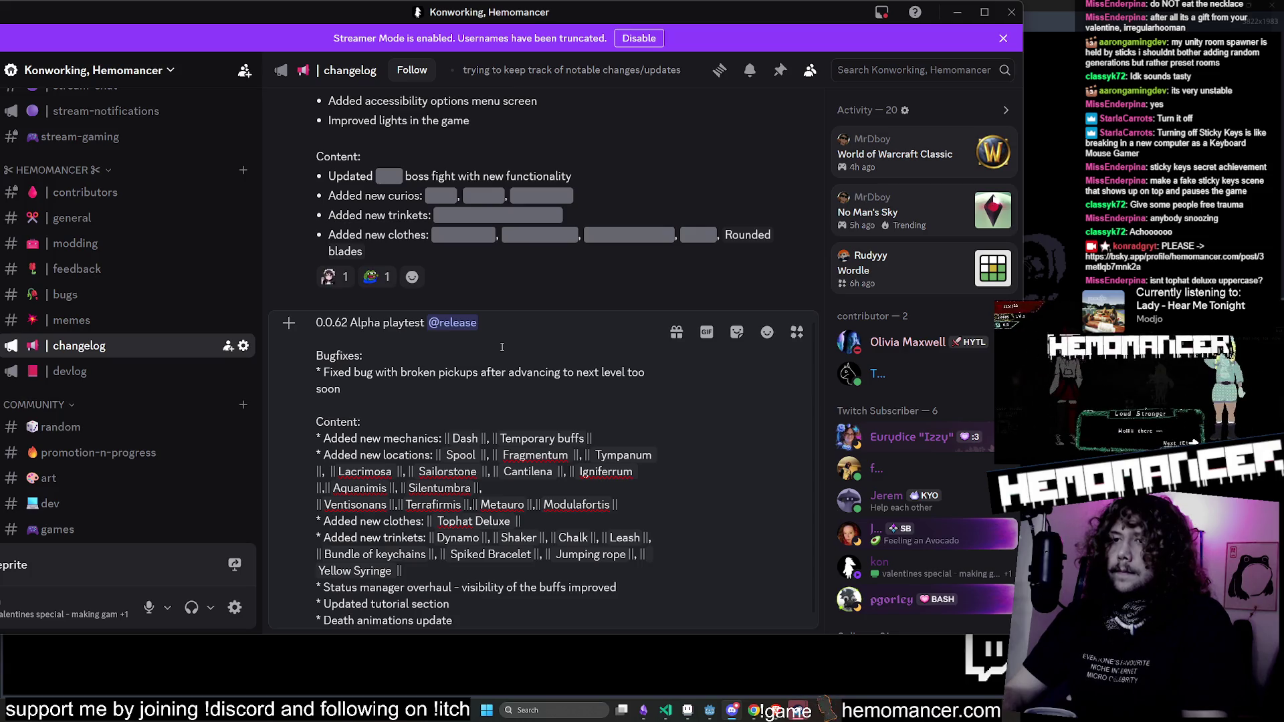
pyautogui.hotkey('ctrl', 'BackSpace')
pyautogui.hotkey('ctrl', 'BackSpace')
pyautogui.hotkey('ctrl', 'BackSpace')
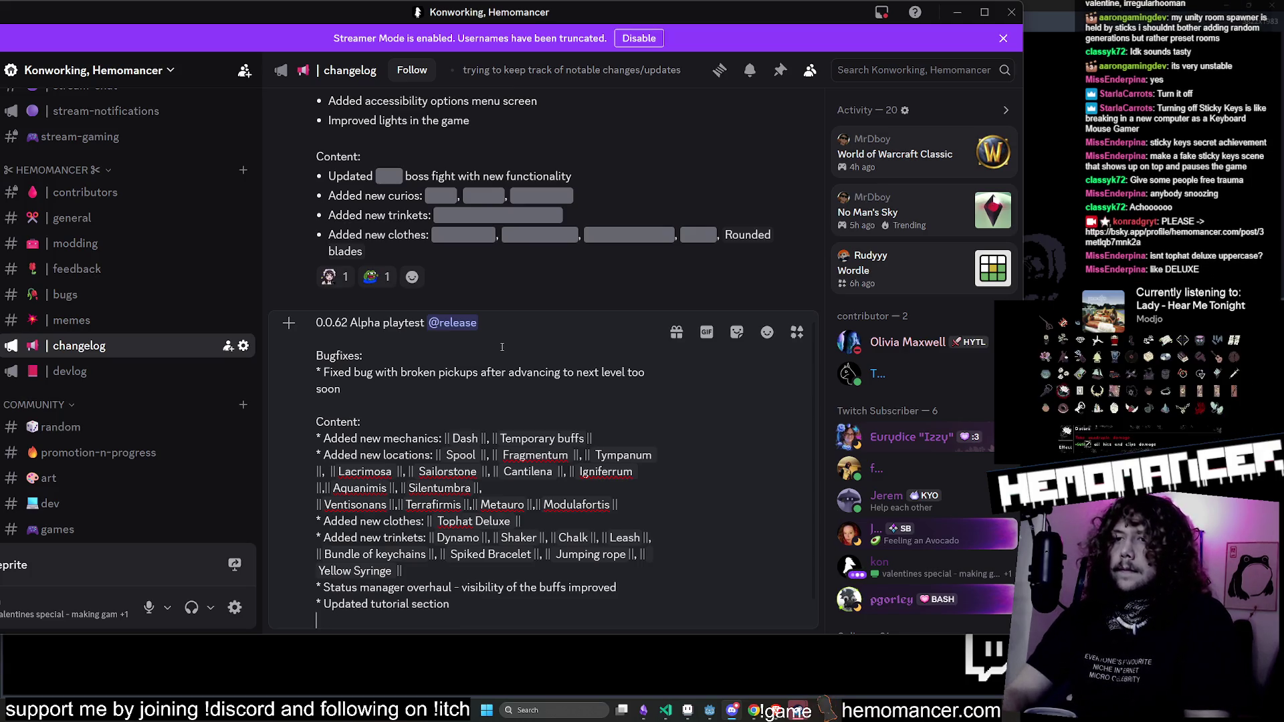
# Step: Restore the death animations entry and reword the tutorial line to 'Minor updates to tutorial section'
pyautogui.write('&')
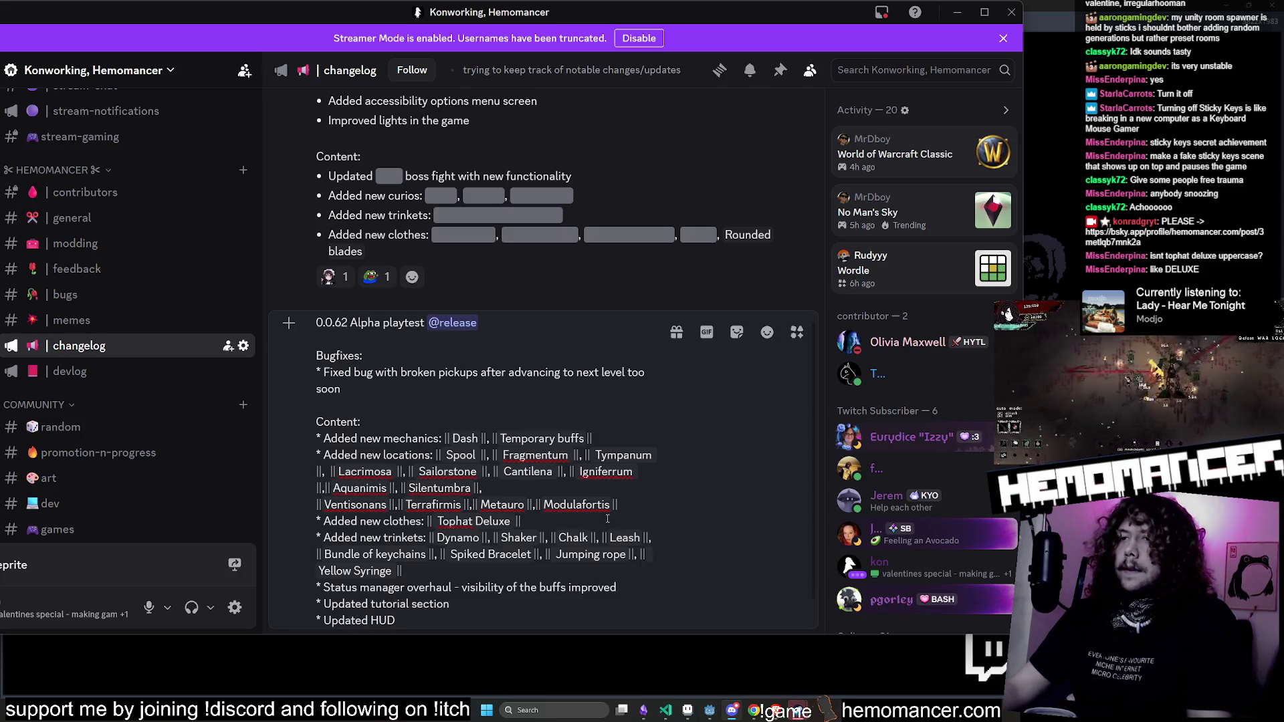
pyautogui.hotkey('ctrl', 'z')
pyautogui.write('Minor')
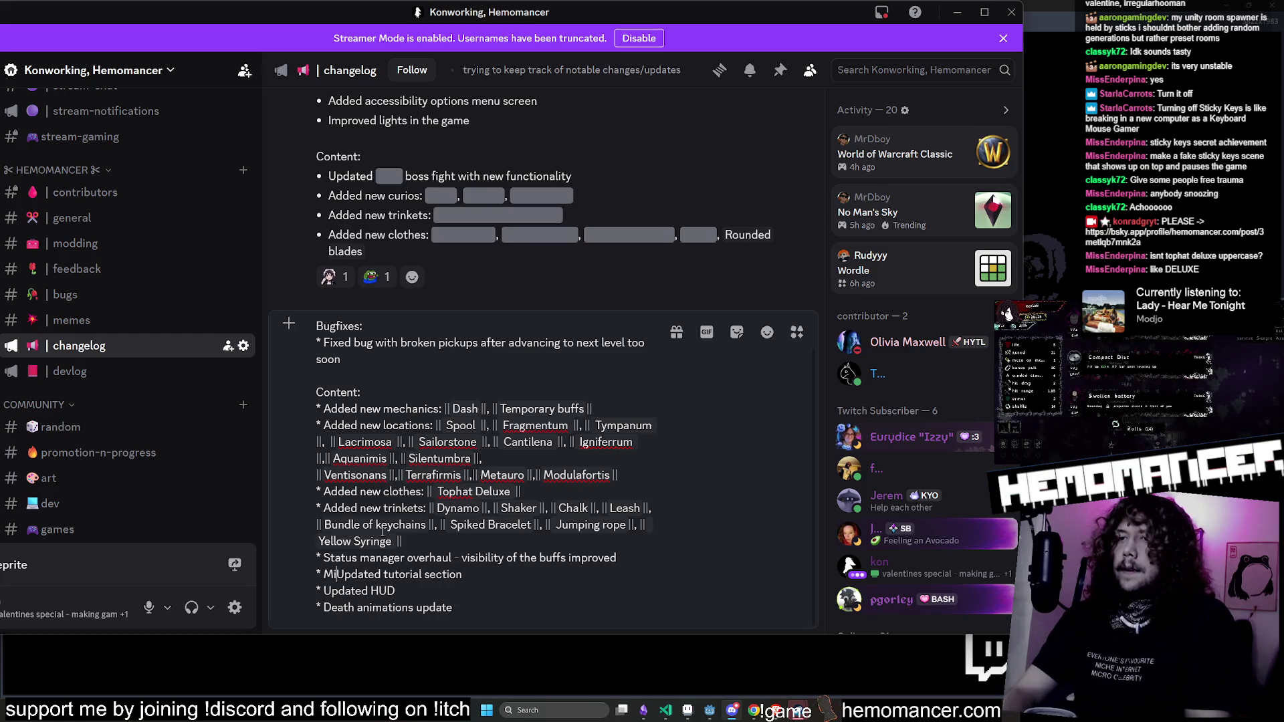
pyautogui.press('Delete')
pyautogui.write('u')
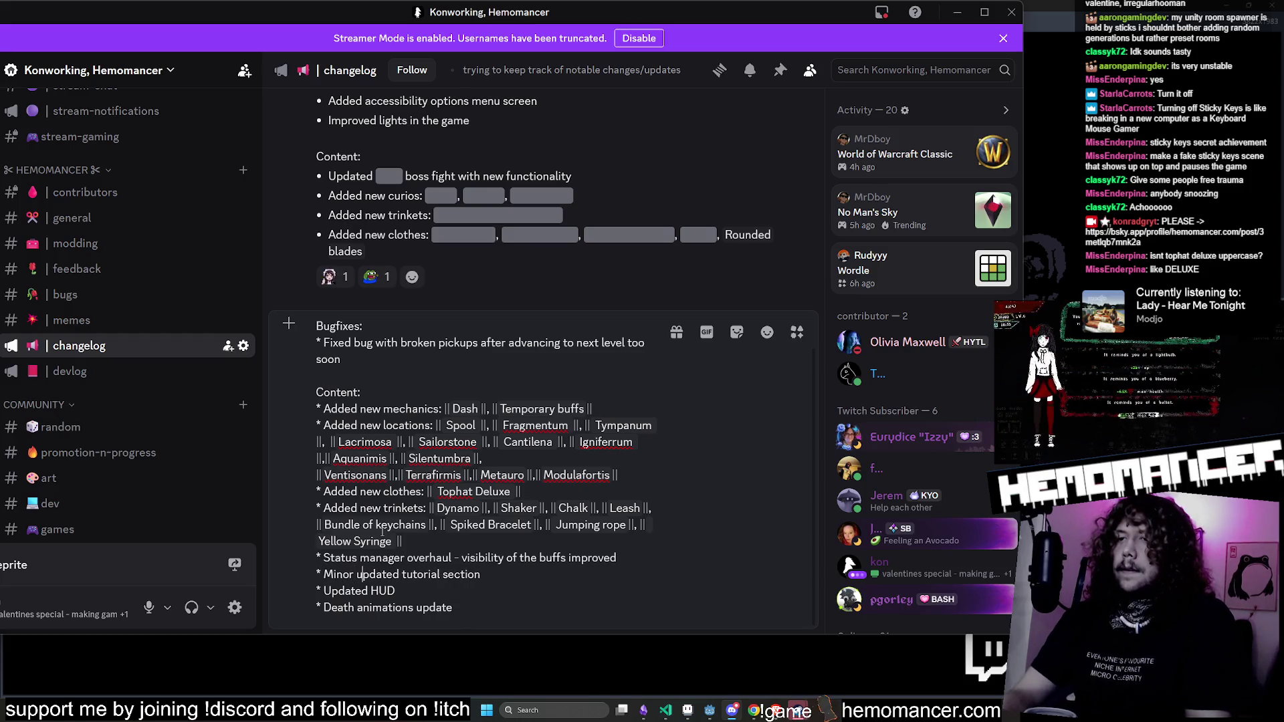
pyautogui.press('Delete')
pyautogui.write('s to')
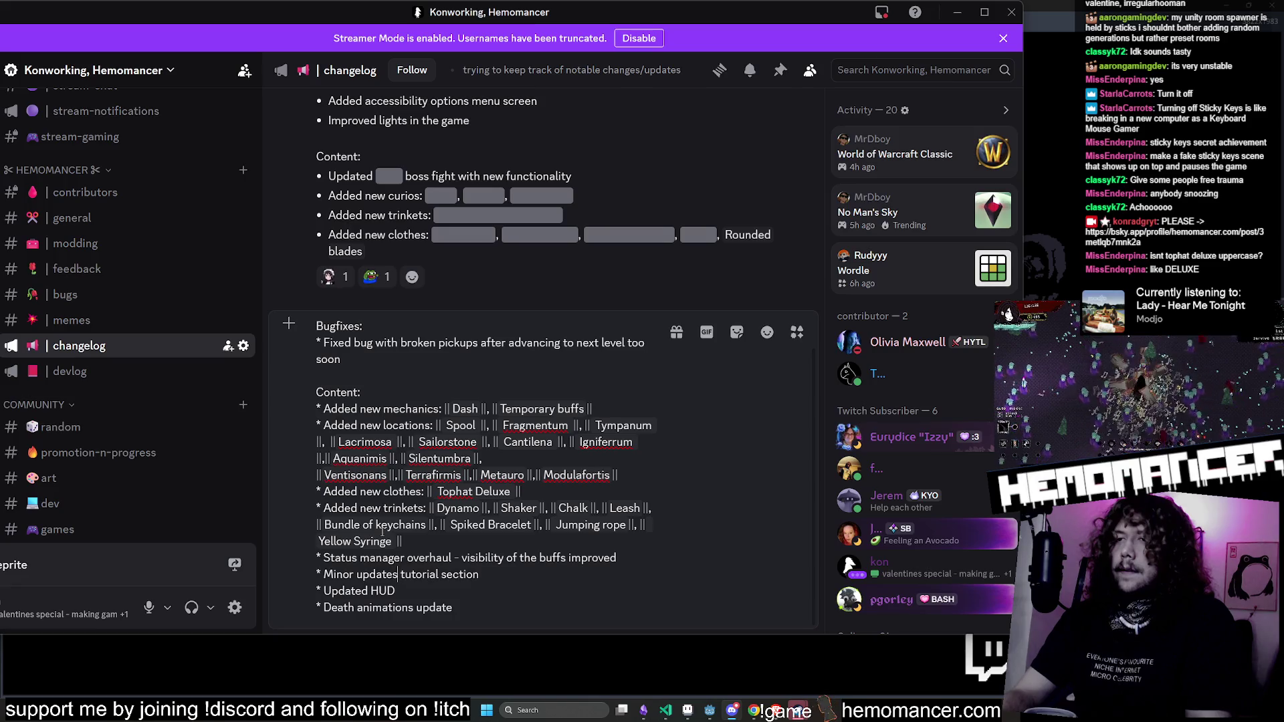
# Step: Replace the 'Updated HUD' line with 'Minor updates to the hud' and review the message
pyautogui.hotkey('shift', 'Left')
pyautogui.hotkey('shift', 'Left')
pyautogui.hotkey('shift', 'Left')
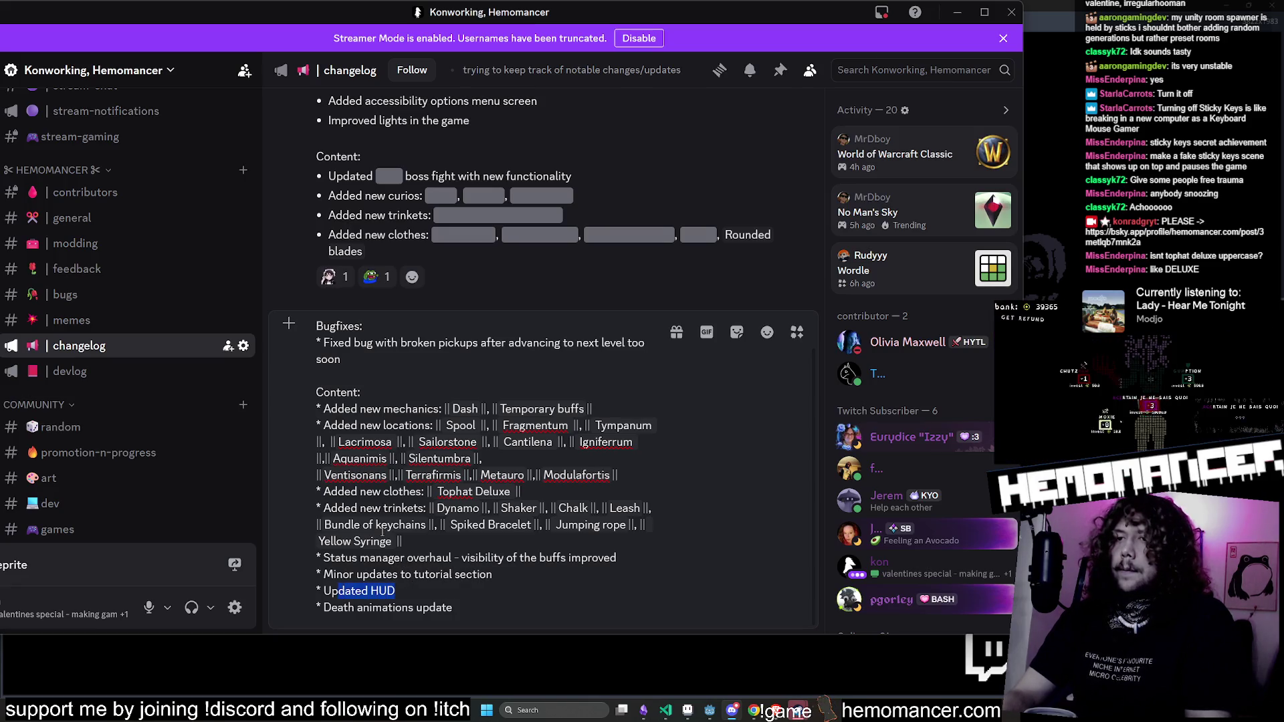
pyautogui.write('Minor u')
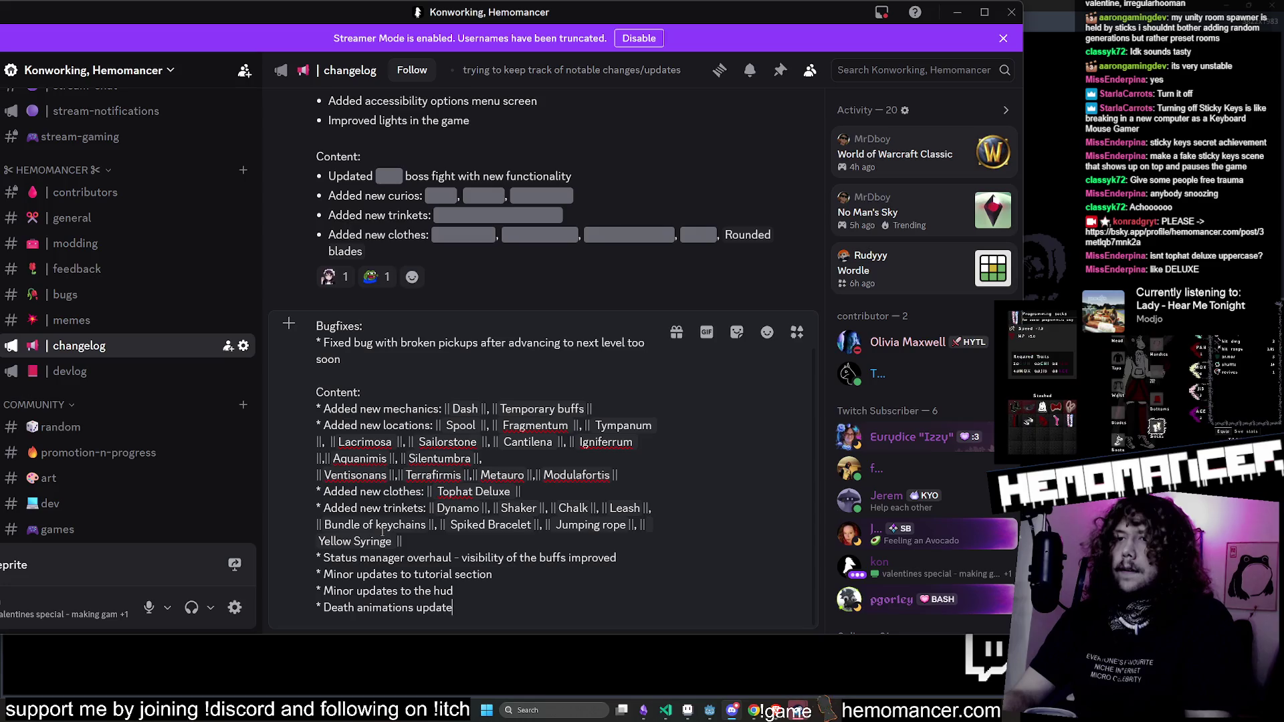
pyautogui.press('Up')
pyautogui.press('Up')
pyautogui.press('Up')
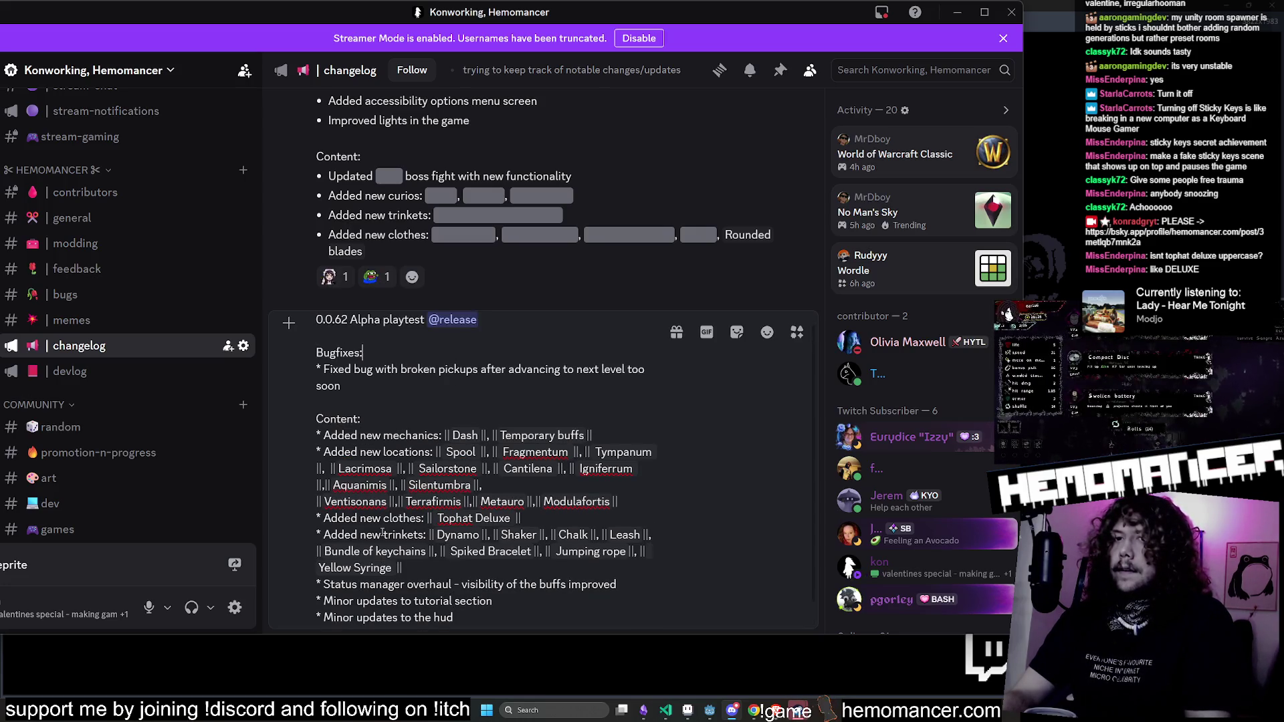
pyautogui.press('Down')
pyautogui.hotkey('ctrl', 'Home')
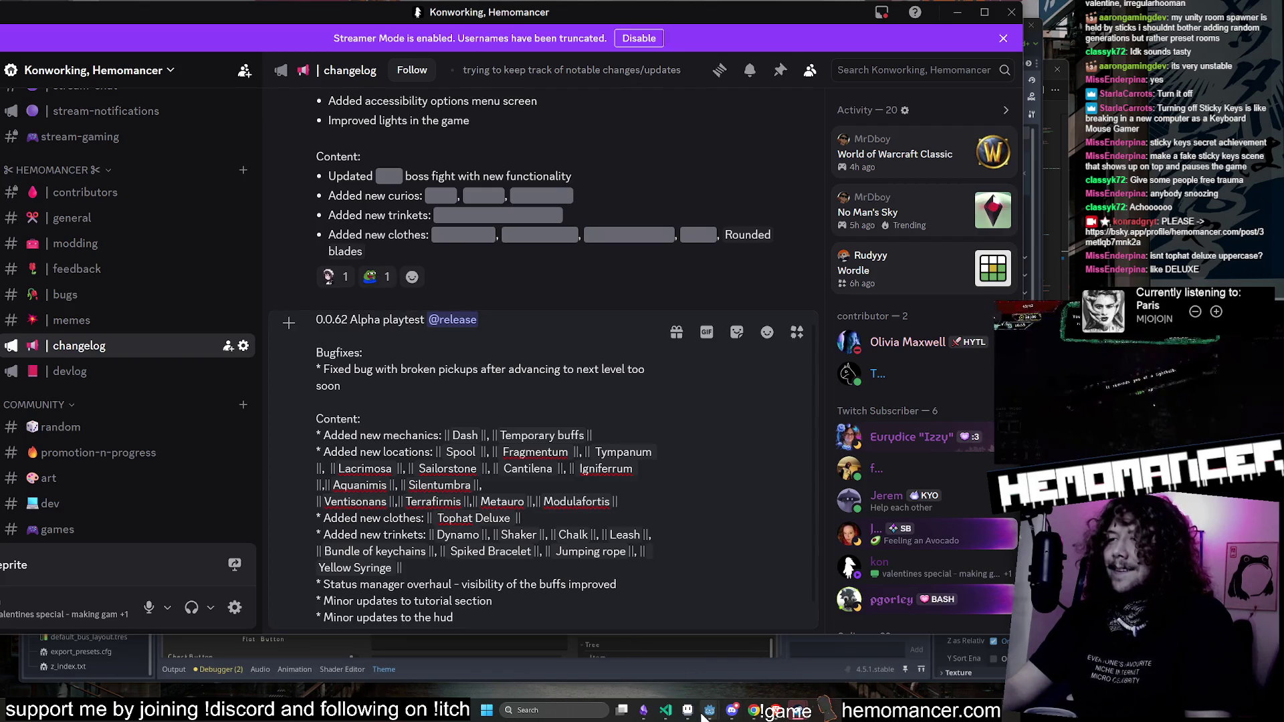
# Step: In the Hemomancer debug game, spawn the Top Hat Deluxe from the debug clothes list and resume play
pyautogui.click(710, 658)
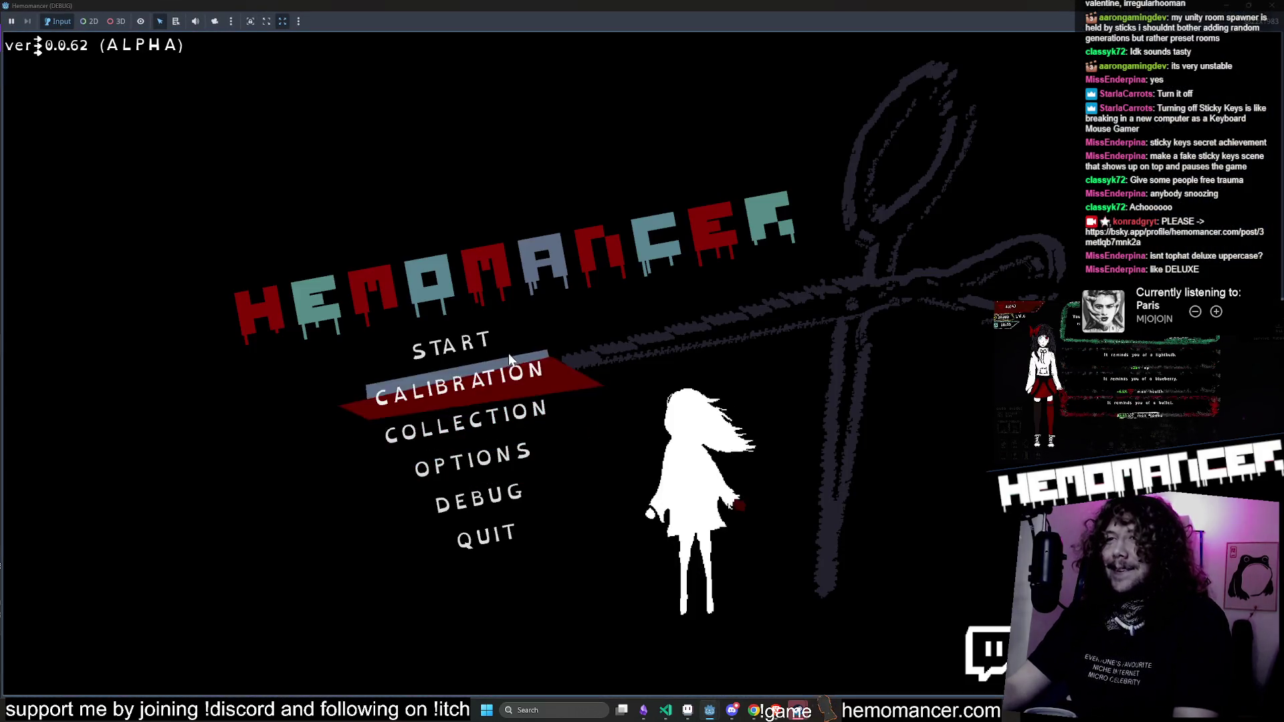
pyautogui.click(510, 343)
pyautogui.press('Escape')
pyautogui.click(468, 496)
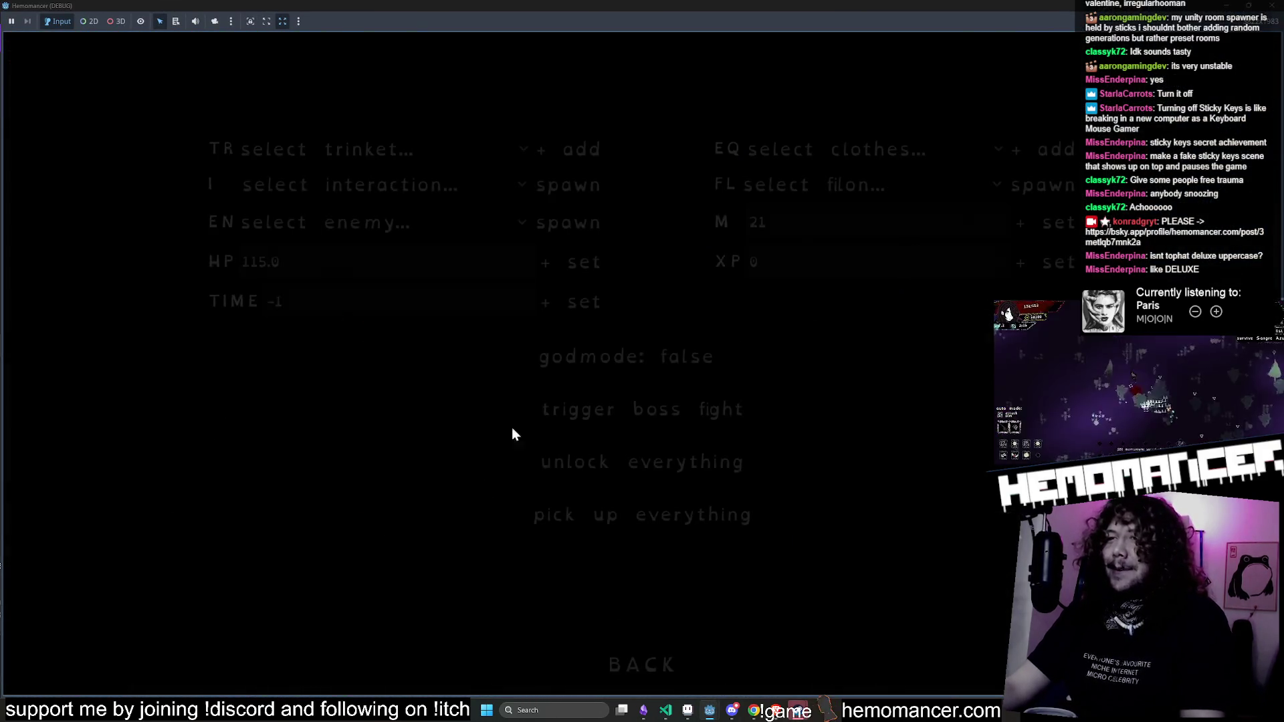
pyautogui.click(796, 156)
pyautogui.scroll(-5, 893, 643)
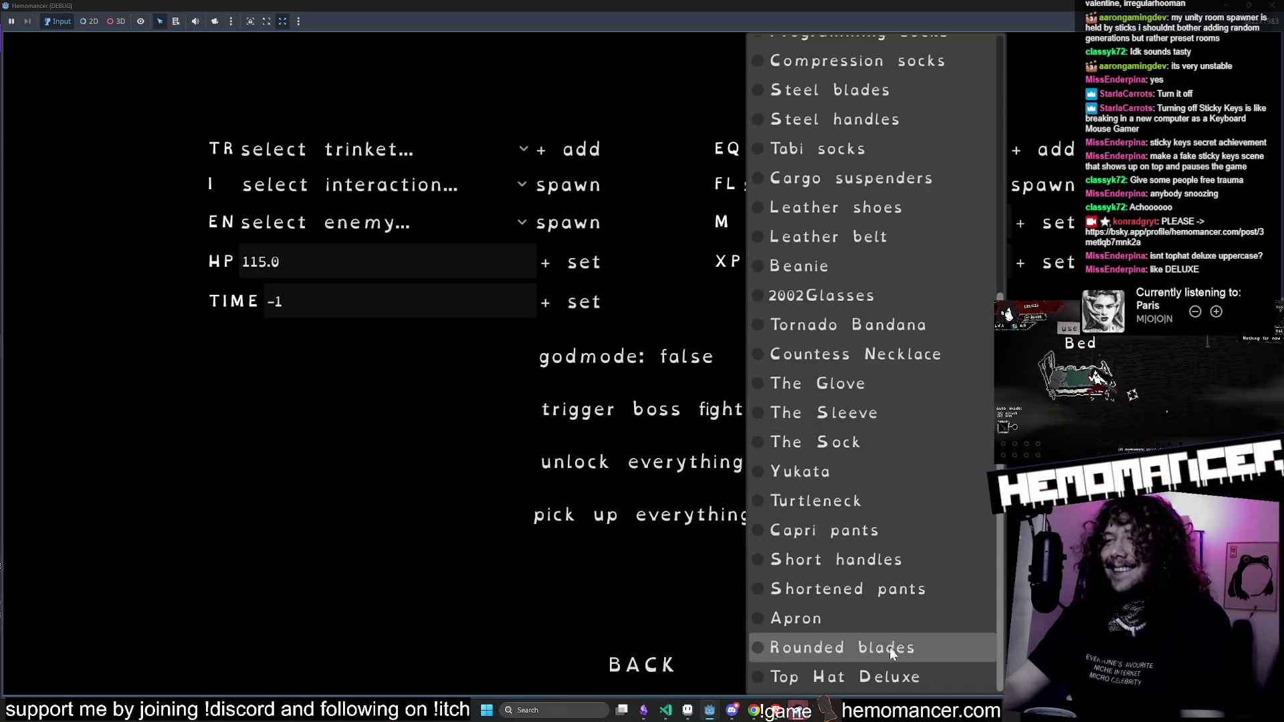
pyautogui.click(888, 678)
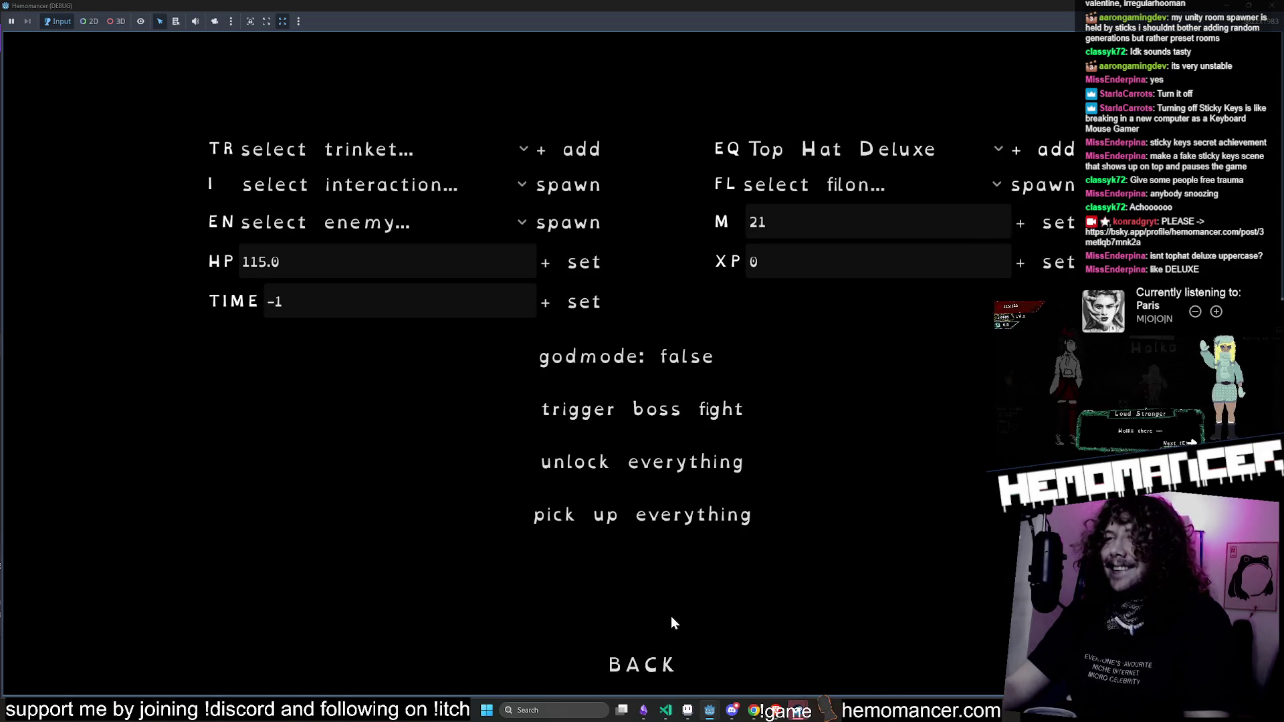
pyautogui.click(652, 664)
pyautogui.click(527, 343)
# Step: Check the wardrobe stash for the Tophat Deluxe, then return to Discord
pyautogui.press('w')
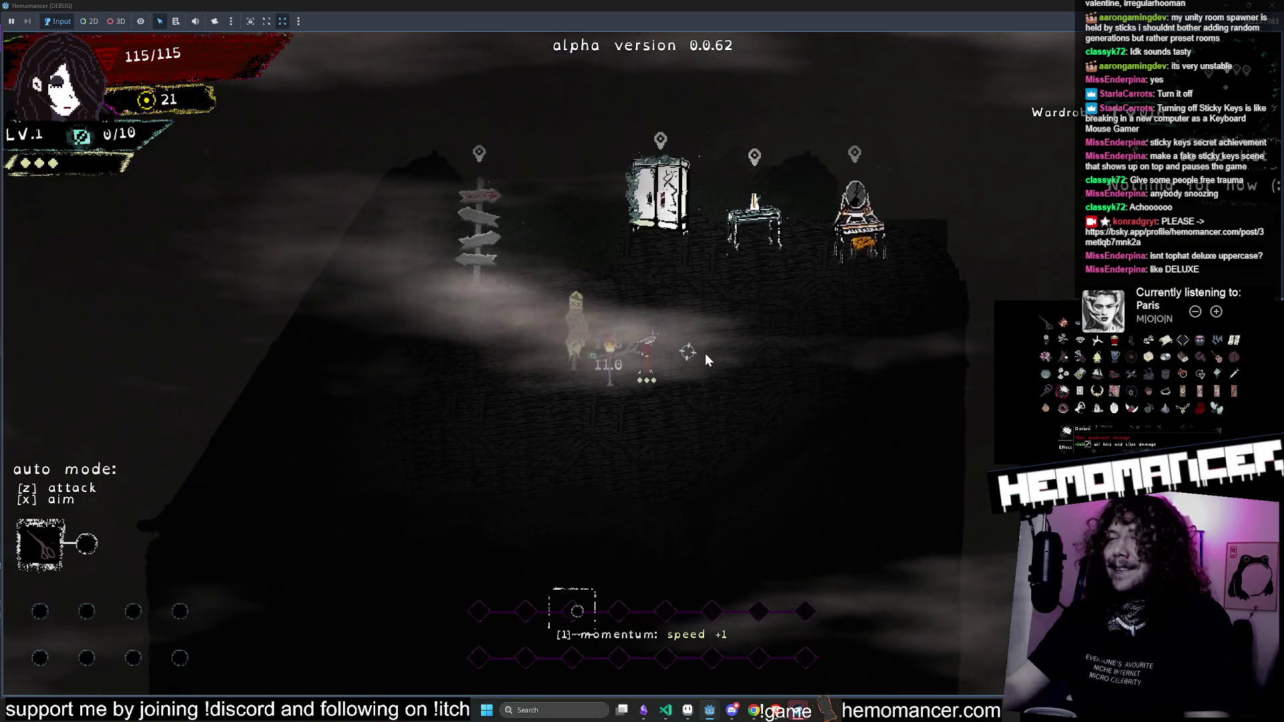
pyautogui.press('e')
pyautogui.moveTo(81, 474)
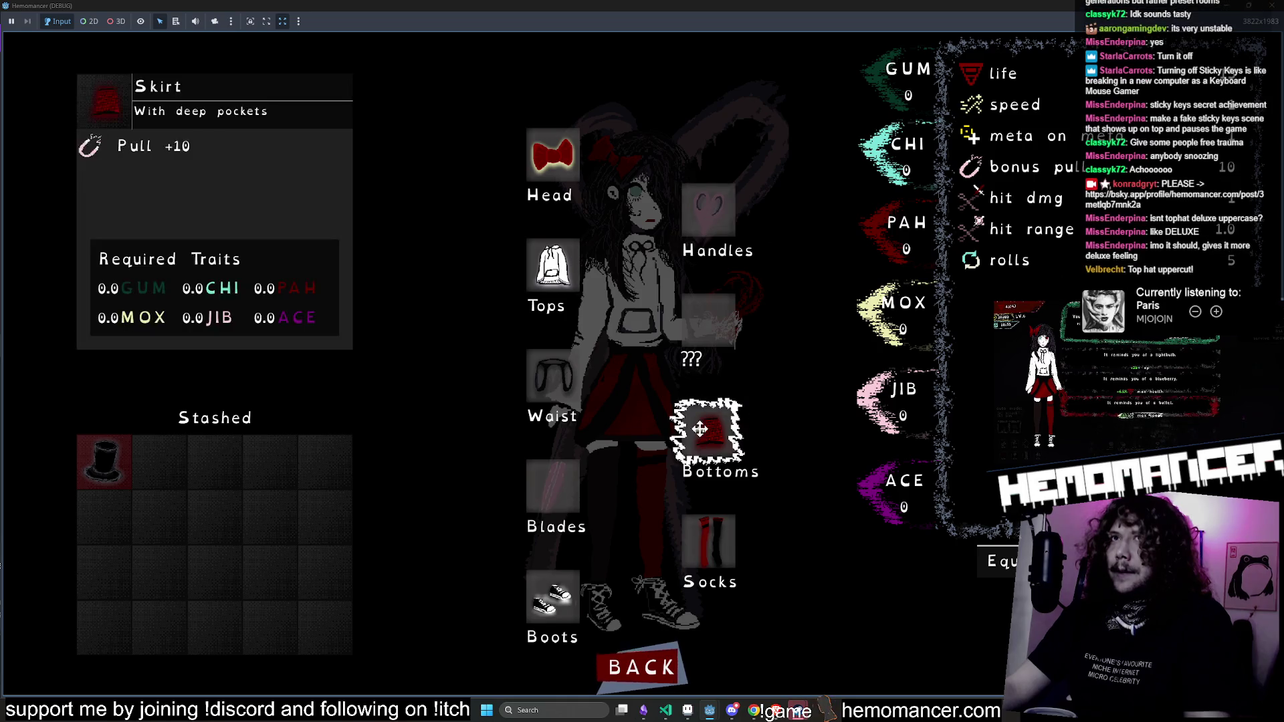
pyautogui.hotkey('alt', 'Tab')
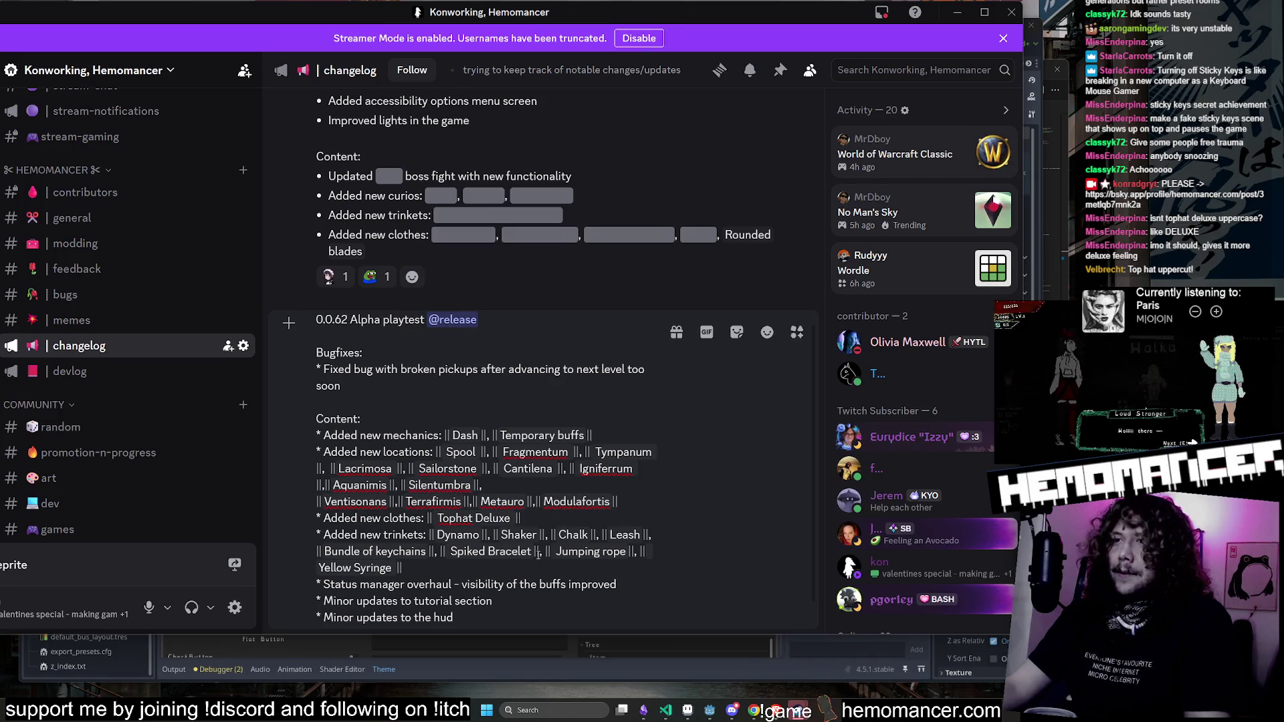
# Step: Lowercase the new clothes entry to 'Tophat deluxe' in the 0.0.62 changelog draft
pyautogui.moveTo(475, 518); pyautogui.dragTo(484, 518)
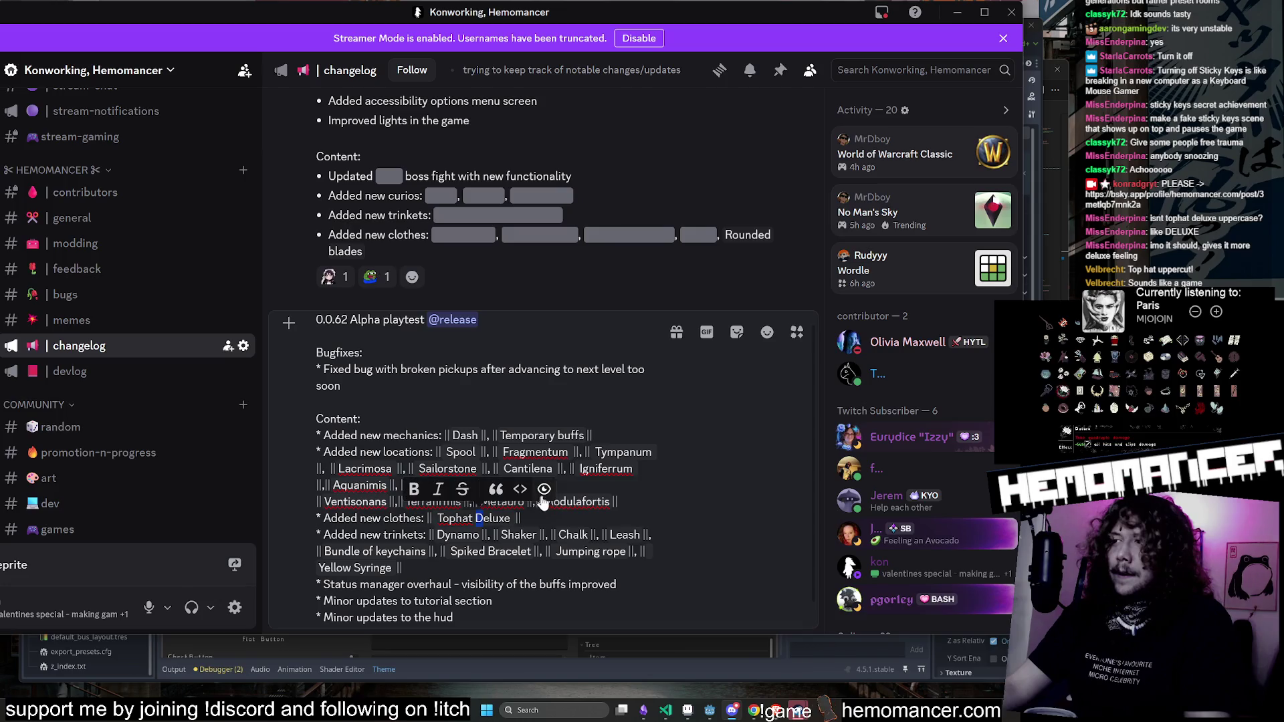
pyautogui.write('d')
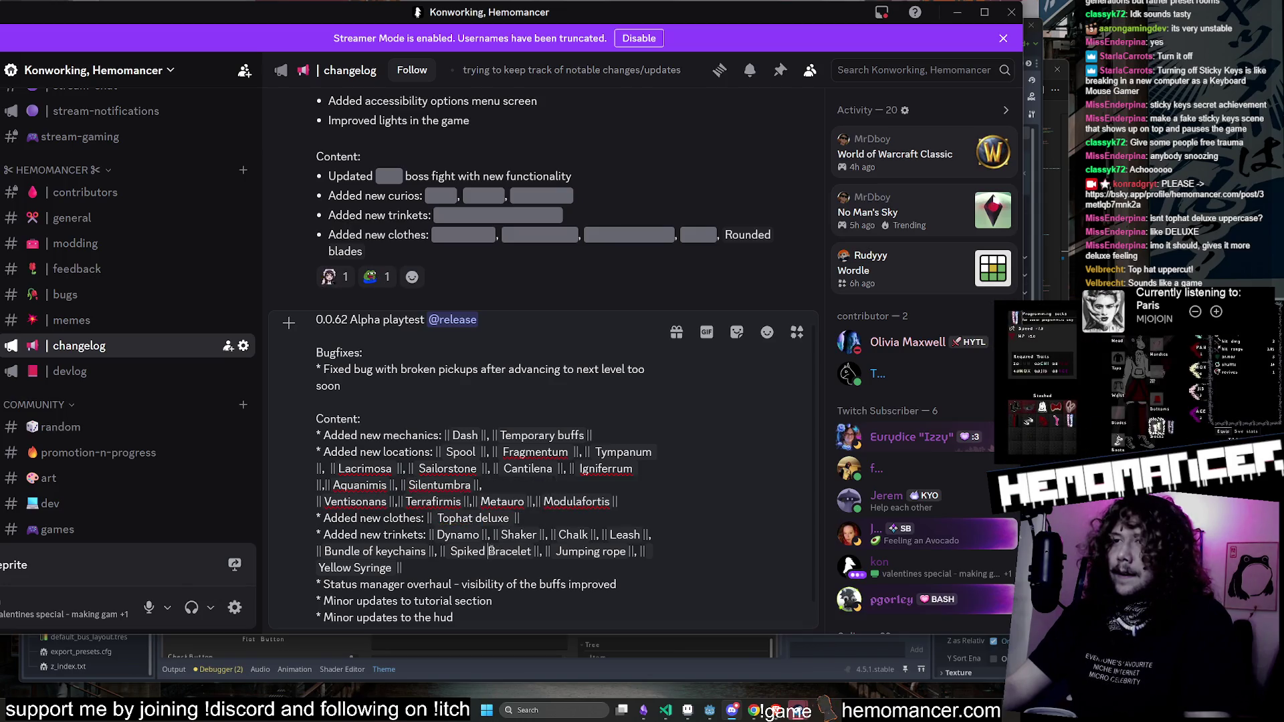
pyautogui.moveTo(491, 552); pyautogui.dragTo(494, 550)
pyautogui.click(446, 472)
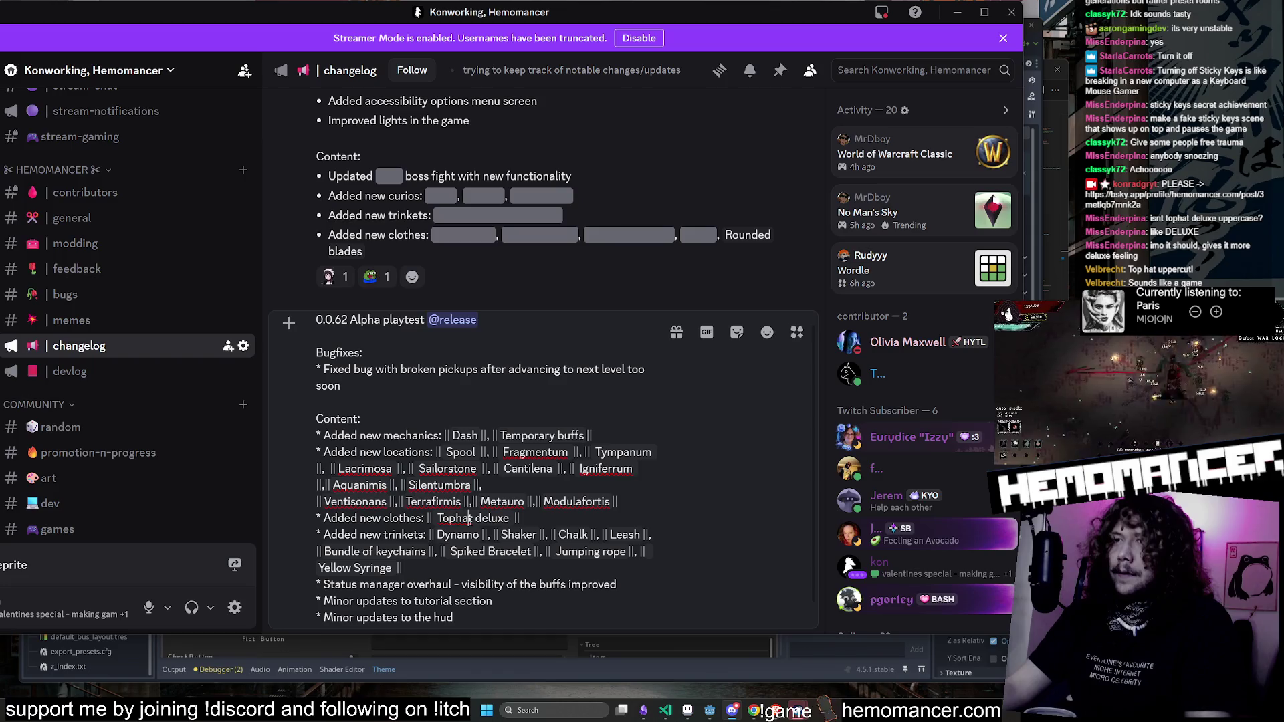
pyautogui.hotkey('ctrl', 's')
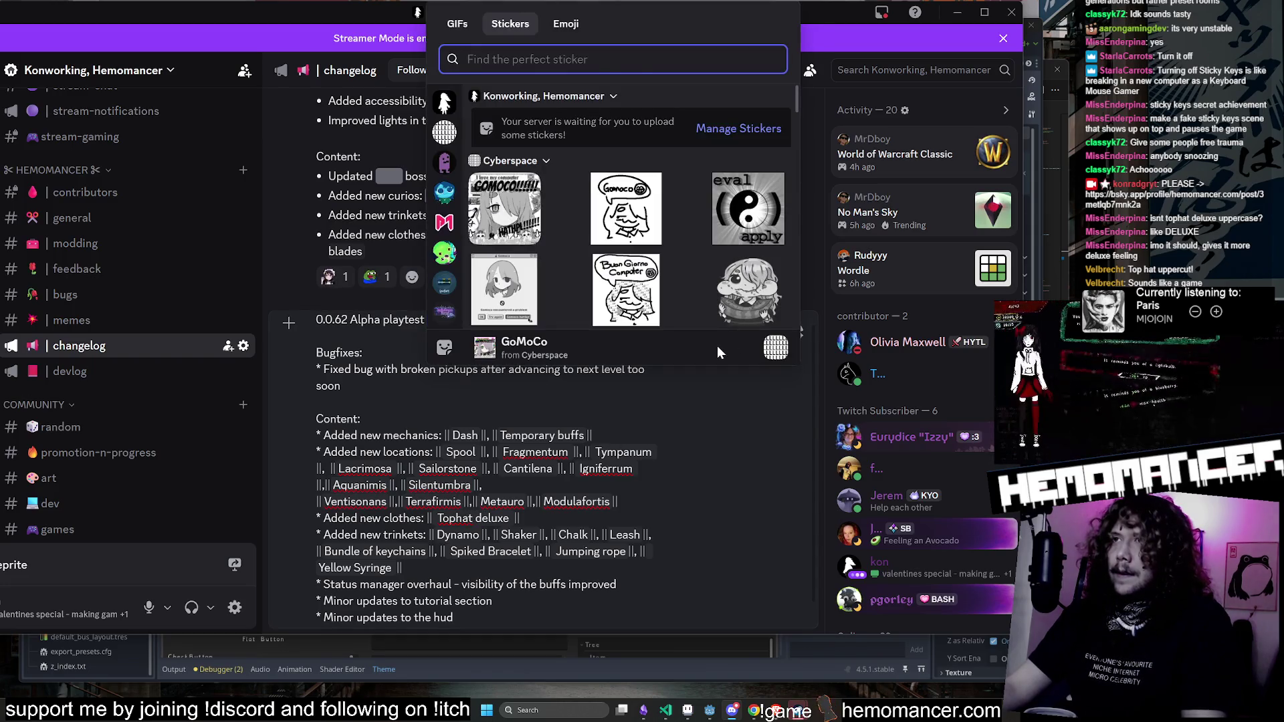
pyautogui.press('Escape')
pyautogui.hotkey('ctrl', 's')
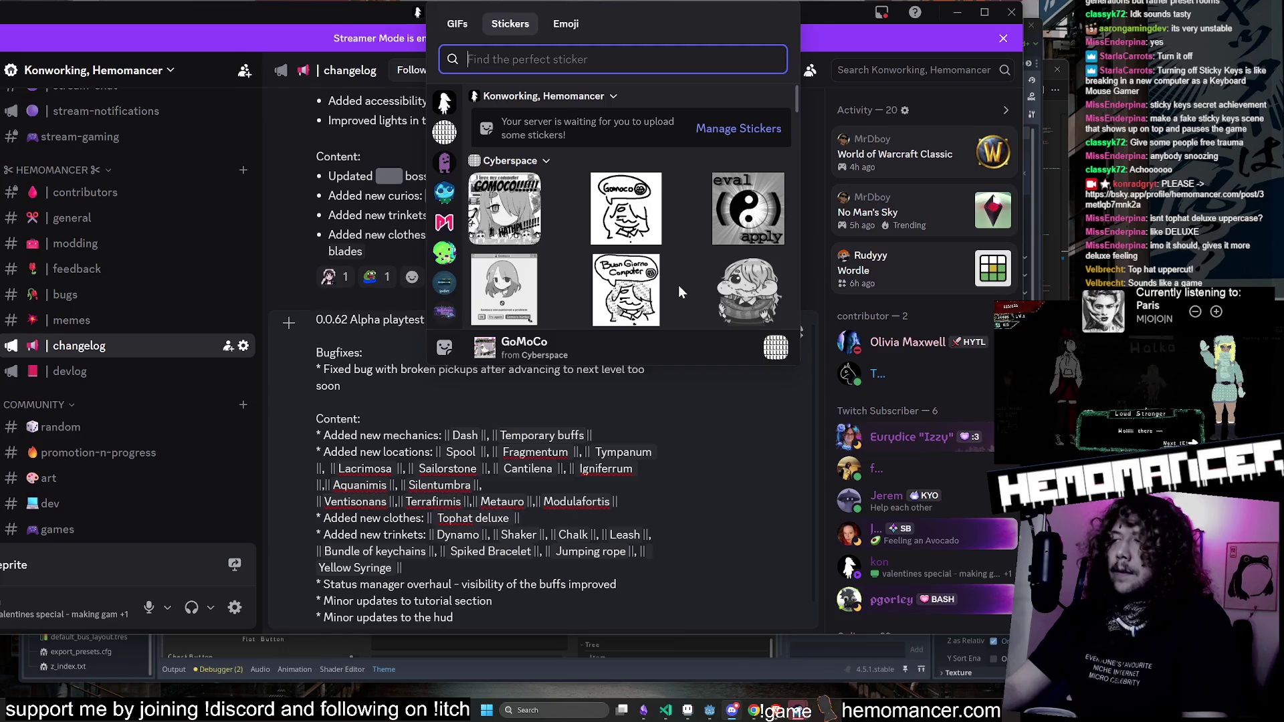
pyautogui.press('Escape')
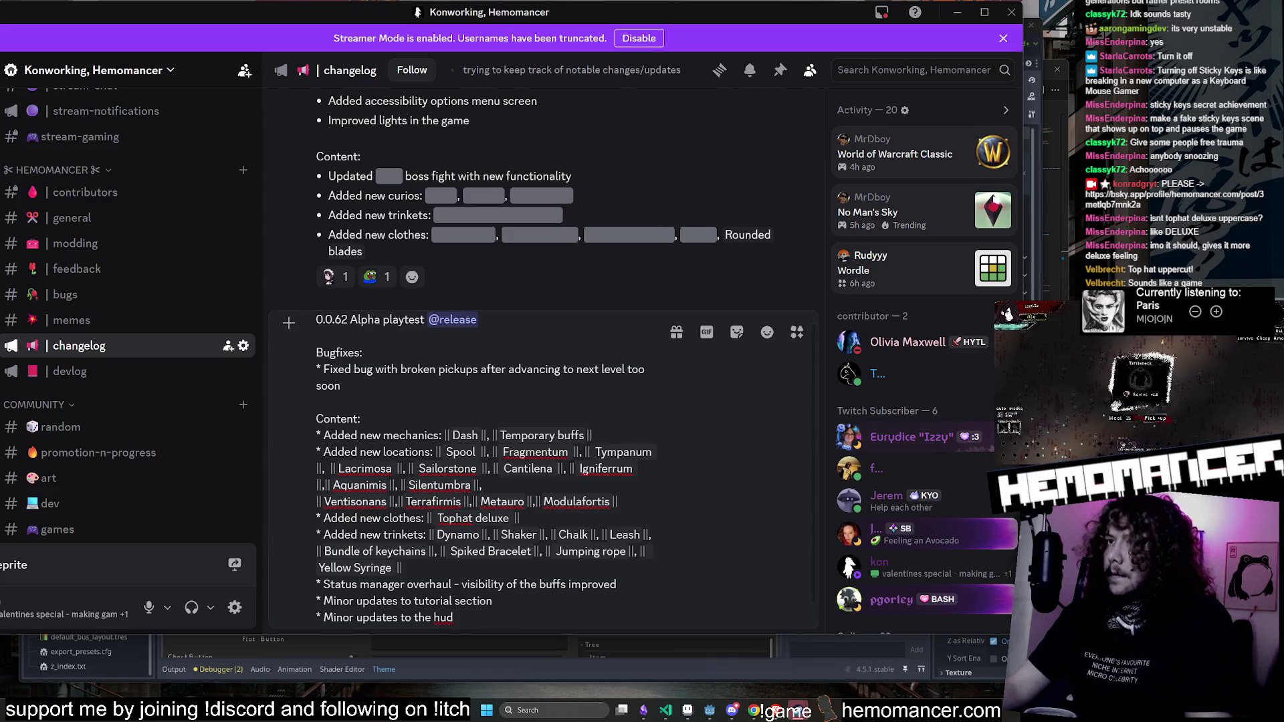
# Step: Minimize Discord and open items.json in Godot through the quick file search
pyautogui.click(629, 665)
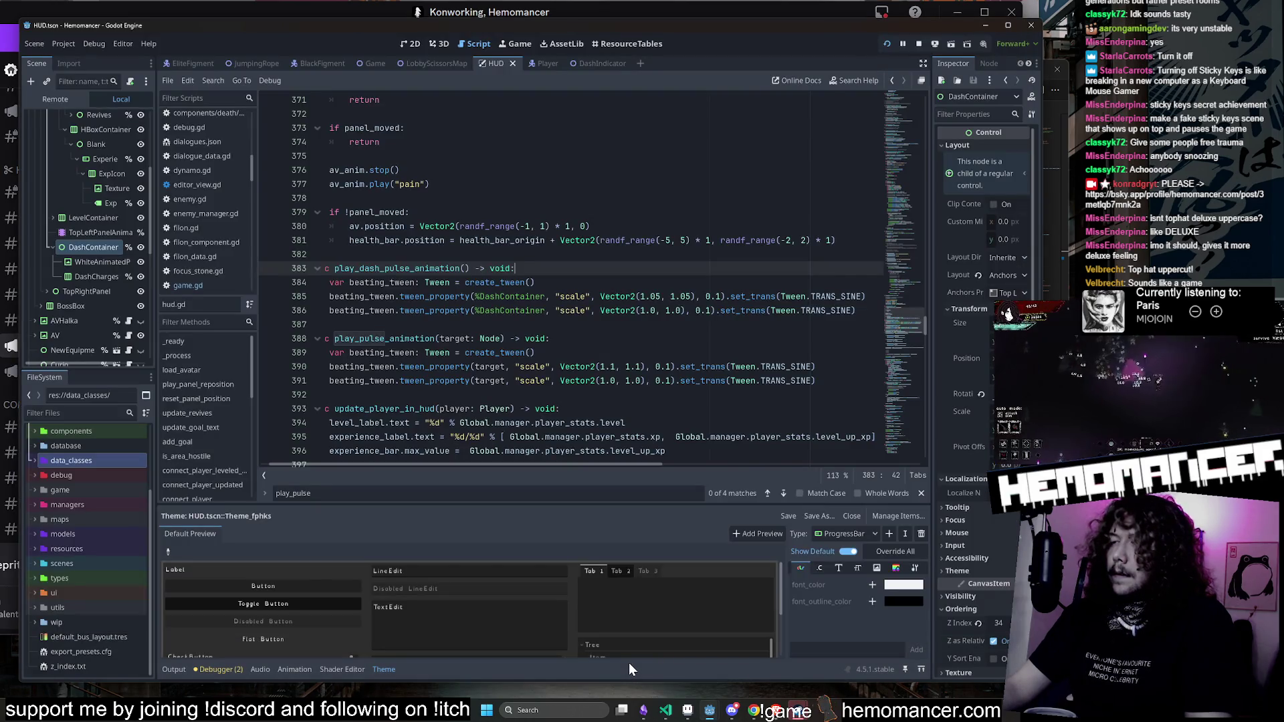
pyautogui.click(730, 713)
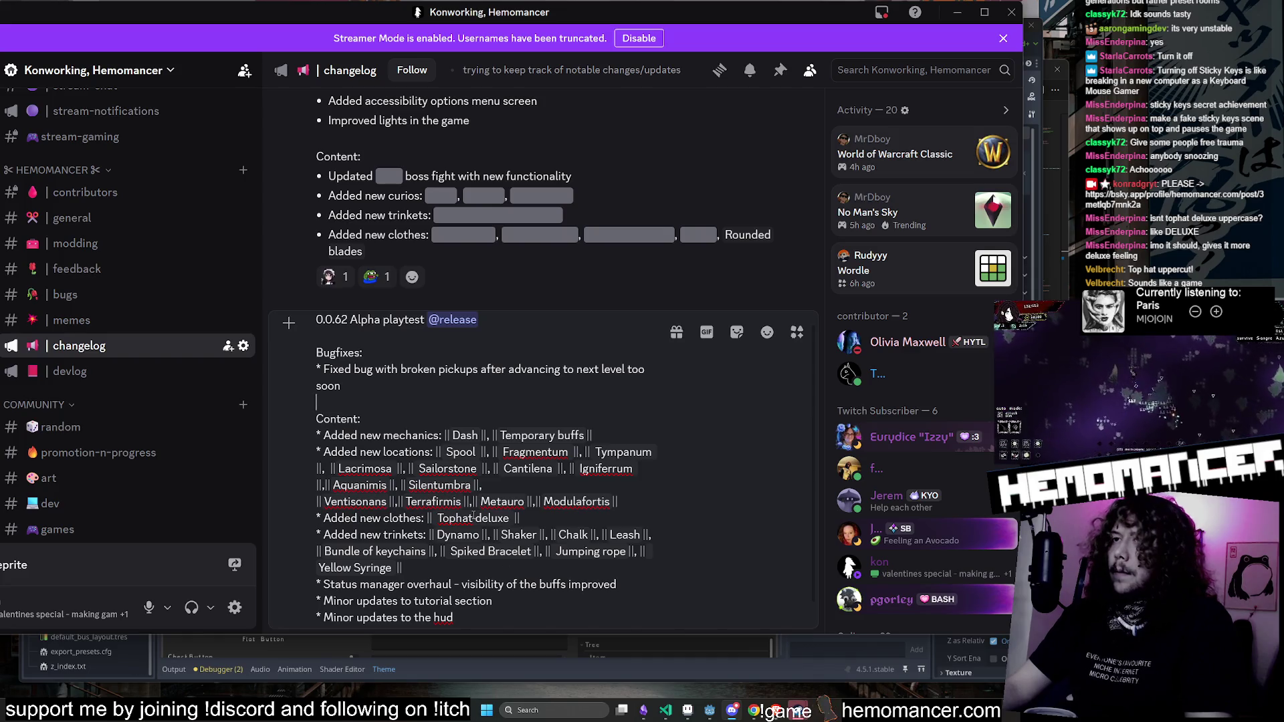
pyautogui.click(957, 12)
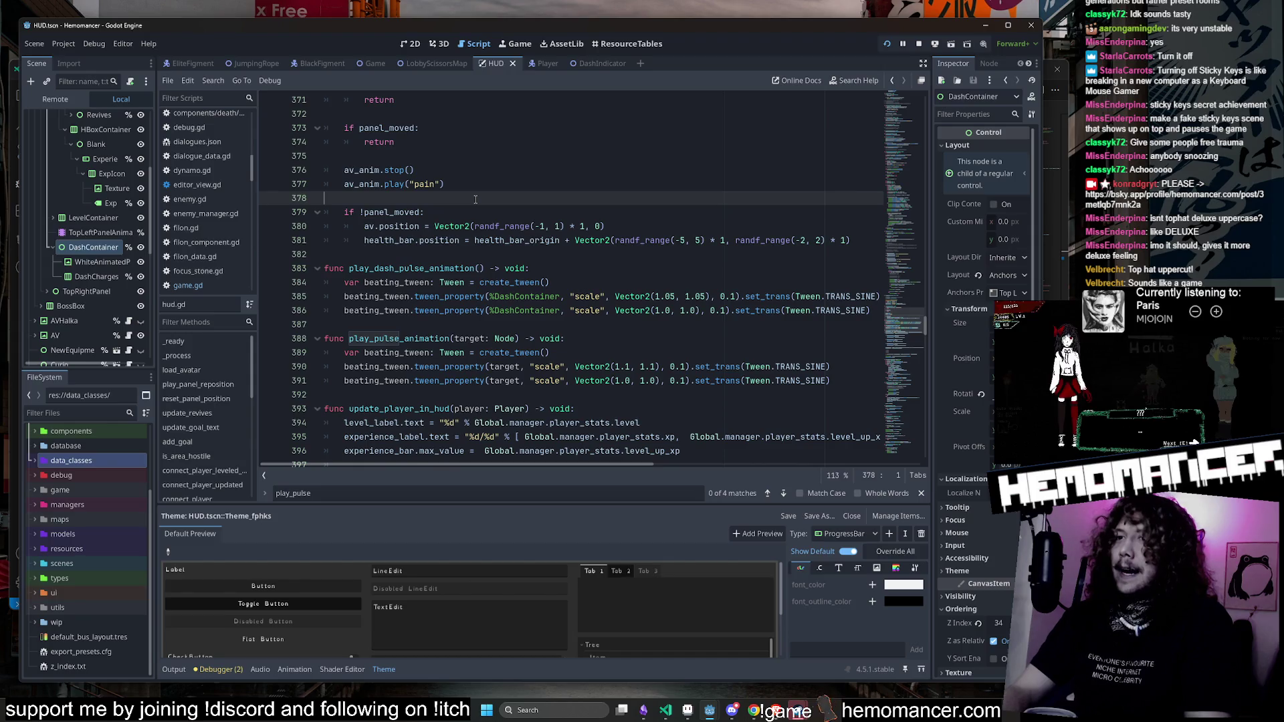
pyautogui.hotkey('shift', 'alt', 'o')
pyautogui.write('i')
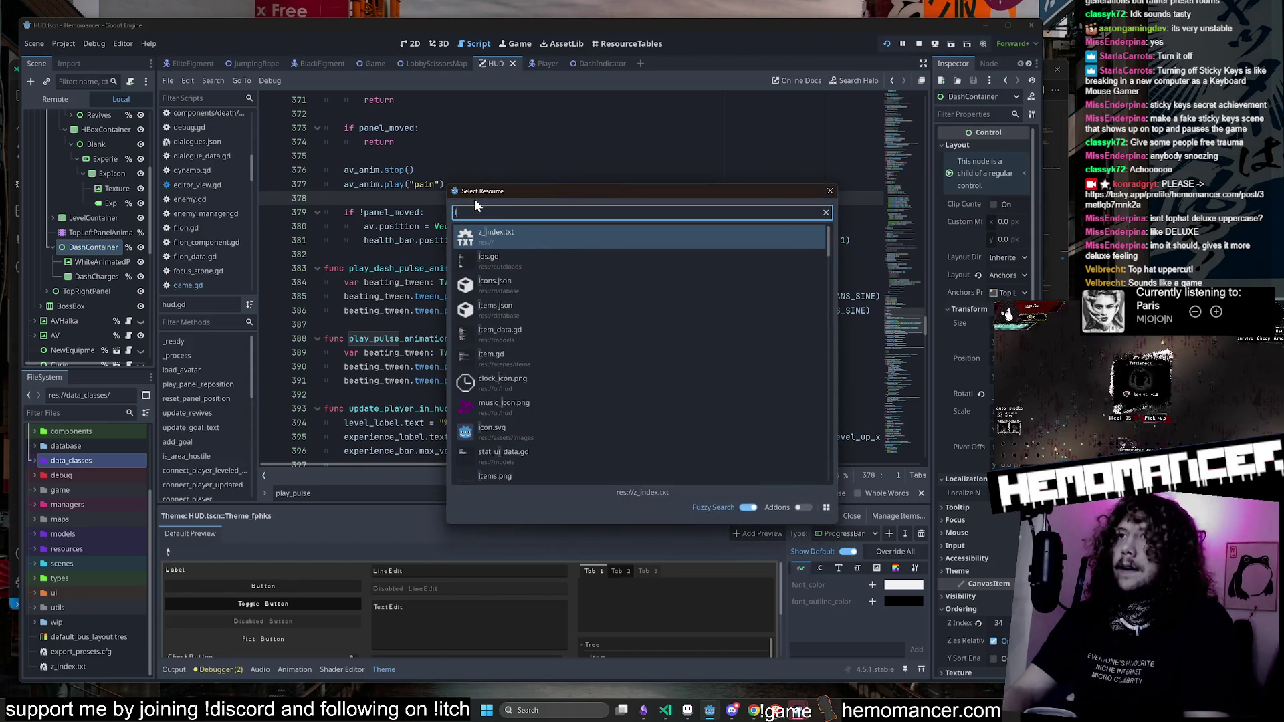
pyautogui.write('con.js')
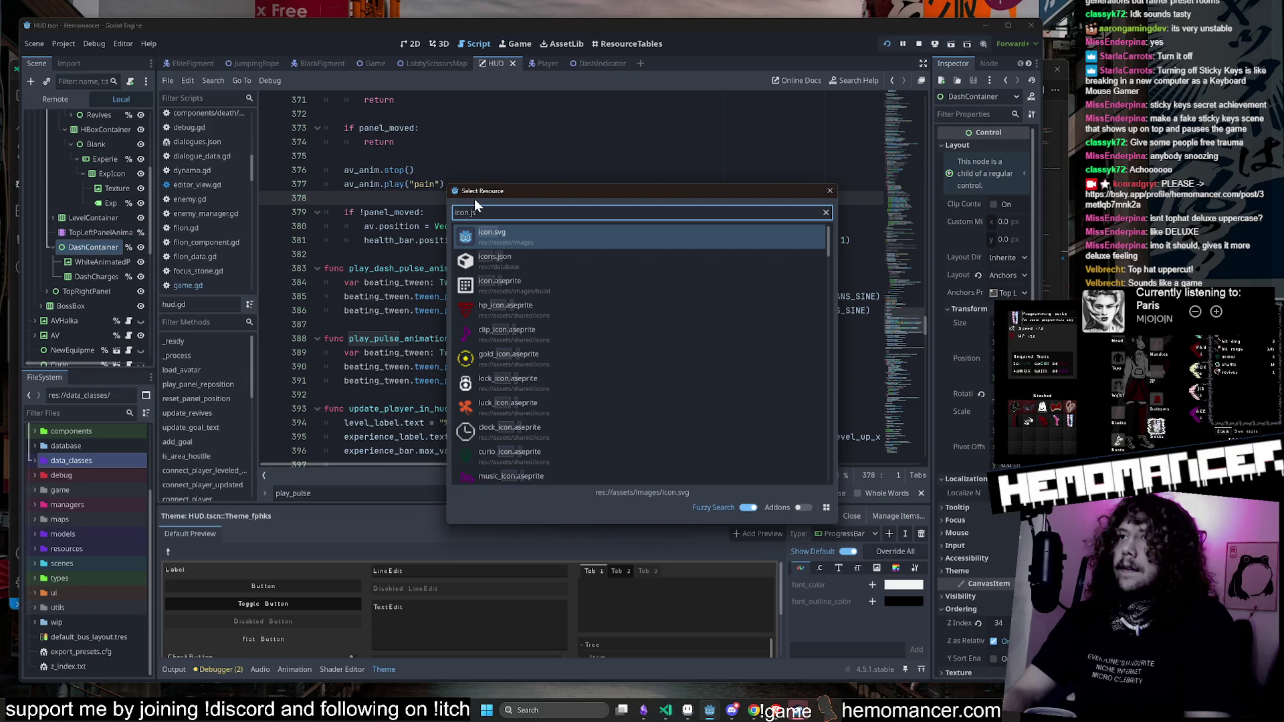
pyautogui.hotkey('ctrl', 'a')
pyautogui.write('items.j')
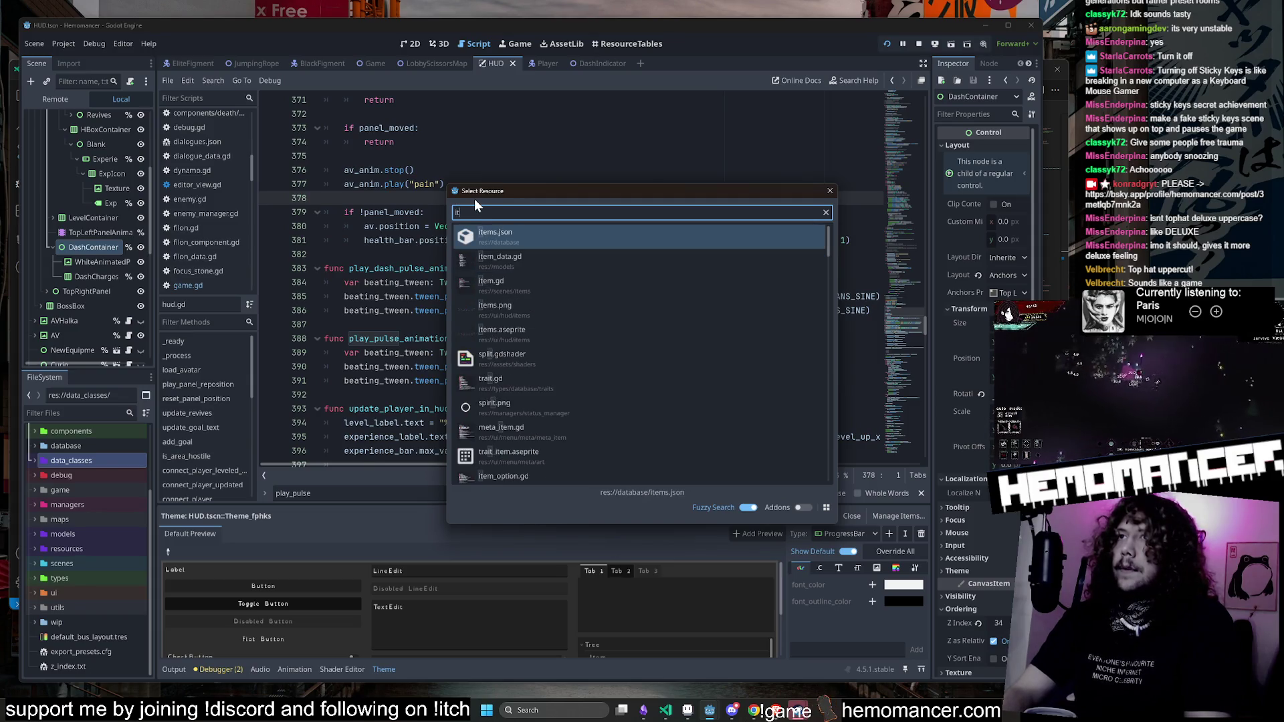
pyautogui.press('Return')
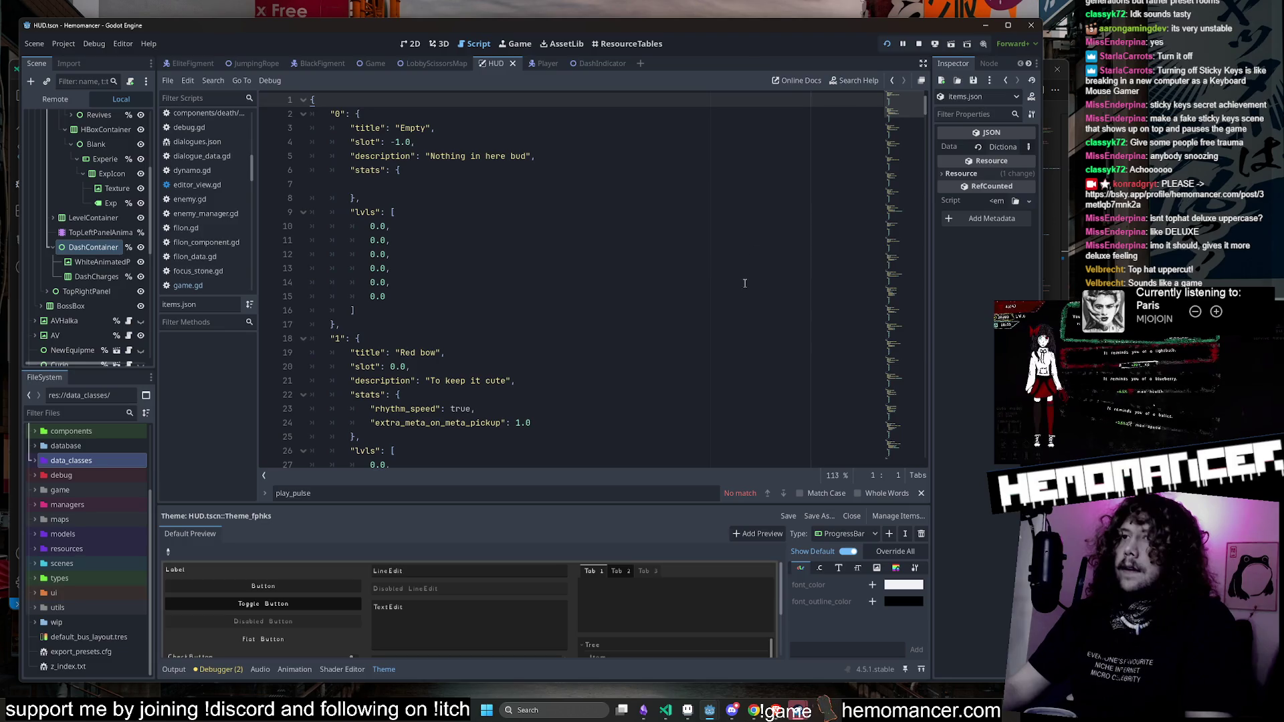
# Step: Lowercase the Top Hat Deluxe title in items.json to 'Top hat deluxe'
pyautogui.moveTo(909, 102); pyautogui.dragTo(902, 454)
pyautogui.click(441, 212)
pyautogui.press('Delete')
pyautogui.write('D')
pyautogui.scroll(2, 497, 300)
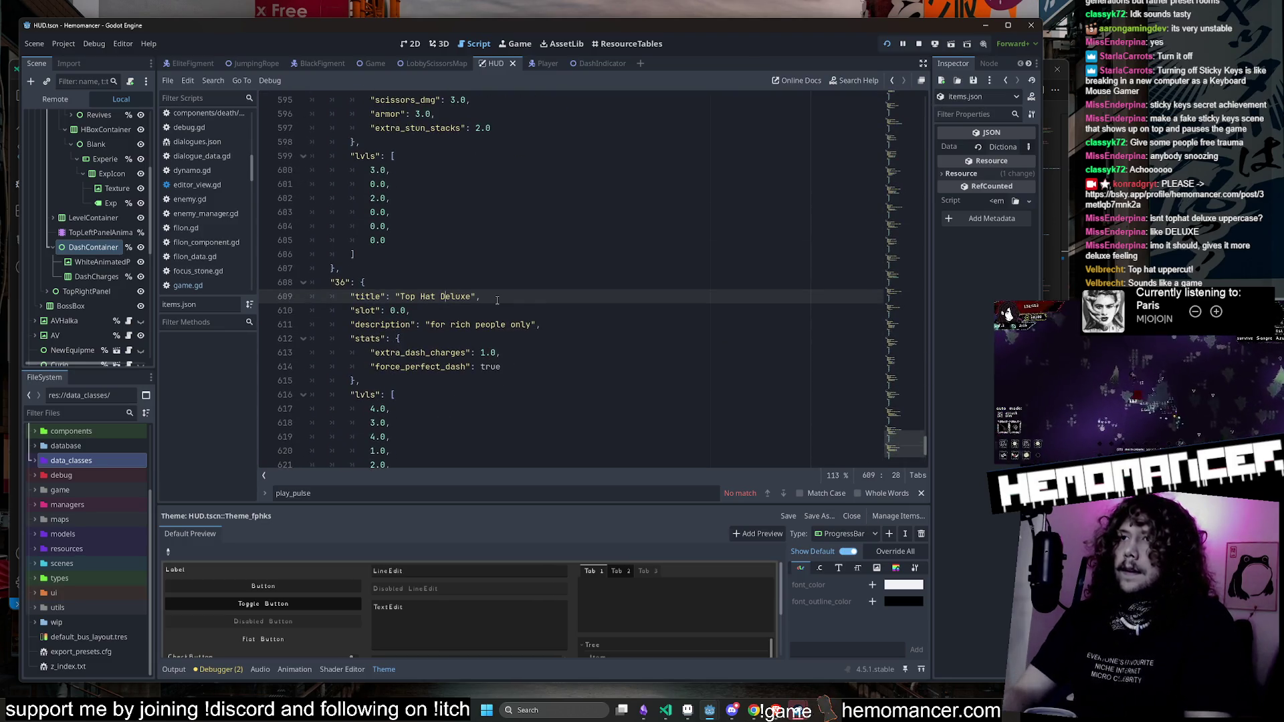
pyautogui.write('h')
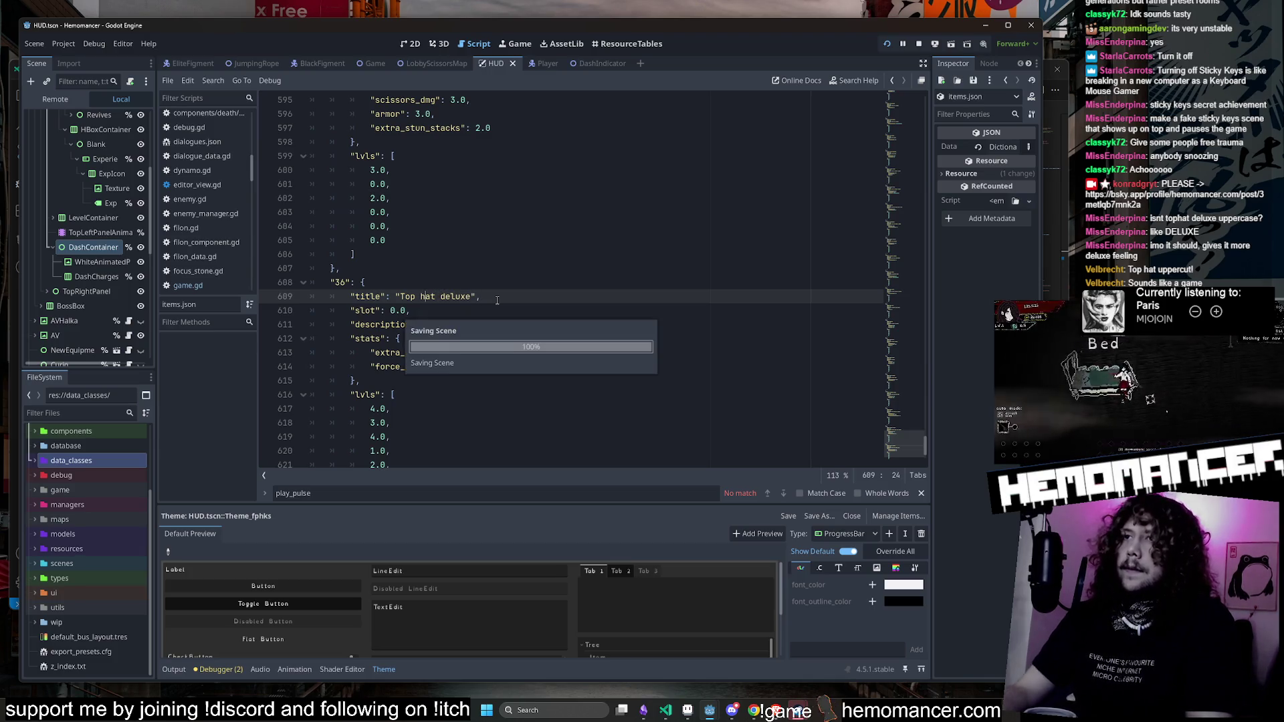
pyautogui.scroll(3, 530, 227)
pyautogui.scroll(10, 462, 227)
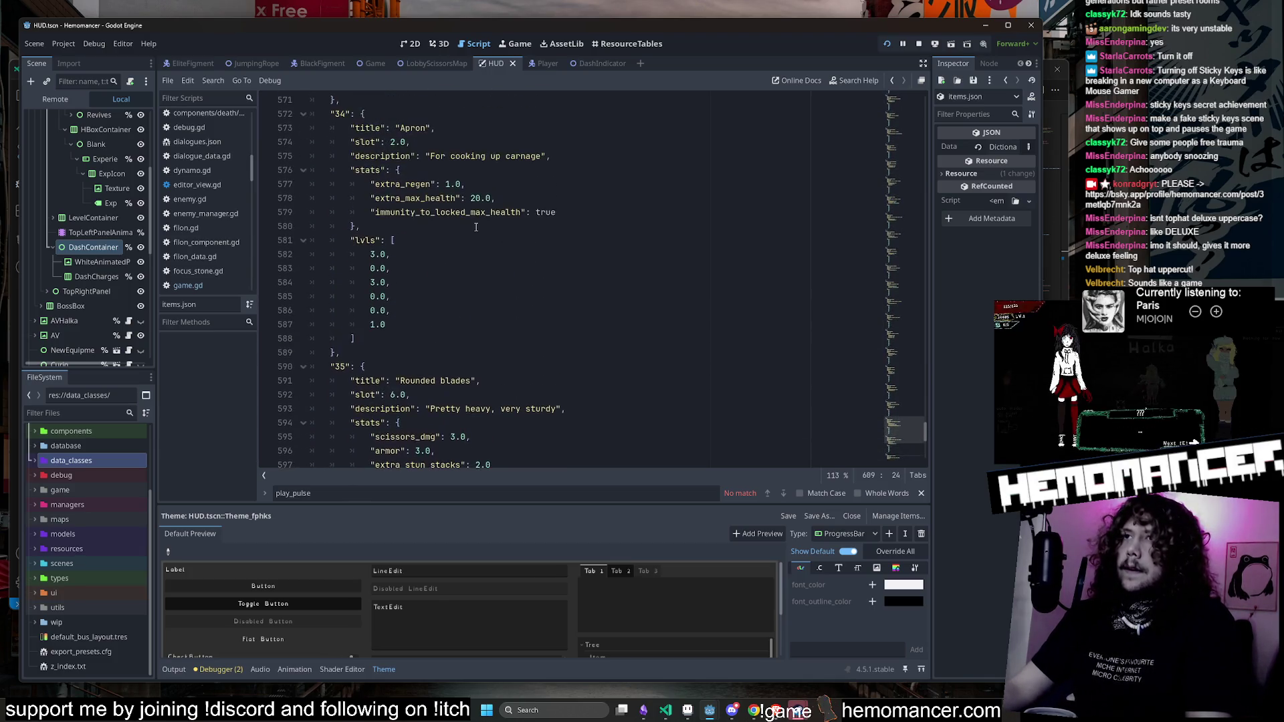
pyautogui.scroll(15, 465, 279)
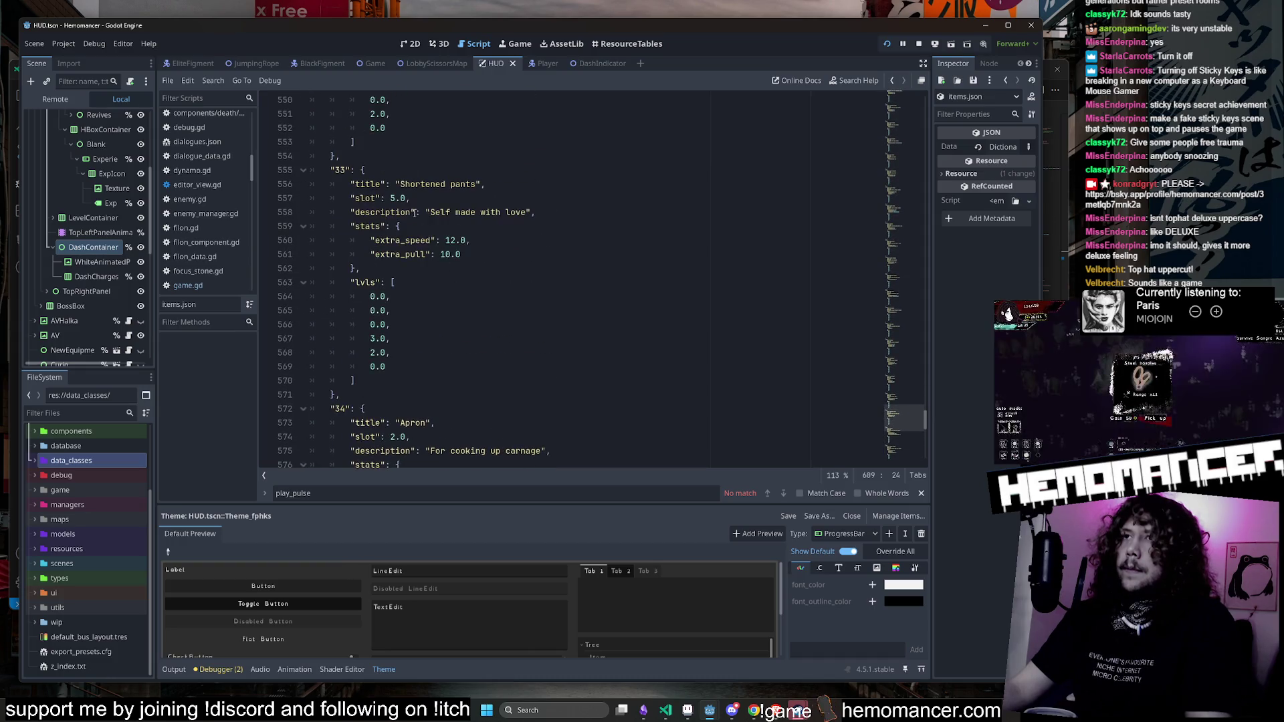
pyautogui.scroll(10, 465, 243)
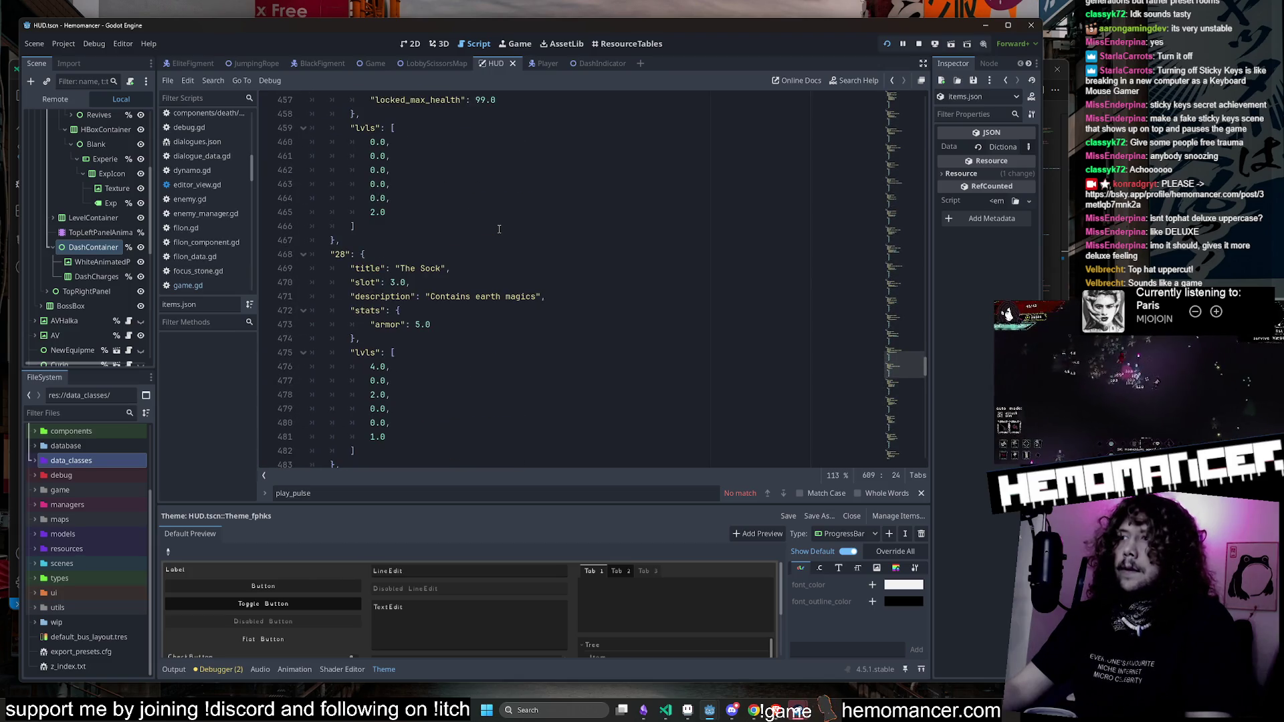
pyautogui.scroll(1, 490, 232)
# Step: Lowercase the second word of further item titles higher up, reaching the Knee socks entry
pyautogui.click(554, 338)
pyautogui.scroll(2, 554, 352)
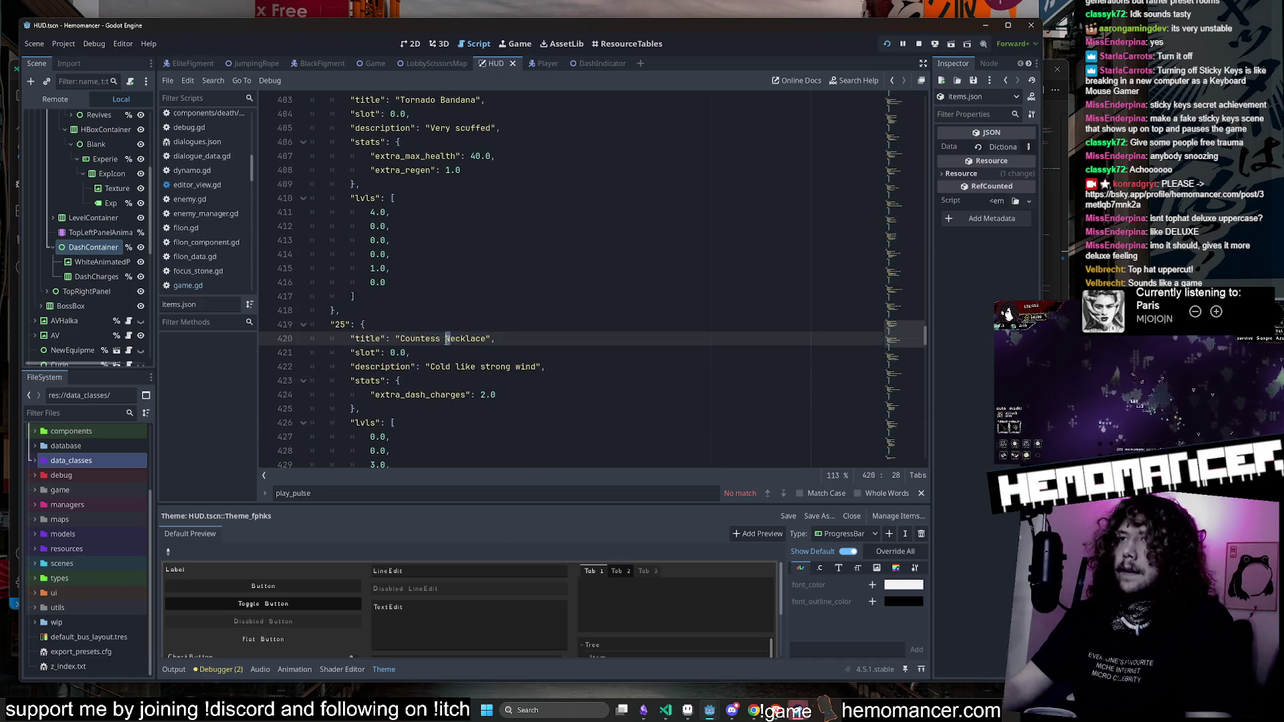
pyautogui.scroll(4, 522, 271)
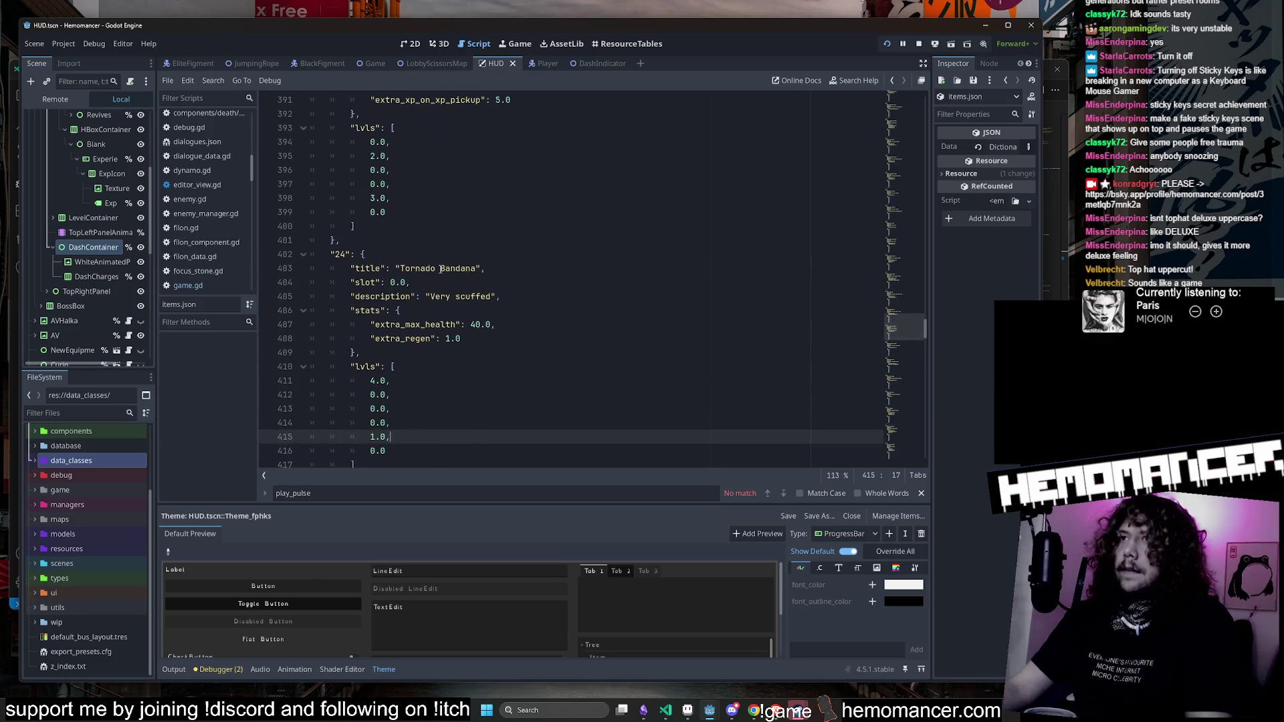
pyautogui.write('bn')
pyautogui.scroll(3, 485, 243)
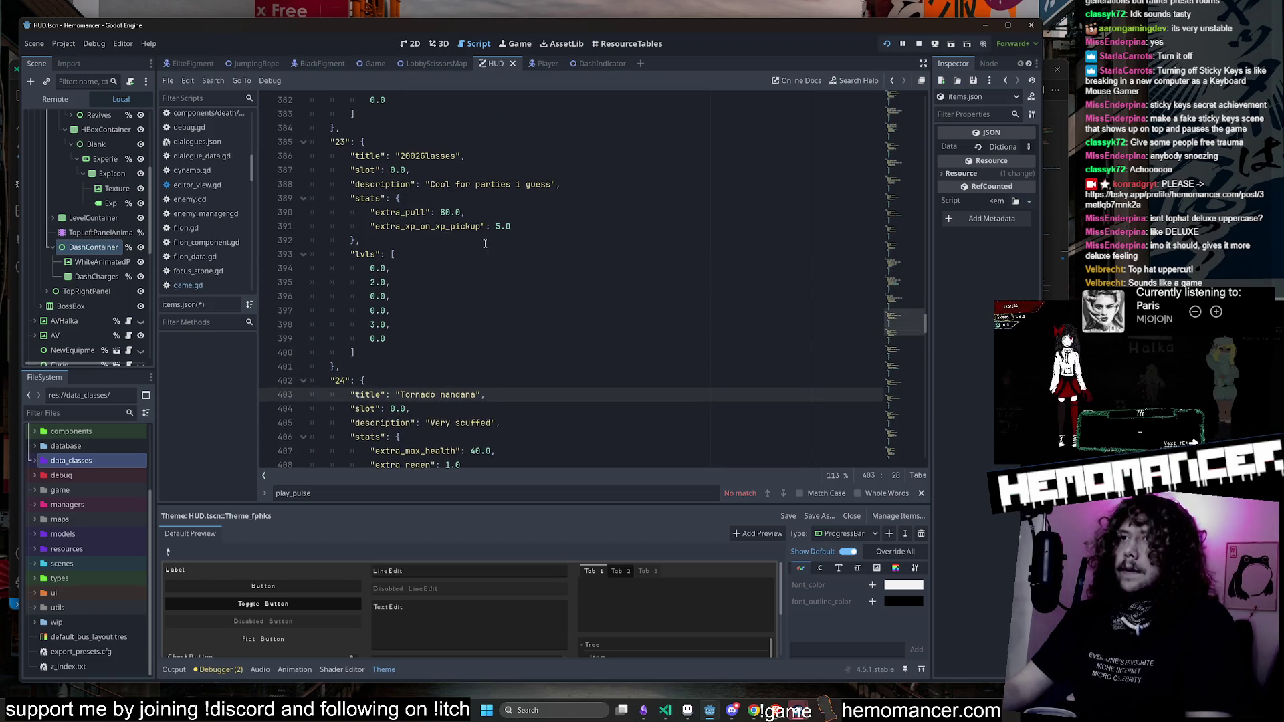
pyautogui.scroll(2, 476, 234)
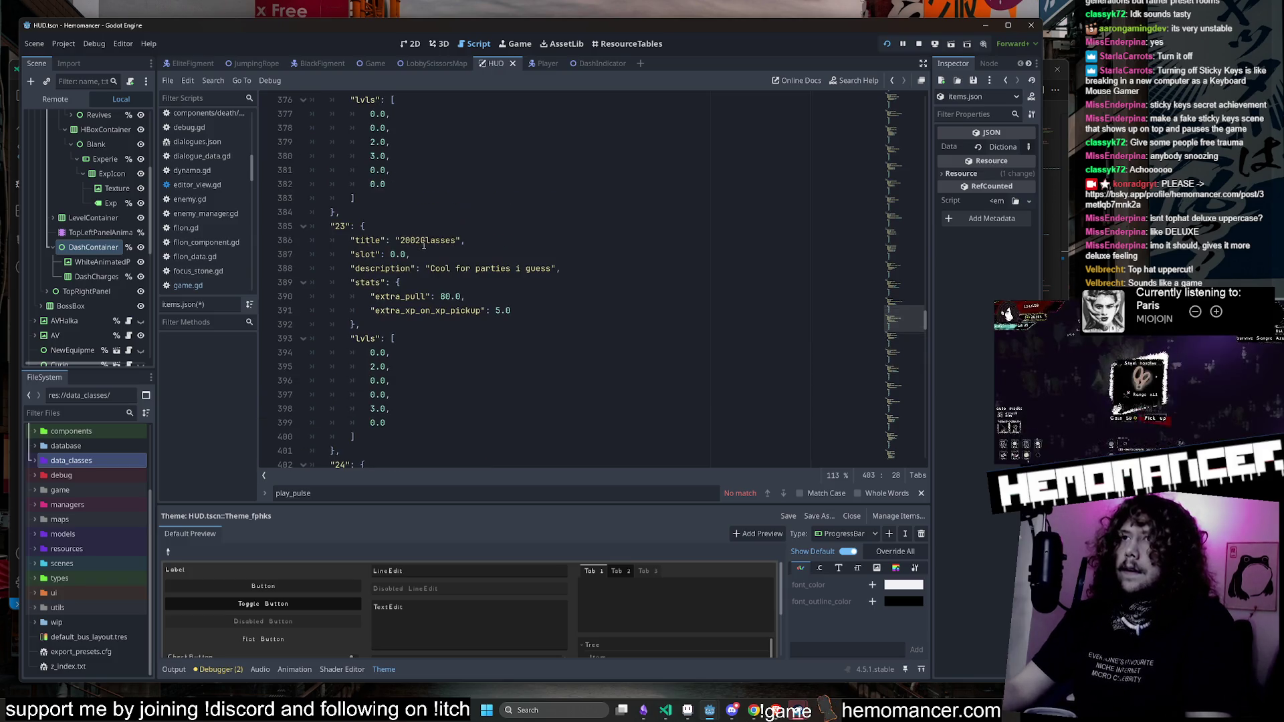
pyautogui.scroll(9, 441, 249)
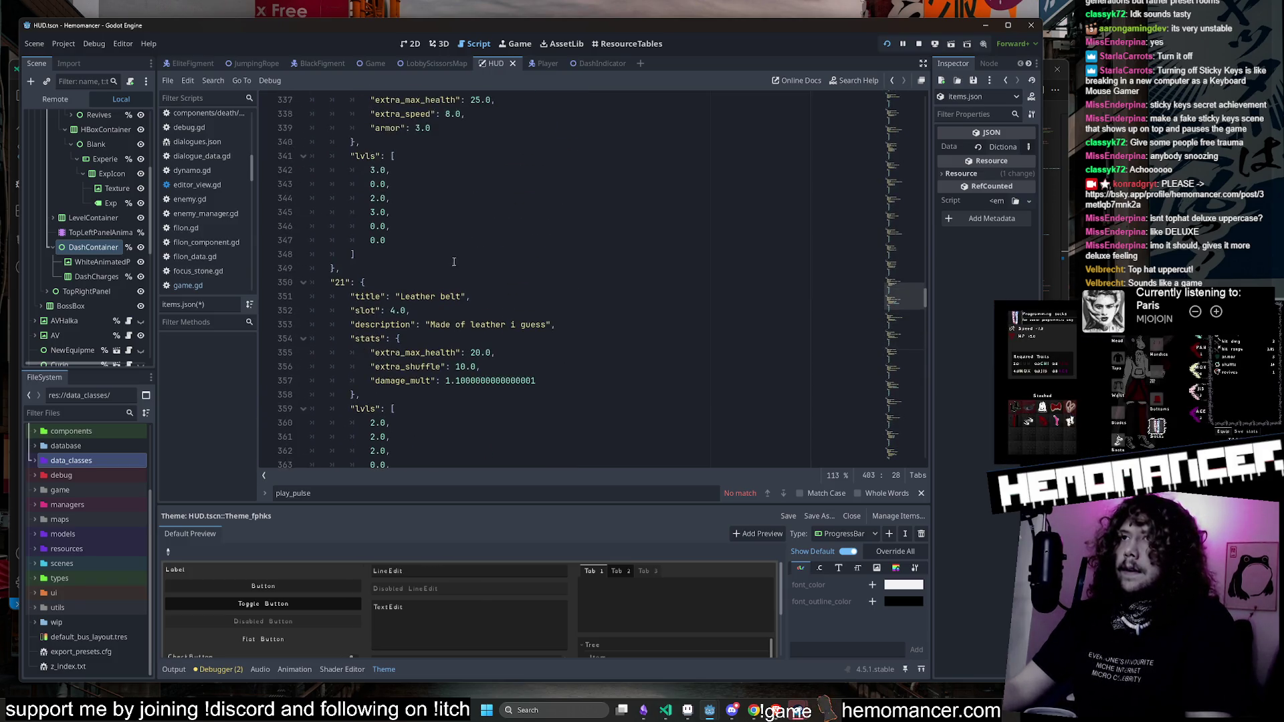
pyautogui.scroll(17, 451, 274)
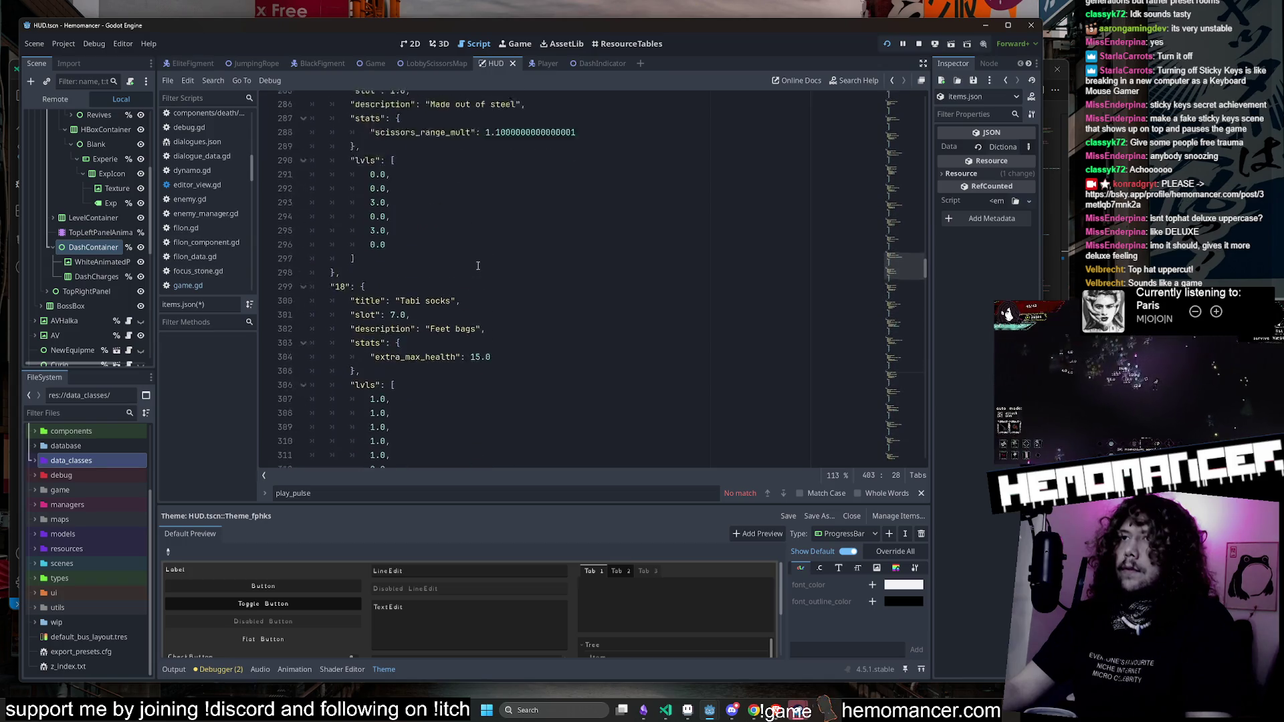
pyautogui.scroll(16, 478, 258)
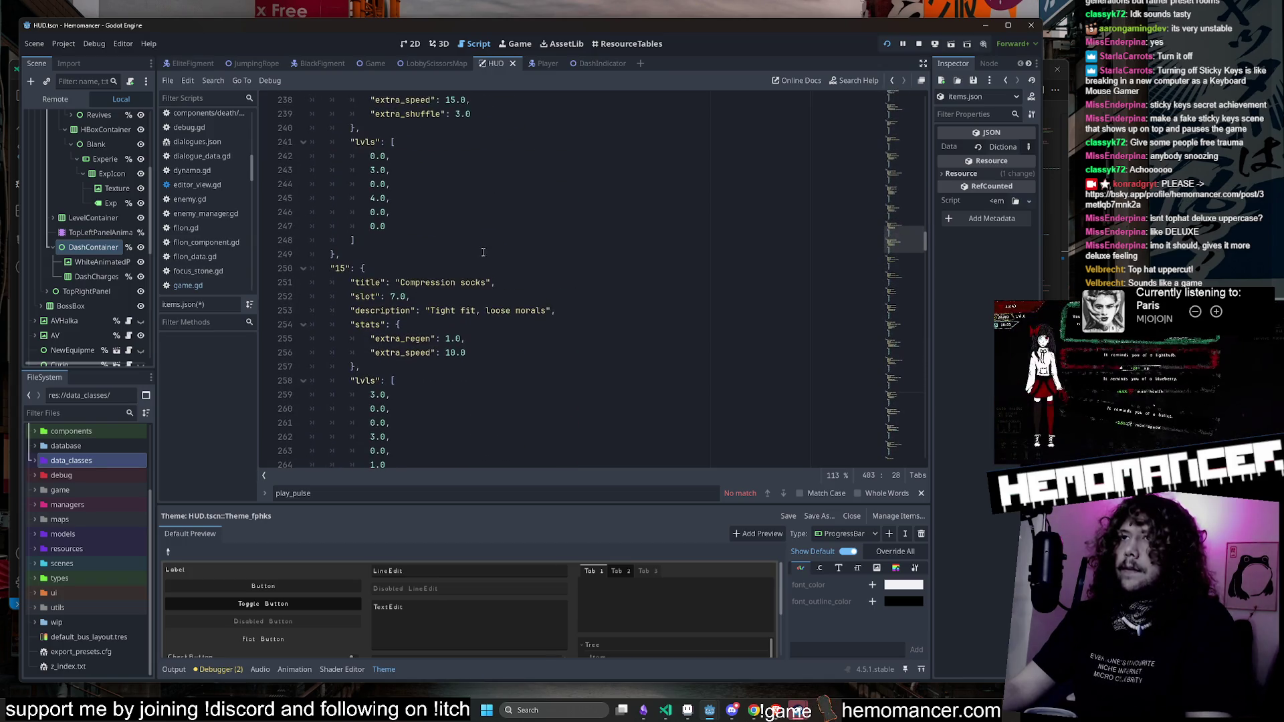
pyautogui.scroll(6, 489, 244)
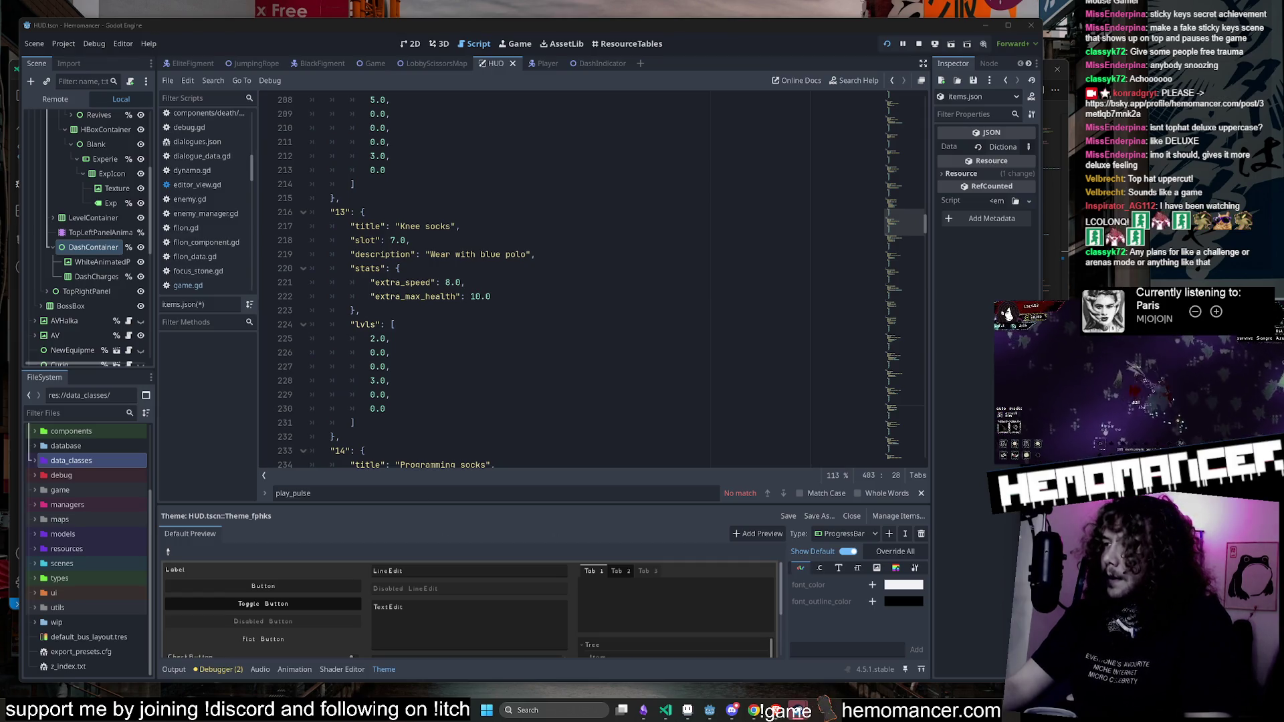
pyautogui.click(554, 274)
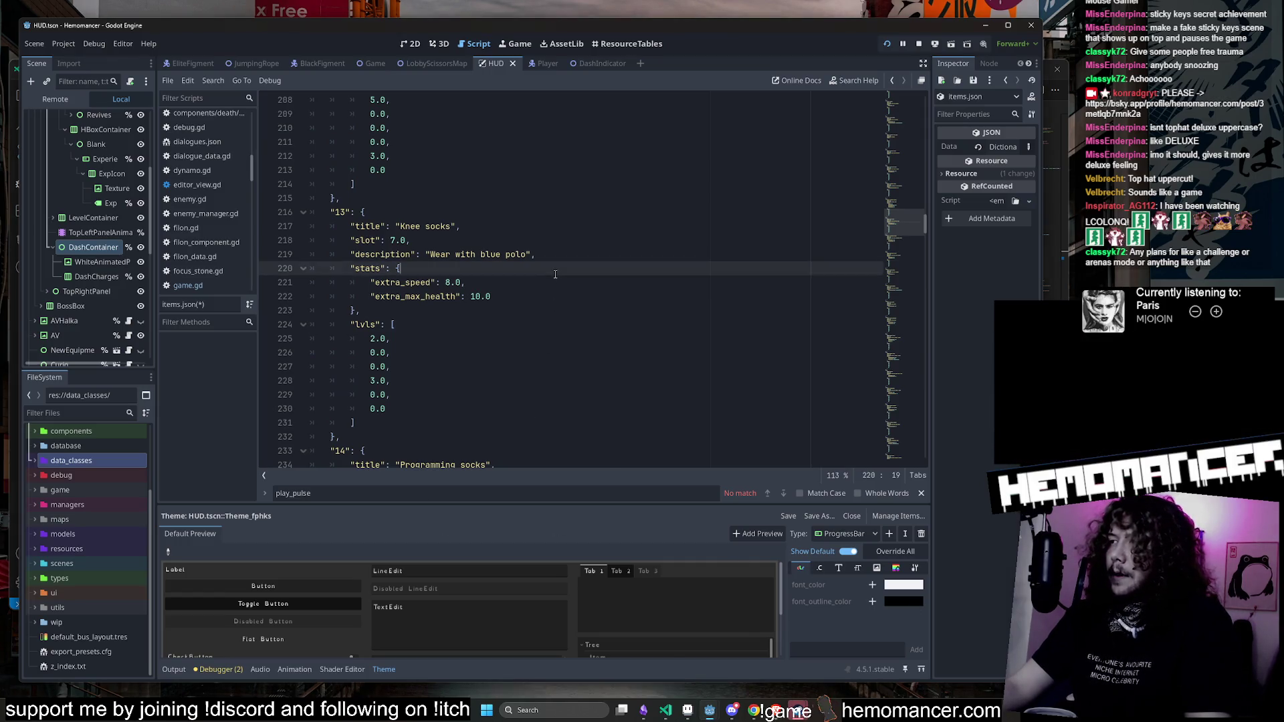
# Step: Change 'Professor Martins' to 'Professor martins' and save items.json
pyautogui.press('Up')
pyautogui.press('Up')
pyautogui.press('Up')
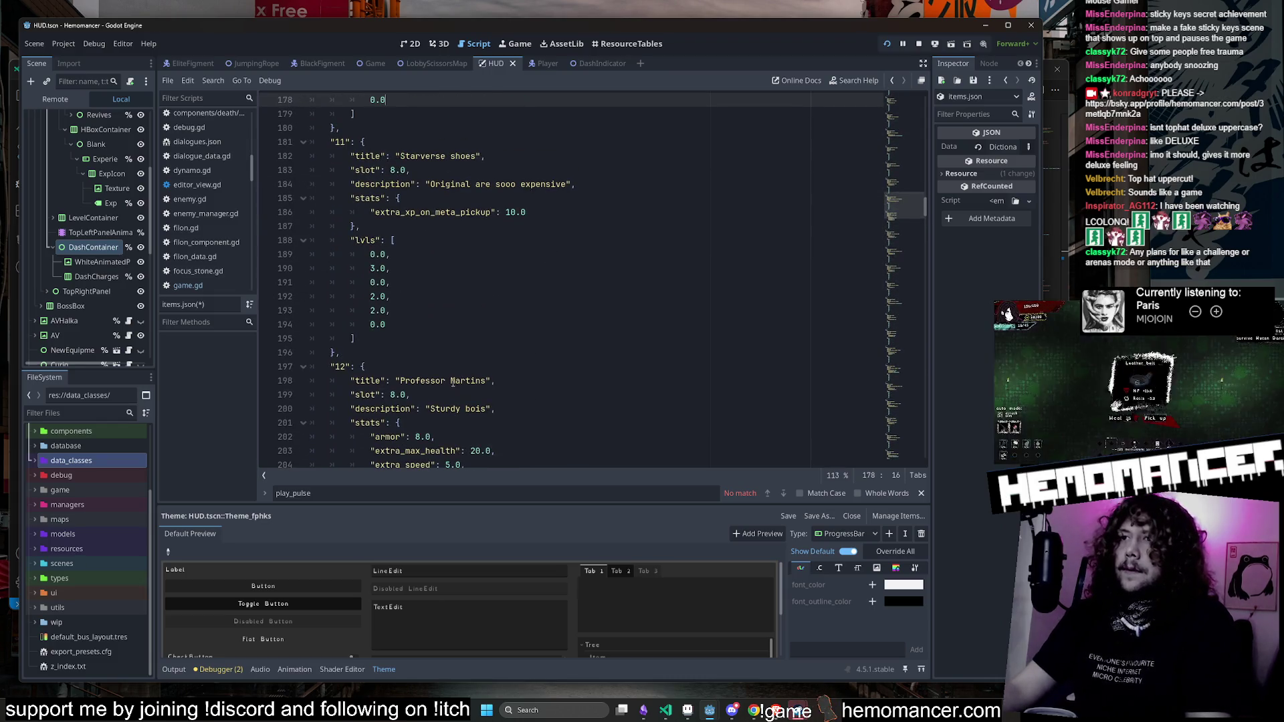
pyautogui.click(451, 381)
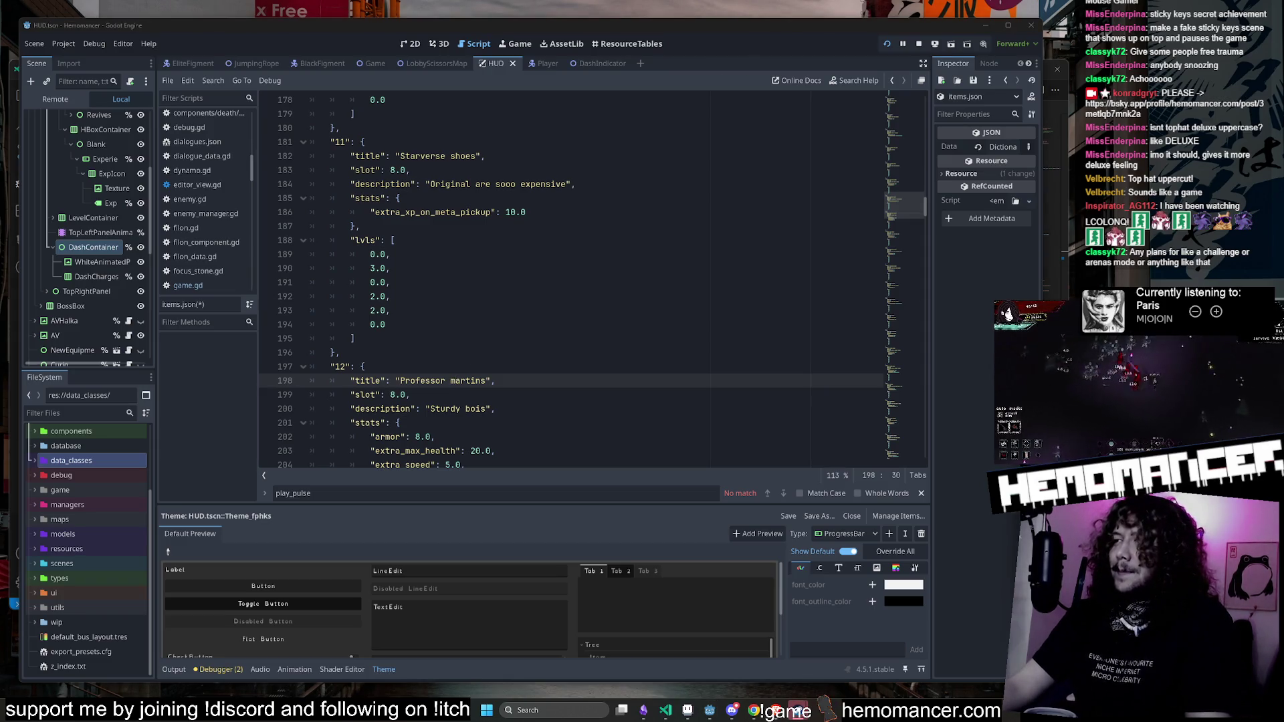
pyautogui.click(488, 312)
pyautogui.hotkey('ctrl', 's')
# Step: Review earlier item entries in items.json, including Starverse shoes
pyautogui.scroll(1, 488, 315)
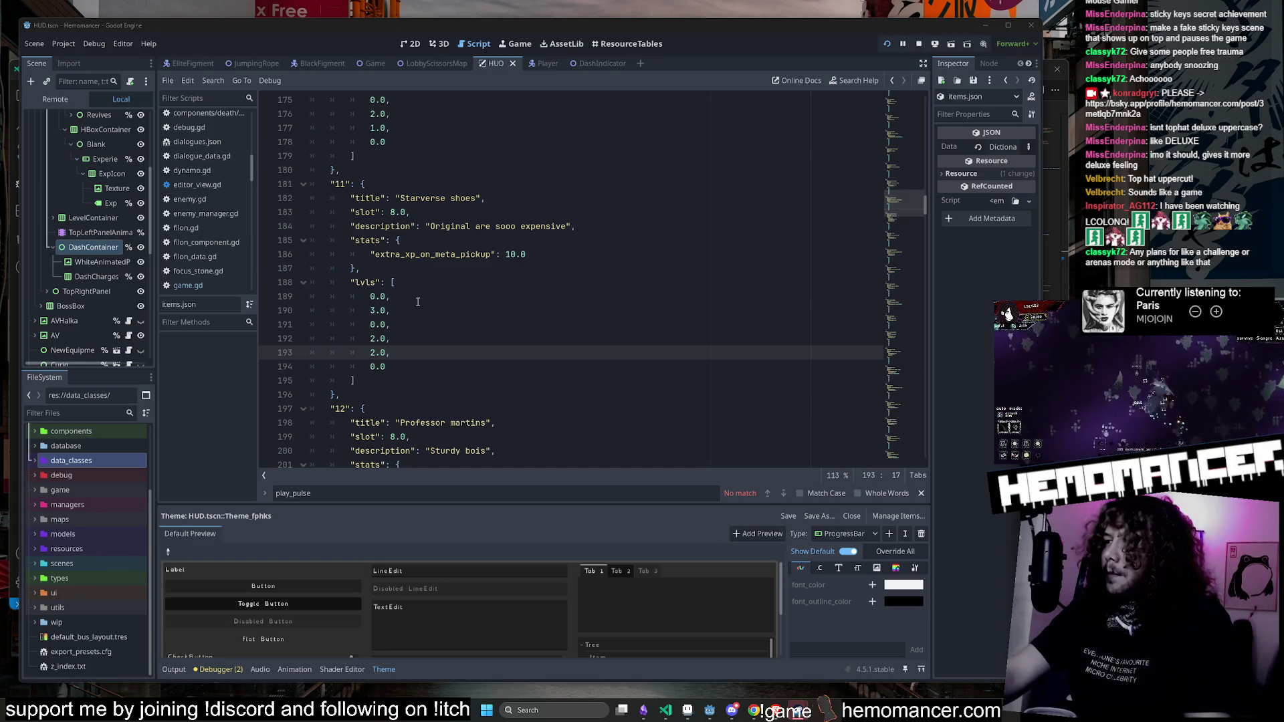
pyautogui.click(518, 265)
pyautogui.scroll(14, 522, 281)
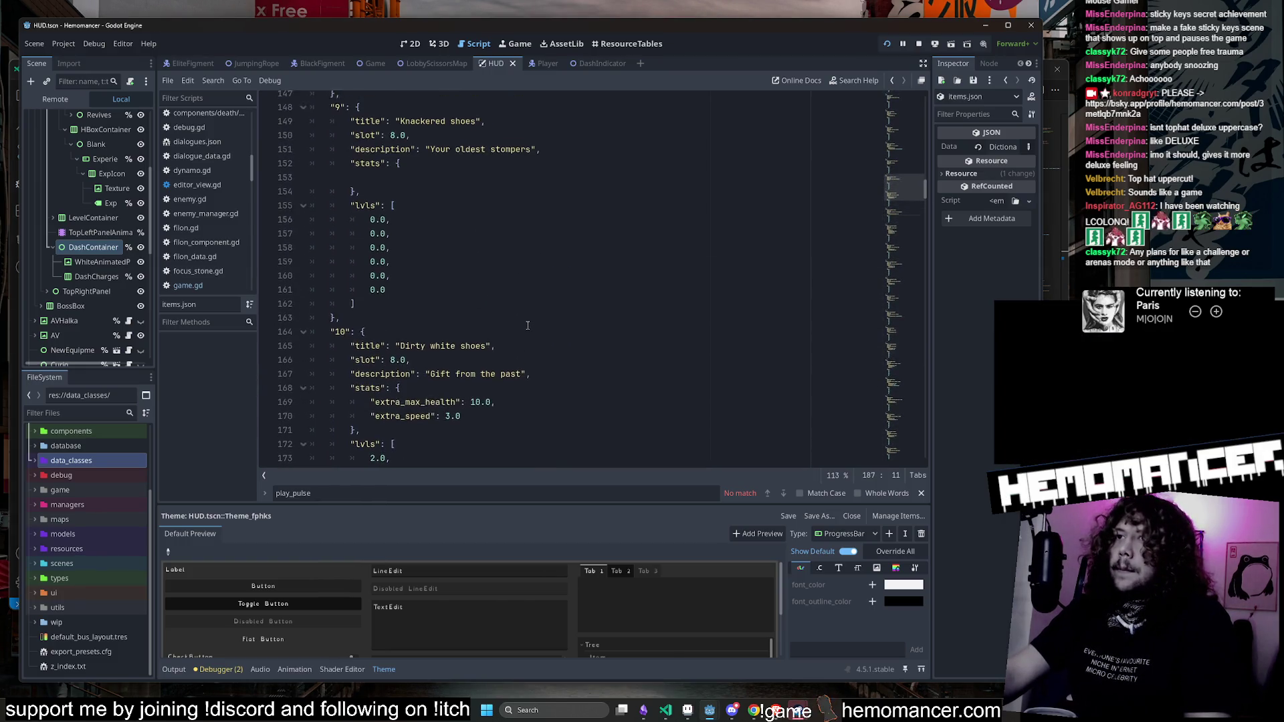
pyautogui.scroll(16, 527, 326)
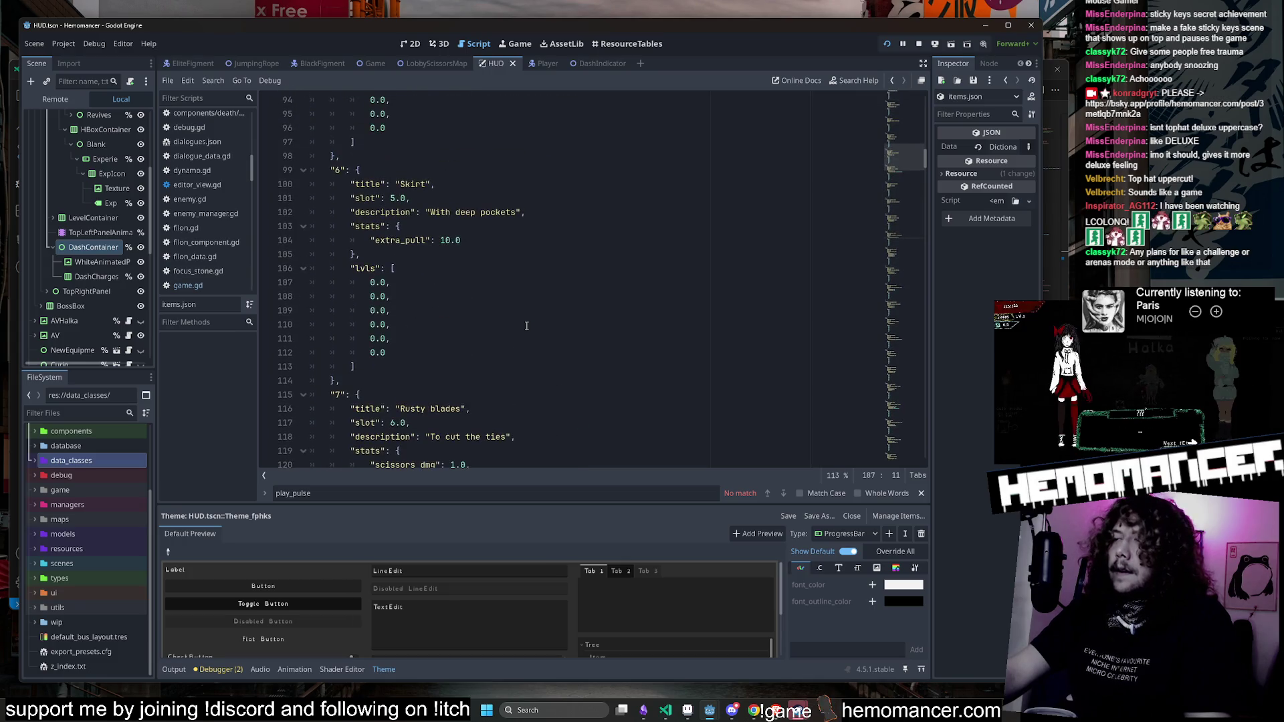
pyautogui.scroll(4, 527, 325)
pyautogui.scroll(14, 528, 326)
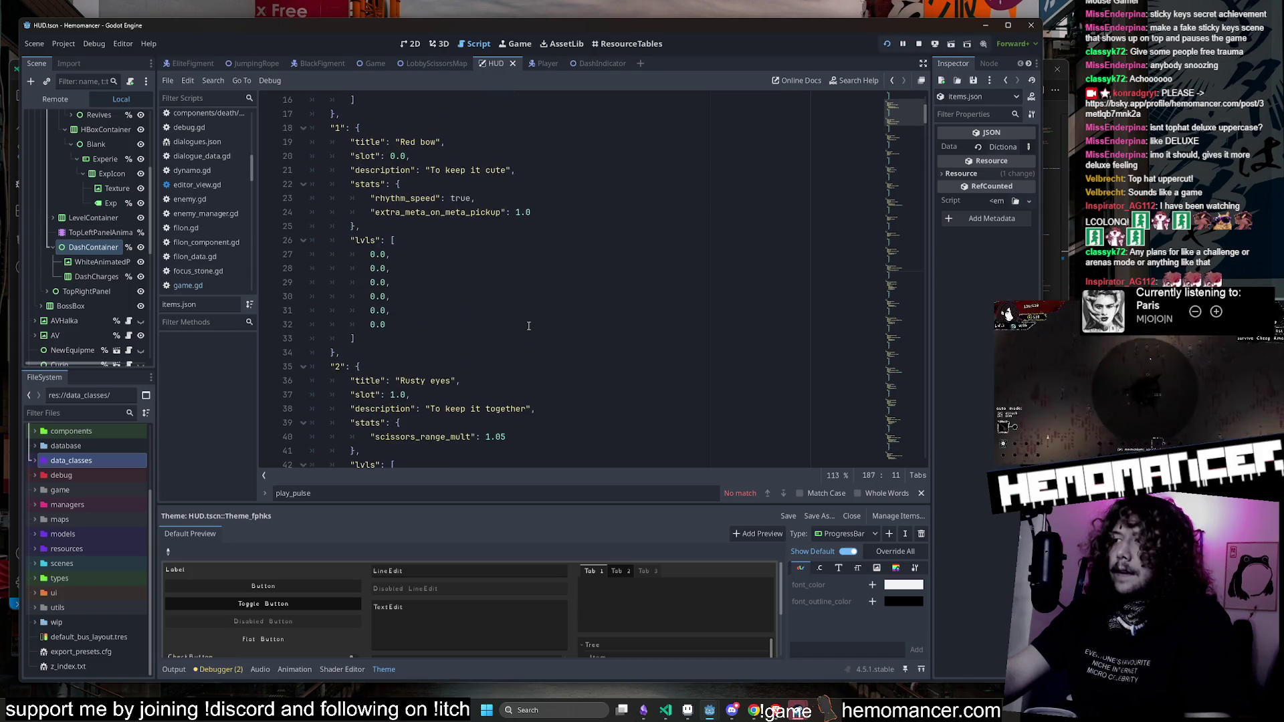
pyautogui.scroll(2, 529, 325)
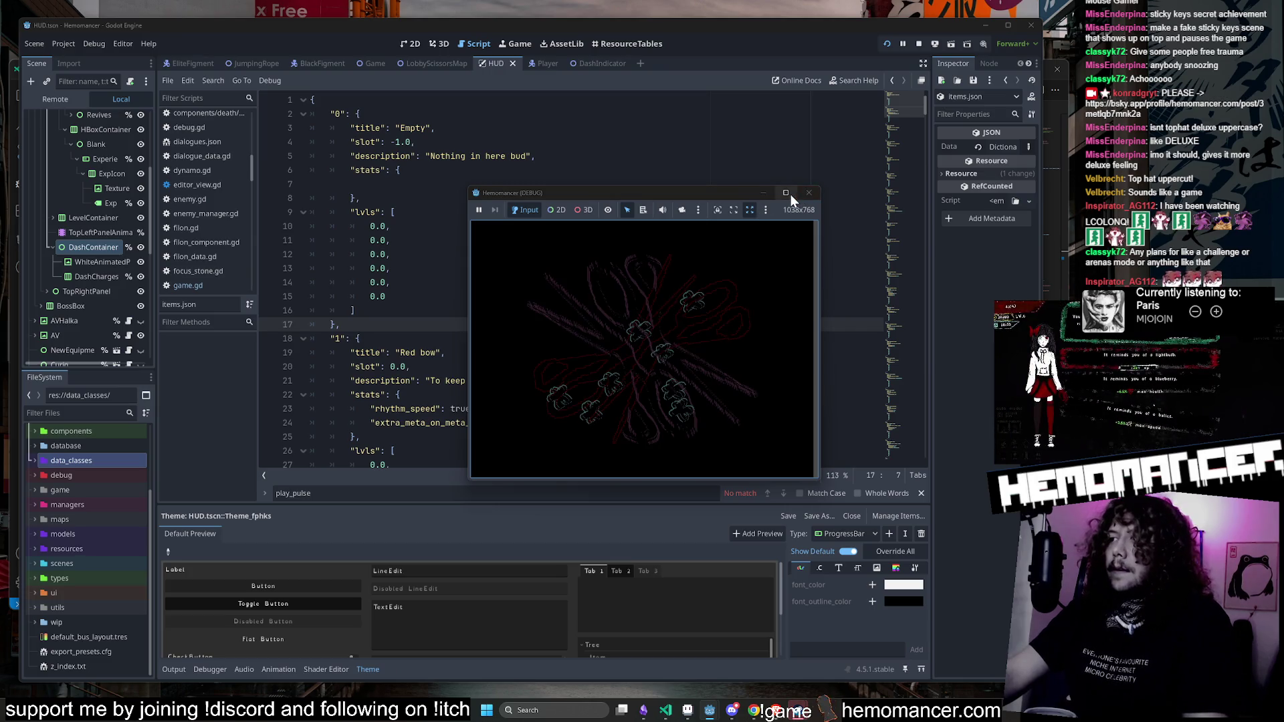
# Step: Unlock Cheag Amar as the travel destination at the signpost and start the run
pyautogui.click(790, 195)
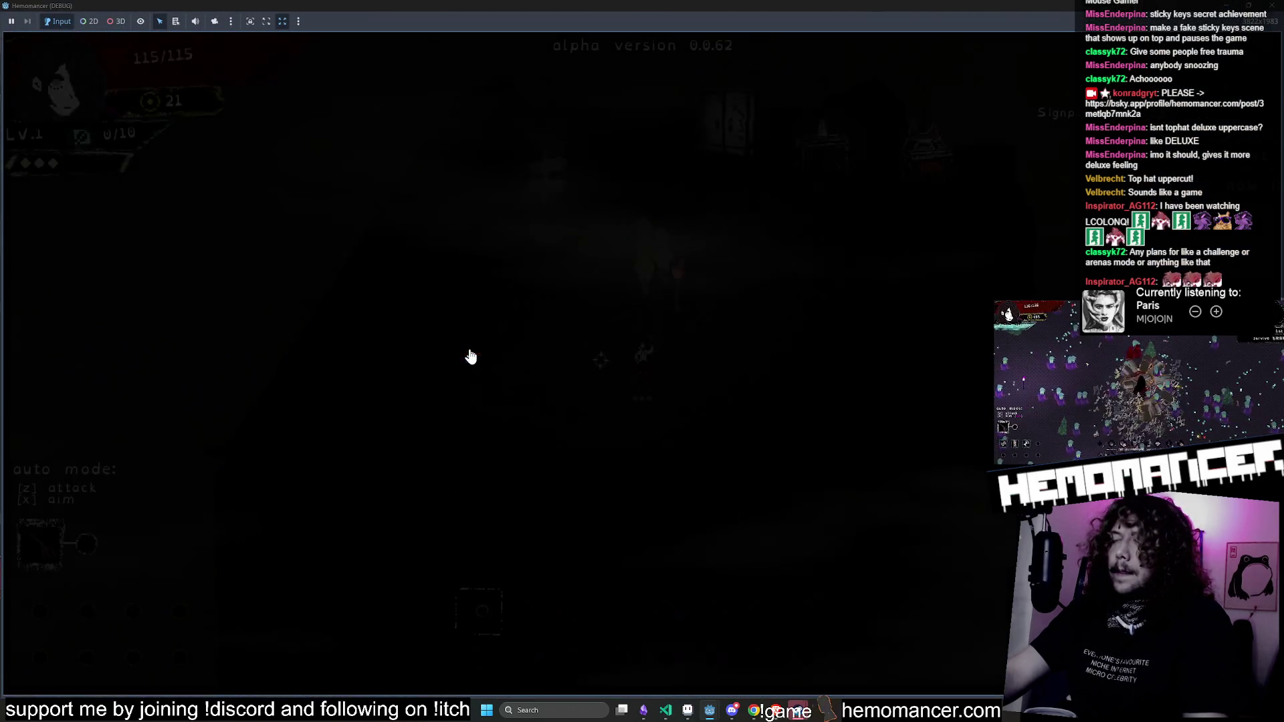
pyautogui.press('w')
pyautogui.press('e')
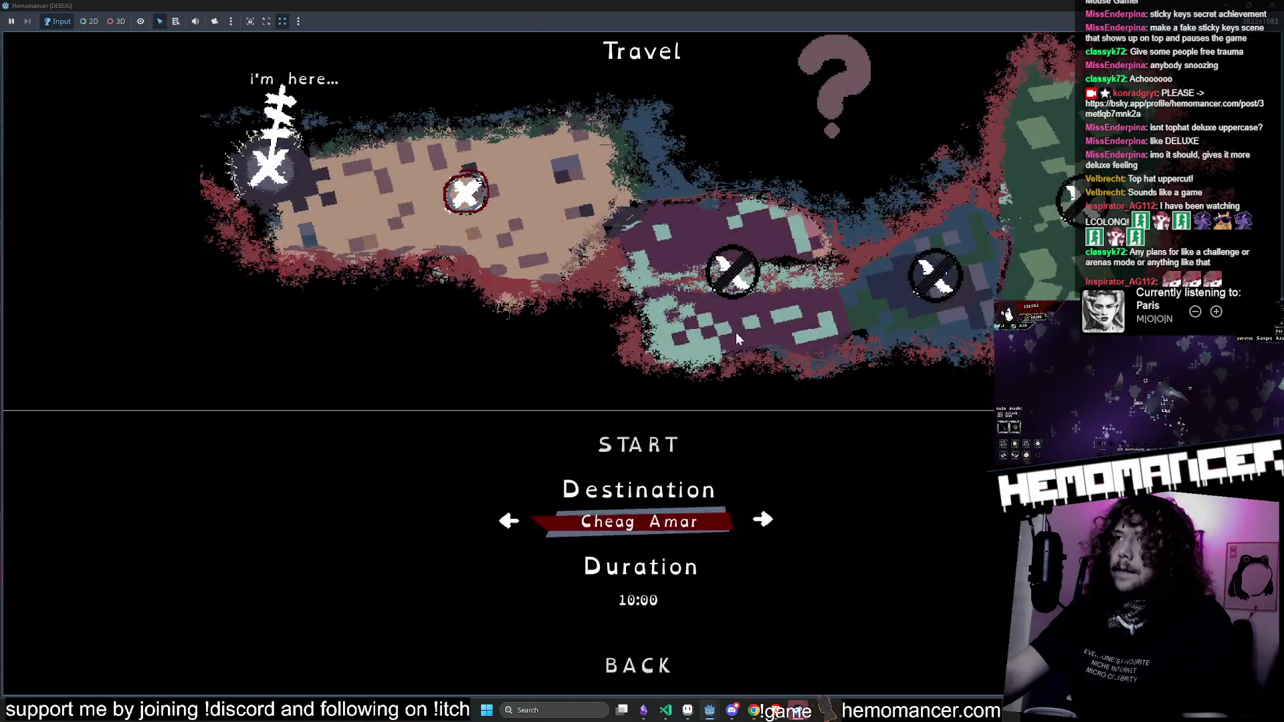
pyautogui.press('e')
pyautogui.click(641, 438)
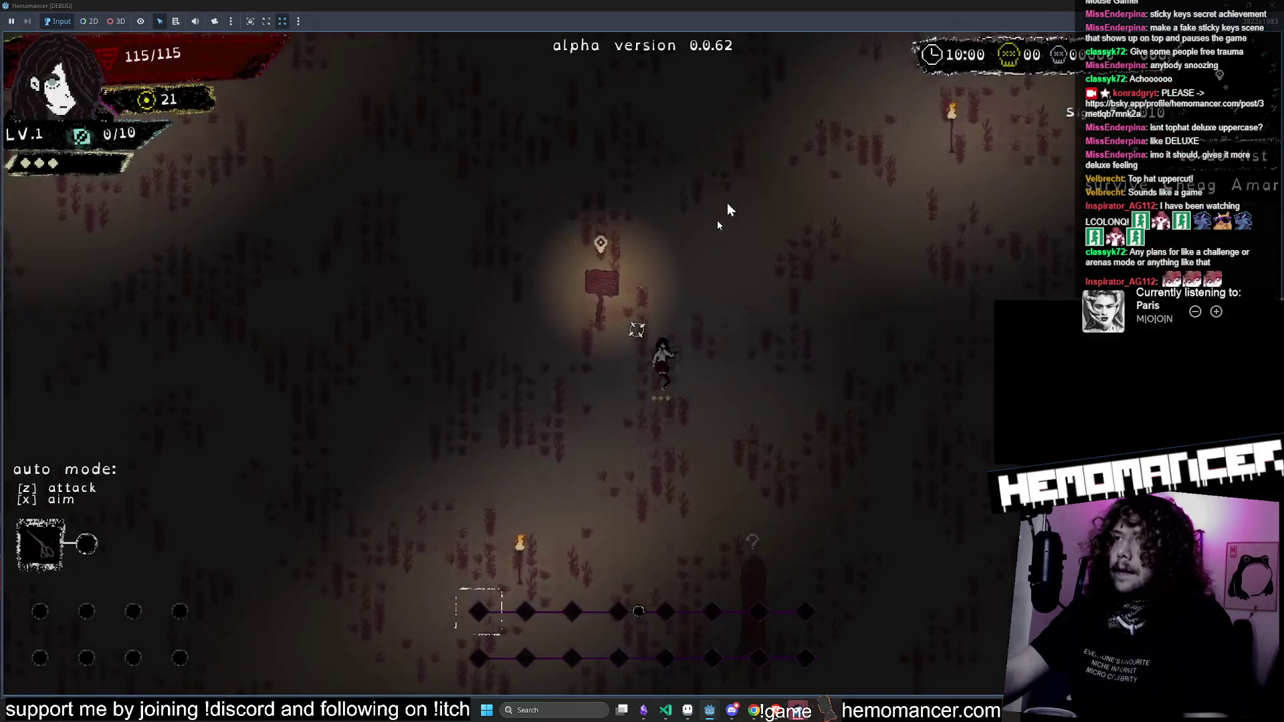
# Step: End the run through the pause menu's DIE option and continue back into the hub
pyautogui.press('w')
pyautogui.press('d')
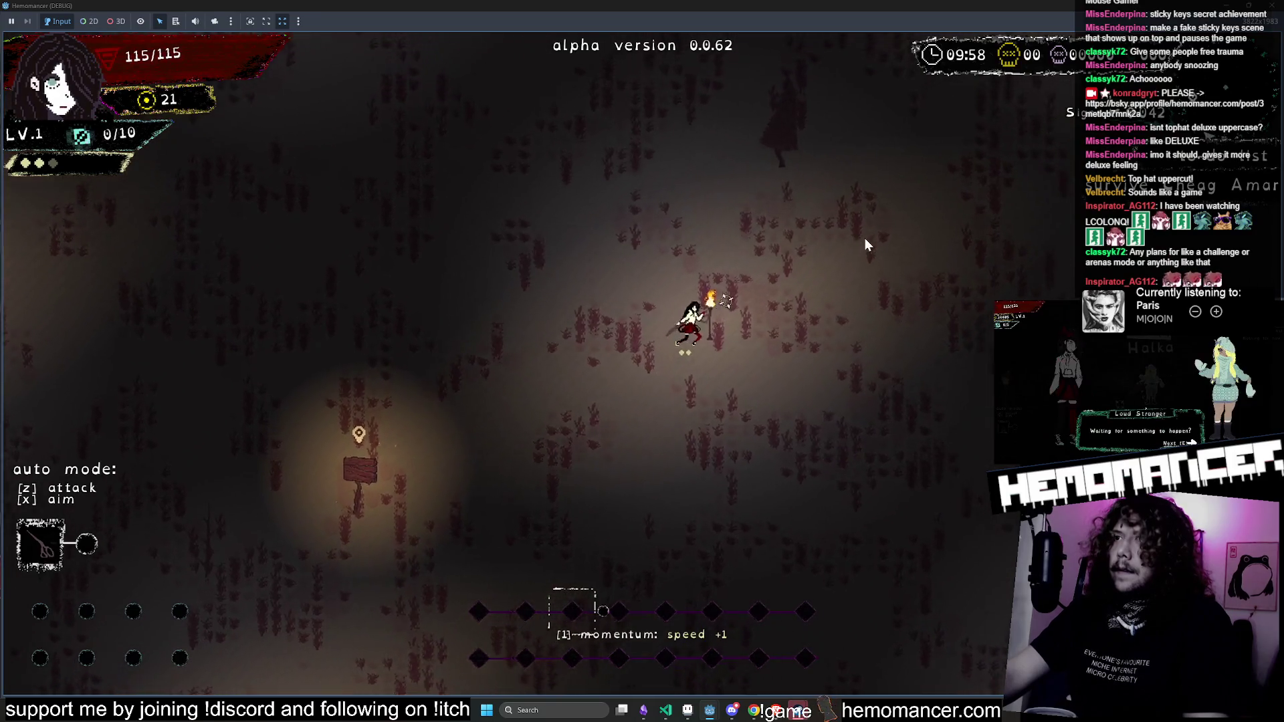
pyautogui.press('Escape')
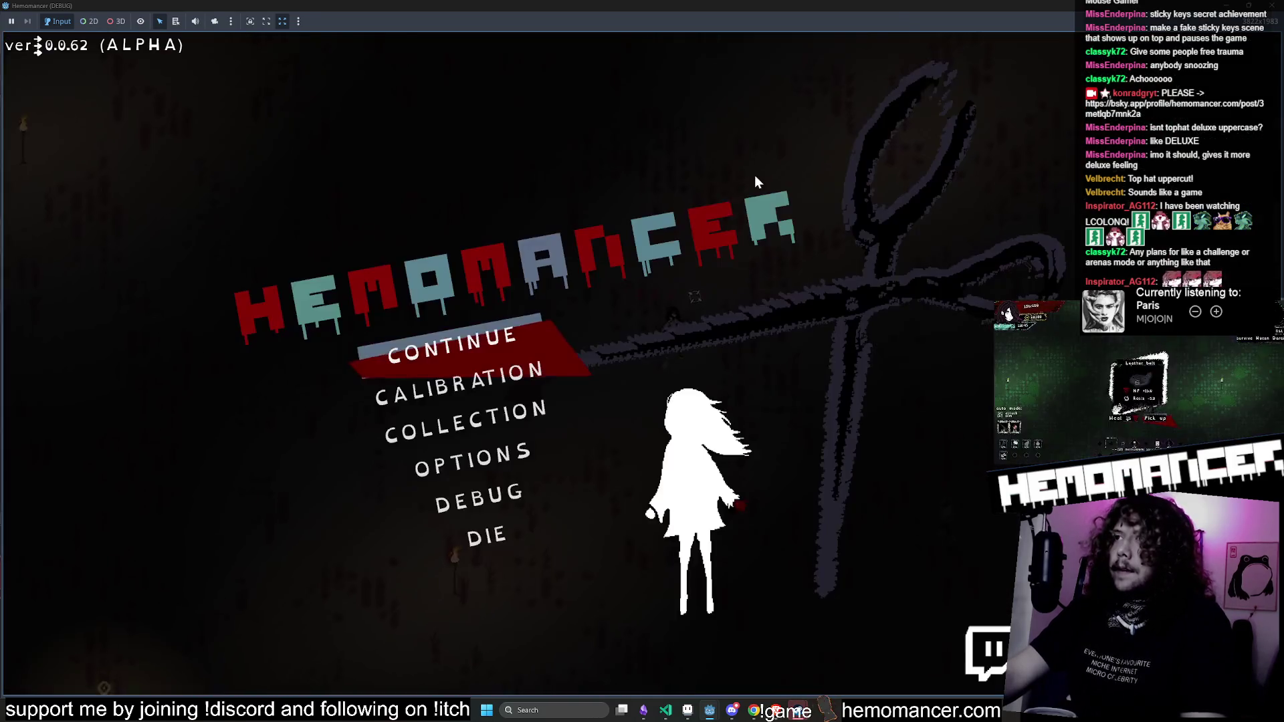
pyautogui.click(467, 536)
pyautogui.click(635, 364)
pyautogui.click(472, 341)
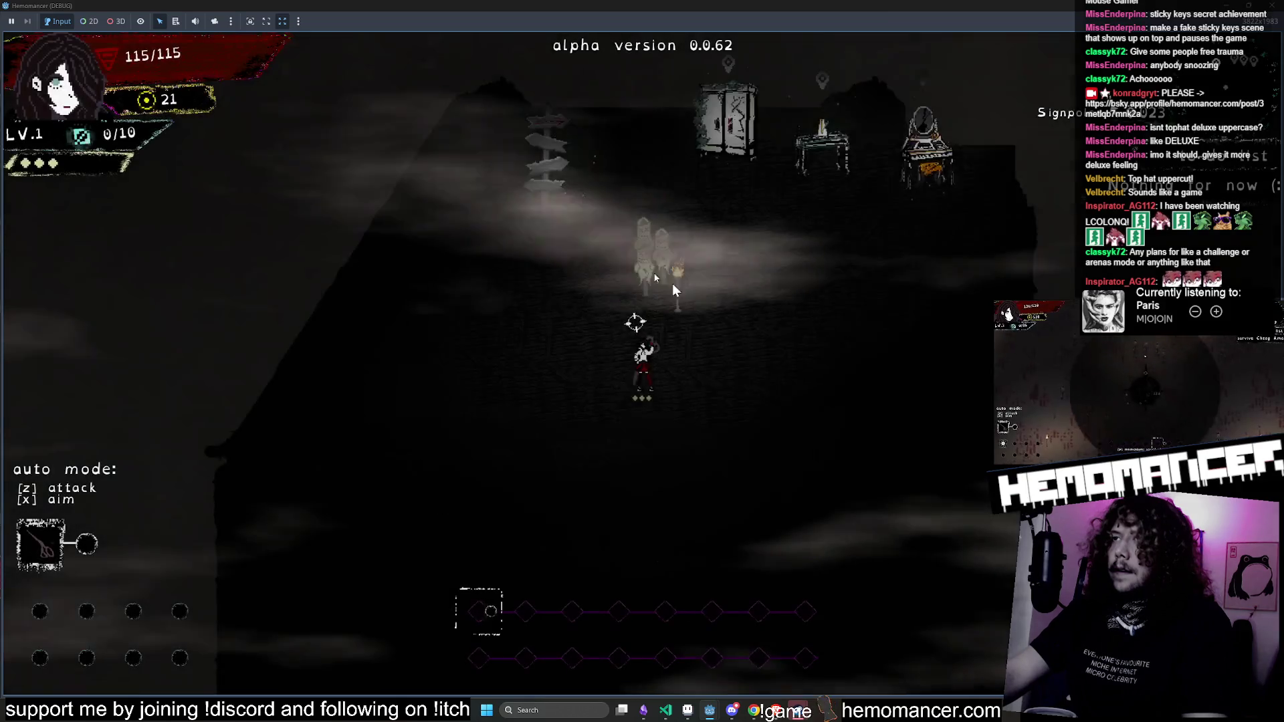
# Step: Check the wardrobe and investment menus, then walk back toward the signpost
pyautogui.press('s')
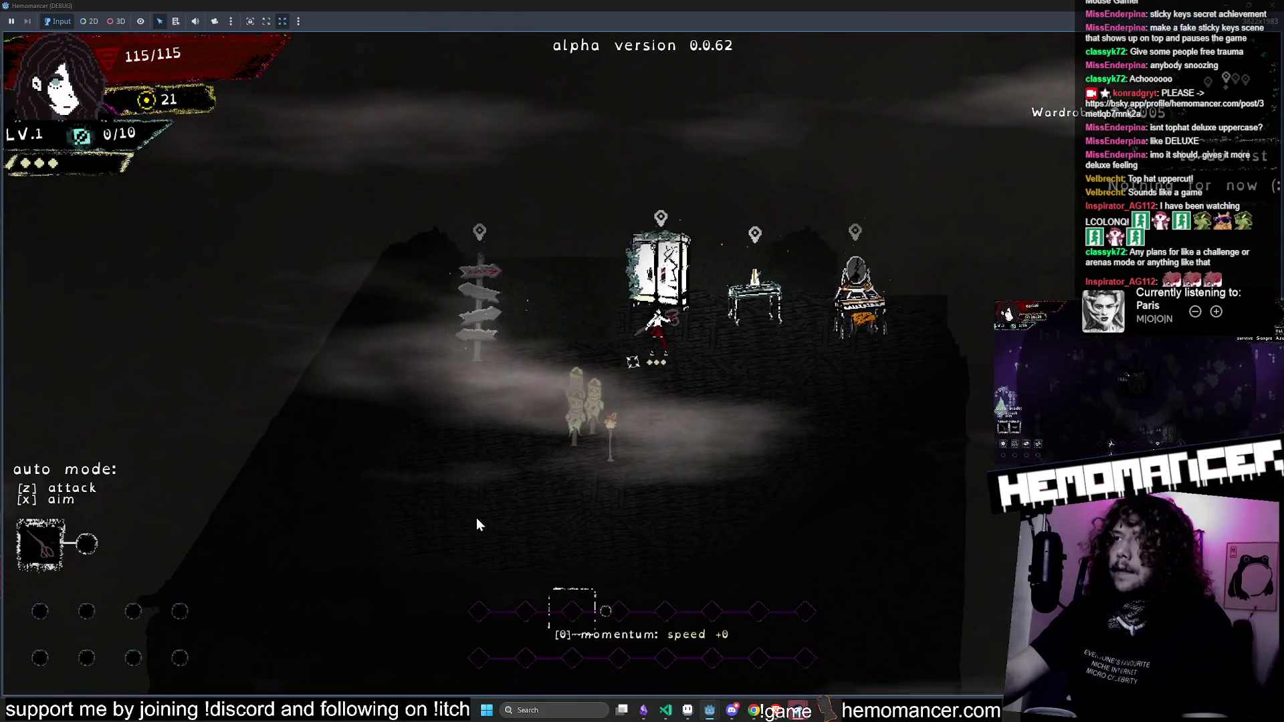
pyautogui.press('w')
pyautogui.press('a')
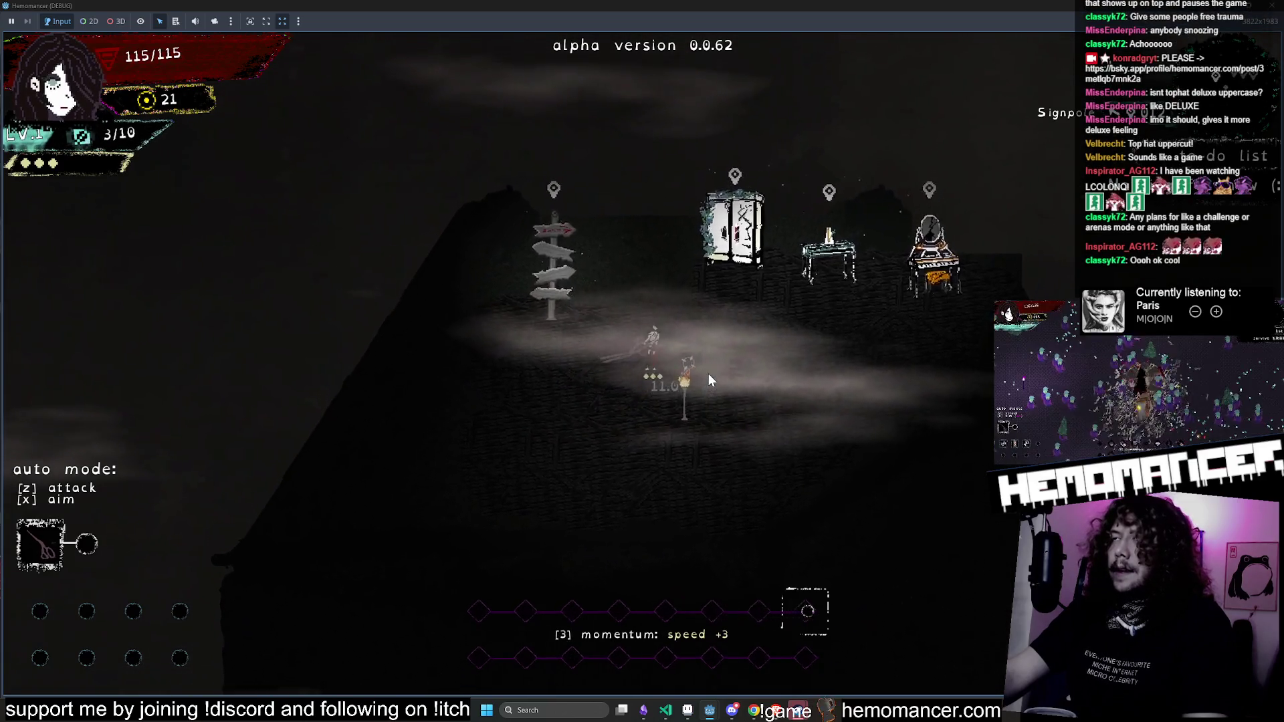
pyautogui.press('w')
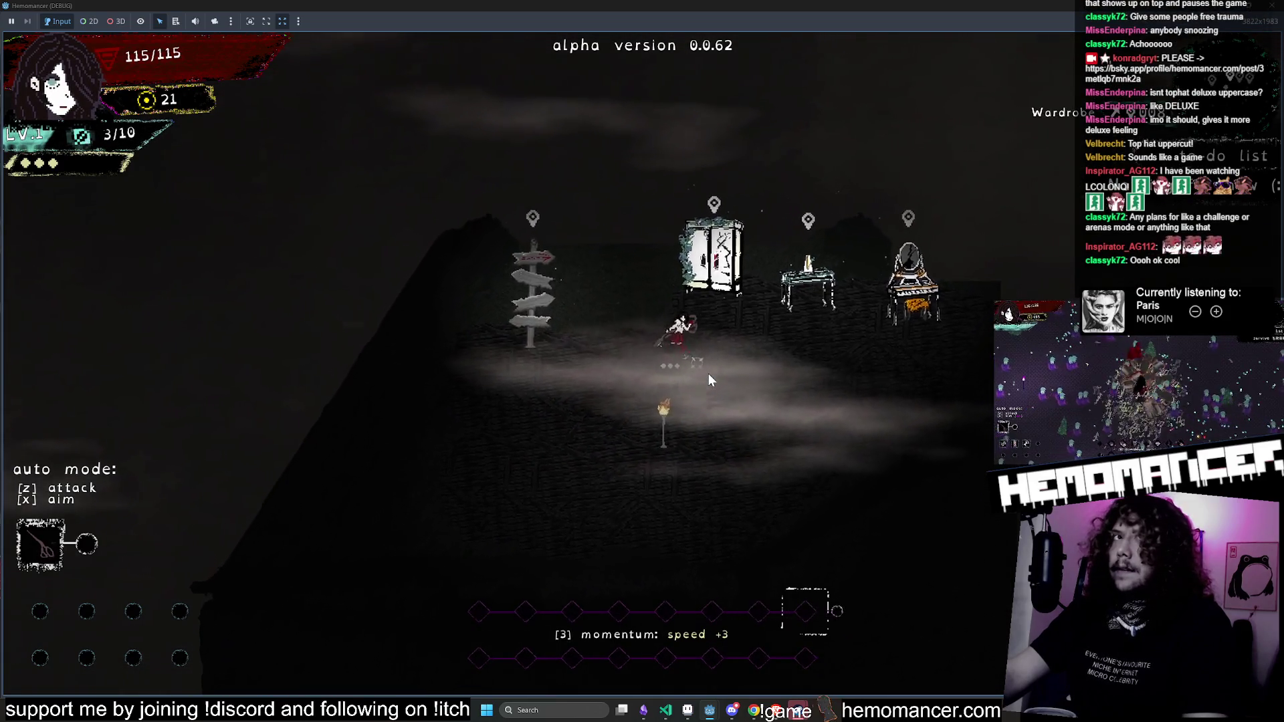
pyautogui.press('e')
pyautogui.click(687, 657)
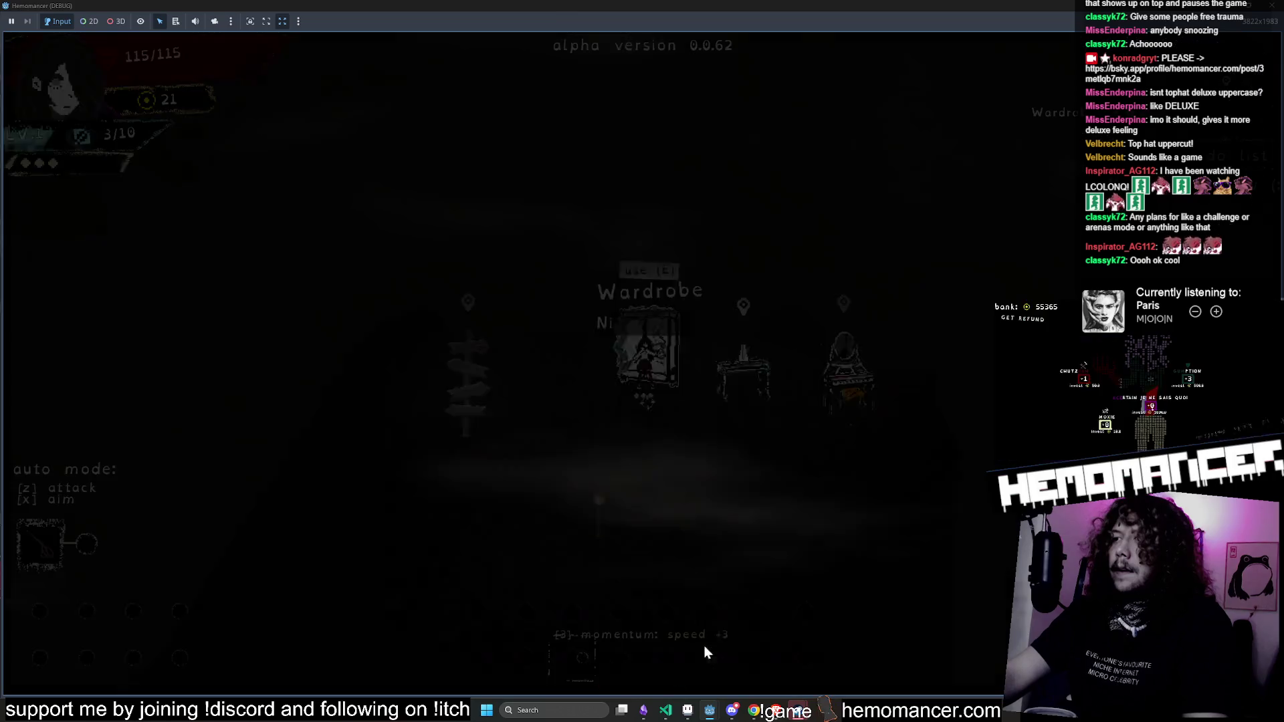
pyautogui.press('e')
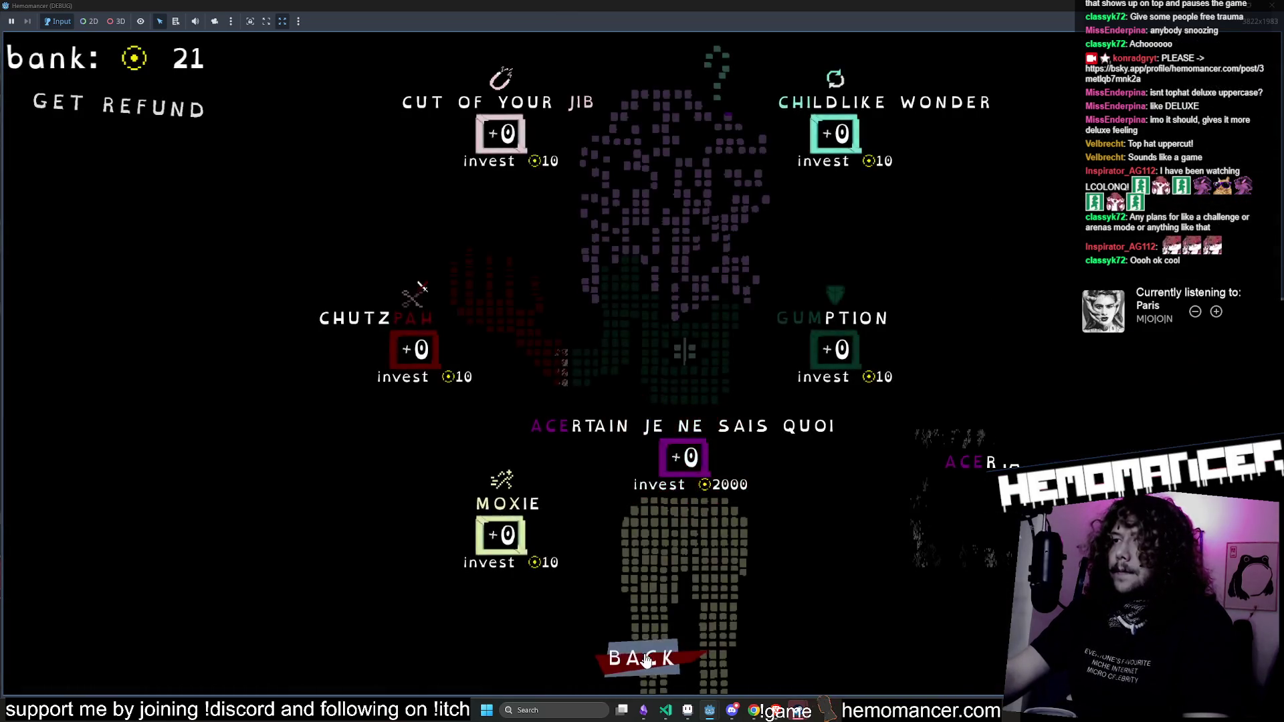
pyautogui.click(642, 657)
pyautogui.press('a')
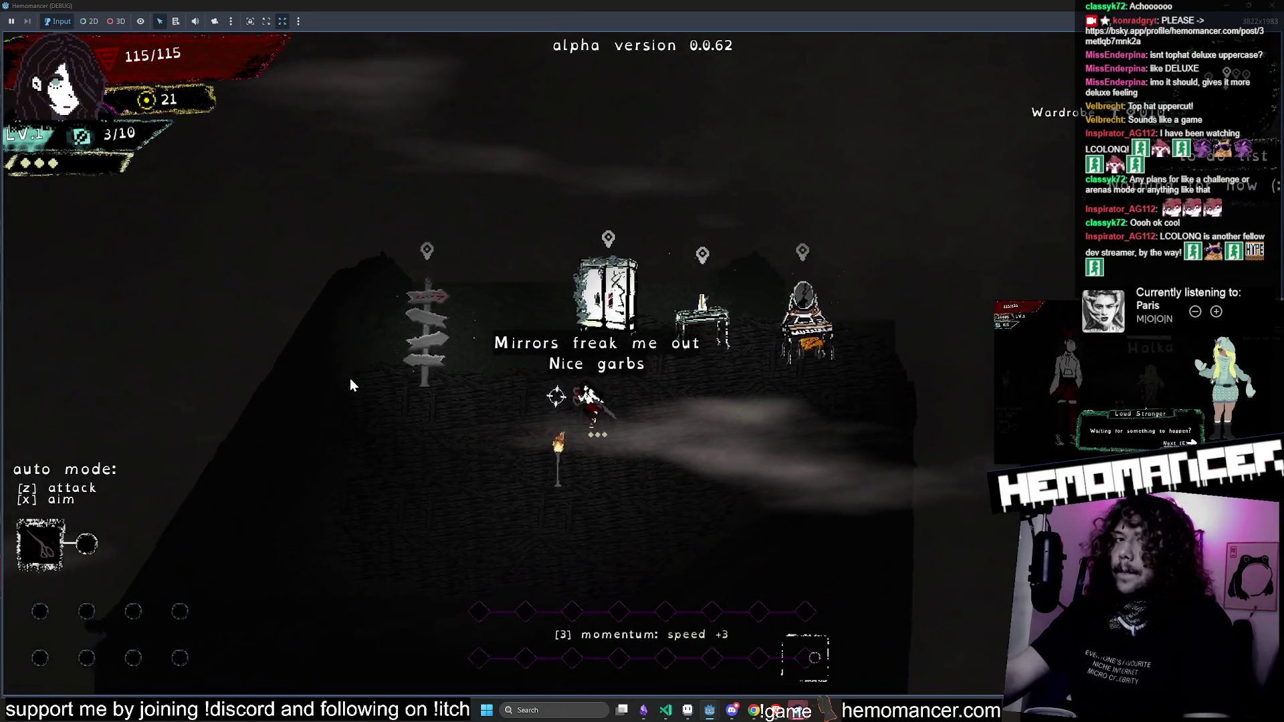
pyautogui.press('d')
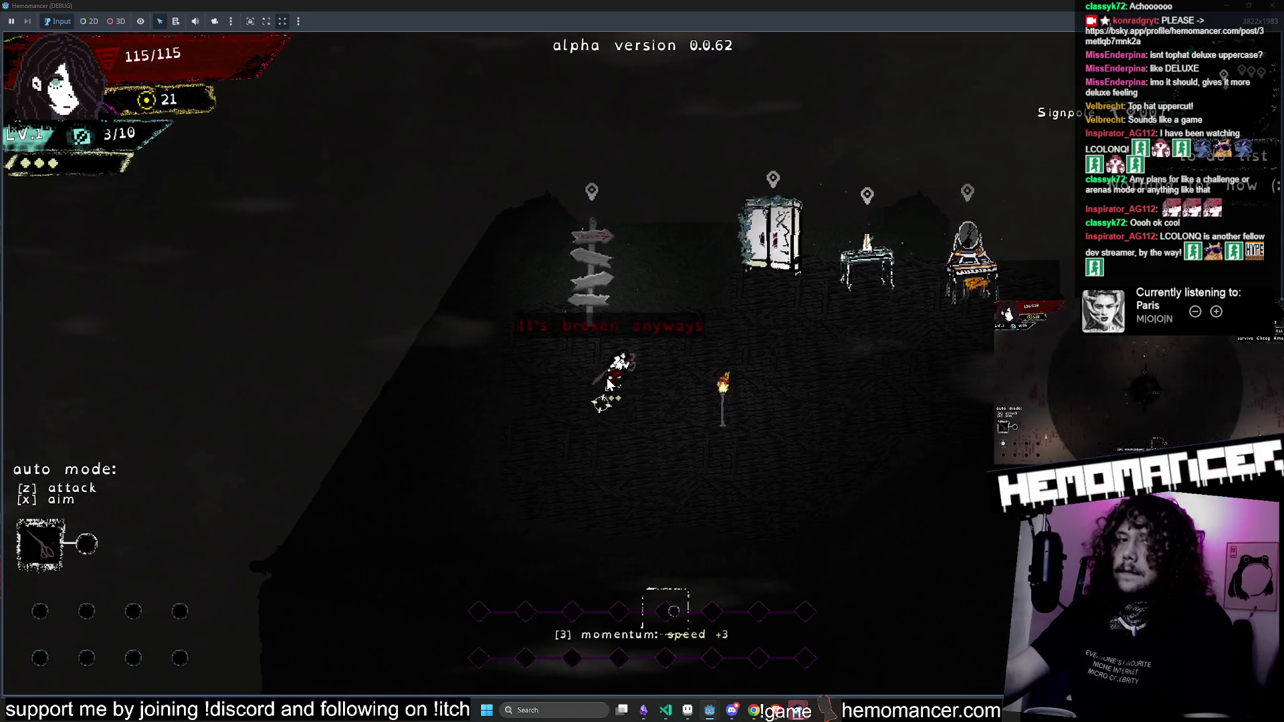
# Step: Start the Cheag Amar run, fight to level 2, and take the 50% longer dash upgrade
pyautogui.press('e')
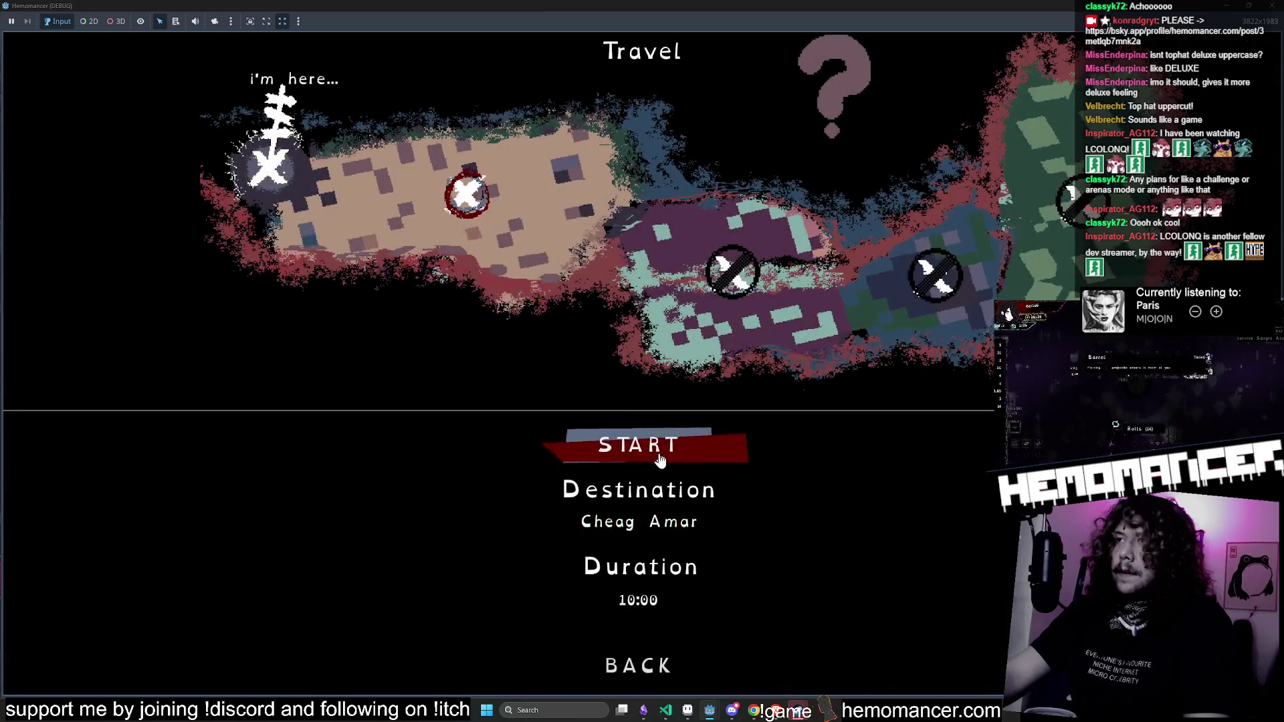
pyautogui.click(605, 447)
pyautogui.press('s')
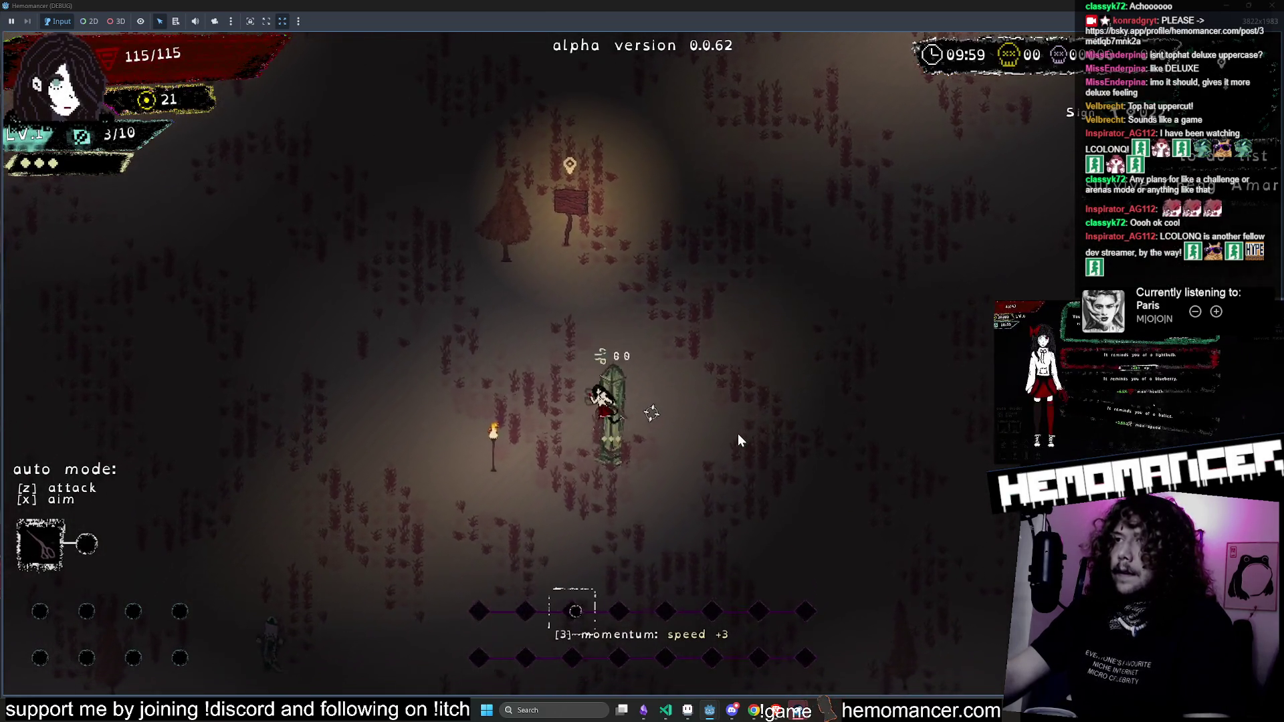
pyautogui.press('a')
pyautogui.press('s')
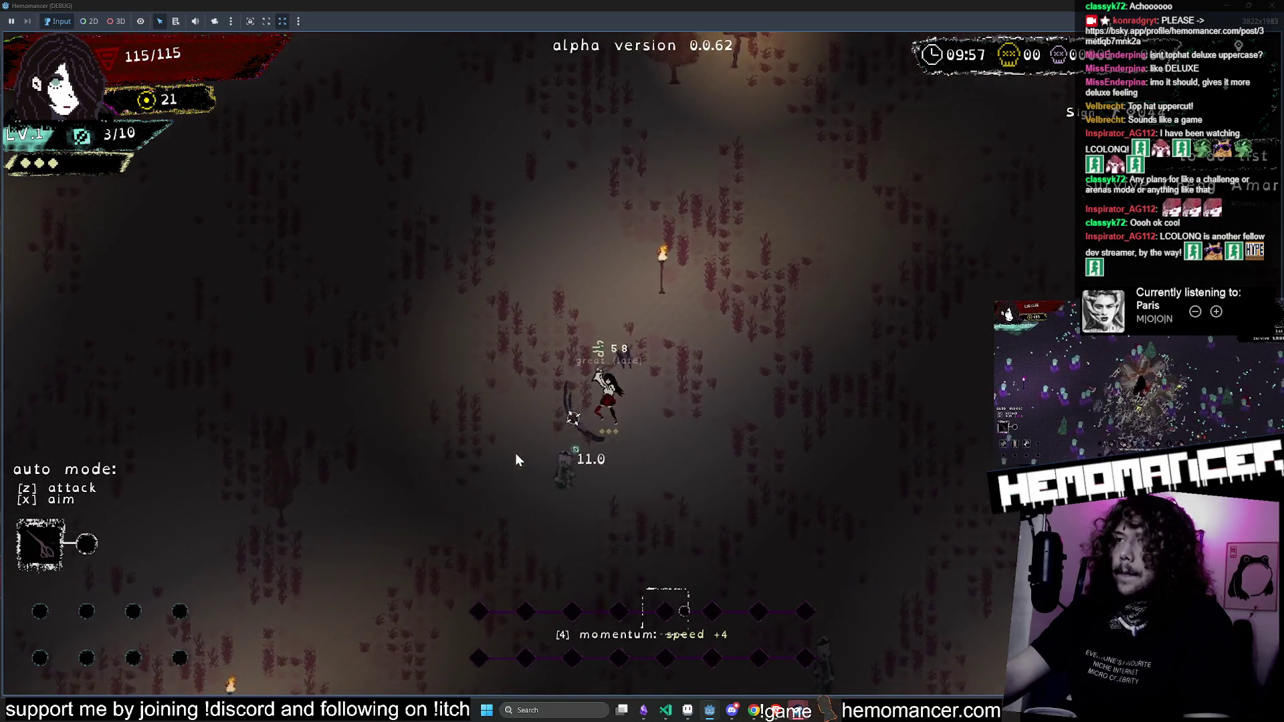
pyautogui.press('s')
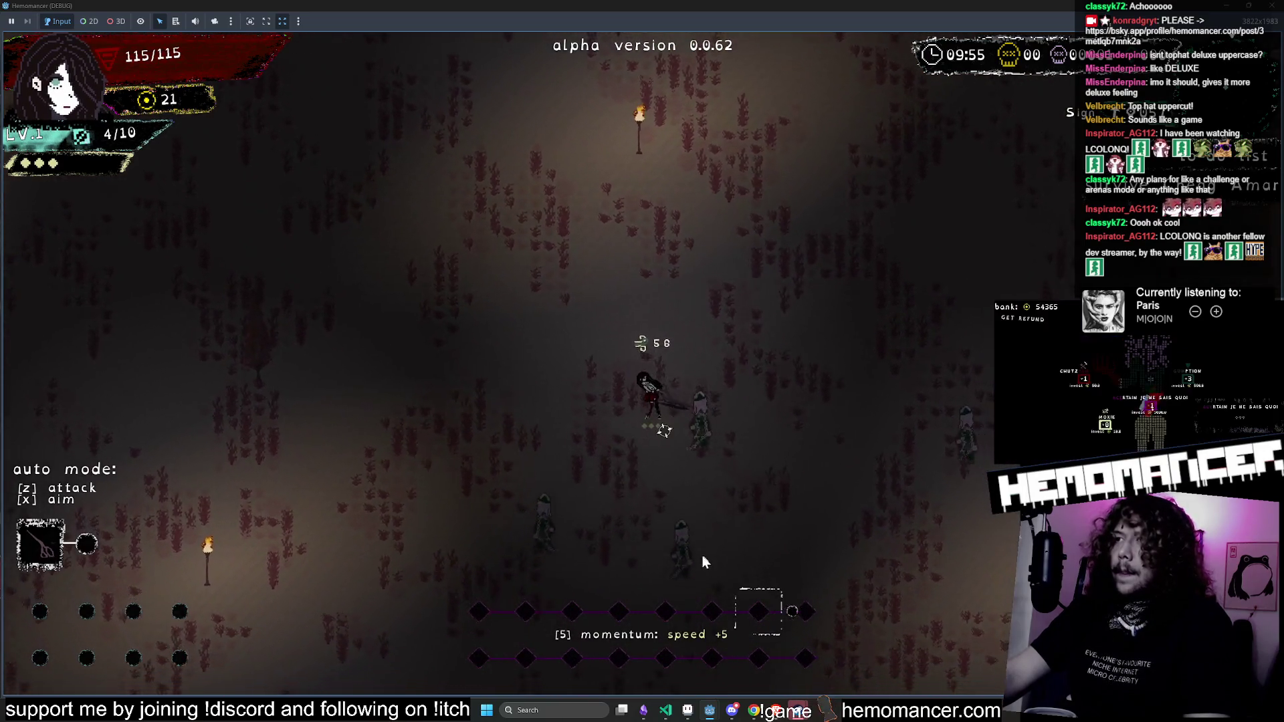
pyautogui.press('s')
pyautogui.press('d')
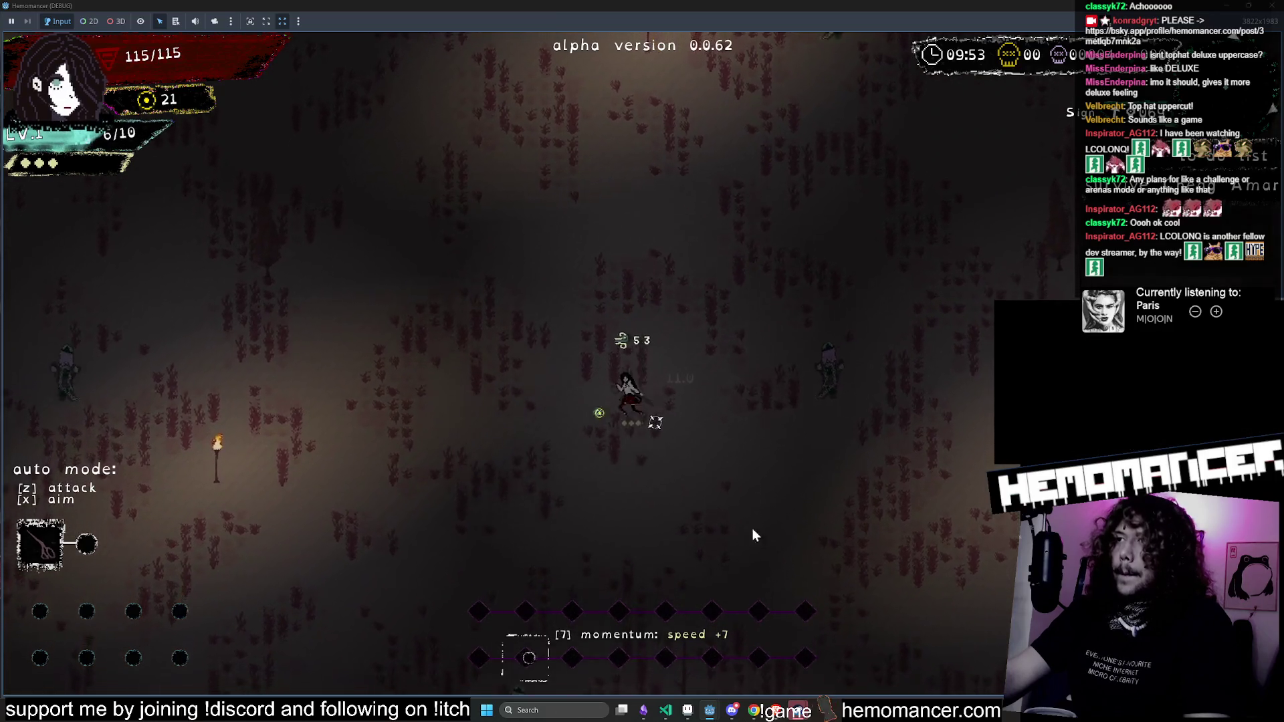
pyautogui.press('s')
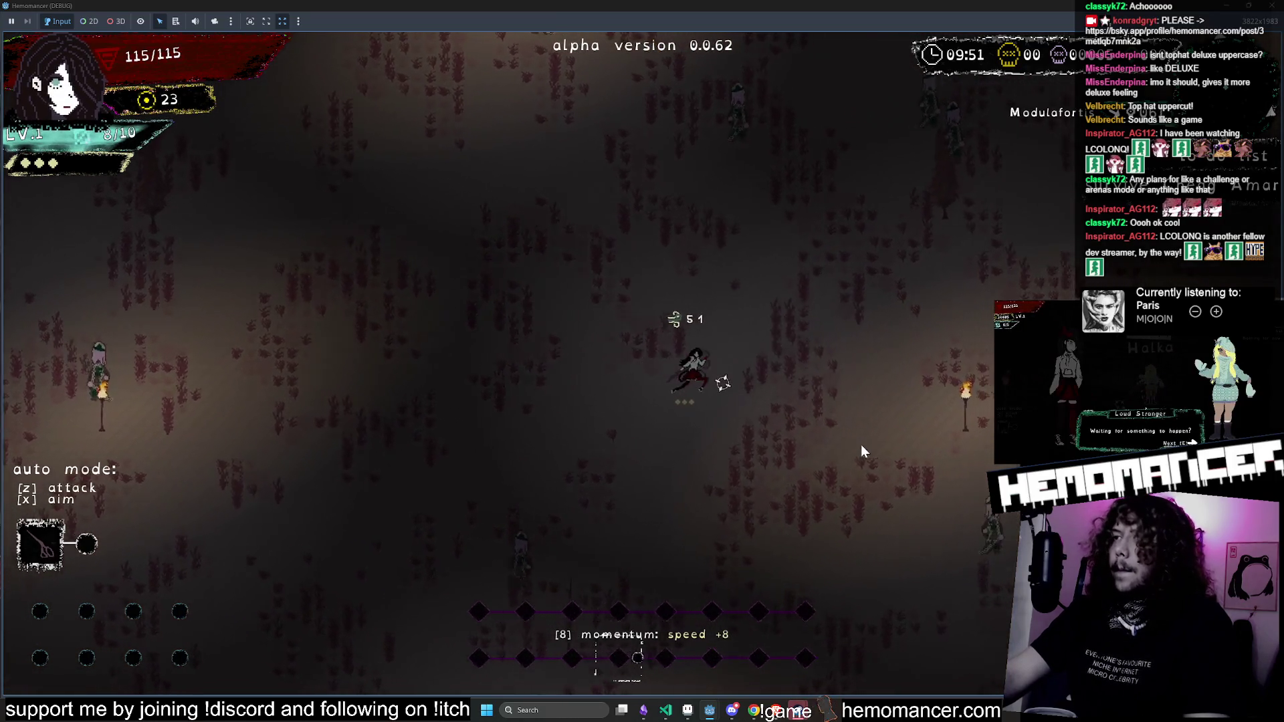
pyautogui.press('d')
pyautogui.press('d')
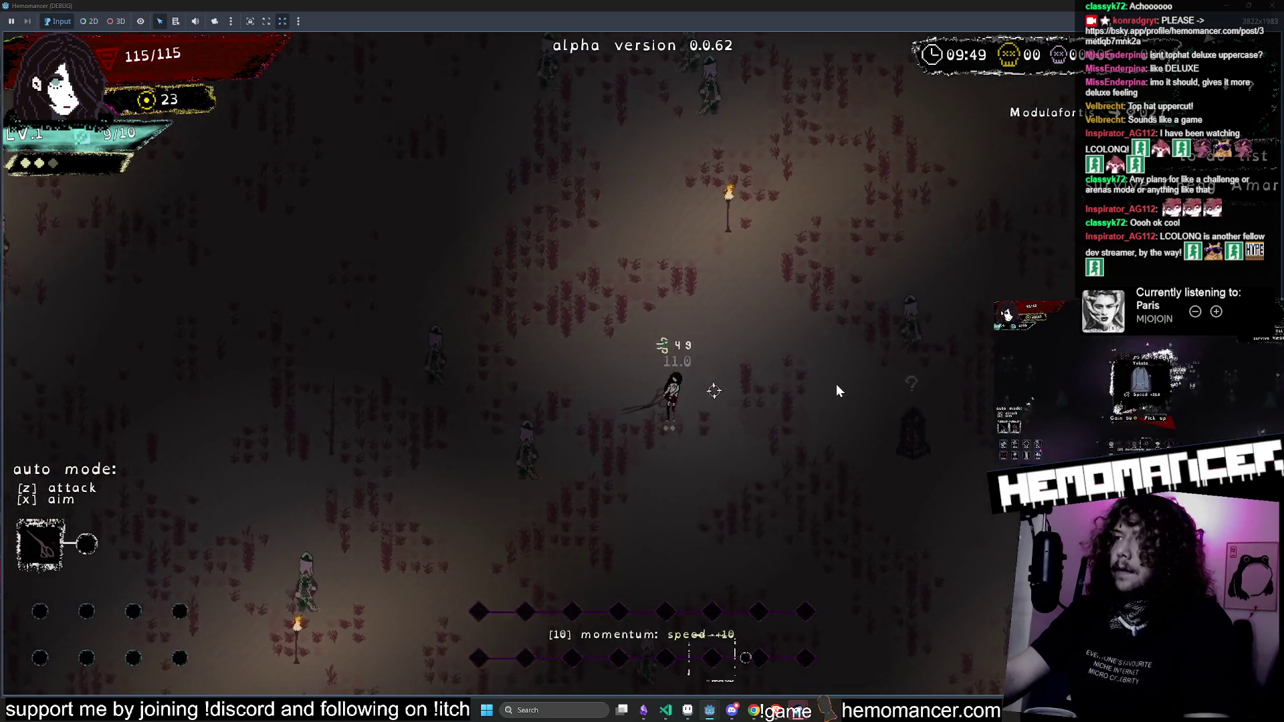
pyautogui.press('d')
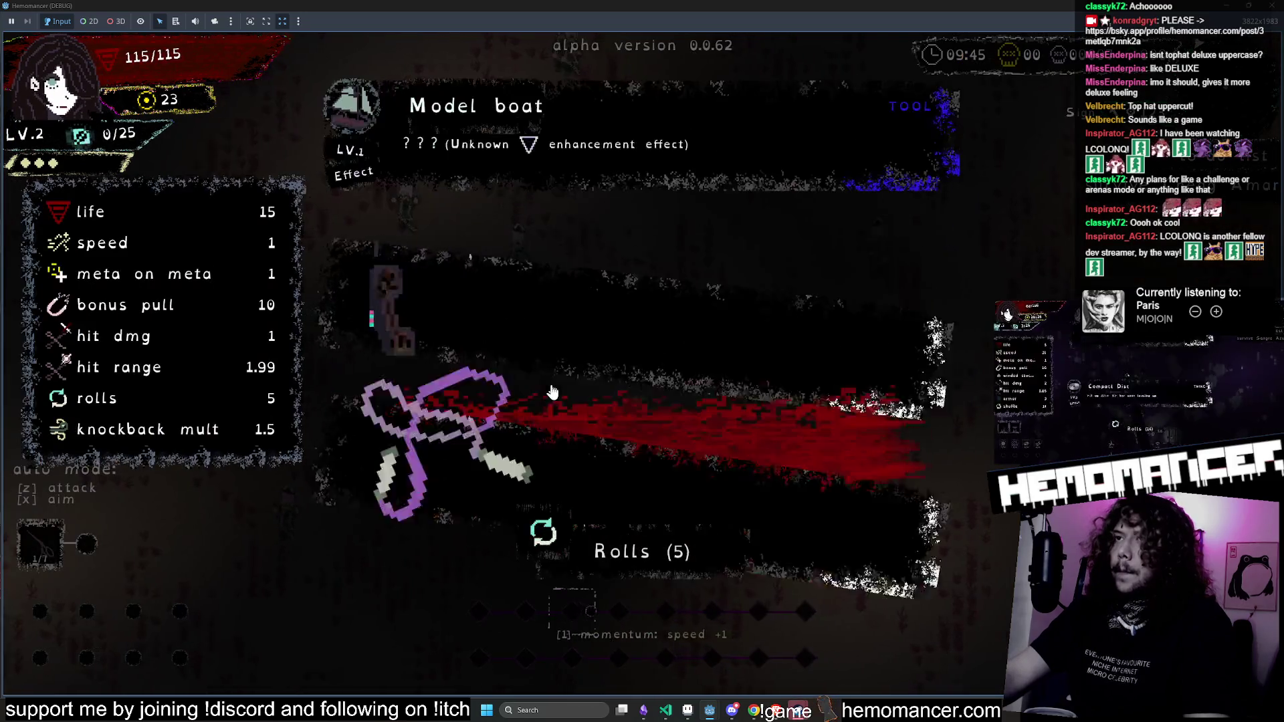
pyautogui.click(534, 459)
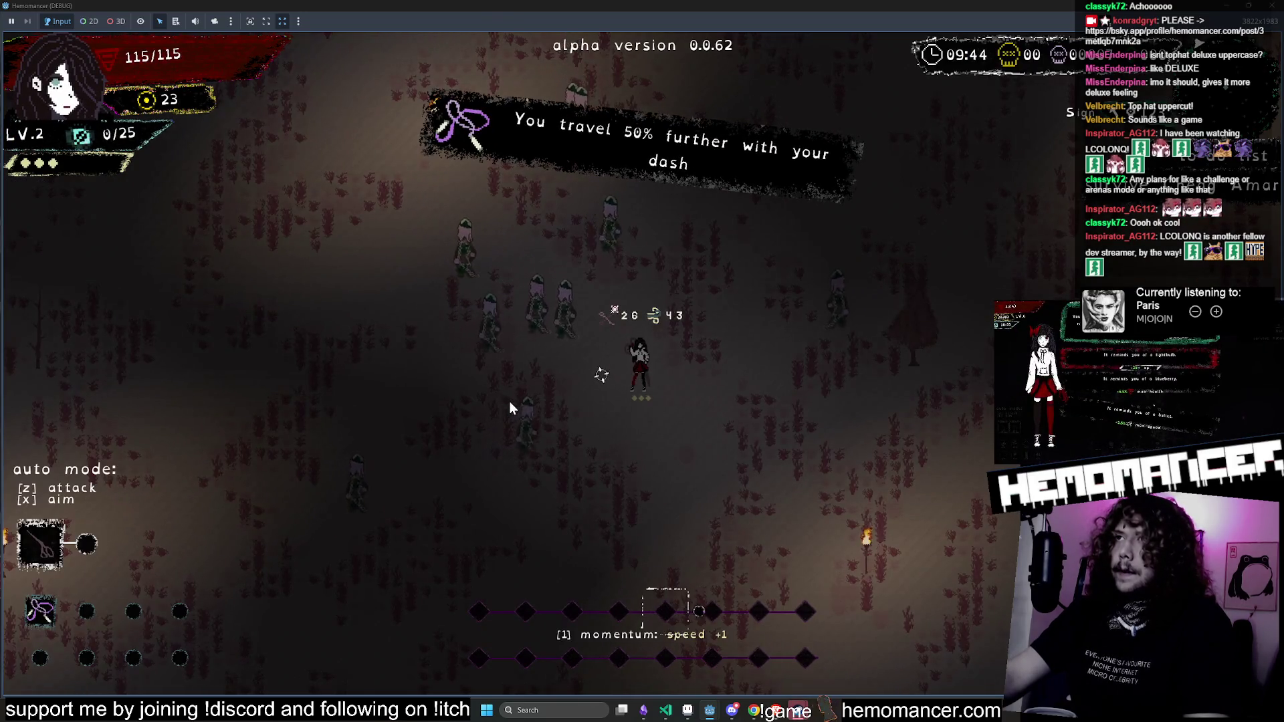
# Step: Keep moving around the level killing nearby enemies to build experience
pyautogui.hotkey('w', 'a')
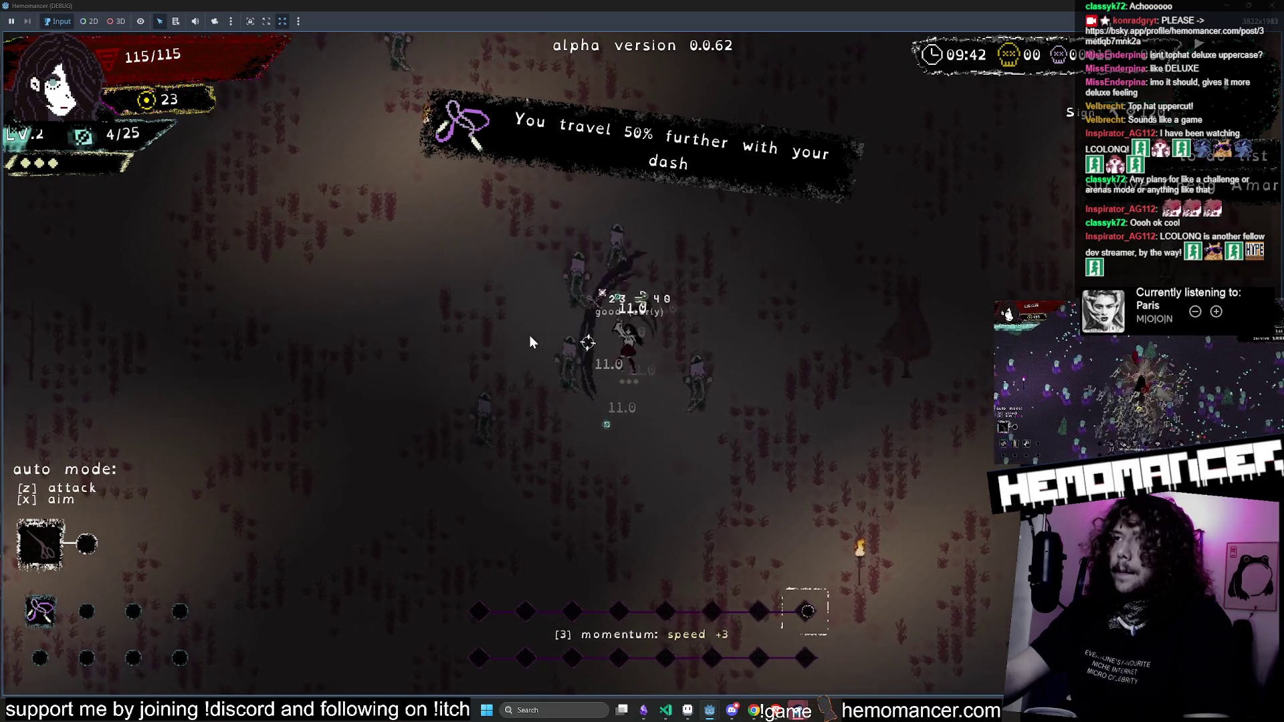
pyautogui.hotkey('s', 'a')
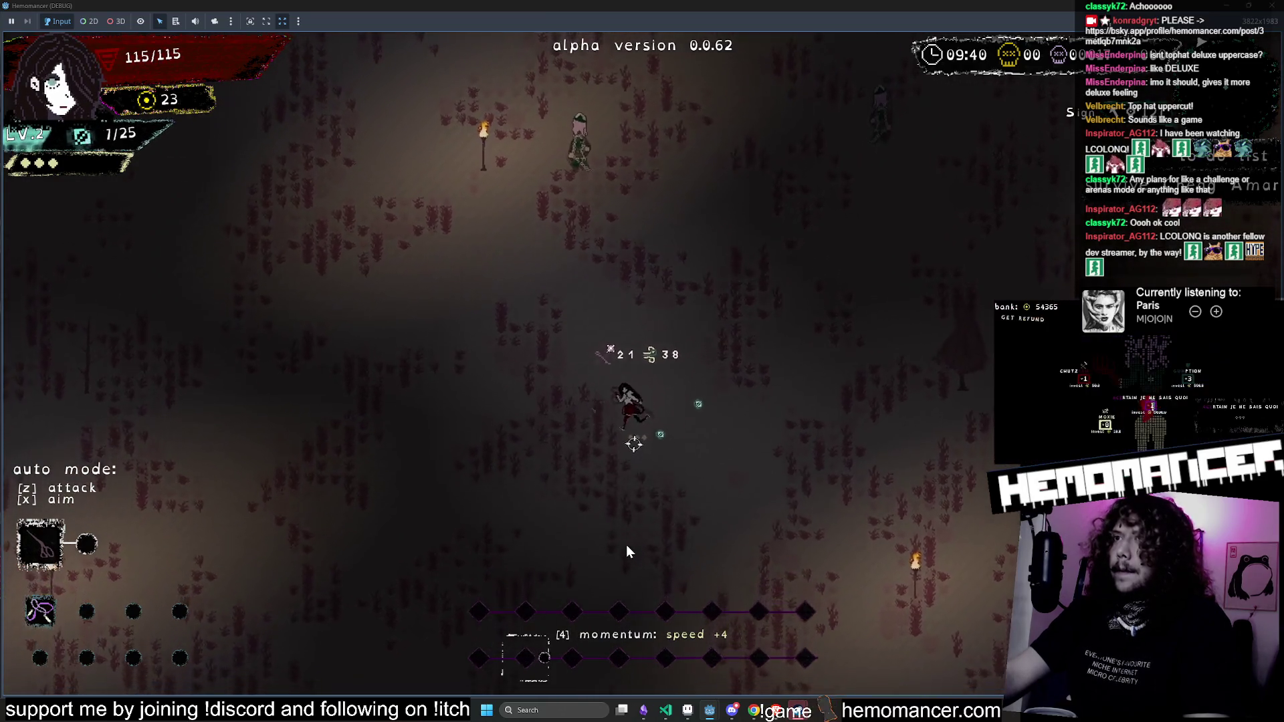
pyautogui.hotkey('w', 'd')
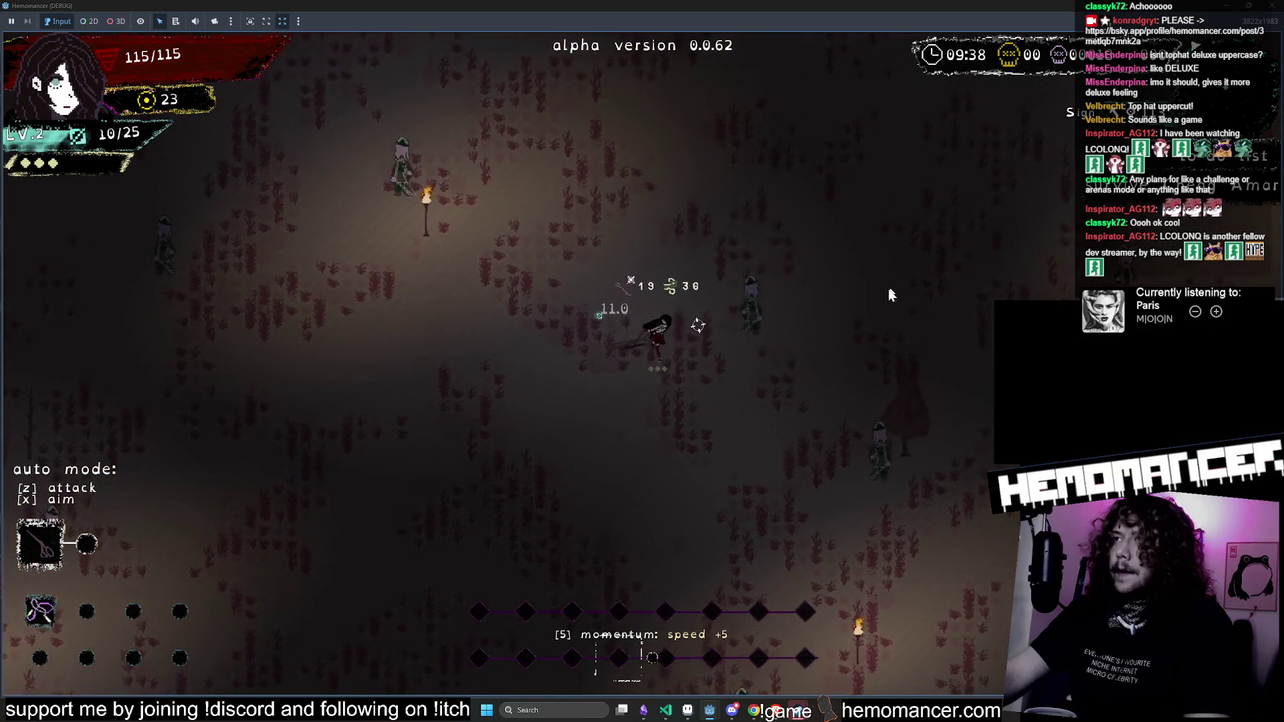
pyautogui.hotkey('s', 'd')
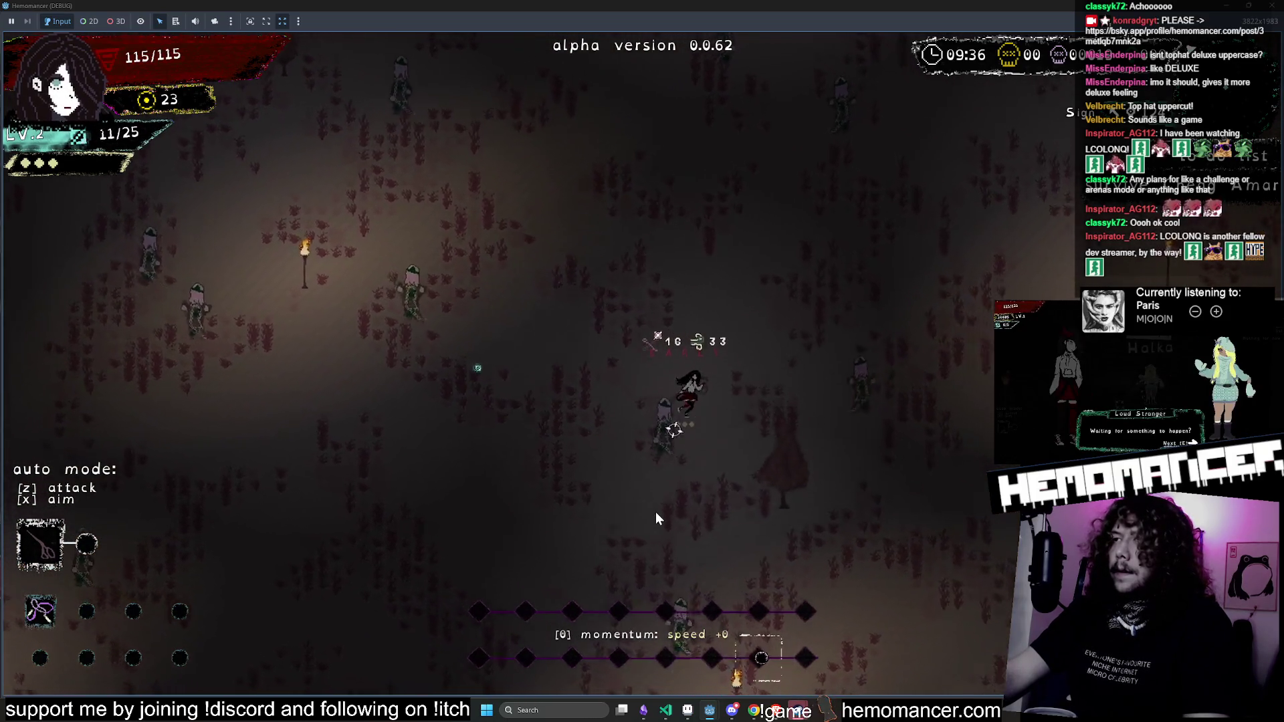
pyautogui.press('s')
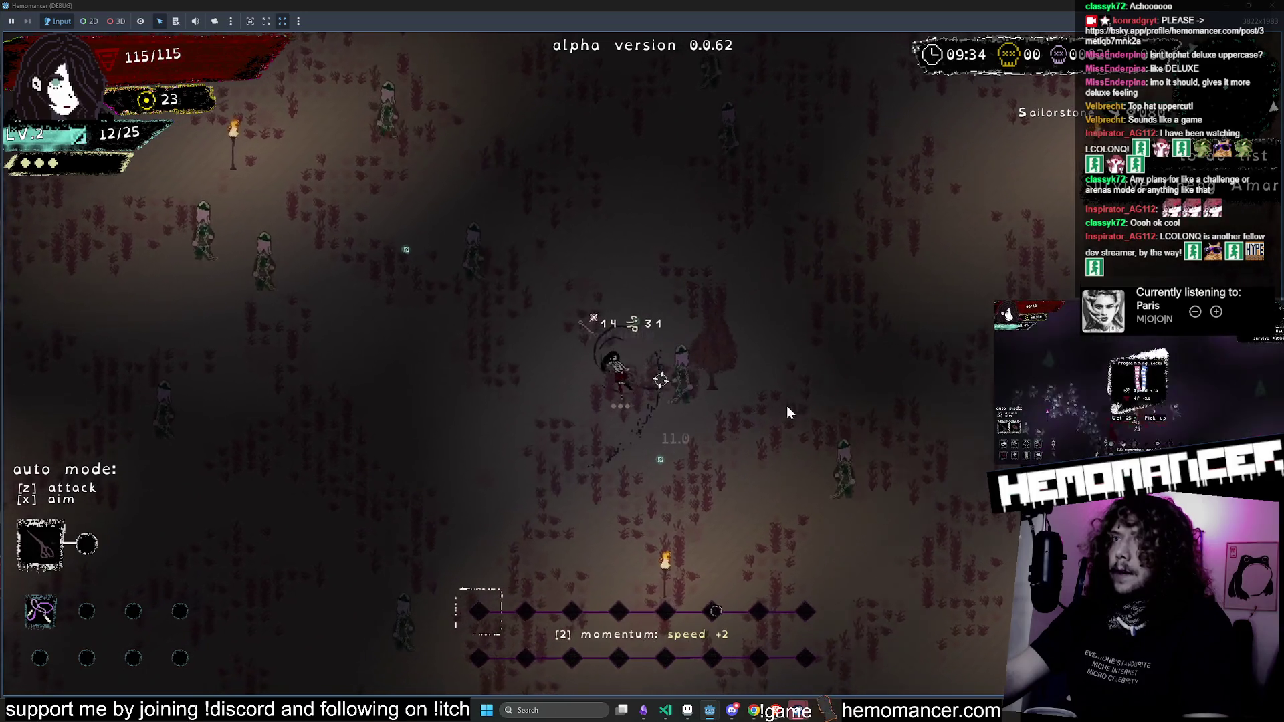
pyautogui.press('d')
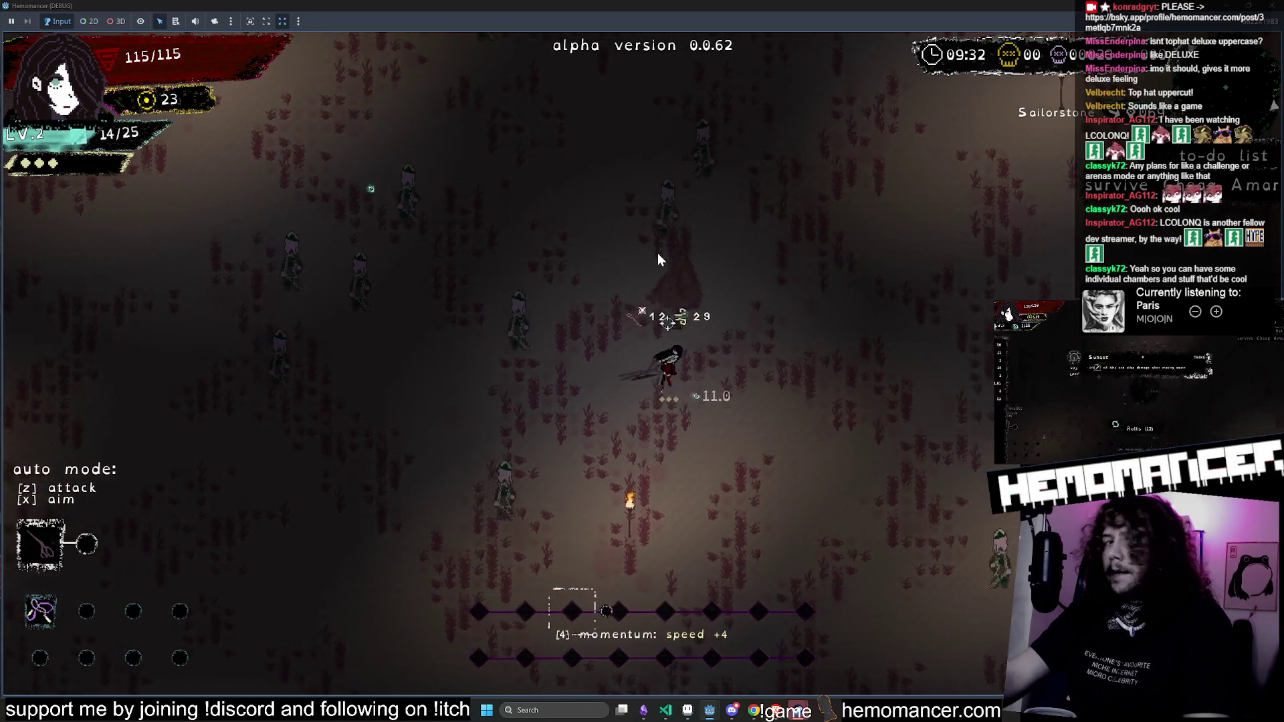
pyautogui.hotkey('w', 'd')
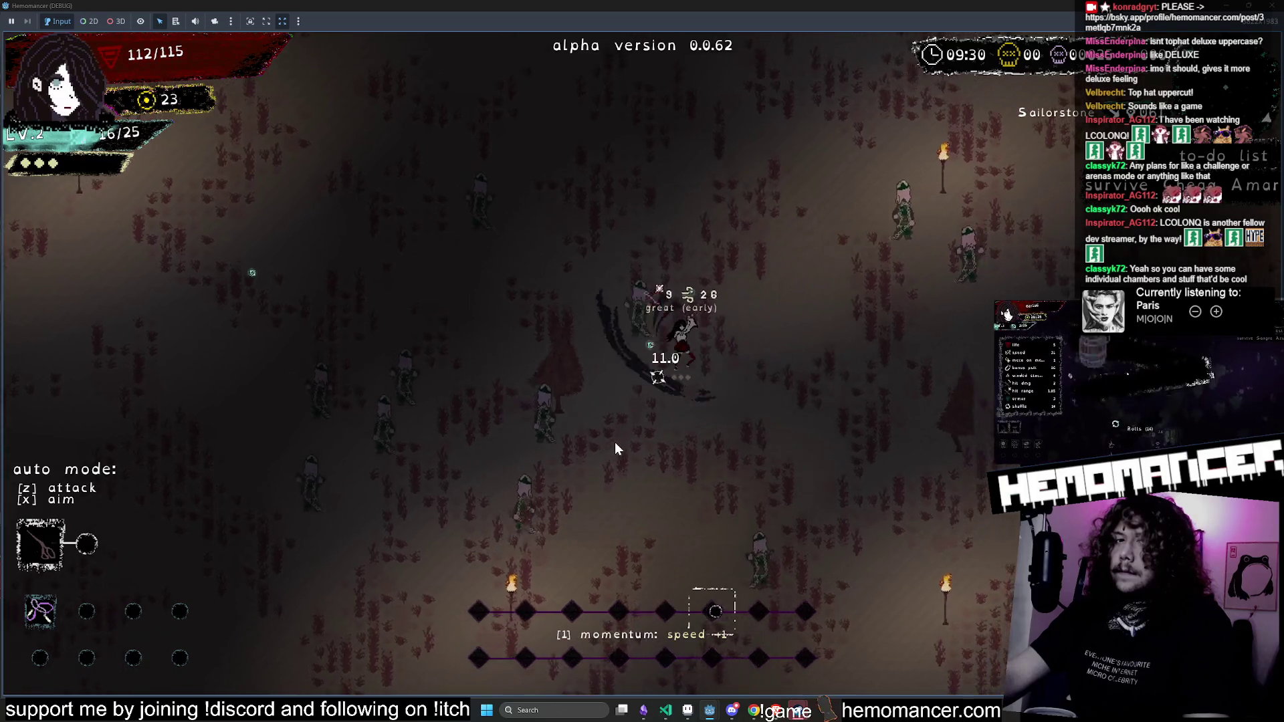
pyautogui.press('s')
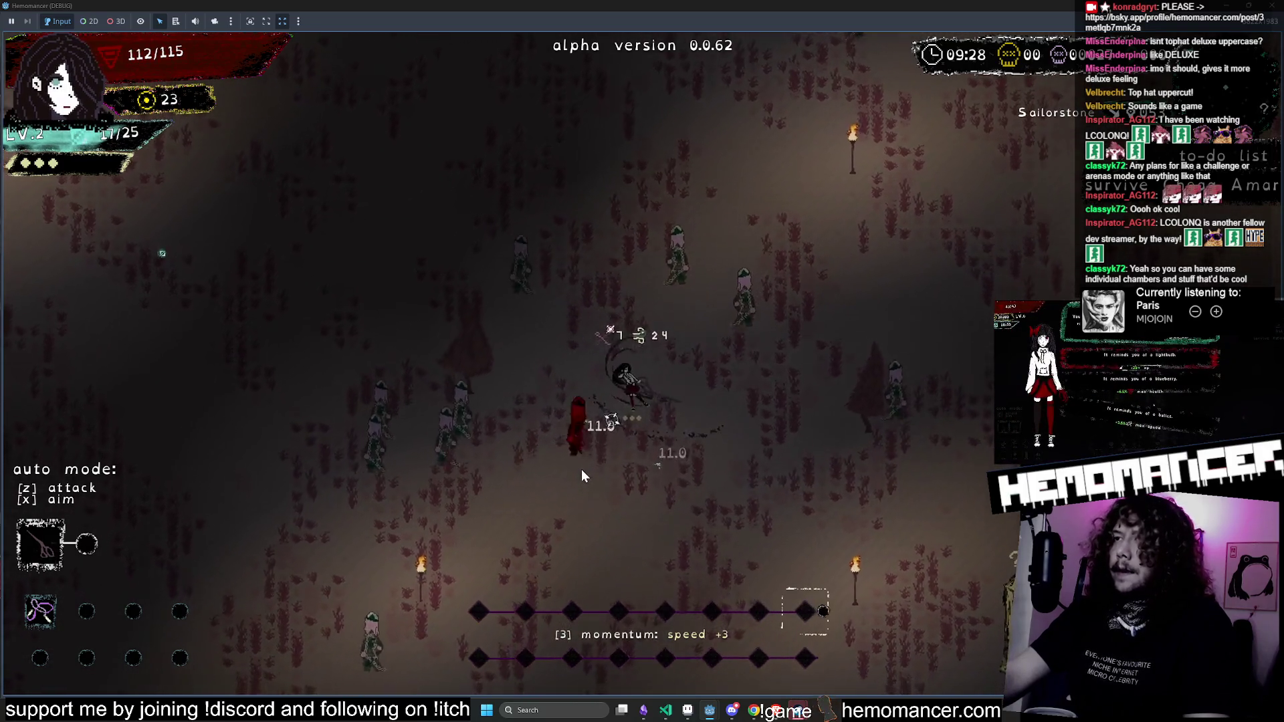
pyautogui.press('s')
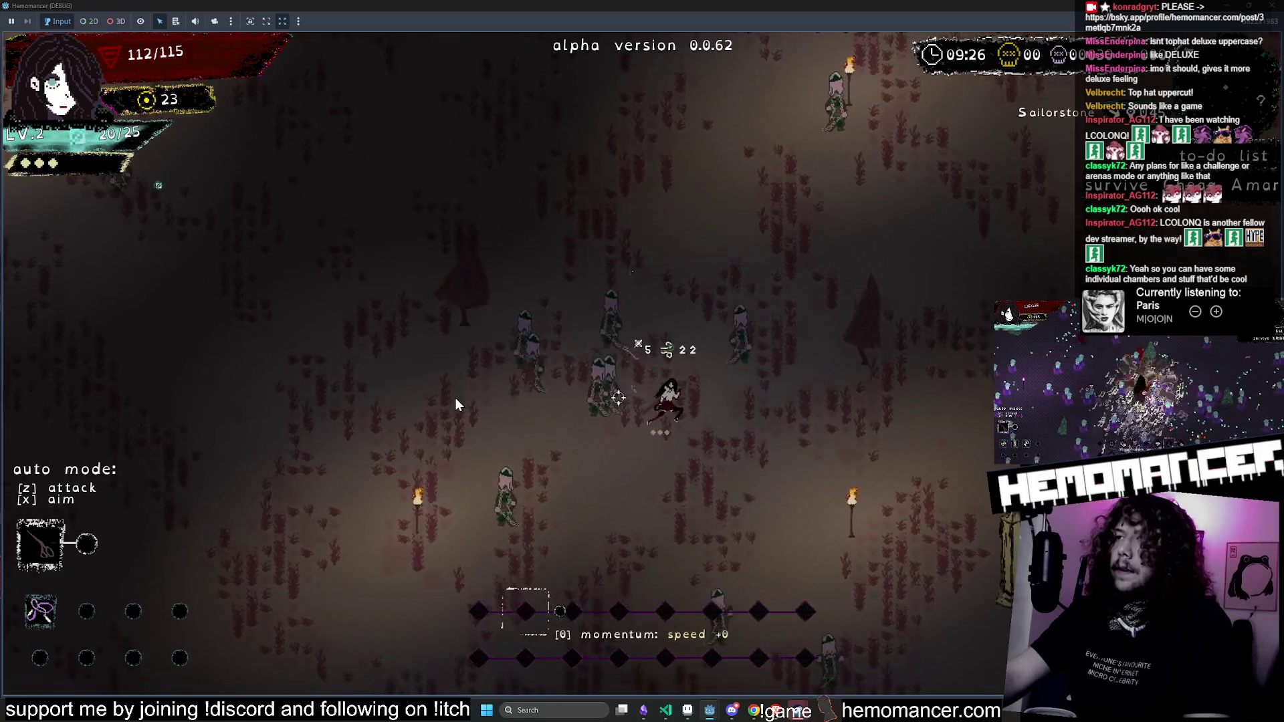